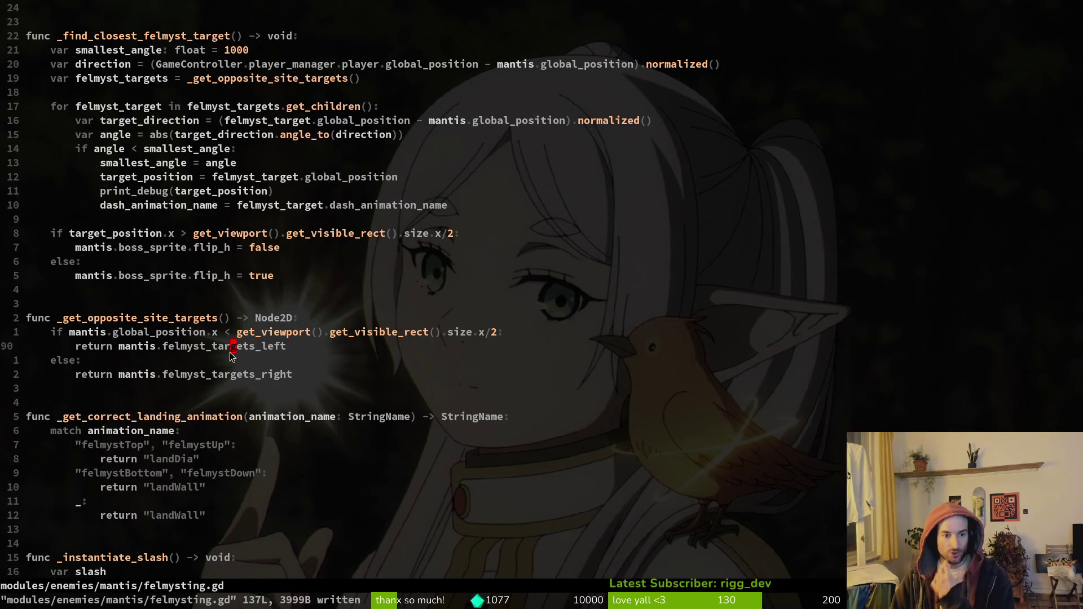
Move the targets_left return below else, save felmysting.gd with :w, and launch the debug game.
key("V")
key("J")
key("J")
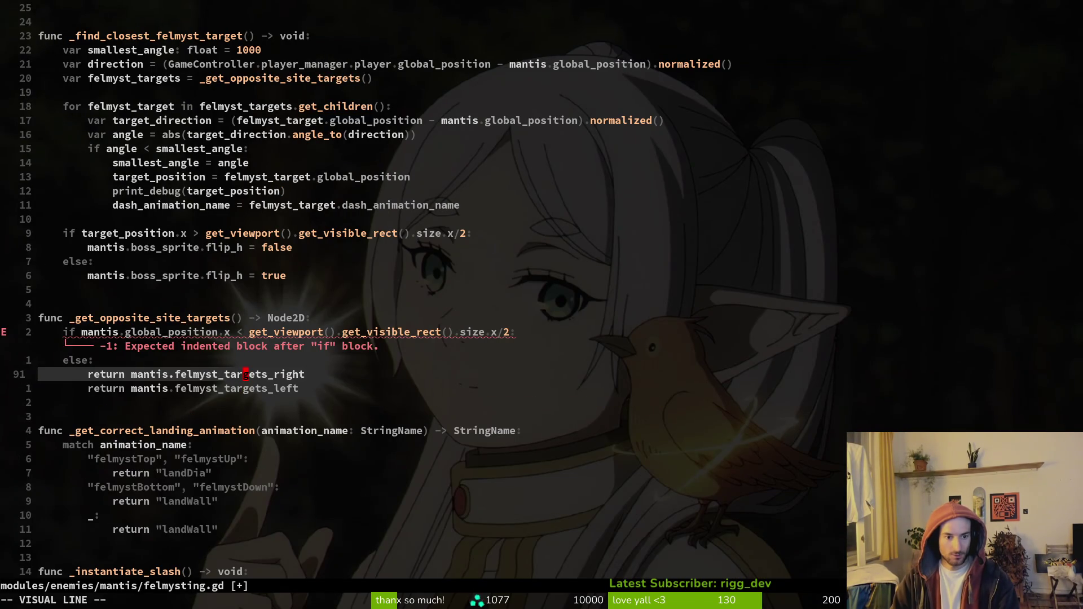
key("Escape")
type("kVK:w")
key("Return")
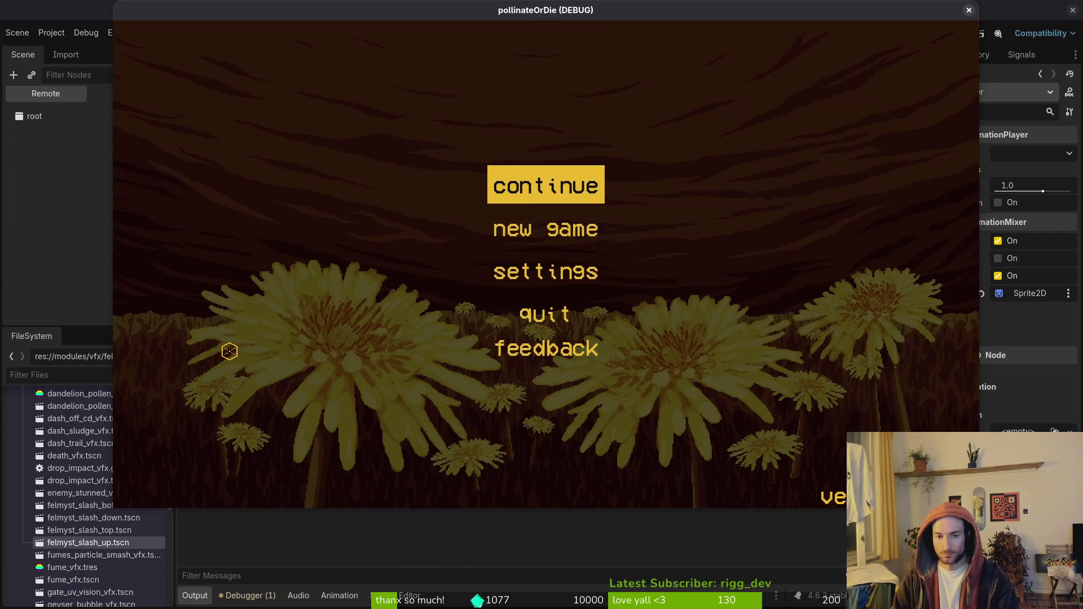
Load the mantis boss level from the debug level select and apply a debugging option.
key("Return")
key("Escape")
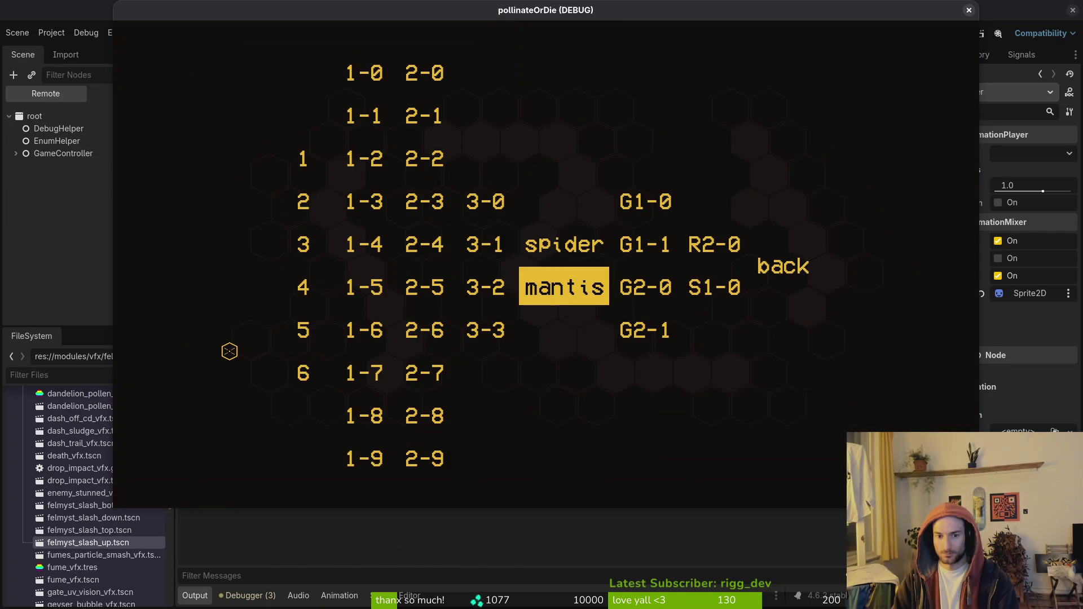
key("Return")
left_click(229, 351)
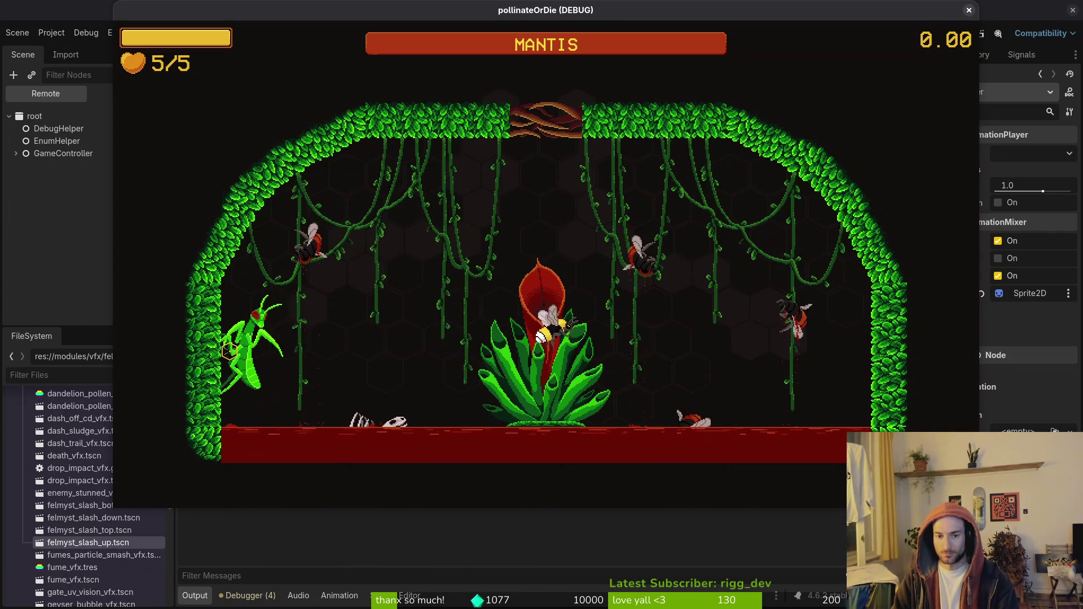
key("Escape")
key("Down")
key("Return")
key("Escape")
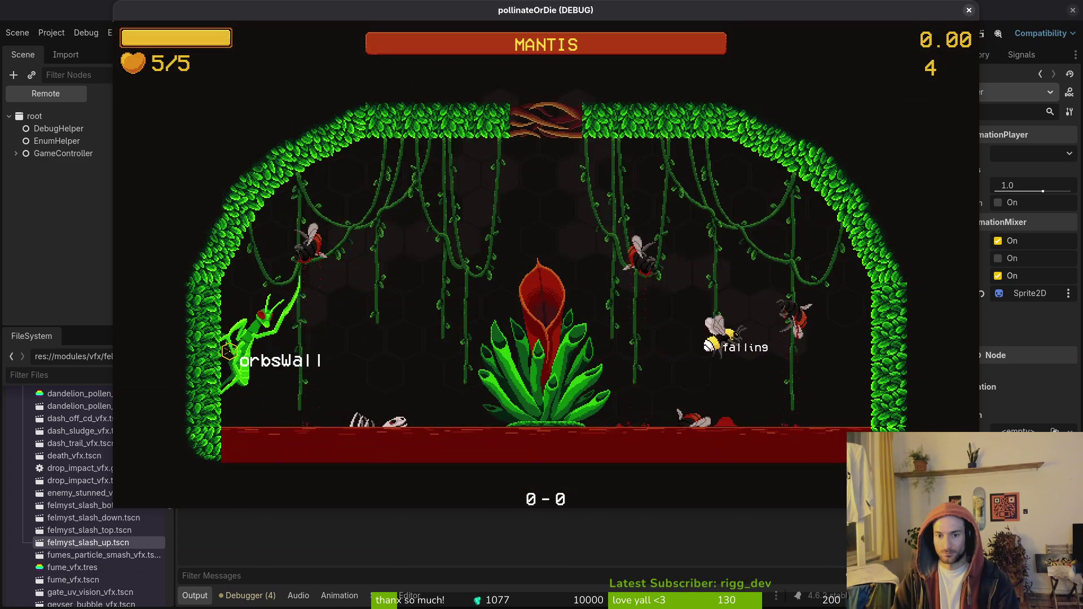
Fight the mantis, restart the level and dash around, then pause and return to Neovim.
key("a")
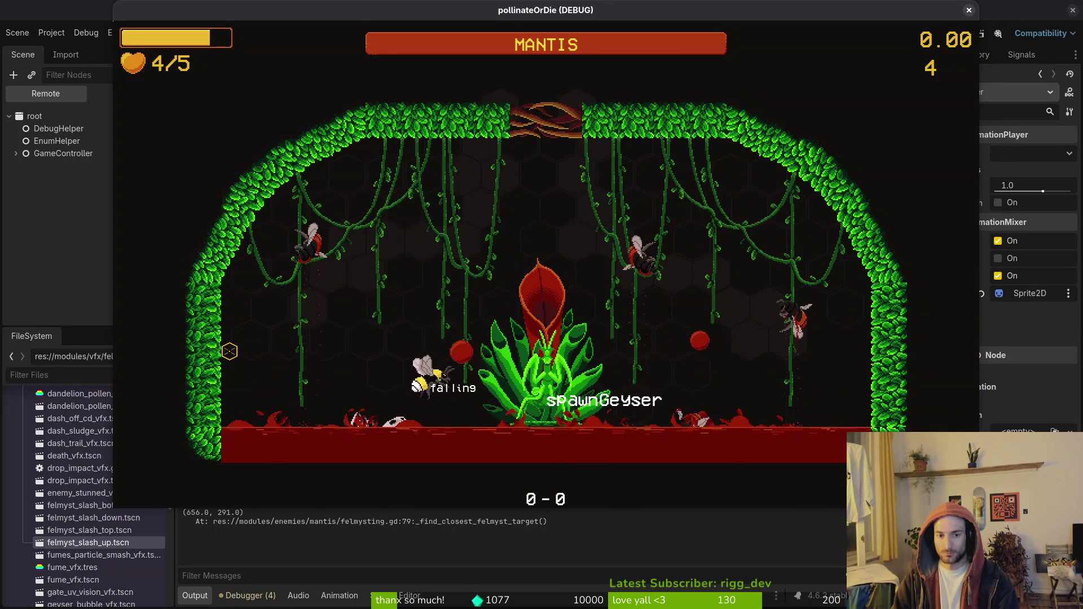
key("space")
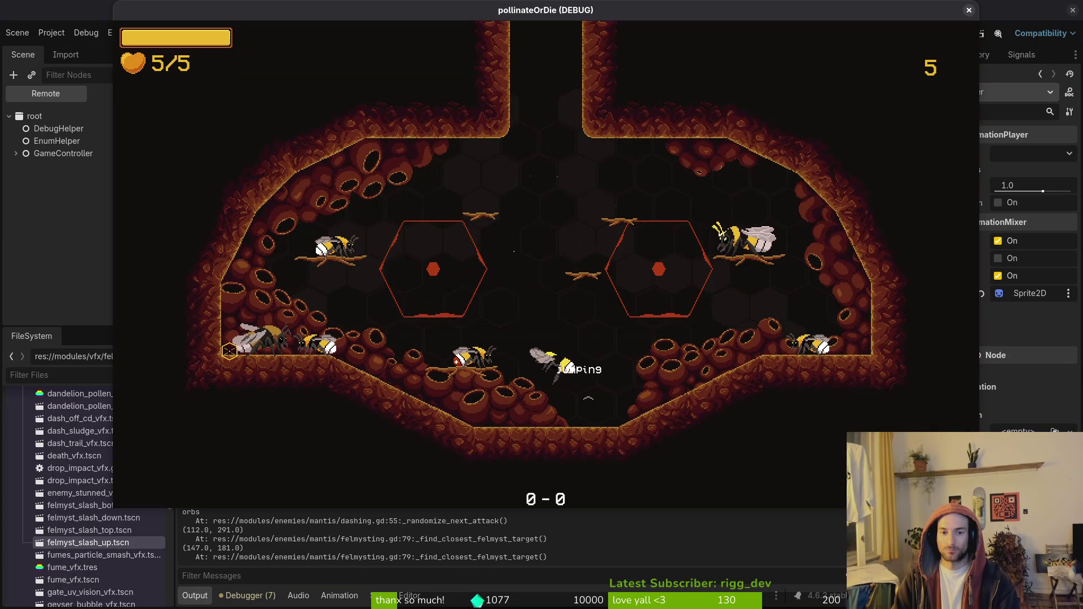
key("Escape")
key("Return")
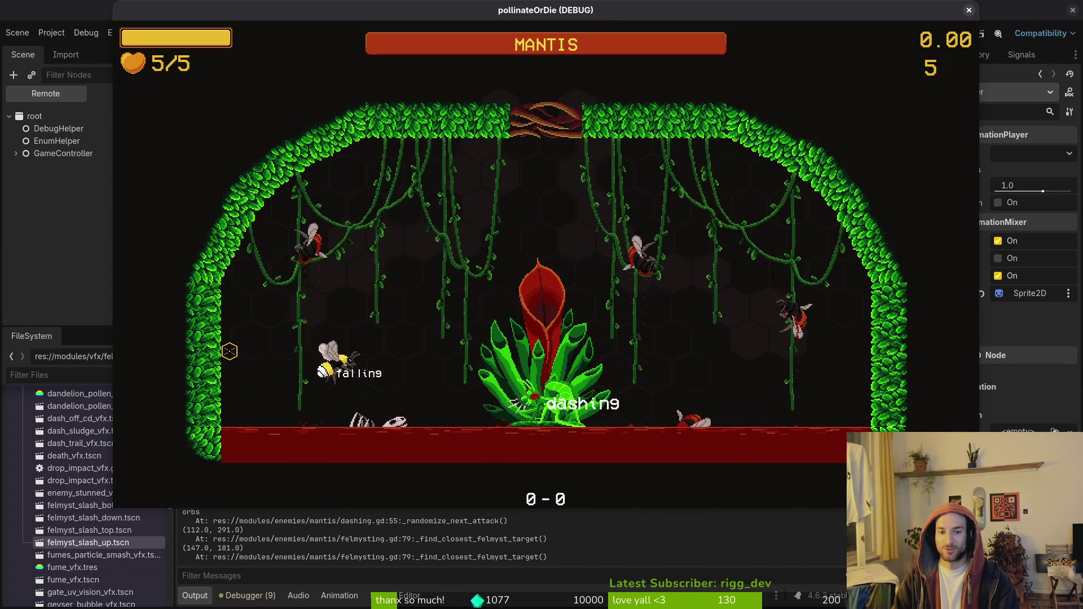
key("space")
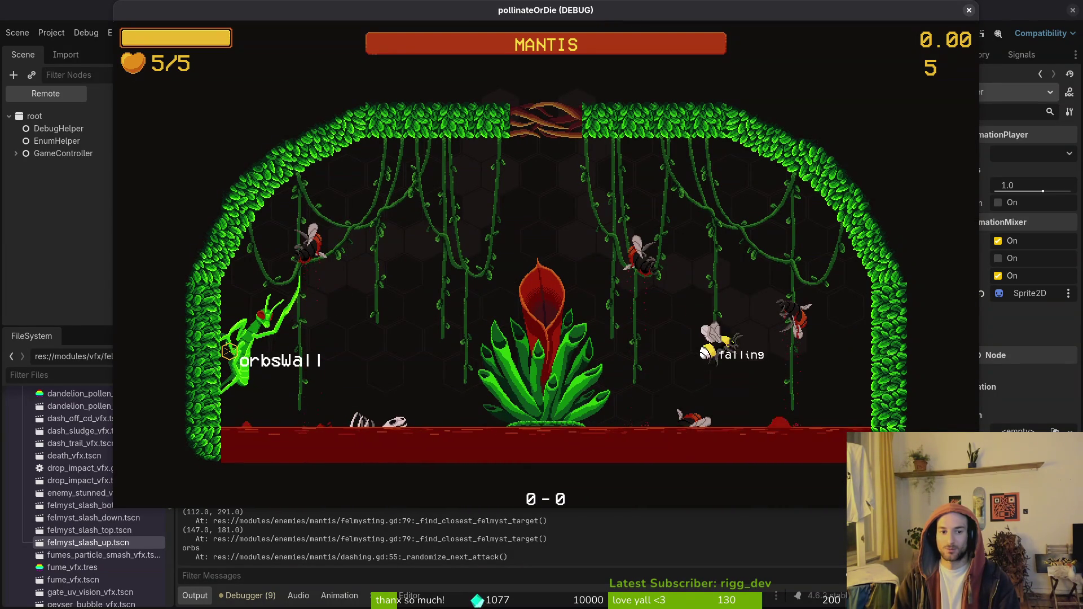
key("Left")
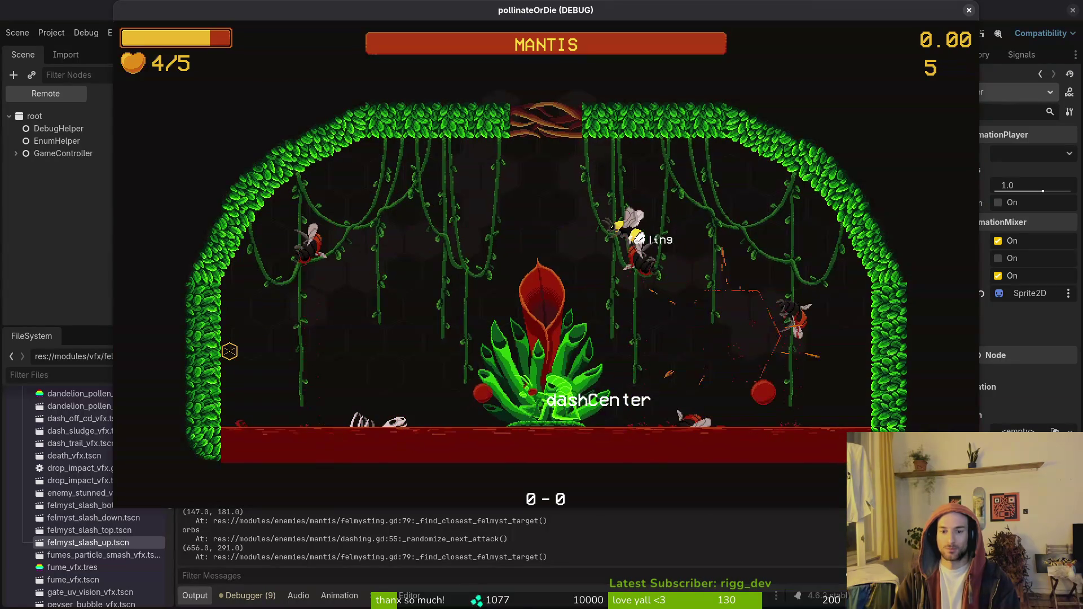
key("Escape")
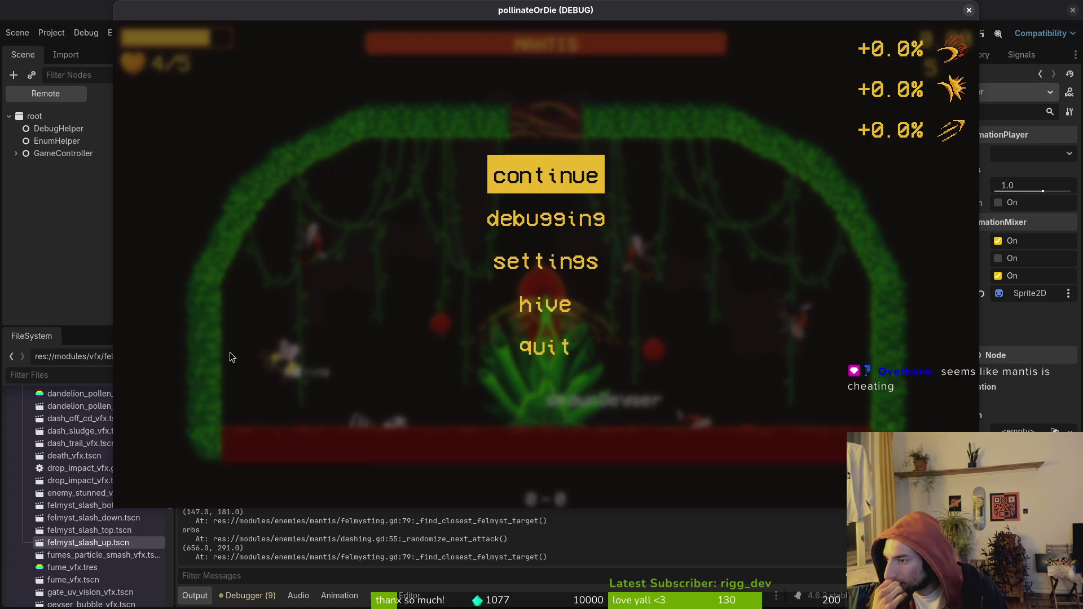
key("alt+Tab")
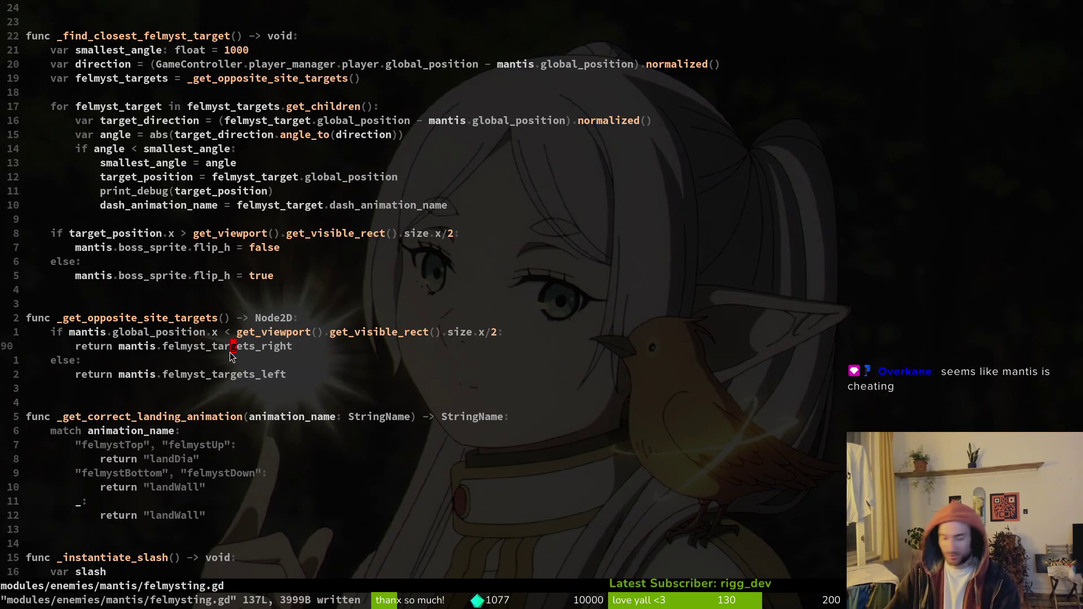
Open dash_center.gd with Telescope find files using 'dashice'.
key("space")
key("f")
key("f")
type("dashinc")
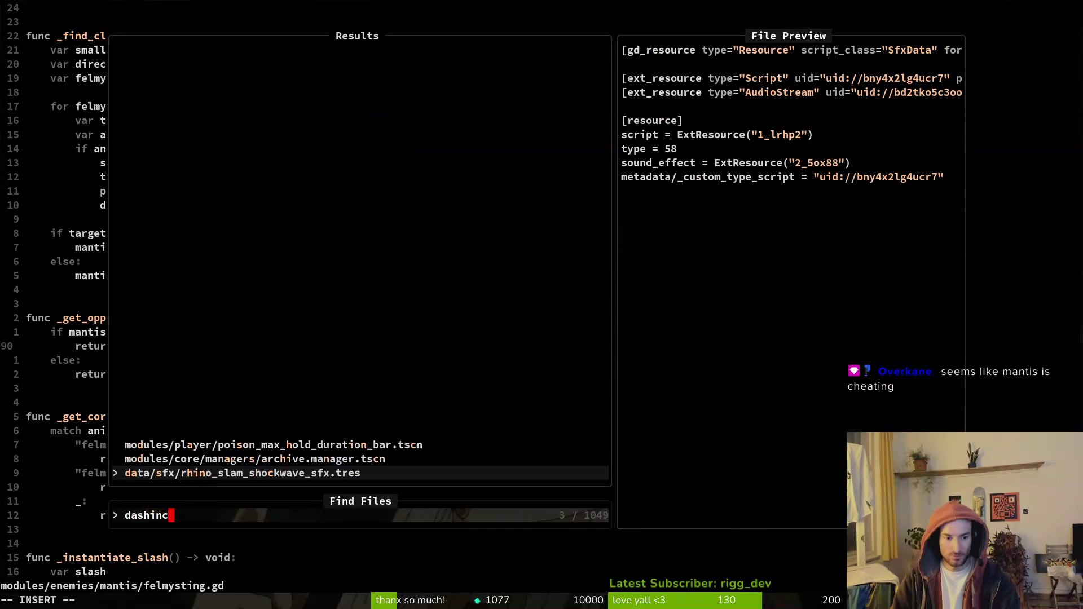
type("e")
key("Return")
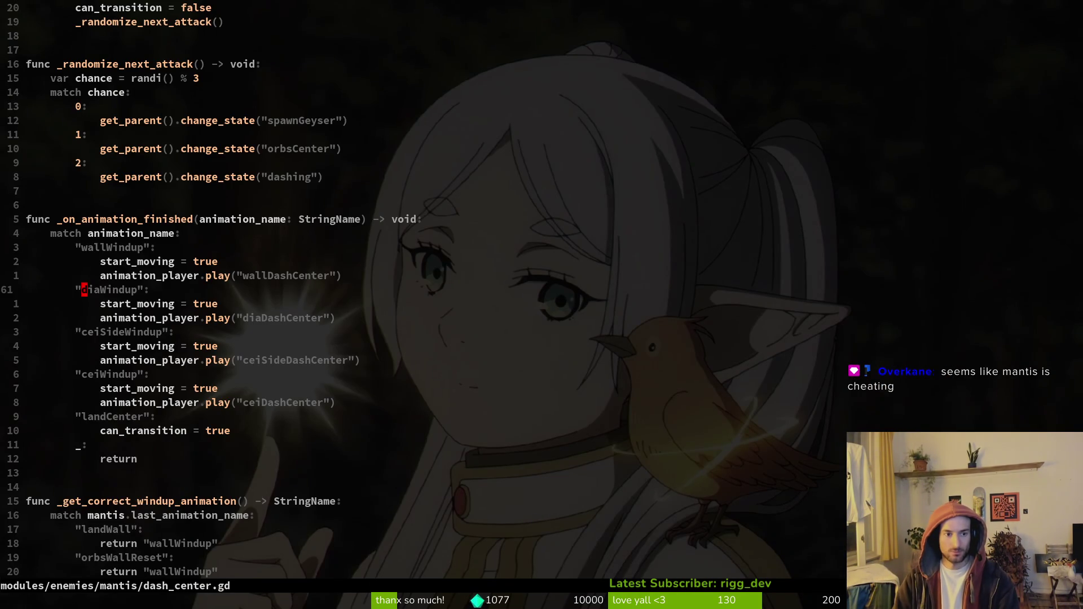
Undo and redo through the history until the print_debug line is removed, then save with :w.
key("u")
key("ctrl+r")
key("u")
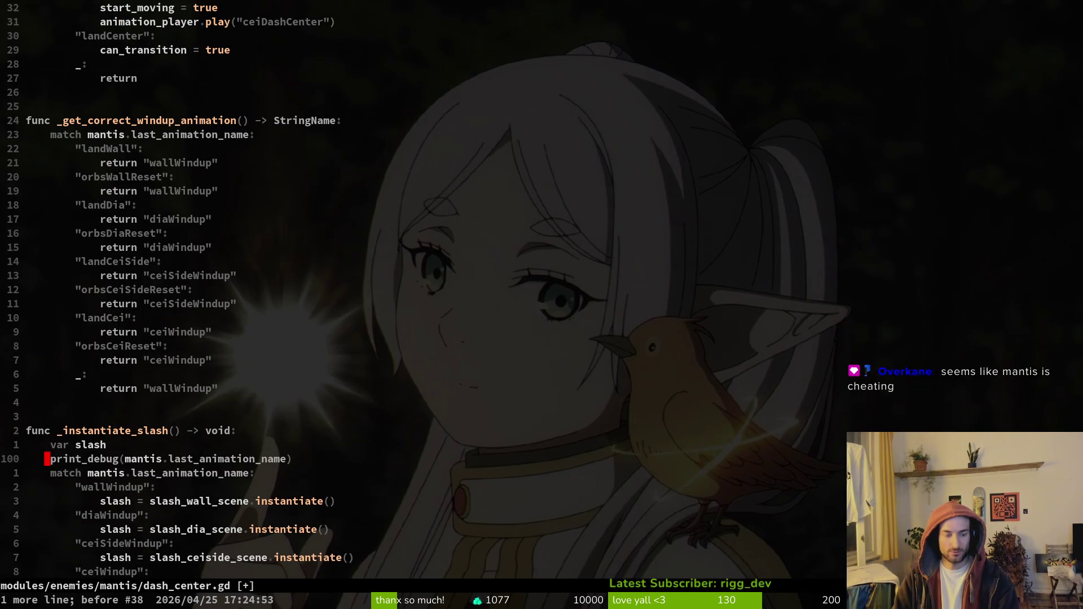
key("u")
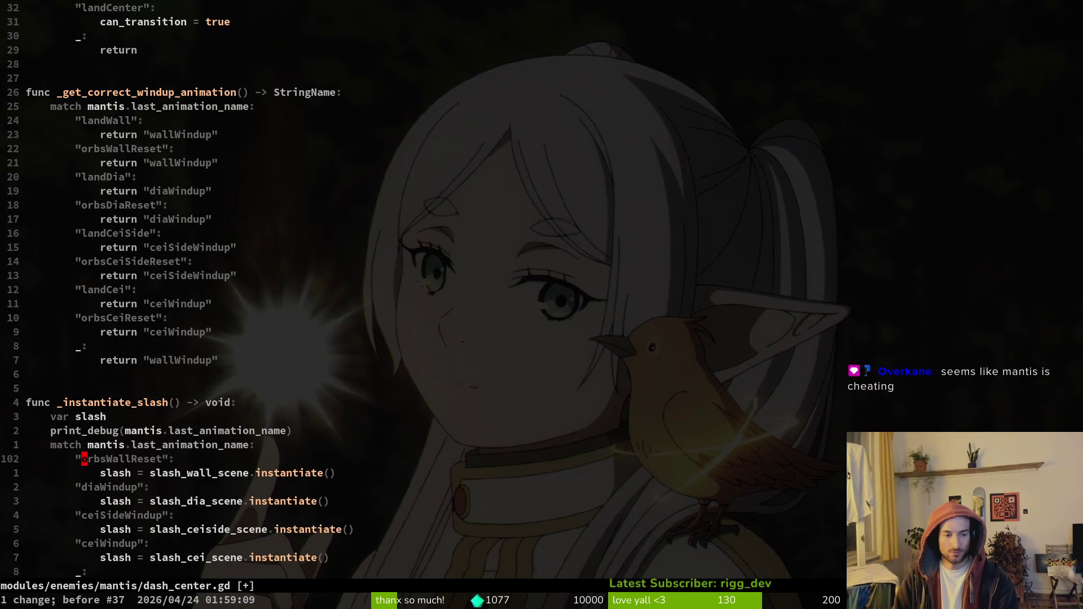
key("u")
key("ctrl+r")
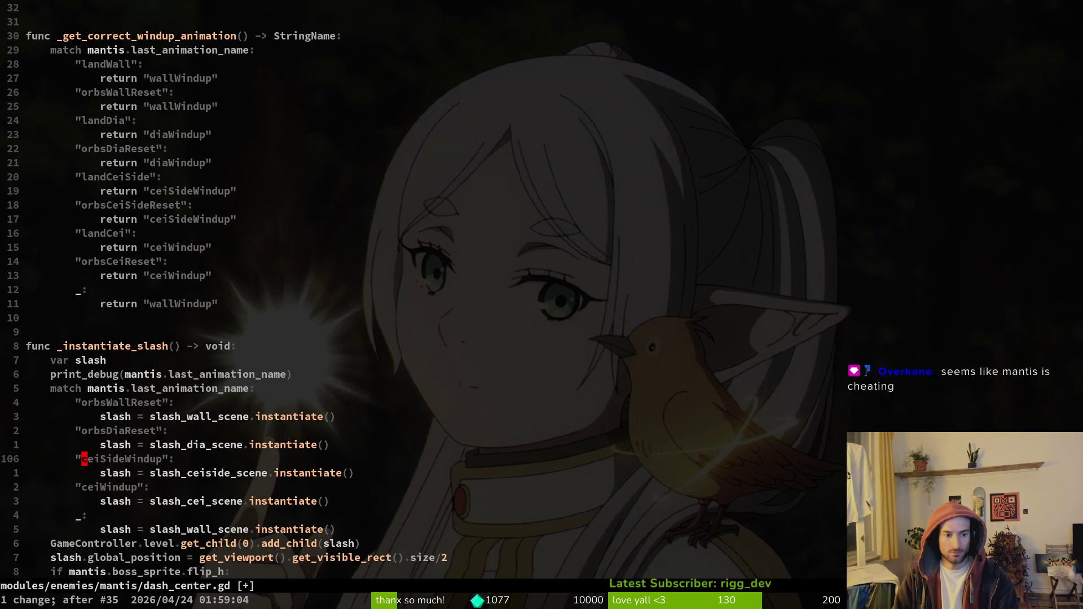
key("ctrl+r")
key("u")
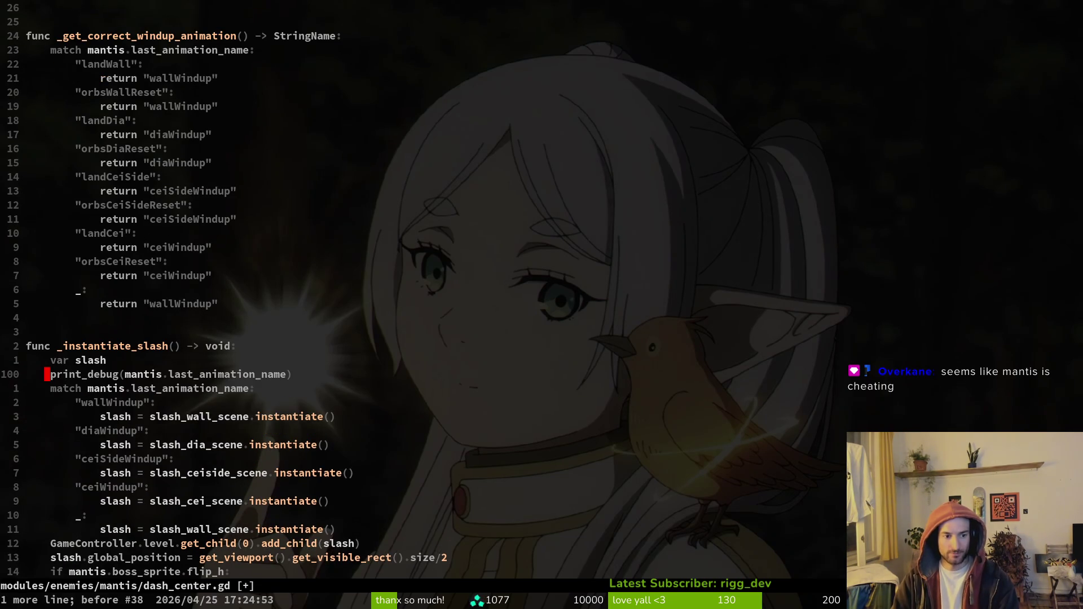
key("ctrl+r")
type(":w")
Switch back to felmysting.gd, bring the game forward, and resume the mantis fight.
key("ctrl+6")
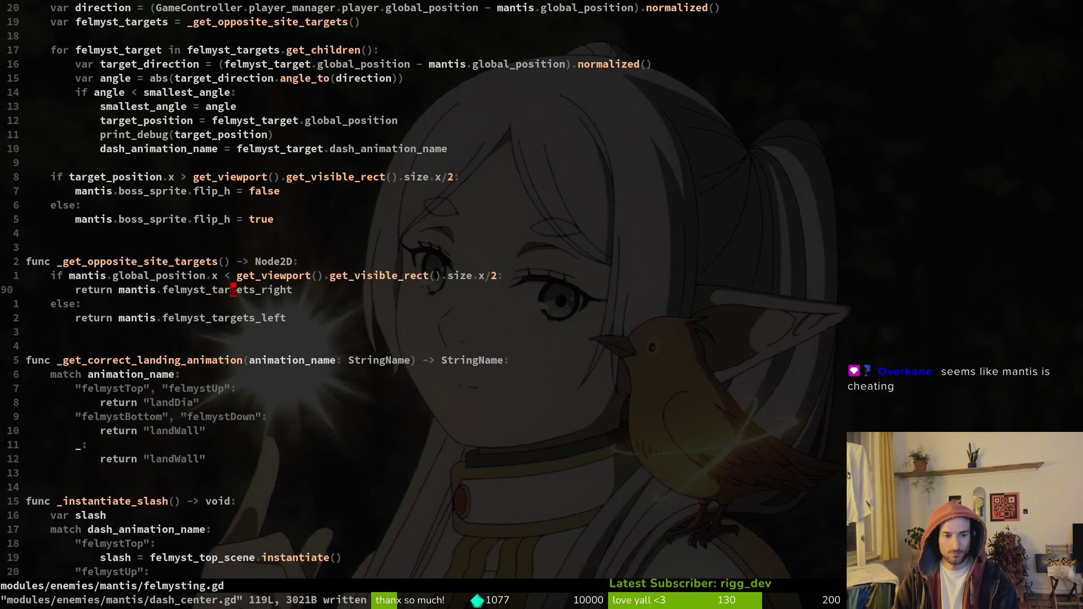
key("alt+Tab")
key("Escape")
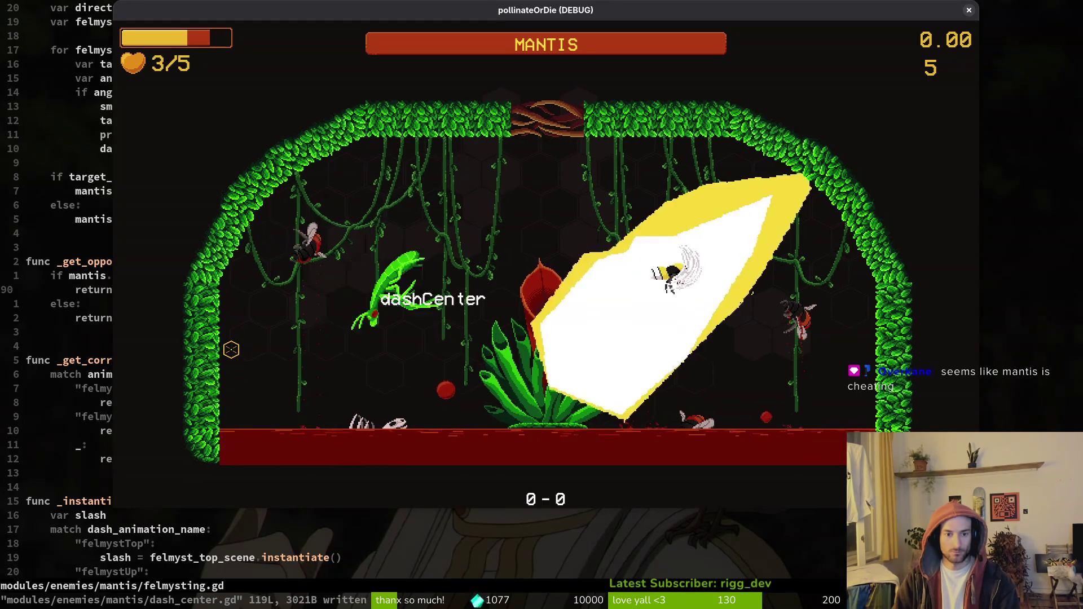
Pause the mantis fight, then close the debug game window with Alt+F4.
key("Escape")
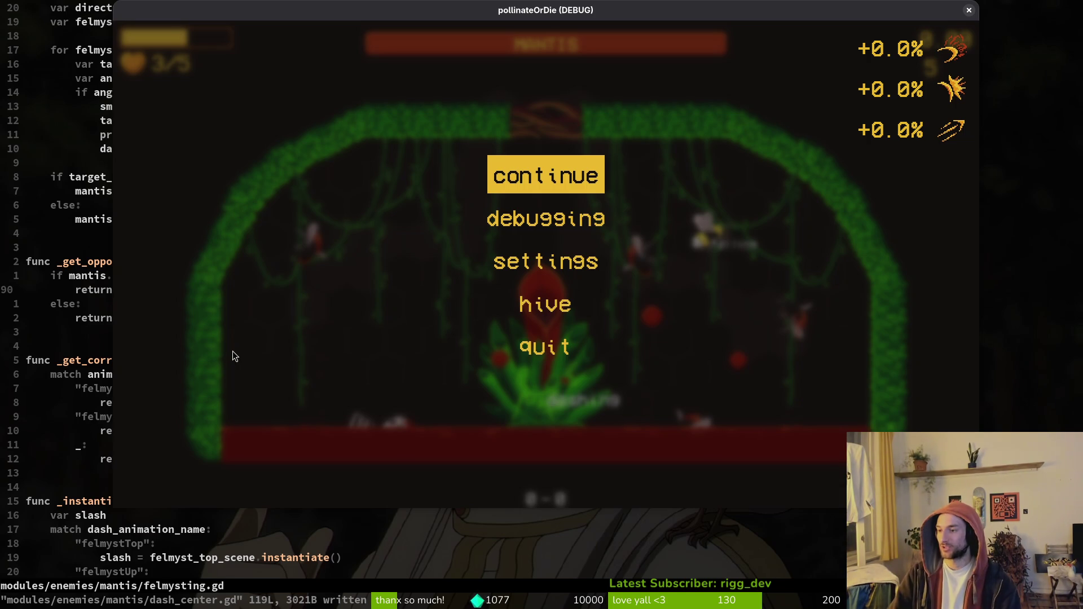
key("alt+F4")
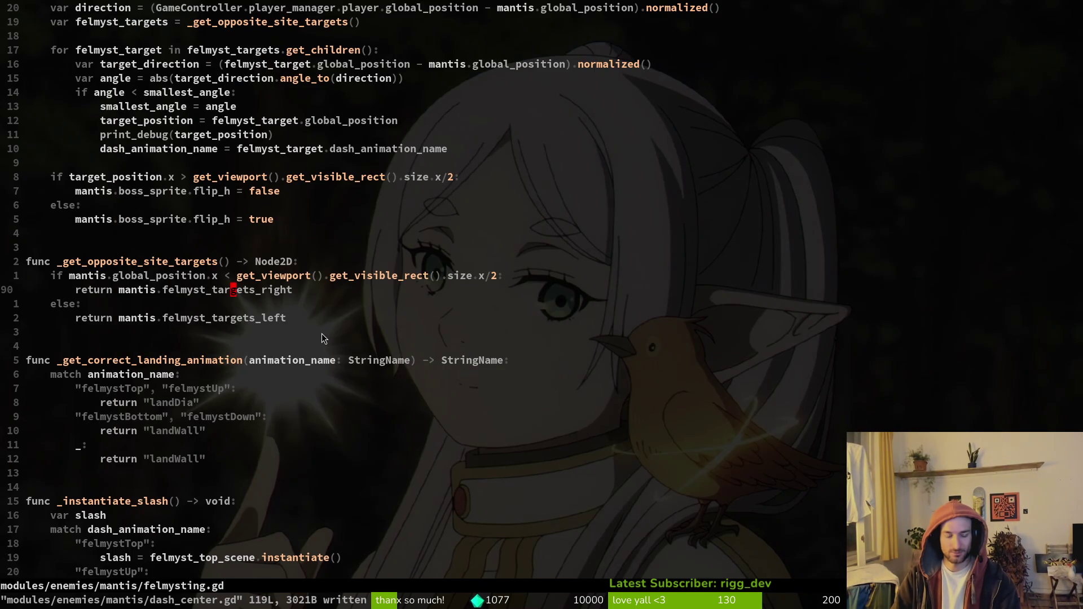
Open the player's dashing.gd, undo its last change, and save it.
key("space")
key("f")
key("f")
type("dashin")
key("Return")
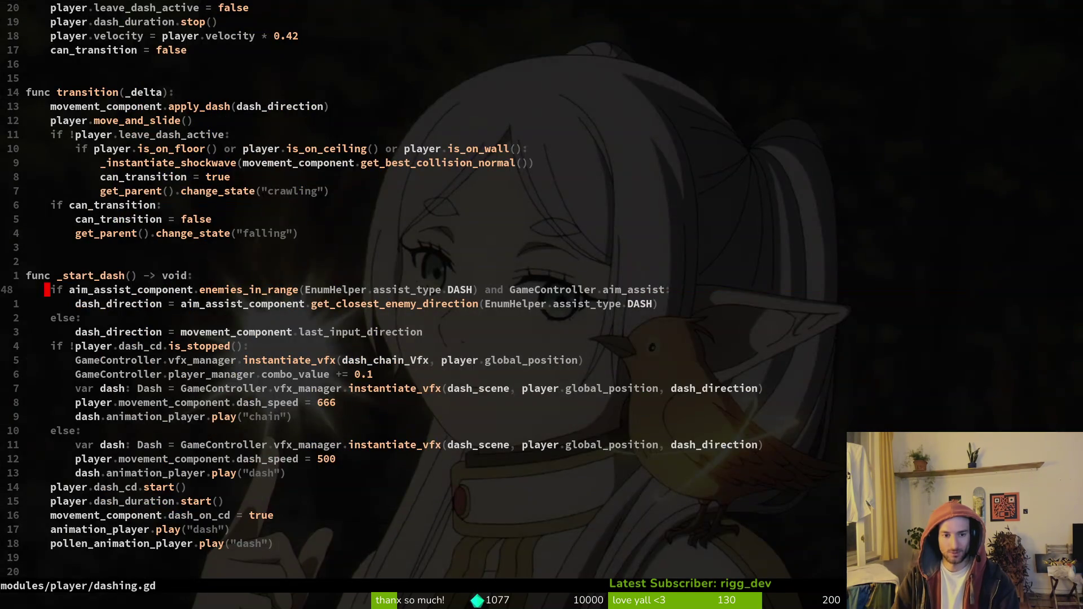
key("u")
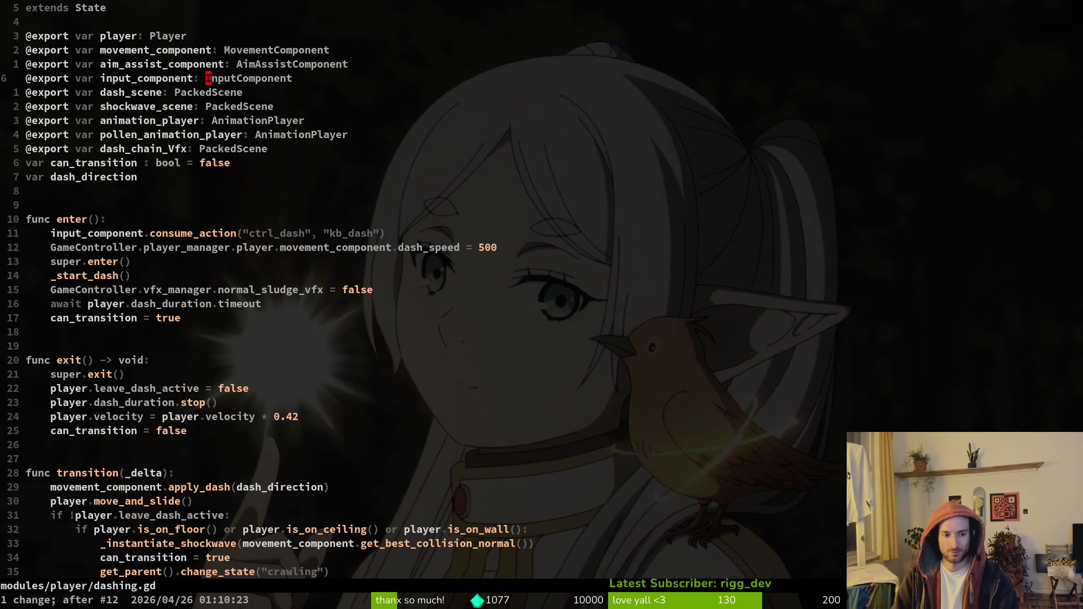
key("ctrl+s")
Open the mantis dashing.gd, step through its undo history, save it, and scroll to the dash target code.
key("space")
key("f")
key("f")
type("dashin")
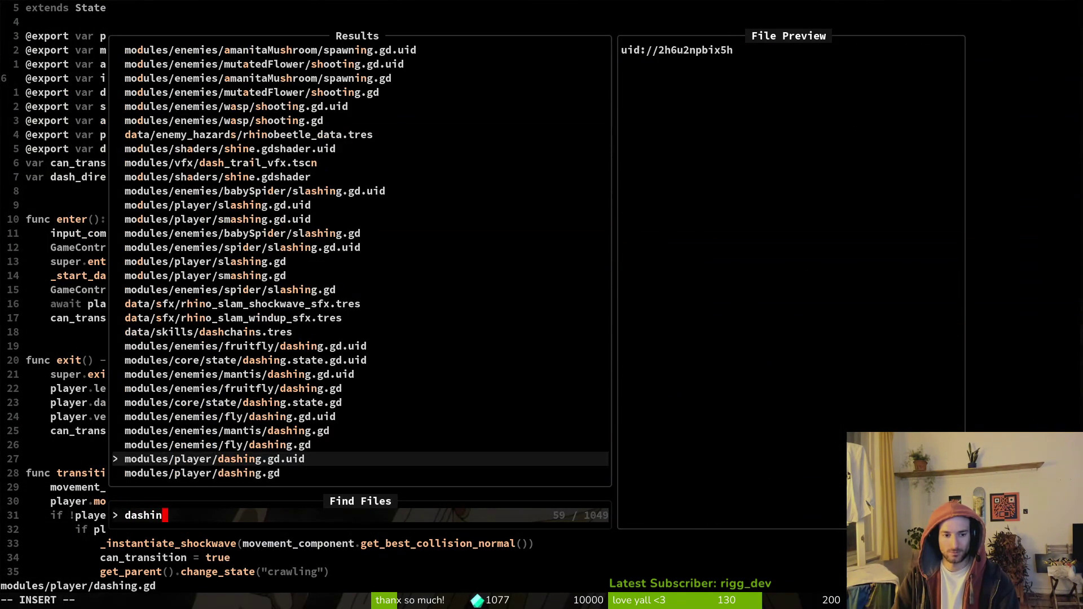
key("Up")
key("Up")
key("Return")
key("u")
key("u")
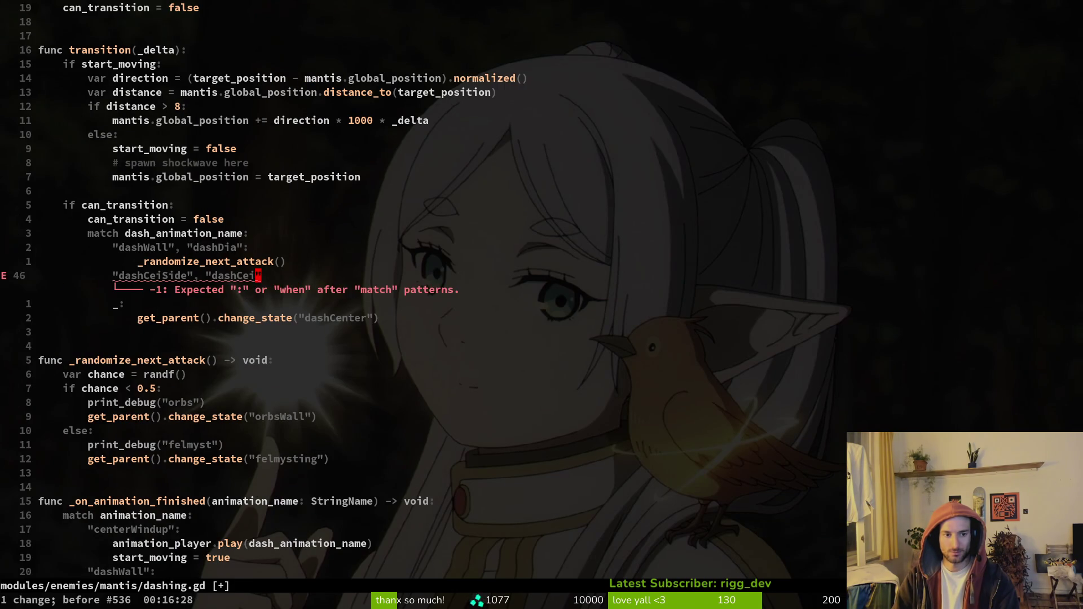
key("ctrl+r")
key("ctrl+r")
key("ctrl+r")
key("ctrl+r")
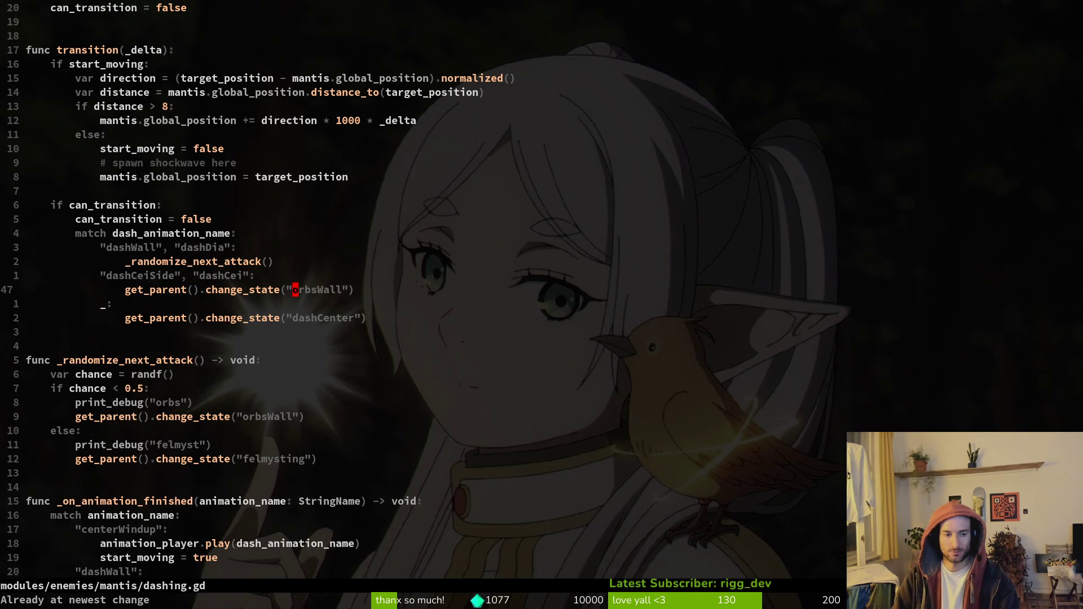
key("ctrl+s")
key("ctrl+d")
key("ctrl+d")
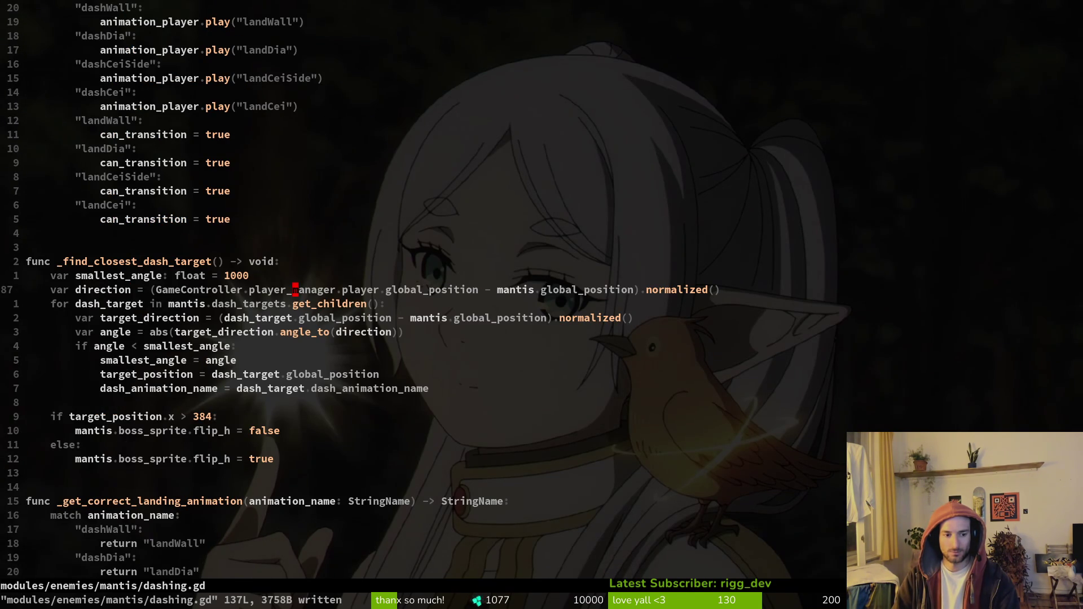
Open dash_center.gd and scroll up to its exported variables, then bring the paused game forward.
key("ctrl+p")
type("dasce")
key("Return")
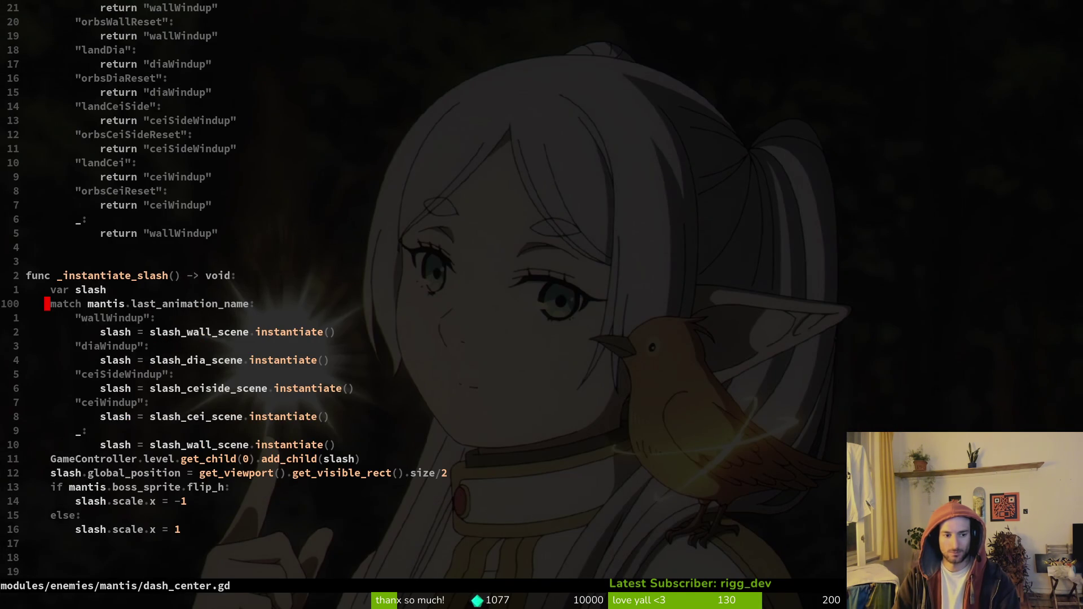
key("ctrl+u")
key("ctrl+u")
key("ctrl+u")
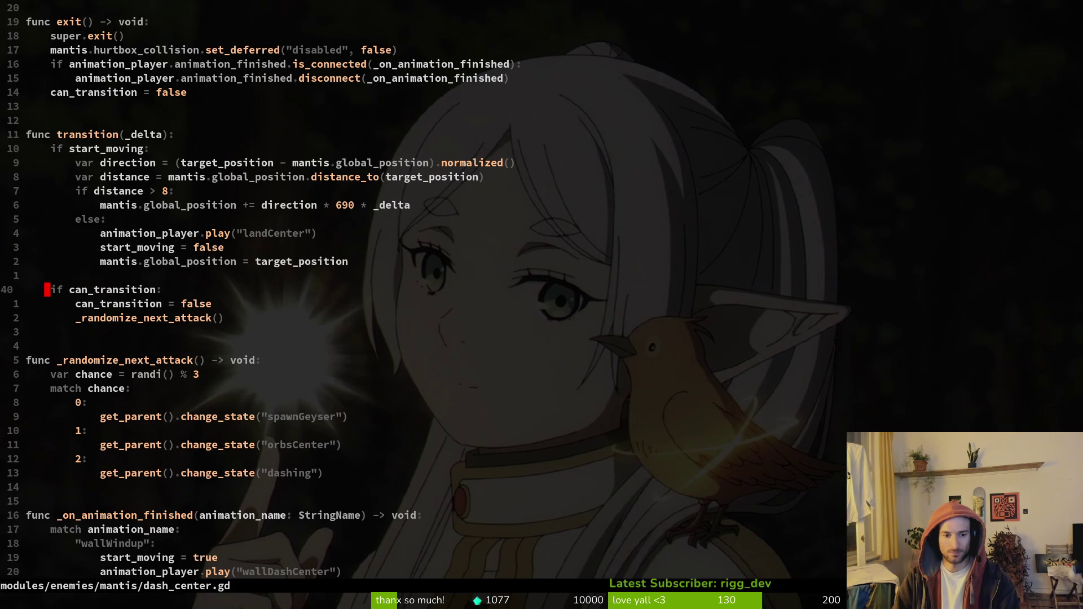
key("ctrl+u")
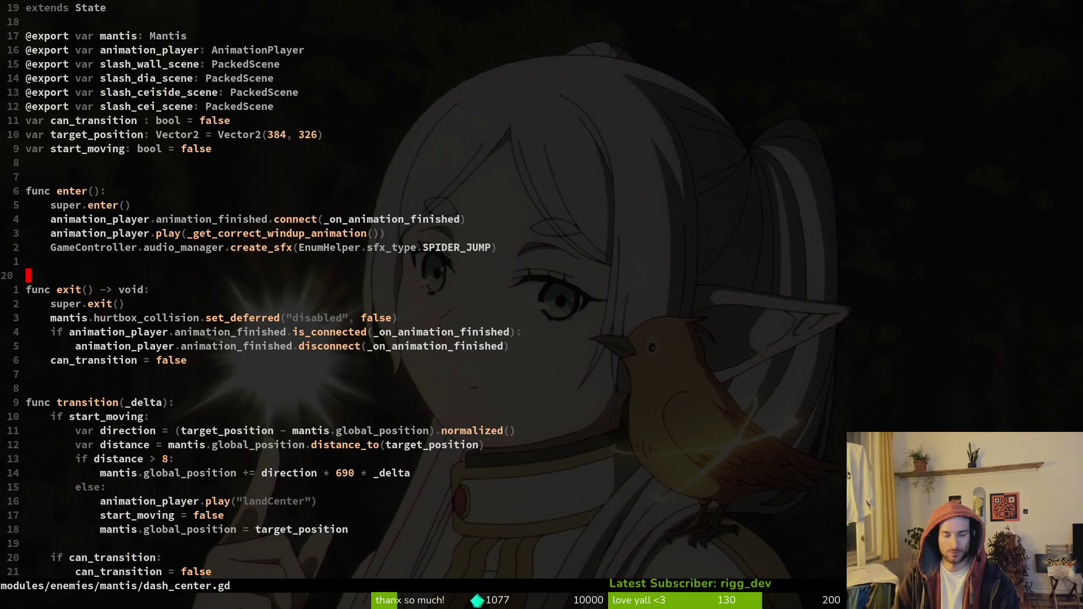
key("F5")
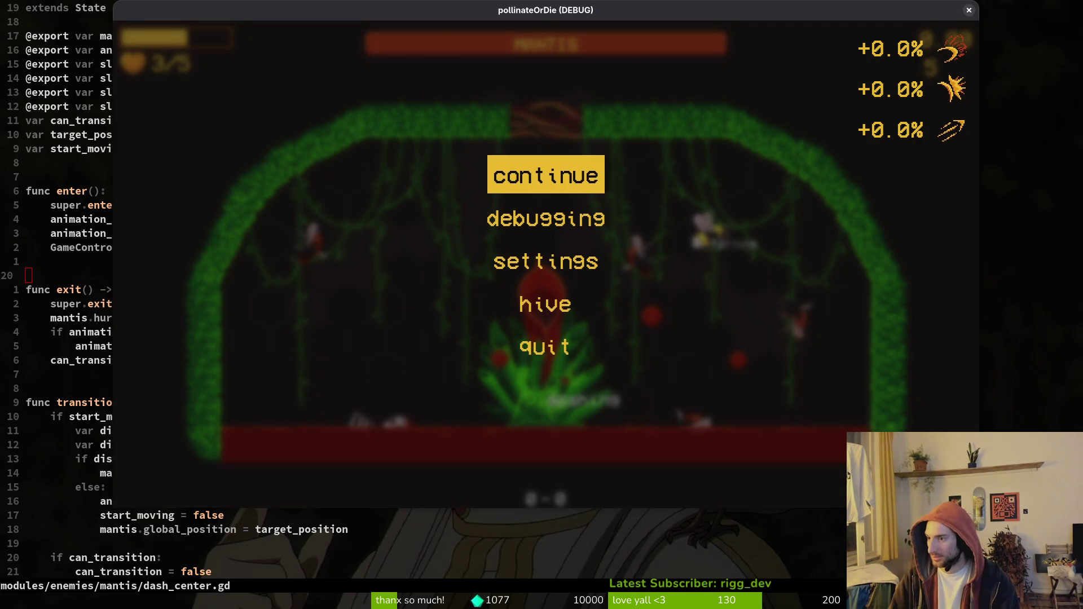
Close the paused game and switch the Scene dock to Local to show mantis.tscn's node tree.
key("F8")
left_click(129, 93)
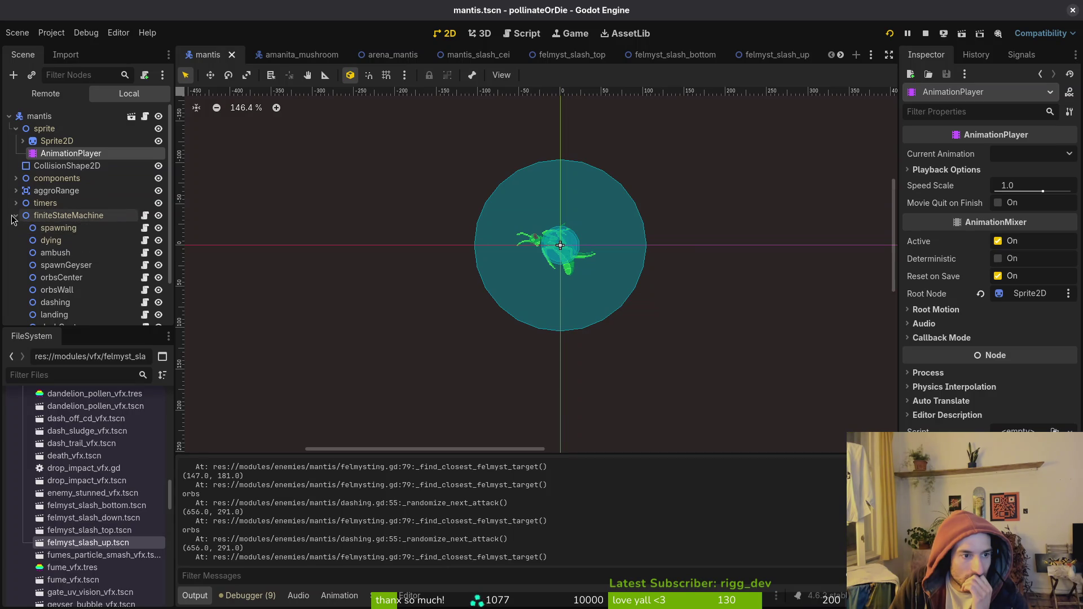
Browse the mantis node tree, then switch to arena_mantis and expand felmystTargetsLeft.
left_click(15, 216)
left_click(16, 179)
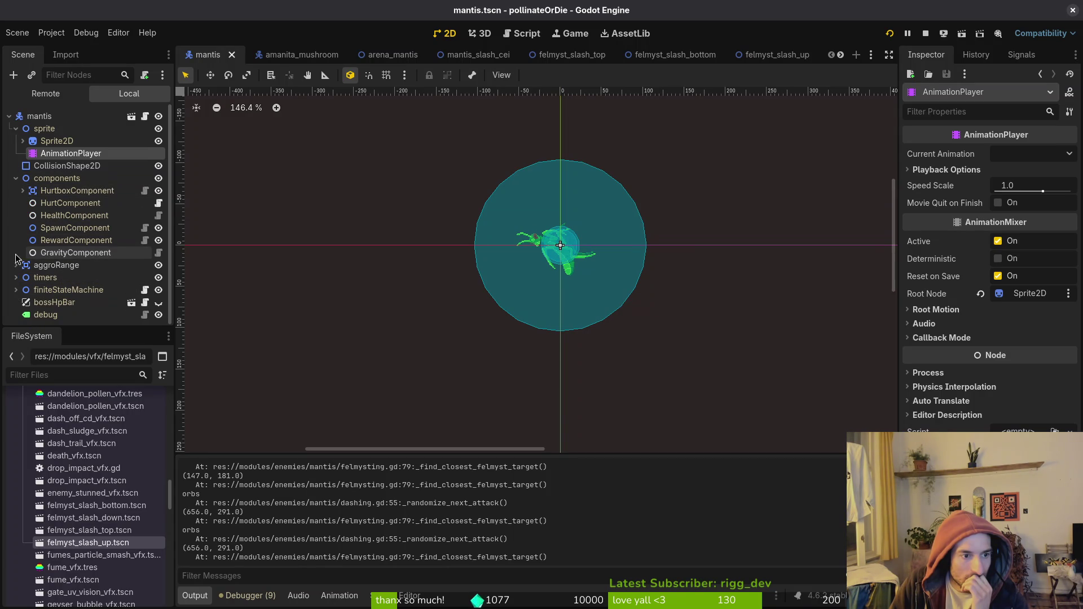
left_click(16, 179)
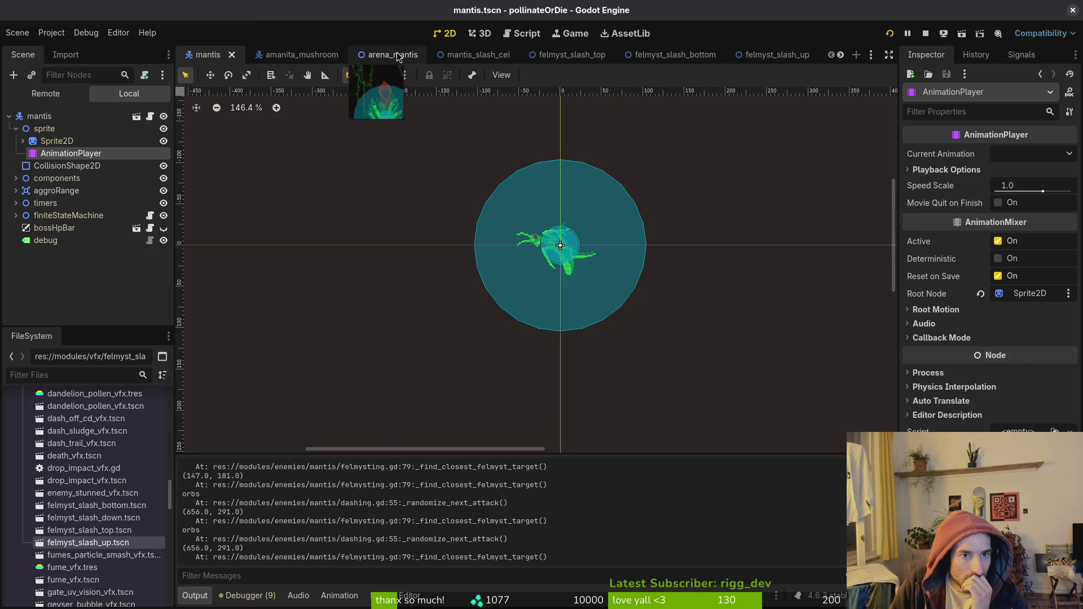
left_click(376, 55)
left_click(15, 240)
left_click(82, 253)
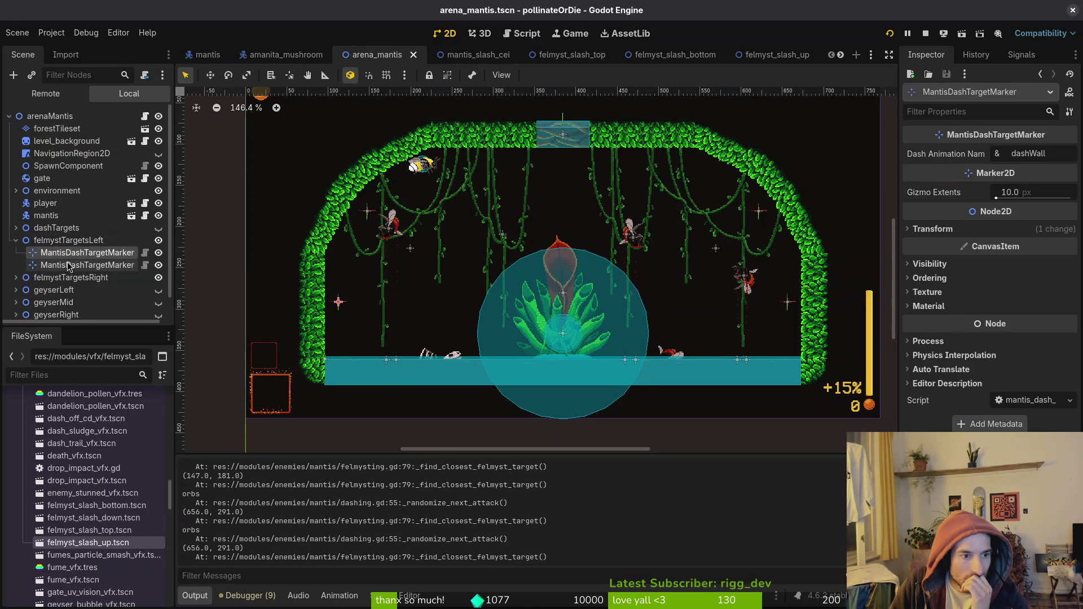
left_click(70, 240)
Add two Marker2D nodes and move them directly under felmystTargetsLeft.
left_click(83, 253)
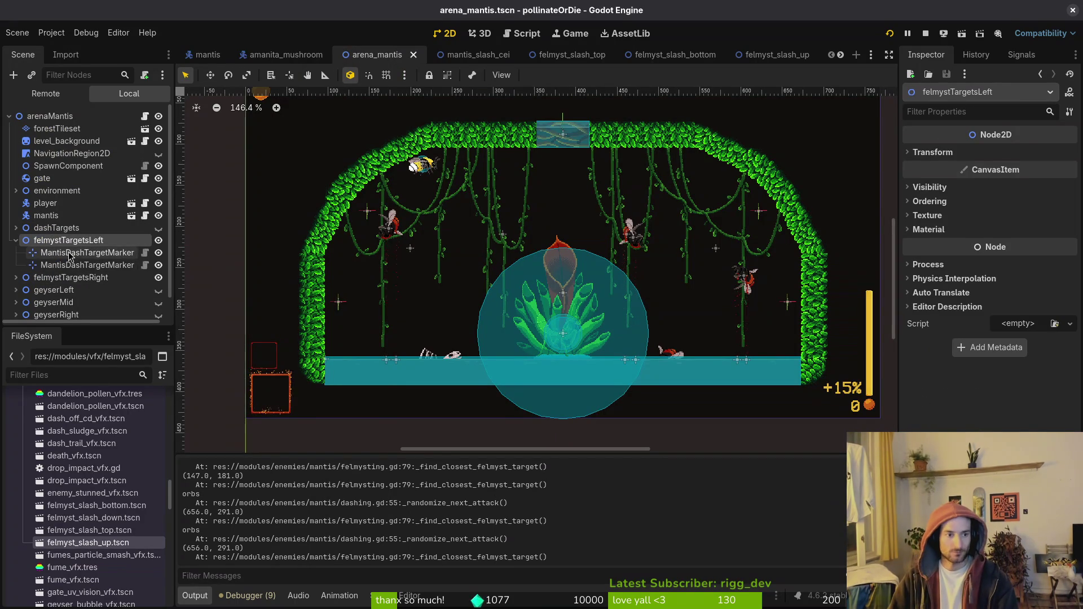
key("ctrl+a")
type("marke")
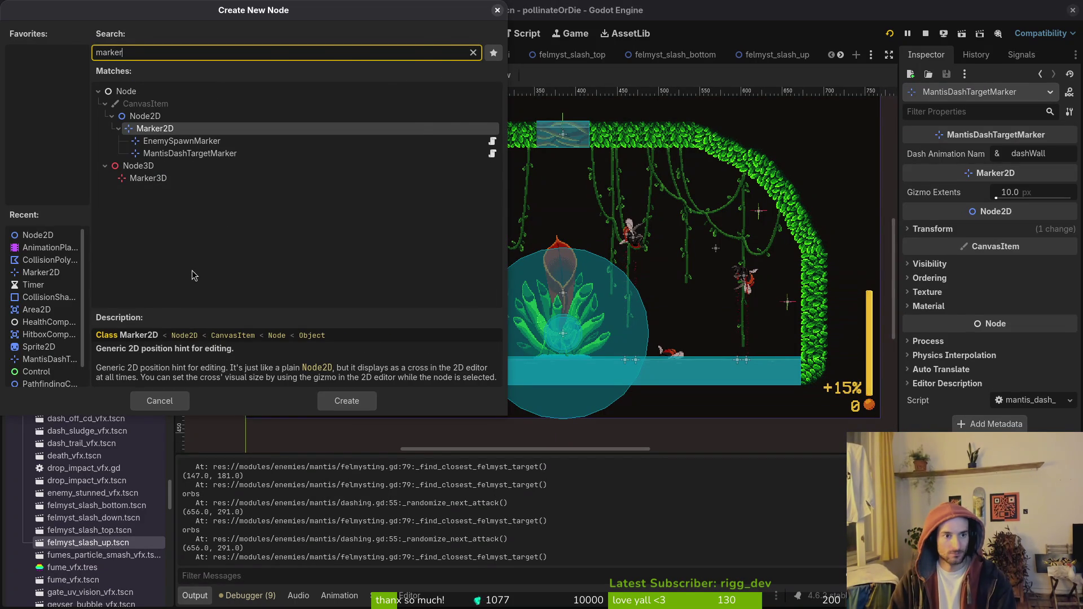
key("Return")
left_click(132, 277)
key("ctrl+a")
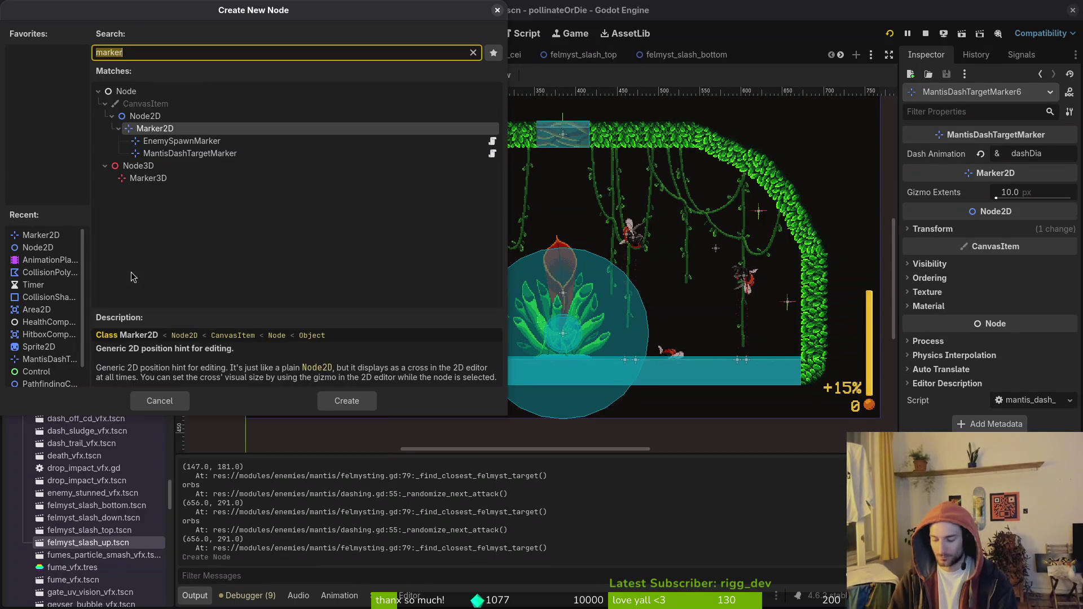
key("Return")
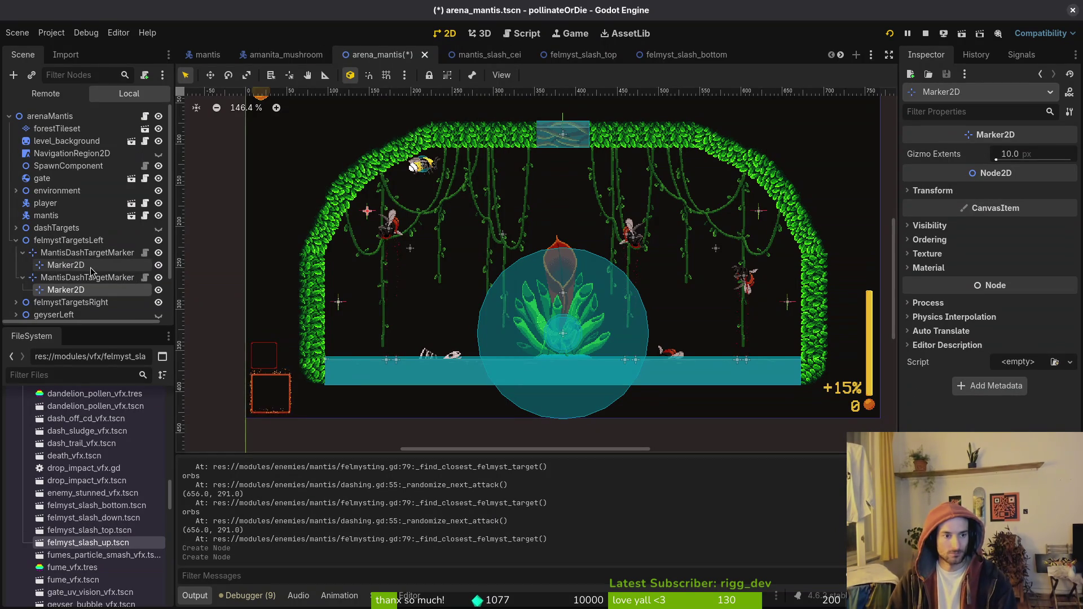
left_click(92, 267)
left_click_drag(71, 251, 71, 248)
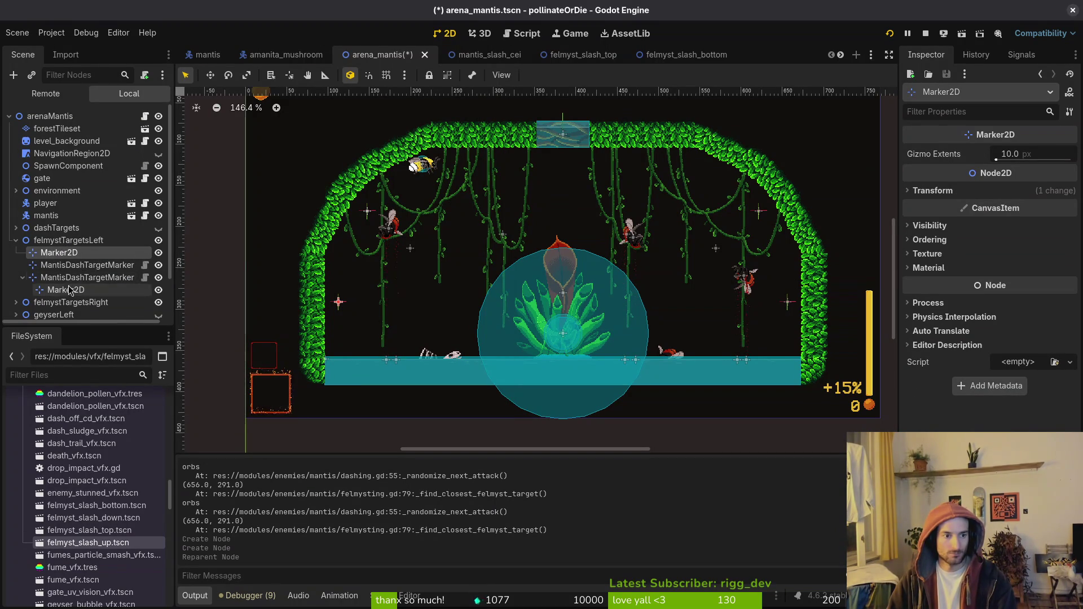
left_click_drag(65, 289, 66, 276)
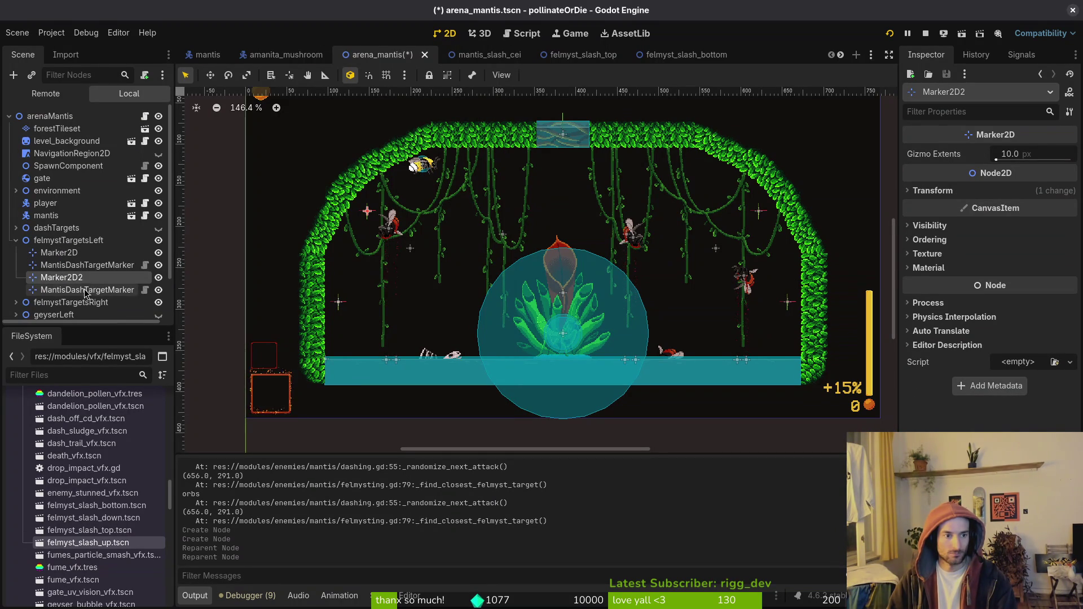
Delete the two old left-side dash target markers.
left_click(84, 289)
left_click(107, 265, "ctrl")
key("Delete")
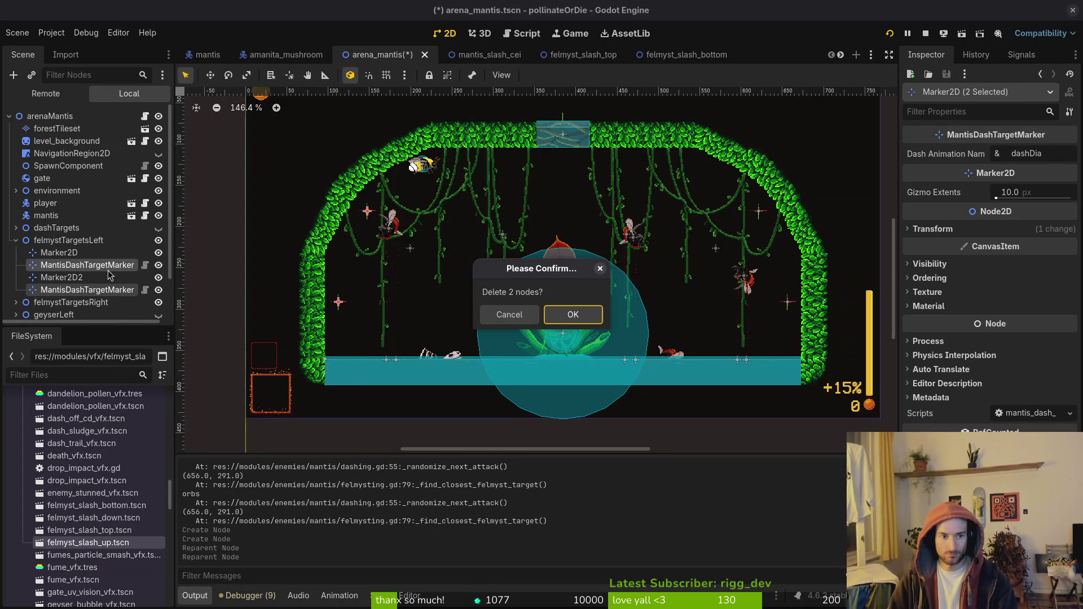
key("Return")
Add two Marker2D nodes and move them directly under felmystTargetsRight.
left_click(17, 277)
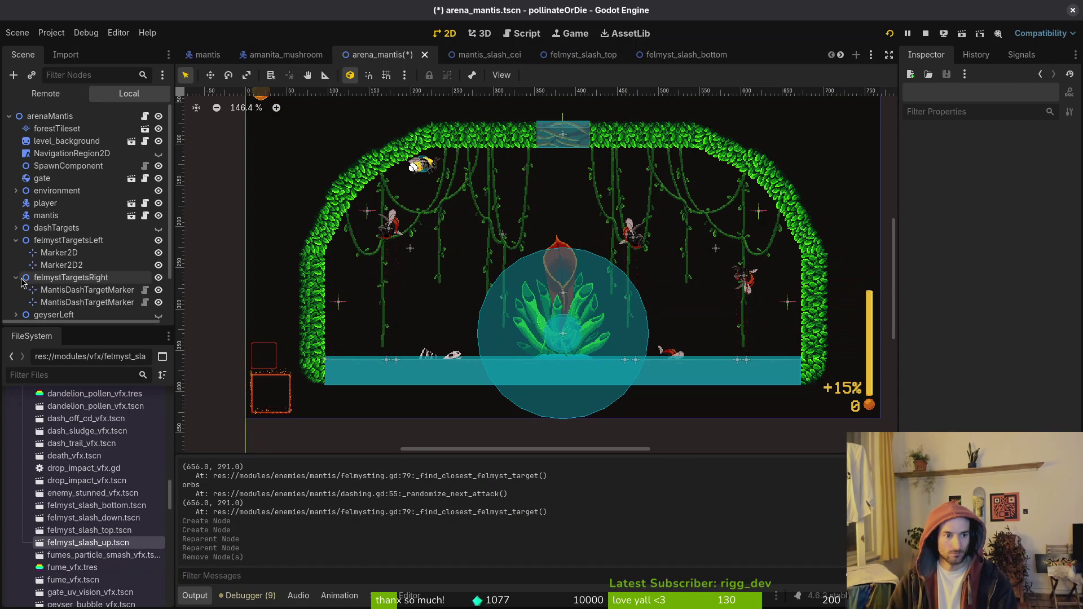
left_click(68, 289)
key("ctrl+a")
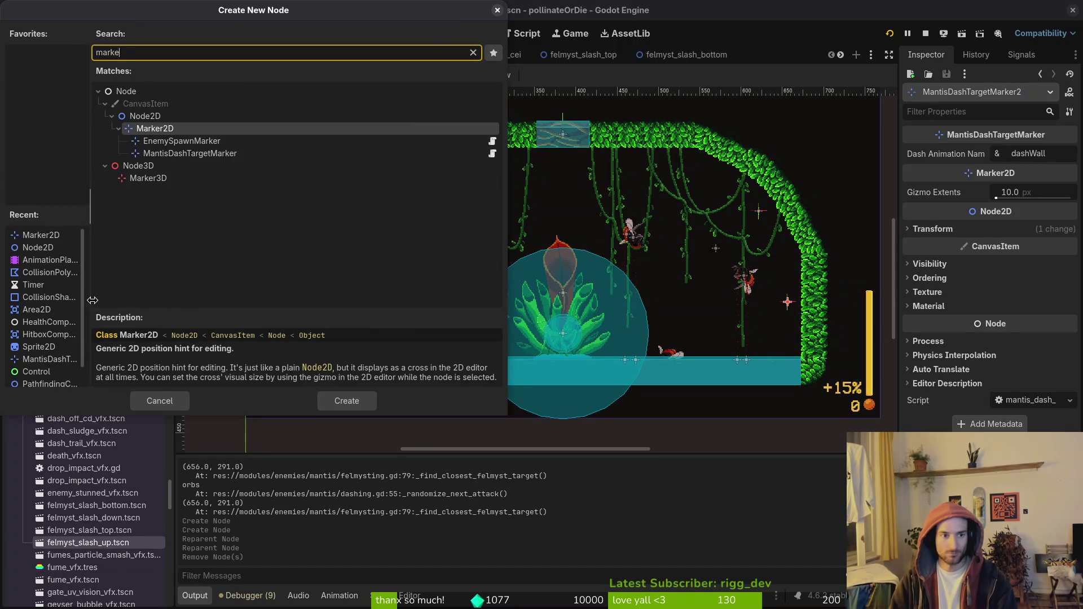
key("Return")
key("ctrl+a")
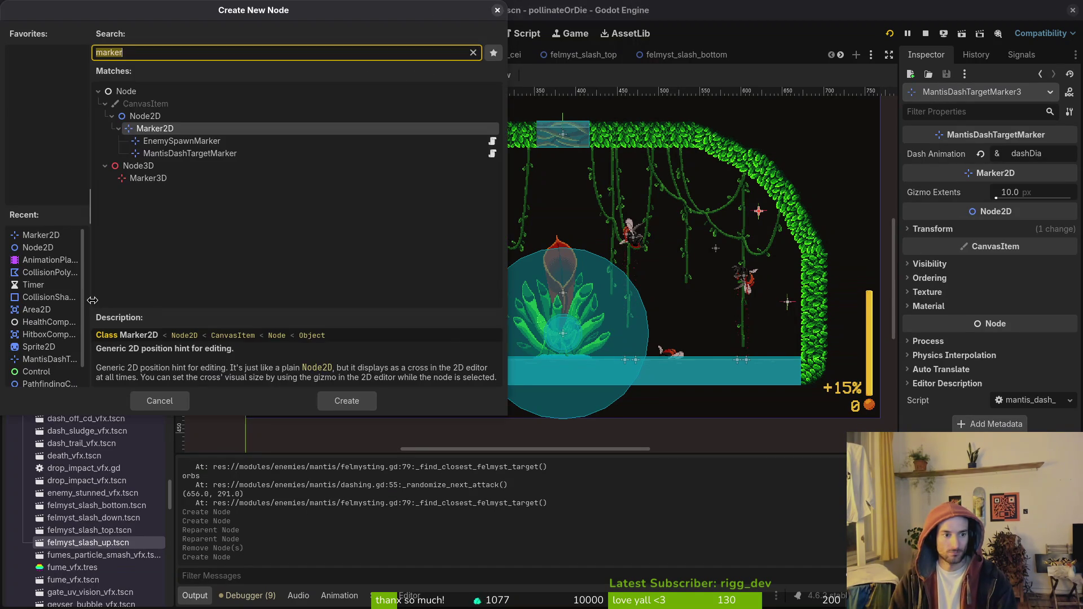
type("mark")
key("Return")
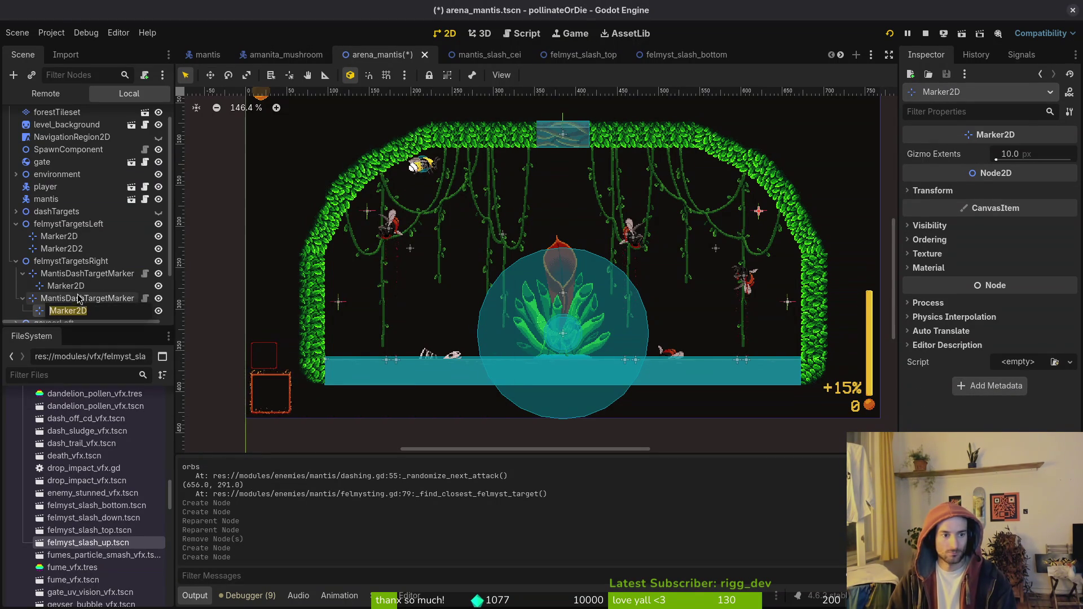
left_click(77, 287, "ctrl")
left_click_drag(83, 278, 84, 278)
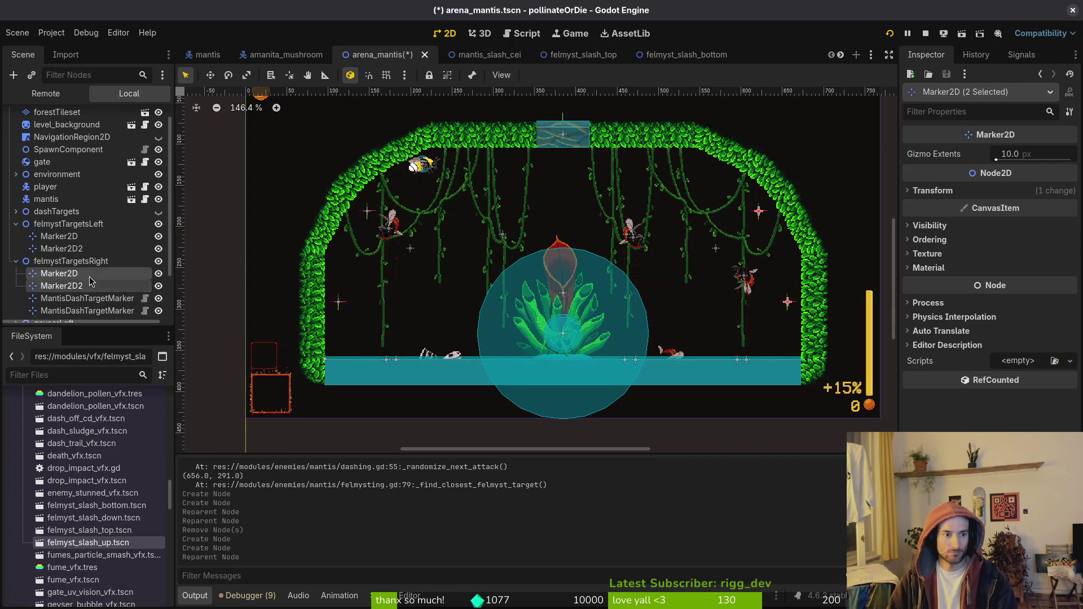
Delete the old right-side dash target markers, then save and run the game with F5.
left_click(93, 299)
key("Delete")
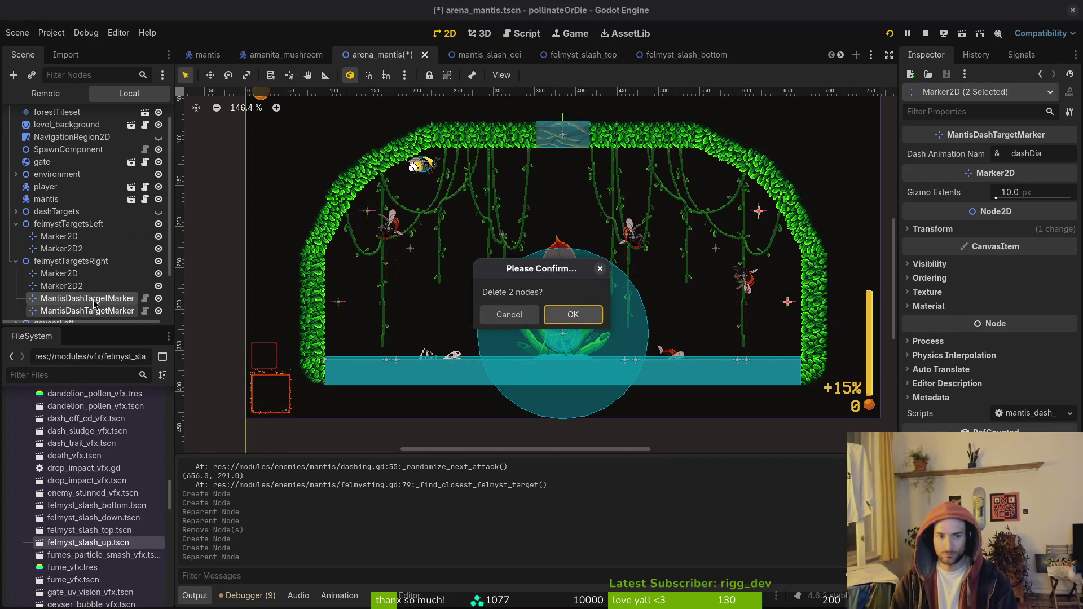
key("Return")
key("F5")
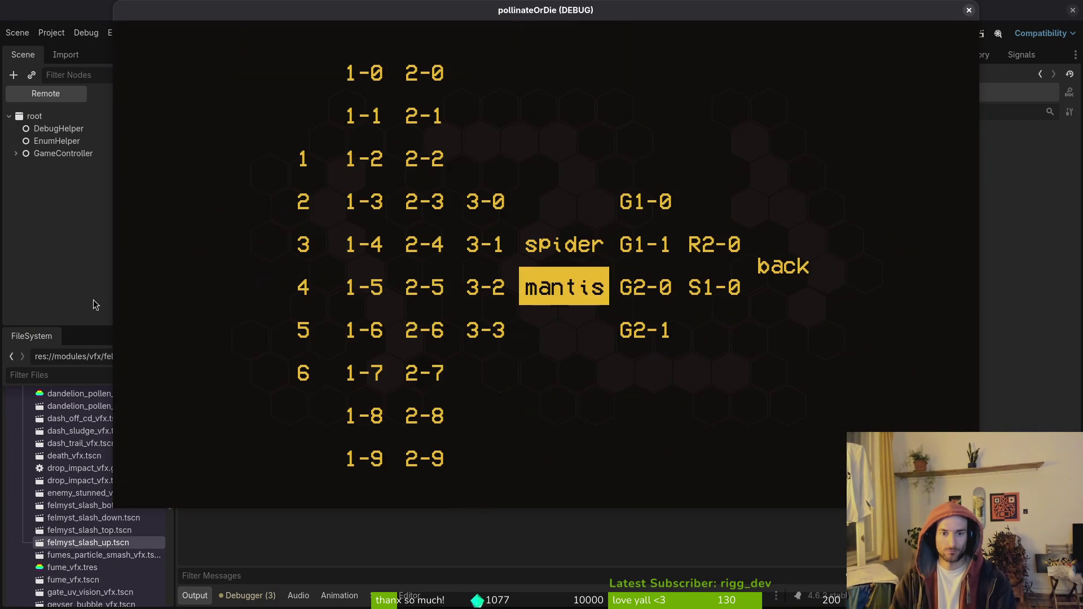
Play the mantis level with state labels on until the dash_animation_name error, then return to Neovim.
key("Return")
key("Escape")
key("Down")
key("Return")
key("Down")
key("Return")
key("Escape")
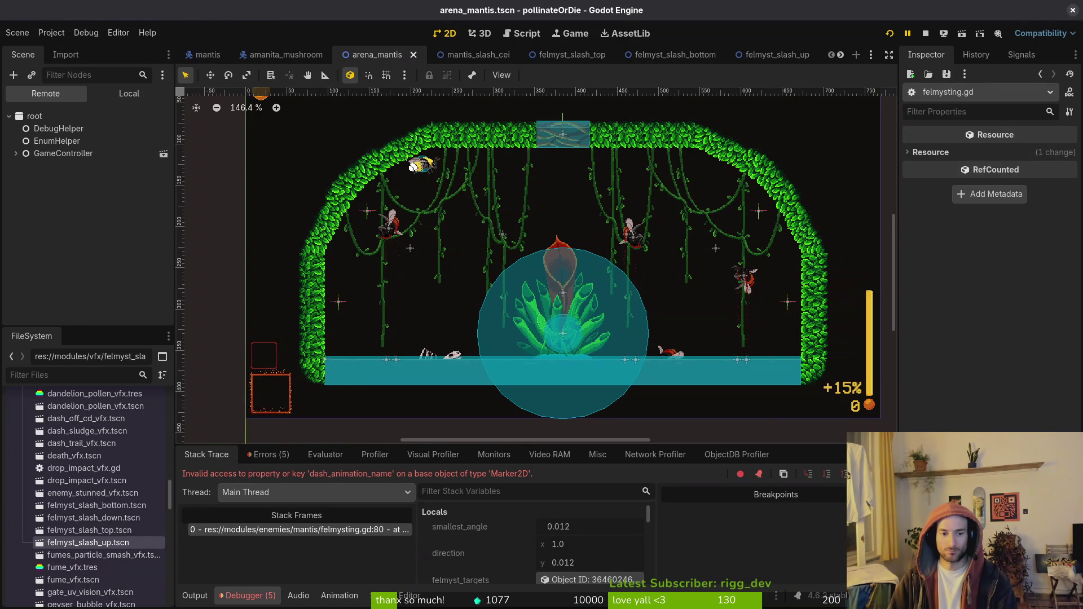
key("alt+Tab")
key("space")
Open felmysting.gd from Telescope find files using 'felmyst'.
key("f")
key("f")
type("felm")
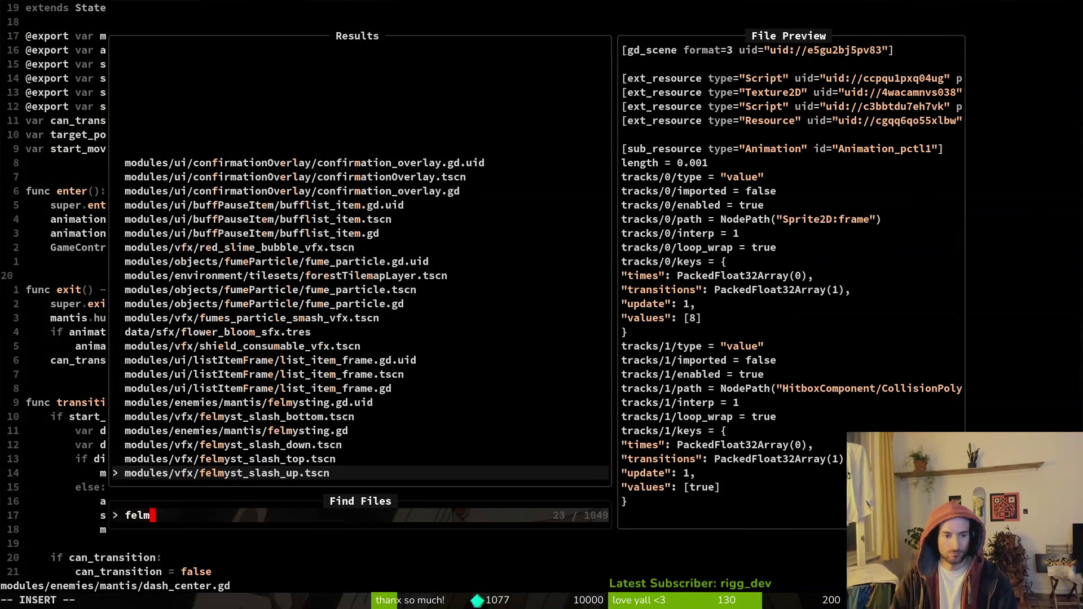
type("yst")
key("Up")
key("Up")
key("Up")
key("Return")
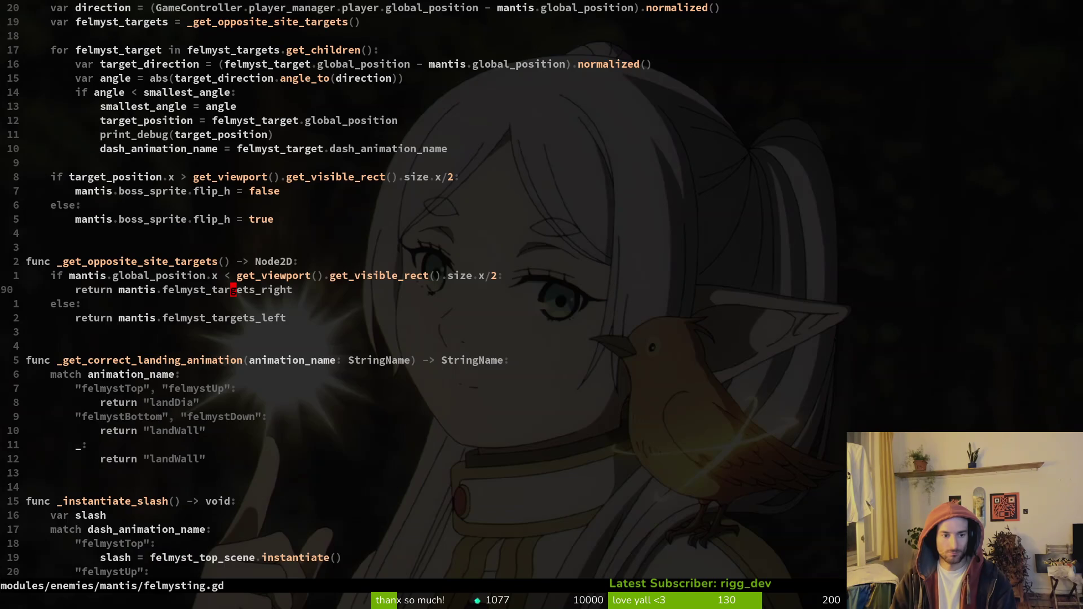
Jump to line 80, where dash_animation_name is read, and save with :w.
type(":80l")
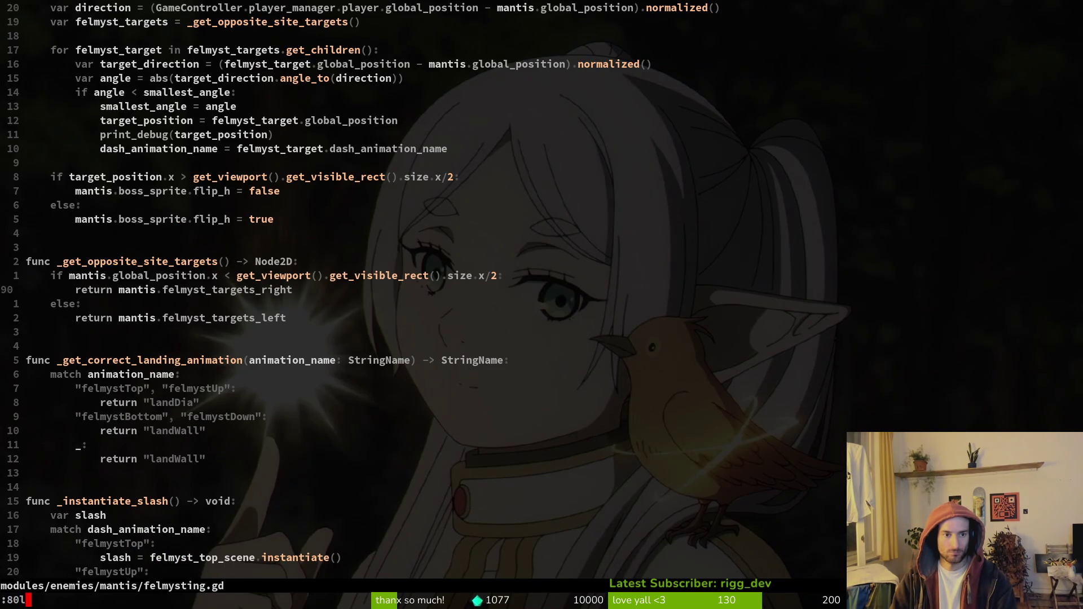
key("BackSpace")
key("Return")
key("V")
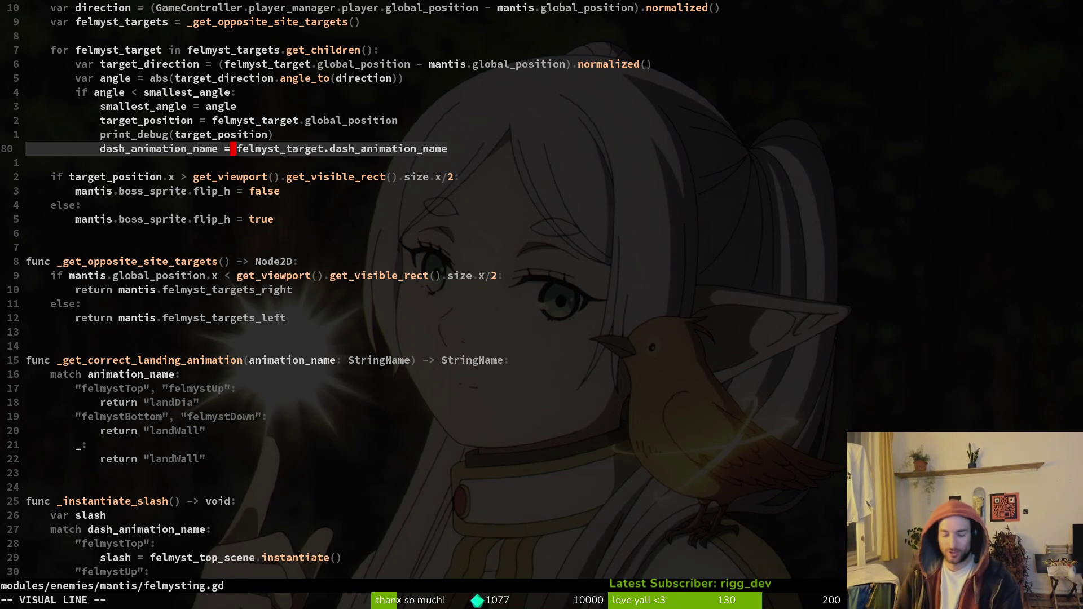
key("Escape")
type(":w")
key("Return")
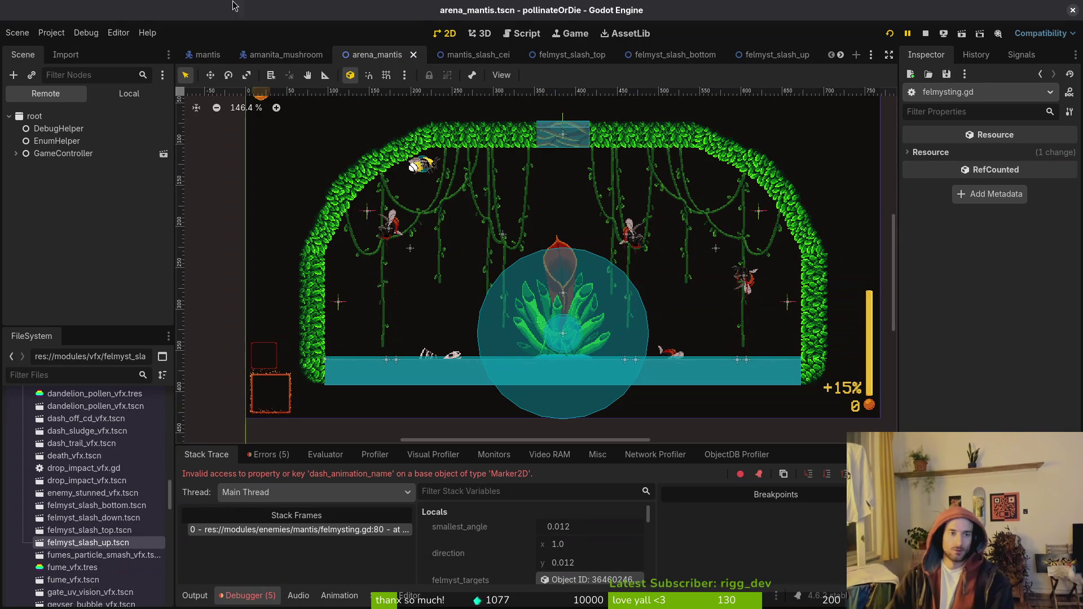
Inspect Marker2D2 and the first two dashTargets markers in the arena scene, then return to Neovim.
left_click(127, 93)
left_click(62, 248)
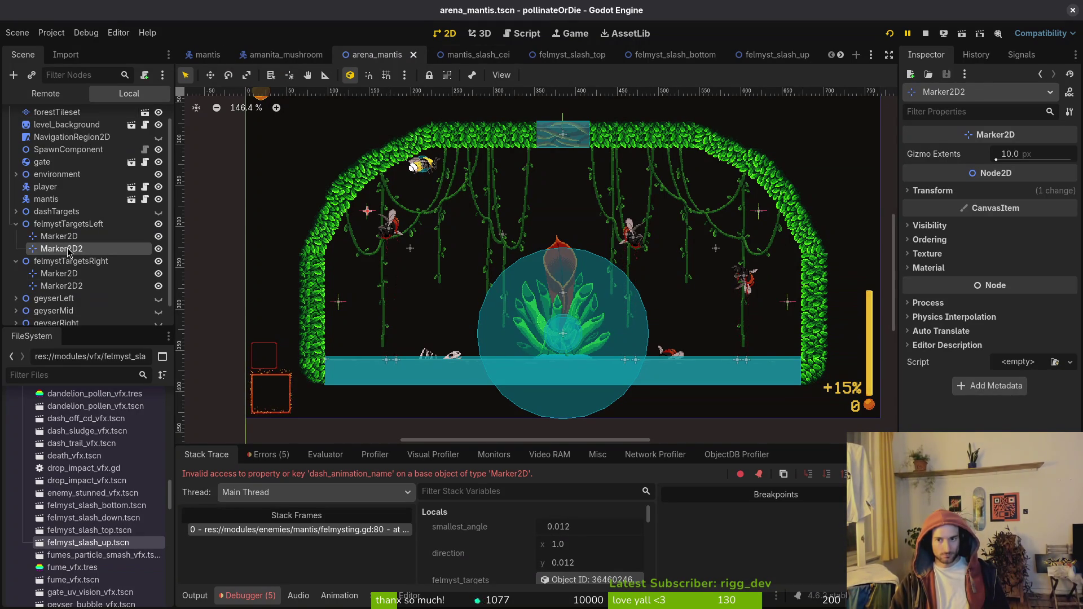
left_click(15, 211)
left_click(68, 225)
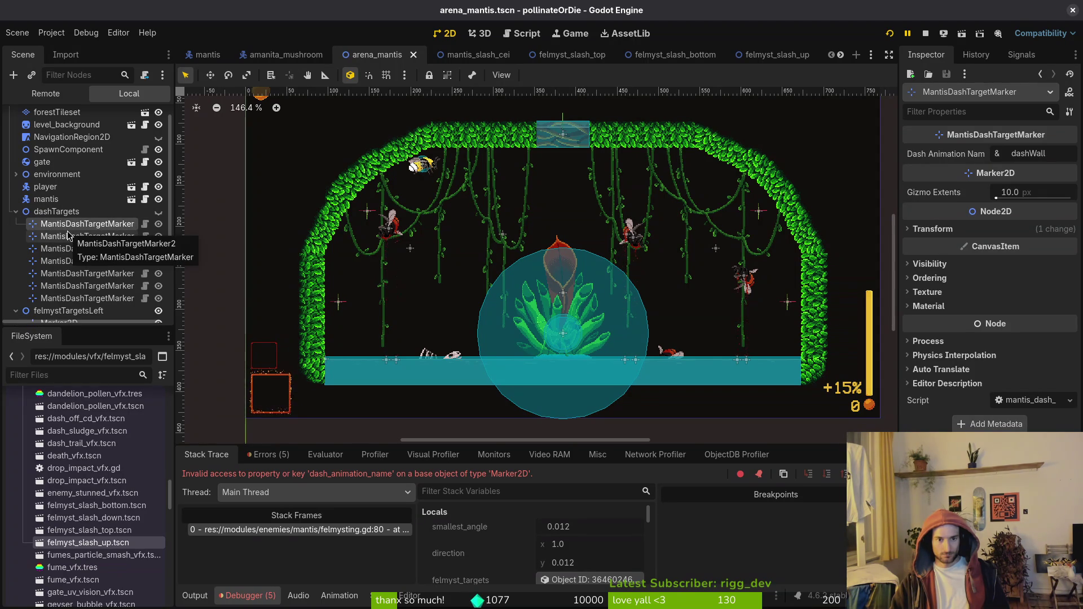
left_click(67, 236)
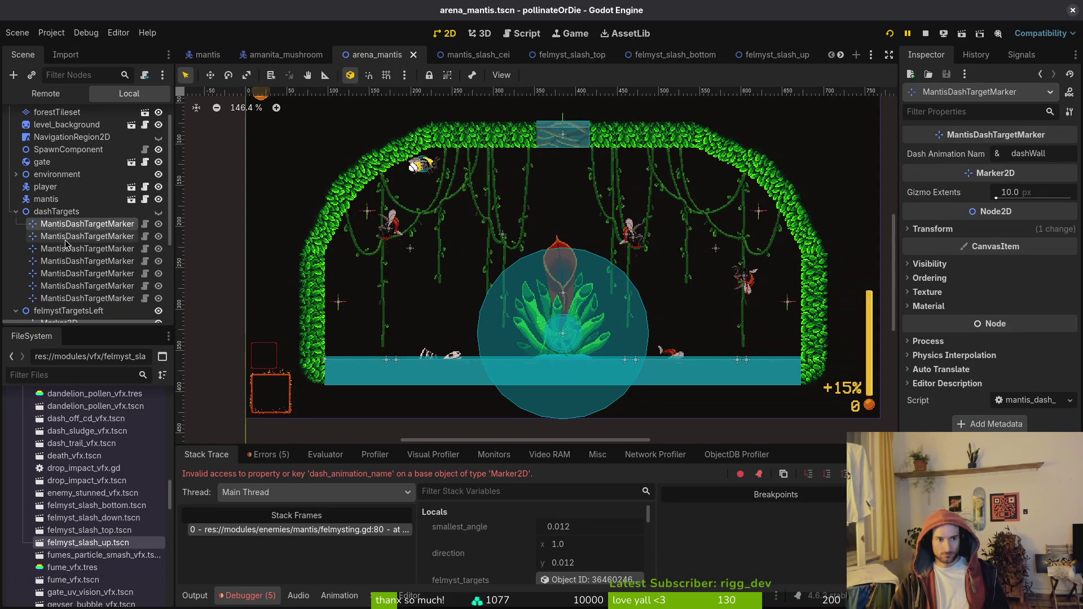
key("alt+Tab")
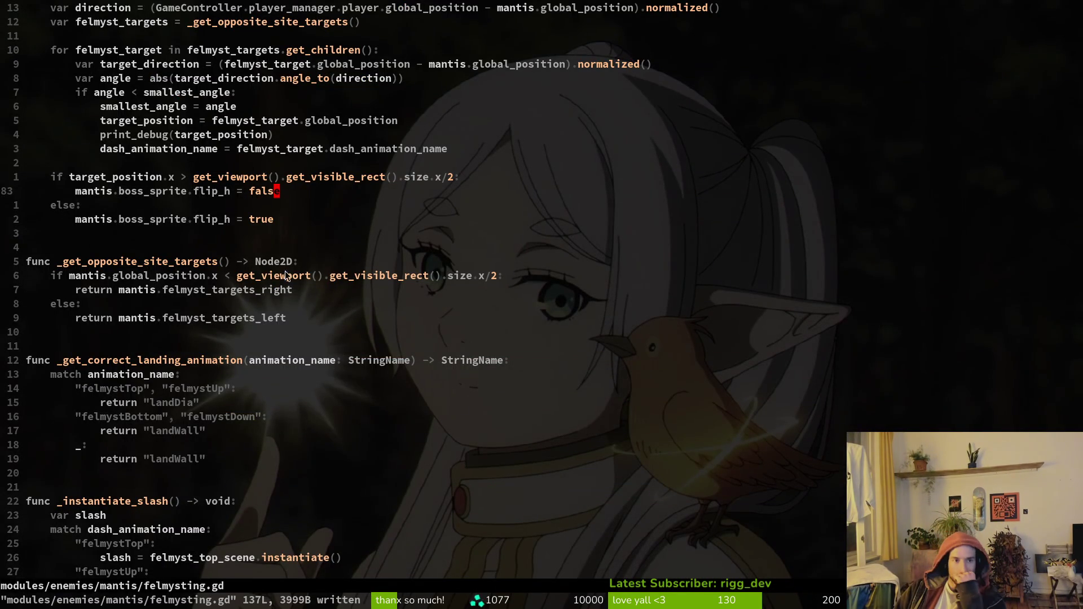
scroll(285, 271, "up", 2)
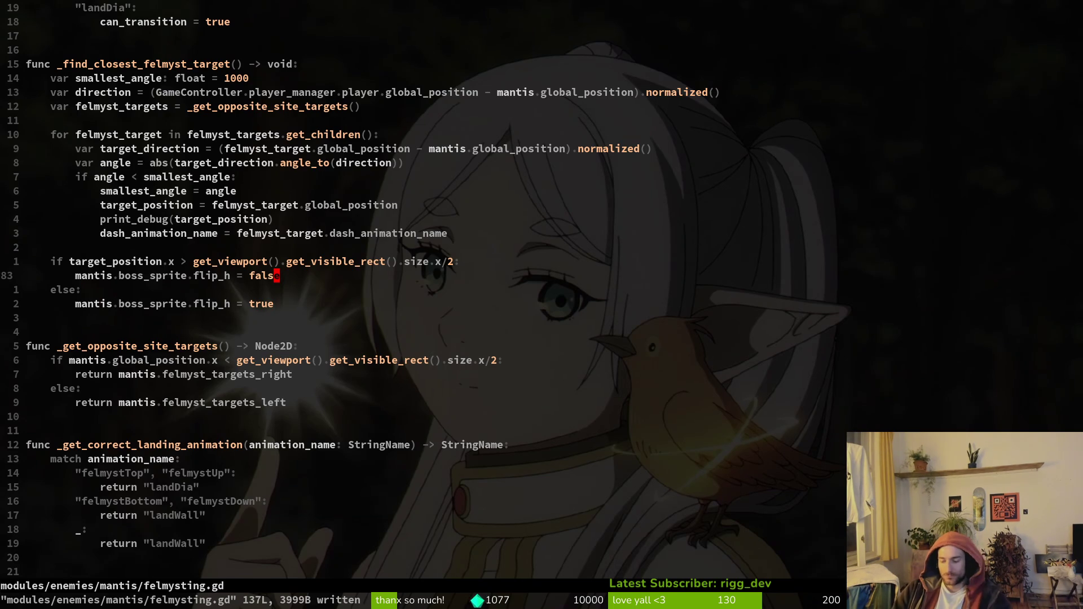
Add the function header 'func _get_correct_felmyst_animation() -> void:' below the flip logic and save.
key("j")
key("j")
key("j")
key("o")
key("Return")
key("Return")
type("func")
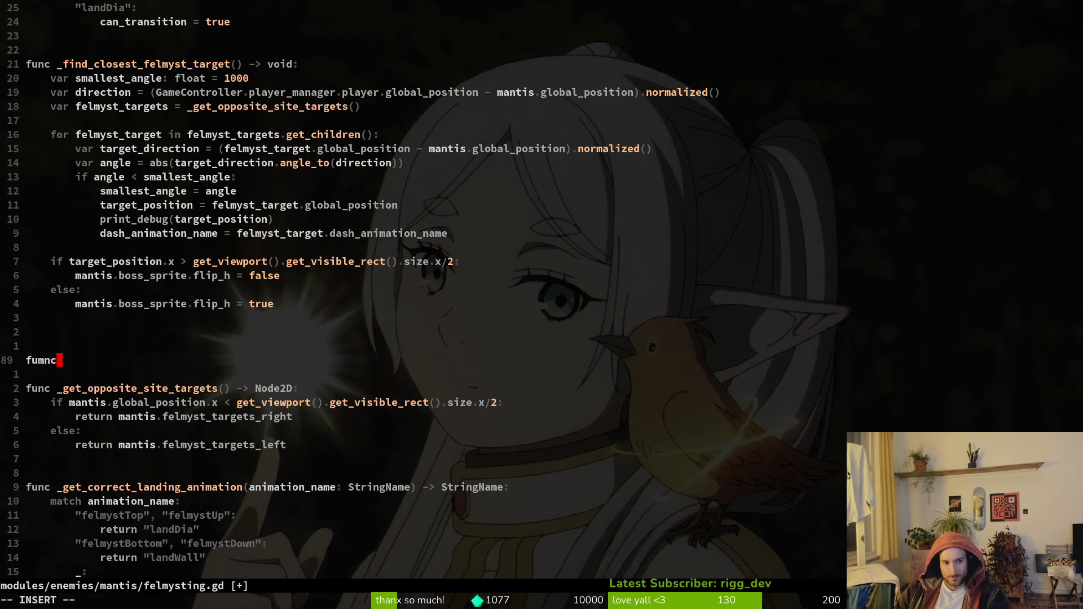
key("BackSpace")
key("BackSpace")
type("nc ")
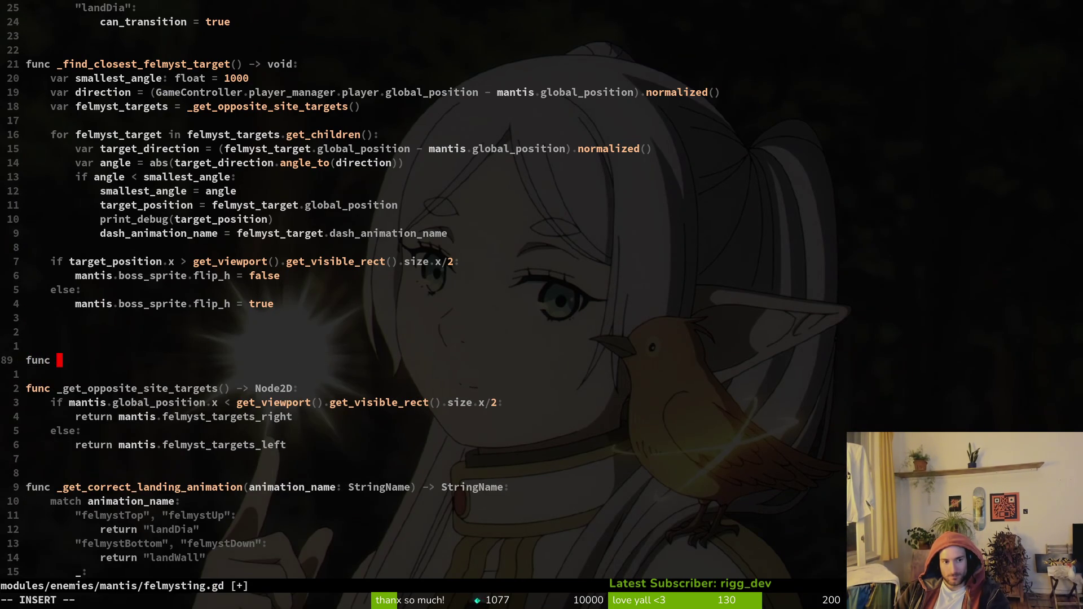
type("_get_correct")
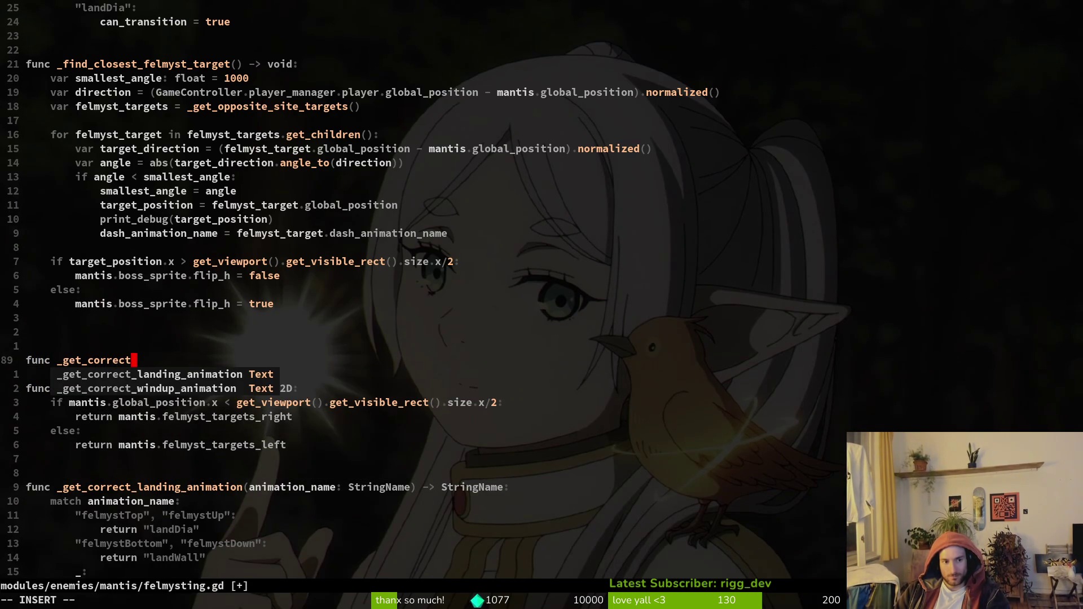
type("_felmyst_ani")
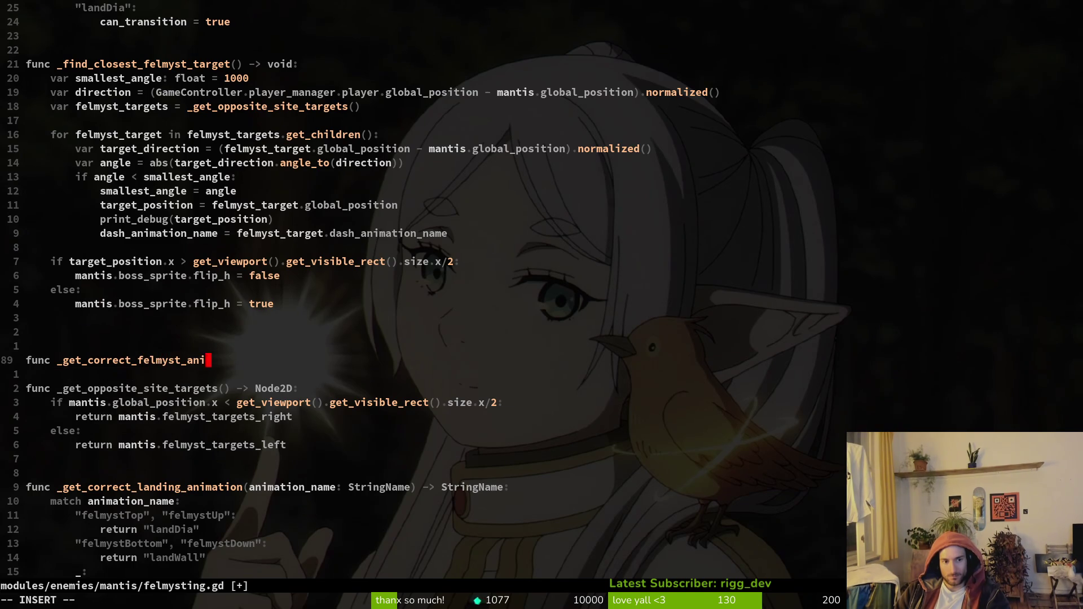
type("mation()")
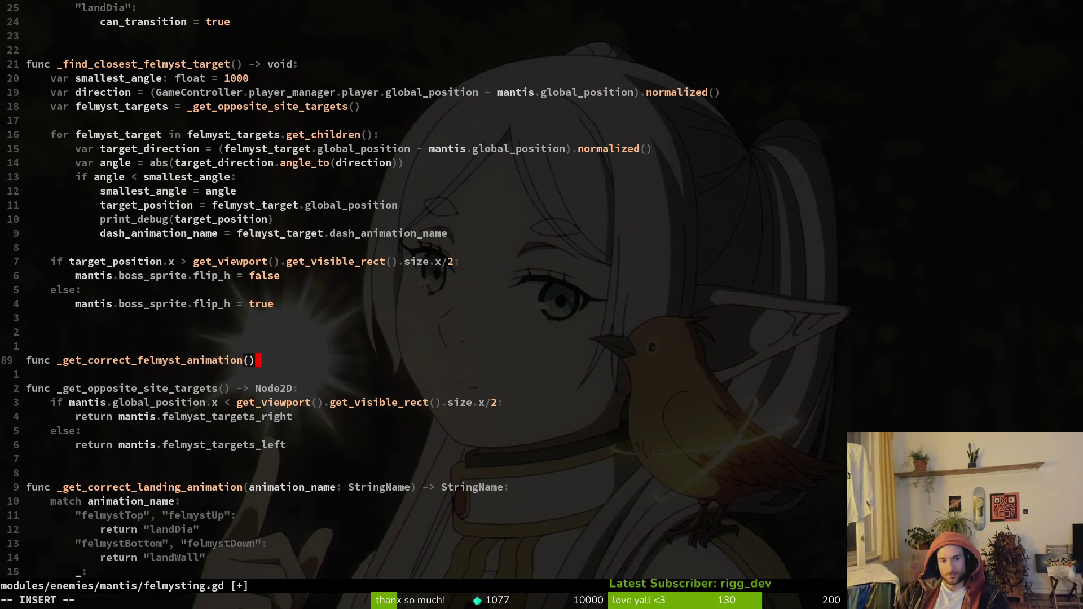
type(" ->")
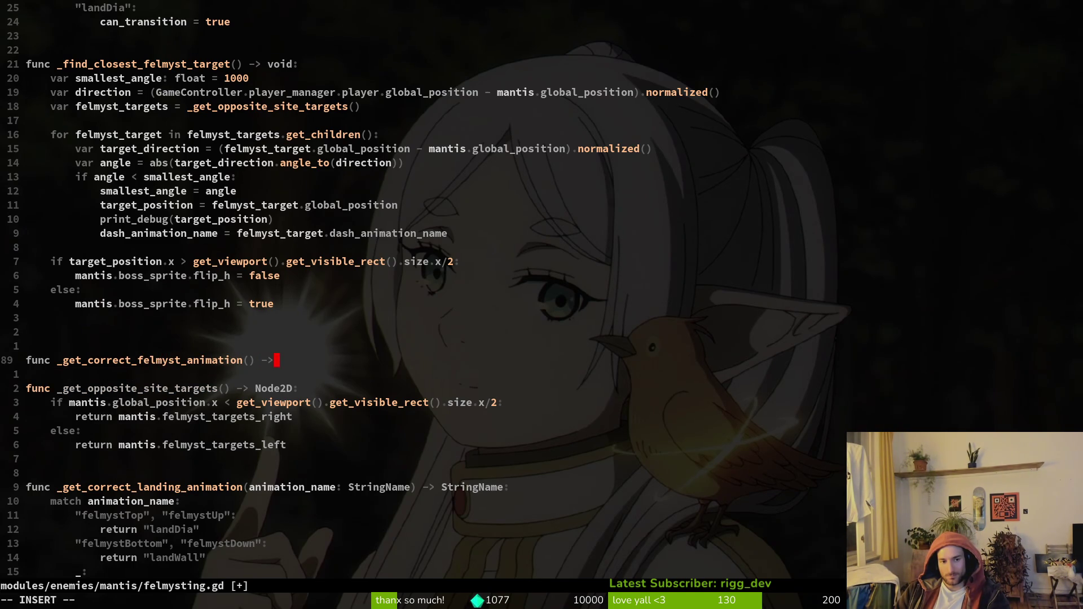
type(" void:")
key("Escape")
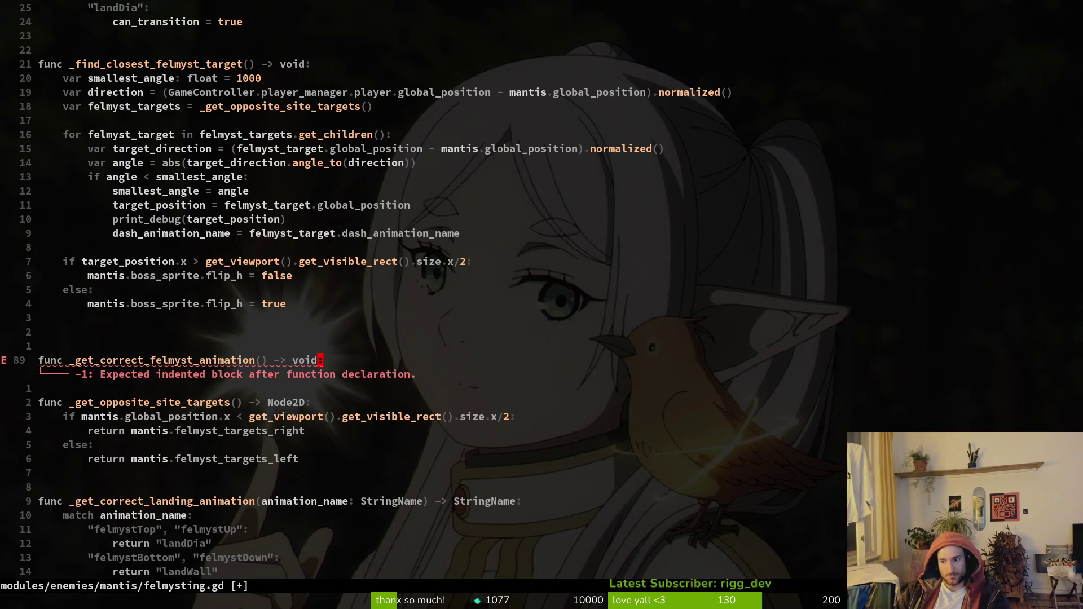
type(":w")
key("Return")
Give _get_correct_felmyst_animation a 'target_position: Vector2' parameter.
key("k")
key("k")
key("k")
key("j")
key("j")
key("j")
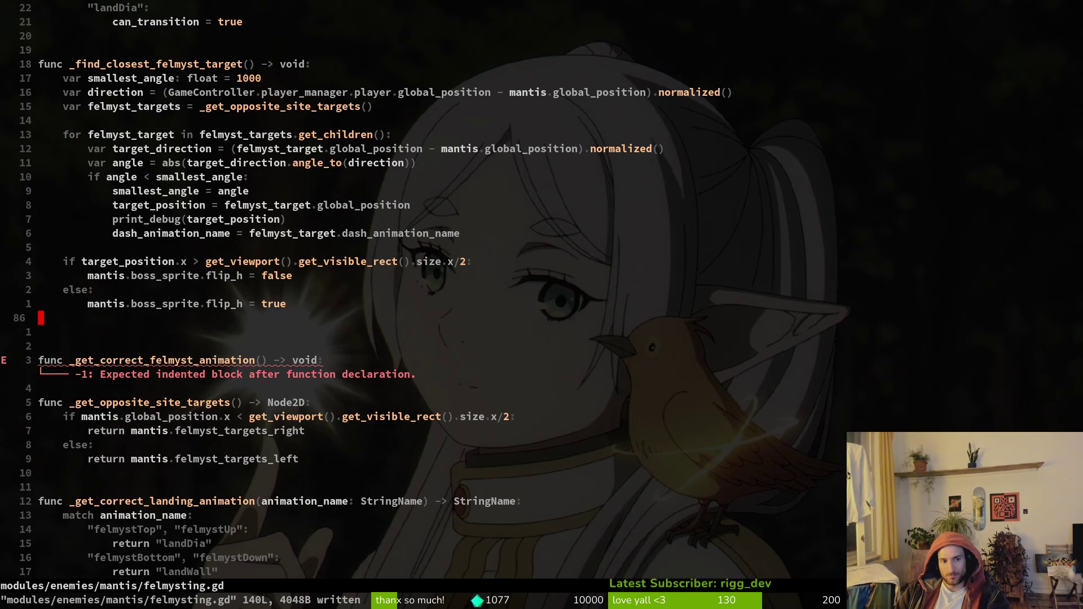
type(":write")
key("Return")
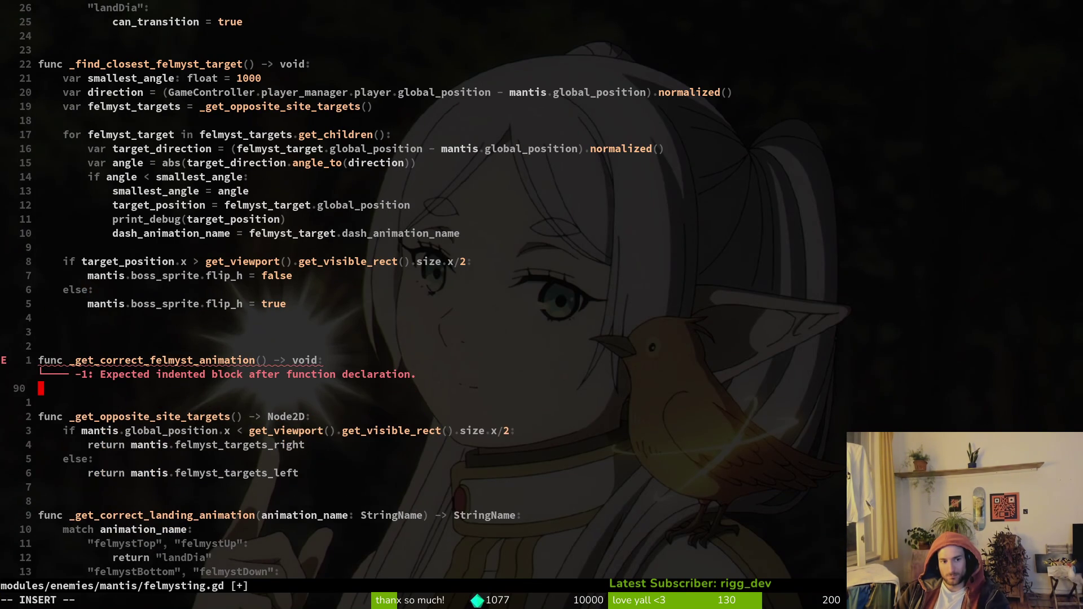
type("oif")
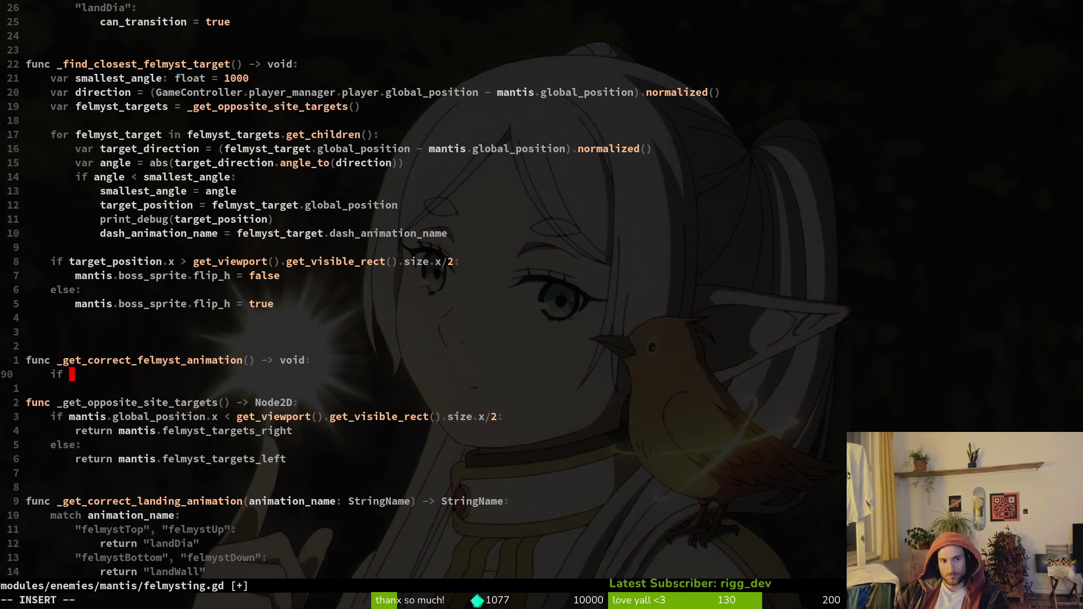
key("Escape")
type("kf(")
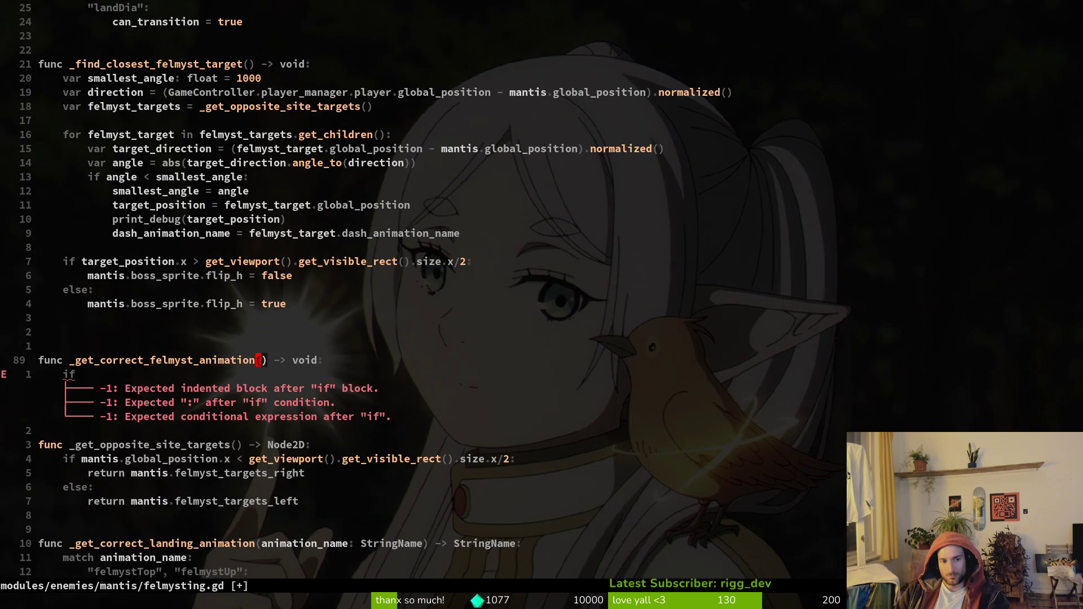
type("atarget_position: ")
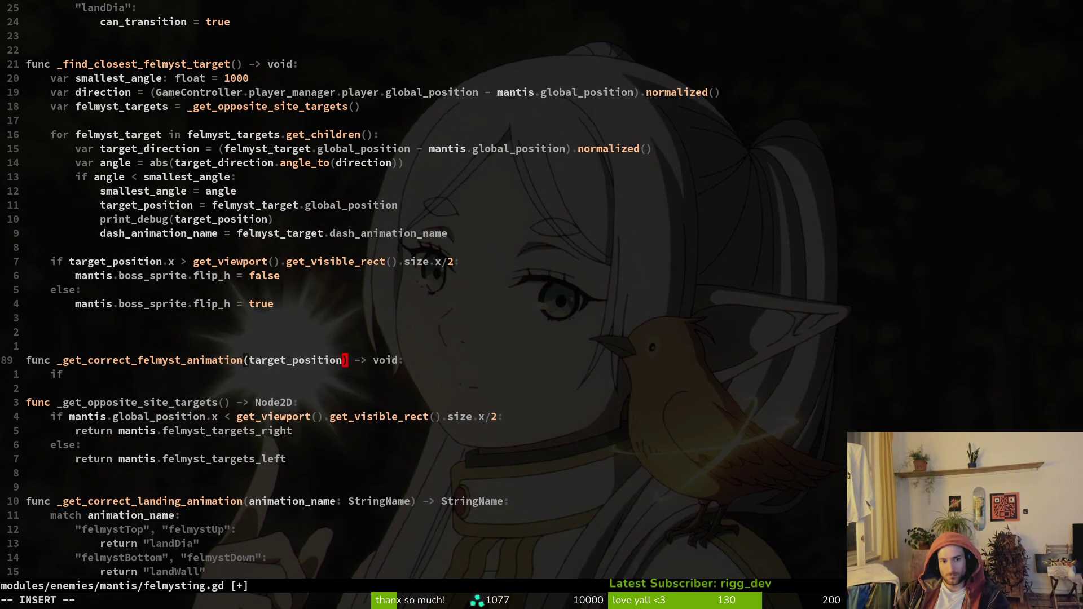
type("Vector2")
key("Escape")
Write the condition 'if mantis.global_position.y == target_position:' in the function body.
key("o")
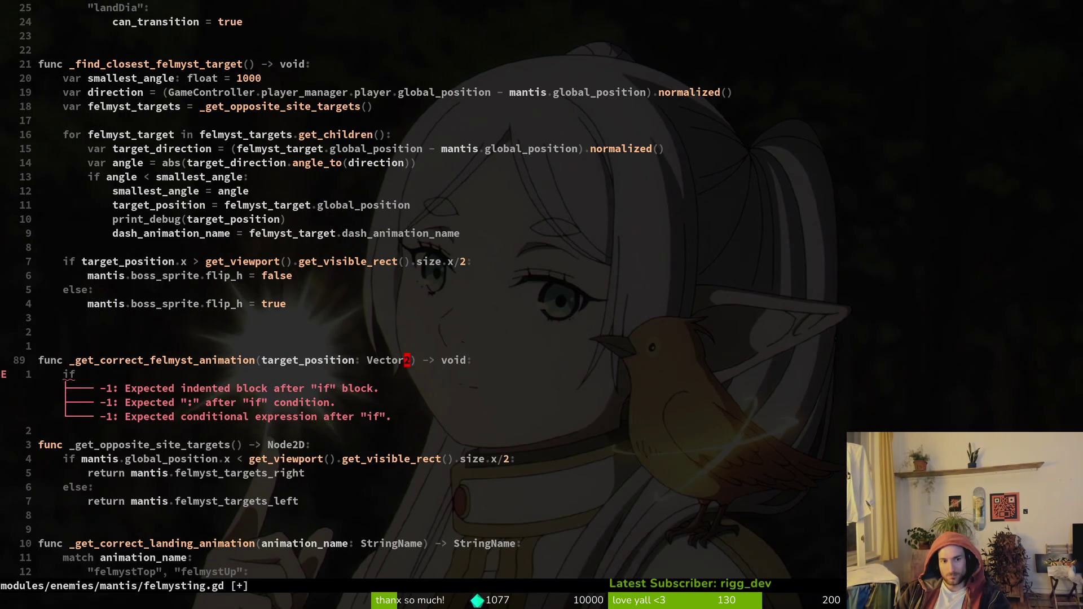
key("Escape")
type("VdA ")
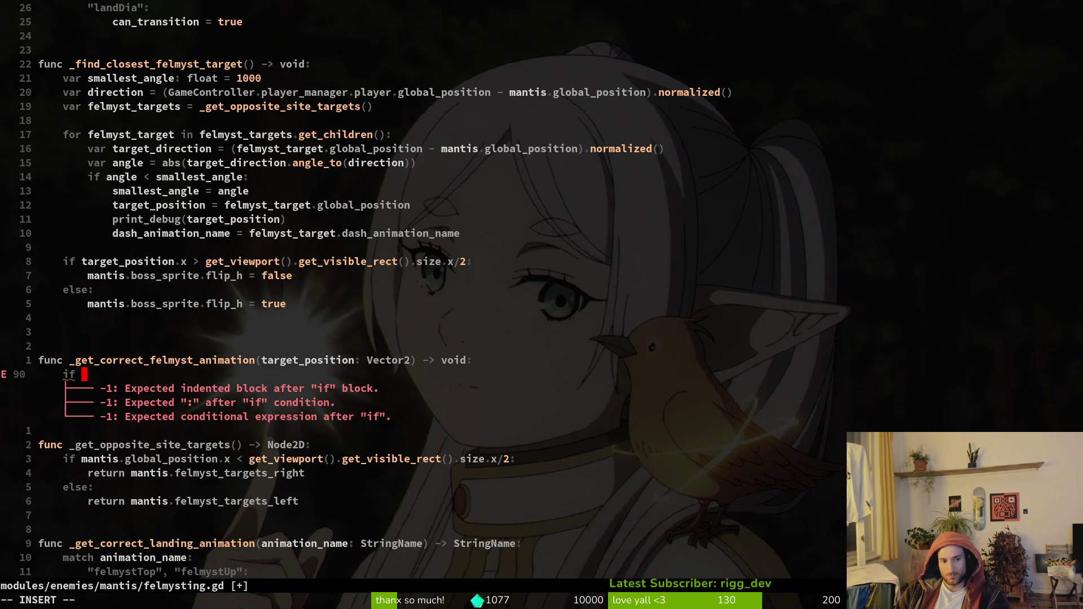
type("mantis.glo")
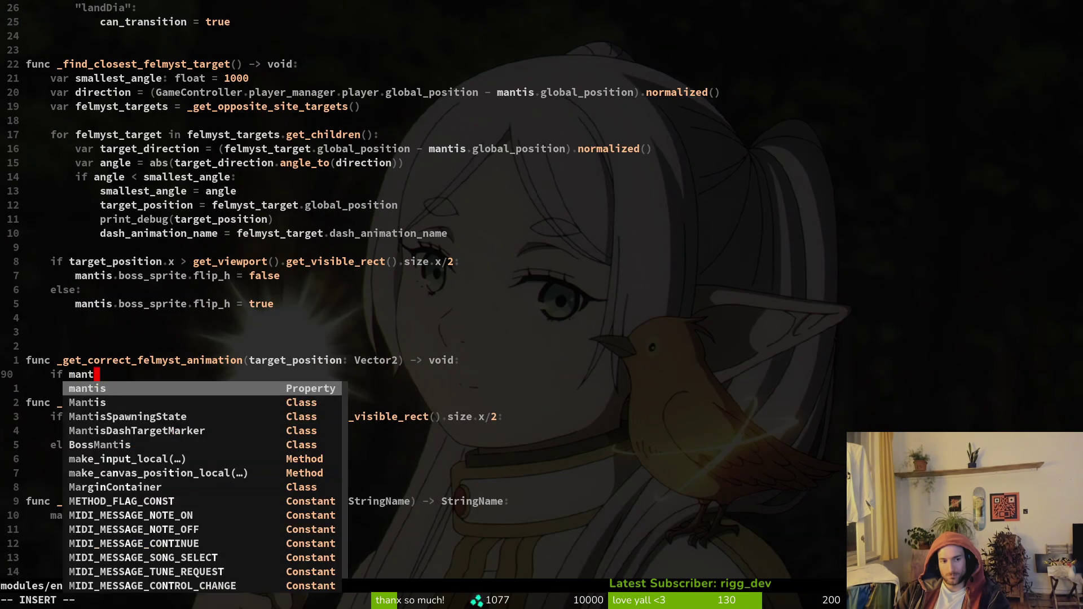
key("Return")
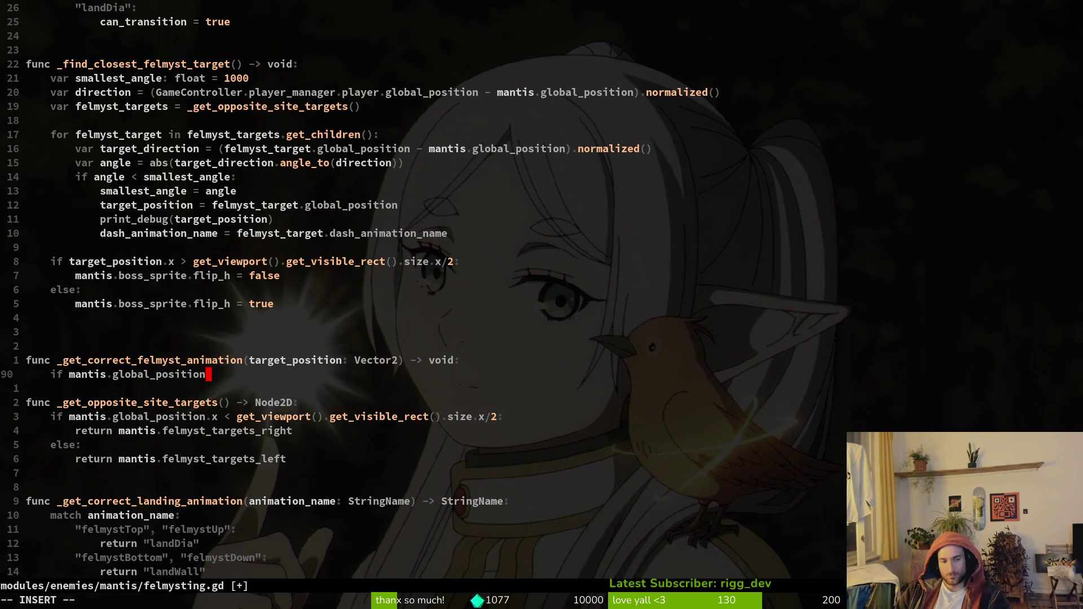
type(".y ")
type("== targ")
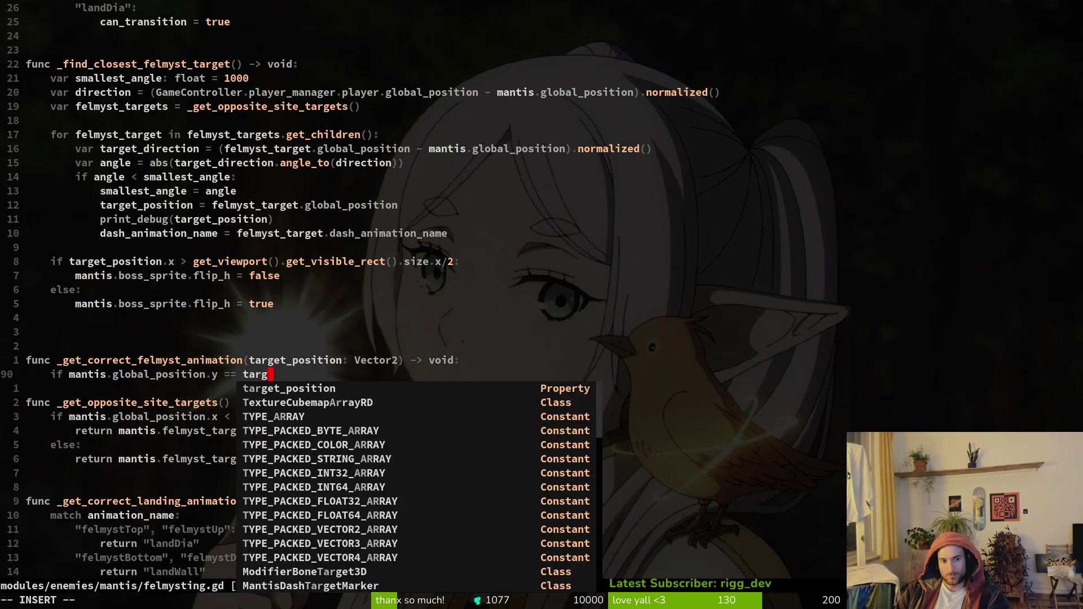
key("Return")
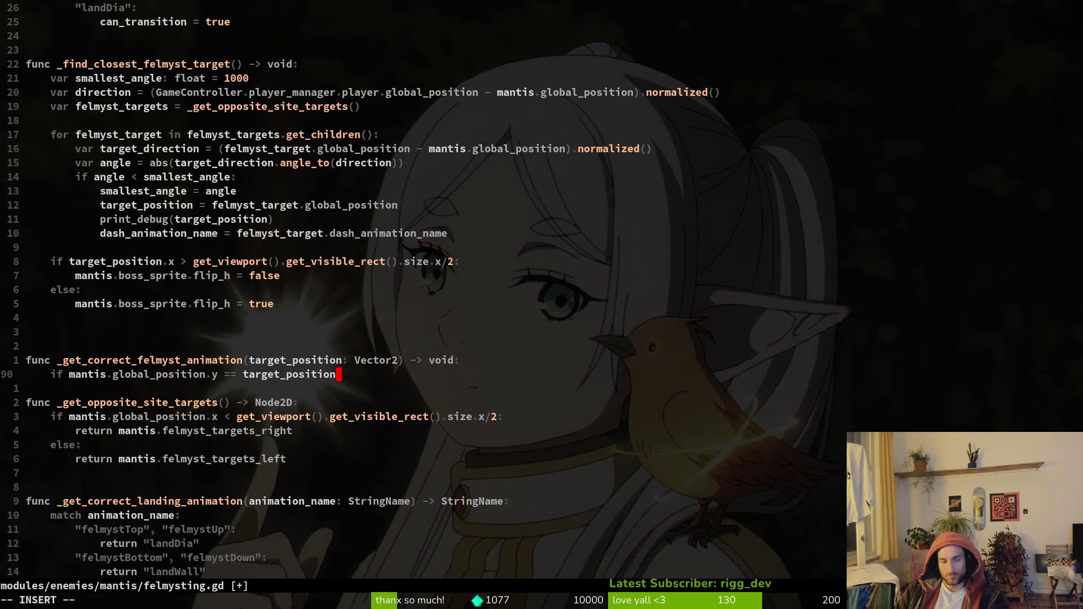
type(":")
key("Return")
Begin a nested 'if mantis.anim…' condition under the position check.
type("if ma")
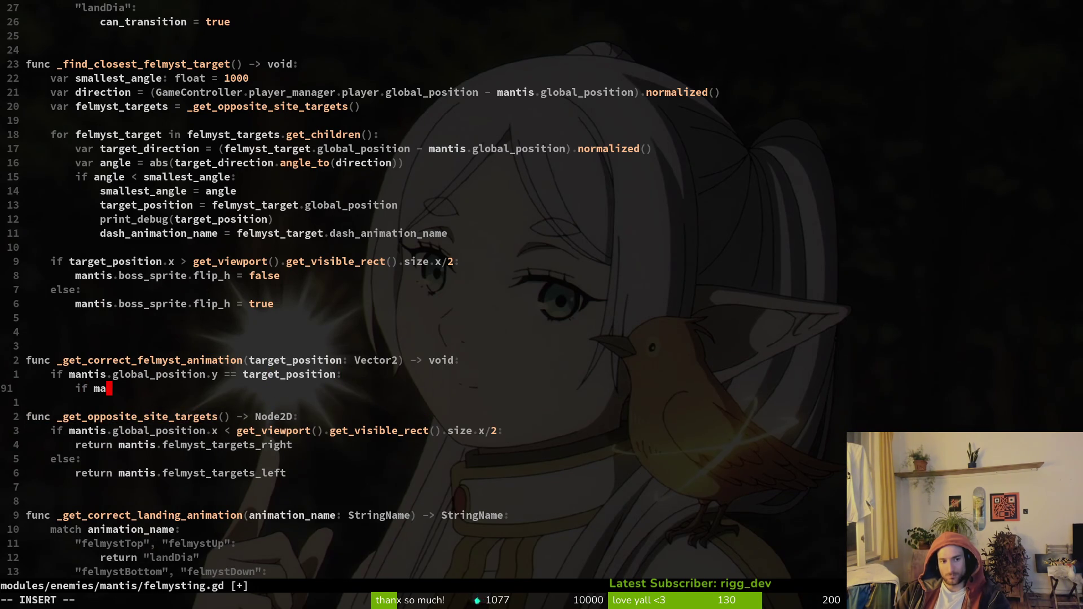
key("Return")
type(".anim")
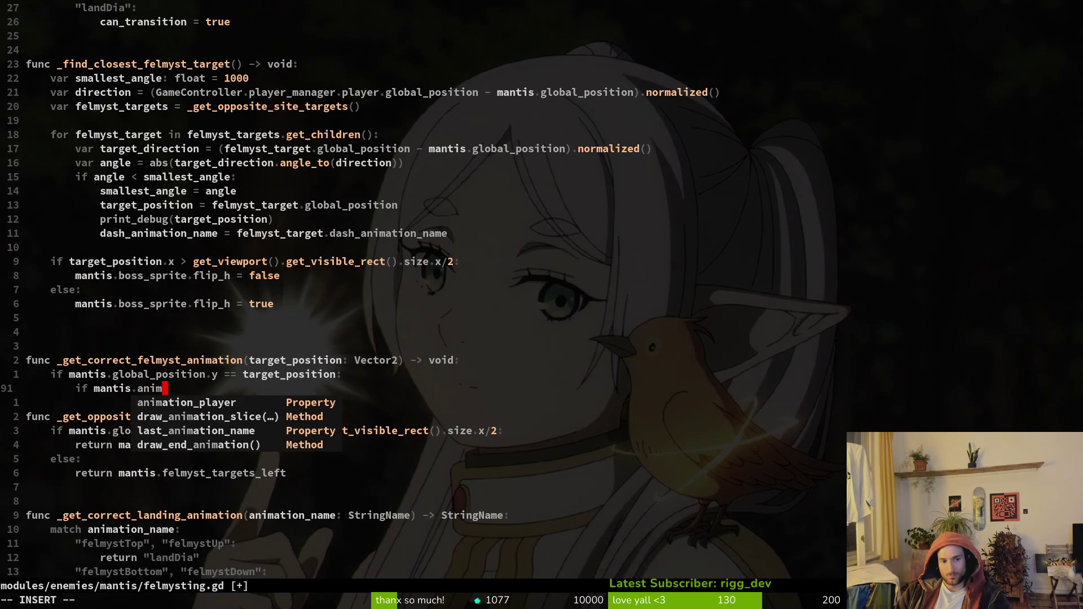
key("Escape")
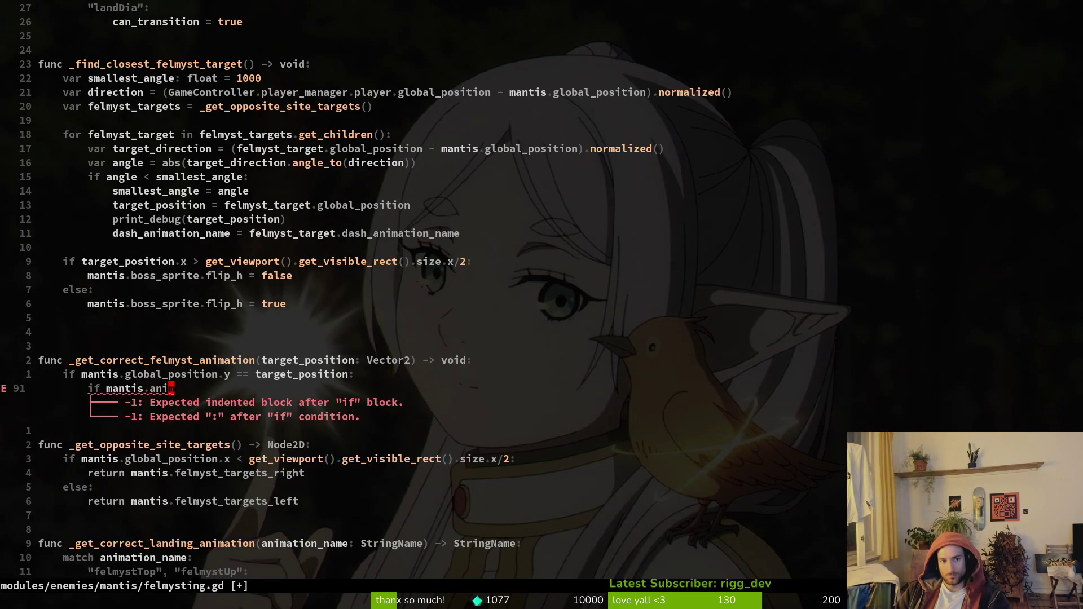
Search the file for the existing last_animation_name usage, then return to the unfinished if line.
key("ctrl+d")
key("space")
key("f")
key("w")
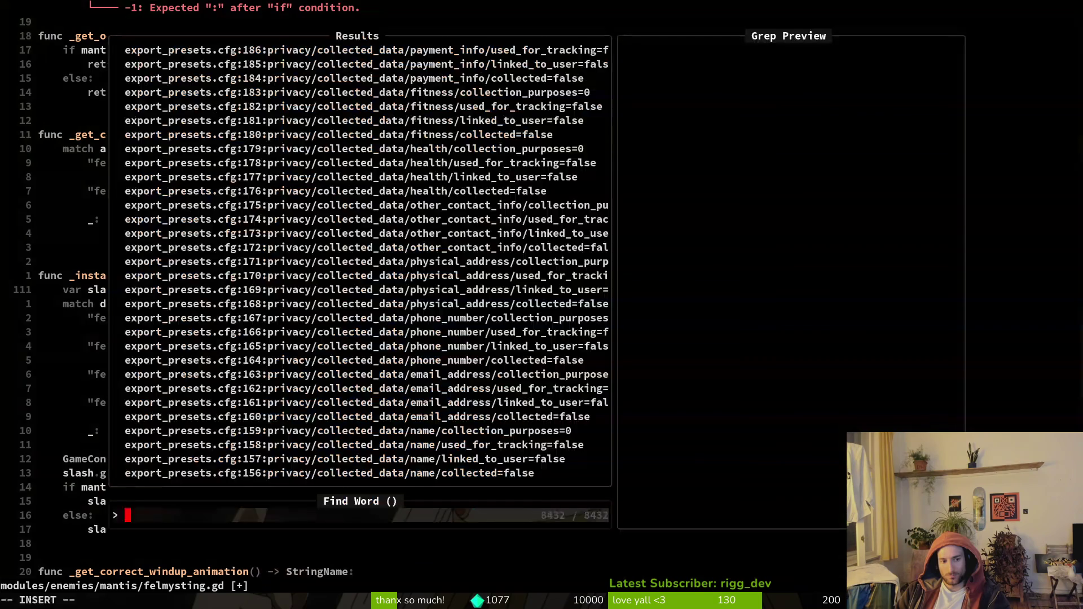
key("Escape")
type("/last")
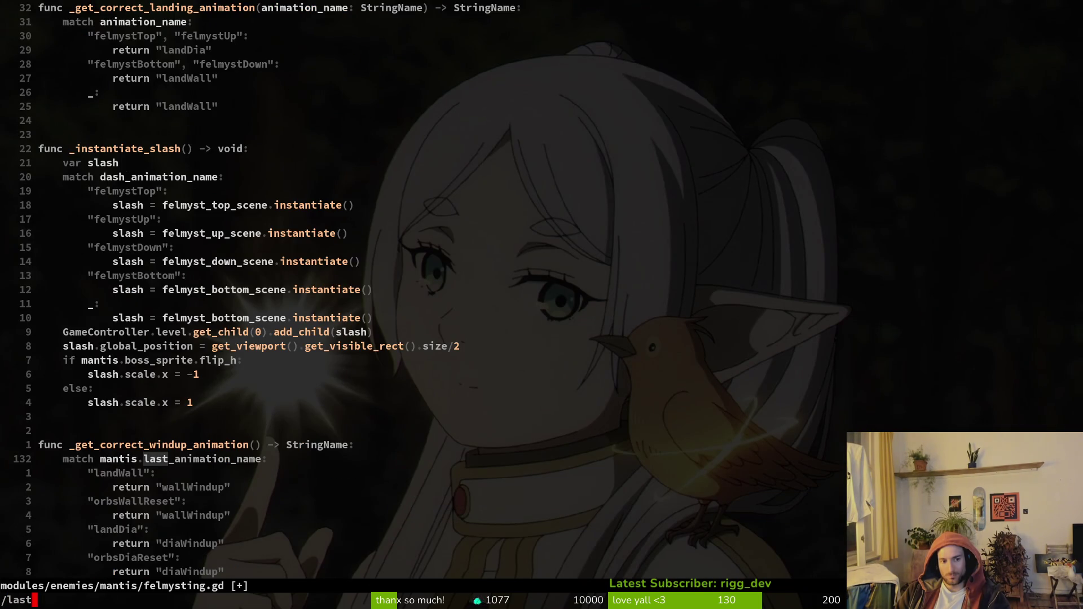
type("_")
key("Return")
key("V")
key("y")
key("ctrl+u")
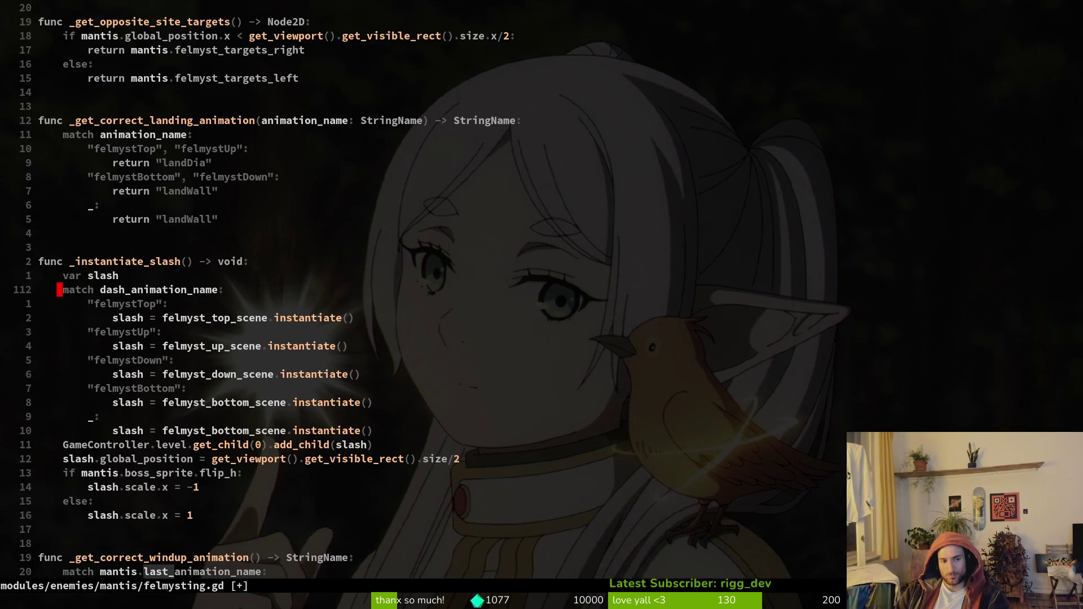
key("ctrl+o")
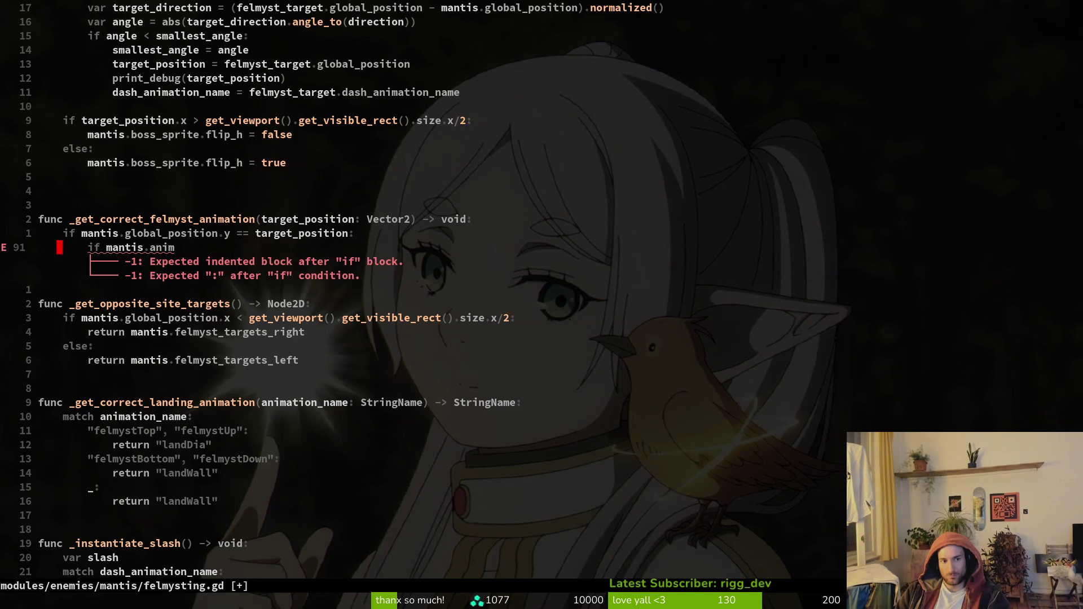
Complete the nested condition as 'if mantis.last_animation_name:'.
key("A")
key("BackSpace")
key("BackSpace")
key("BackSpace")
type("last")
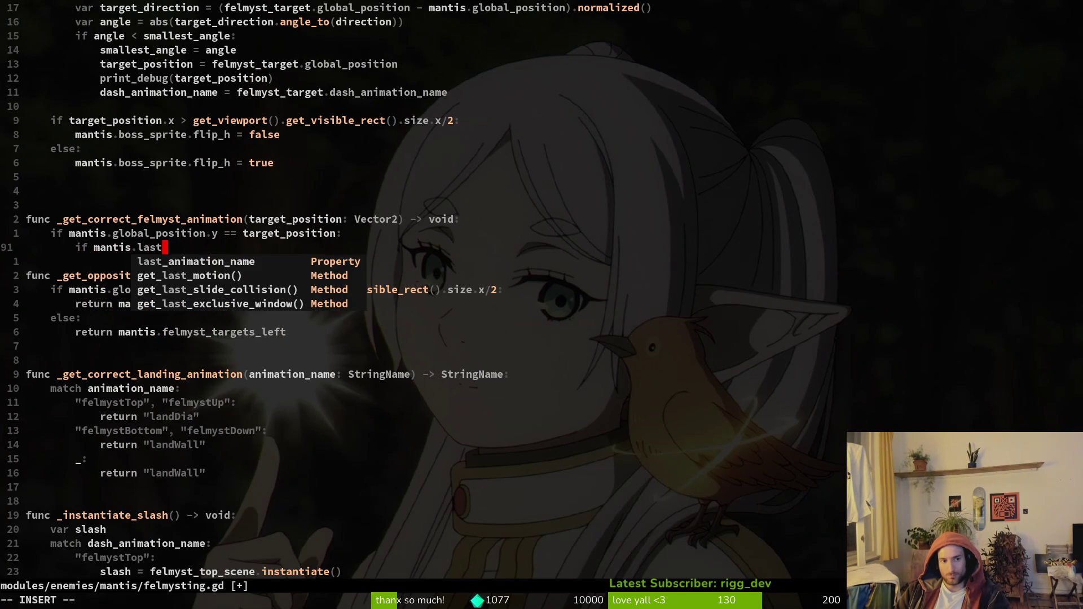
key("Tab")
type(":")
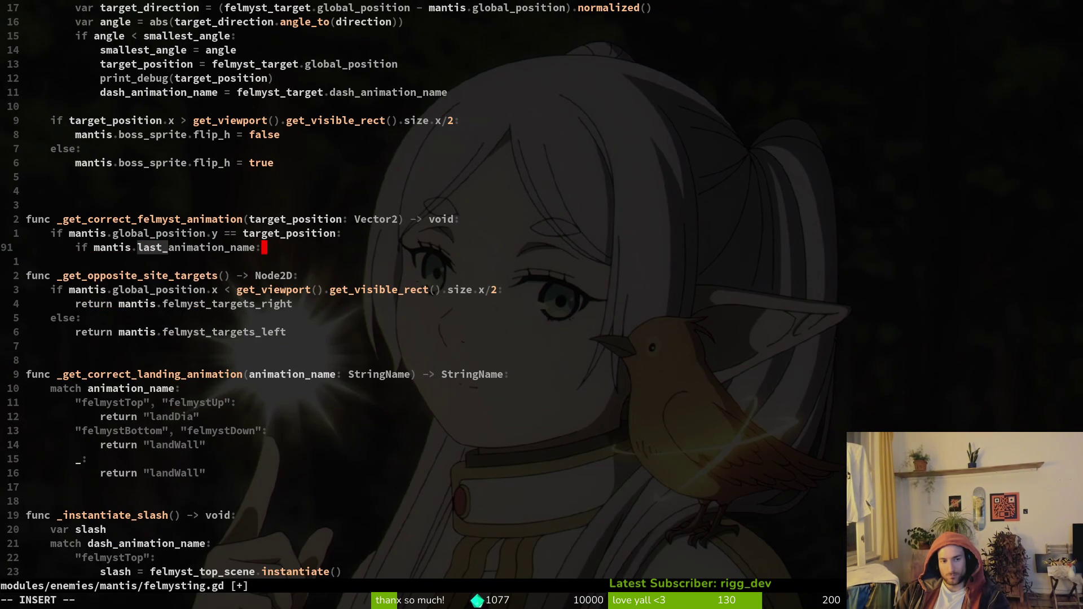
key("Escape")
Review the "wallWindup" and "diaWindup" returns in _get_correct_windup_animation.
key("ctrl+o")
key("j")
key("j")
key("j")
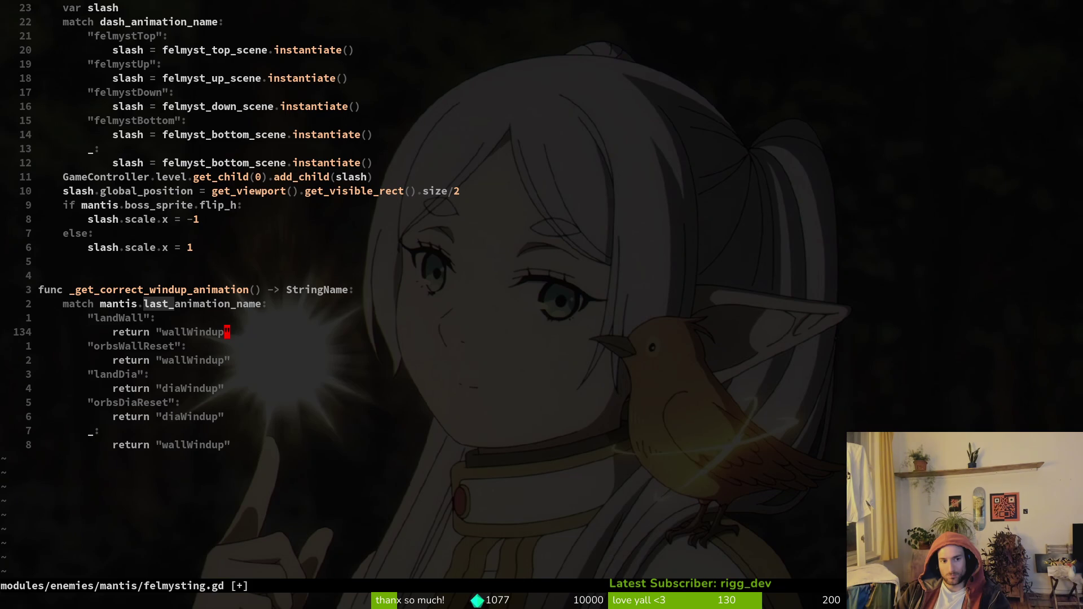
key("j")
key("j")
key("j")
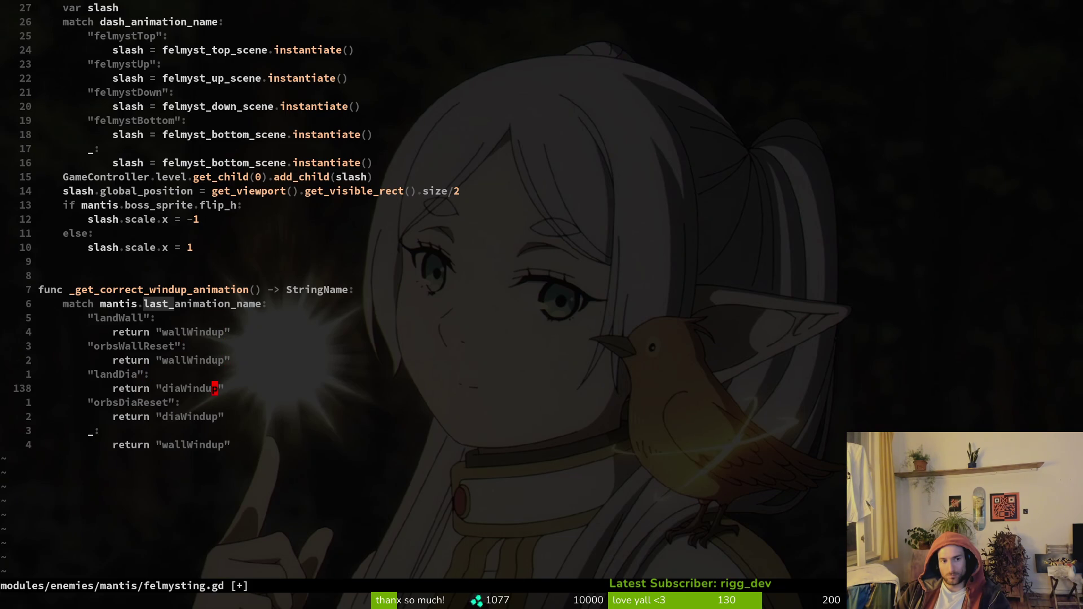
key("b")
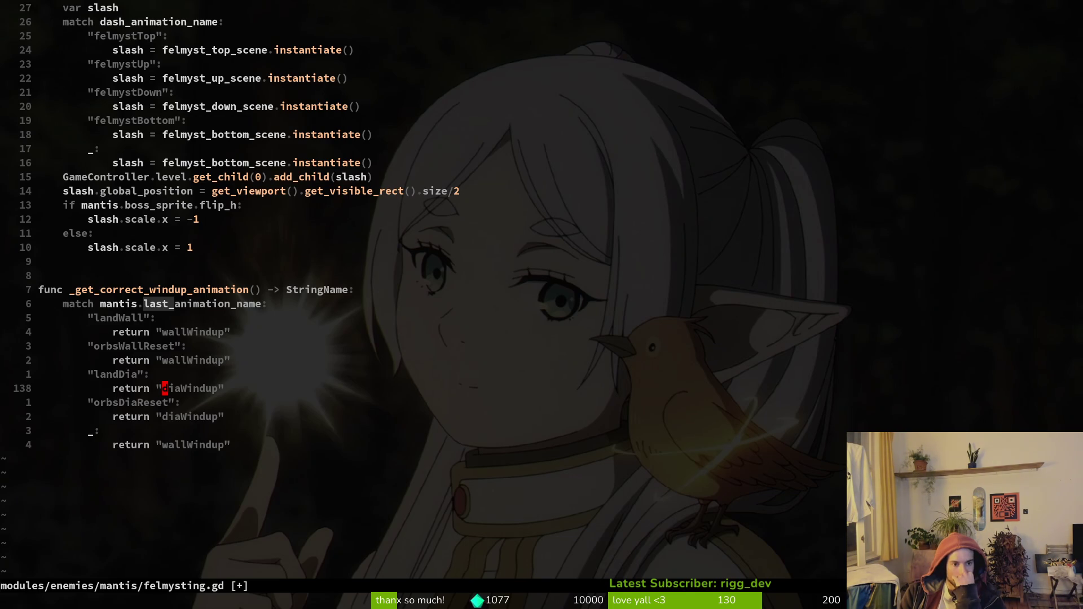
Save, then add 'print_debug(mantis.last_animation_name)' above the position check in the felmyst function.
type(":write")
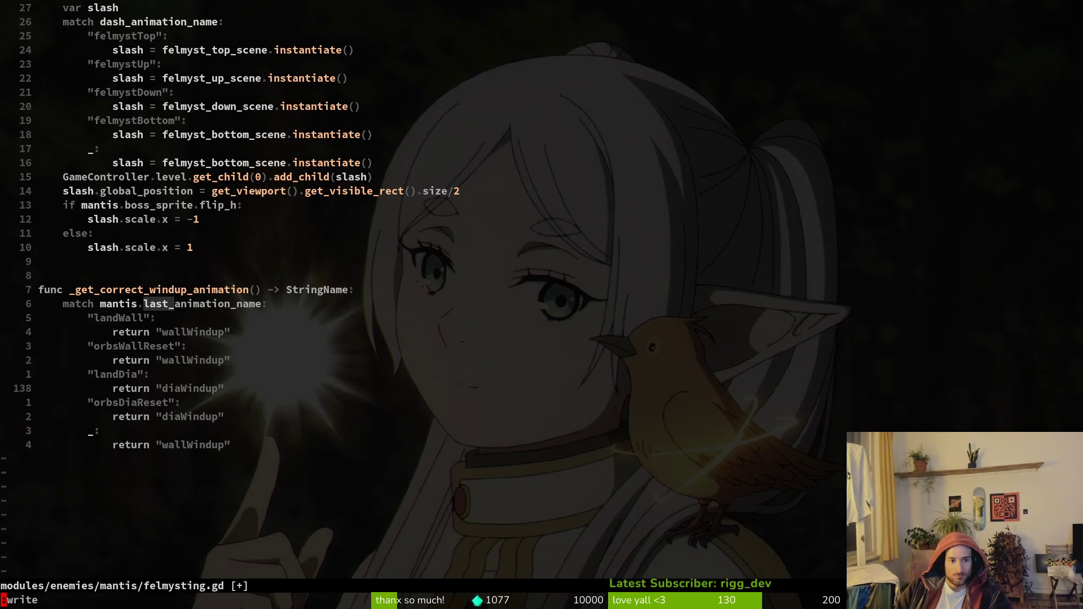
key("Return")
key("braceleft")
key("braceleft")
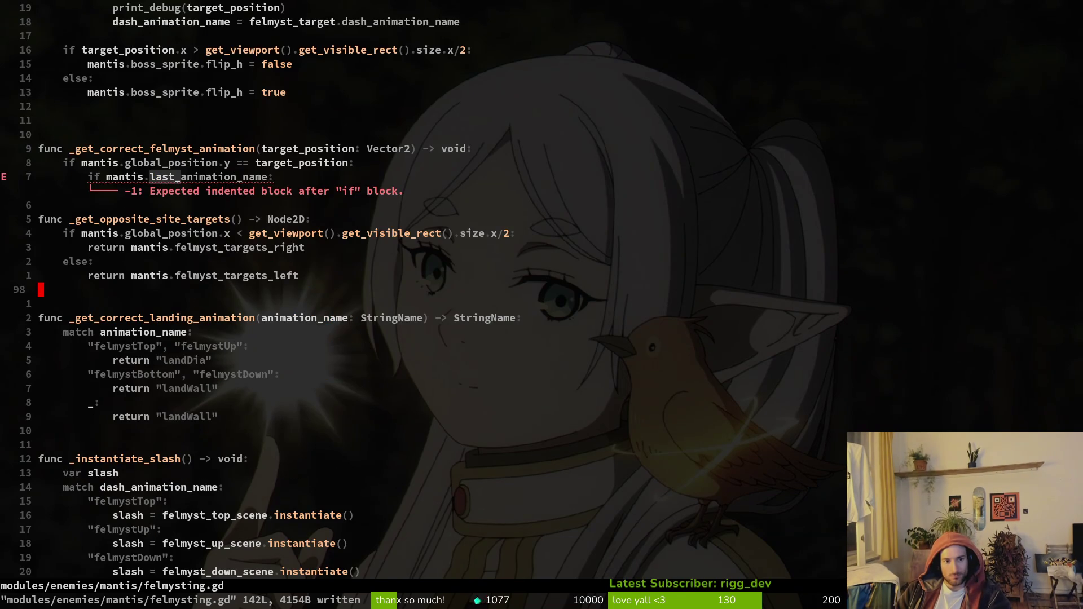
key("k")
key("k")
key("k")
type("o")
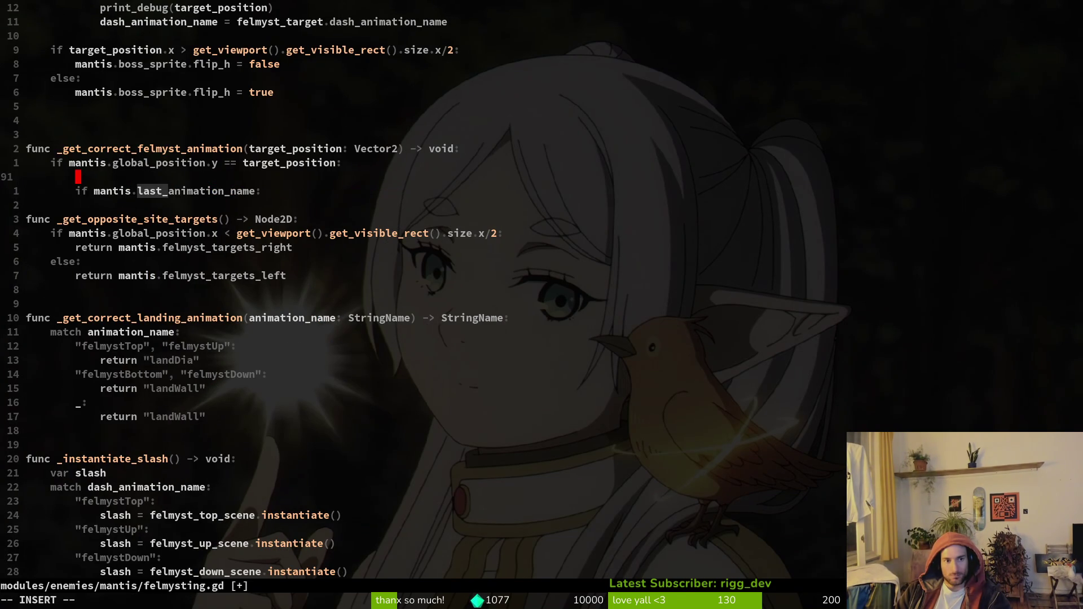
type("print_debug(mant")
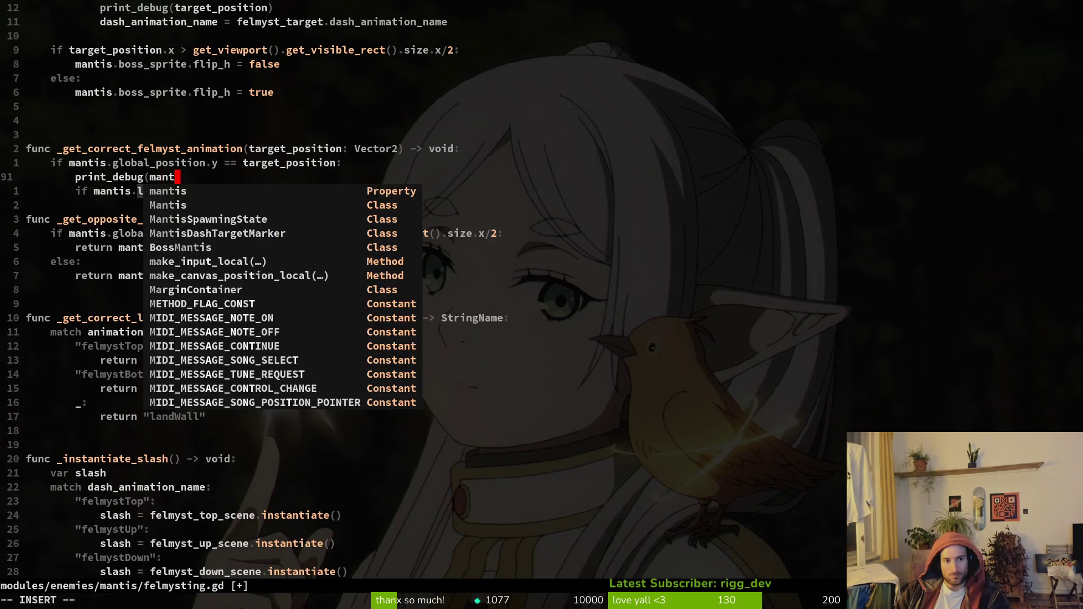
type("is.last_animation_name")
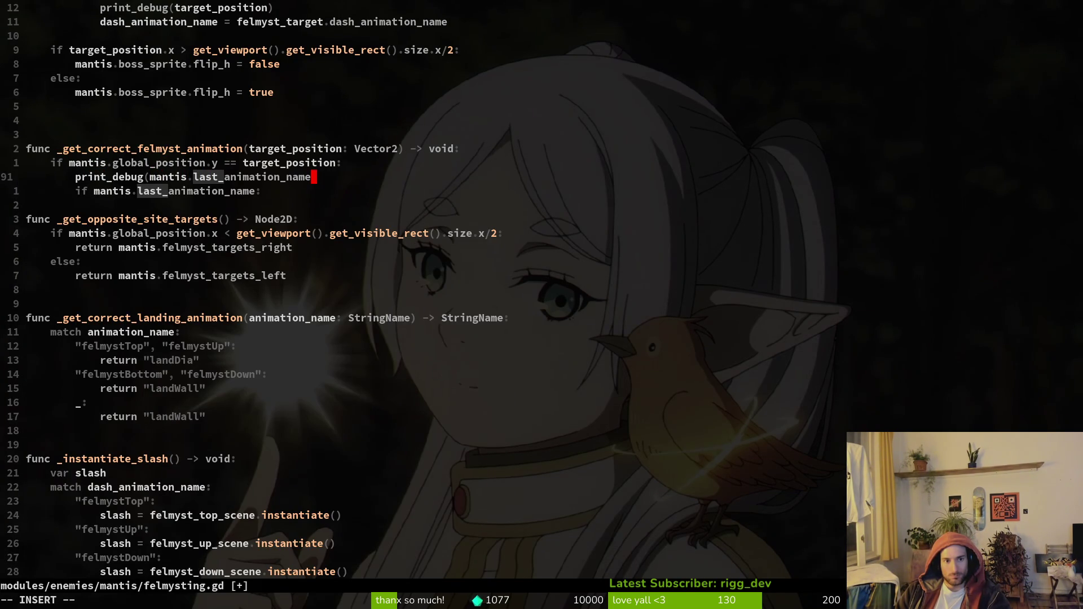
type(")")
key("Escape")
key("shift+v")
key("shift+k")
key("Escape")
Comment out both if lines in _get_correct_felmyst_animation with '#'.
key("j")
key("shift+v")
key("j")
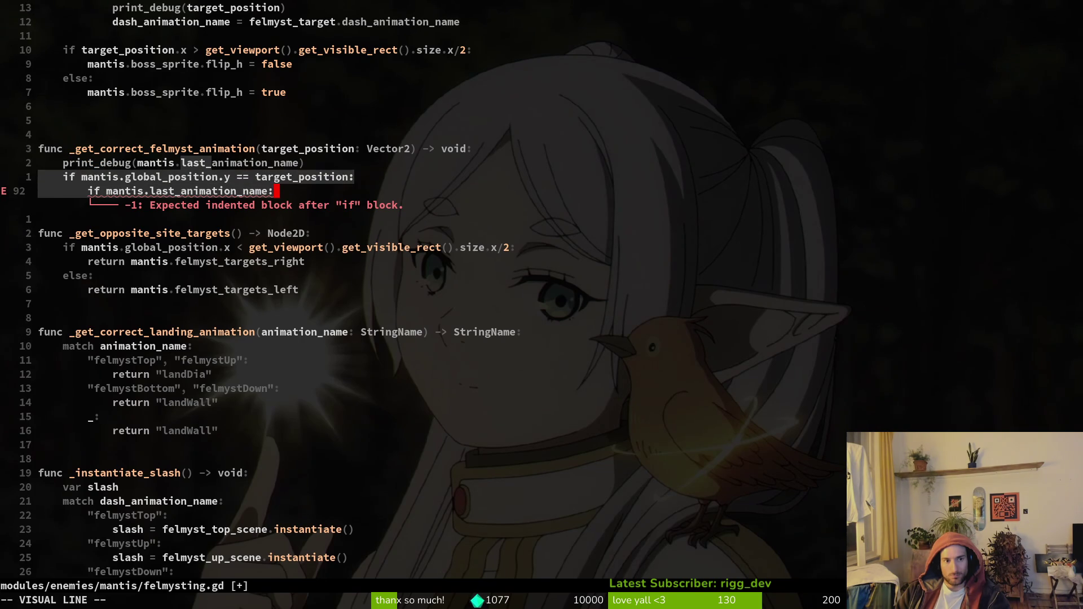
key("d")
key("alt+Tab")
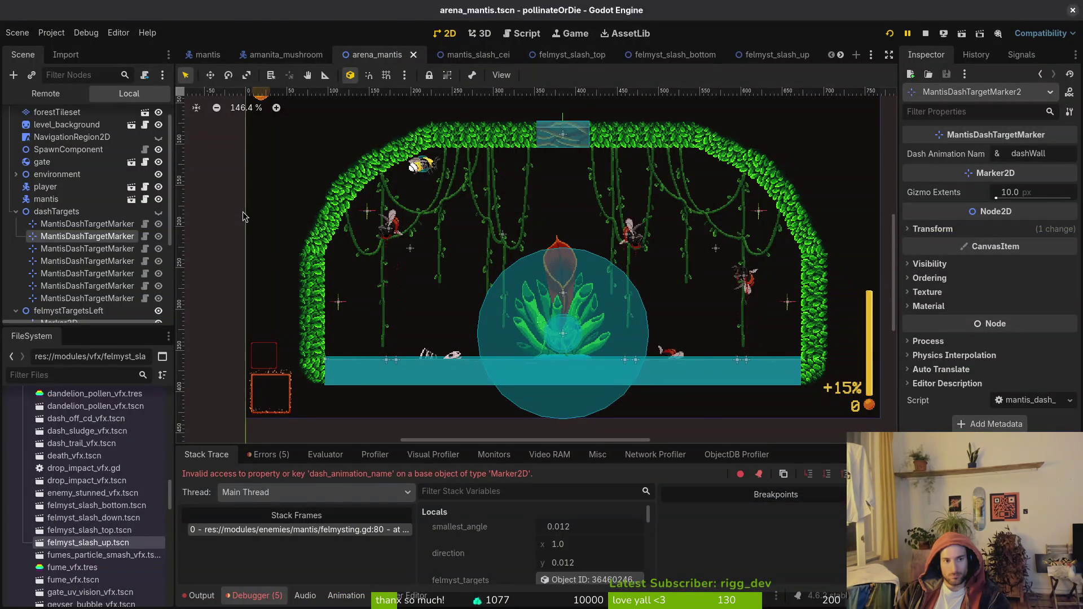
key("alt+Tab")
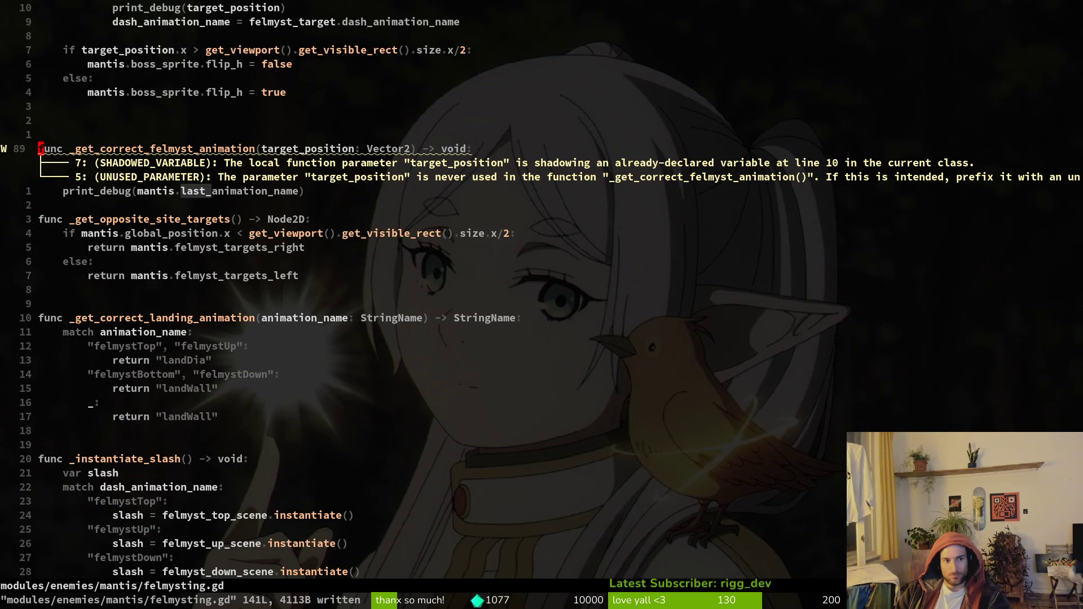
key("u")
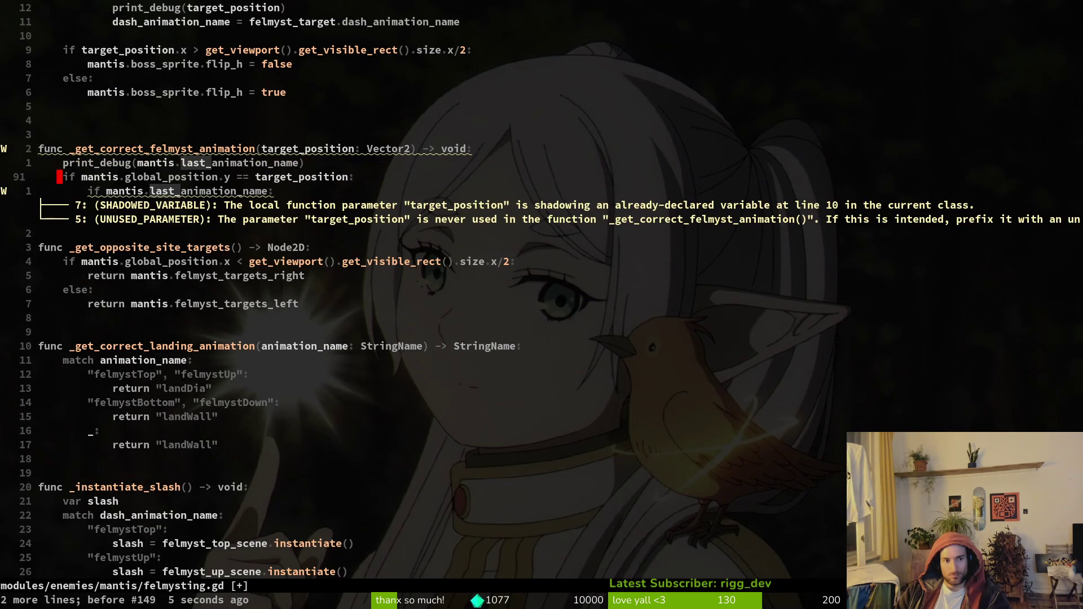
key("j")
key("k")
type("j")
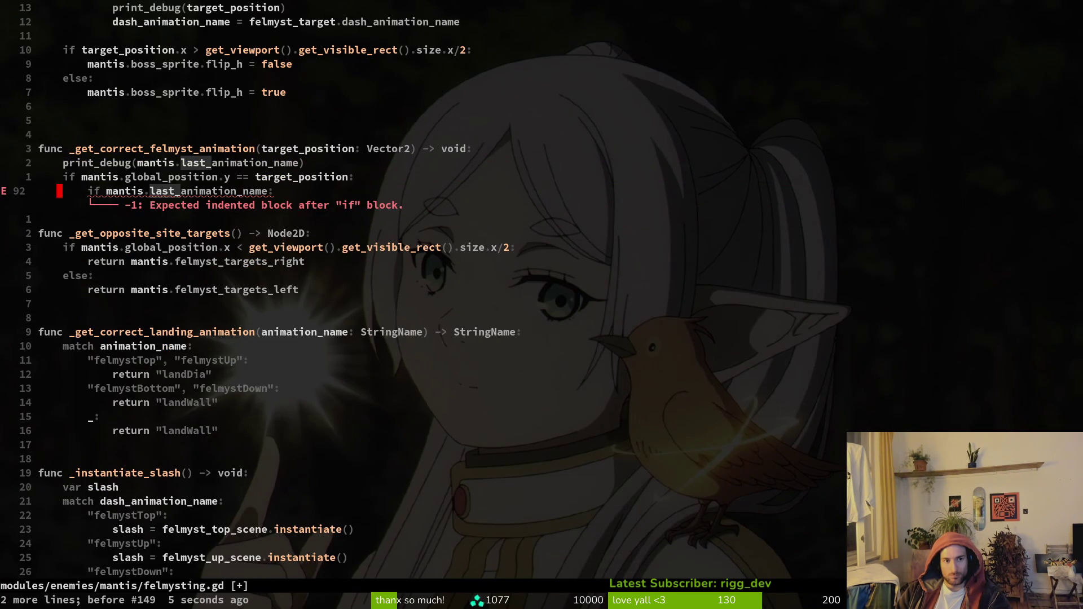
type("I#")
key("Escape")
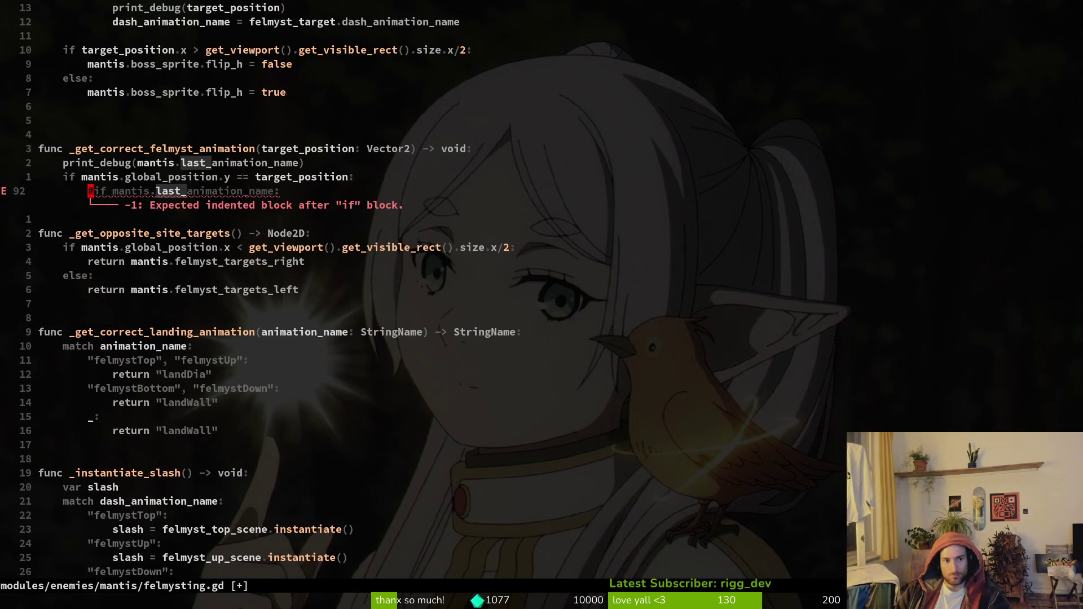
type("kI#")
key("Escape")
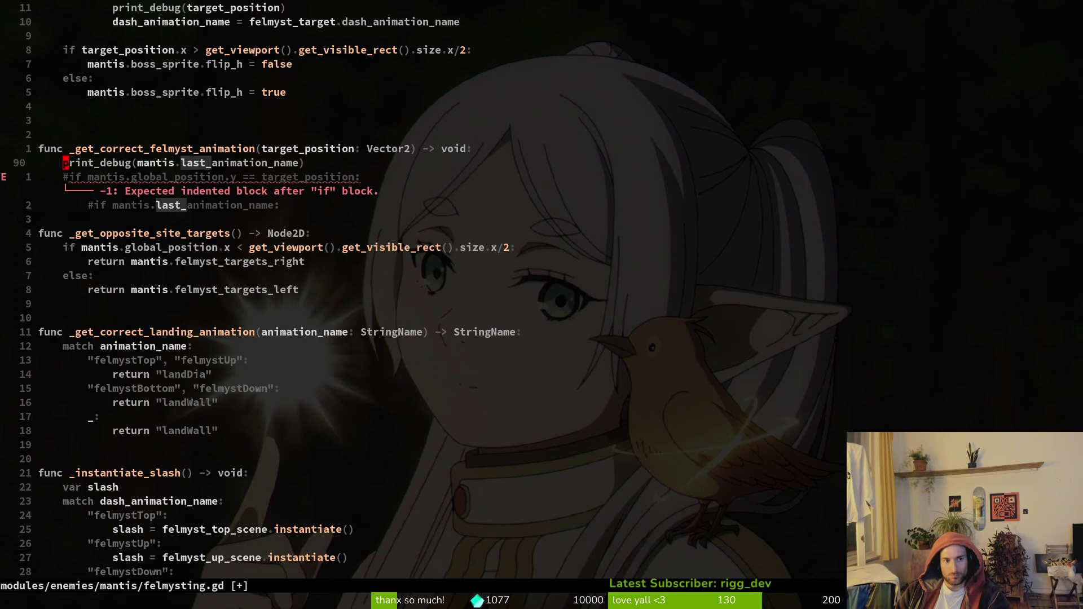
Call '_get_correct_felmyst_animation(target_position)' inside the dash target loop.
key("k")
key("k")
key("k")
key("k")
key("k")
key("k")
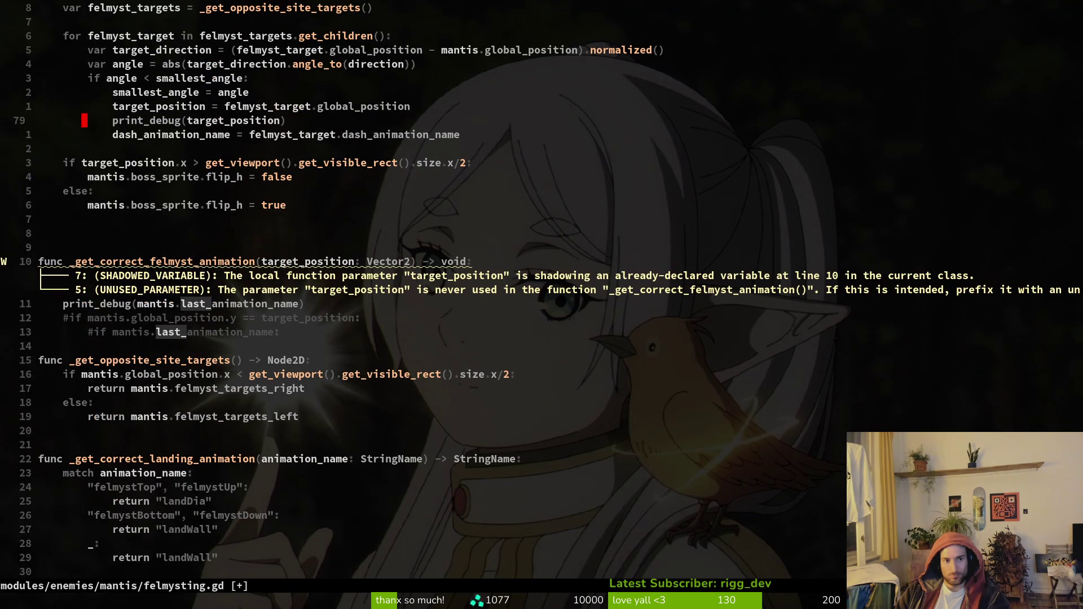
type("o_getco")
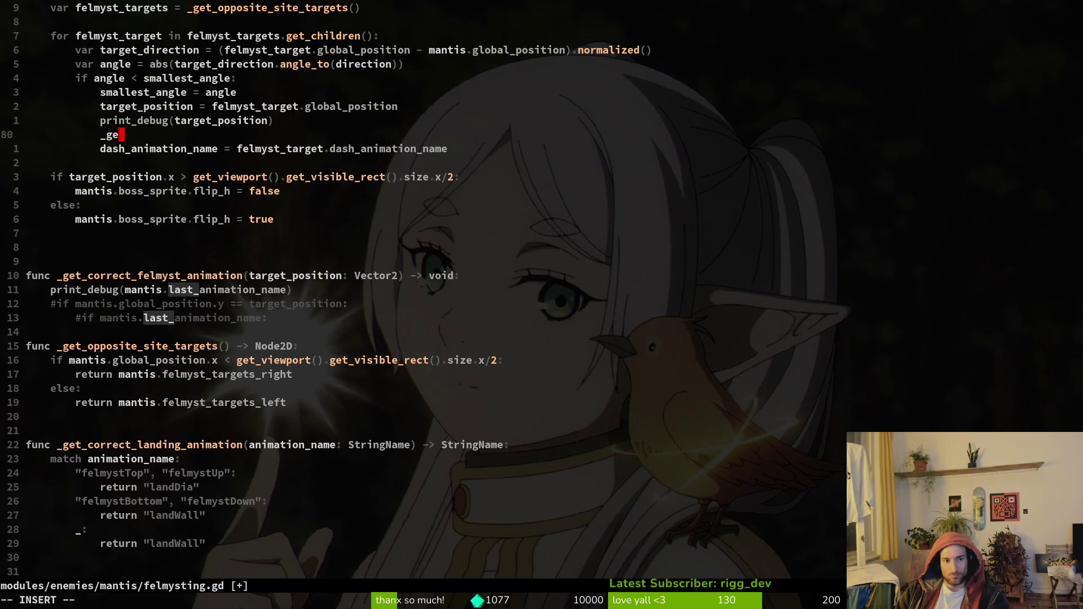
key("Tab")
key("Tab")
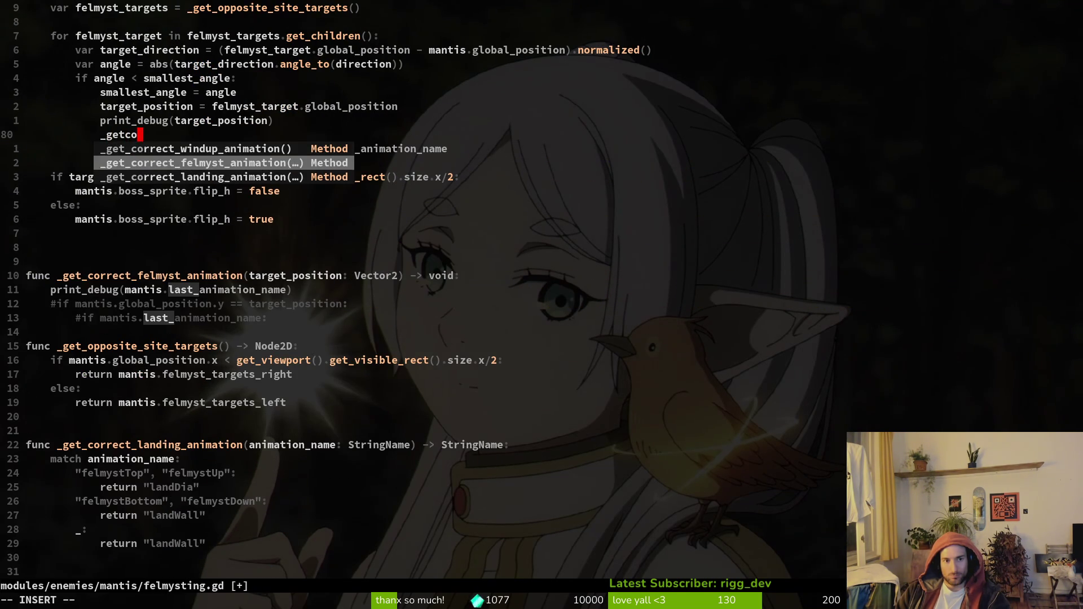
key("Return")
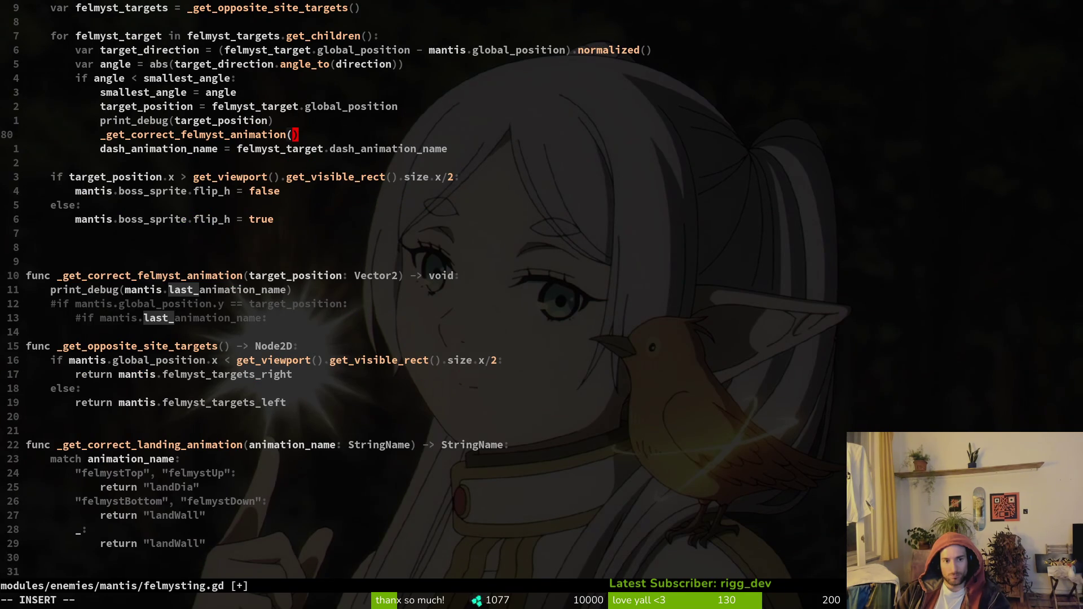
type("tar")
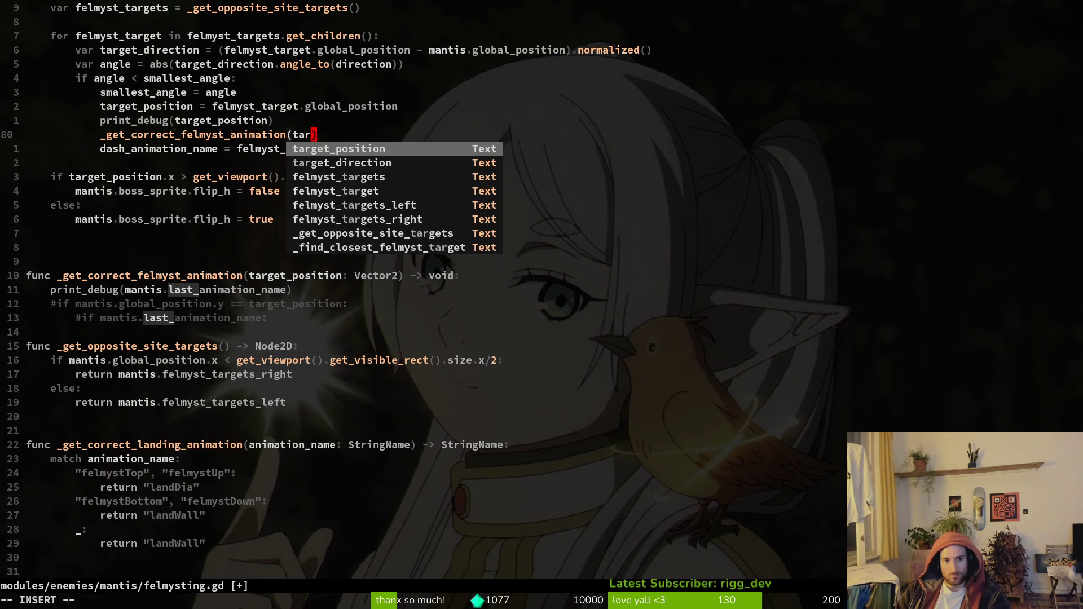
key("Return")
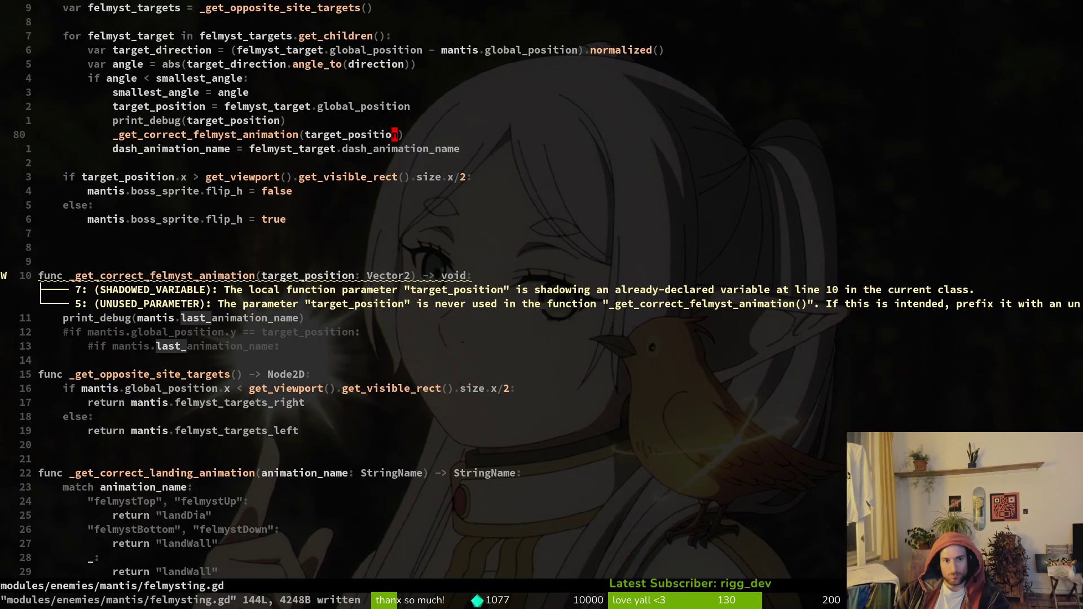
key("alt+Tab")
Playtest the mantis fight with a dash and read the output: target (656.0, 291.0), last animation "orbsDiaReset".
key("F5")
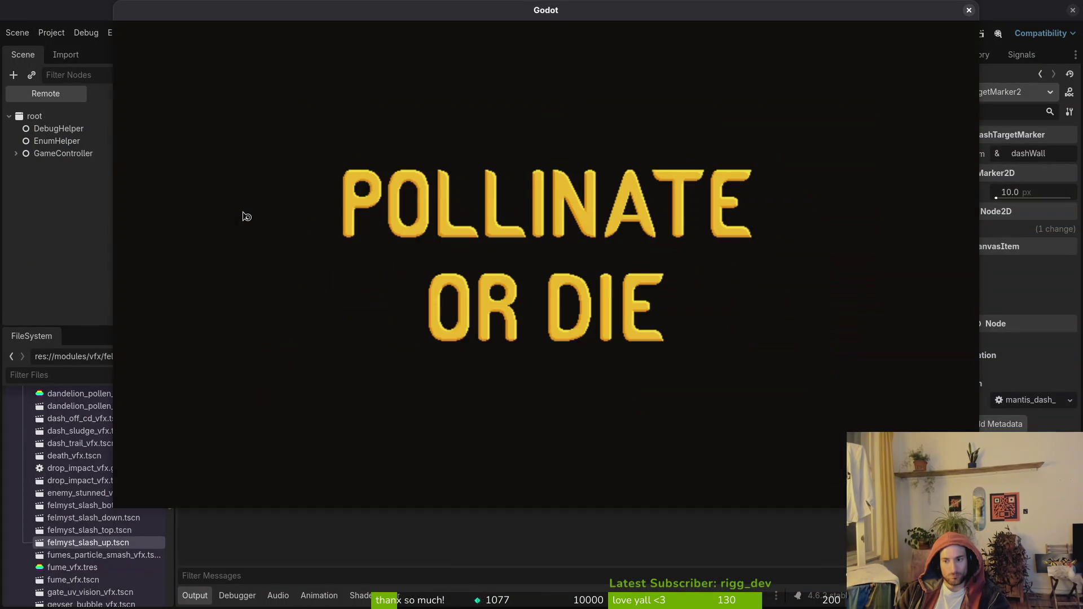
key("Return")
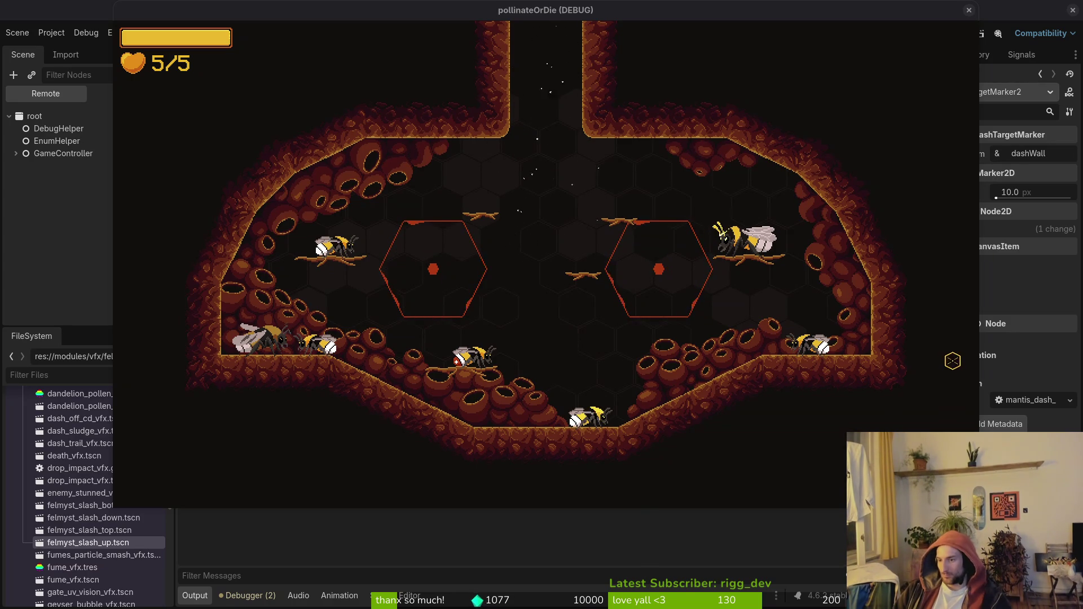
left_click(550, 279)
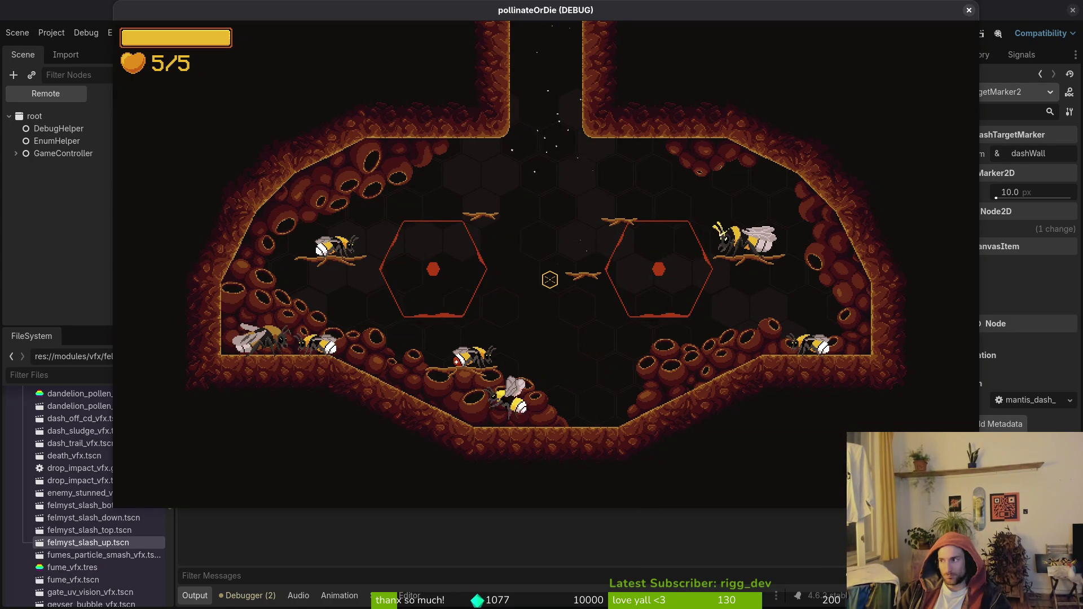
key("Escape")
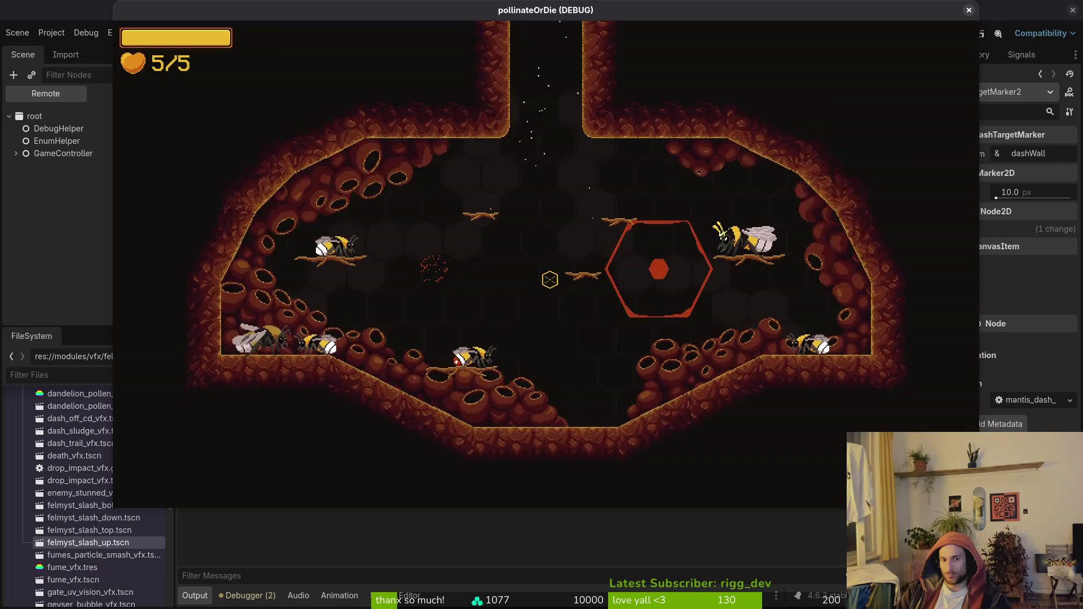
left_click(550, 279)
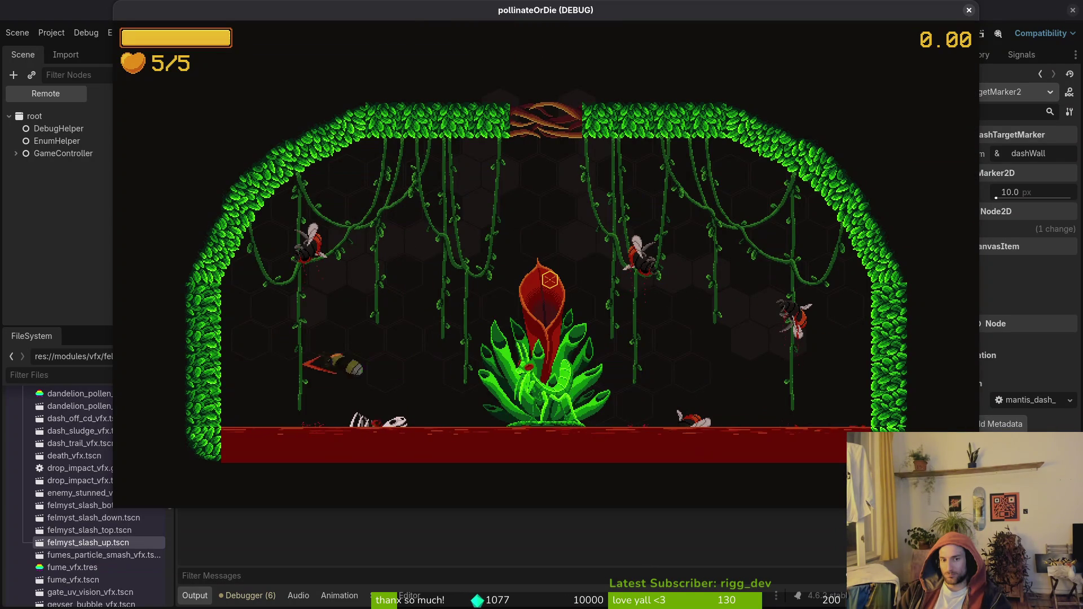
key("Escape")
key("Return")
key("Return")
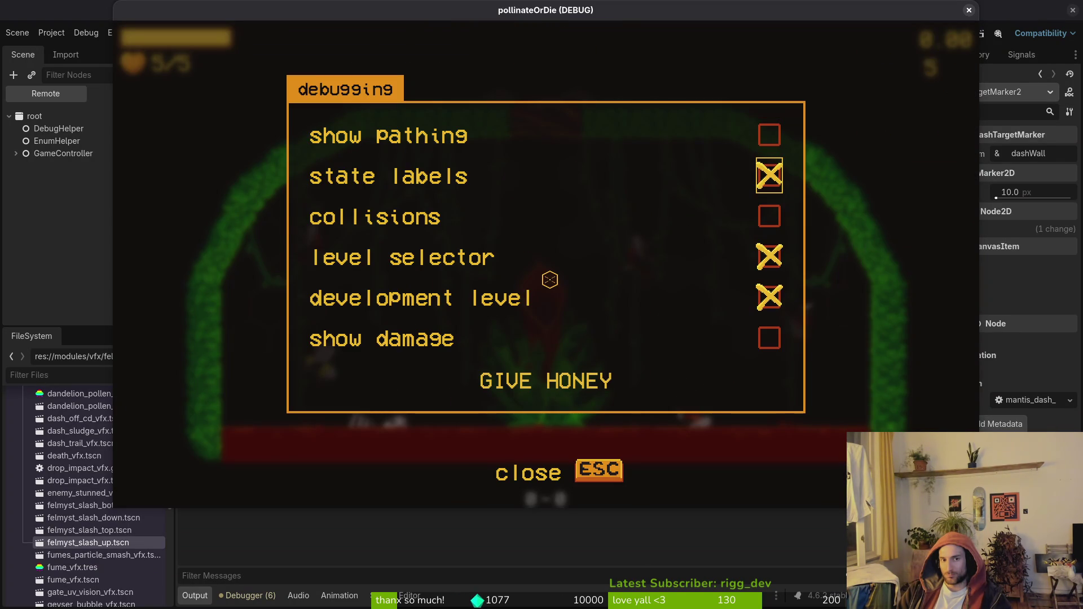
key("Escape")
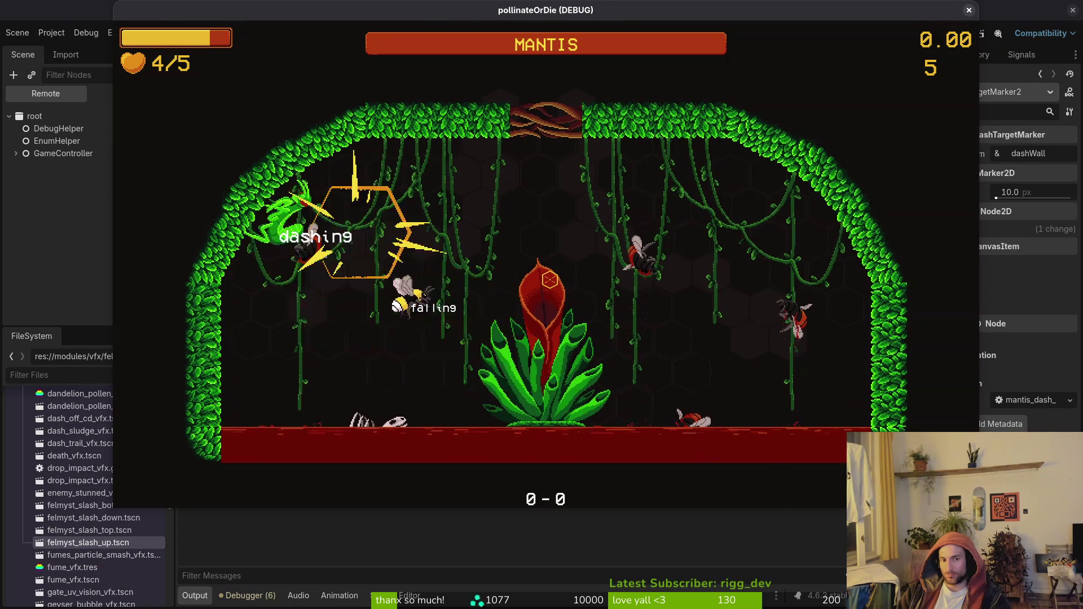
left_click(550, 279)
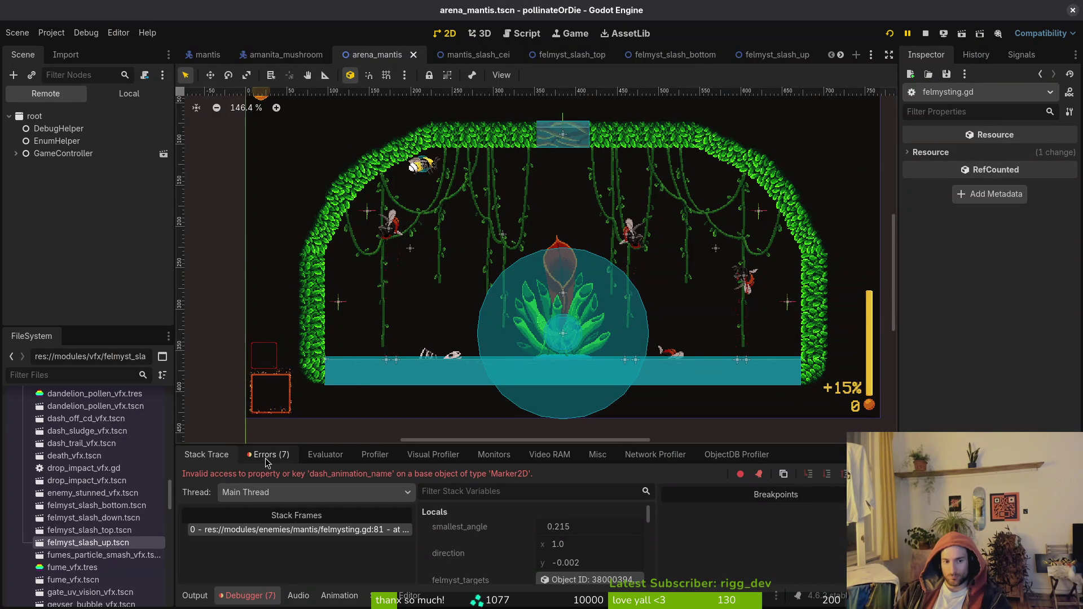
left_click(195, 595)
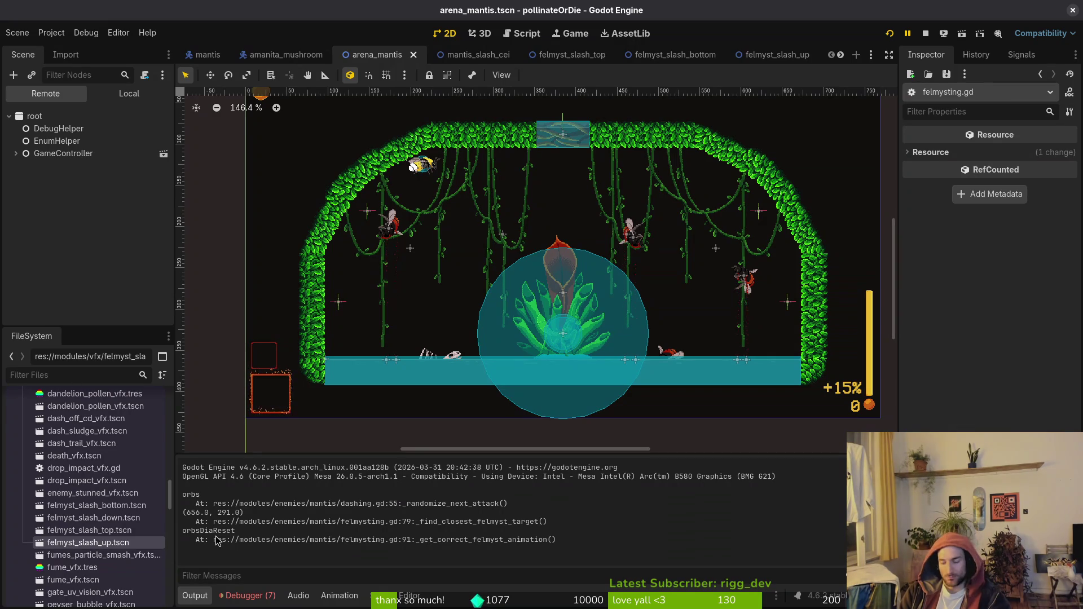
key("alt+Tab")
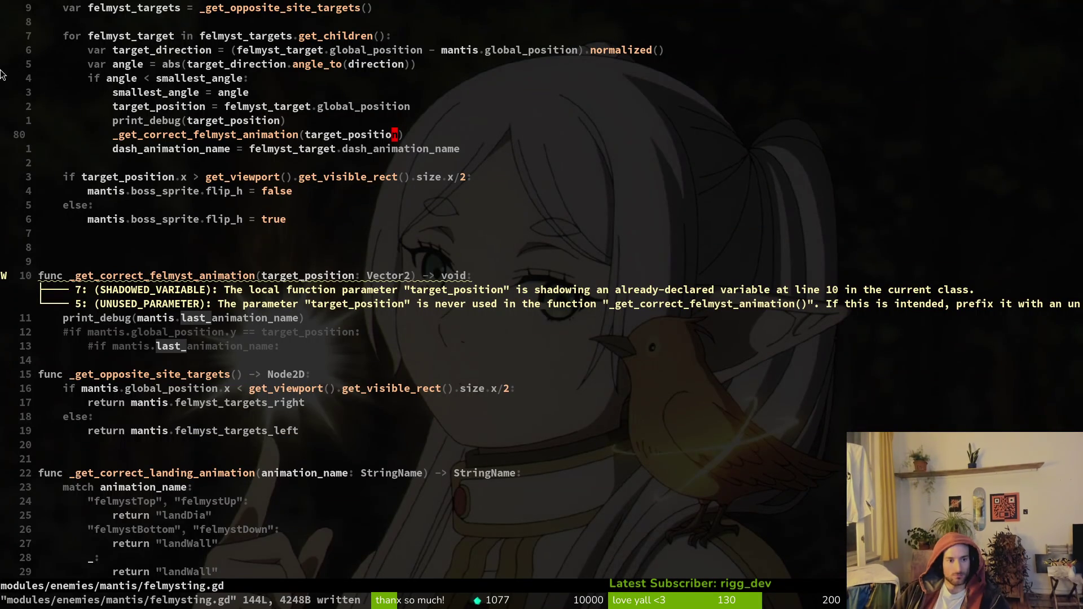
Uncomment the last_animation_name and global_position.y if lines.
left_click(210, 348)
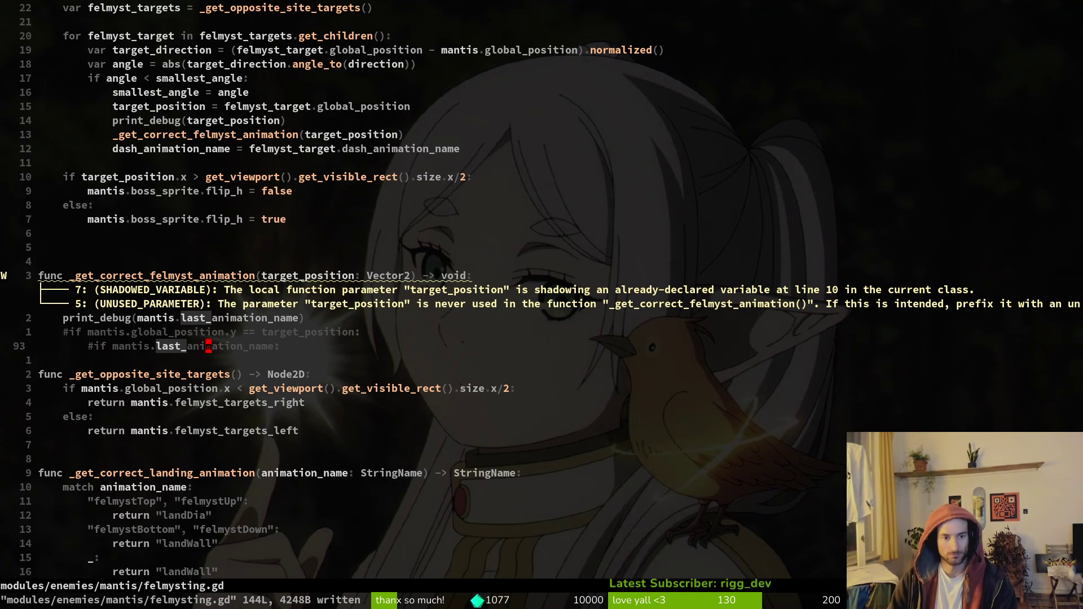
key("0")
key("w")
key("x")
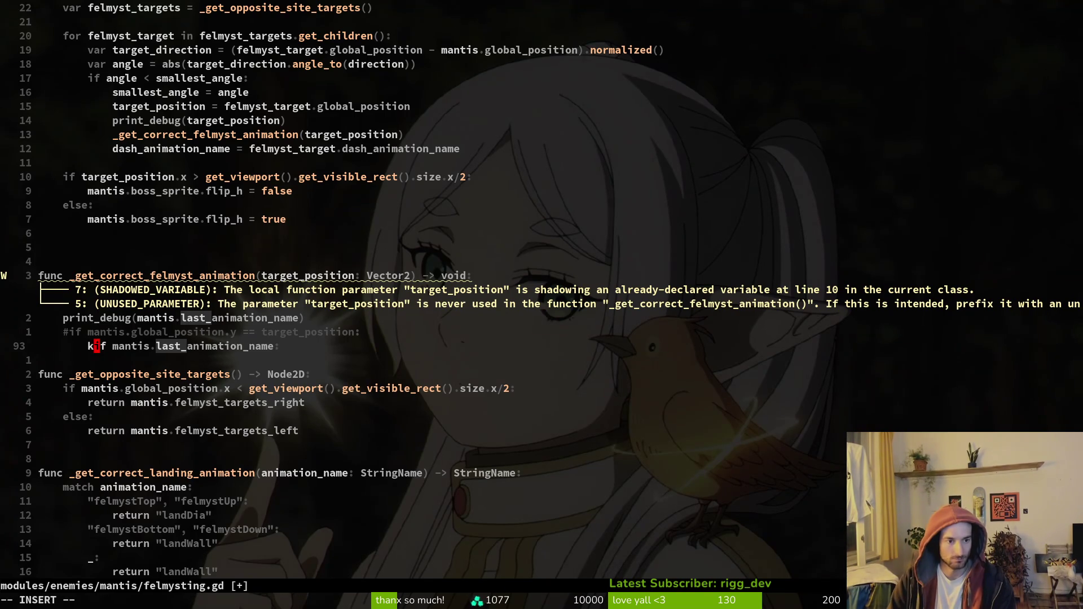
type("kbsi")
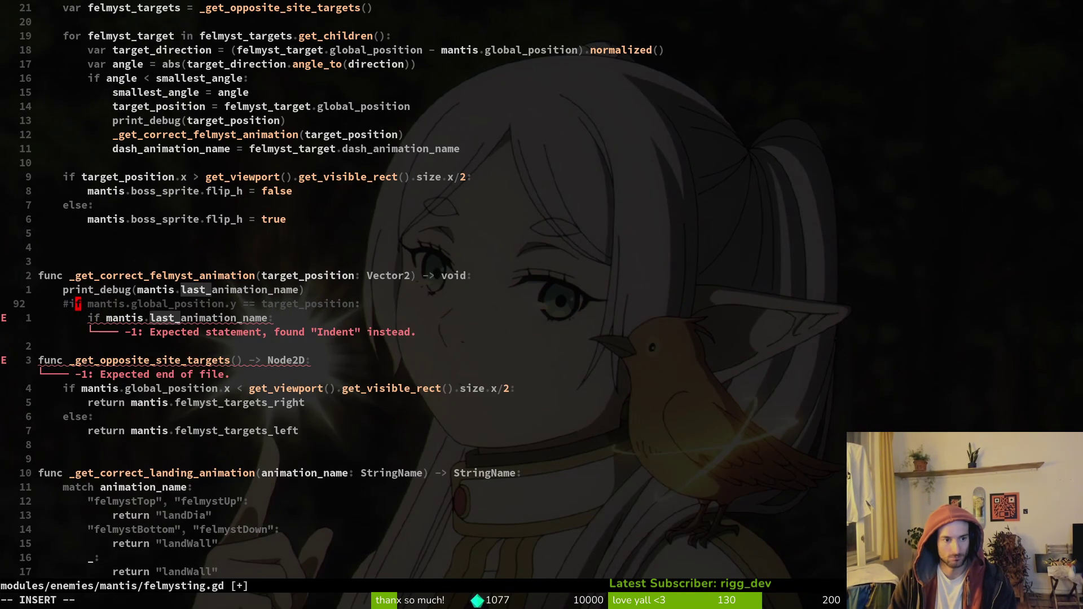
key("Escape")
key("X")
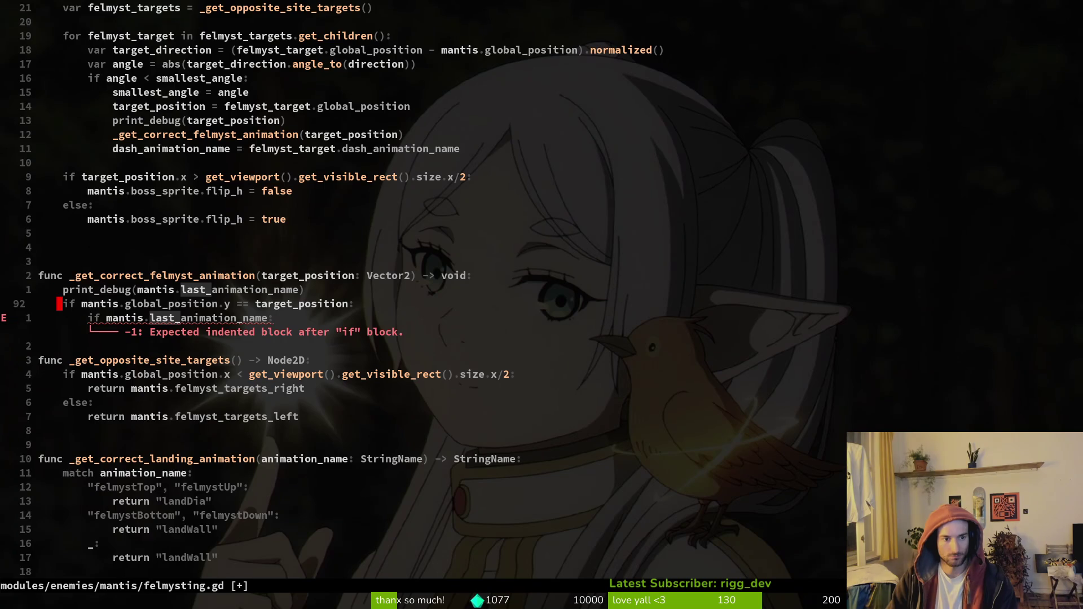
key("j")
key("A")
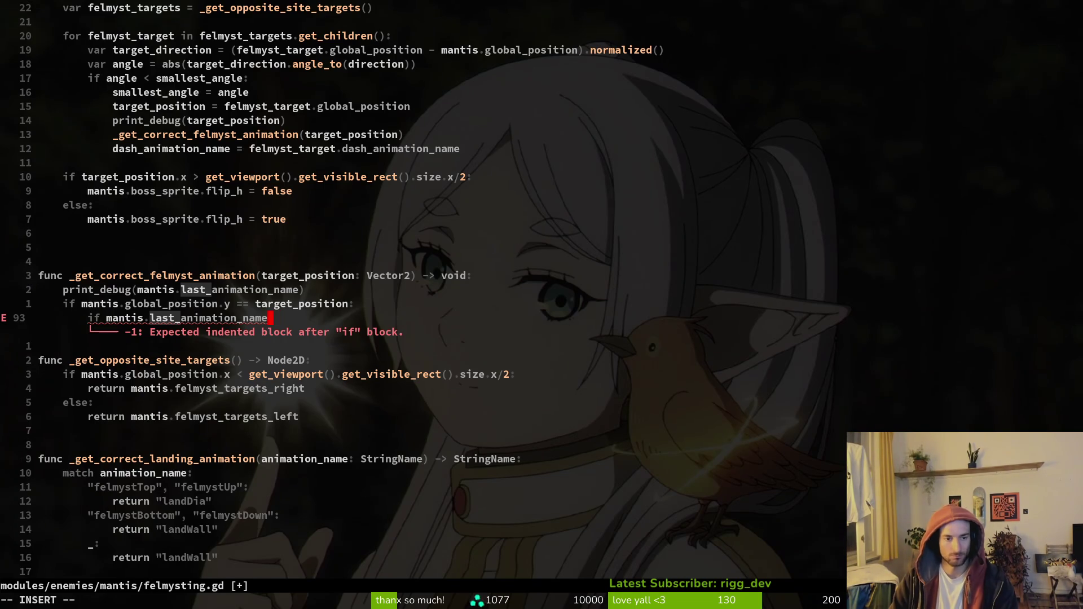
Add 'match mantis.last_animation_name:' inside the y-position check.
key("Escape")
type("O")
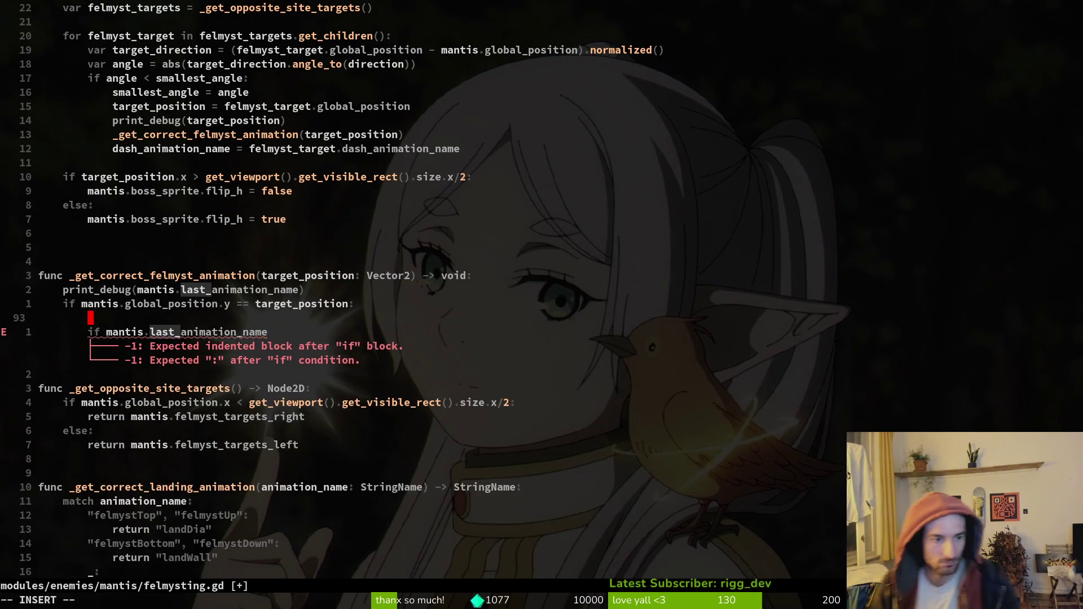
type("material")
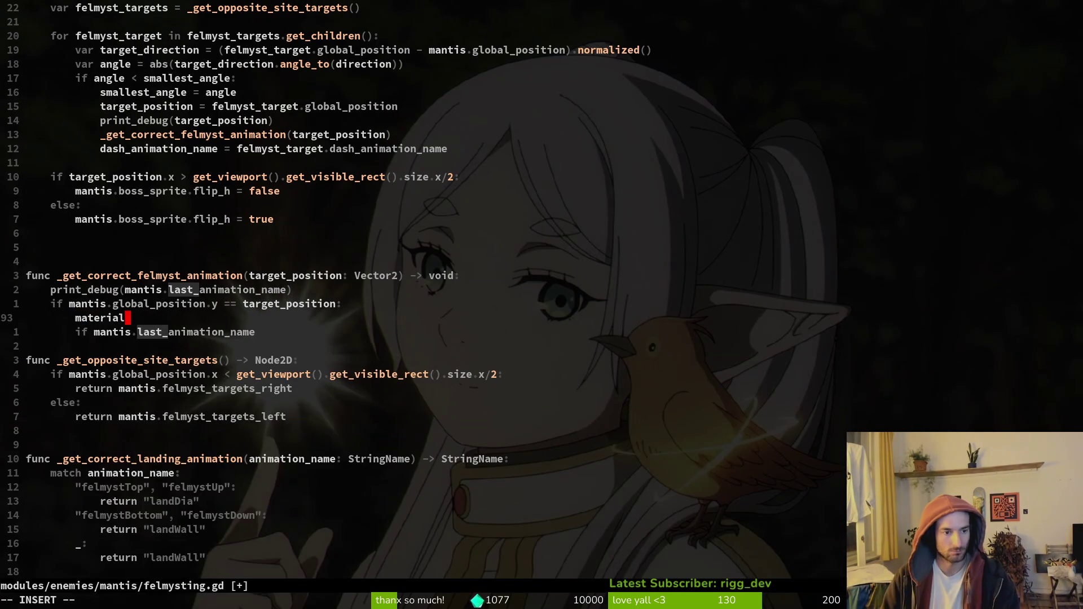
key("BackSpace")
key("BackSpace")
key("BackSpace")
key("BackSpace")
key("BackSpace")
type("ch ma")
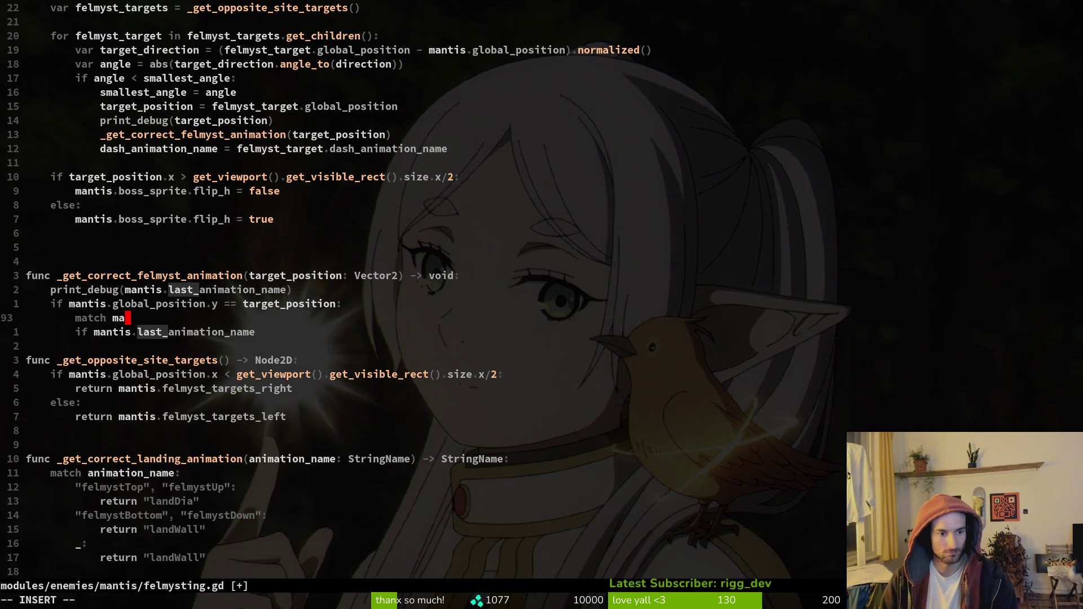
type("ntis.las")
key("Return")
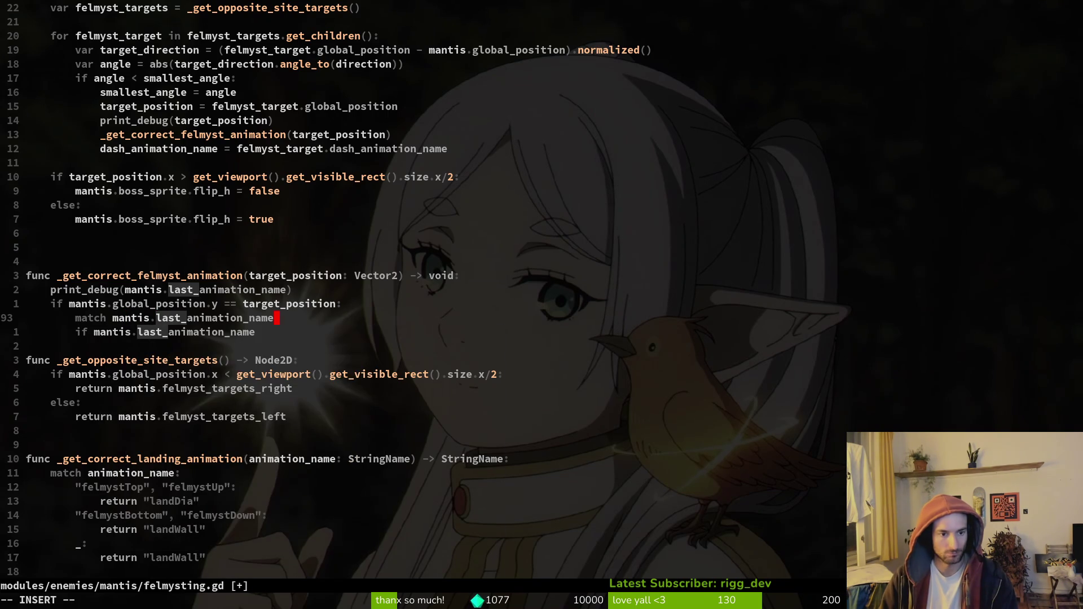
type(":")
key("Return")
Add an '"orbsDiaReset":' case to the match.
type("\"")
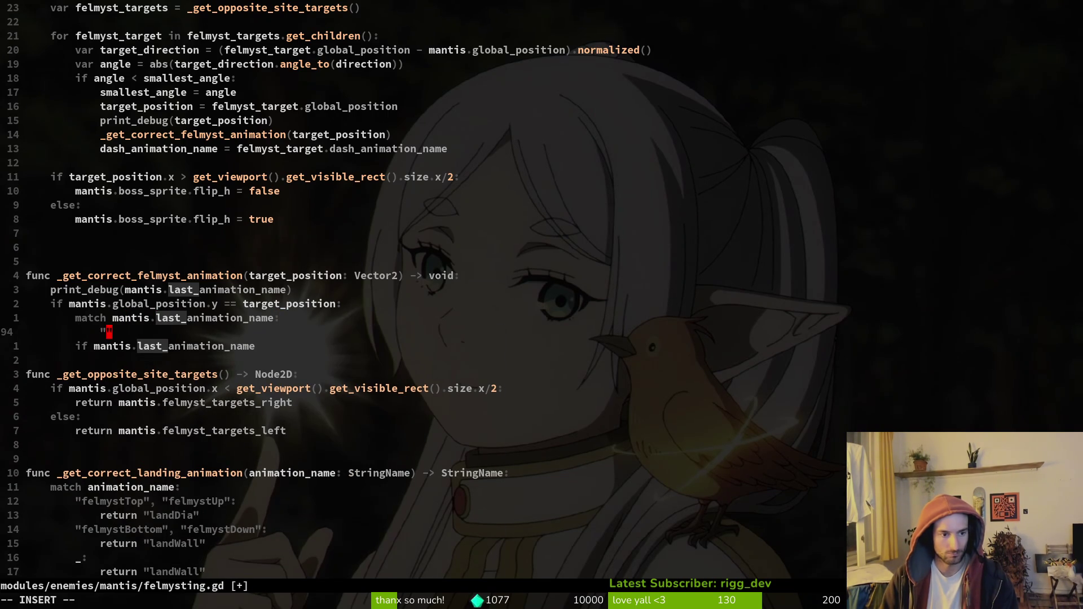
type("orb")
type("sDi")
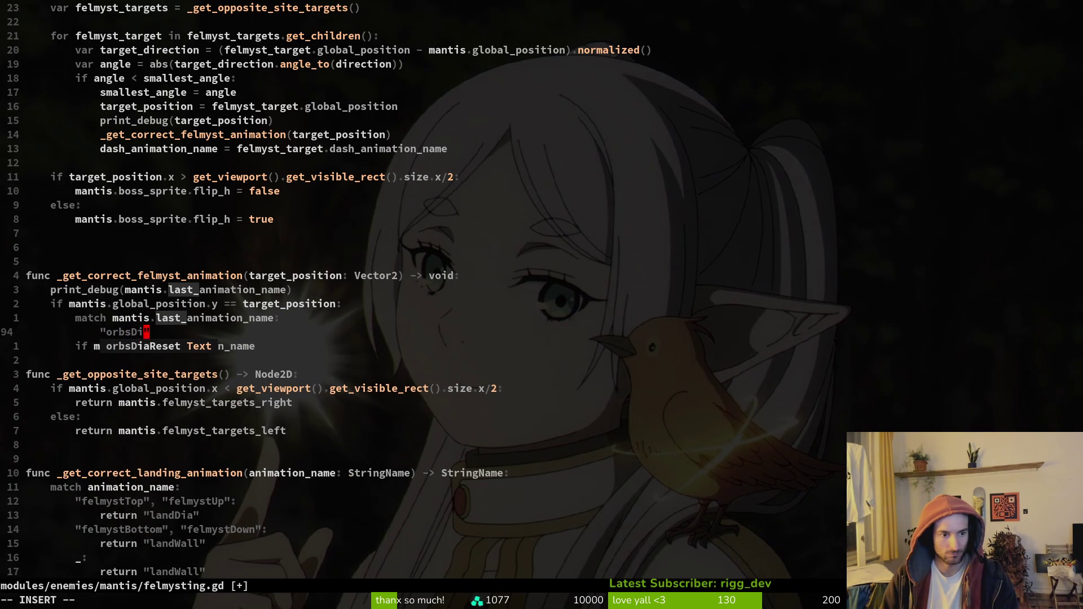
key("Tab")
type(":")
key("BackSpace")
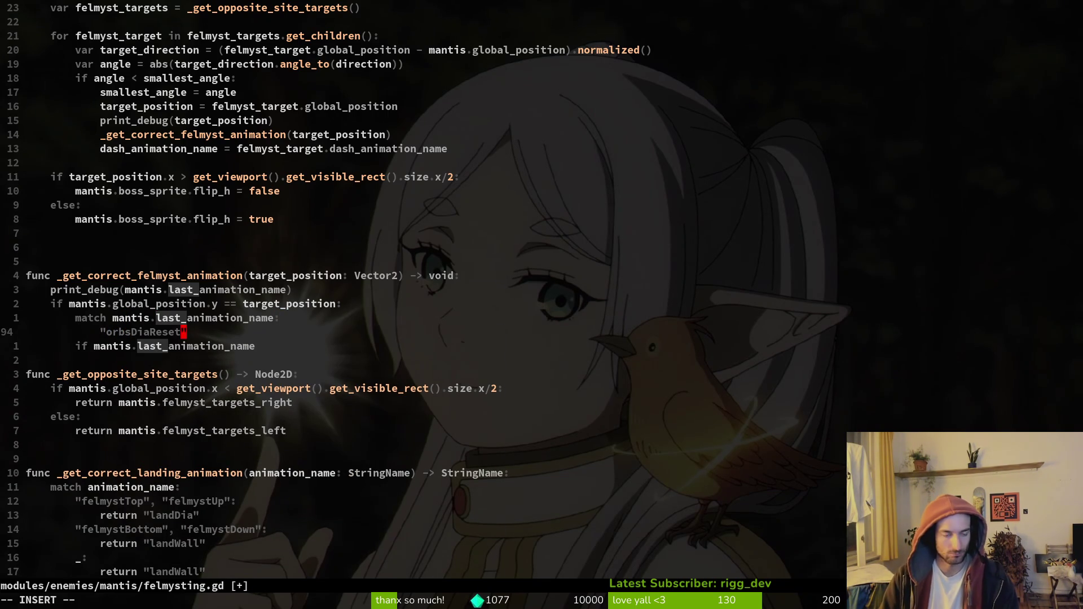
type("\":")
key("Return")
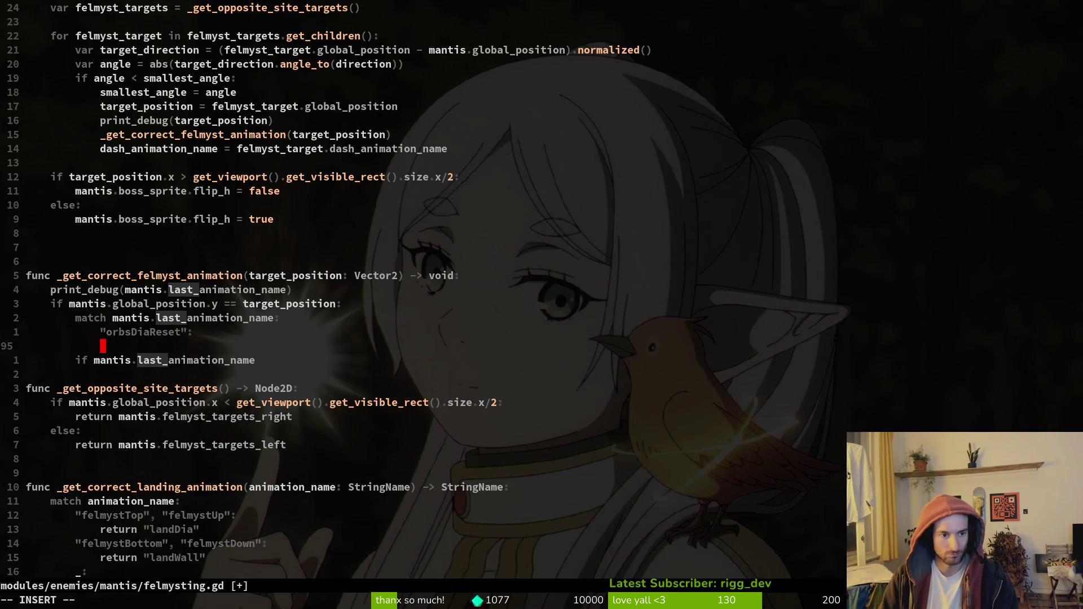
Delete the leftover if line and make the orbsDiaReset case 'return "felmystTop"'.
key("Escape")
key("j")
key("shift+v")
key("d")
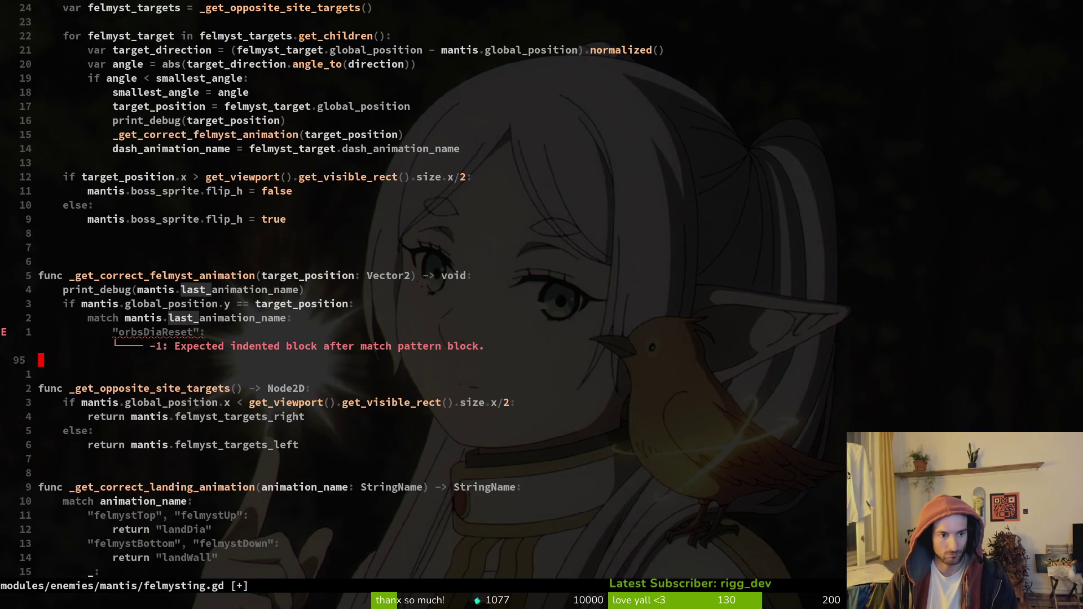
key("k")
key("shift+o")
key("Tab")
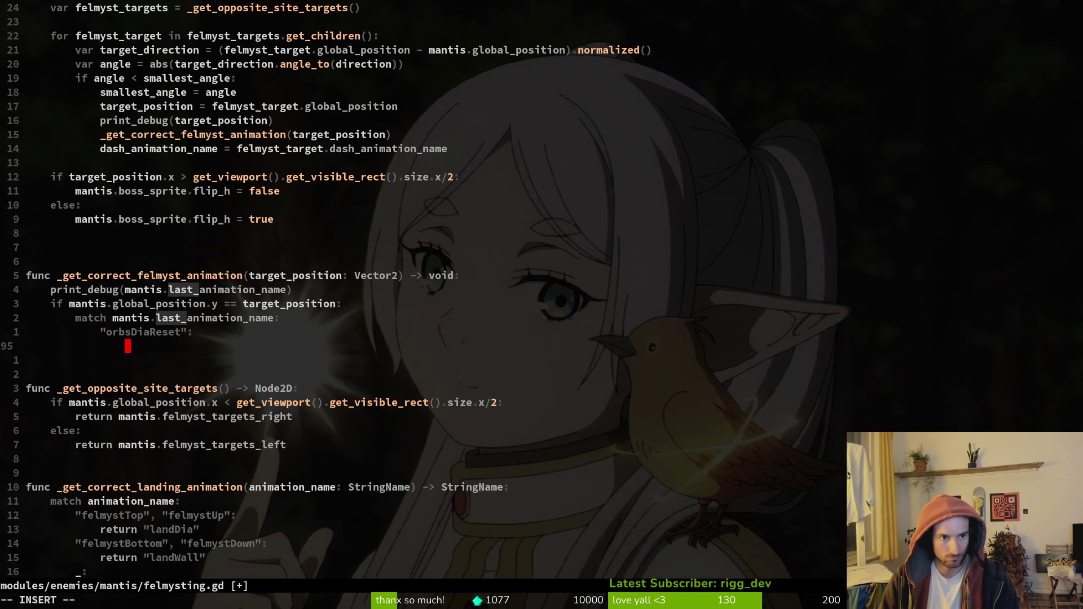
type("return ")
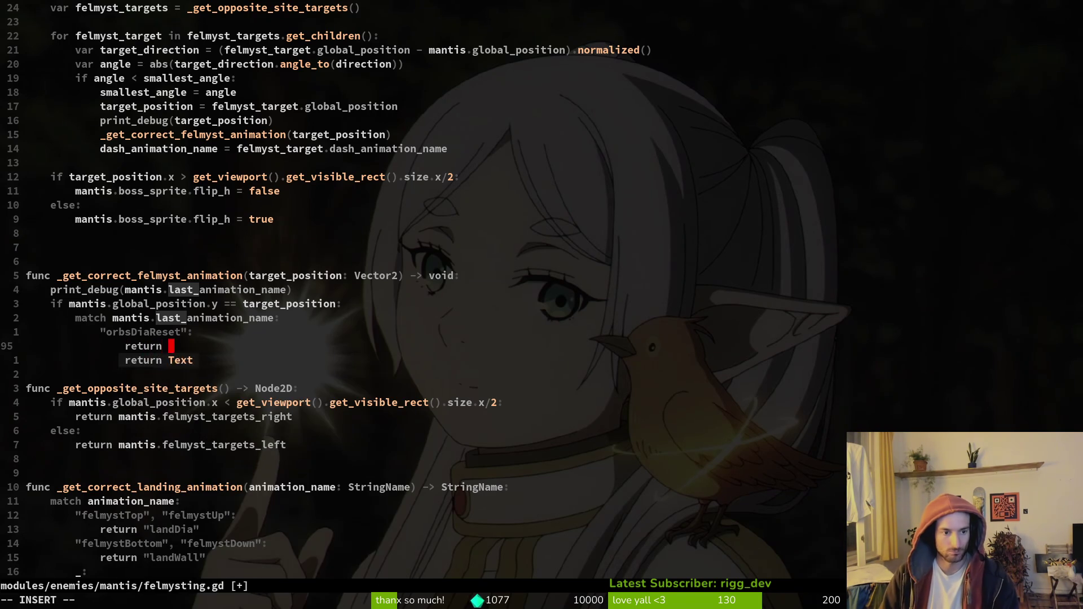
type("\"")
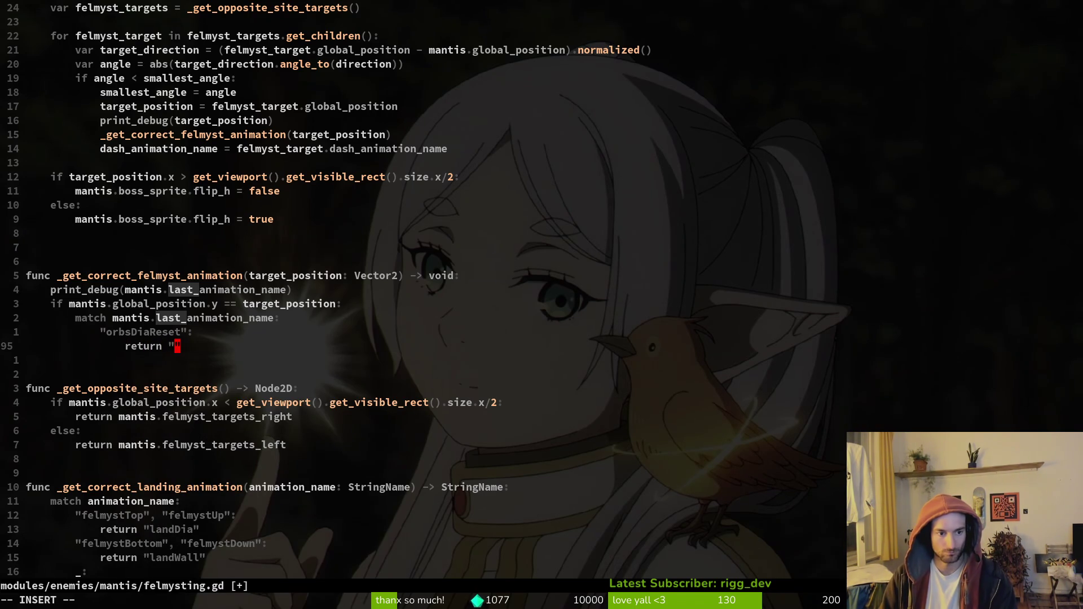
type("felmystT")
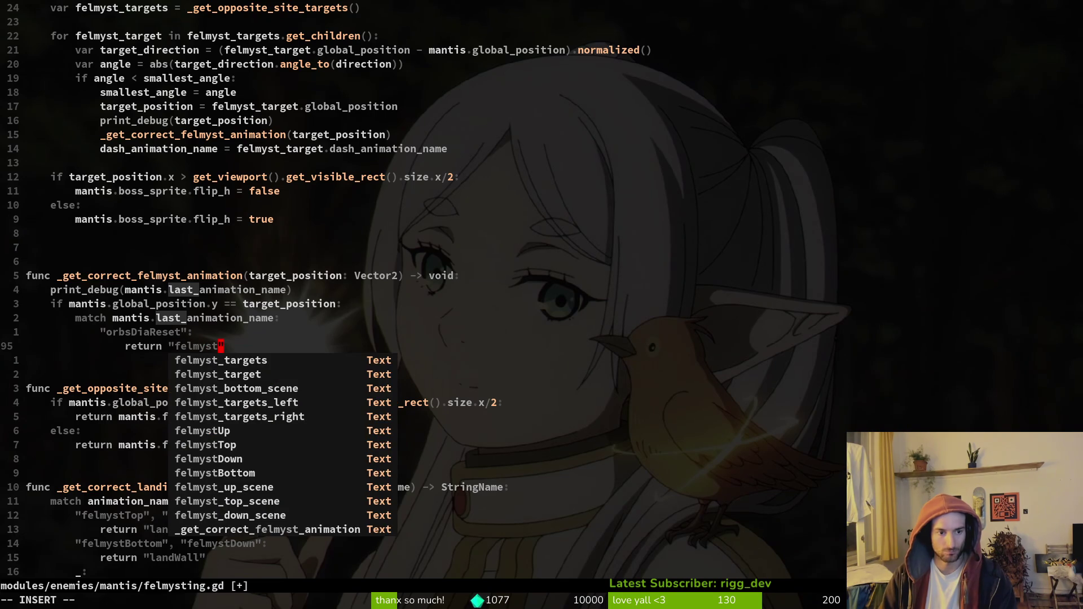
type("op")
key("Escape")
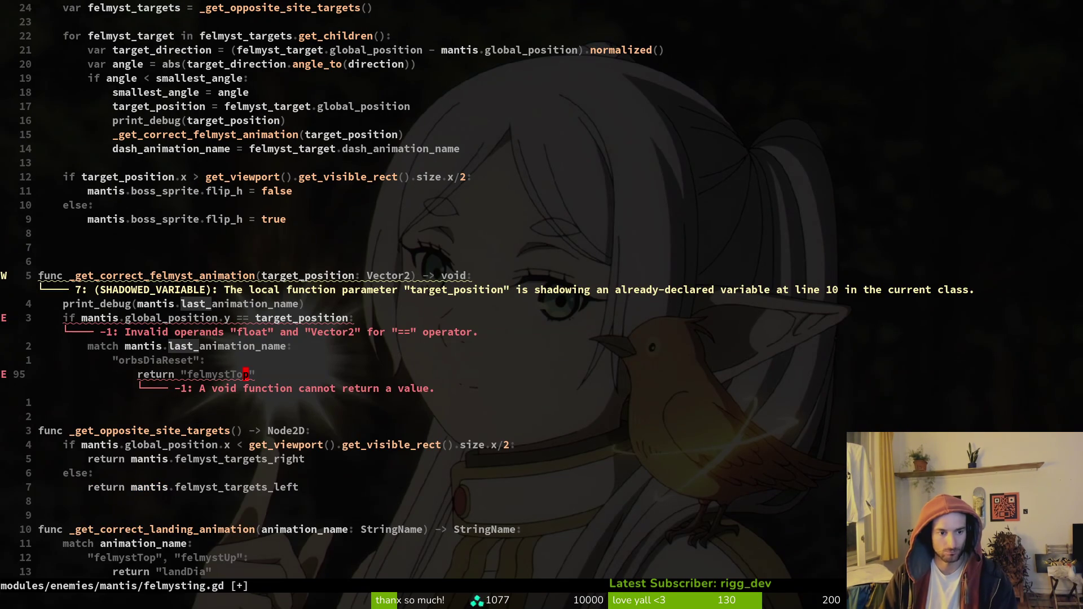
Change the function's return type from void to StringName and save felmysting.gd.
key("k")
key("k")
key("k")
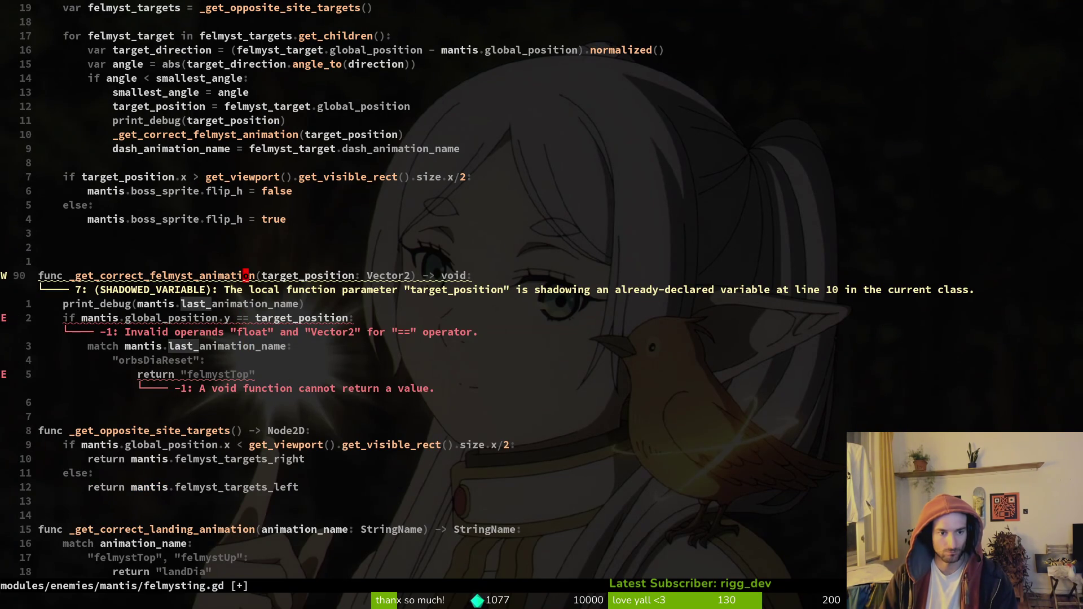
key("j")
key("k")
key("E")
key("w")
key("w")
key("w")
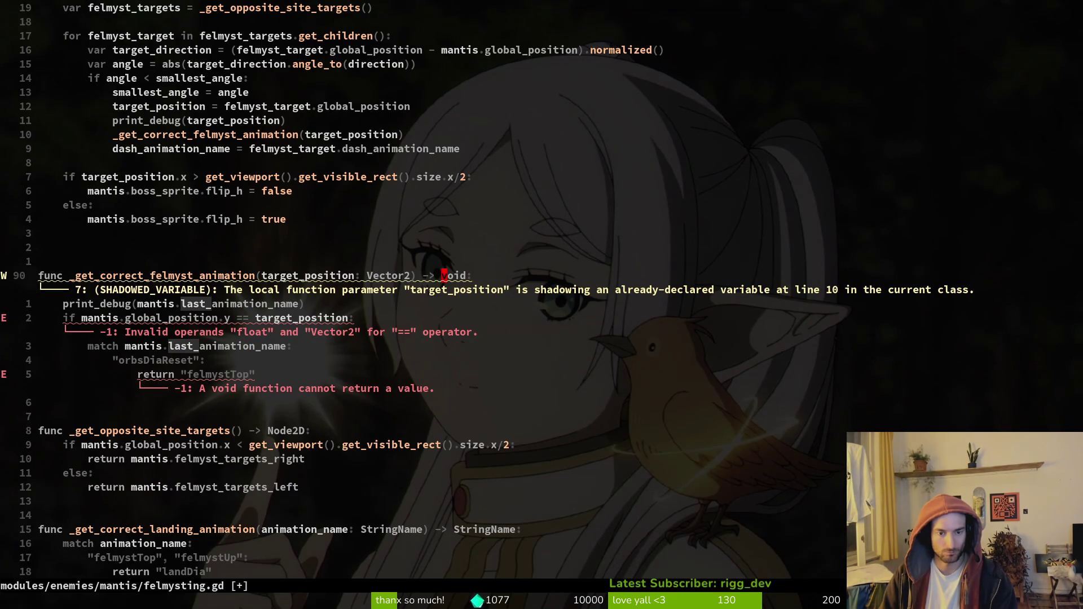
type("cwStringj")
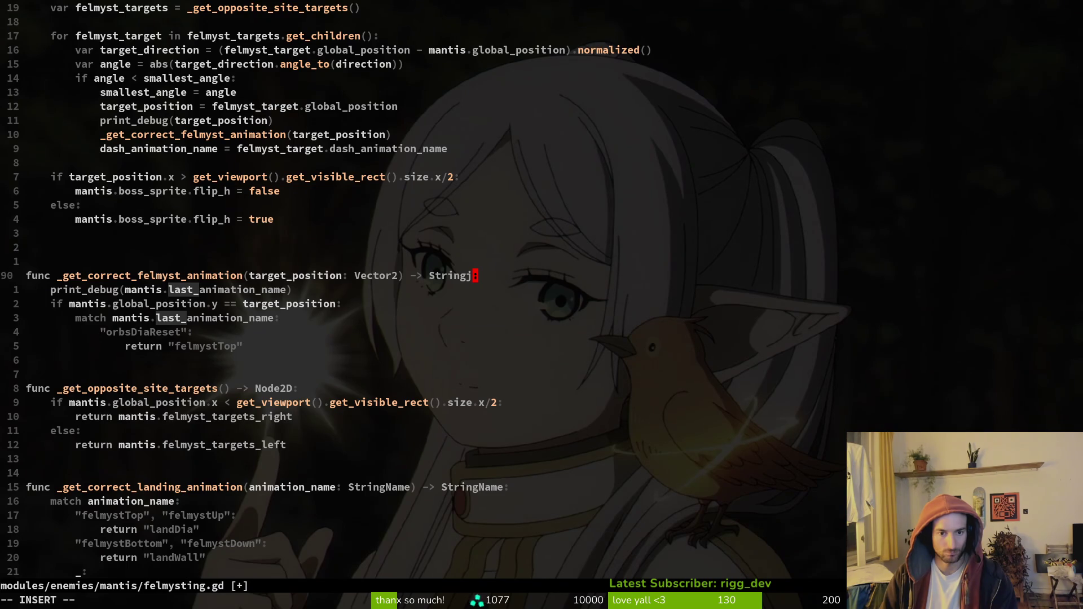
key("BackSpace")
key("Down")
key("Escape")
type(":write")
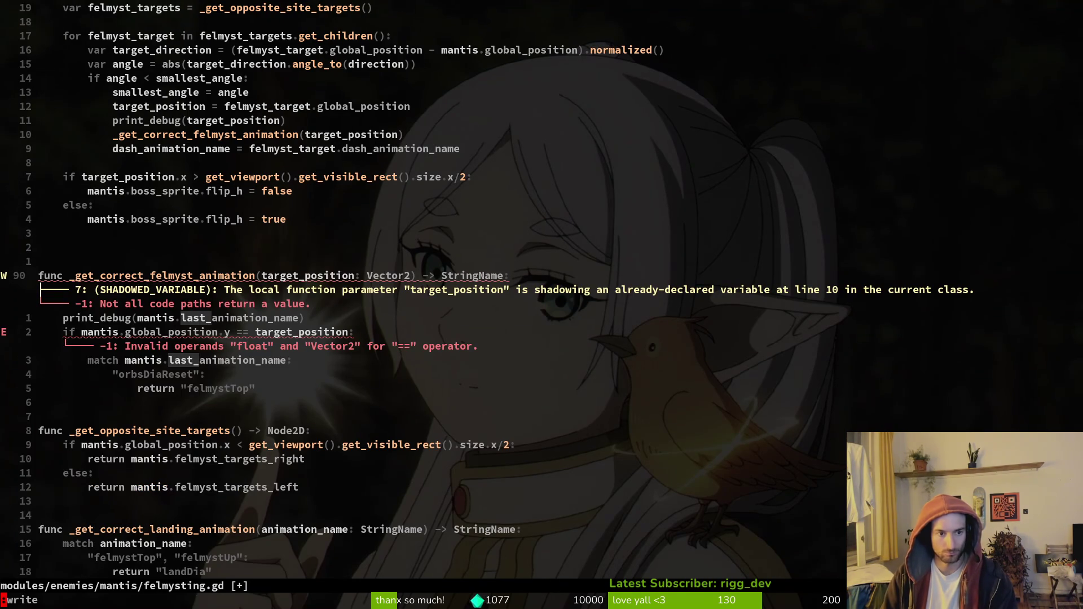
key("Return")
Add a default "_" match case that returns "felmystTop".
key("j")
key("j")
key("j")
type("o_")
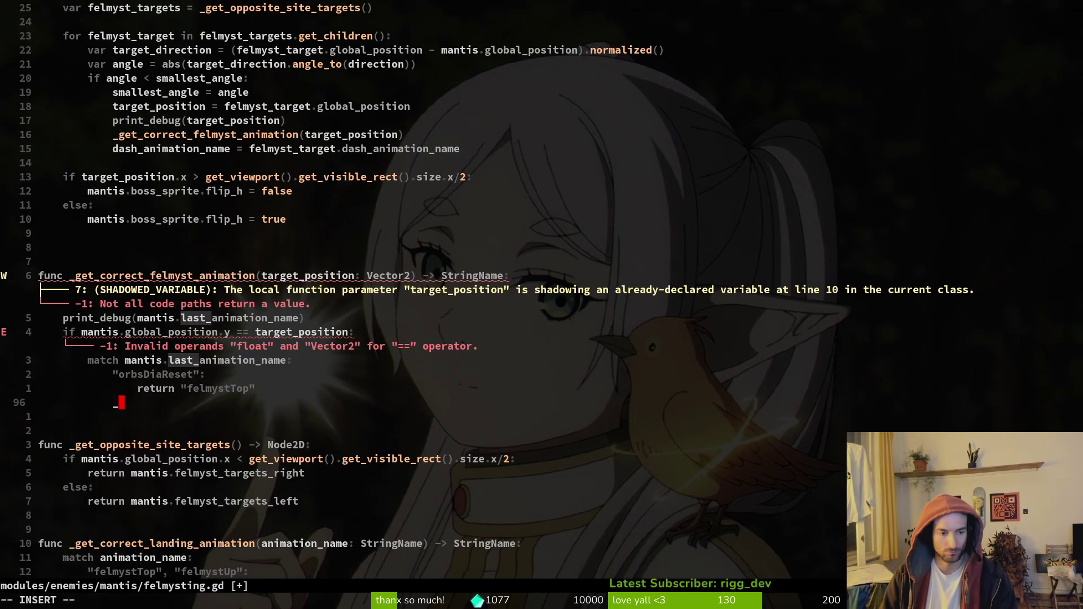
type(":")
key("Escape")
key("k")
key("y")
key("y")
key("j")
key("p")
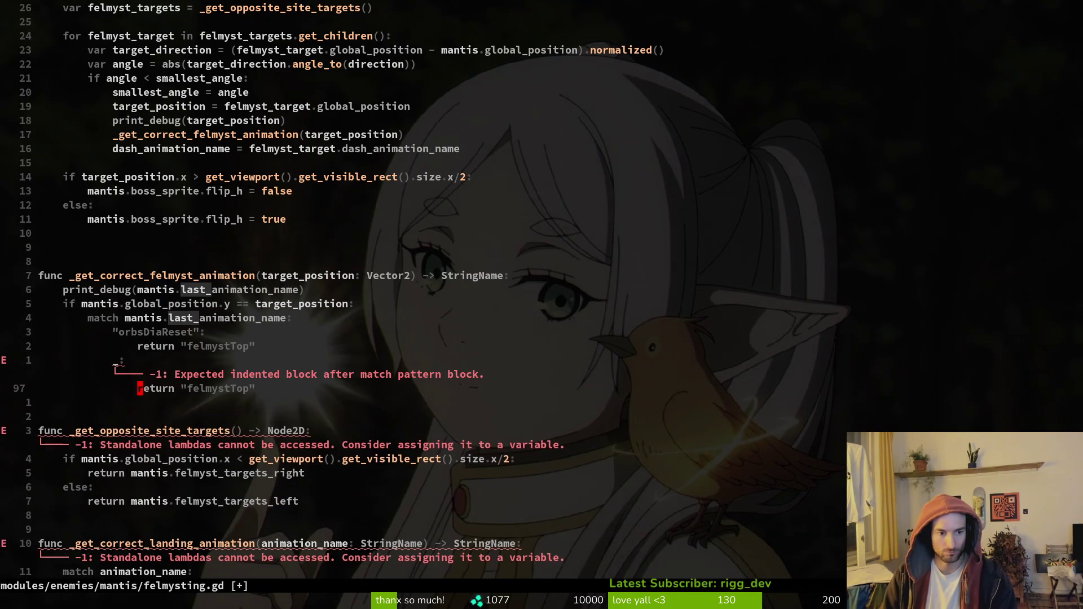
Compare against target_position.y, remove the last-animation debug print, save, and start an elif line.
key("k")
key("k")
key("k")
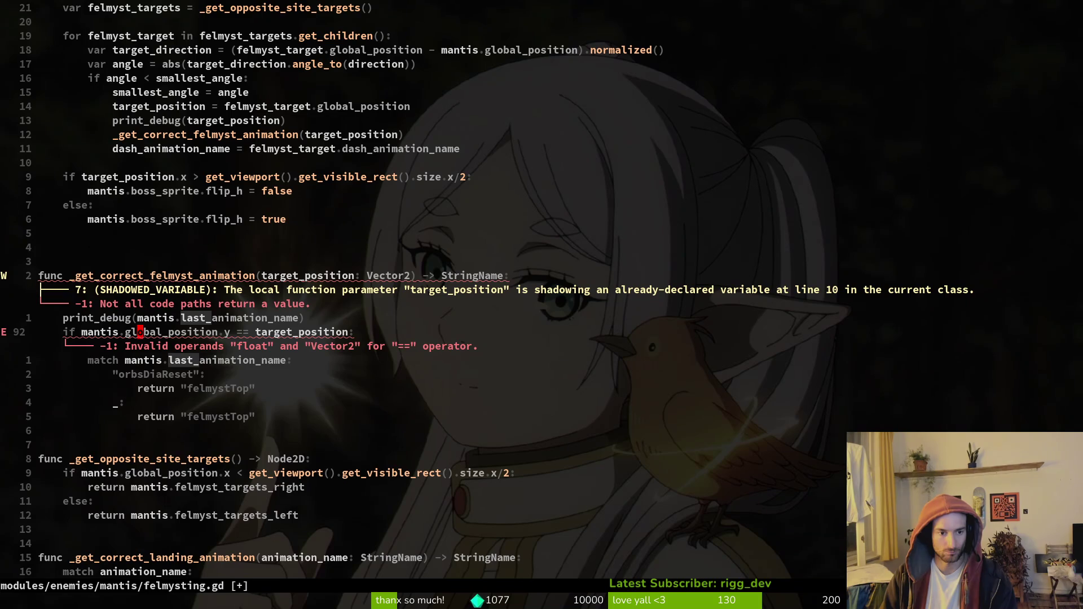
key("w")
key("w")
key("w")
key("w")
type("ion")
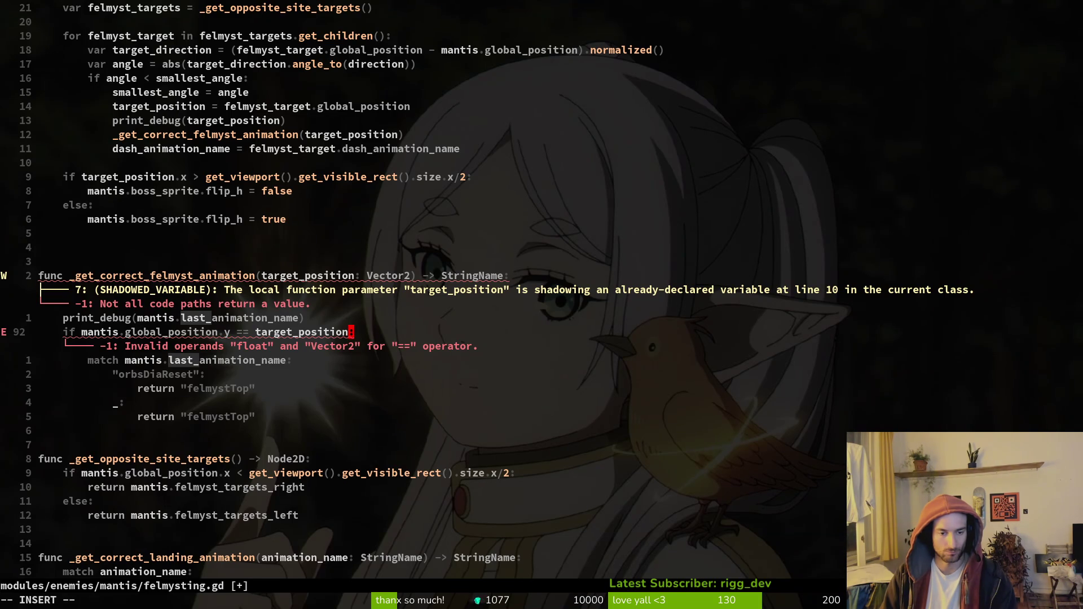
type(".y")
key("Escape")
key("k")
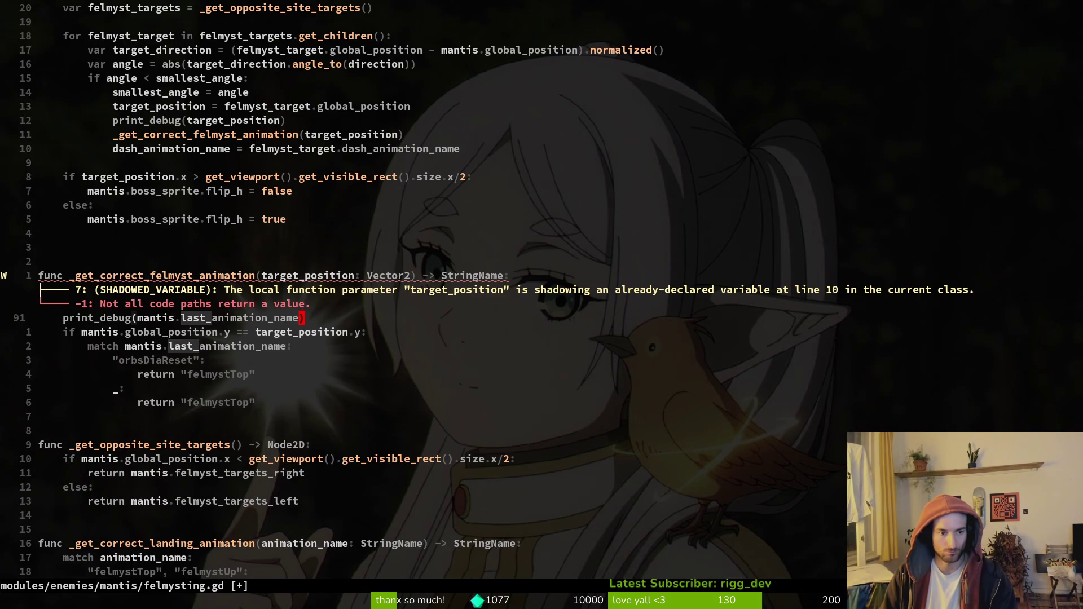
key("d")
key("d")
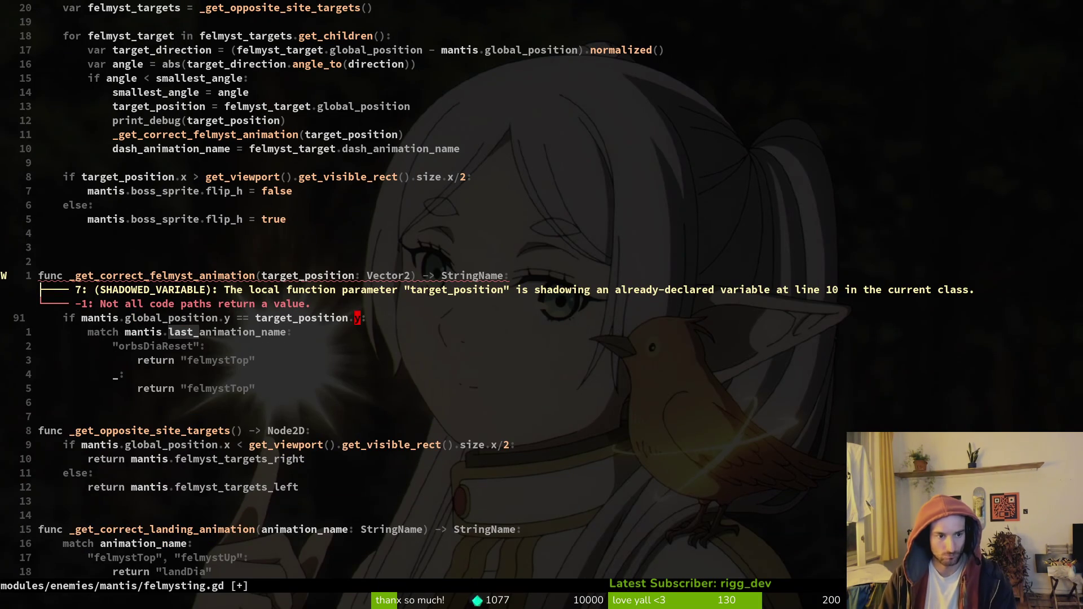
type(":w")
key("Return")
key("j")
key("j")
key("j")
key("j")
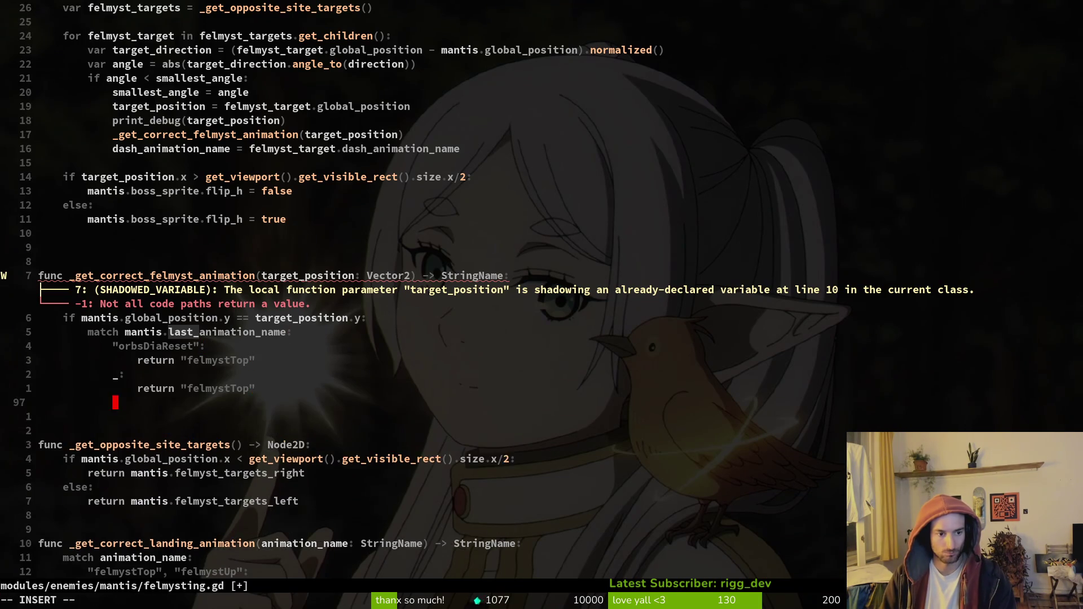
type("oelif:")
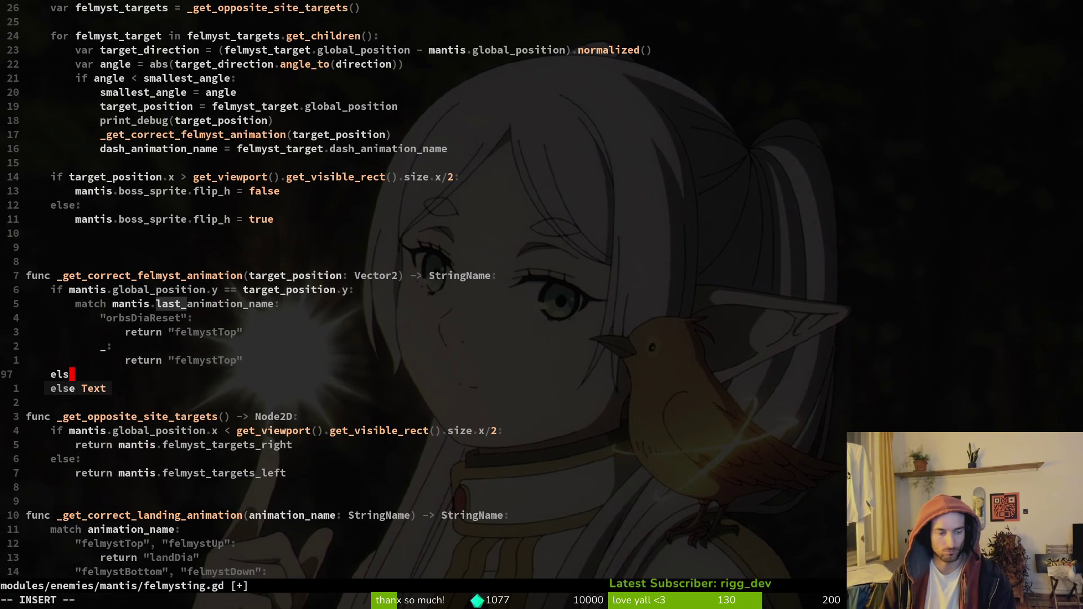
Give the elif the same condition using > target_position.y, then save.
key("Escape")
key("k")
key("k")
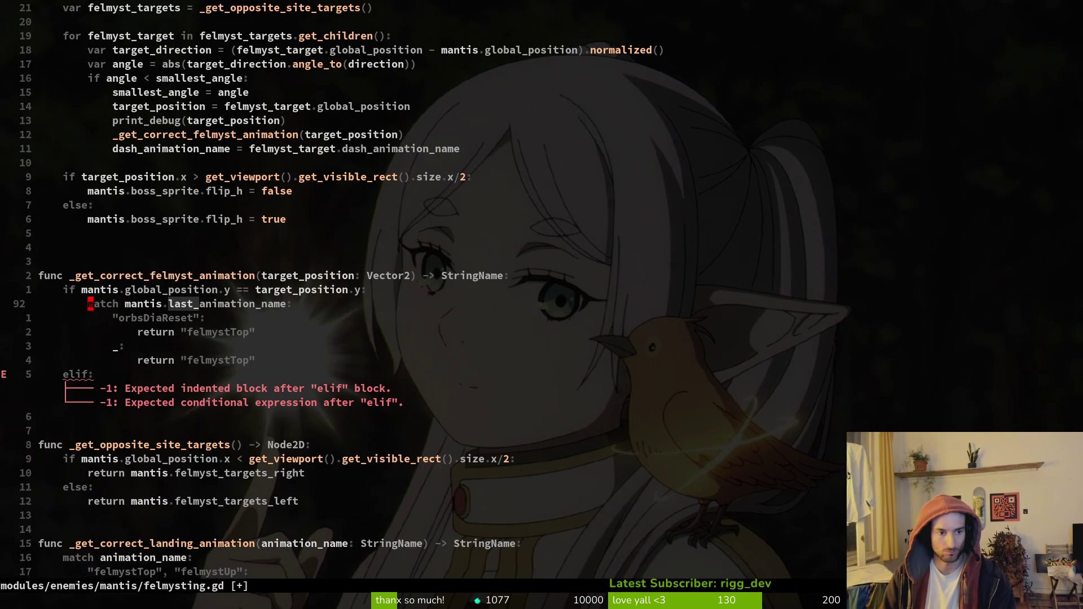
key("j")
key("j")
key("j")
type("Vp")
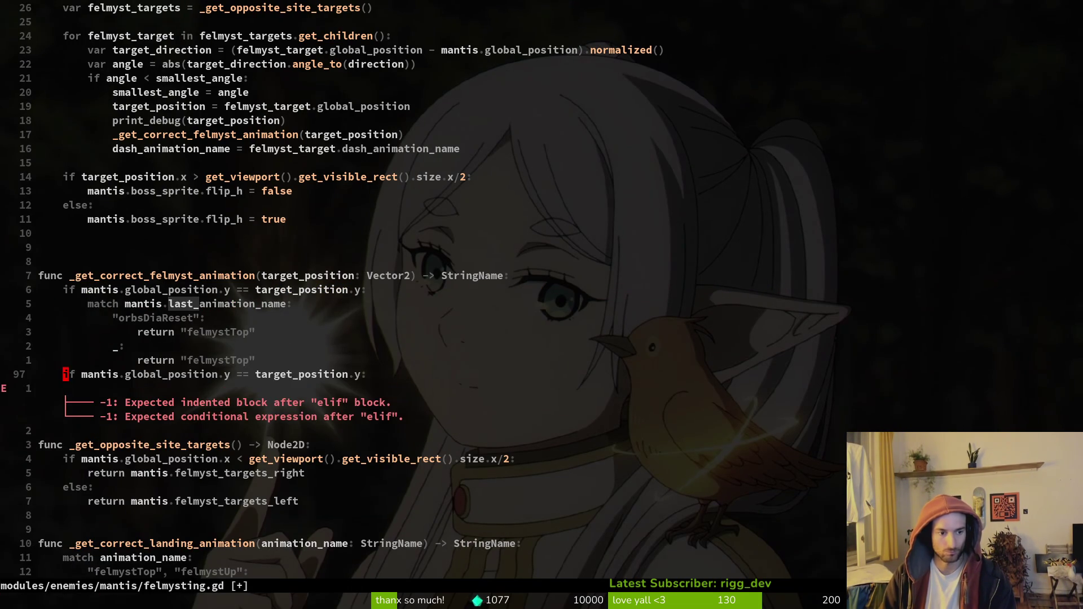
type("Iel")
key("Escape")
key("w")
key("w")
key("w")
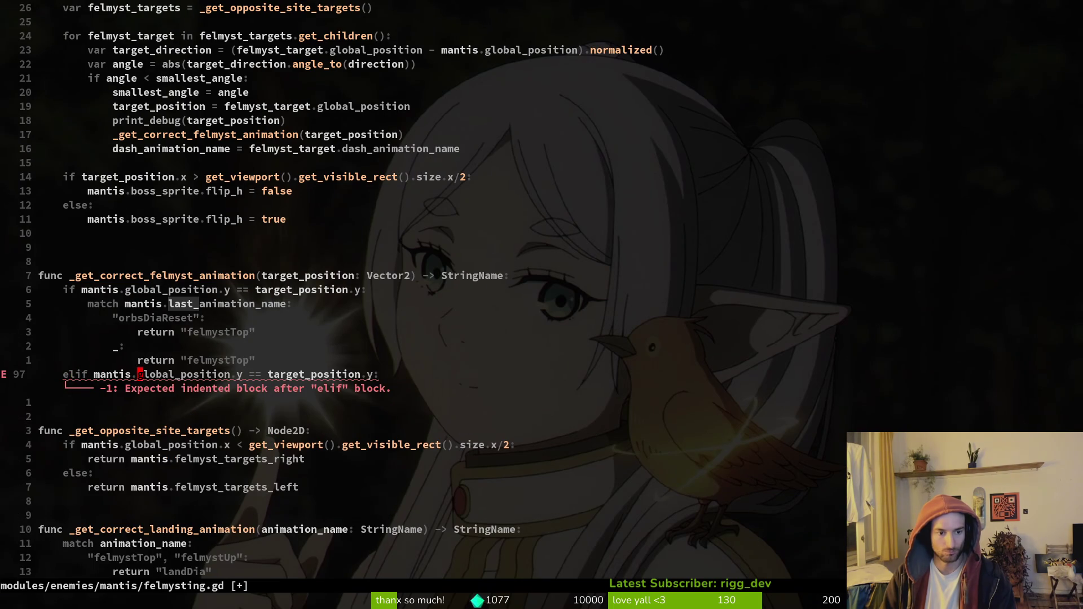
key("i")
key("BackSpace")
key("BackSpace")
key("BackSpace")
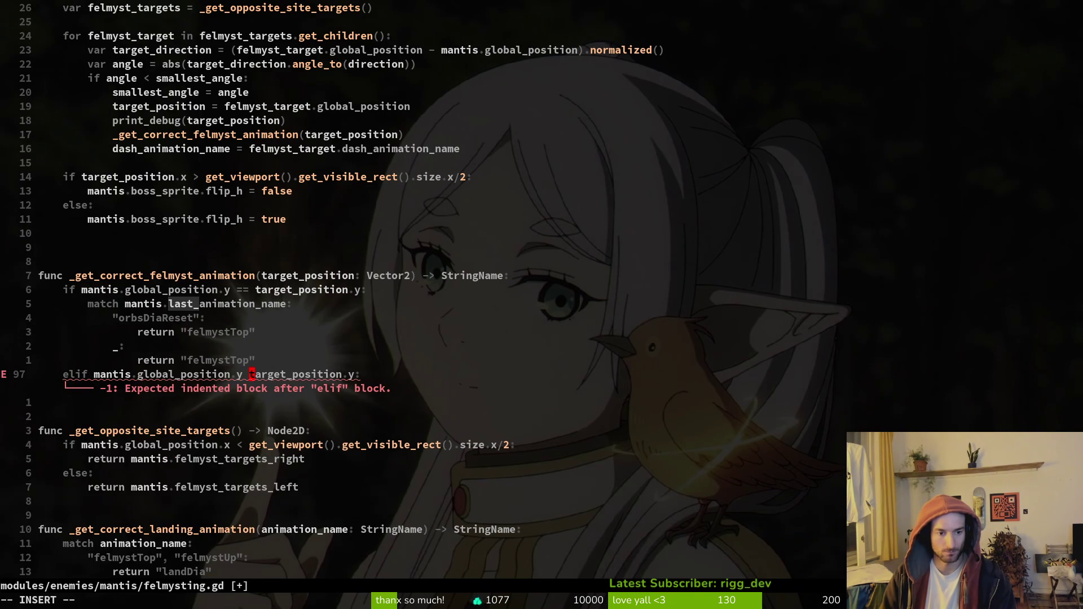
type(">")
key("Escape")
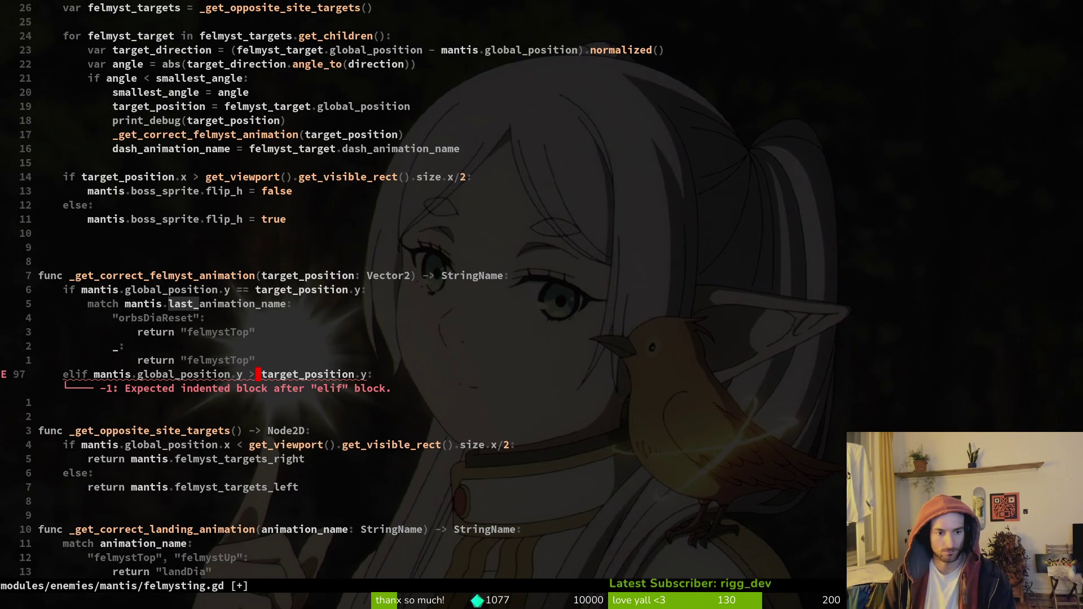
type(":write")
key("Return")
Duplicate the elif line and switch its comparison to < target_position.y.
key("y")
key("y")
key("p")
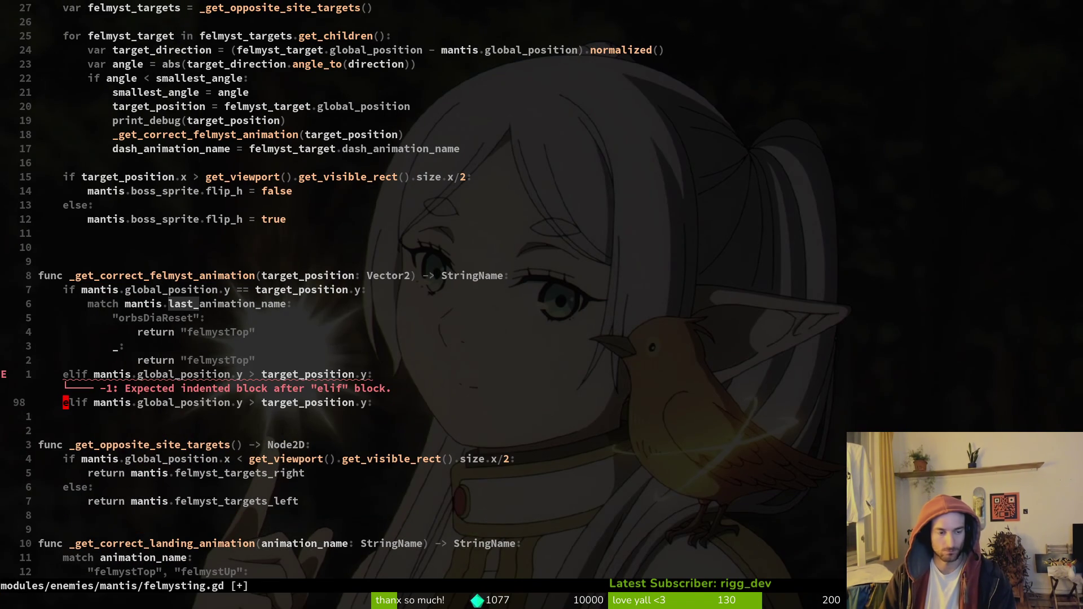
key("l")
key("l")
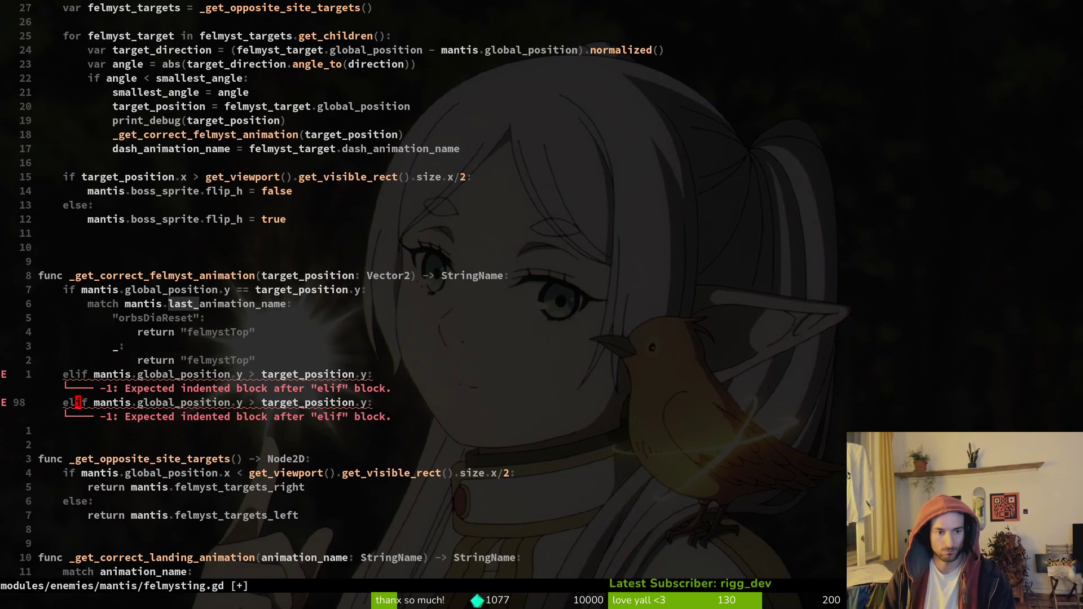
key("i")
key("BackSpace")
key("BackSpace")
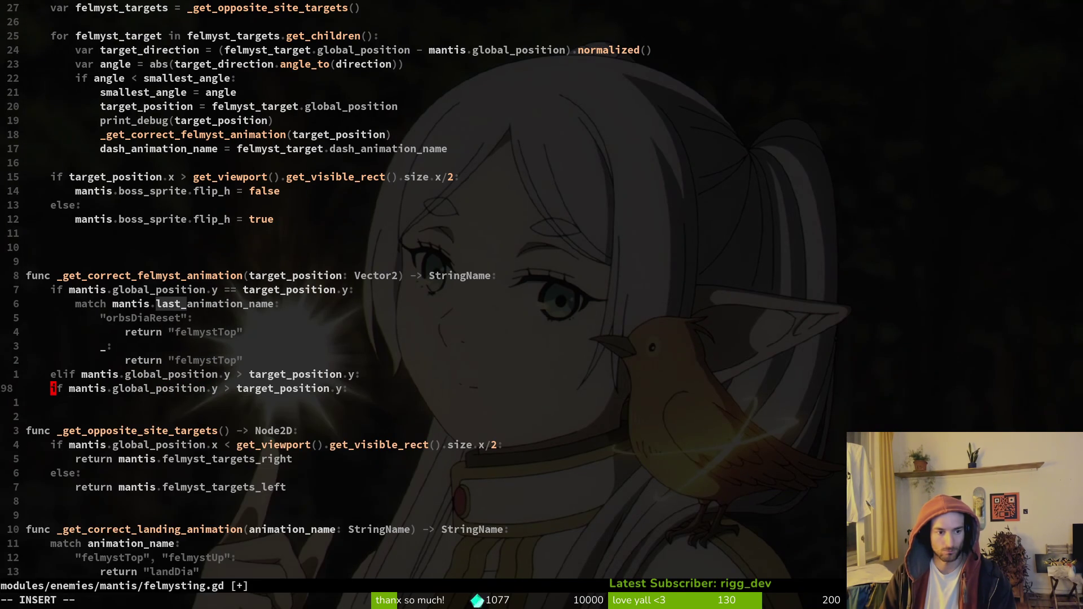
type("el")
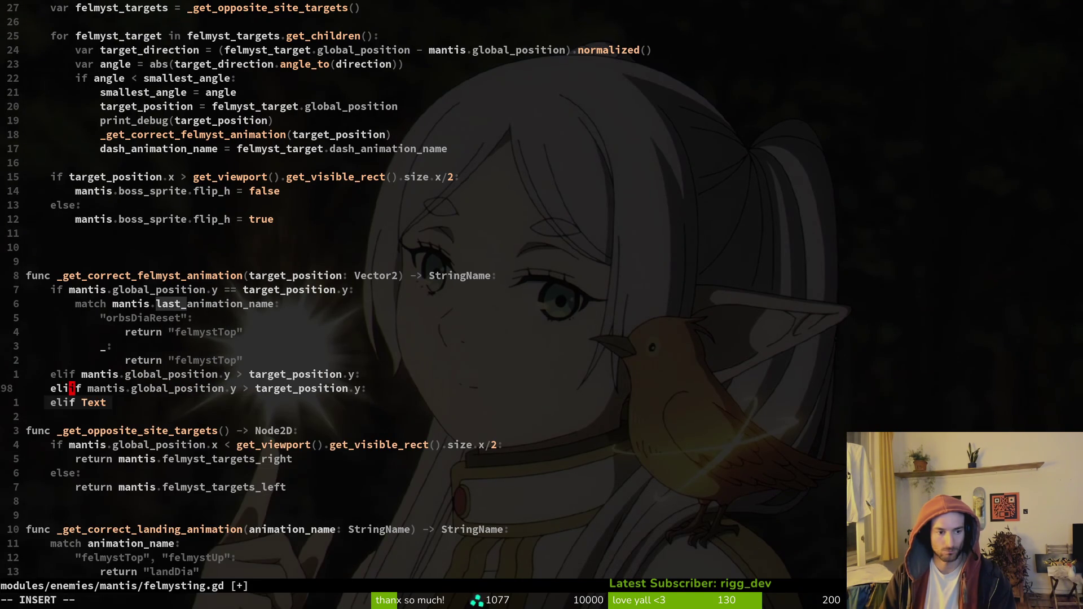
key("Escape")
type(":write")
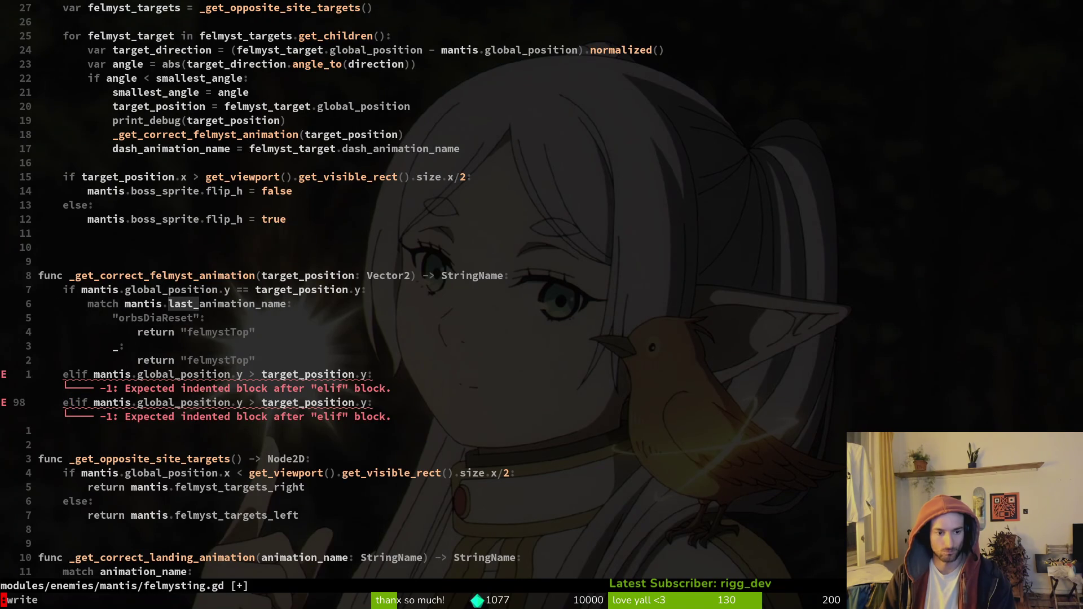
key("Return")
key("w")
key("w")
key("w")
key("w")
key("s")
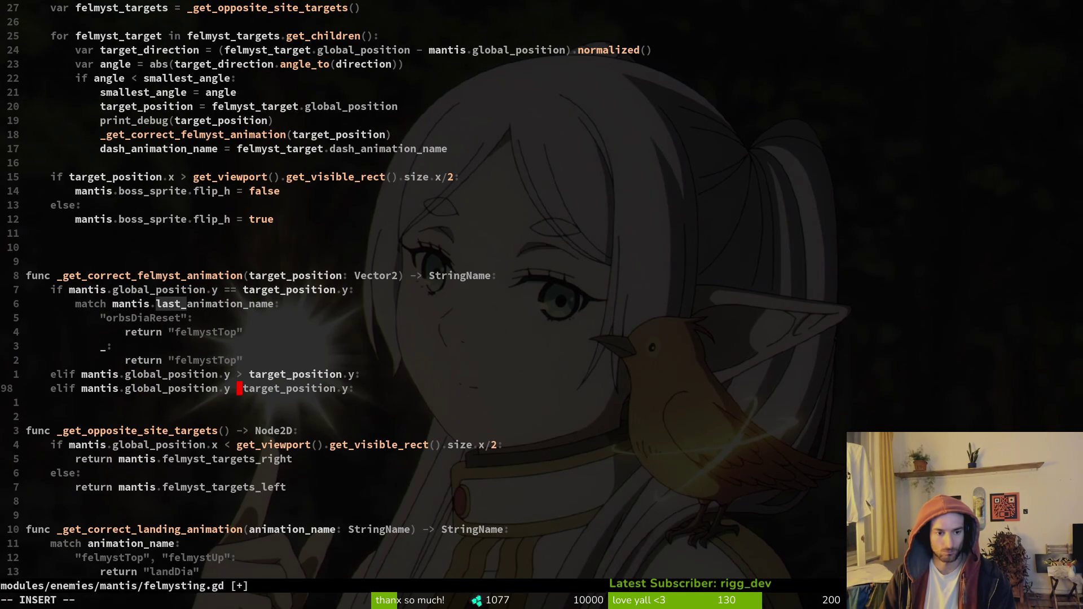
type("<")
key("Escape")
Add an else: branch below the second elif.
key("k")
key("k")
key("k")
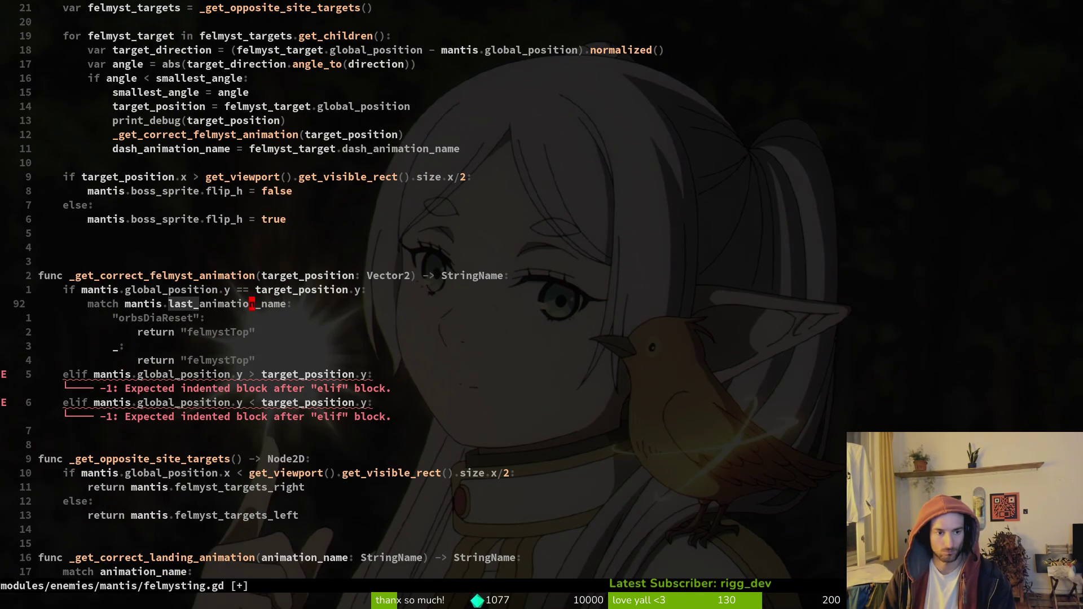
key("j")
key("j")
key("j")
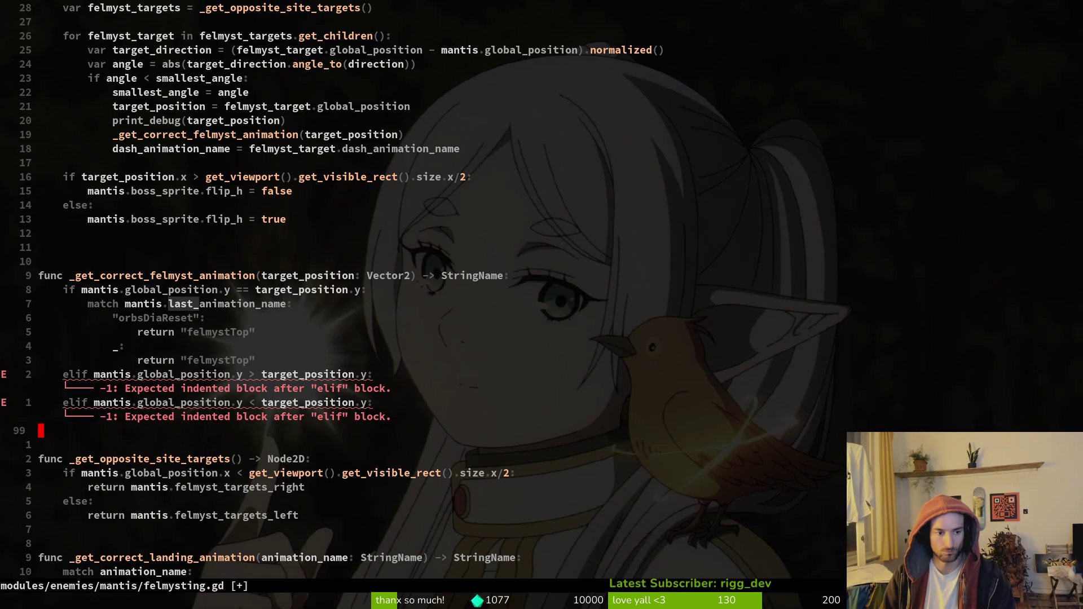
type("Oelse:")
key("Escape")
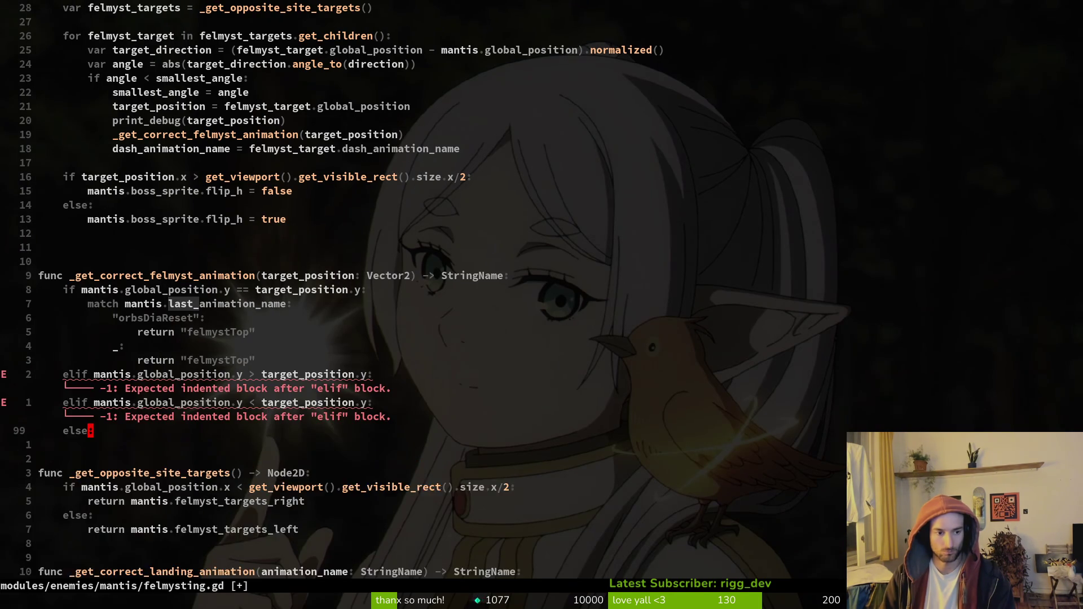
Move the match block under else, delete the == if line, turn the first elif into if, and save.
key("k")
key("k")
key("k")
key("V")
key("j")
key("j")
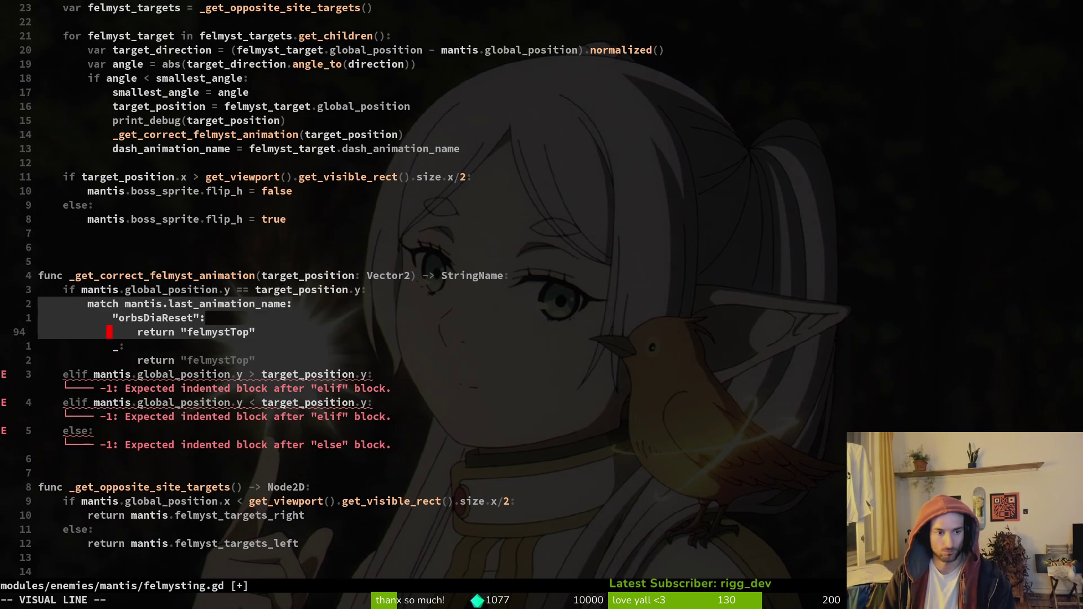
key("j")
key("j")
key("J")
key("J")
key("J")
key("Escape")
key("k")
key("k")
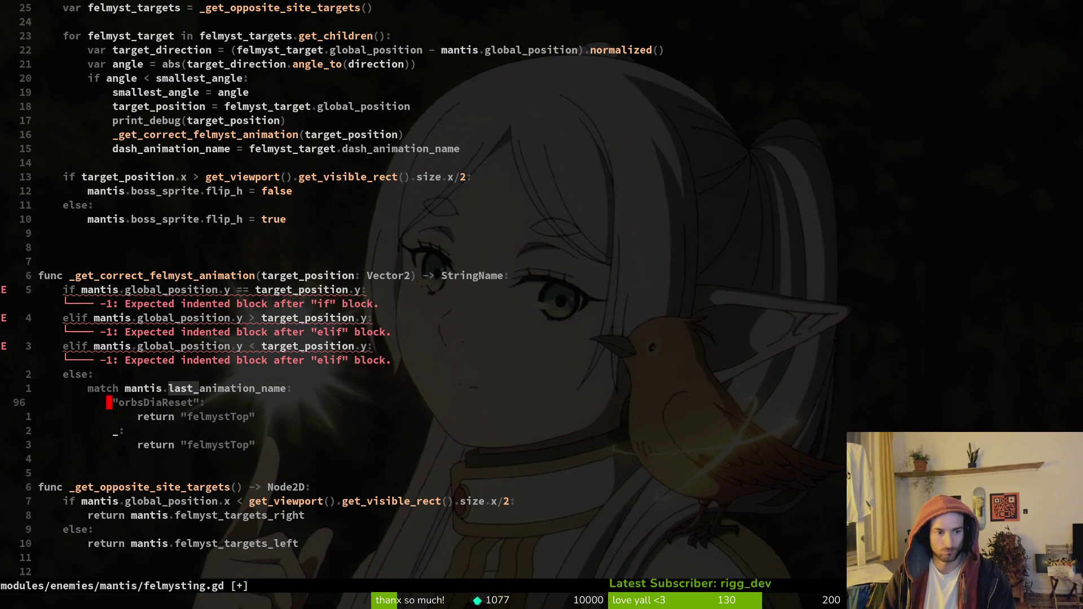
key("k")
key("k")
key("k")
key("j")
key("d")
key("d")
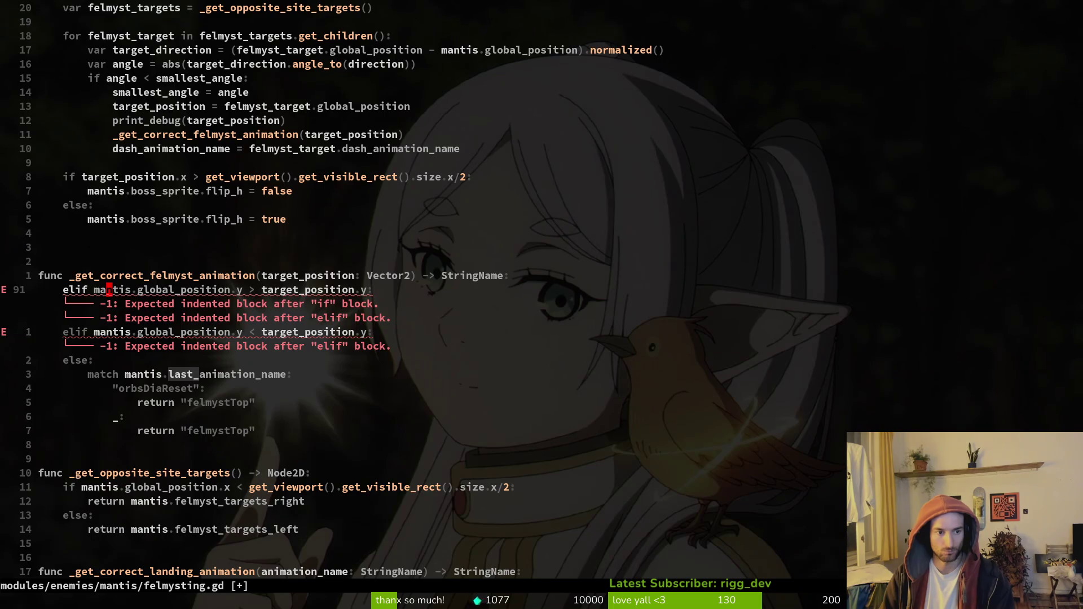
key("^")
key("x")
key("x")
type(":write")
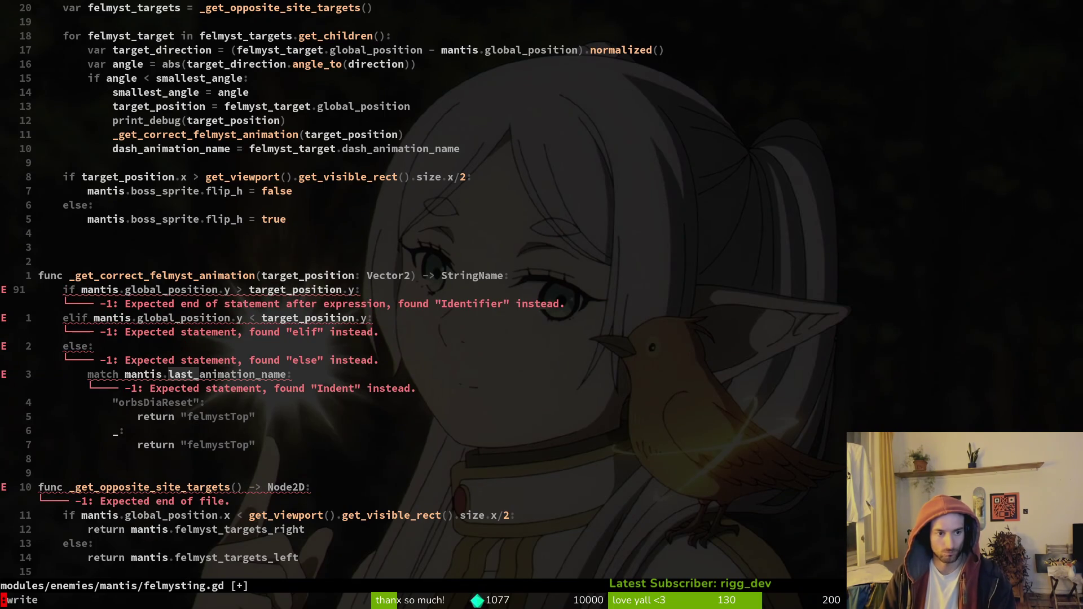
key("Return")
Copy the last_animation_name match block under both the if and elif branches.
key("j")
key("j")
key("j")
key("shift+v")
key("j")
key("j")
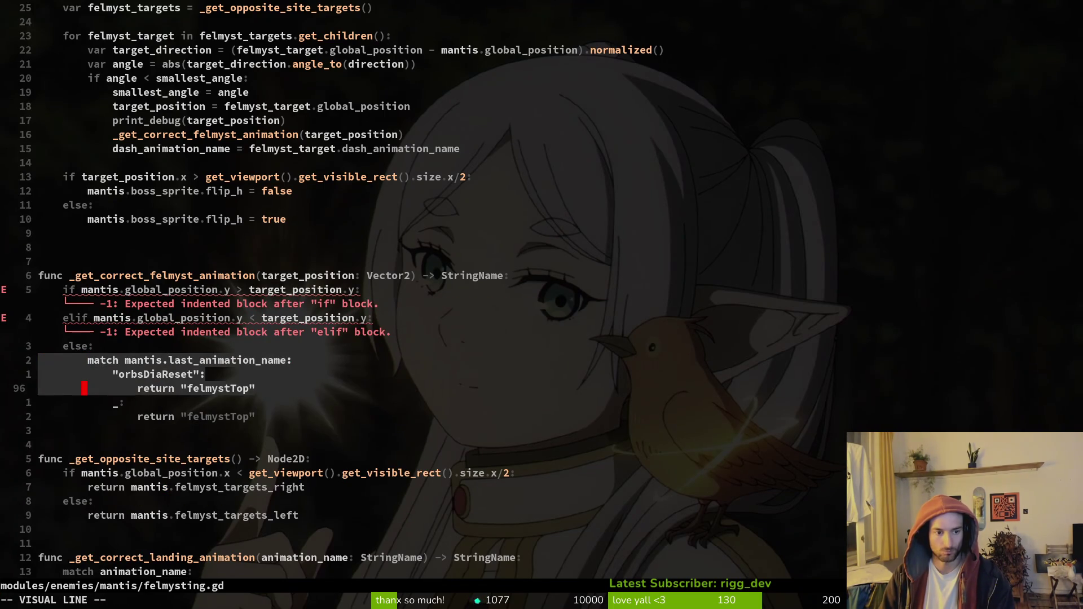
key("j")
key("j")
key("y")
key("k")
key("k")
key("k")
key("p")
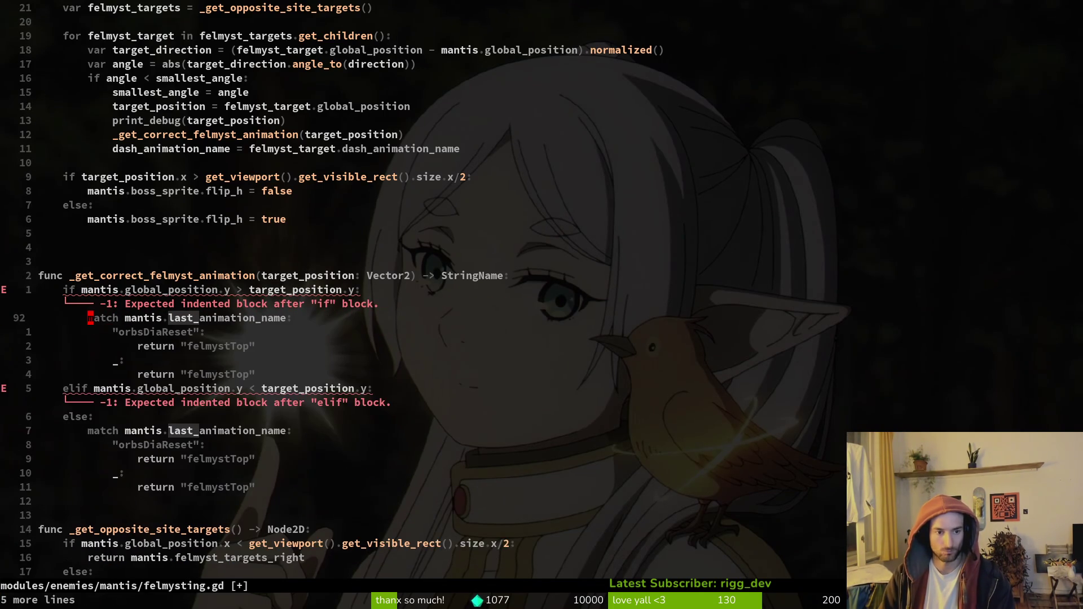
key("j")
key("j")
key("j")
key("p")
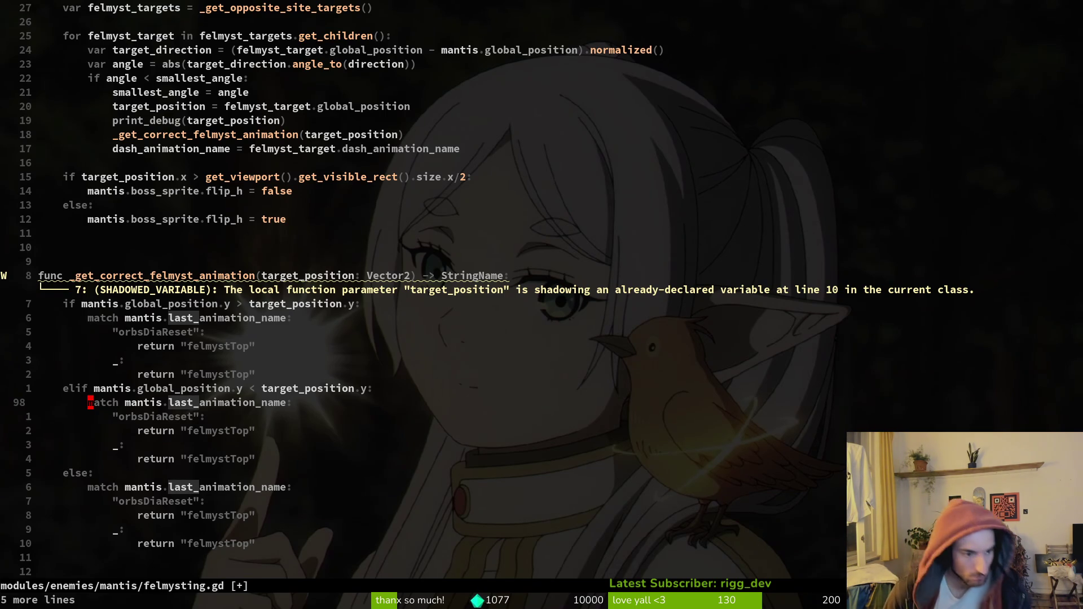
Begin 'if mantis.global_position.y' inside the else branch, then switch to the Godot editor.
key("j")
key("j")
key("j")
type("o")
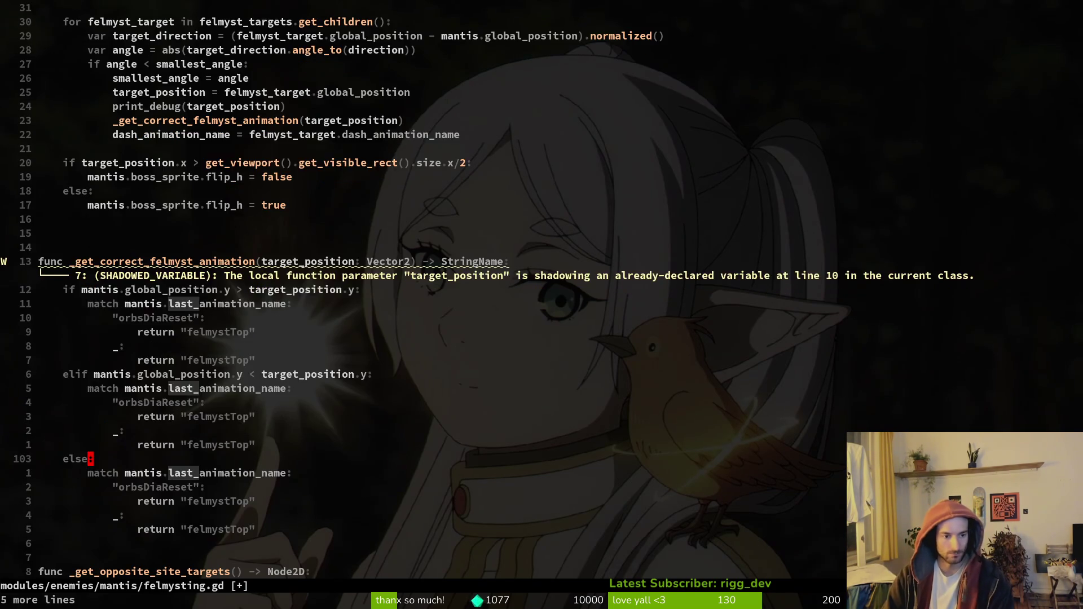
type("if mantis.")
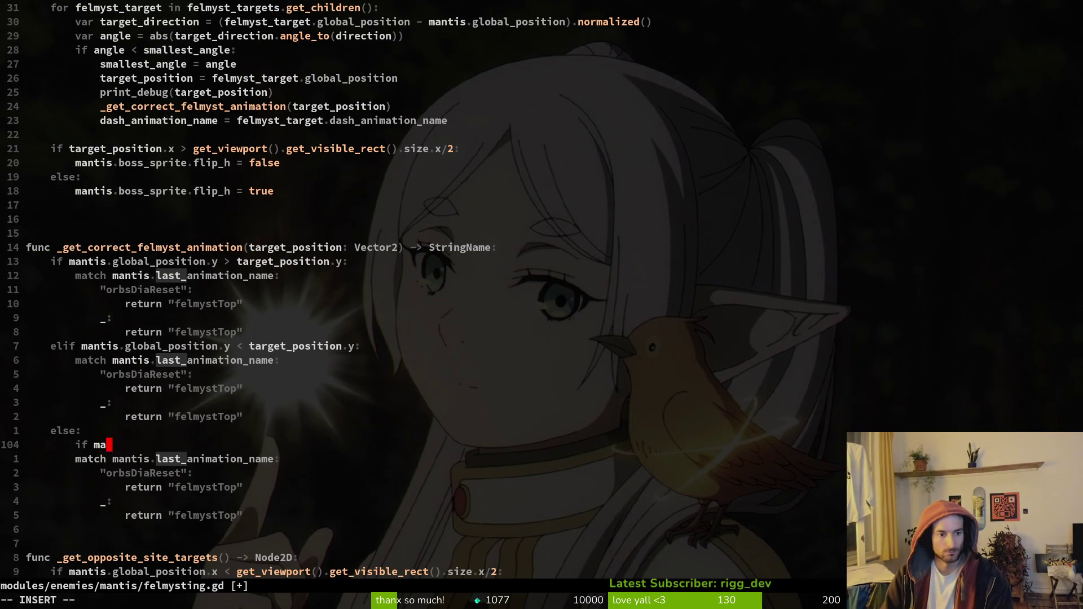
type("global_position.y")
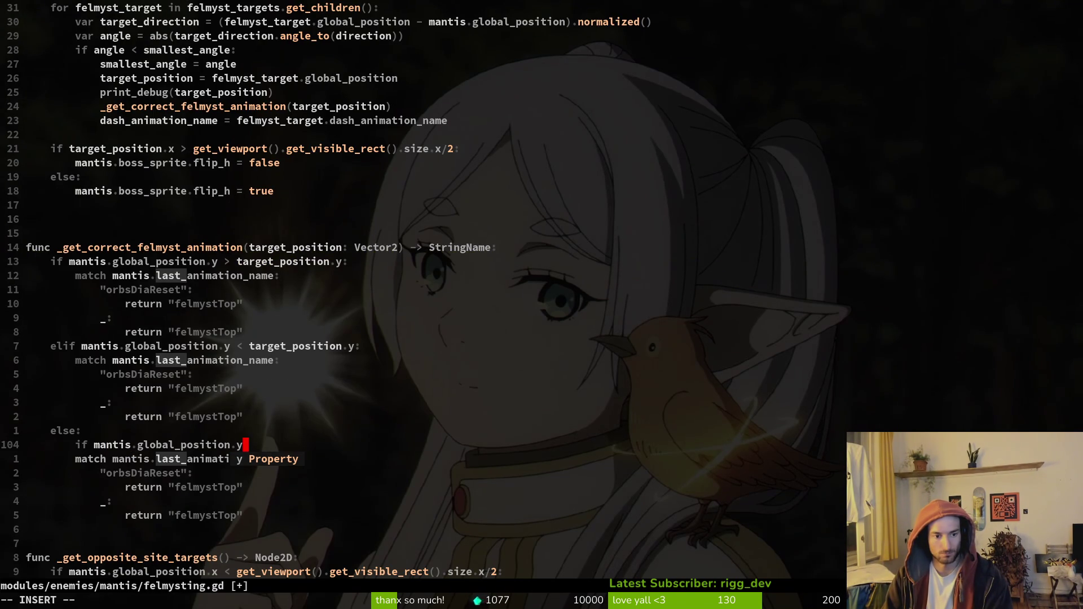
key("Escape")
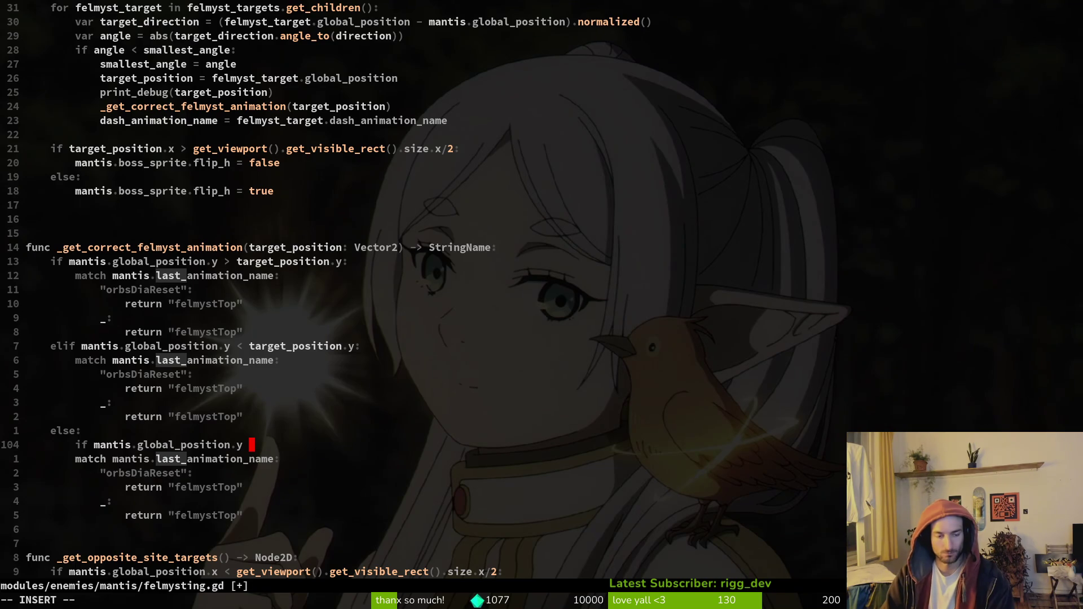
key("alt+Tab")
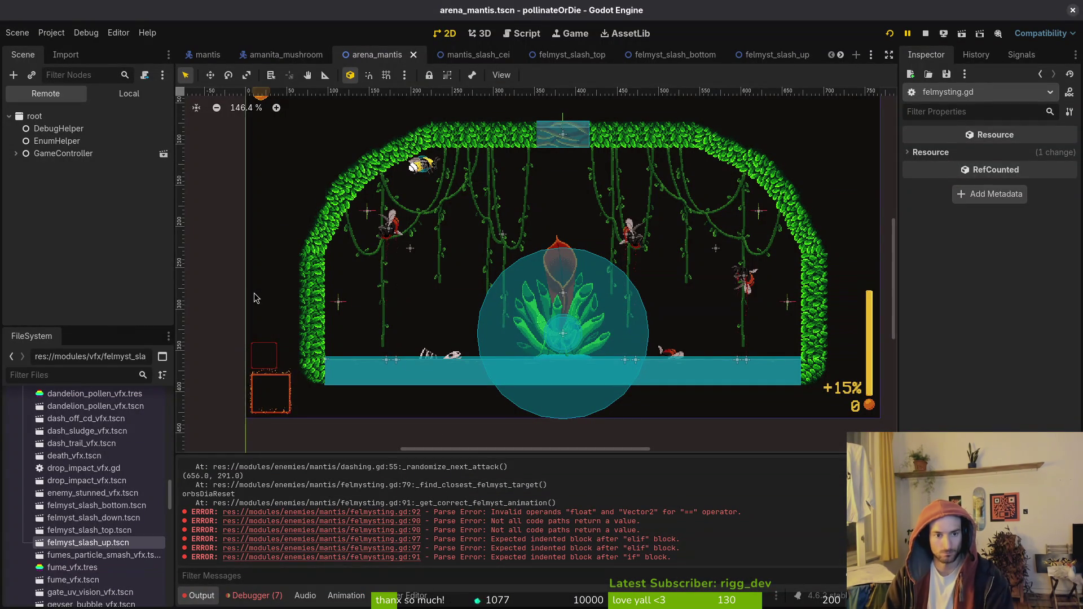
Read the two left target markers' positions (147, 181 and 112, 291), then return to Neovim.
scroll(259, 297, "down", 2)
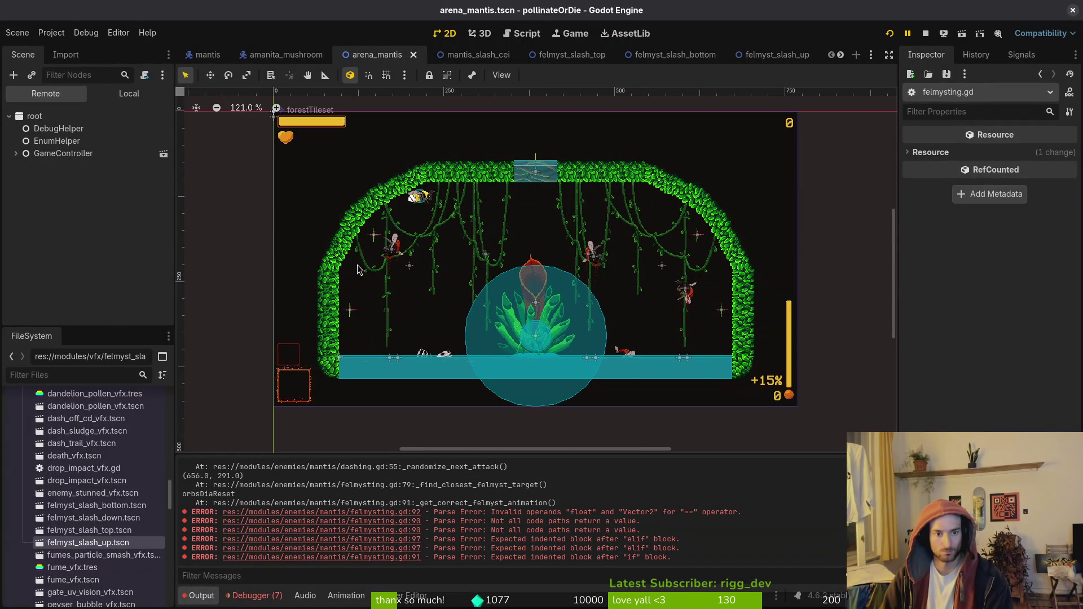
left_click(374, 235)
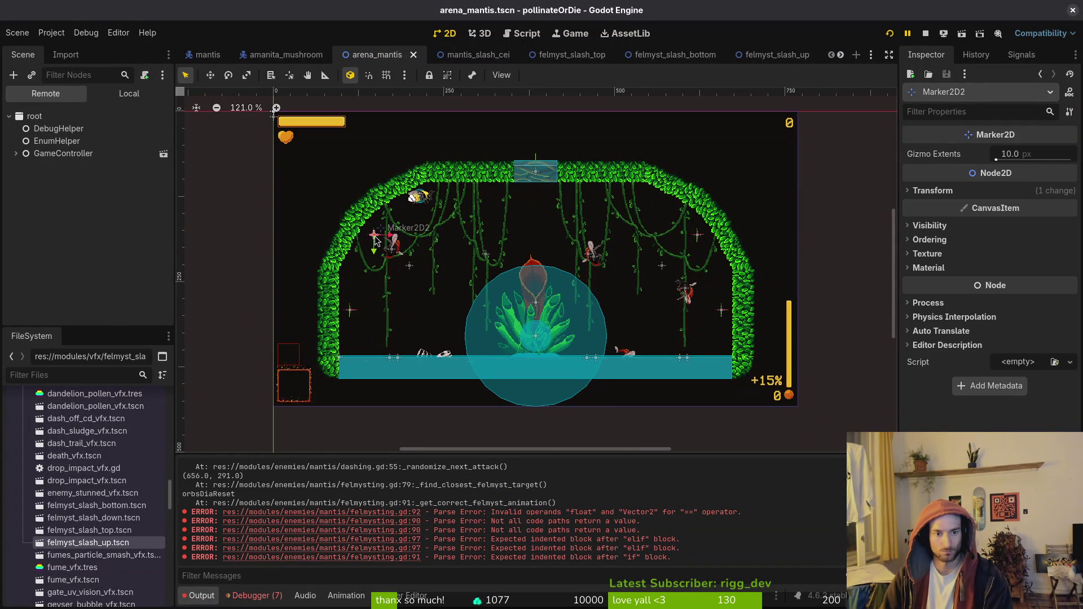
left_click(982, 194)
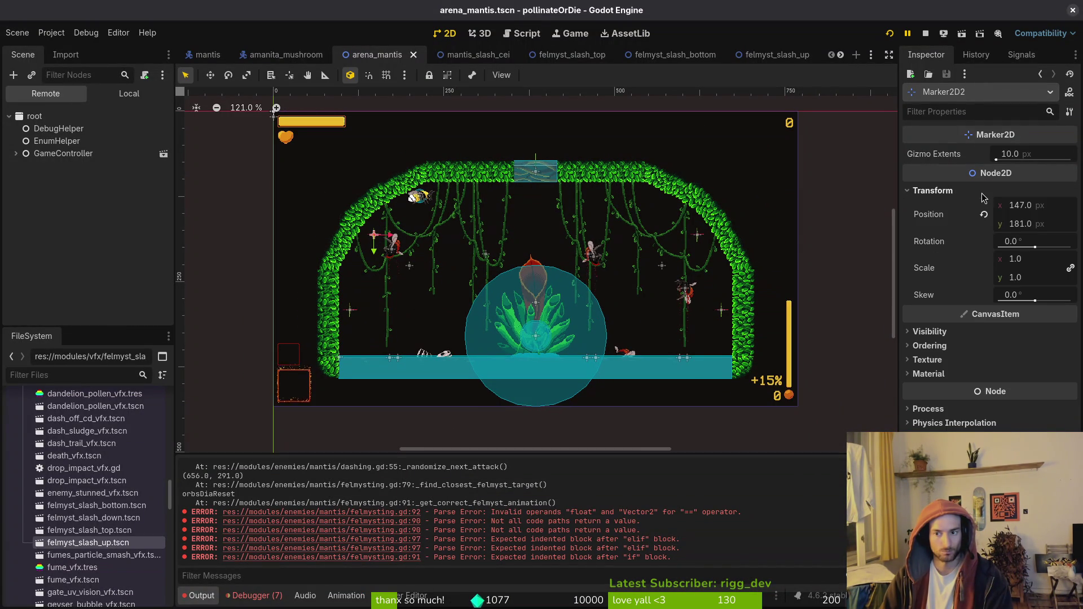
left_click(350, 310)
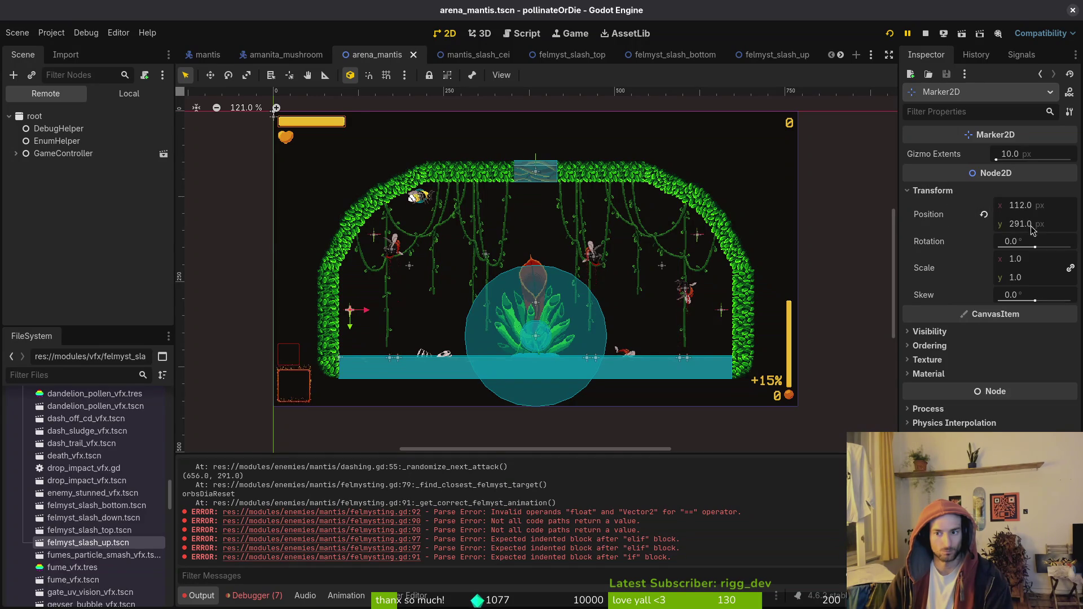
key("alt+Tab")
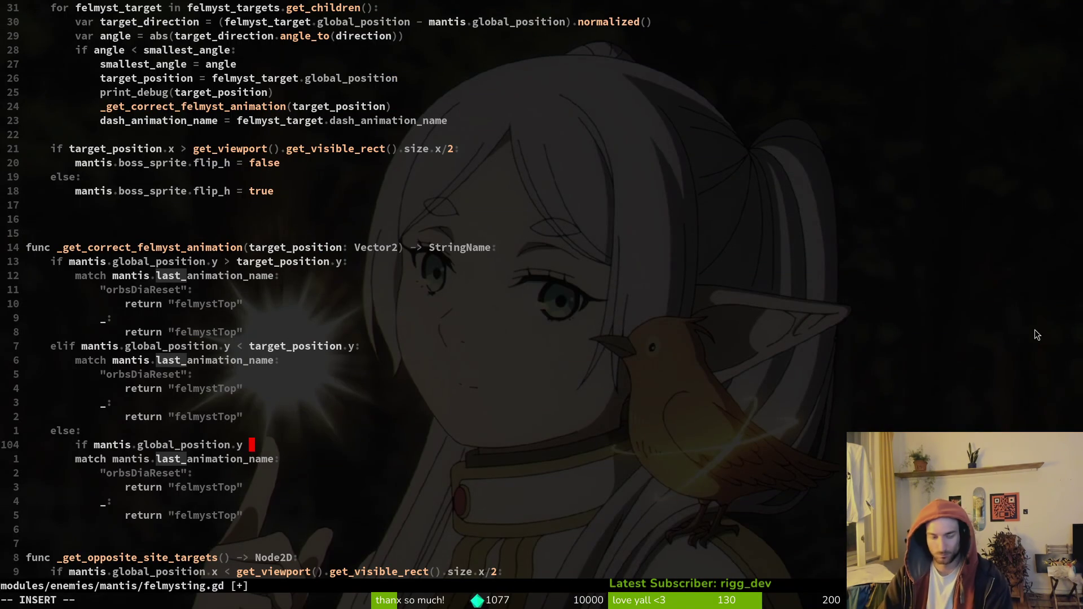
Finish the condition as 'mantis.global_position.y < 200:', indent the match block under it, and save.
type(">")
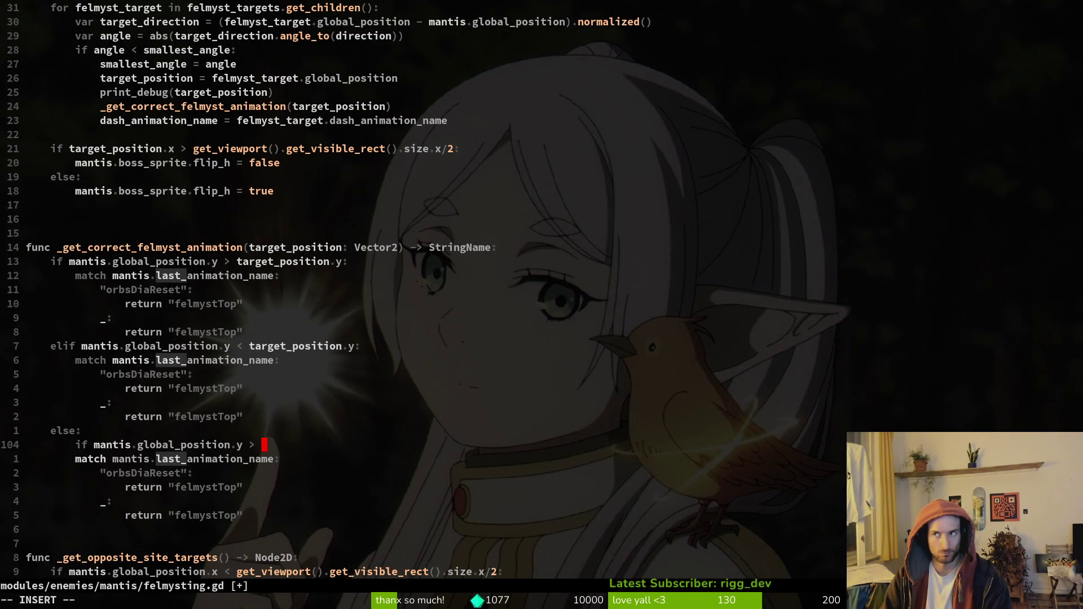
type("< ")
type("200")
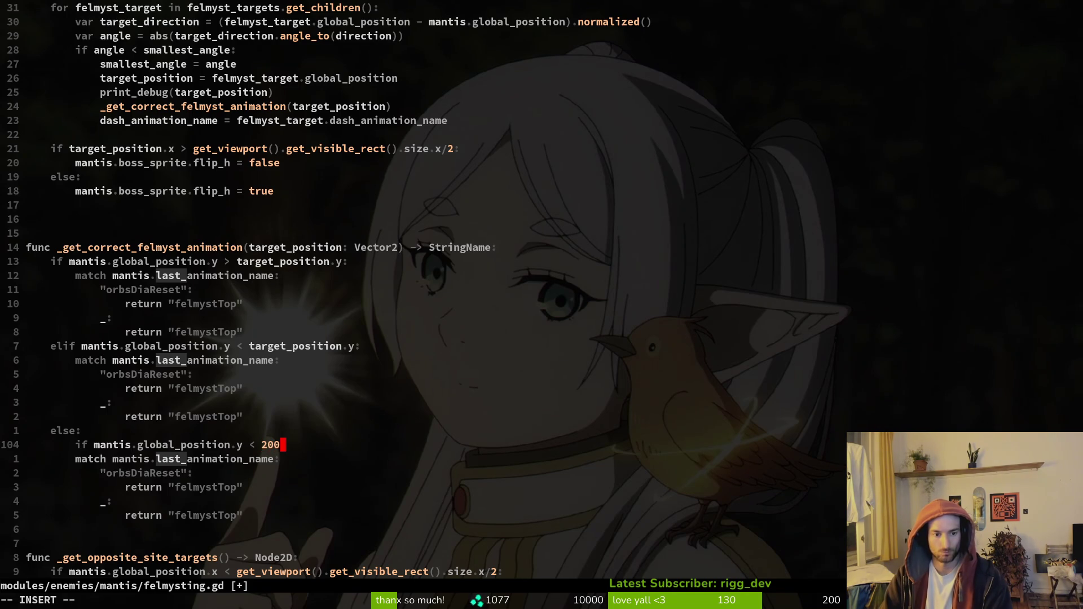
key("Escape")
type(":w")
key("Return")
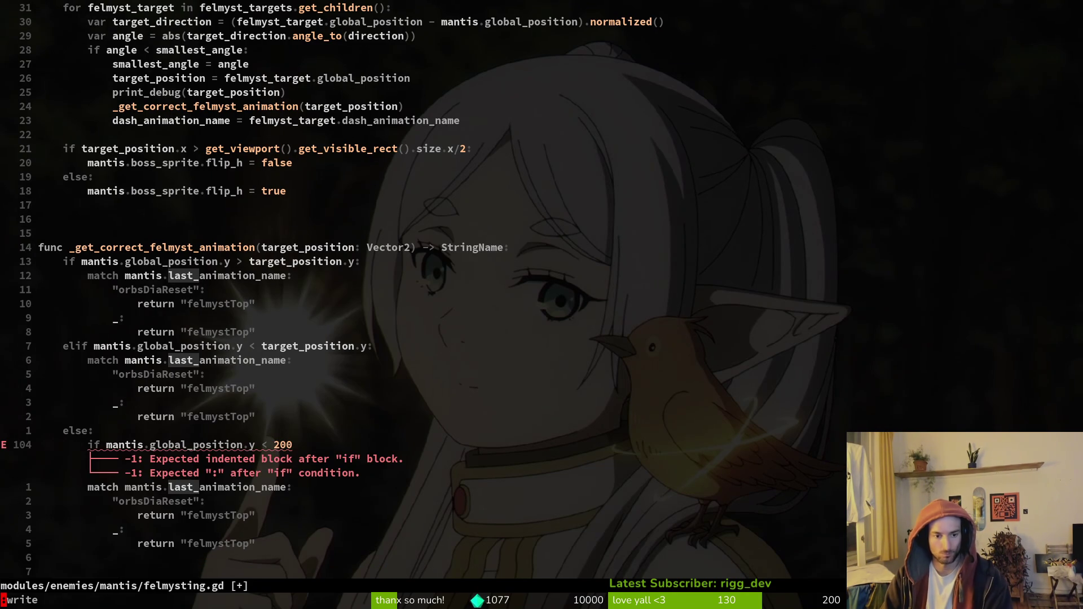
type("a:")
key("Escape")
key("j")
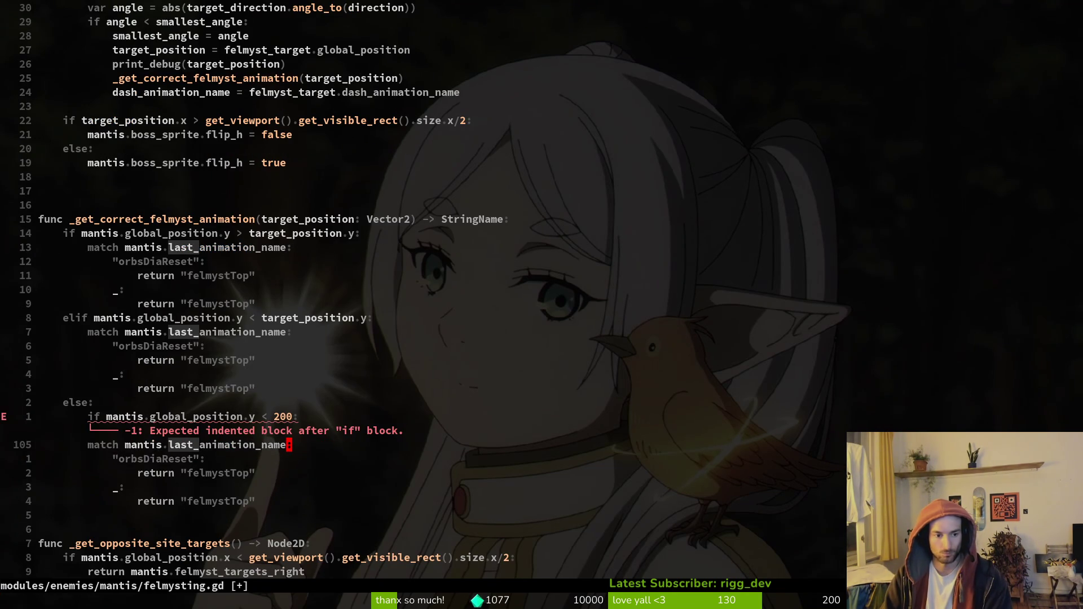
key("V")
key("j")
key("j")
key("j")
key("greater")
type(":write")
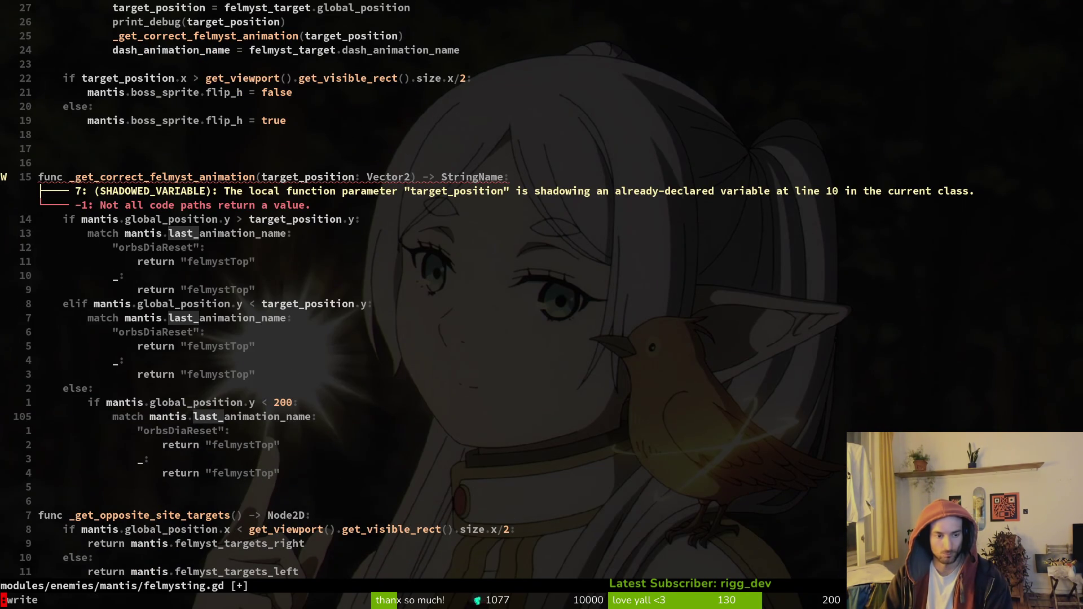
key("Return")
Add an else: line and paste a copy of the match block beneath it.
key("o")
type("el")
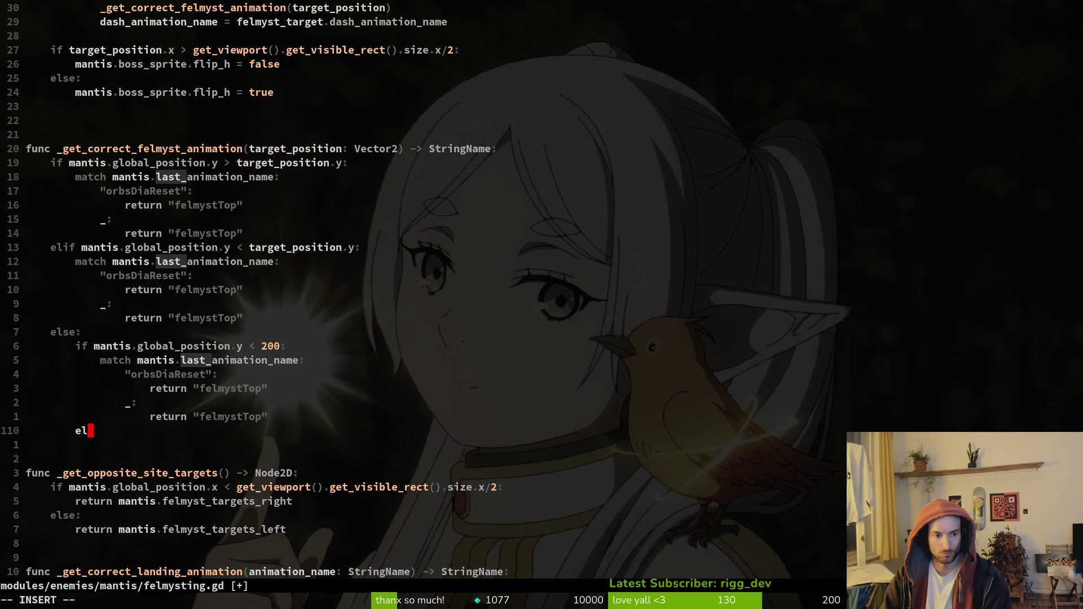
type("se:")
key("Escape")
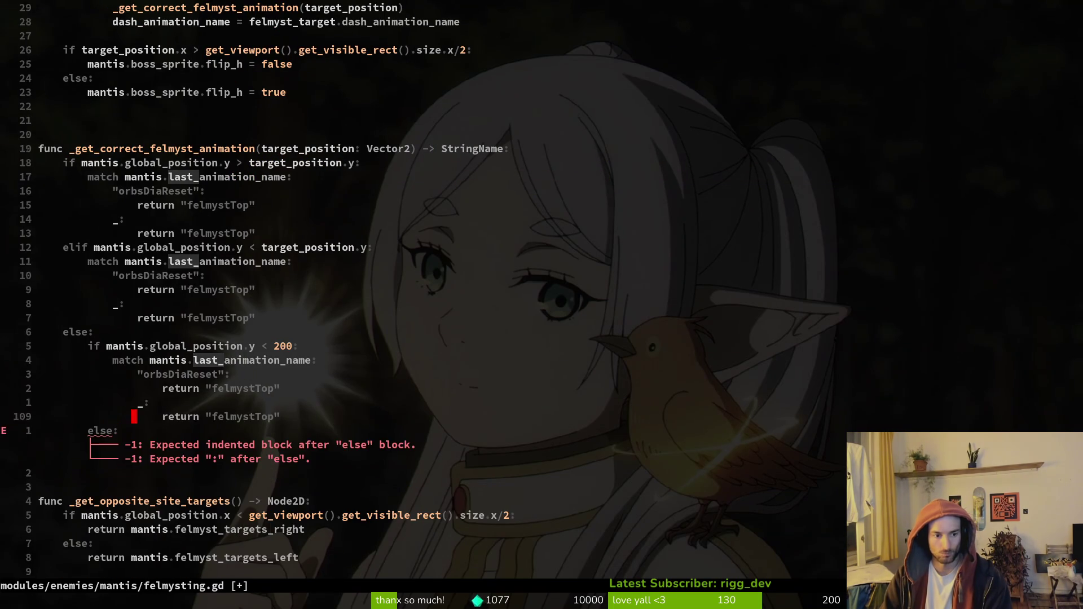
key("k")
key("k")
key("k")
key("V")
key("j")
key("j")
key("j")
key("y")
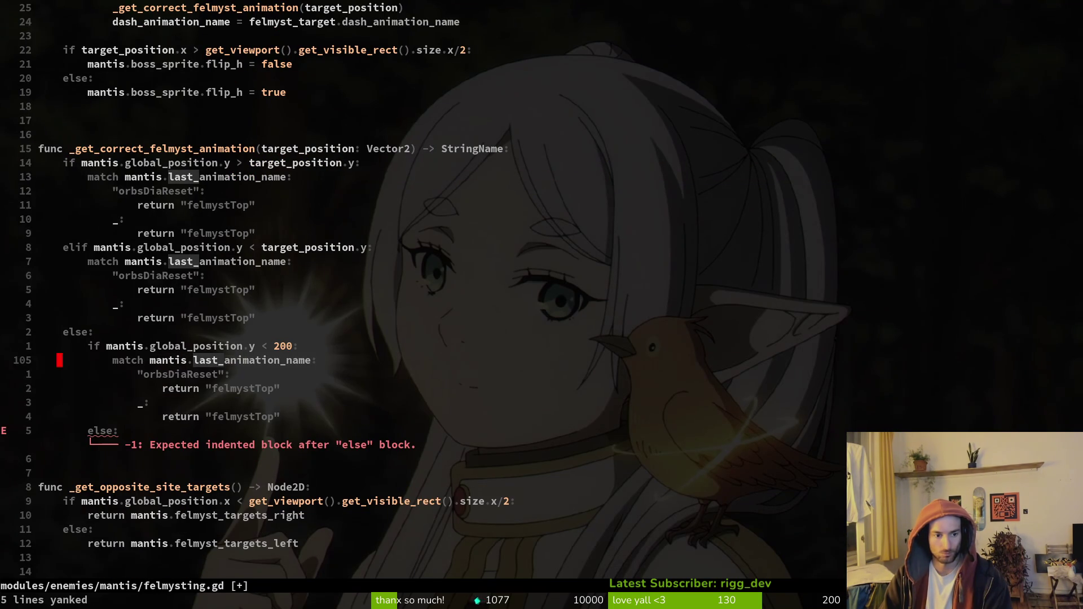
key("j")
key("j")
key("j")
key("p")
Change both returns in the copied block to felmystBottom and save the script.
key("j")
key("j")
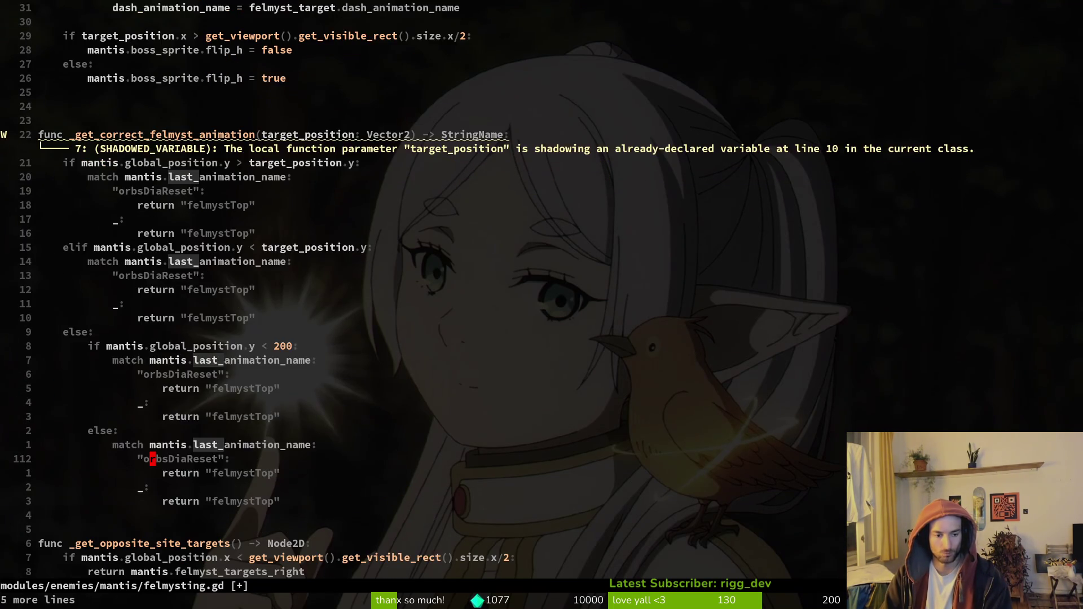
type("cwfelmystBottom")
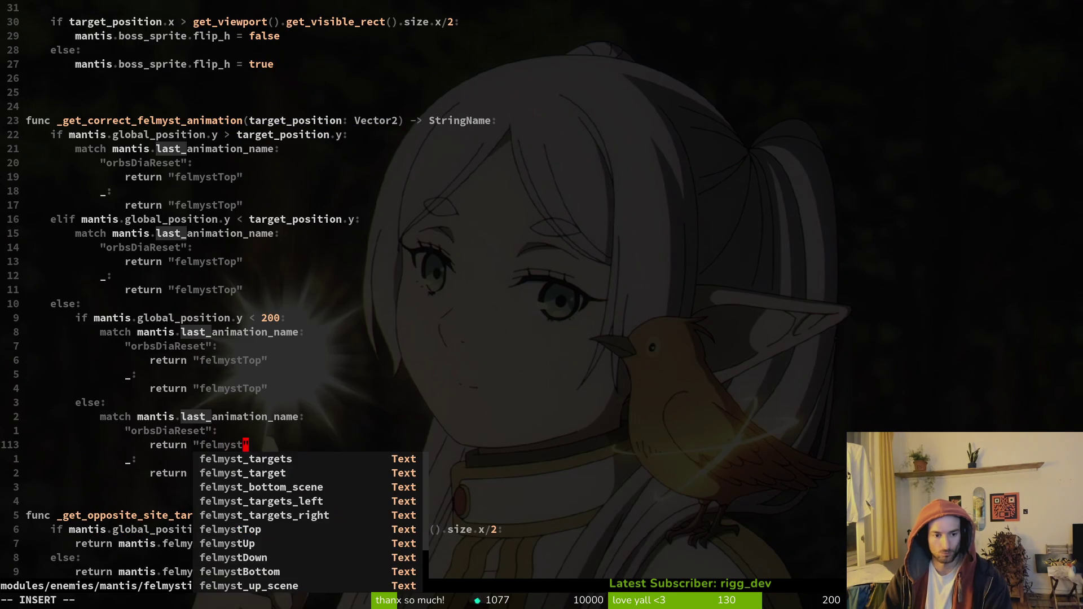
key("Escape")
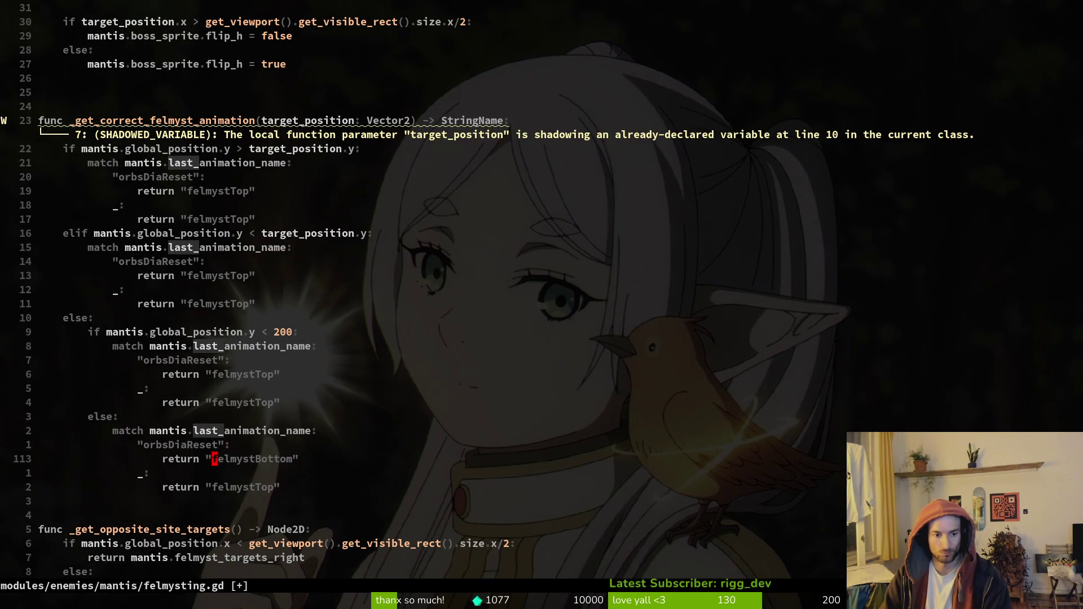
key("j")
key("j")
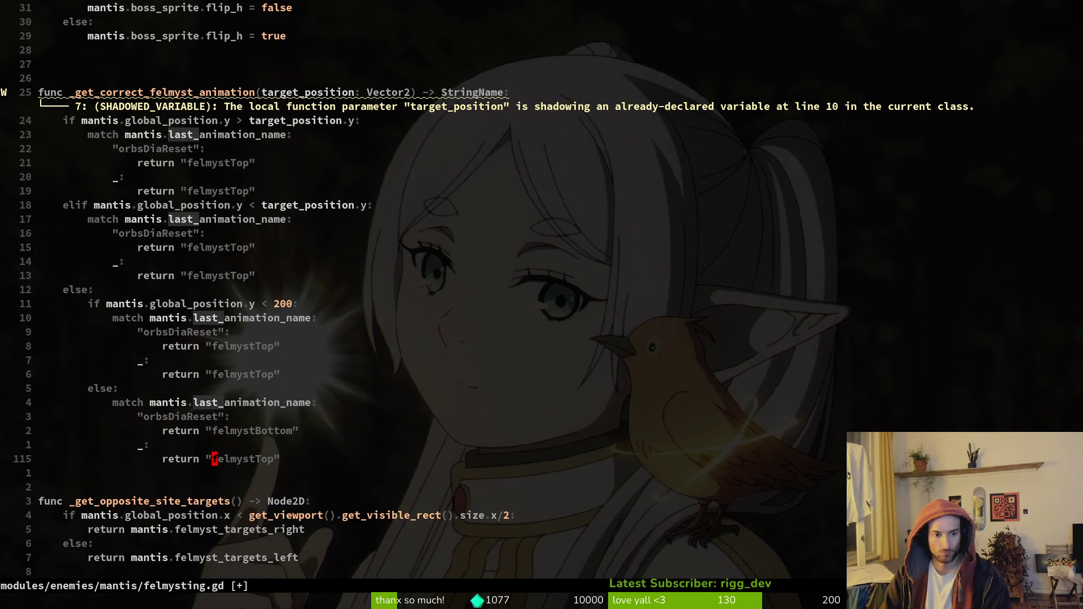
type("cwfelmystBottom")
key("Escape")
key("k")
key("k")
key("k")
type(":w")
key("Return")
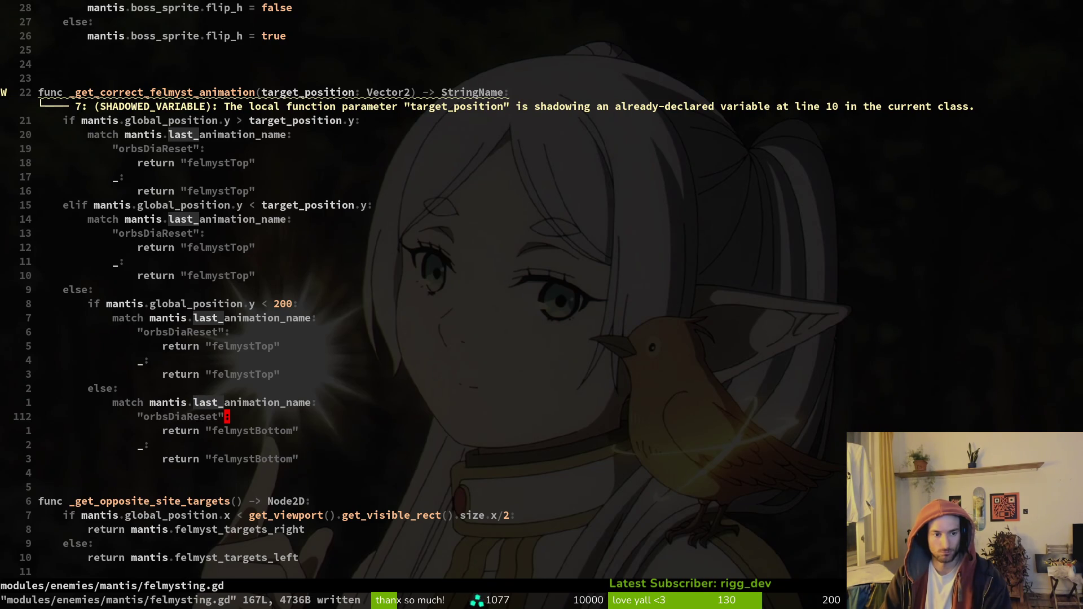
Make both downward-branch returns in _get_correct_felmyst_animation return "felmystDown" instead of "felmystTop".
key("k")
key("k")
key("k")
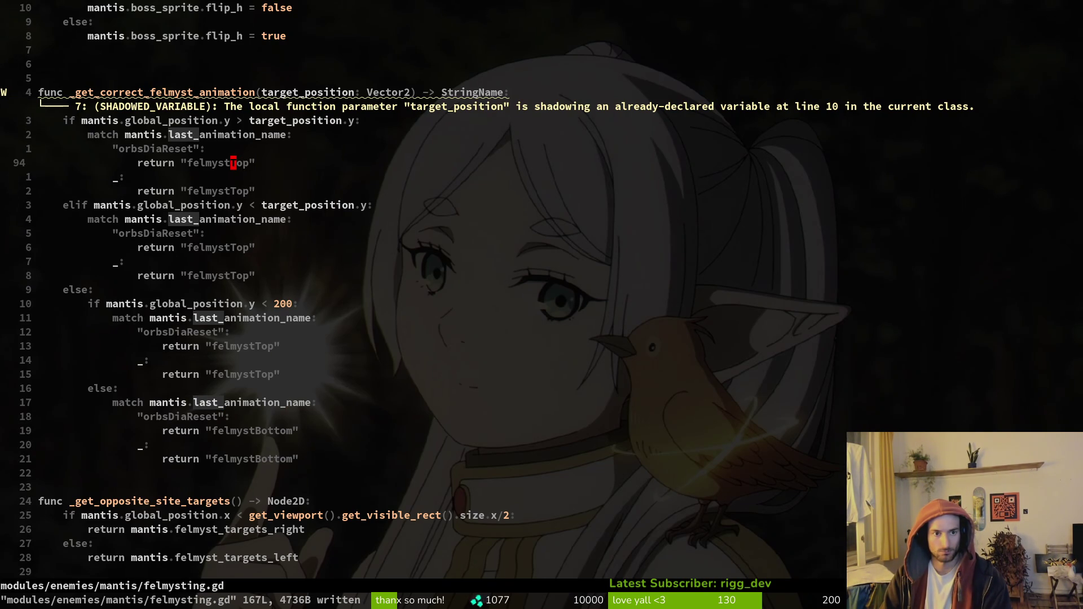
type("cw")
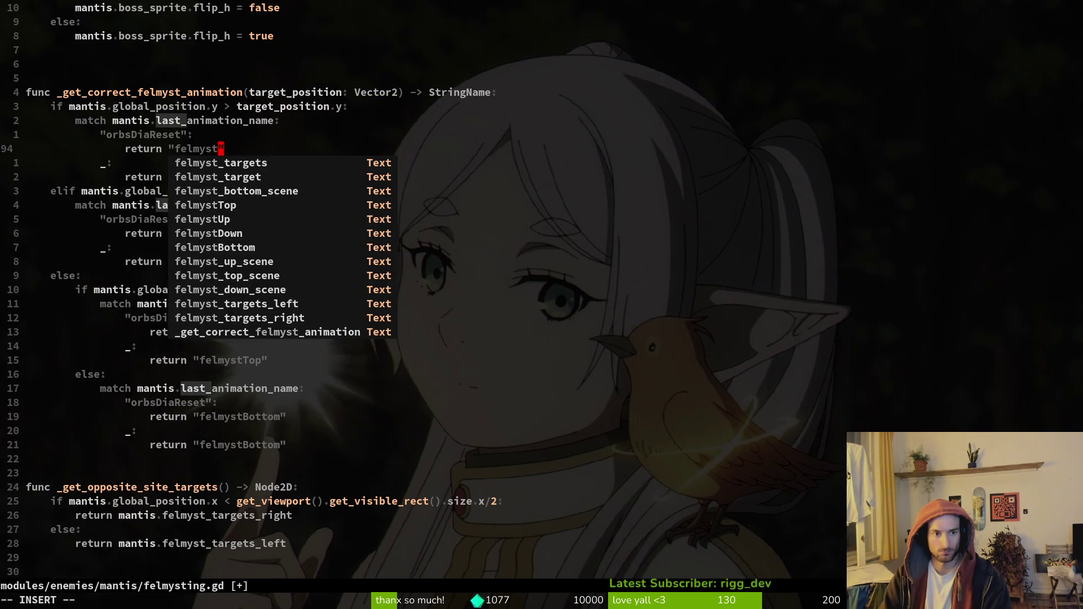
type("Down")
key("Escape")
key("j")
key("j")
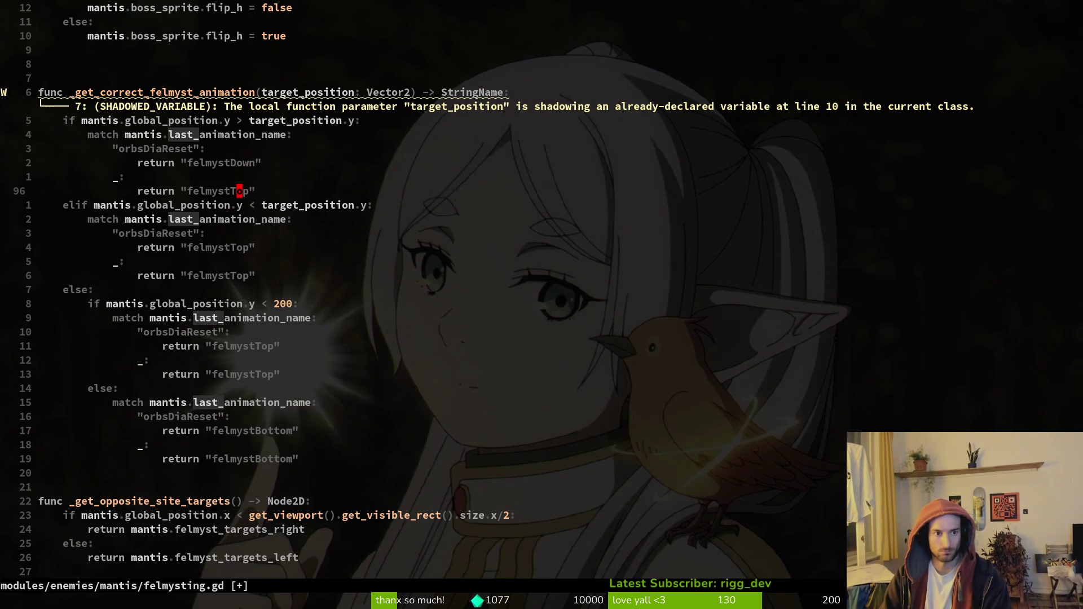
key("k")
key("k")
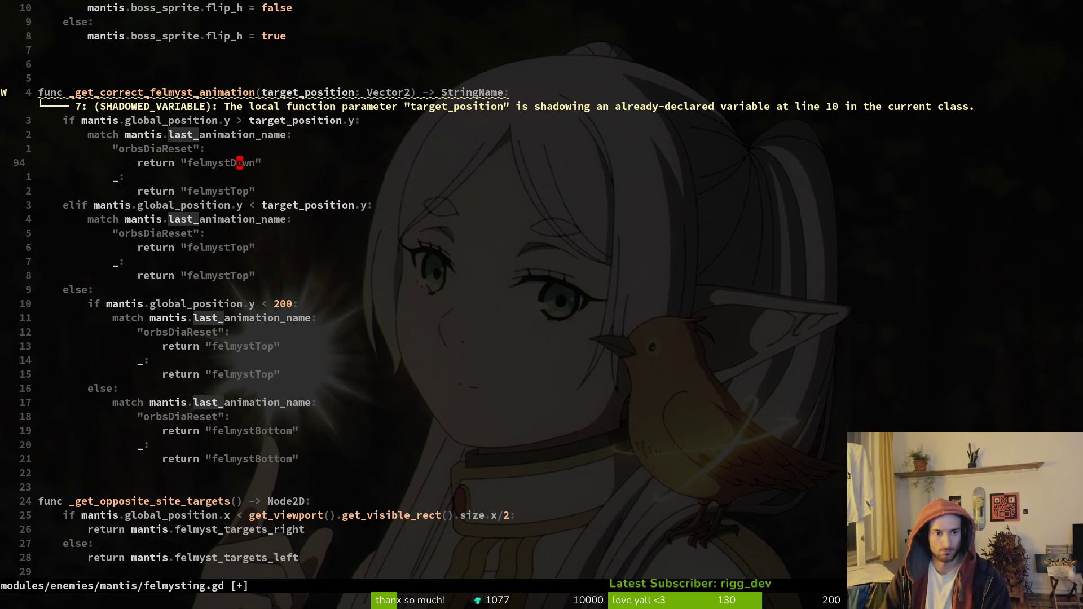
key("i")
key("quotedbl")
key("y")
key("j")
key("j")
key("v")
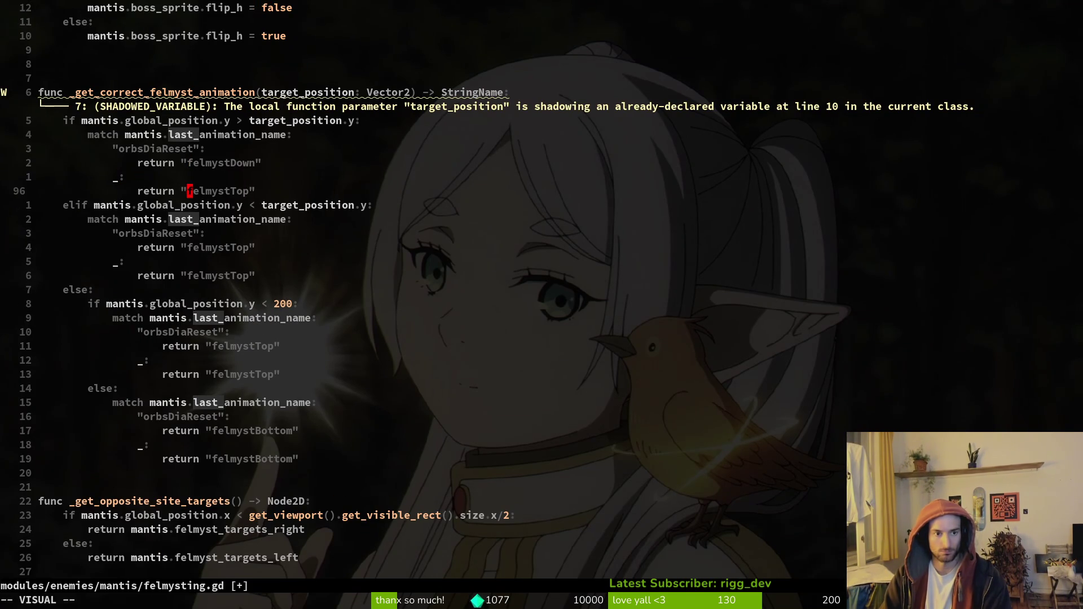
key("i")
key("quotedbl")
key("p")
Change the orbsDiaReset case's return on line 100 to "felmystUp".
key("j")
key("j")
key("j")
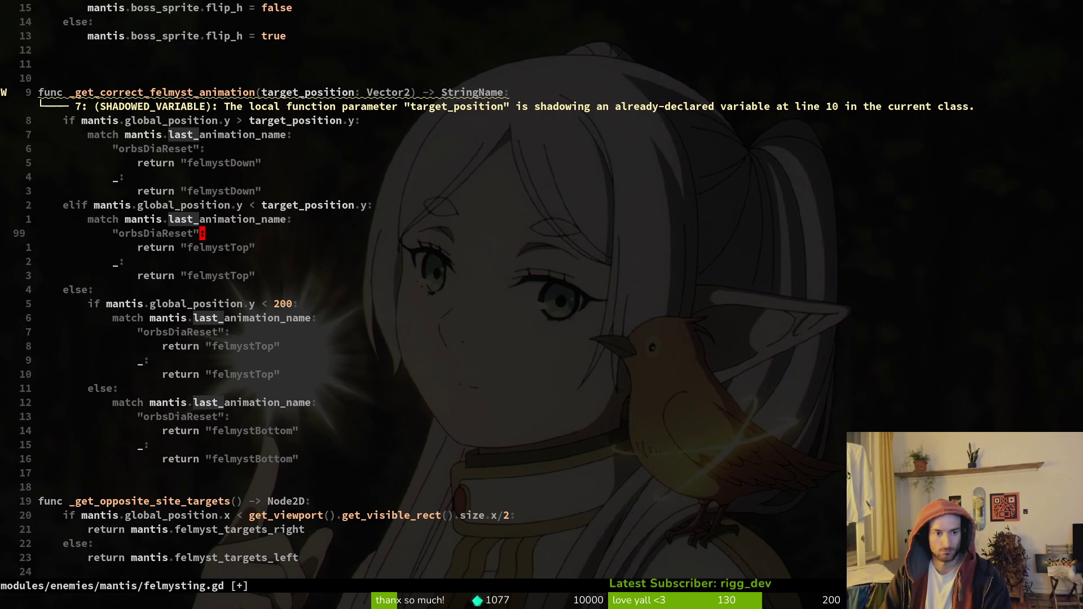
key("j")
key("i")
key("quotedbl")
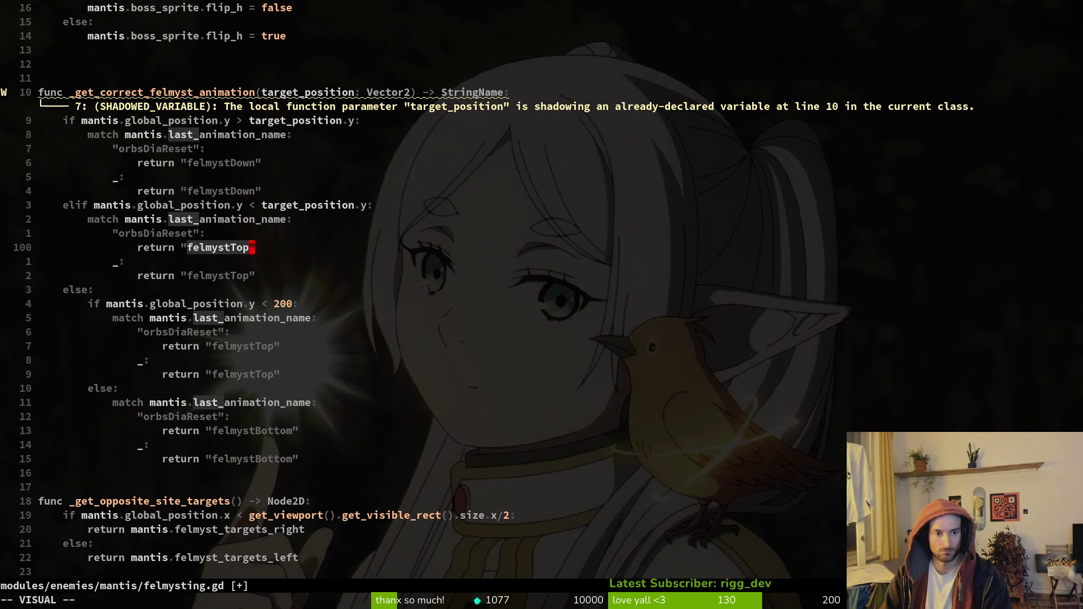
key("Escape")
key("c")
key("i")
key("quotedbl")
type("felm")
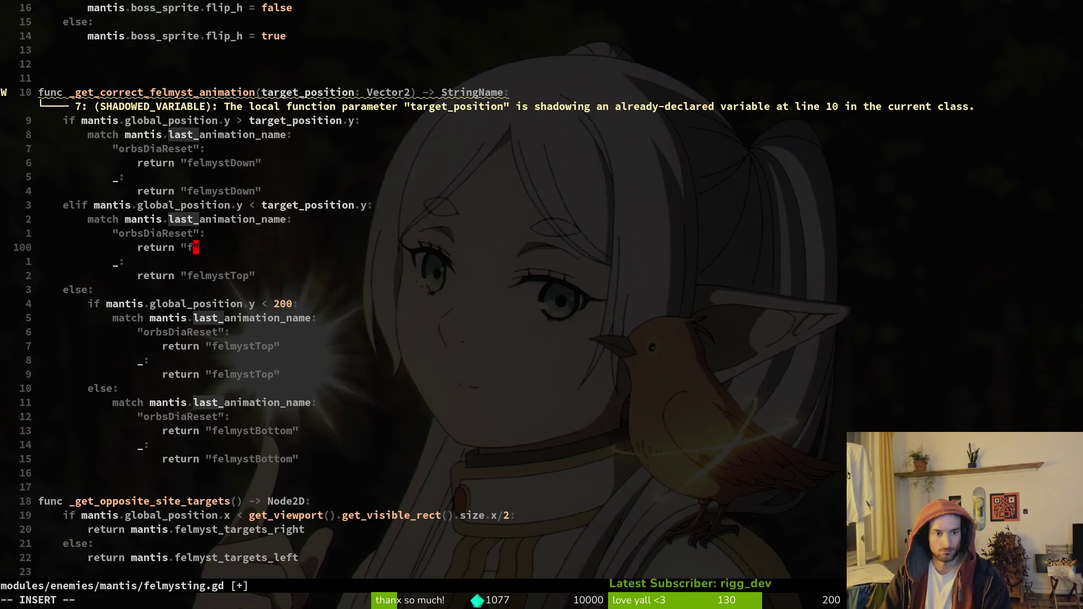
type("ystUp")
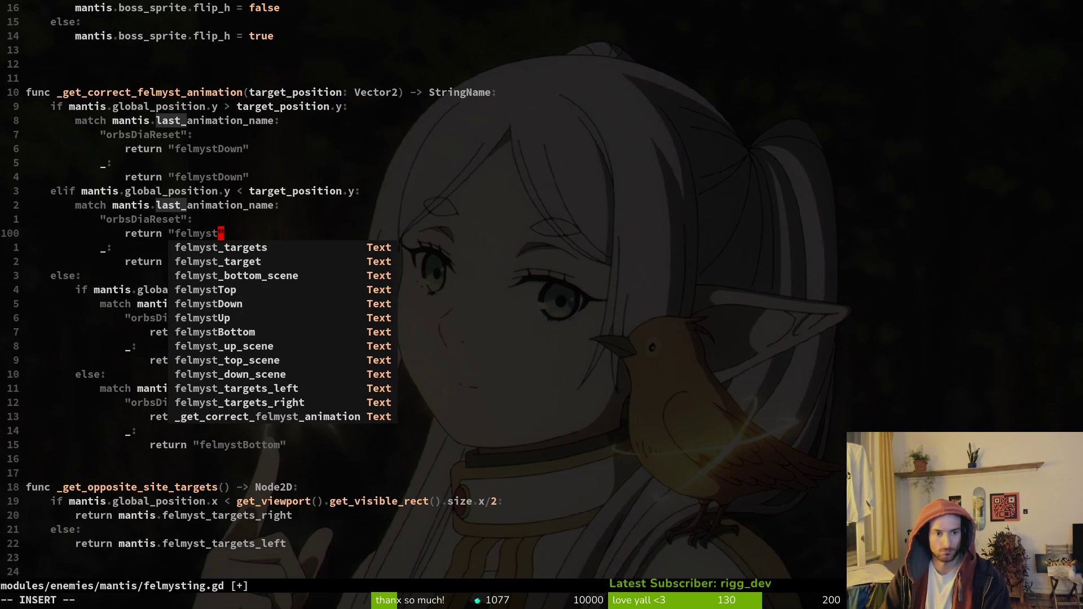
key("Escape")
Paste "felmystUp" over the remaining felmystTop return and save felmysting.gd.
key("y")
key("i")
key("quotedbl")
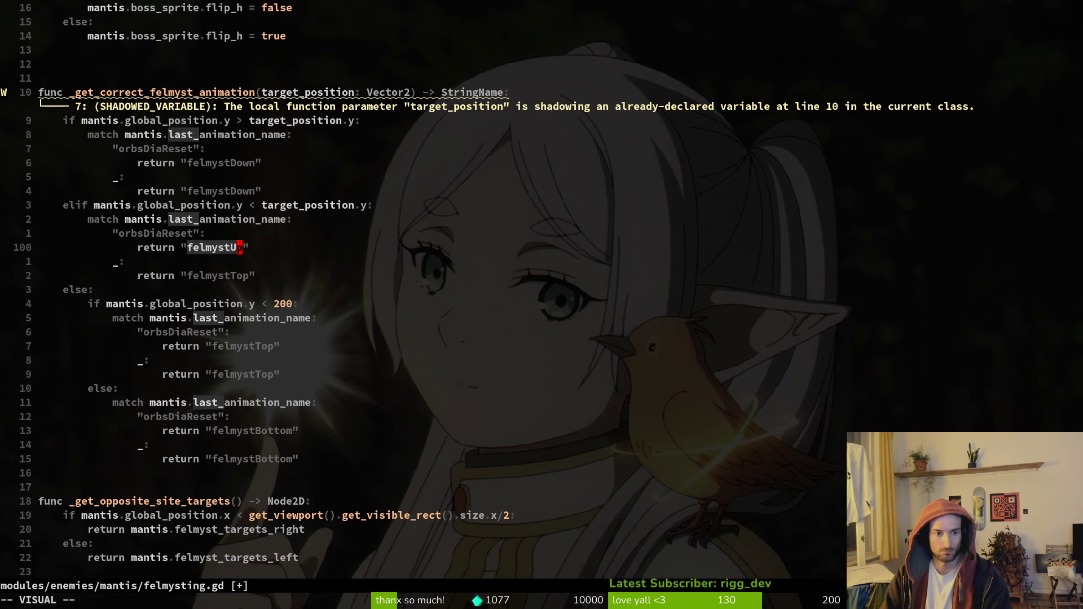
key("j")
key("j")
type("p:w")
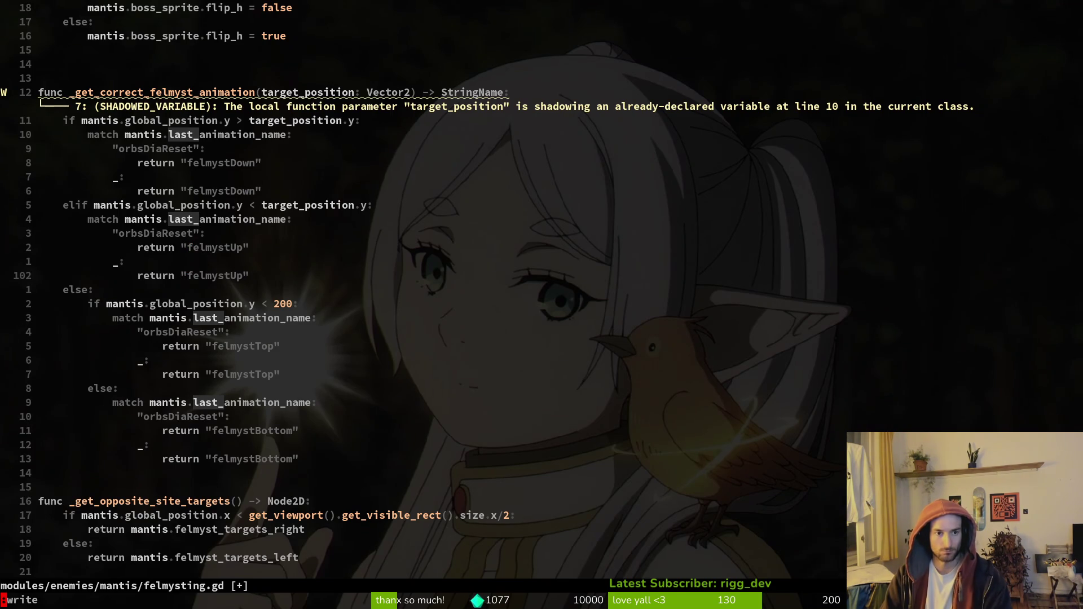
key("Return")
left_click(239, 92)
left_click(257, 120)
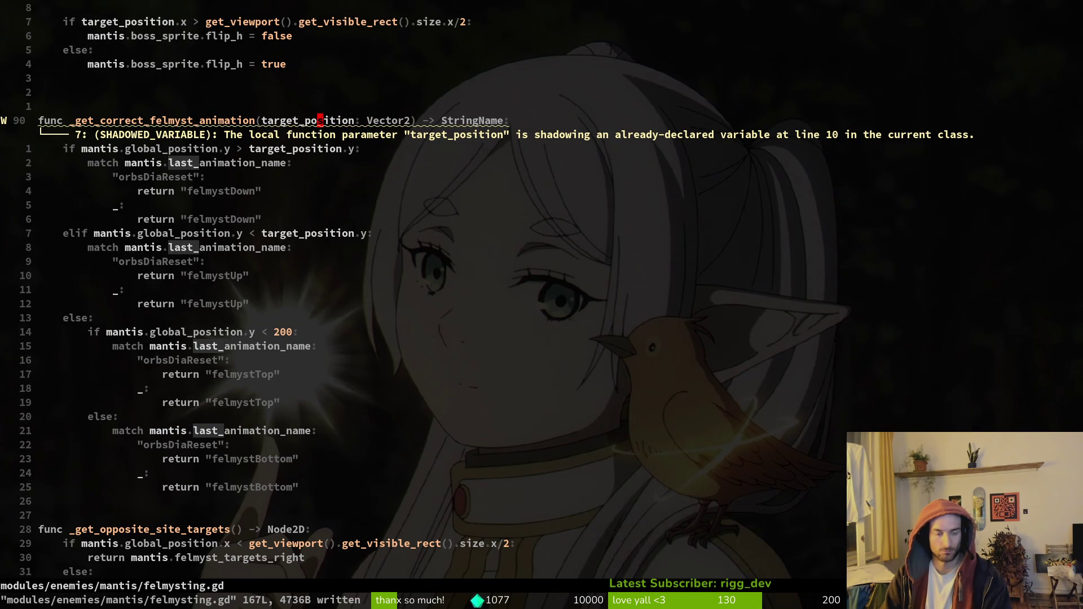
Rename the target_position parameter to target in the signature and the first if condition.
key("v")
key("i")
key("w")
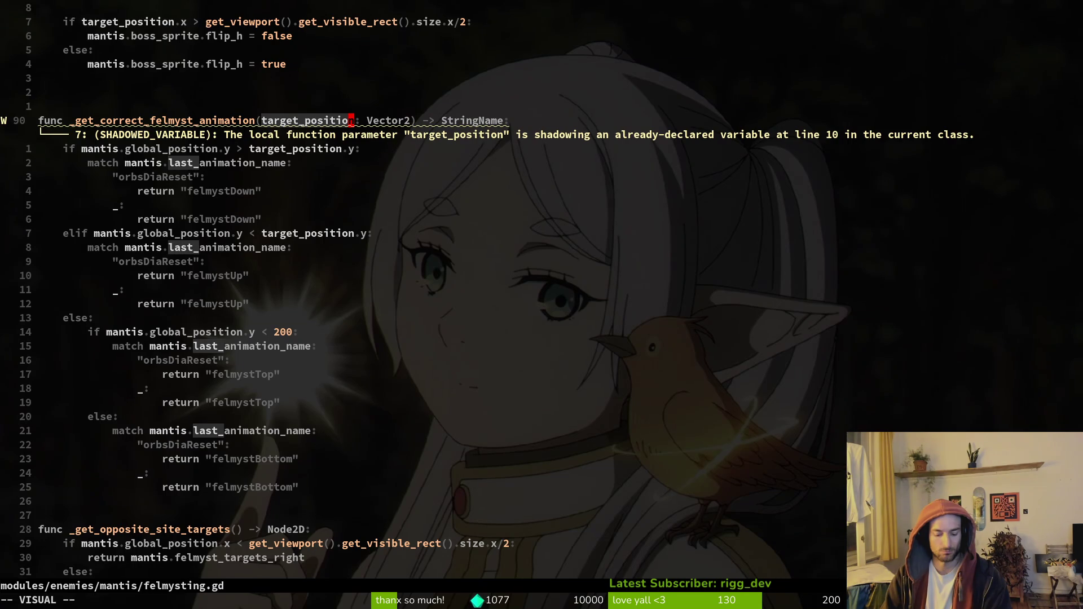
type("ctarget")
key("Escape")
key("j")
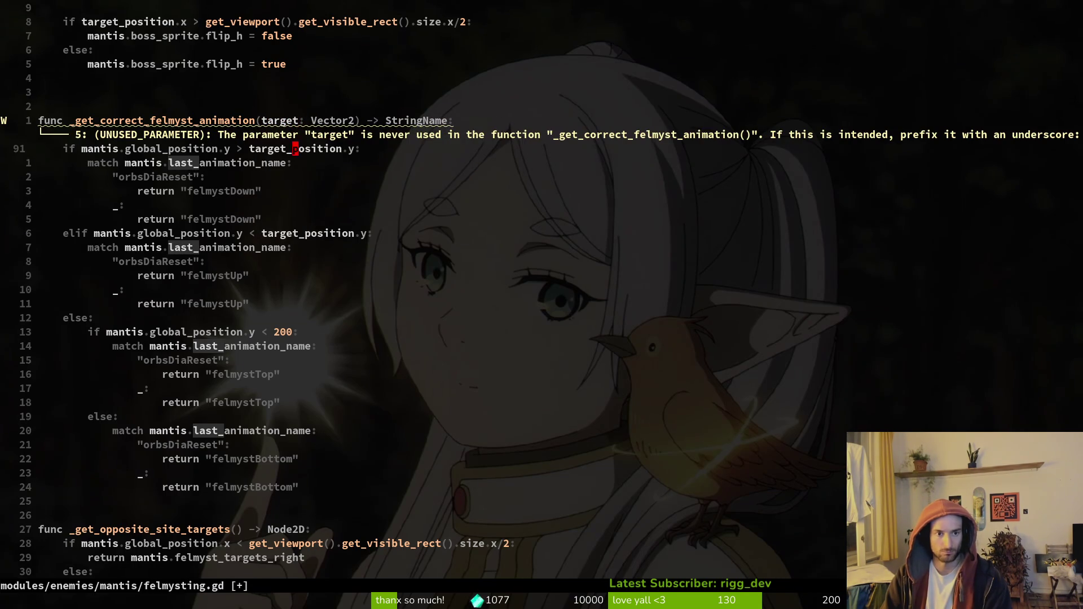
key("b")
key("v")
key("i")
key("w")
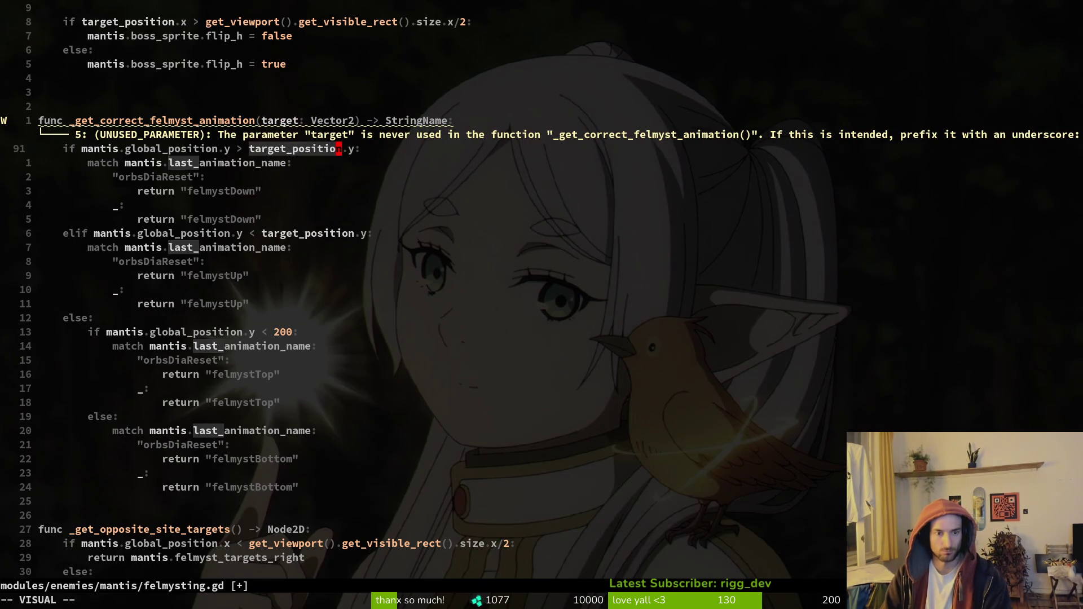
type("ciwtar")
key("Escape")
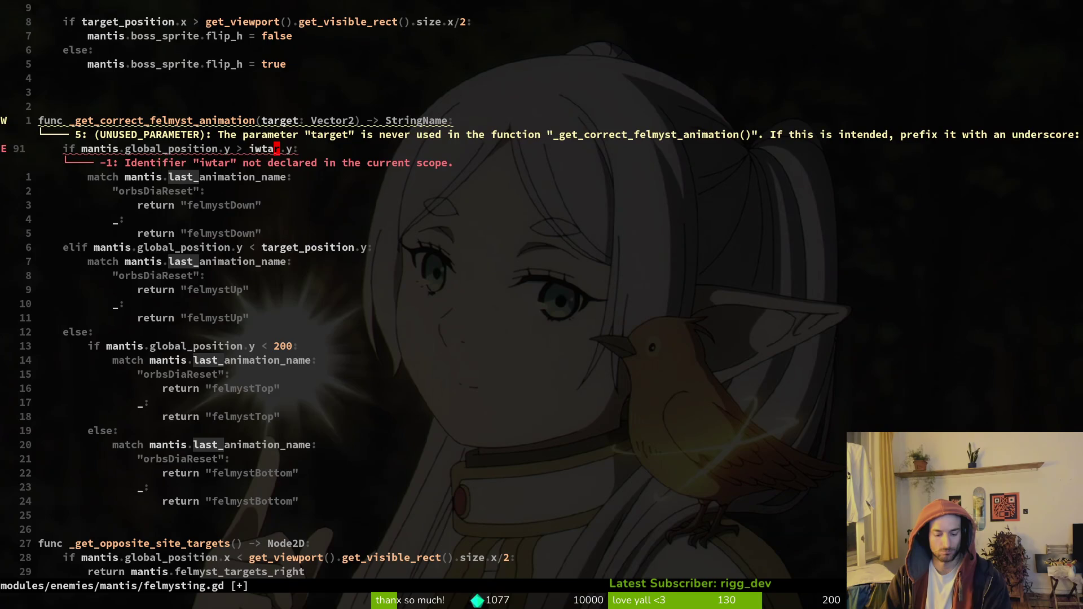
type("ciwtarget")
key("Escape")
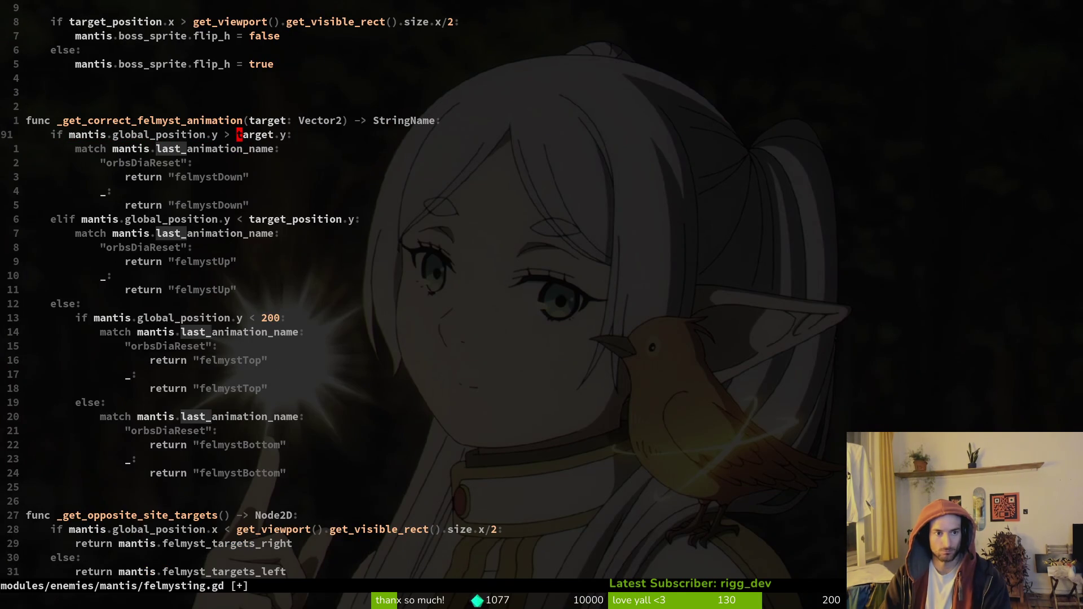
Replace target_position with target in the elif condition and save the file.
key("j")
key("j")
key("j")
type("wv")
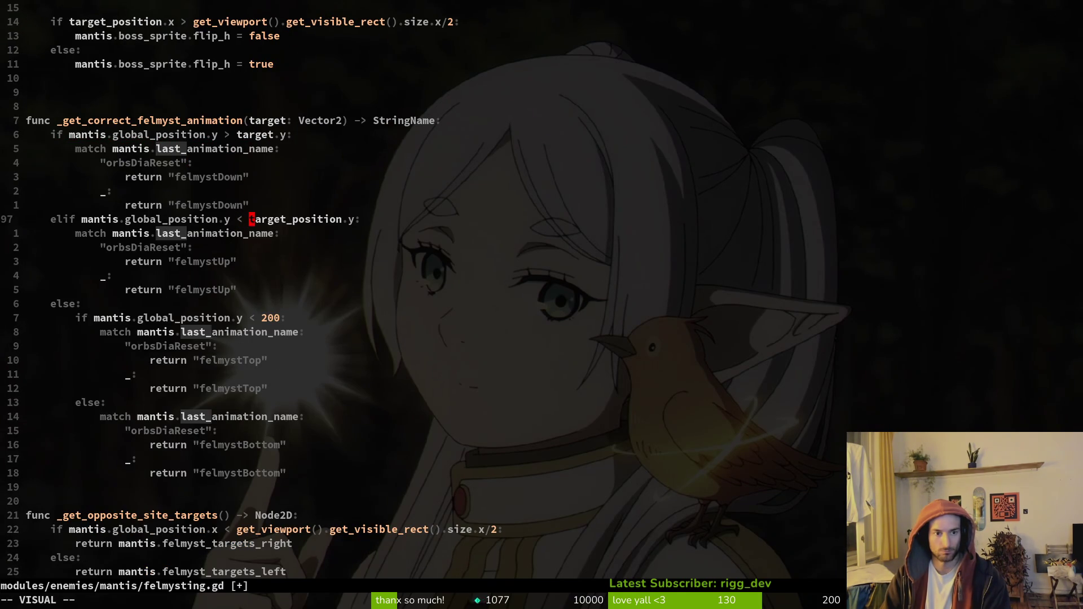
type("iwctarget")
key("Escape")
key("j")
key("j")
key("j")
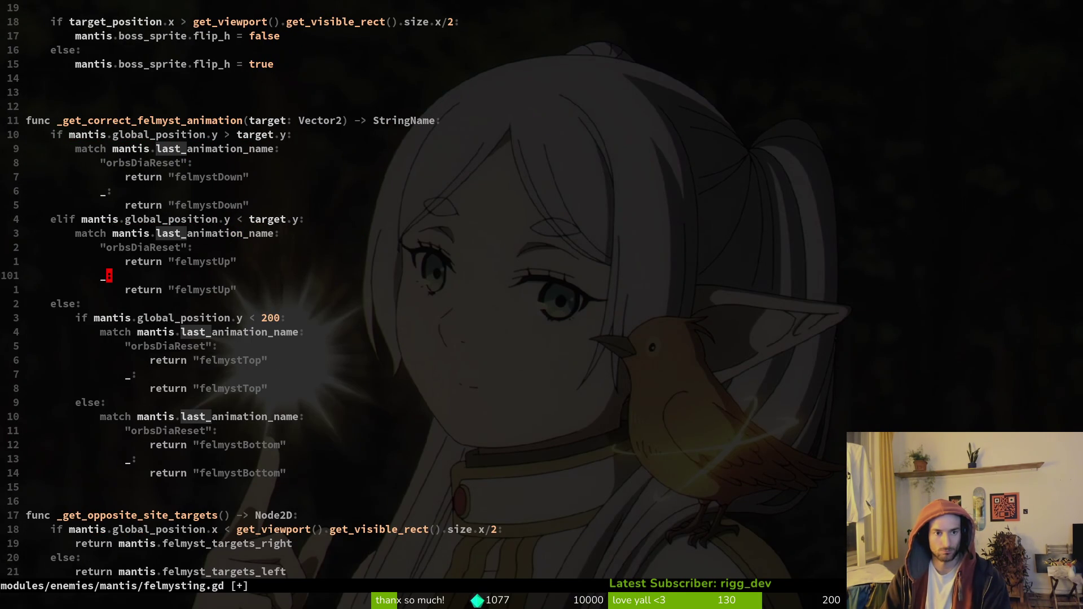
key("j")
key("j")
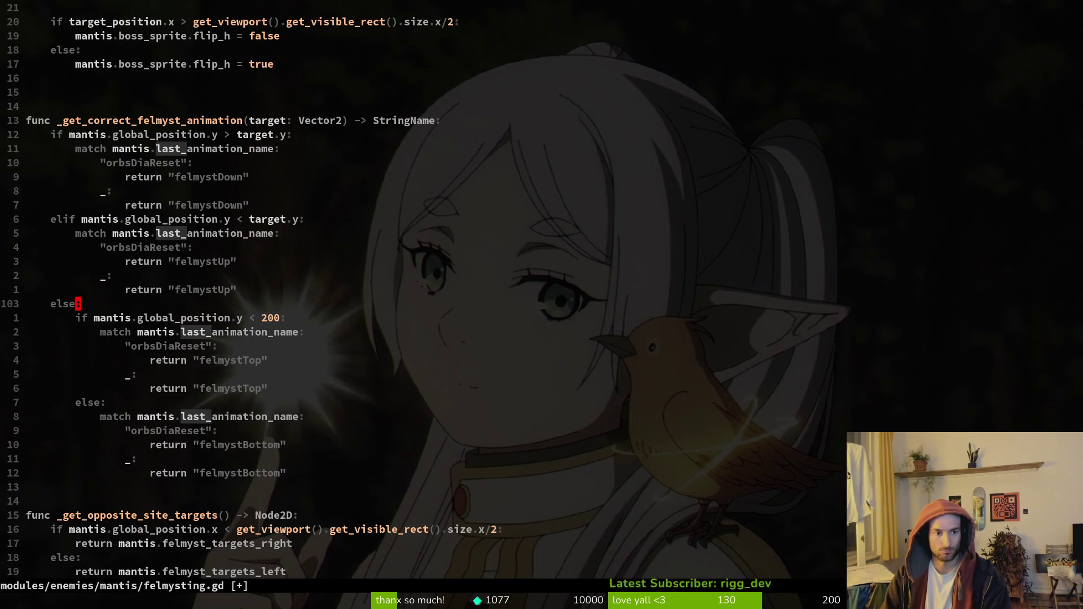
type(":write")
key("Return")
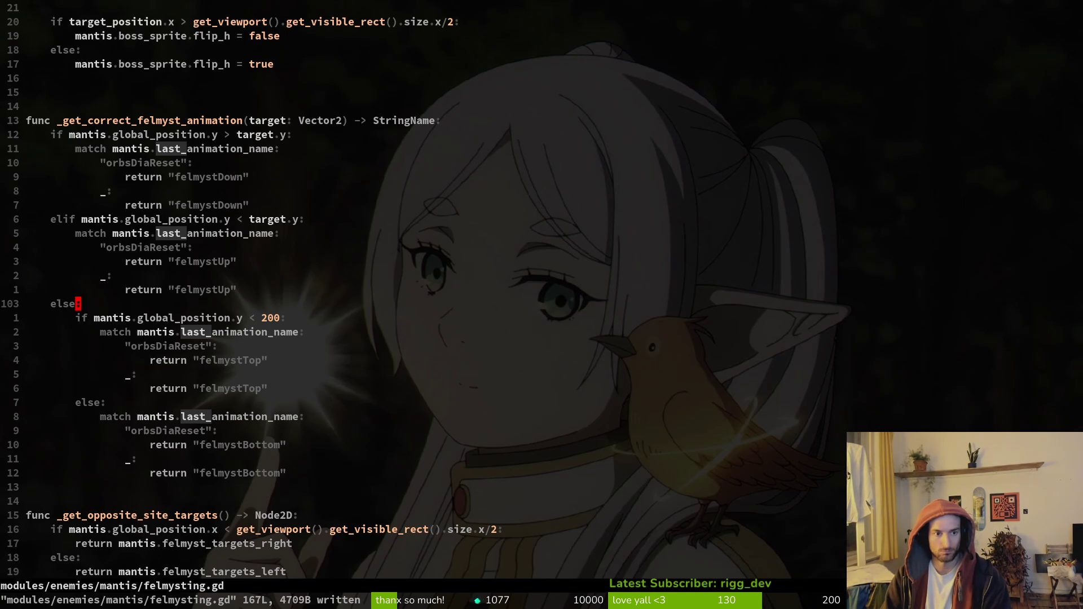
Delete one extra blank line above the function and save, leaving 166 lines.
key("k")
key("k")
key("k")
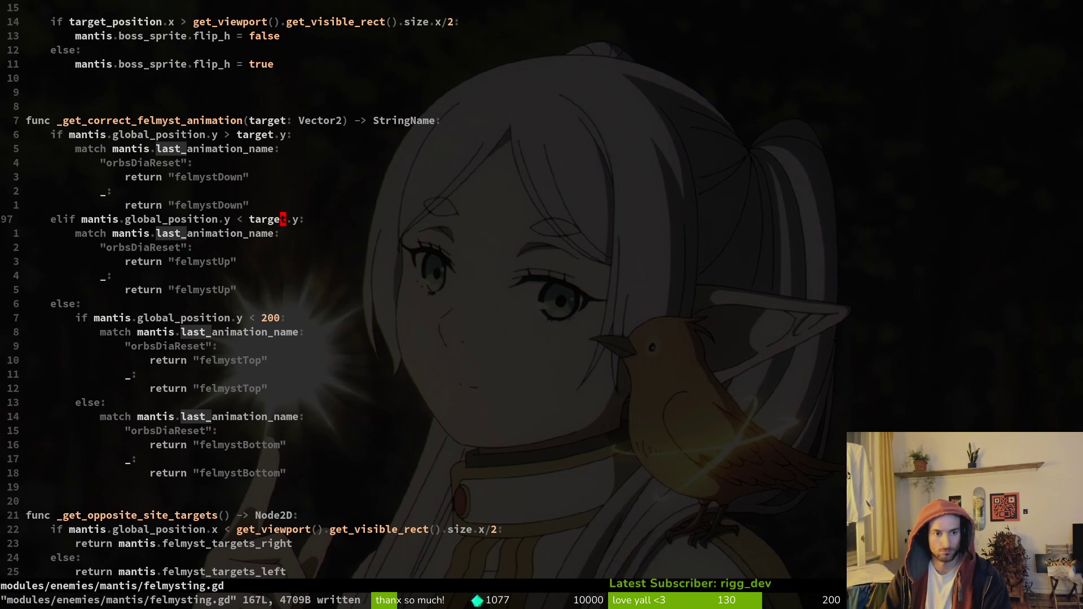
key("k")
key("k")
key("k")
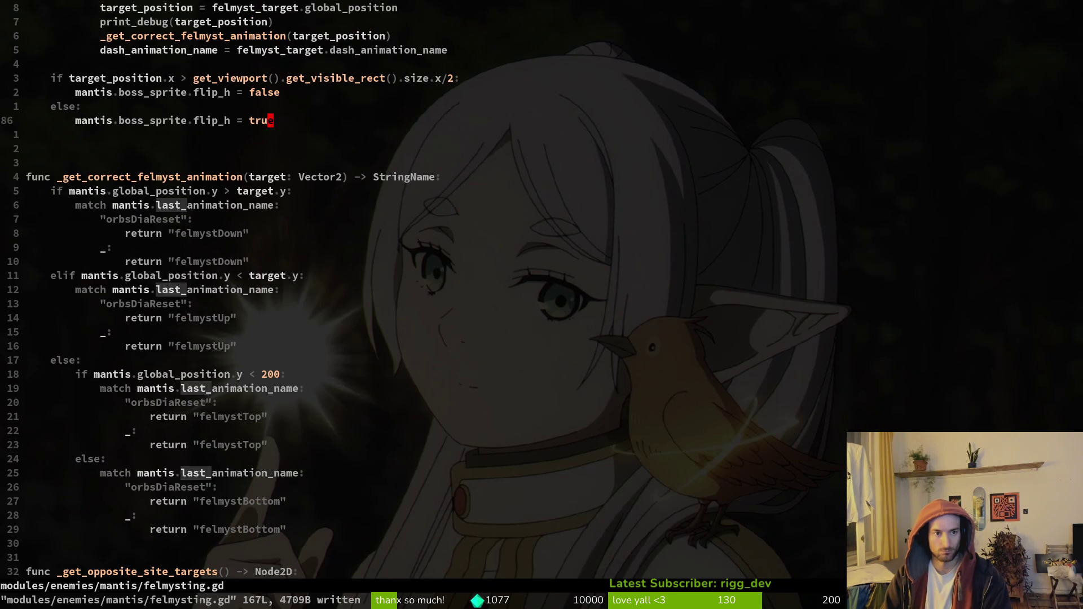
key("j")
key("d")
key("d")
type(":w")
key("Return")
Join the dash_animation_name assignment line with the _get_correct_felmyst_animation call line.
key("k")
key("k")
key("k")
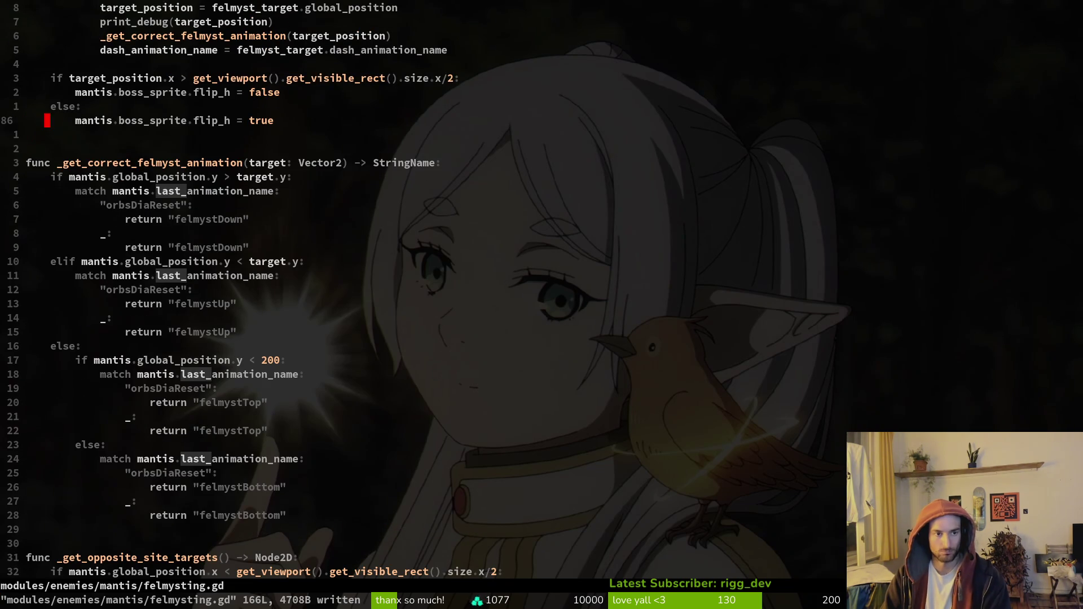
key("k")
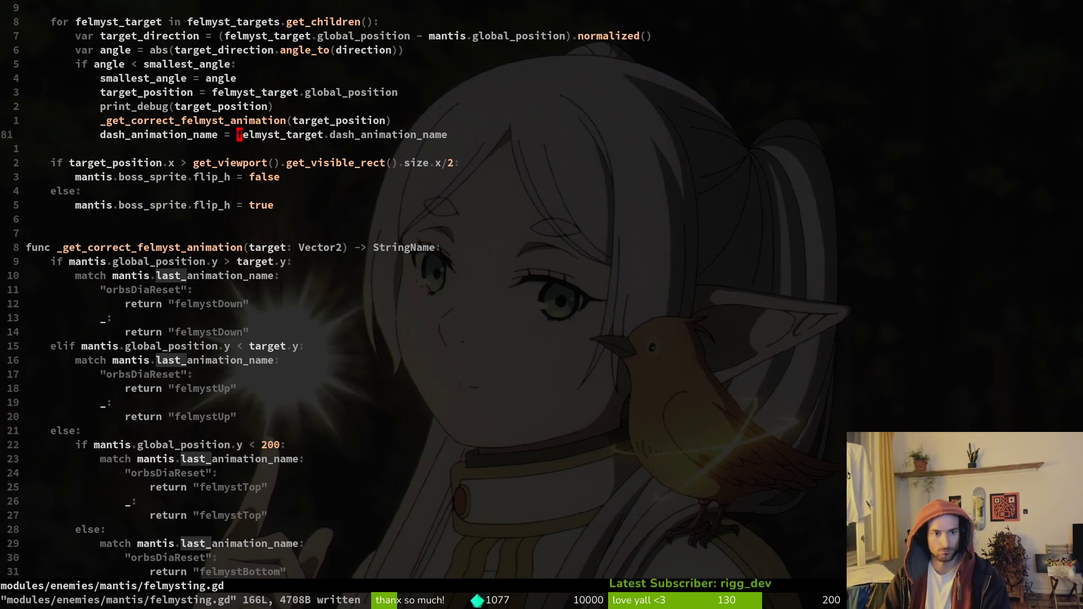
key("v")
key("w")
key("Escape")
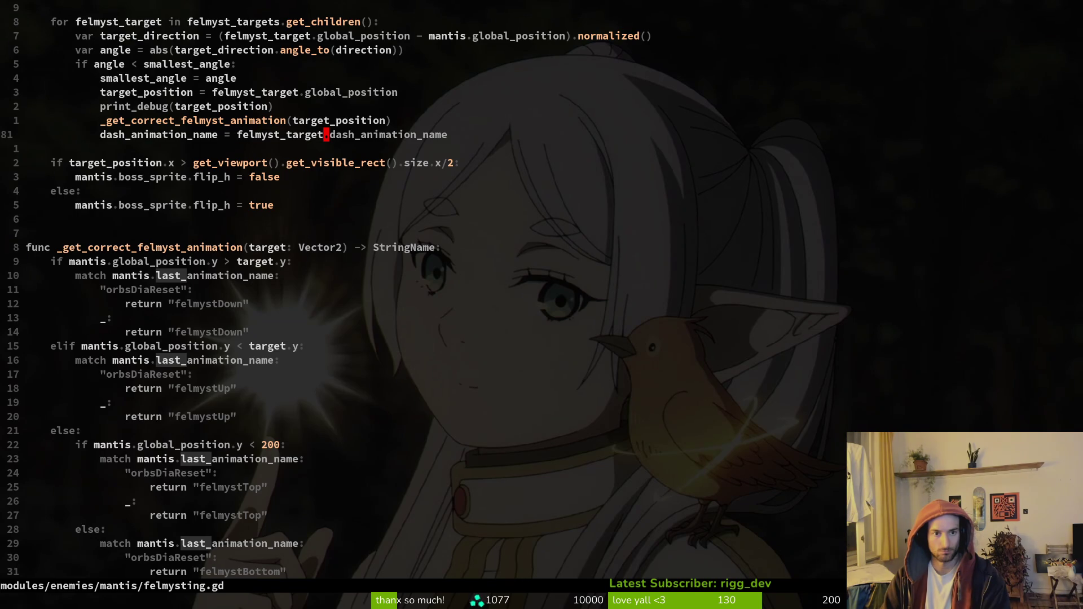
key("e")
key("$")
key("y")
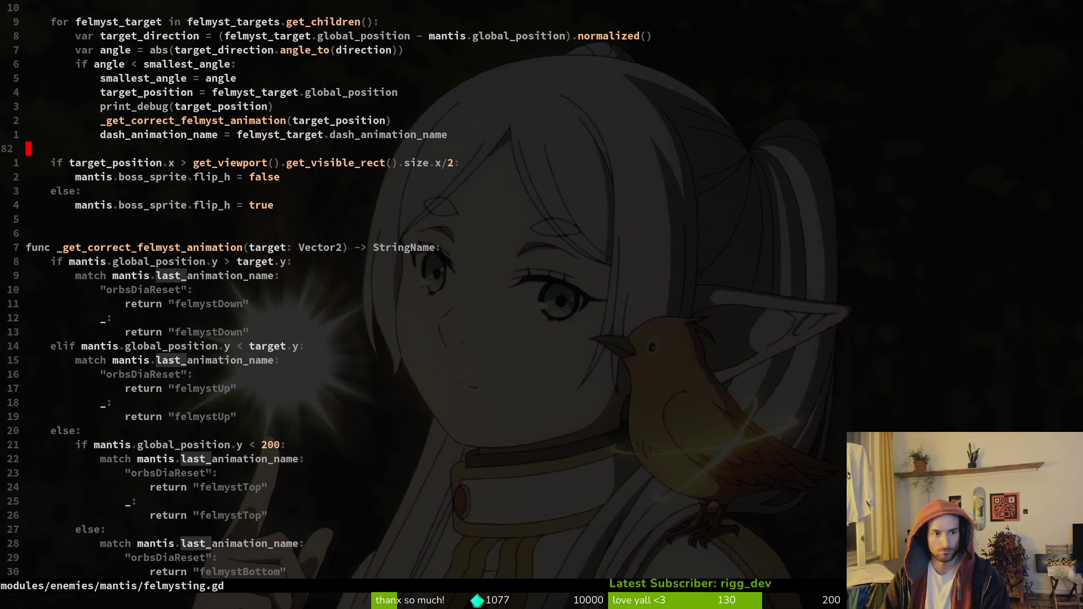
key("0")
key("k")
key("V")
key("J")
key("Escape")
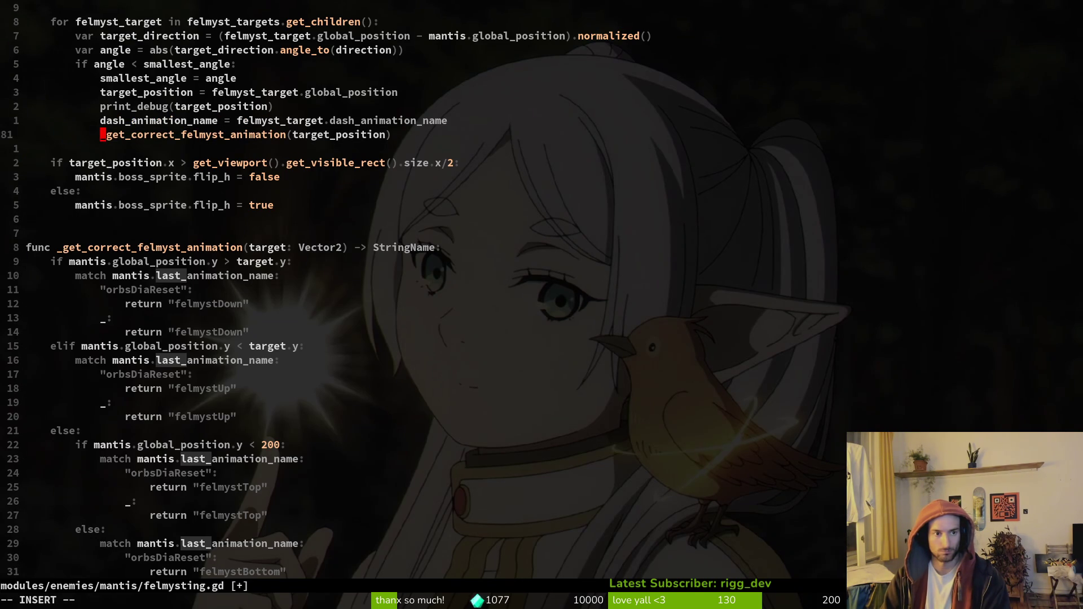
Assign dash_animation_name from _get_correct_felmyst_animation(target_position) on one line and save.
key("BackSpace")
key("BackSpace")
key("BackSpace")
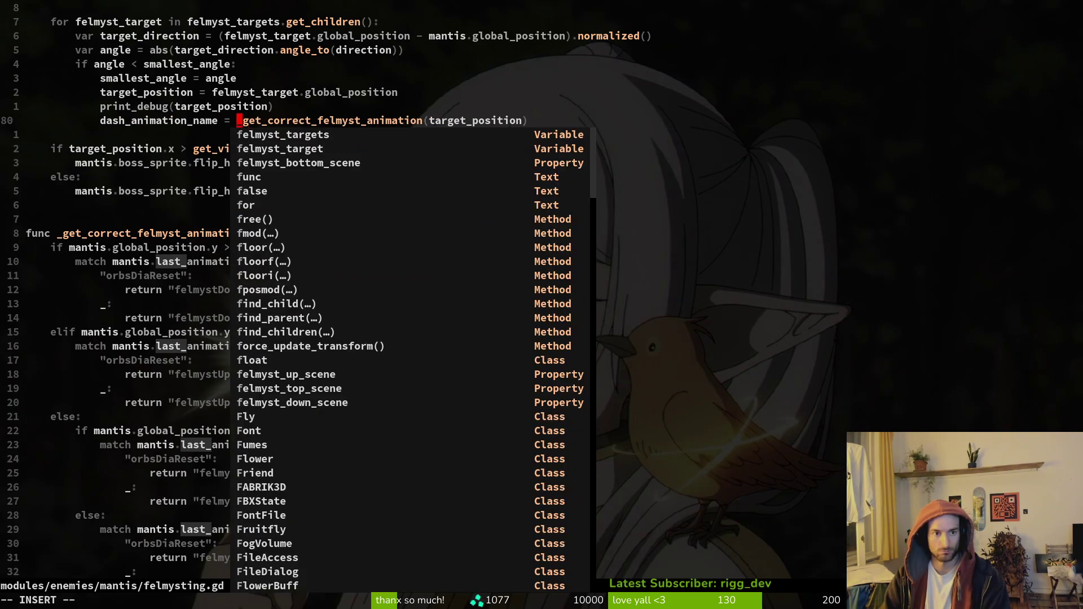
key("Escape")
type(":write")
key("Return")
Add a print_debug(dash_animation_name) line below the assignment, save, and switch to Godot.
key("k")
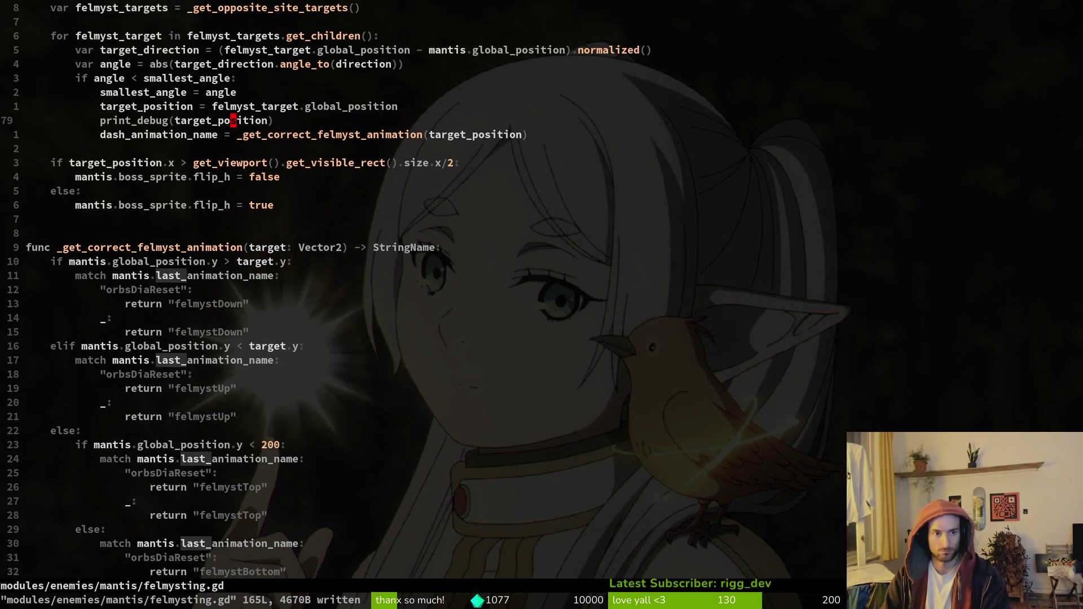
key("V")
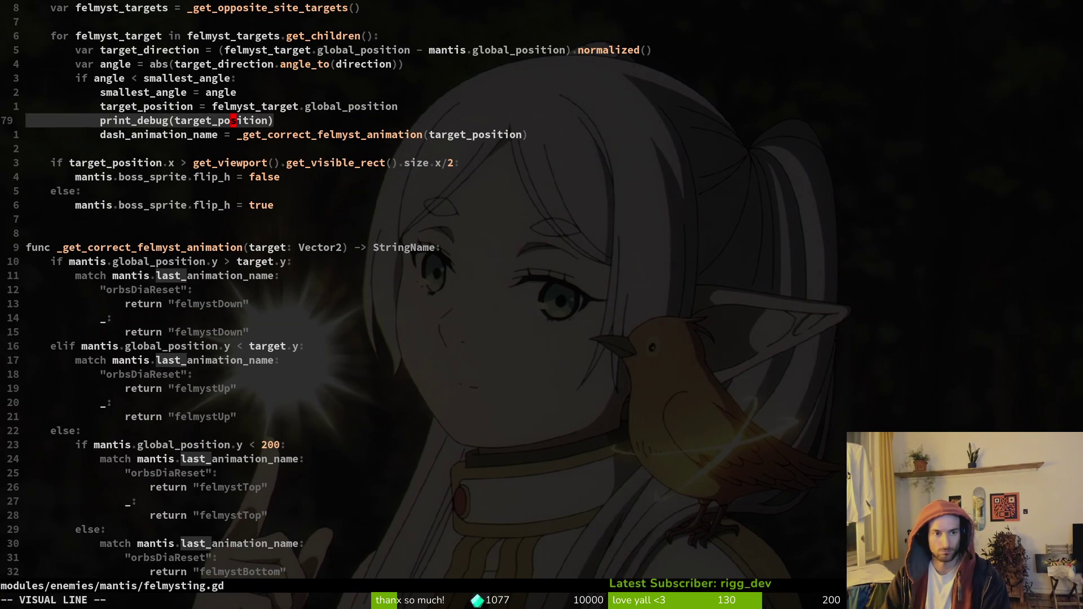
key("y")
key("p")
key("w")
key("w")
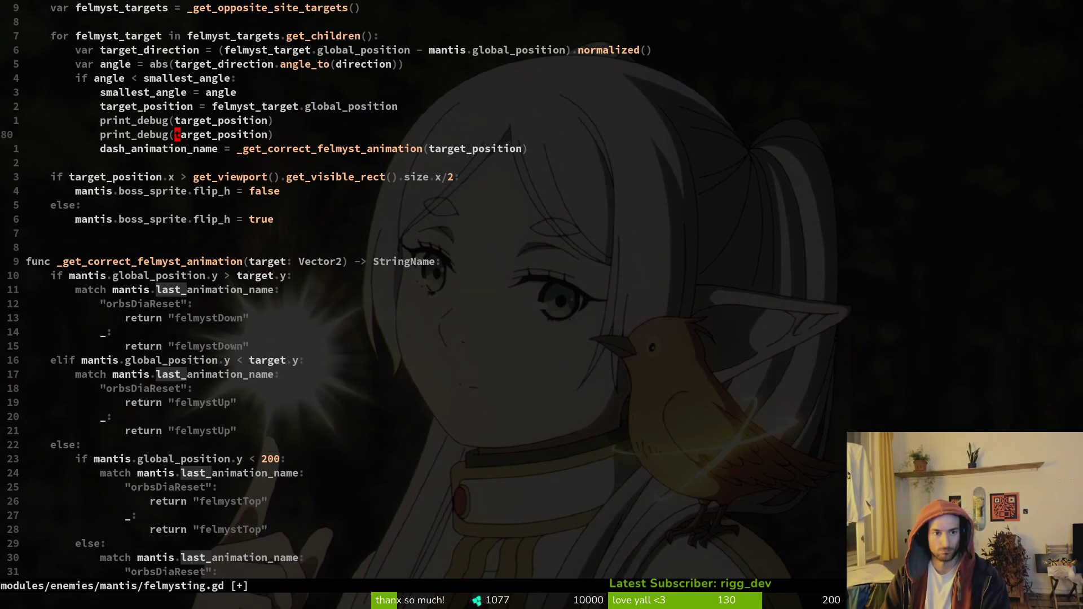
key("c")
key("i")
key("w")
type("dash")
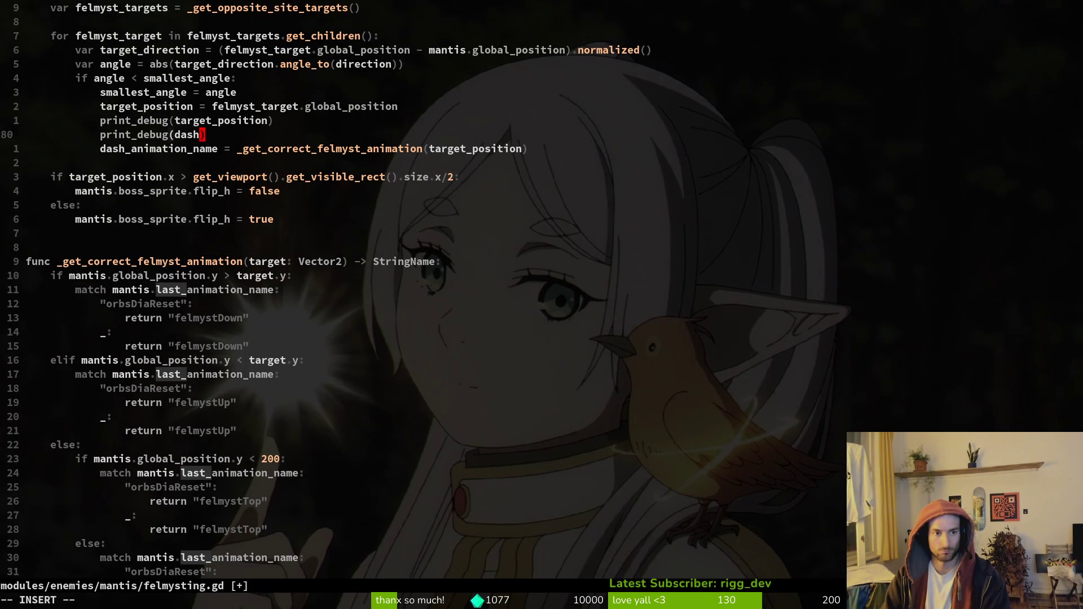
type("_animation_name")
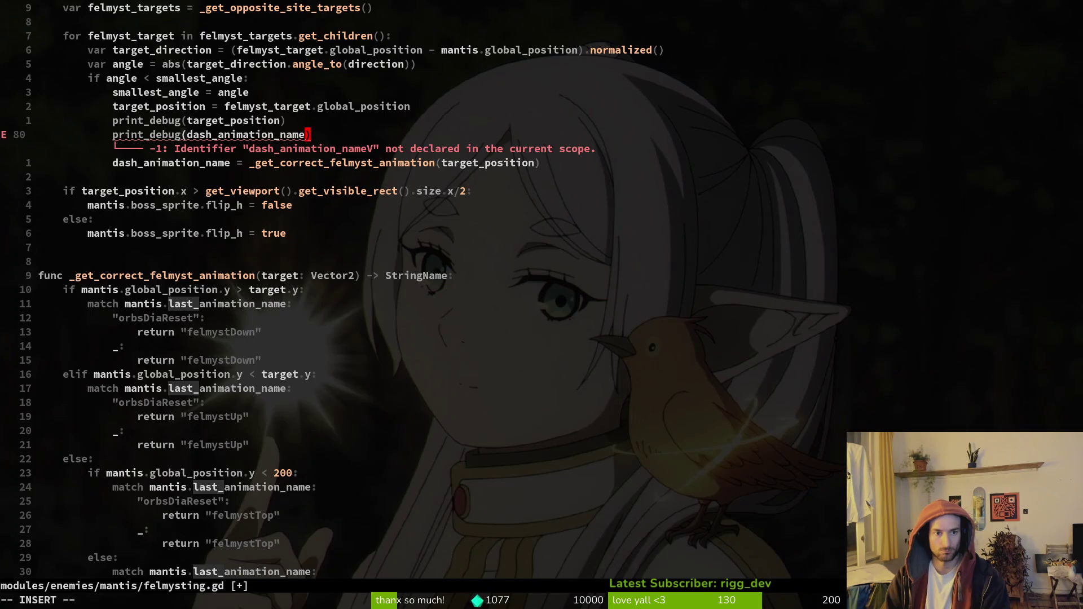
key("Escape")
type("Vdp:w")
key("Return")
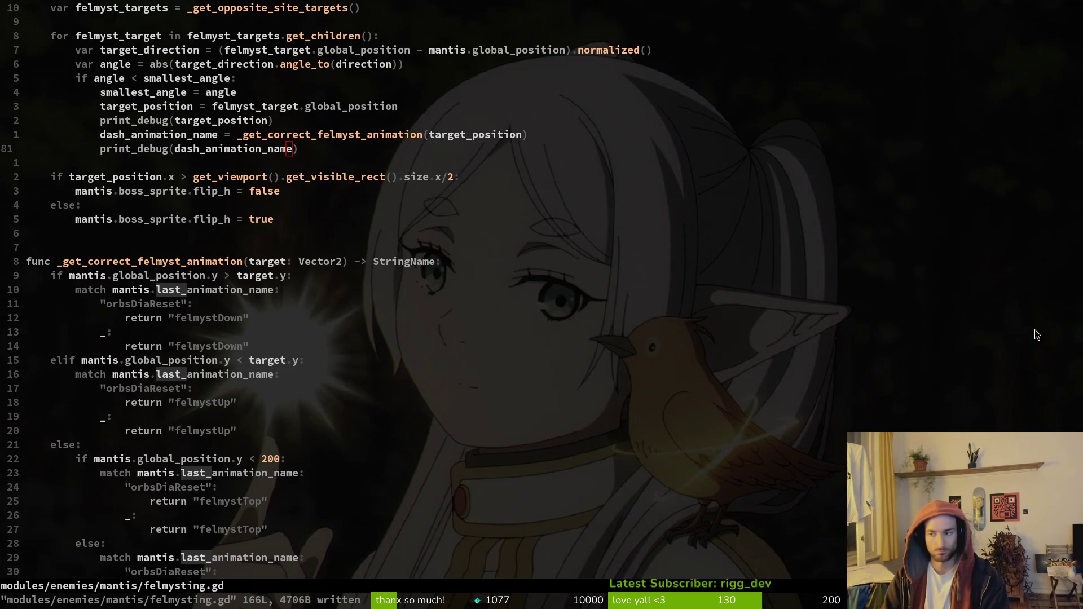
key("alt+Tab")
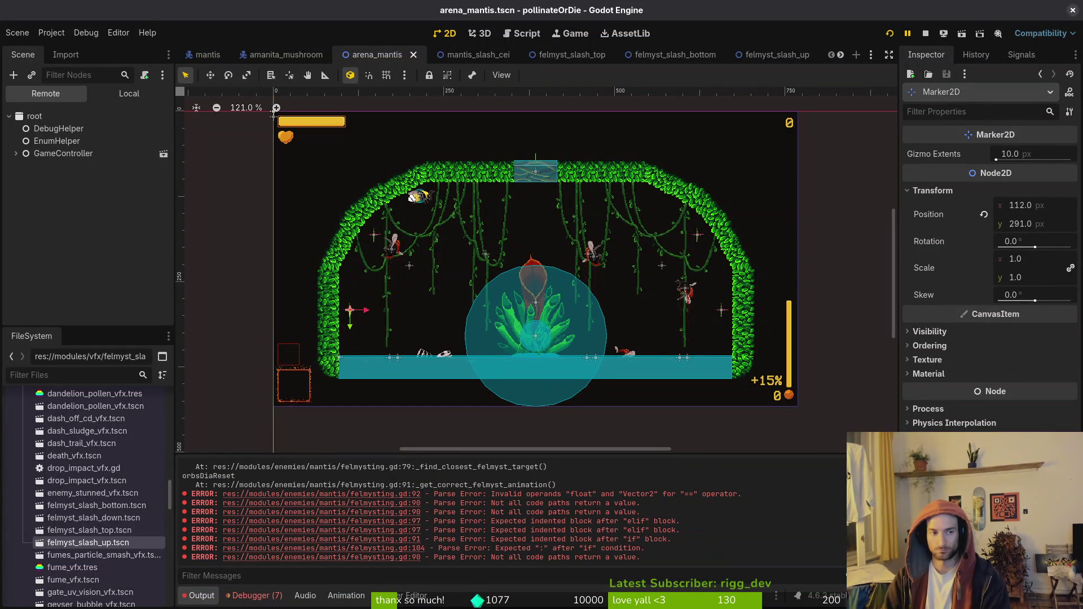
Restart the game and load the mantis boss arena from level select.
left_click(129, 93)
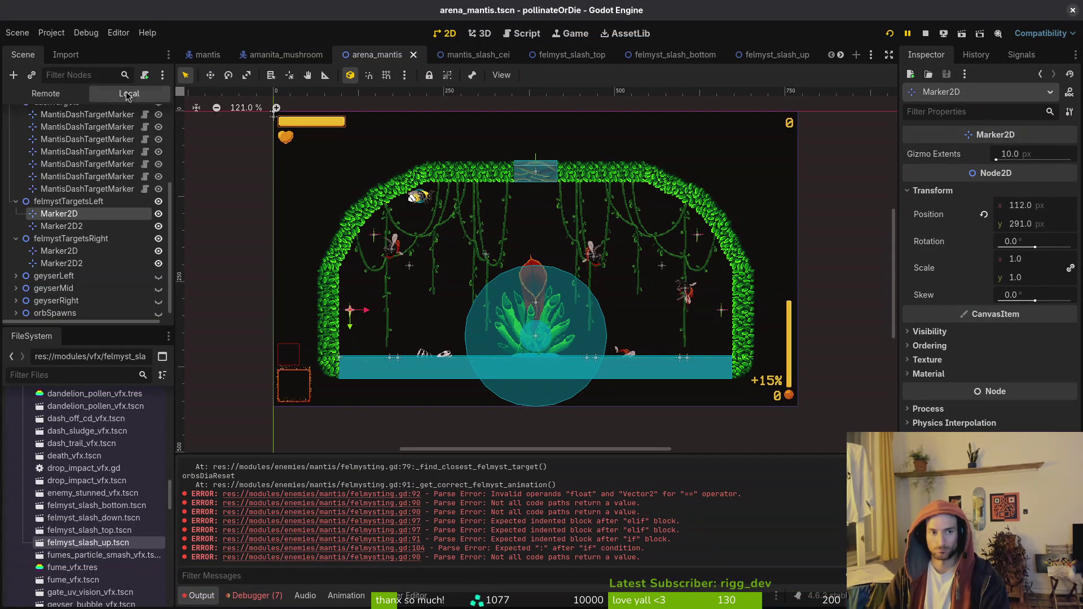
left_click(929, 34)
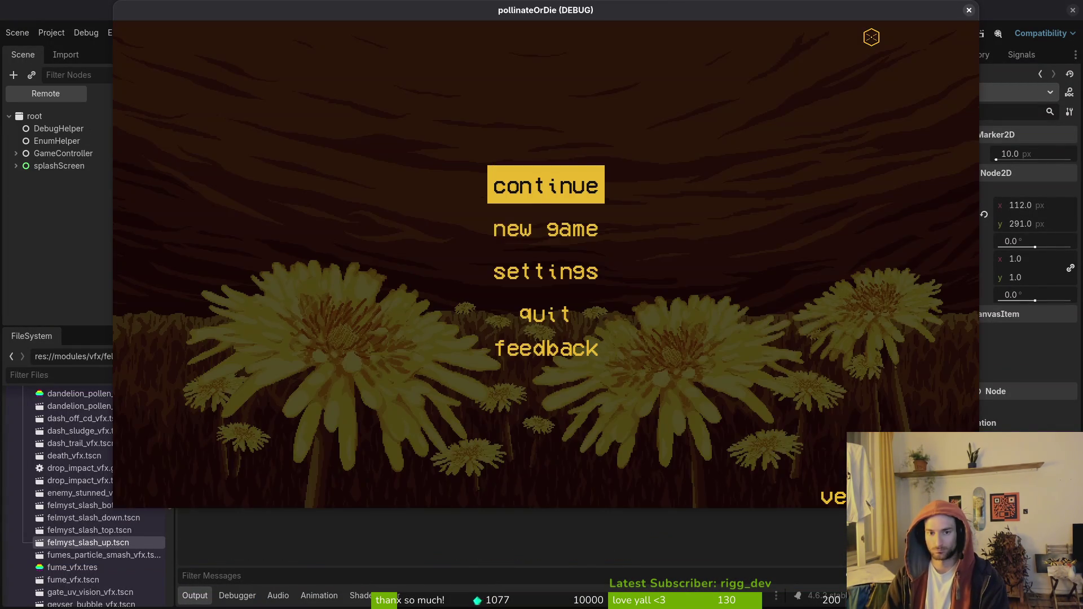
key("Return")
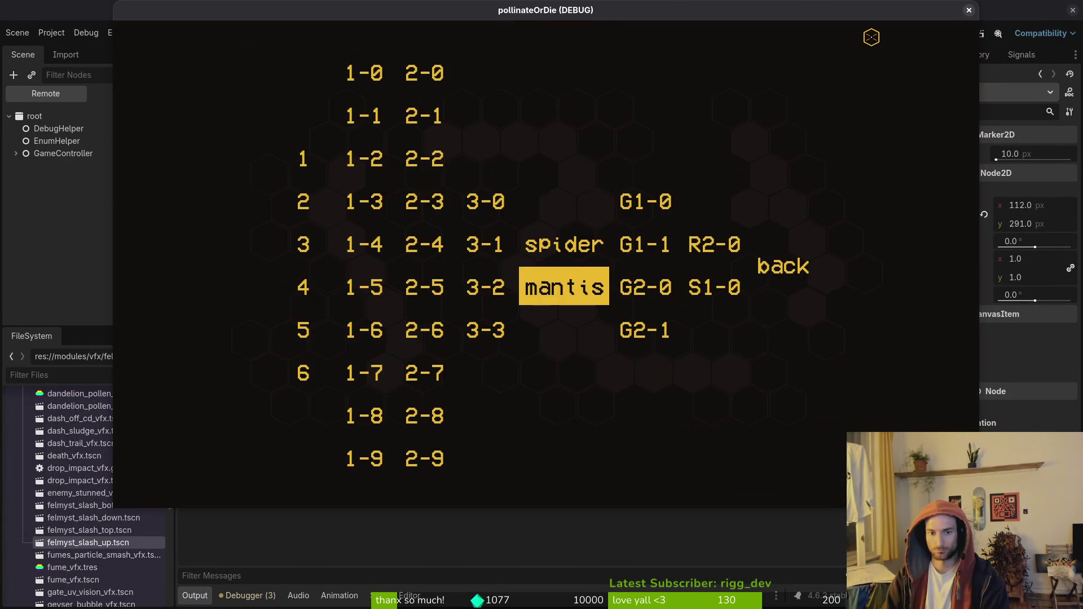
key("Return")
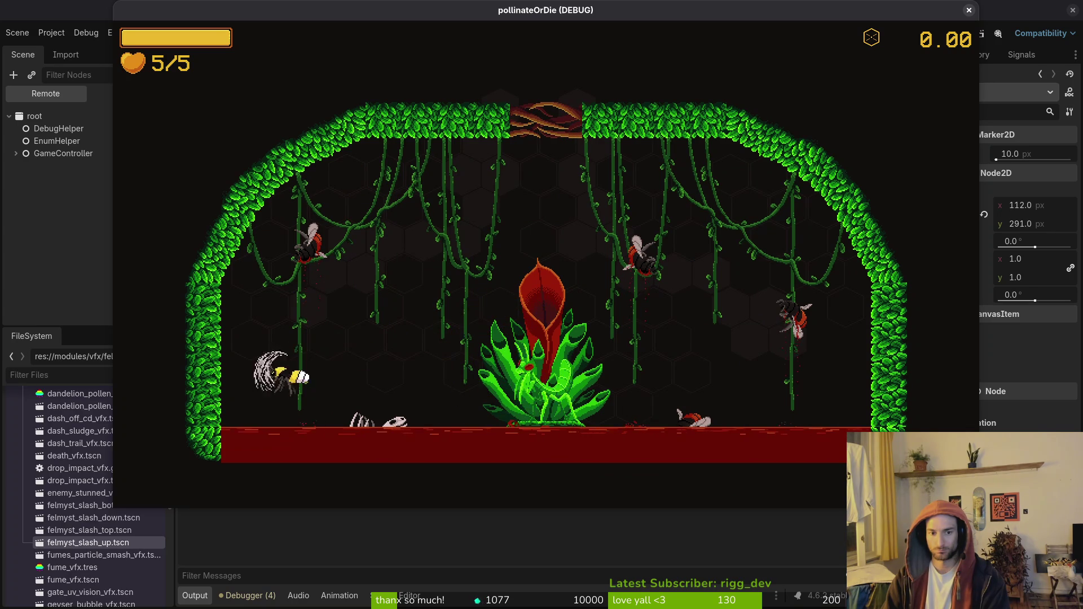
Turn on state labels in the debugging options and resume play.
key("Escape")
key("Down")
key("Return")
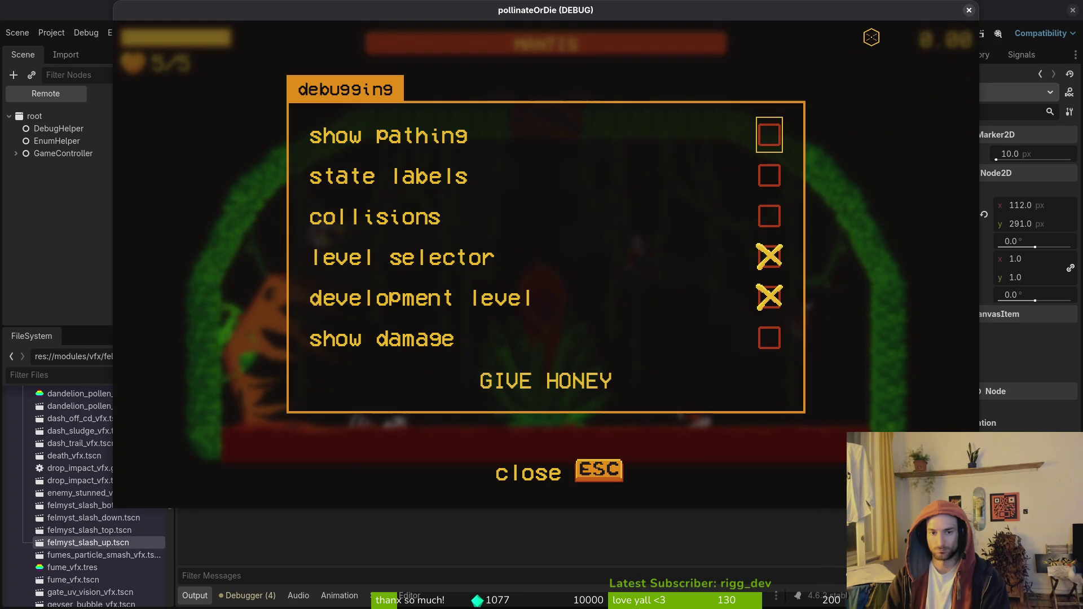
key("Down")
key("Return")
key("Escape")
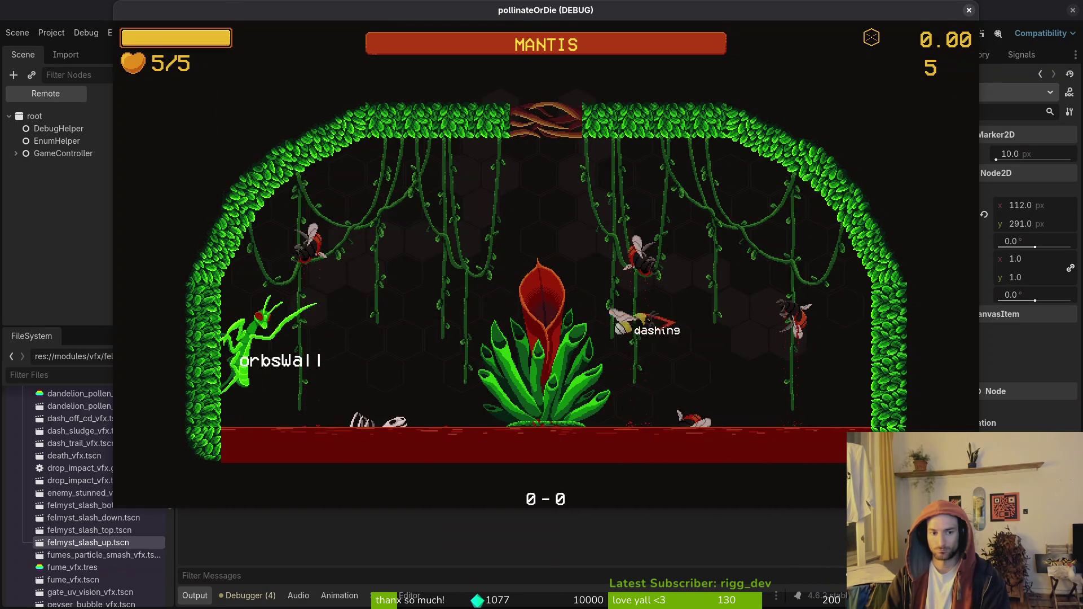
Fight the mantis by flying the bee around slashing, then pause and close the game with F8.
key("Right")
key("x")
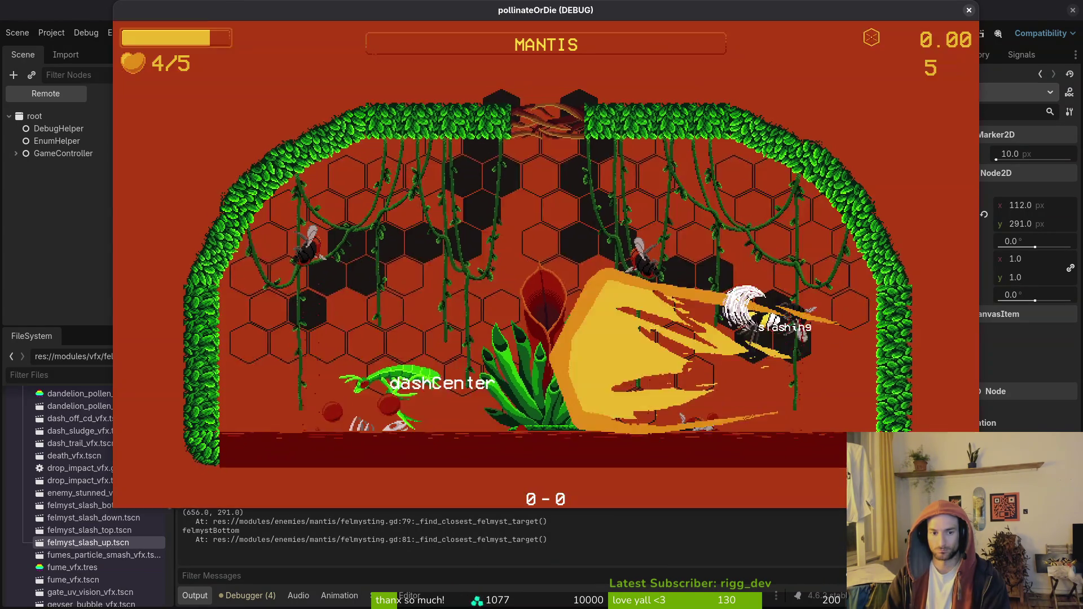
key("Left")
key("x")
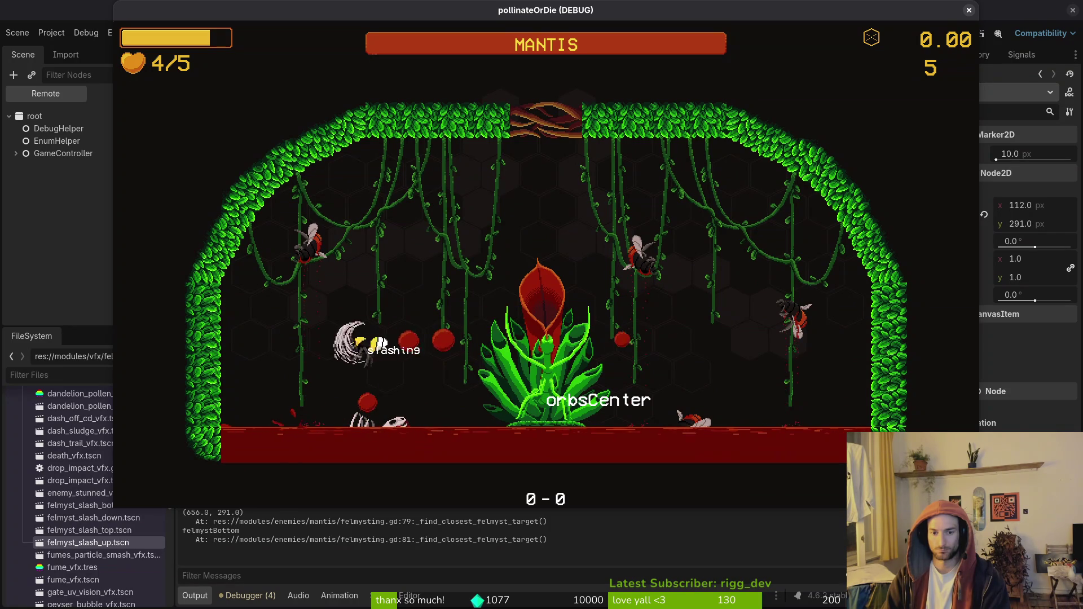
key("Up")
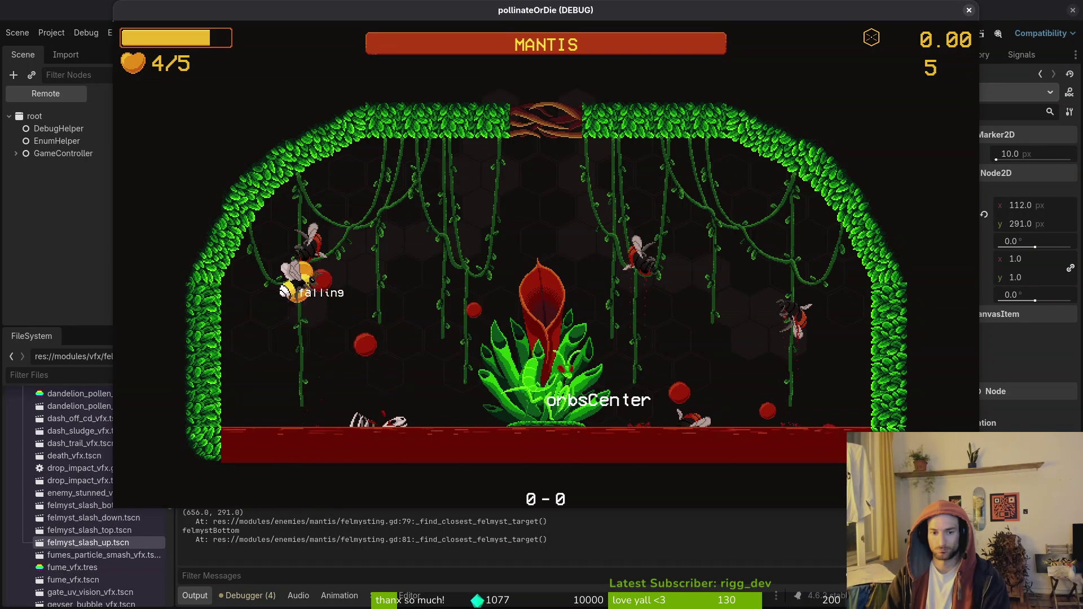
key("Right")
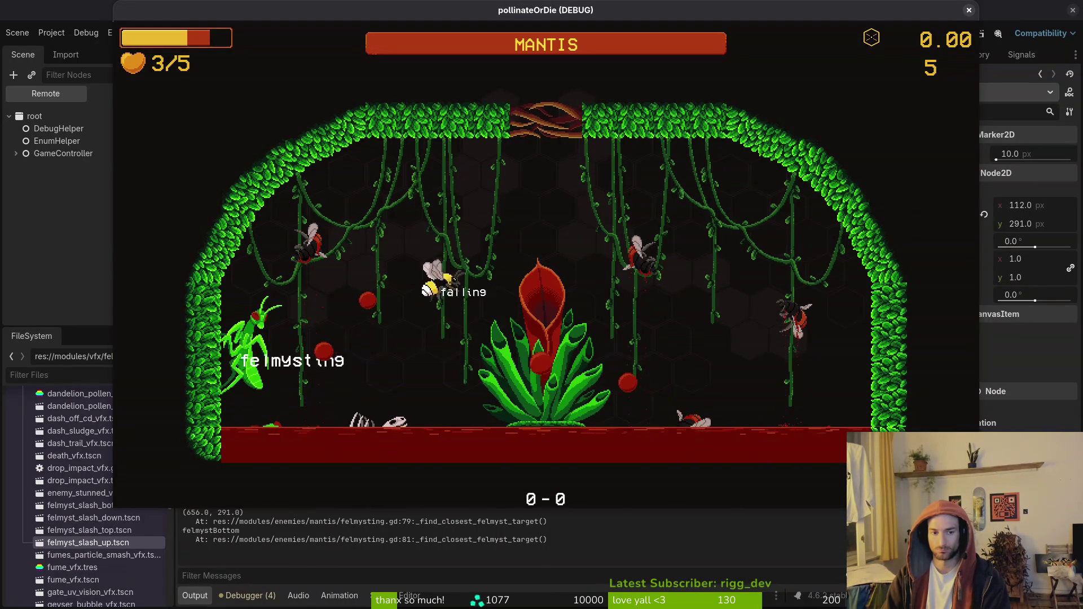
key("Right")
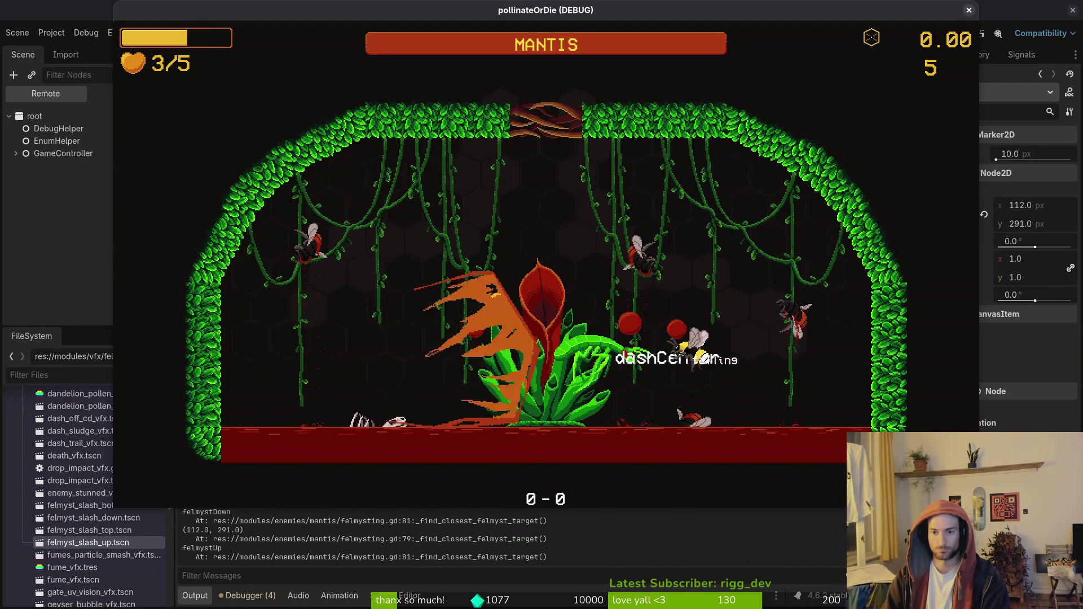
key("Left")
key("Escape")
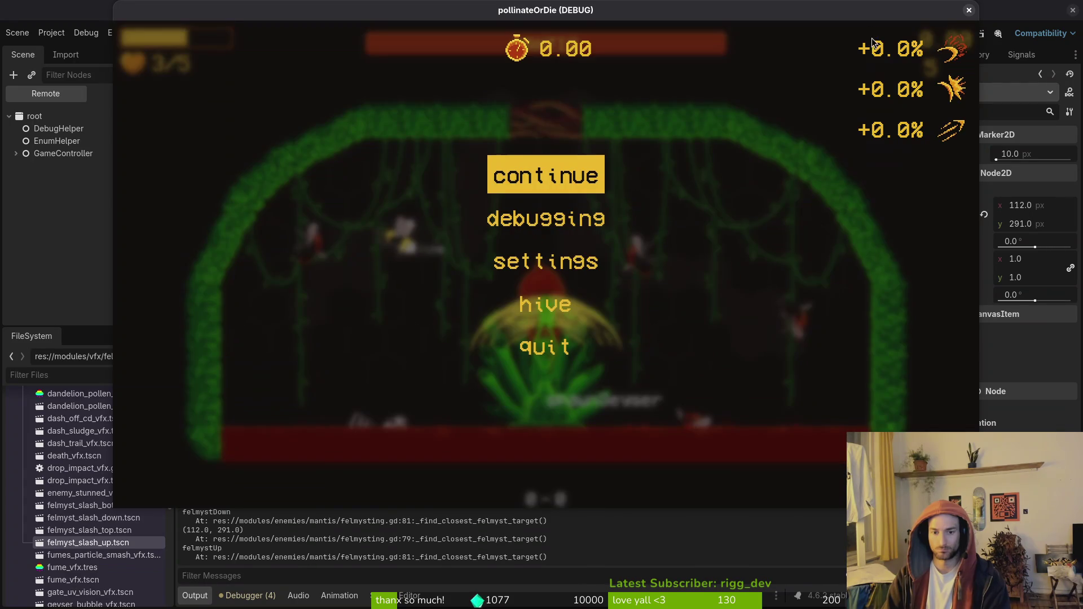
key("F8")
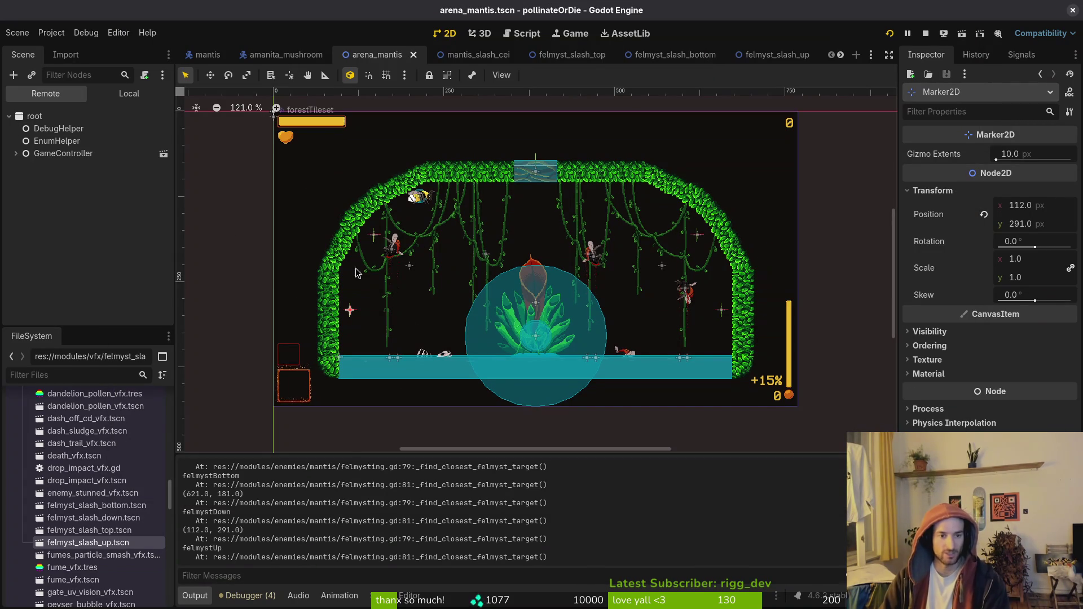
In the local scene tree, collapse the felmyst target groups and make the dashTargets markers visible.
left_click(129, 93)
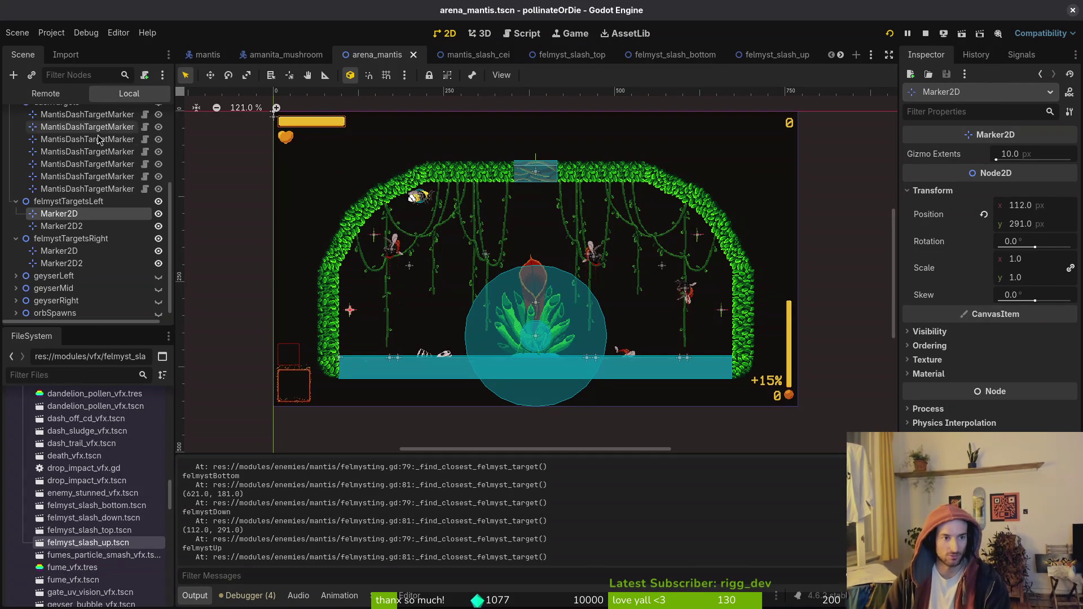
left_click(16, 202)
left_click(16, 239)
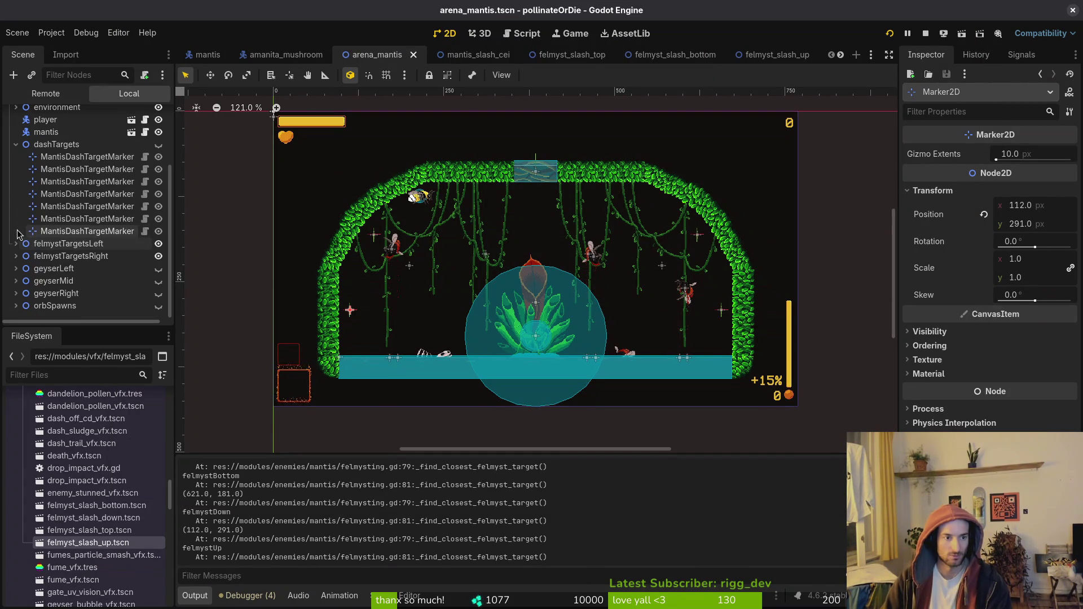
left_click(92, 159)
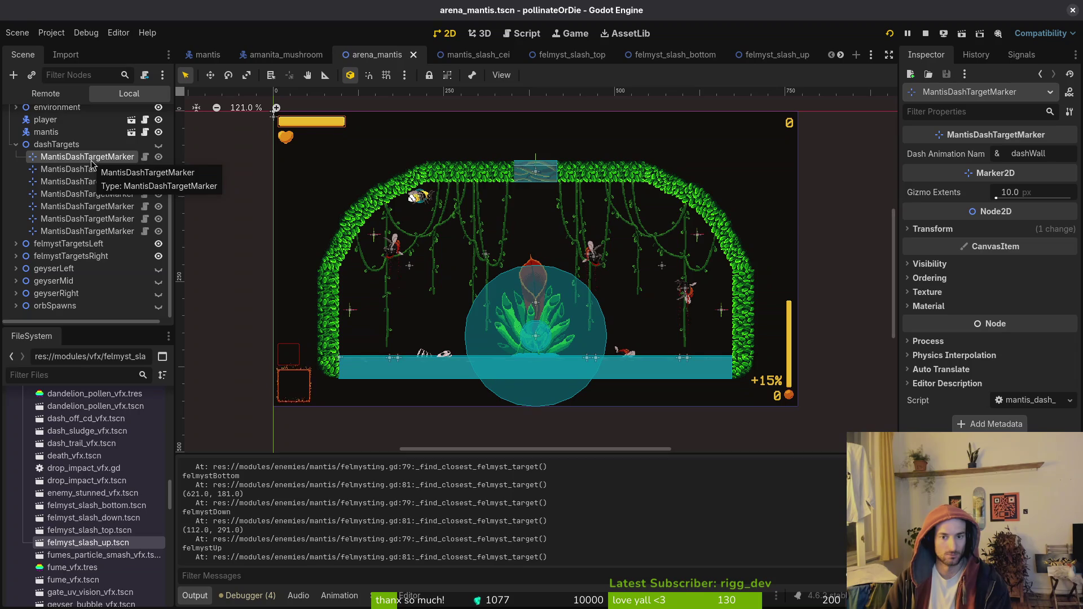
left_click(159, 145)
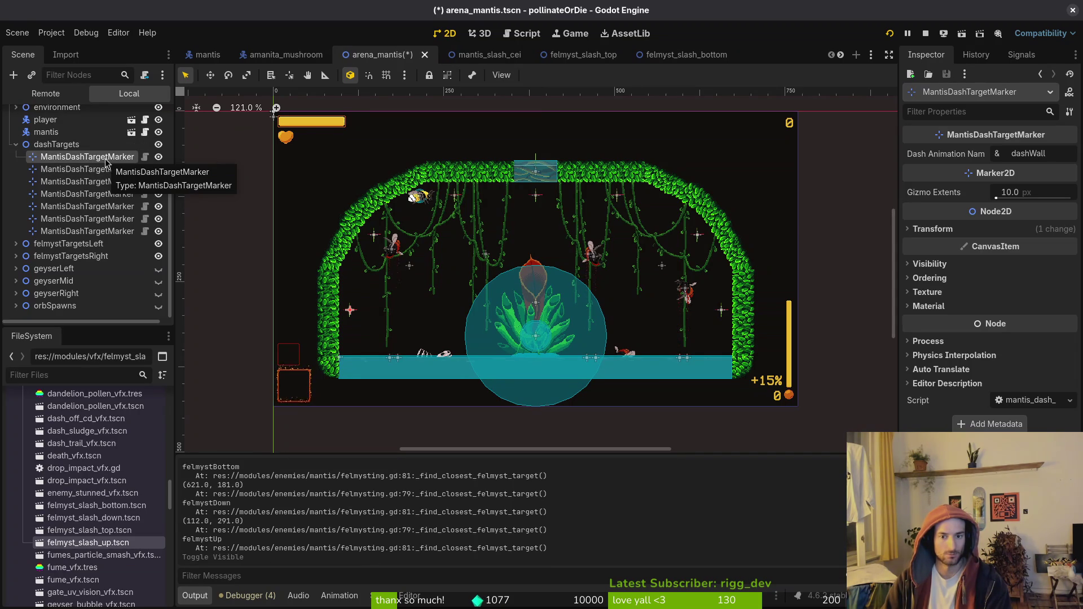
Inspect each remaining mantis dash target marker's dash animation, then run the game again.
left_click(103, 170)
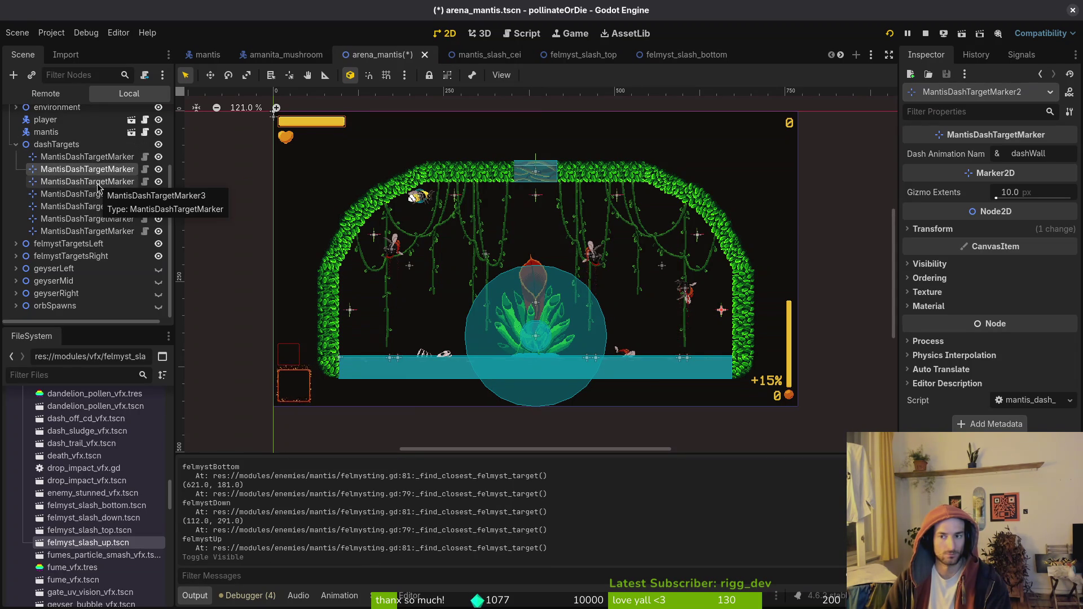
left_click(97, 184)
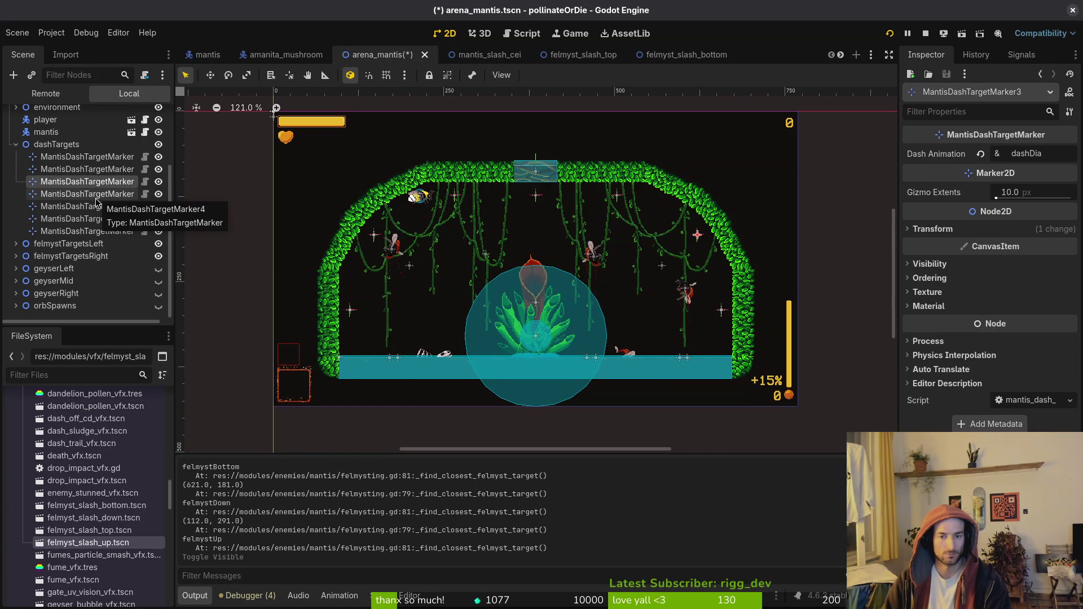
left_click(98, 195)
left_click(98, 206)
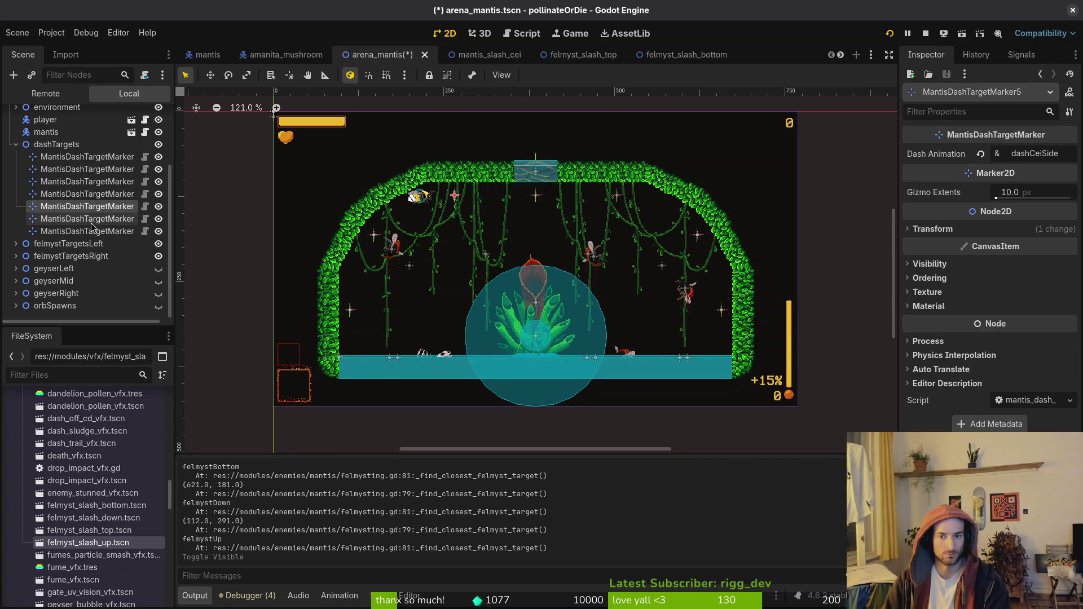
left_click(99, 219)
left_click(99, 231)
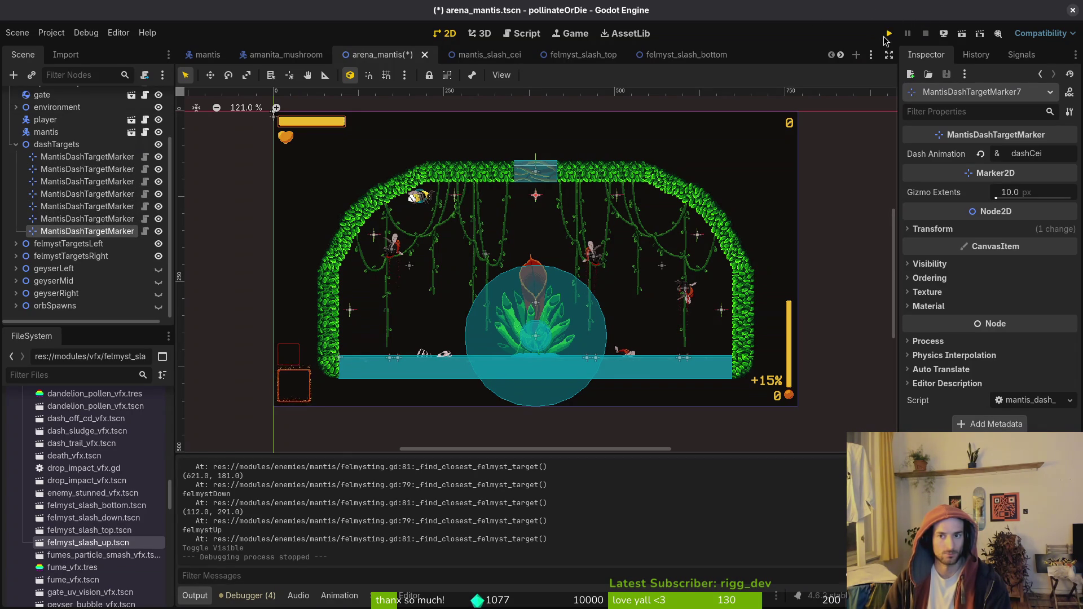
left_click(888, 35)
Load the mantis arena from the main menu and enable state labels under pause > debugging.
key("Return")
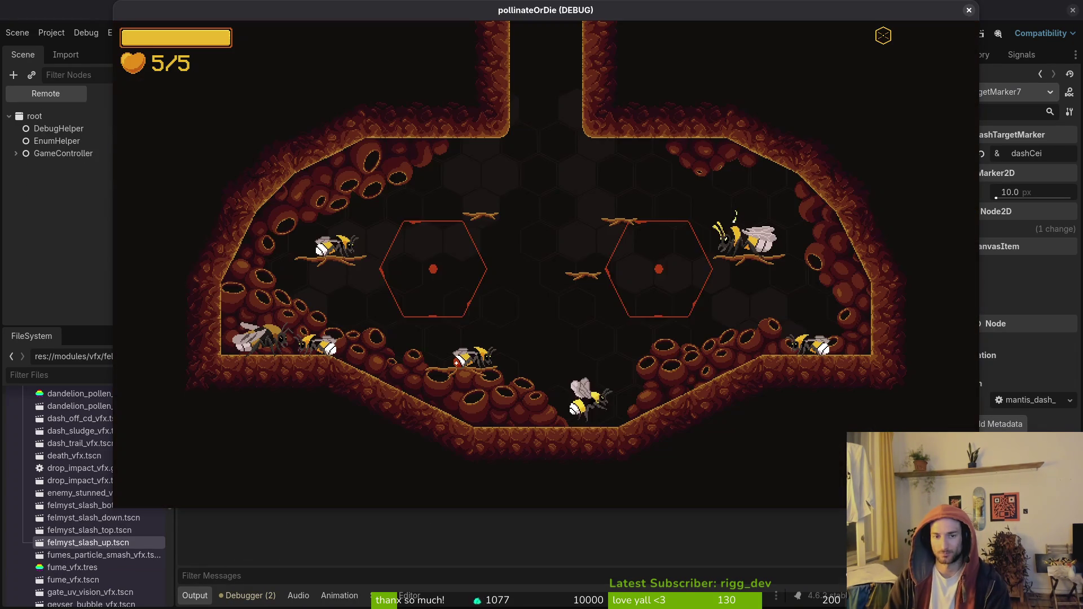
key("Escape")
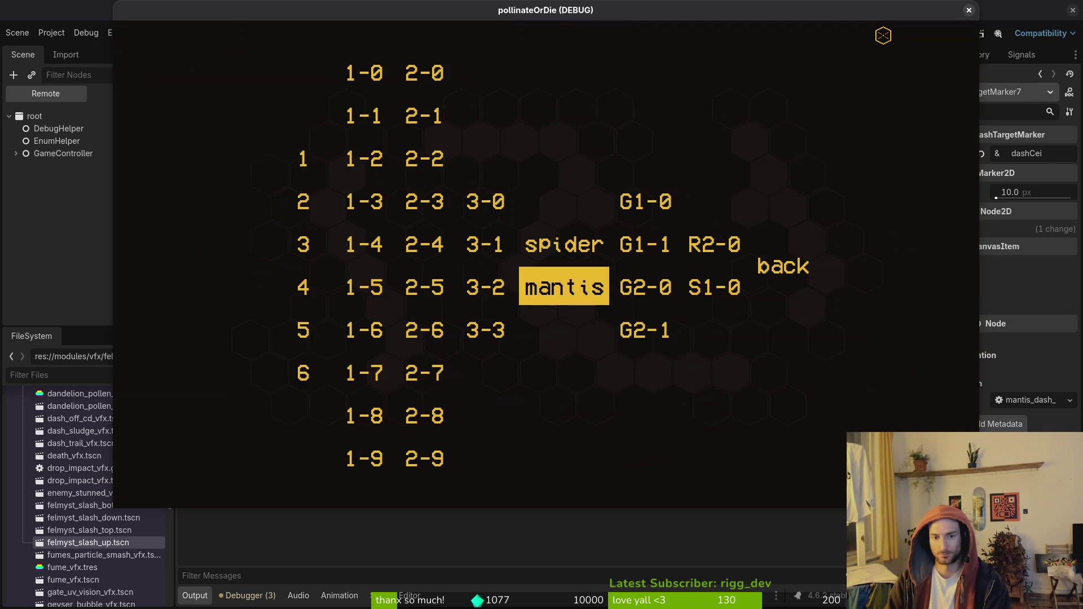
key("Return")
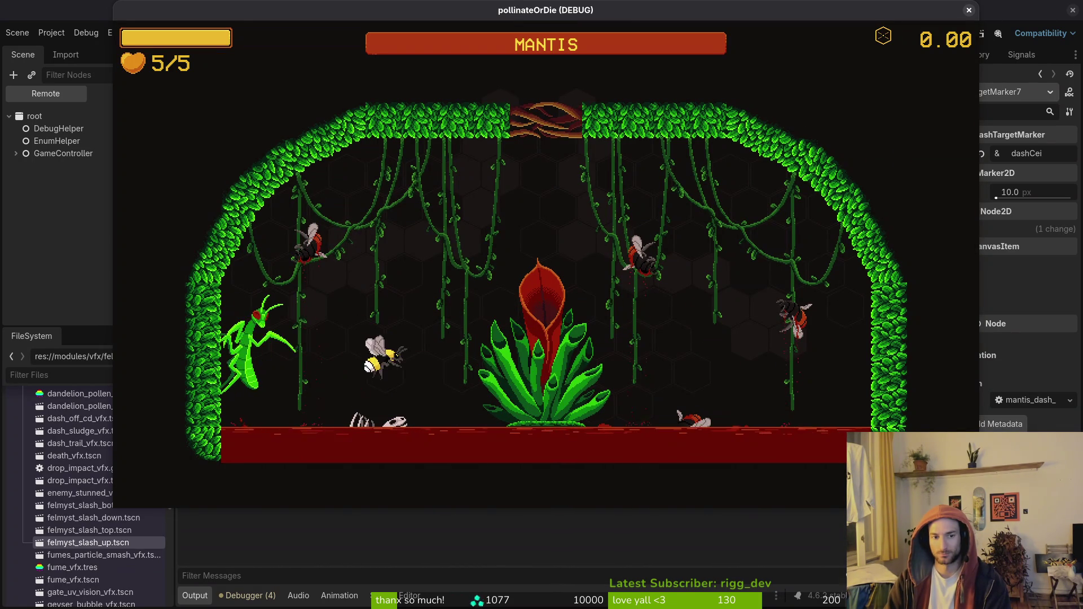
key("Escape")
key("Return")
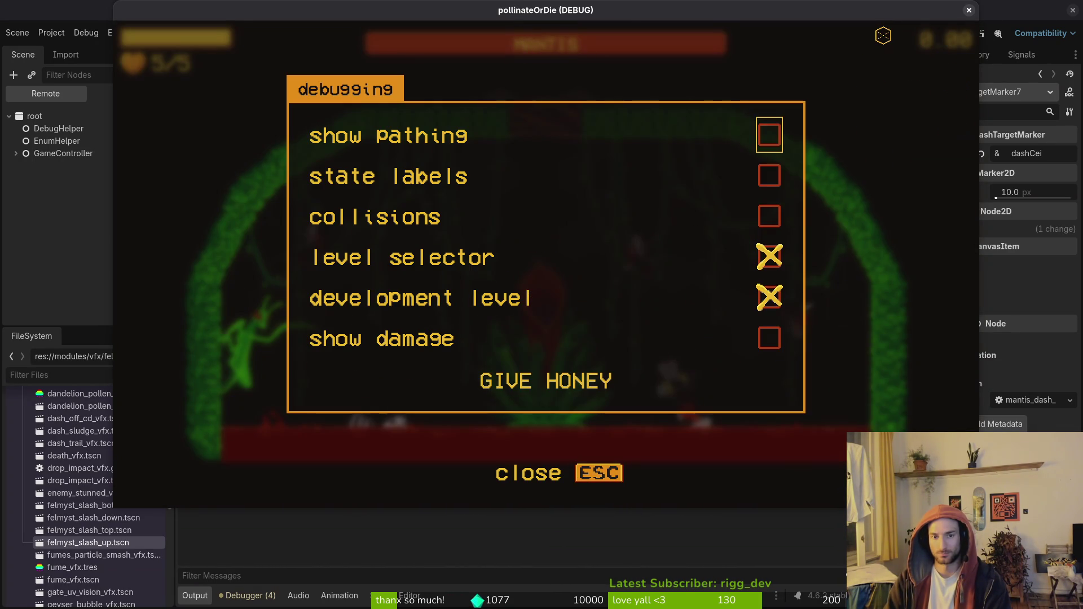
key("Down")
key("Return")
key("Escape")
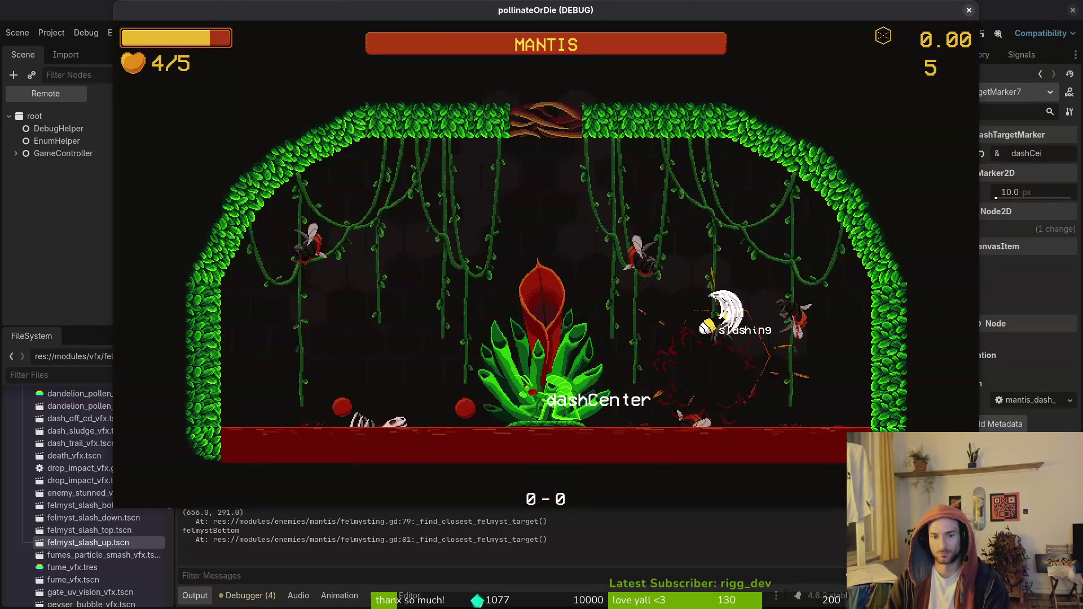
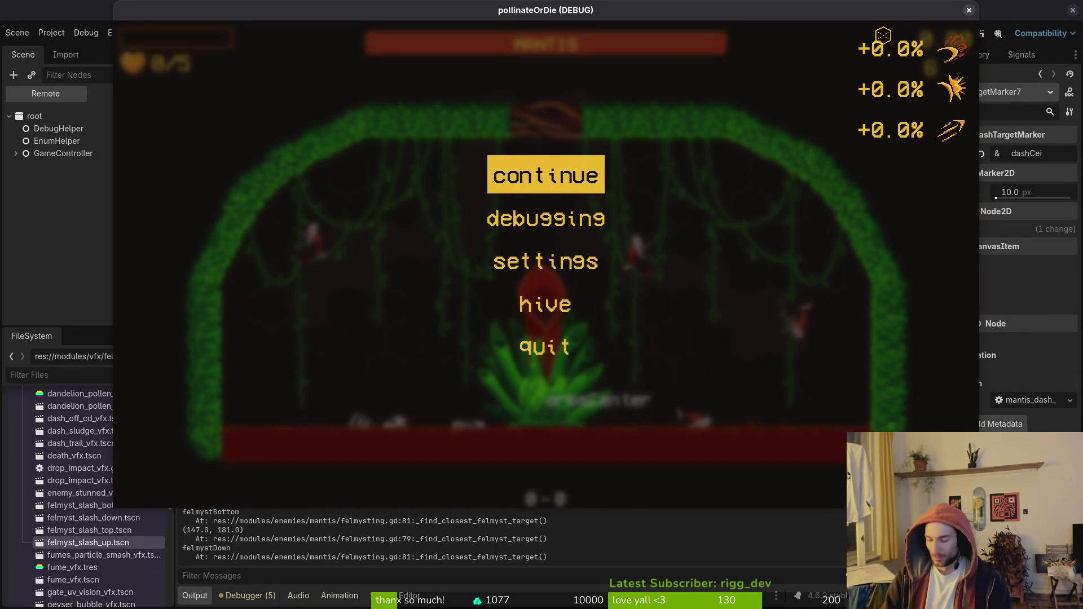
Save felmysting.gd in Vim and review its new print_debug lines.
key("alt+Tab")
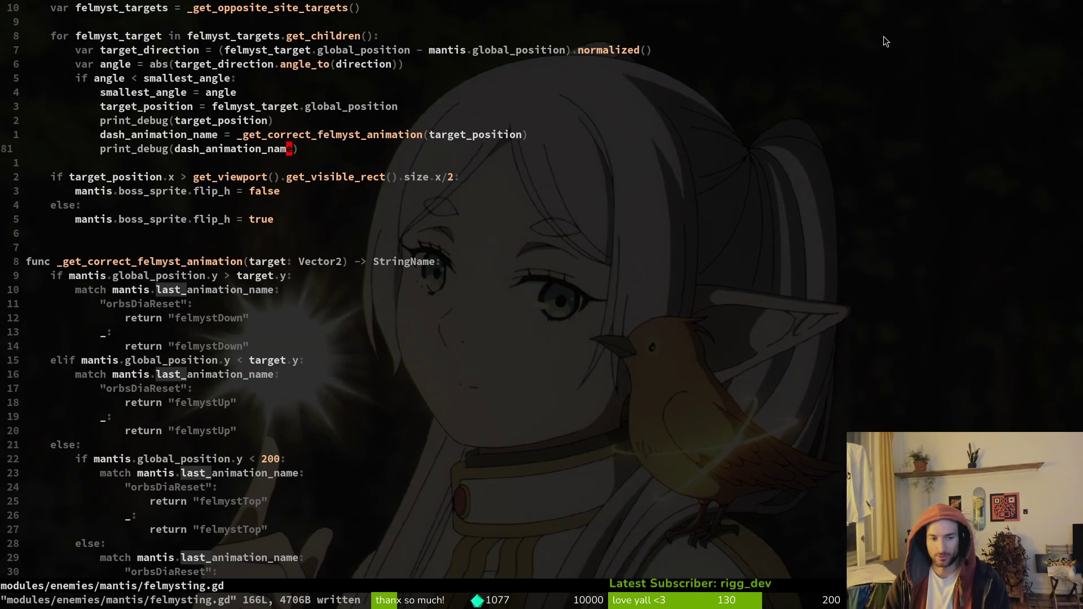
key("ctrl+s")
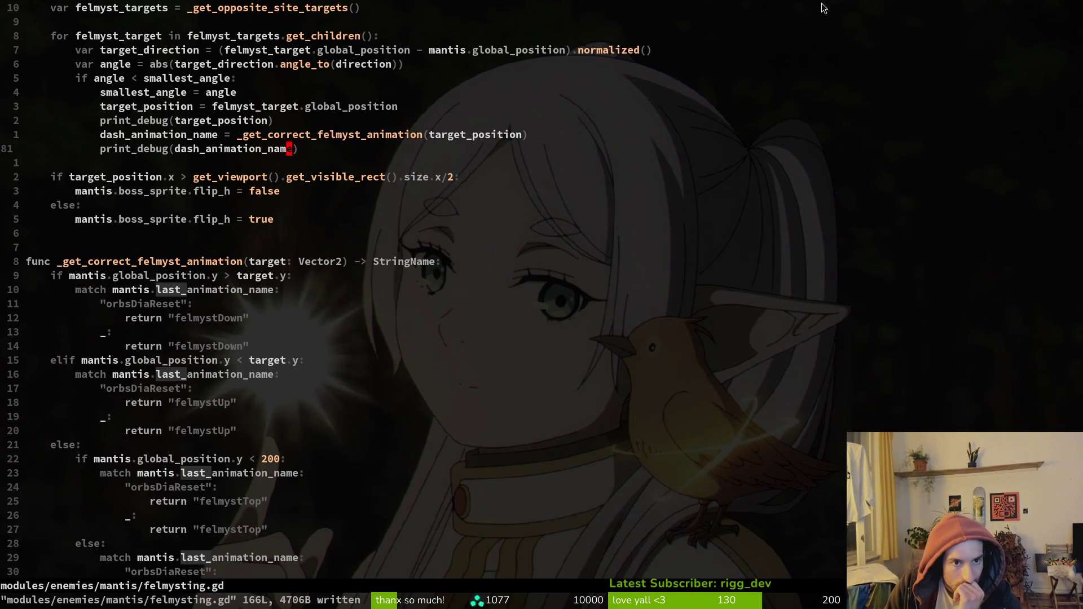
scroll(298, 145, "up", 5)
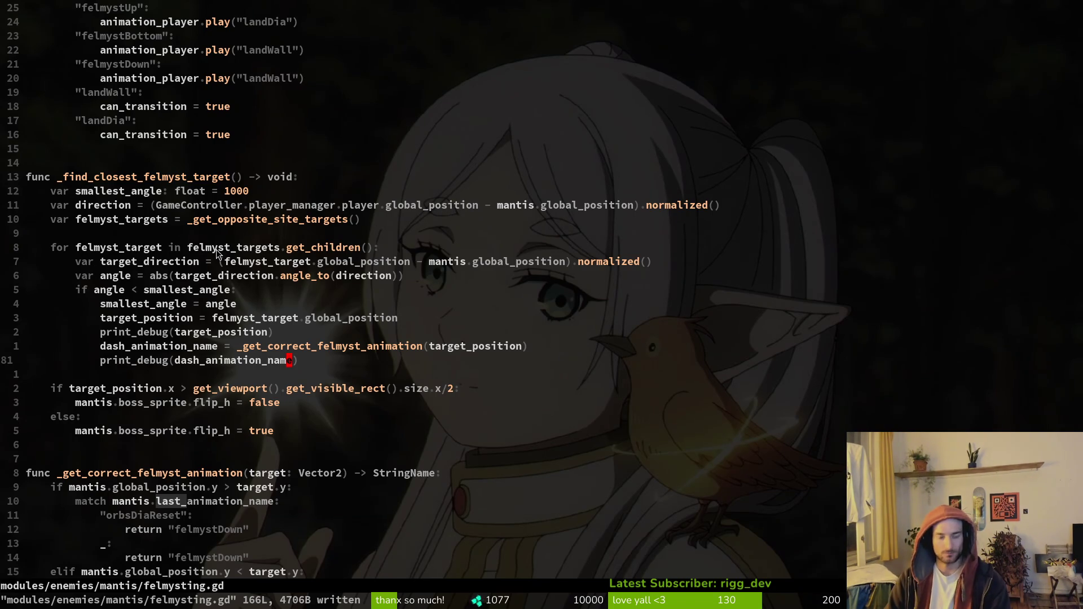
key("space")
Find and open the mantis dashing.gd script with the file finder.
key("f")
key("f")
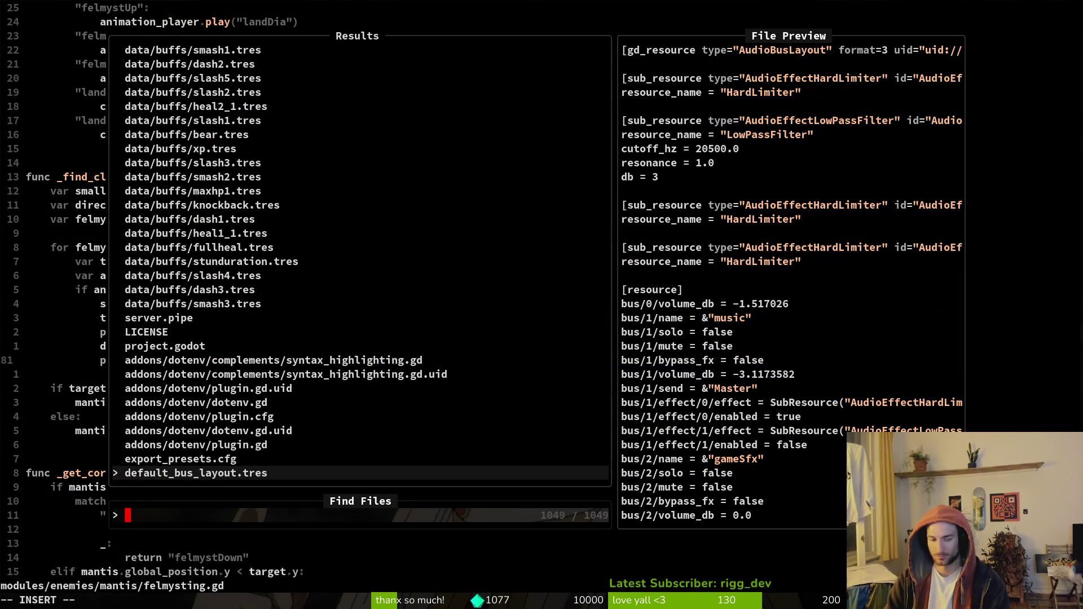
type("dashing")
key("Up")
key("Up")
key("Up")
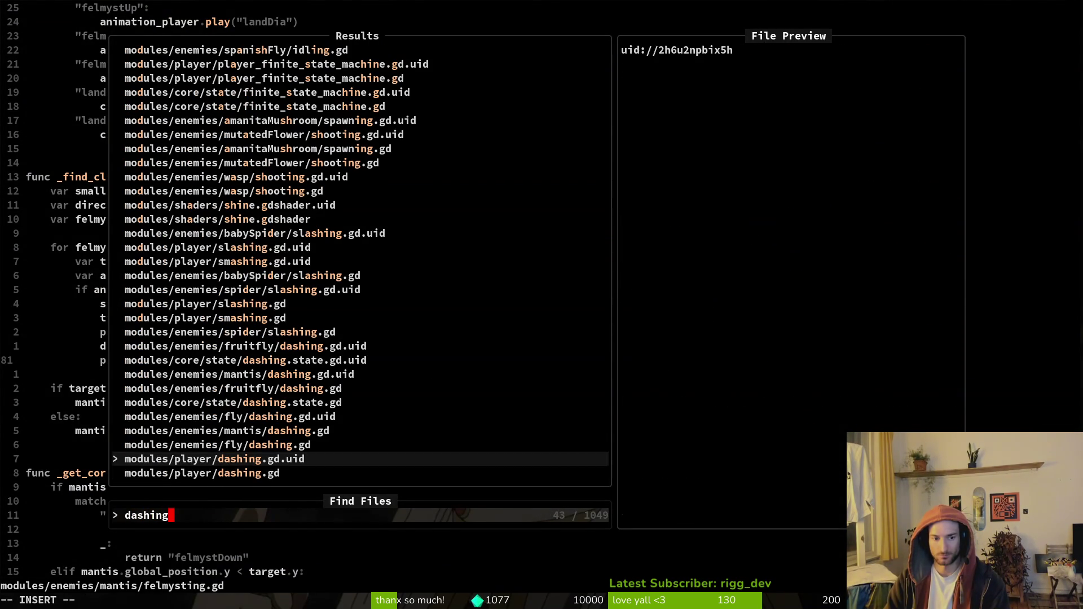
key("Return")
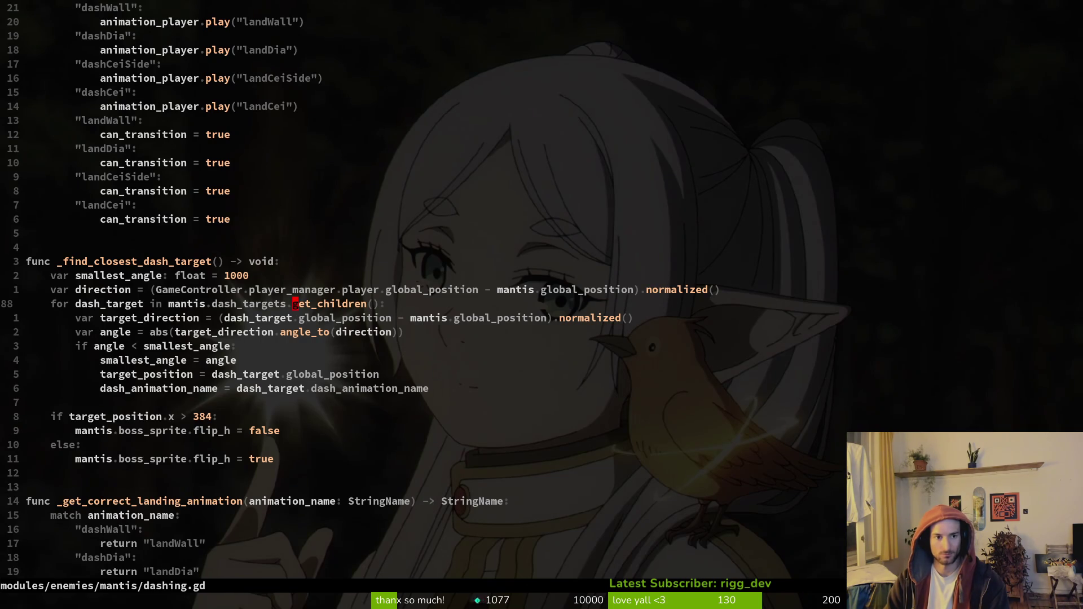
Copy the change_state("dashCenter") line above the match block and dedent it.
key("ctrl+u")
key("ctrl+u")
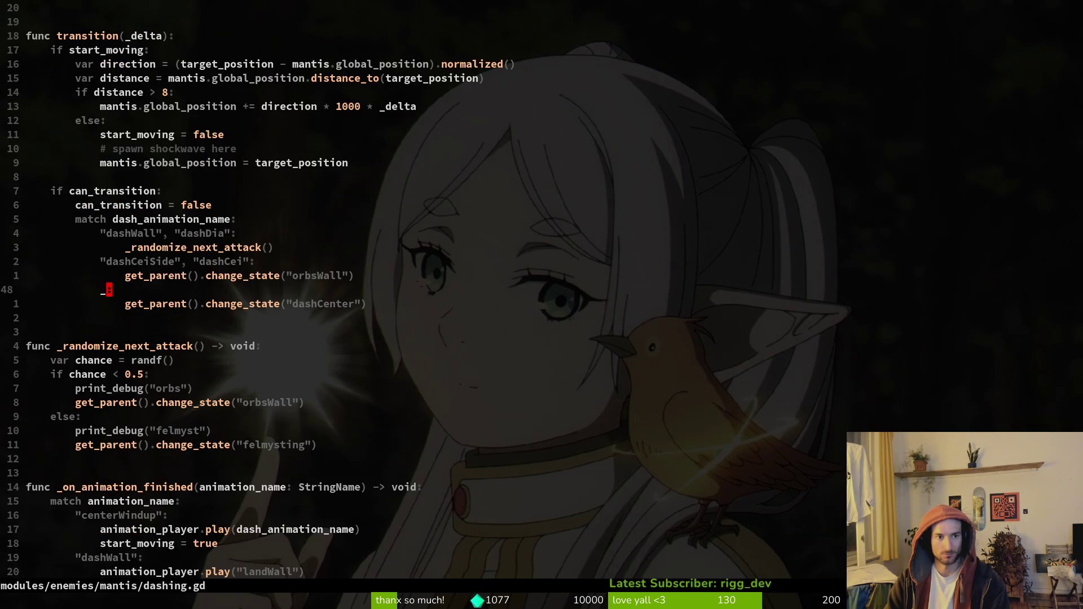
key("k")
key("k")
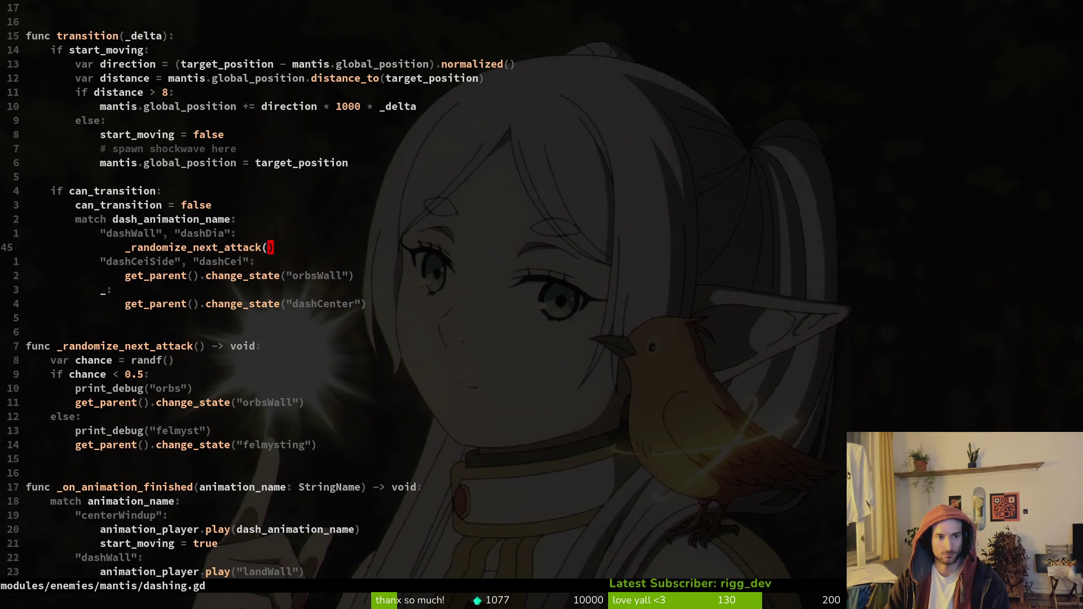
left_click(294, 275)
key("j")
key("j")
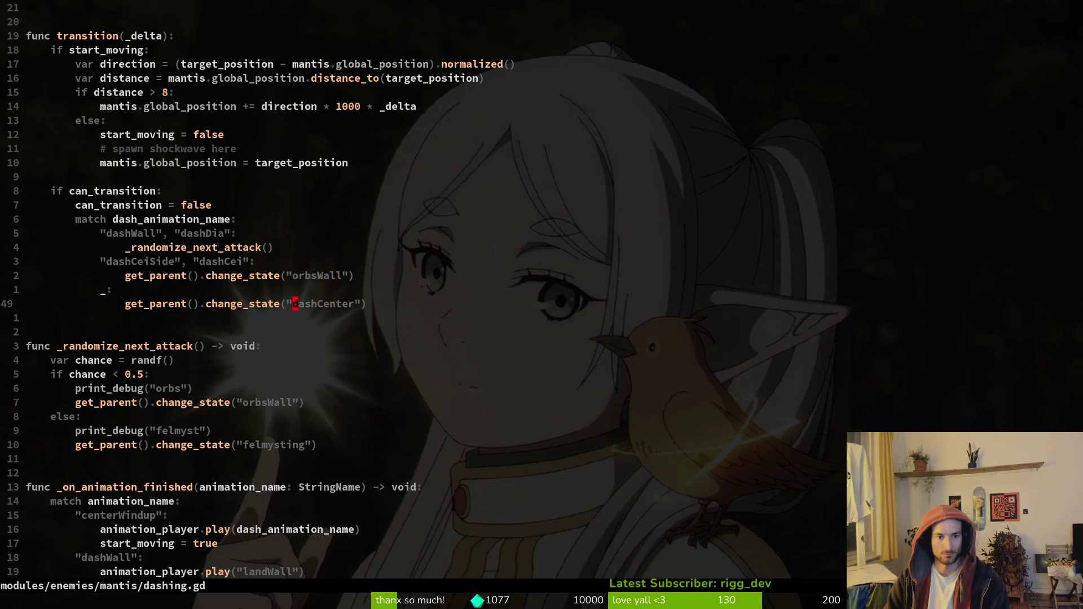
key("V")
key("y")
key("k")
key("k")
key("k")
key("P")
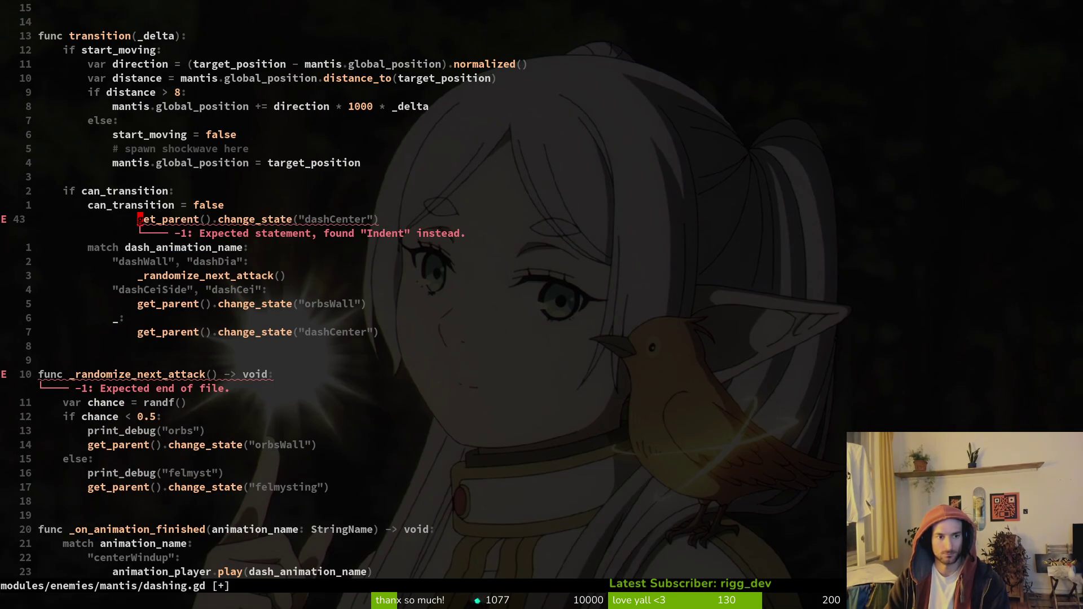
key("less")
key("less")
key("j")
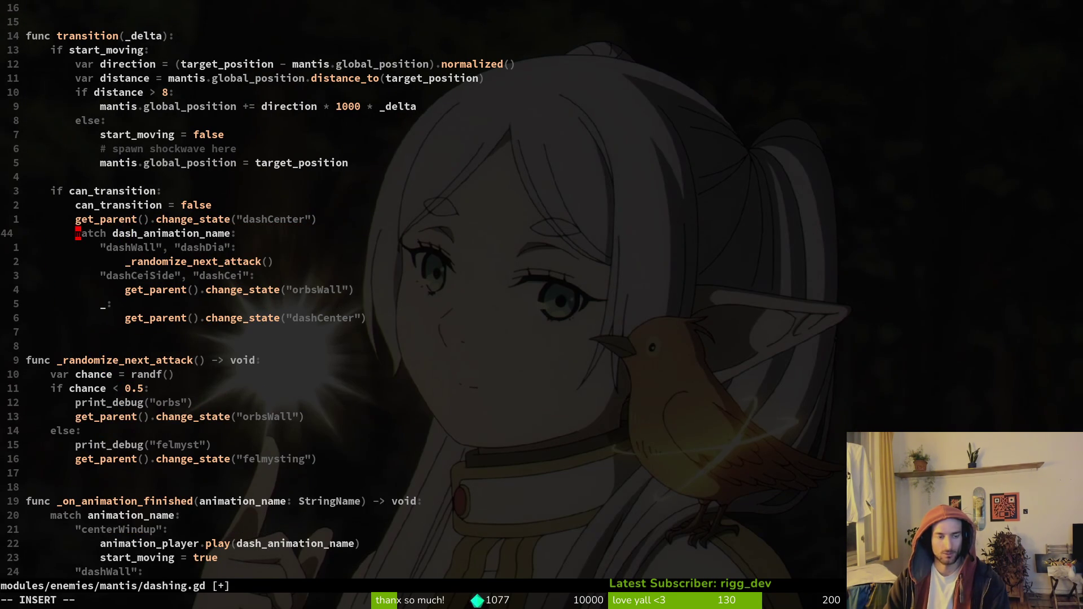
Comment out the old match block with # marks and save dashing.gd.
key("j")
key("j")
key("j")
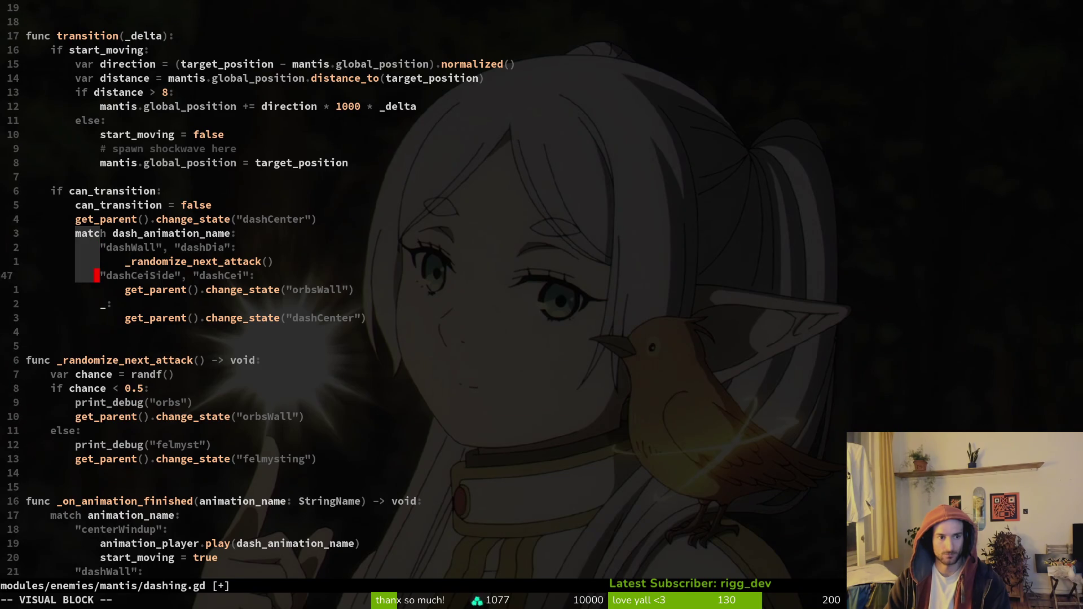
key("shift+i")
type("#")
key("Escape")
type(":w")
key("Return")
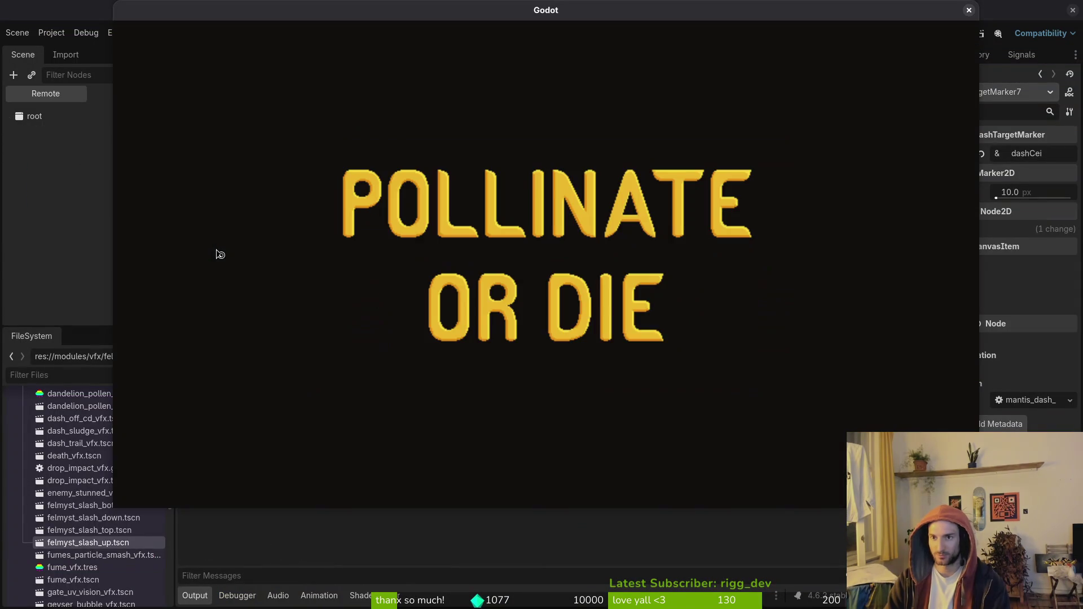
Continue from the main menu and load the mantis boss level from debug level select.
key("Return")
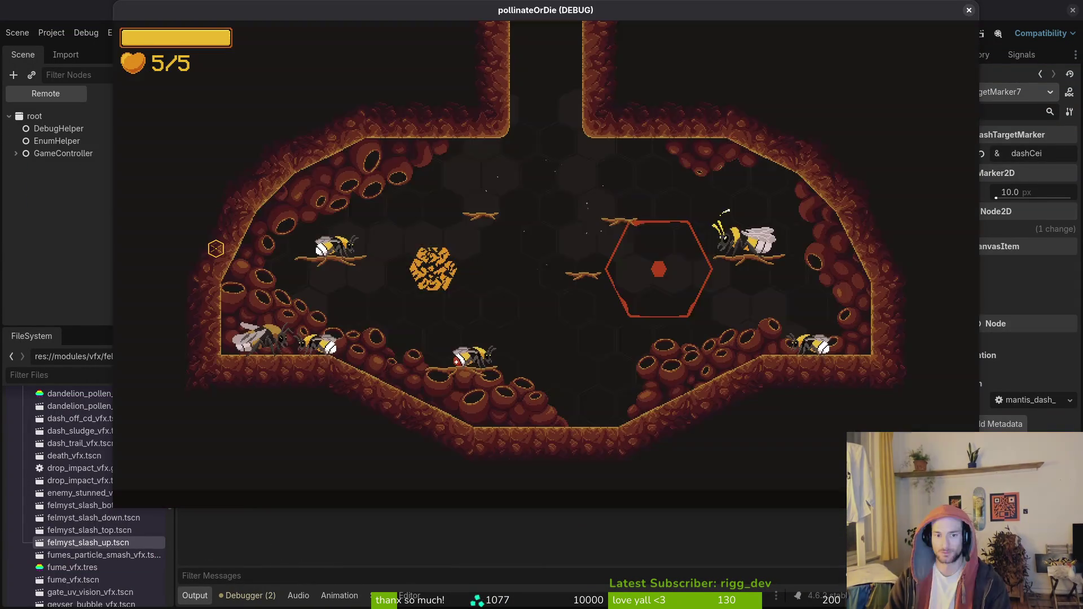
key("Escape")
key("Return")
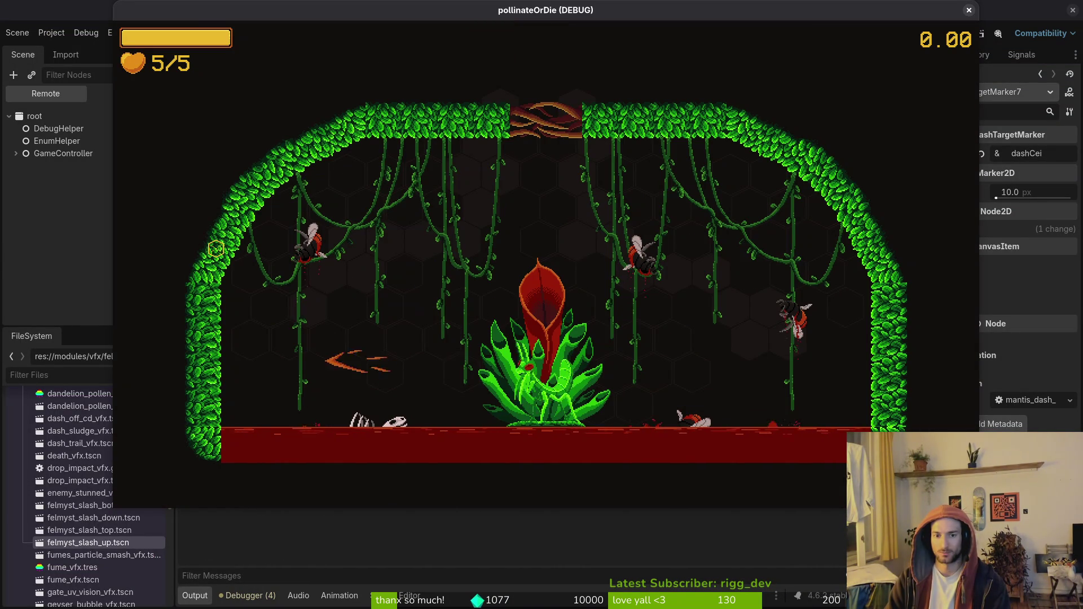
Fight the mantis with jumps, dashes and slashes around the plant.
key("space")
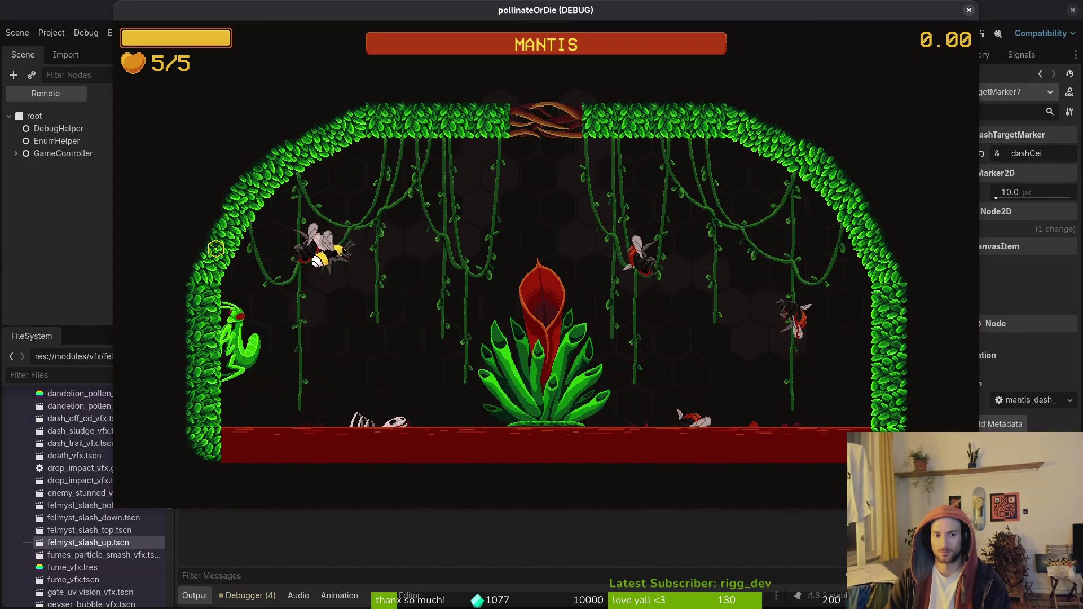
key("shift")
key("Left")
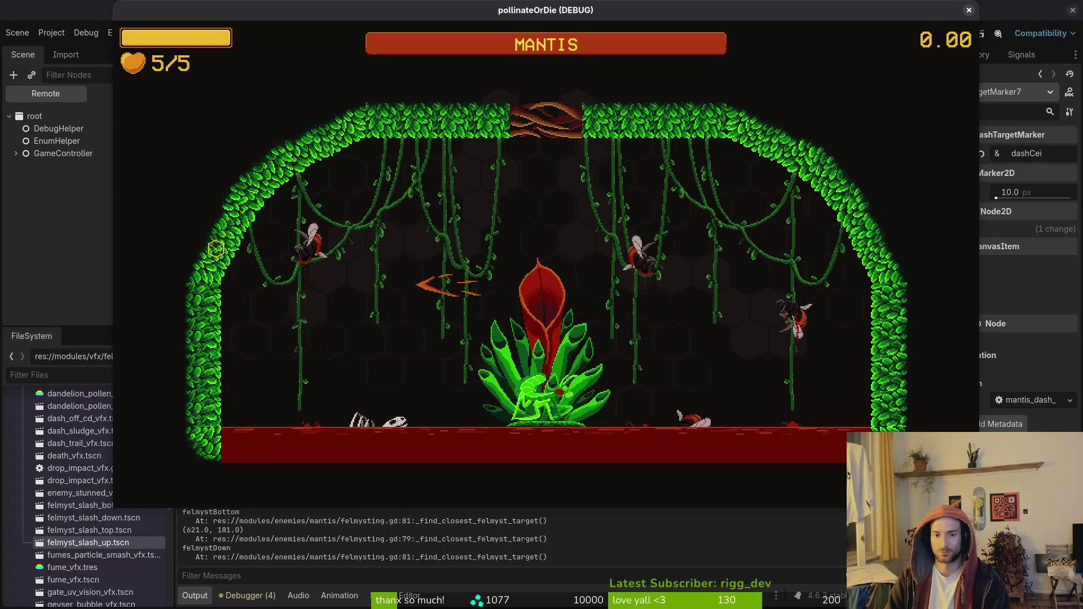
key("space")
key("Right")
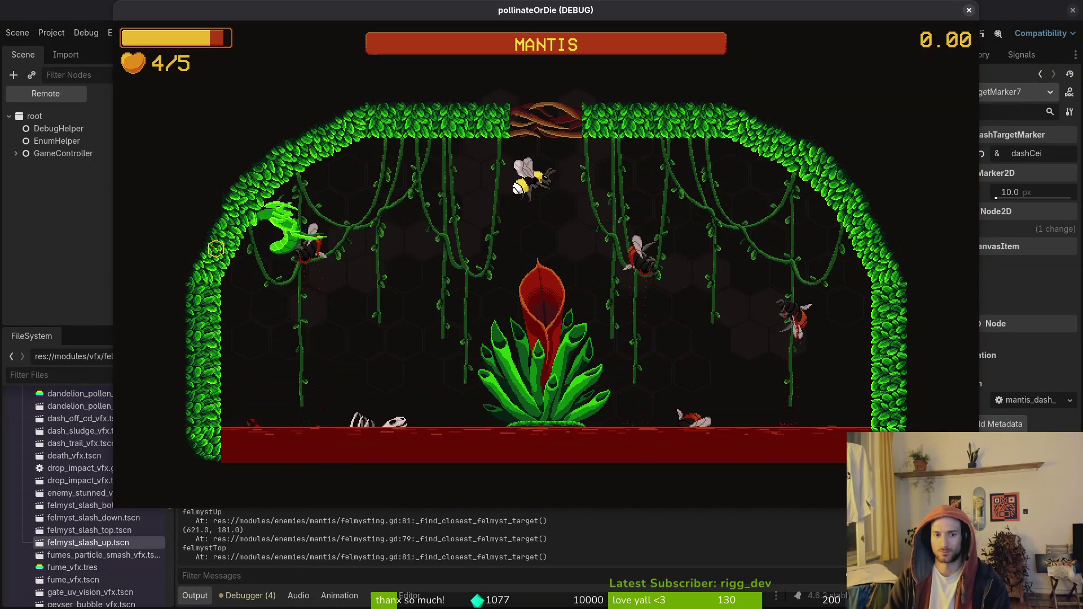
key("x")
key("Right")
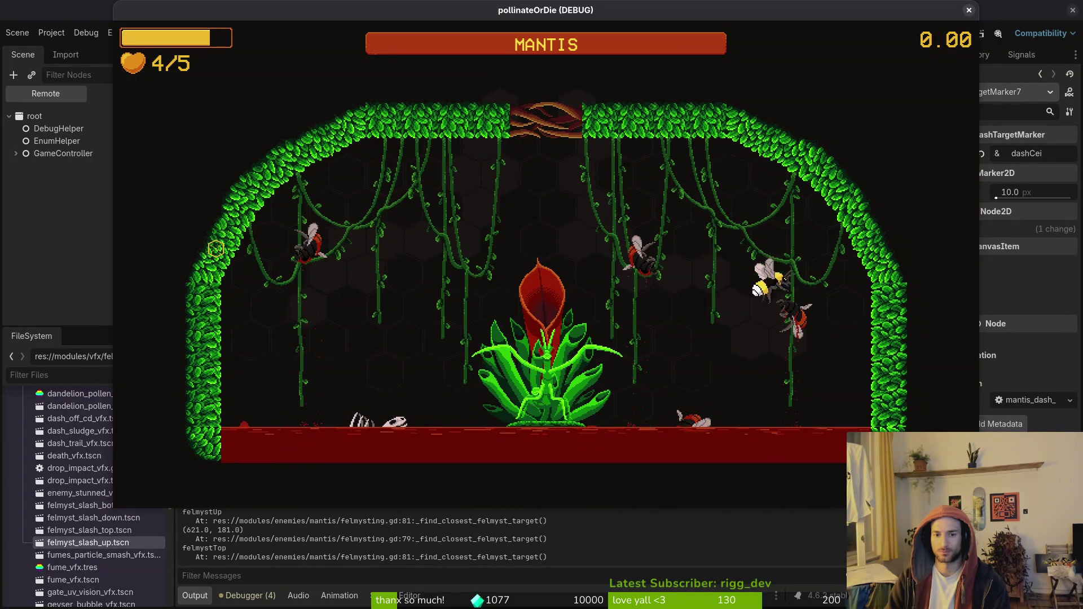
key("Left")
key("x")
key("space")
key("Left")
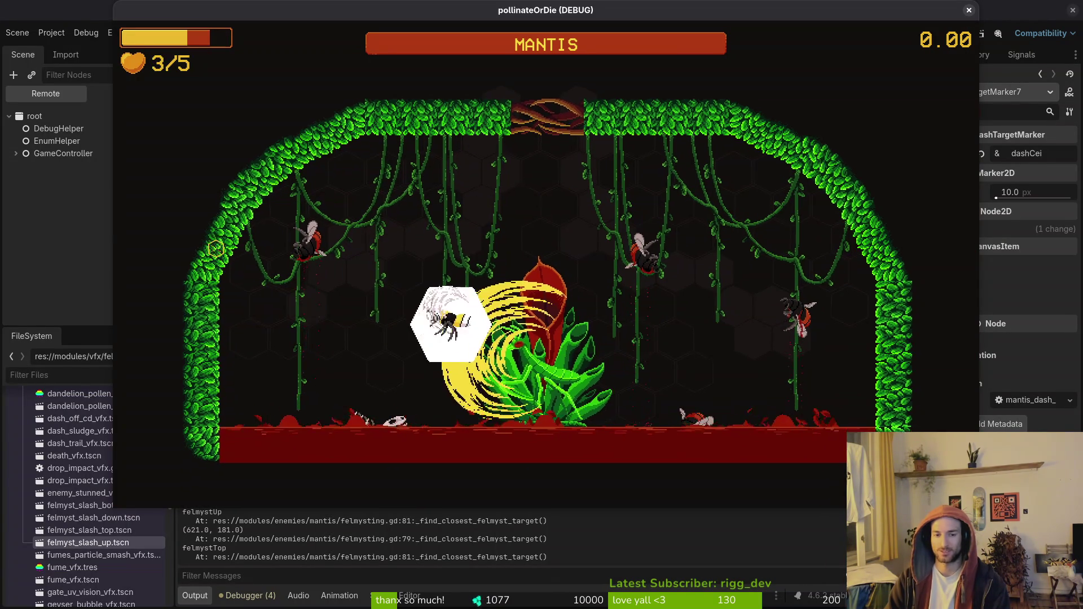
key("Left")
Keep attacking the mantis, then exit to level select and return to the Godot editor.
key("space")
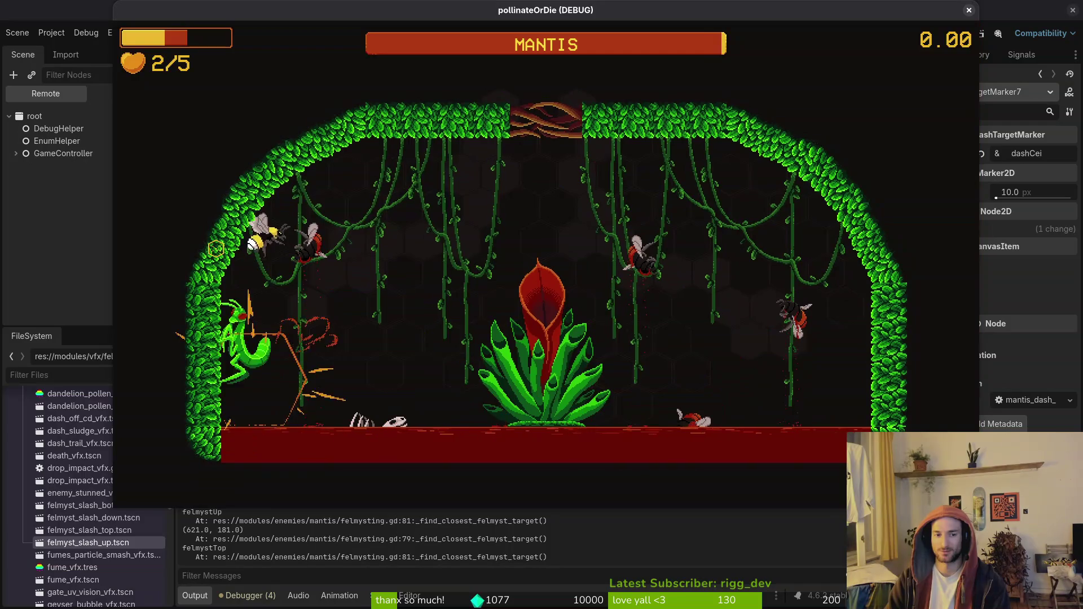
key("Right")
key("Right")
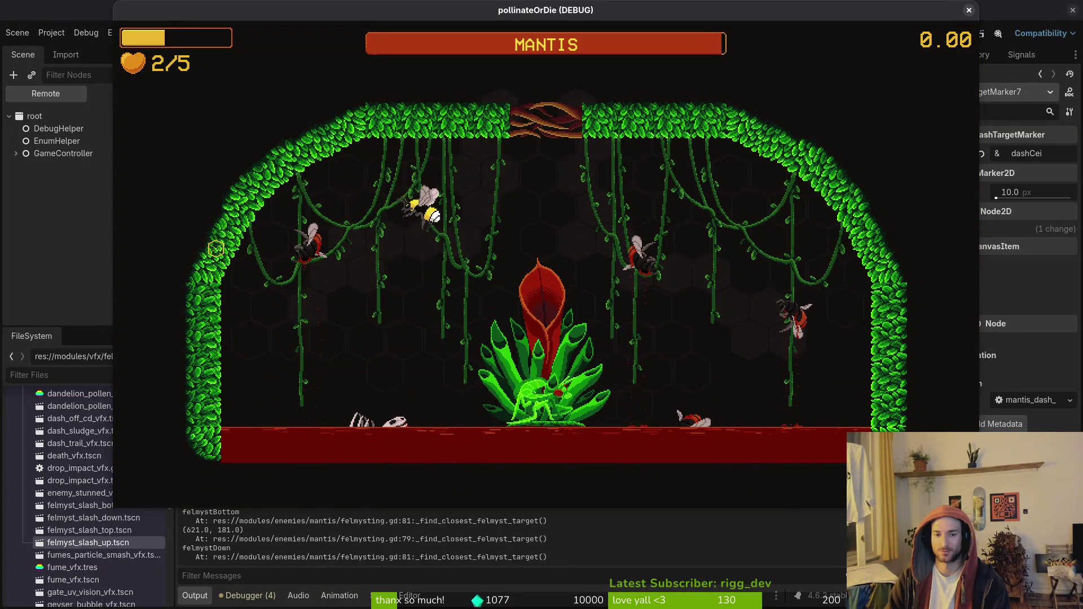
key("Left")
key("Left")
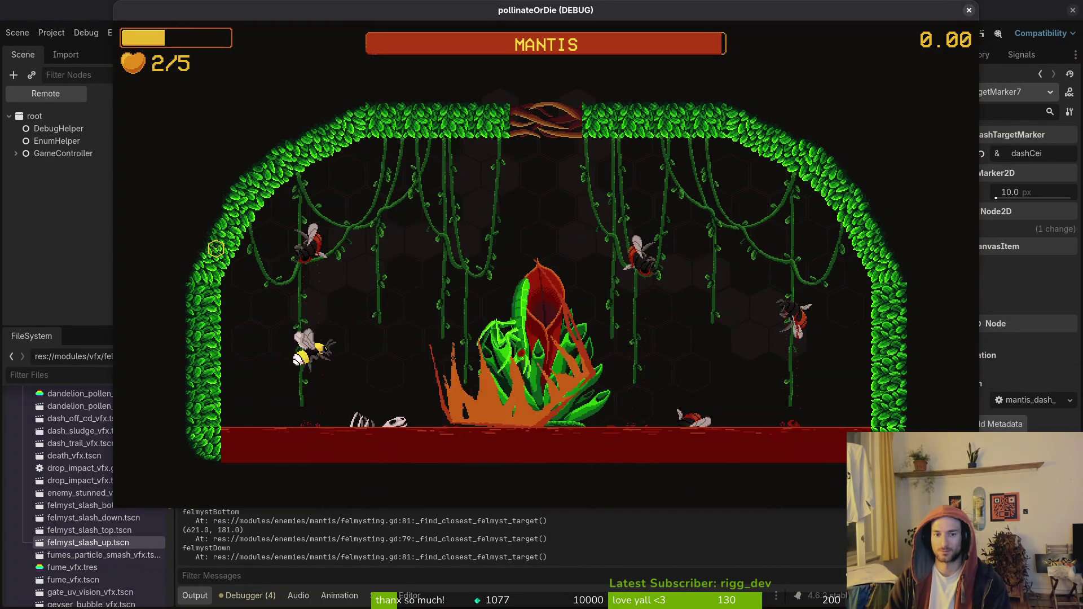
key("space")
key("Right")
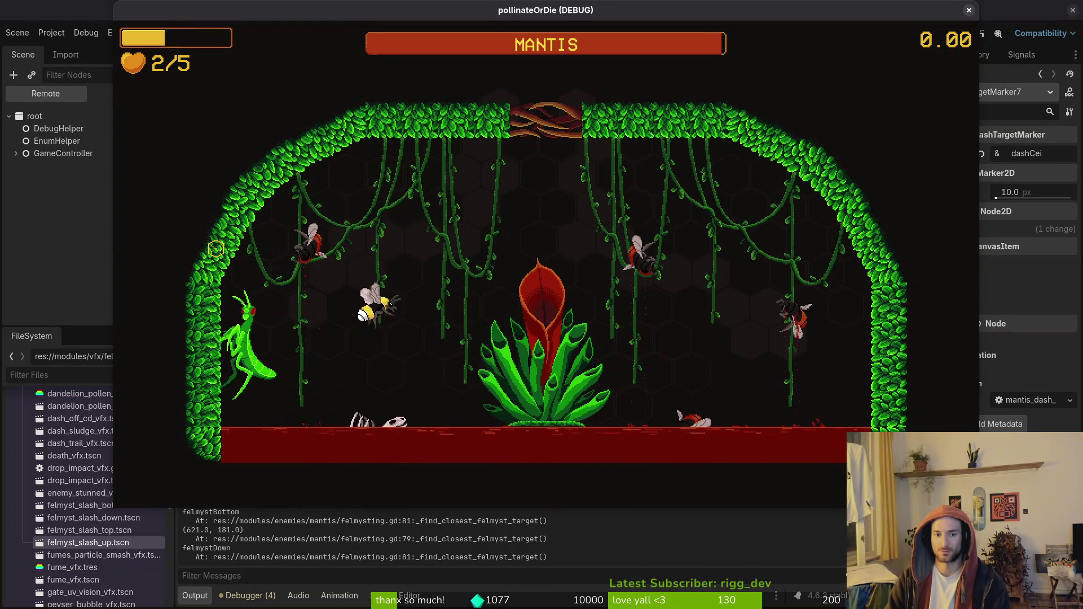
key("Down")
key("Right")
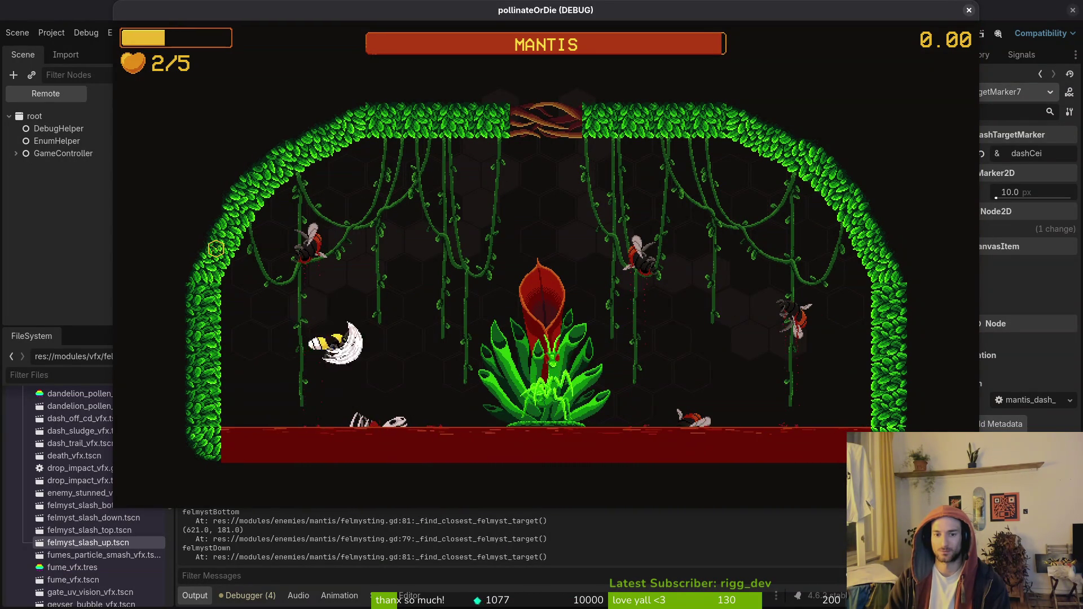
key("Right")
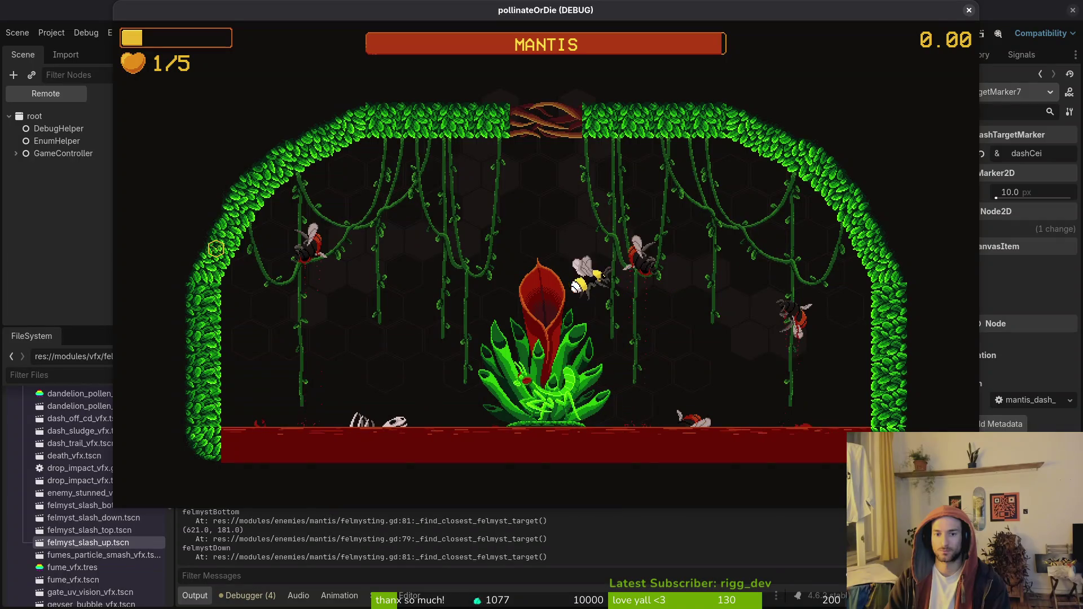
key("space")
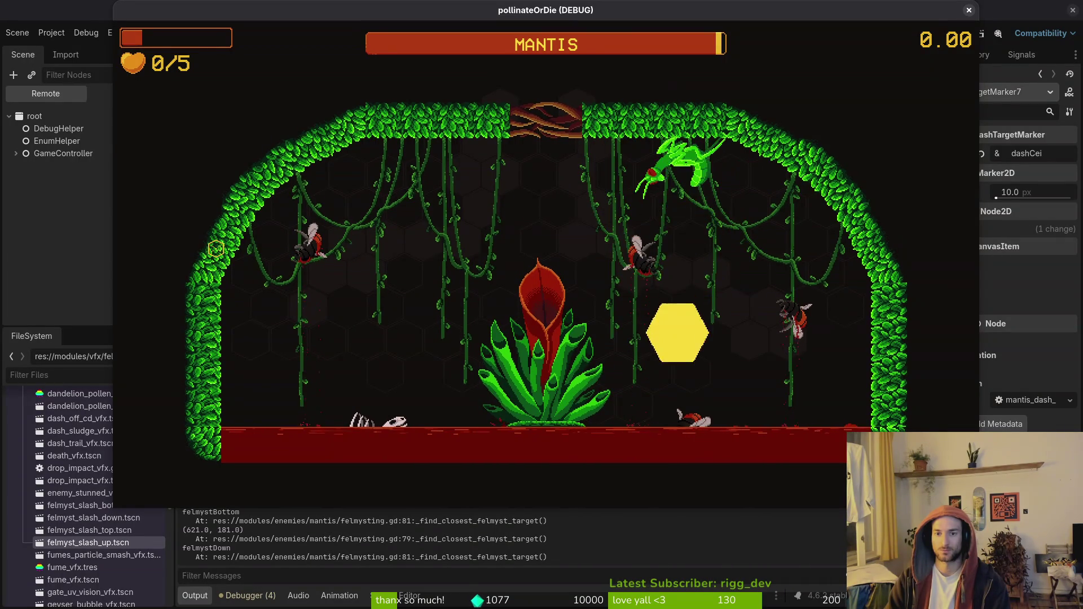
key("Escape")
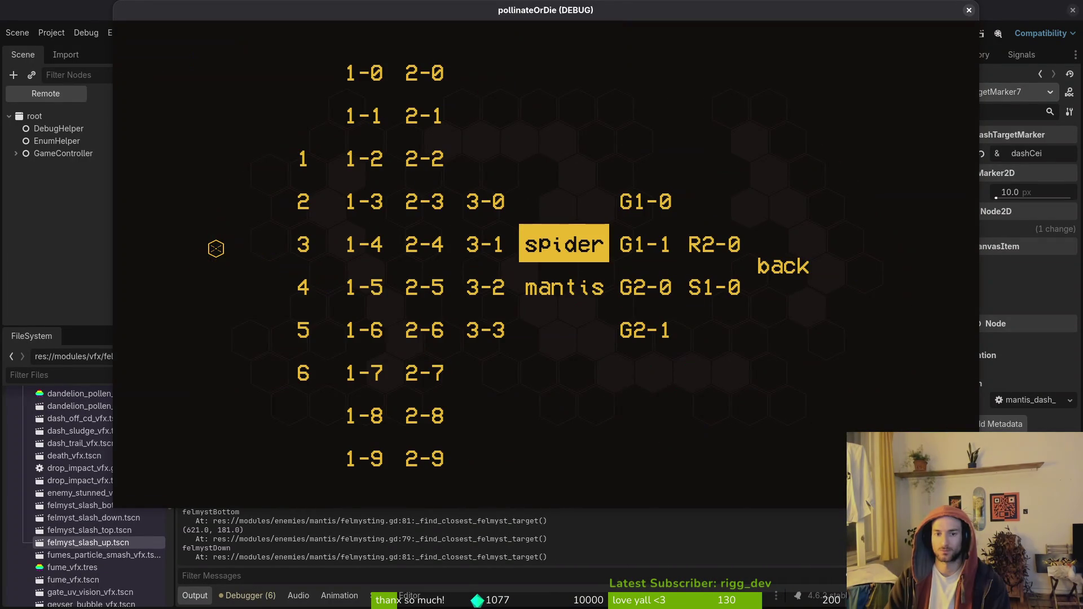
key("alt+Tab")
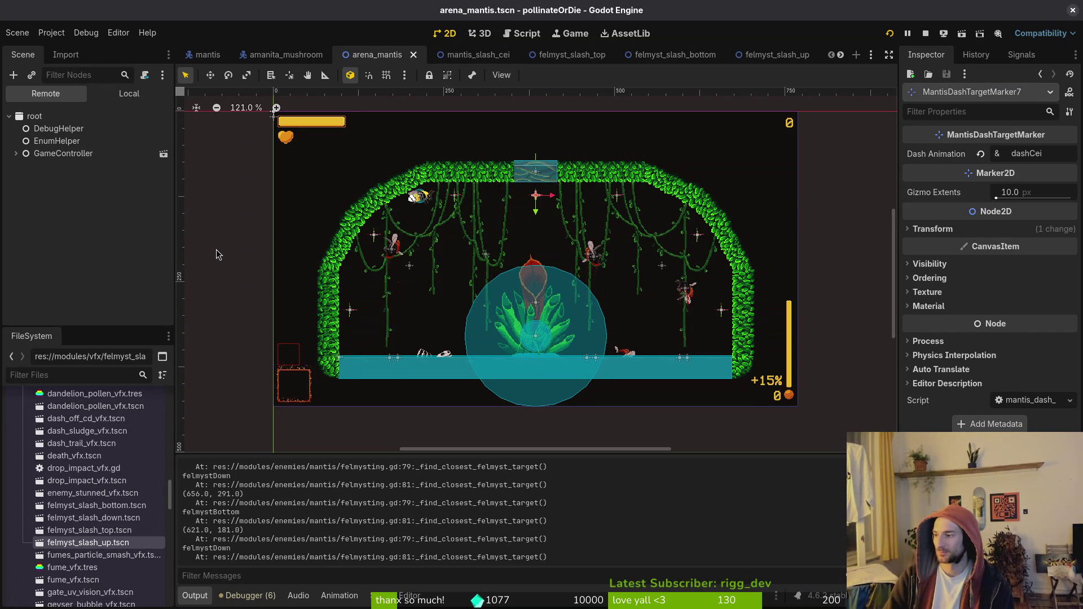
Quit Vim in the terminal with :q.
key("alt+Tab")
type(":q")
key("Return")
Launch tig and view the dashing.gd diff, then the mantis.gd diff.
type("tig")
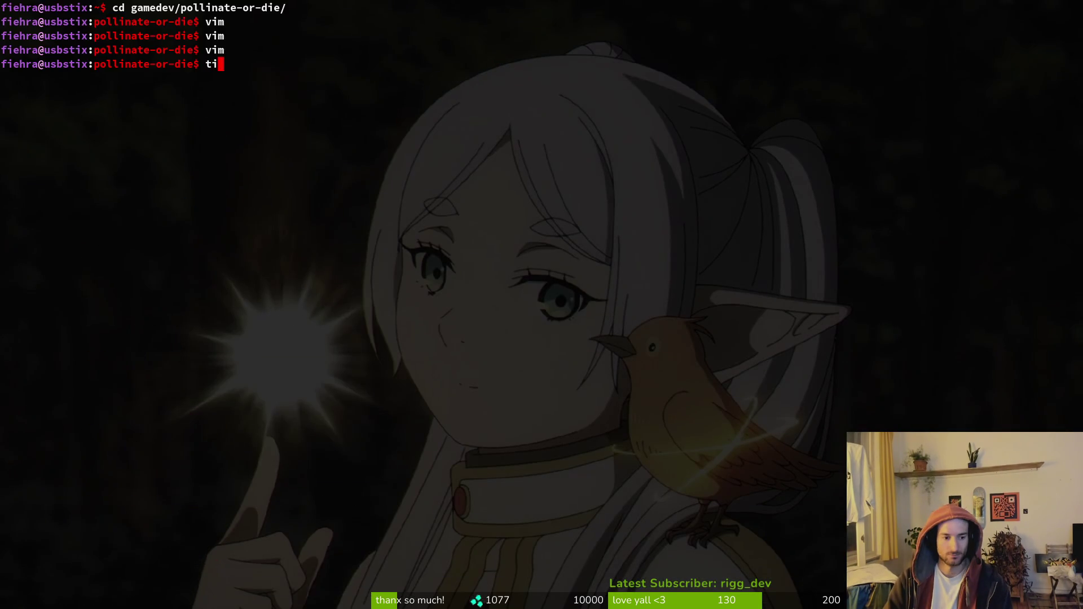
key("Return")
key("j")
key("j")
key("j")
key("j")
key("j")
key("j")
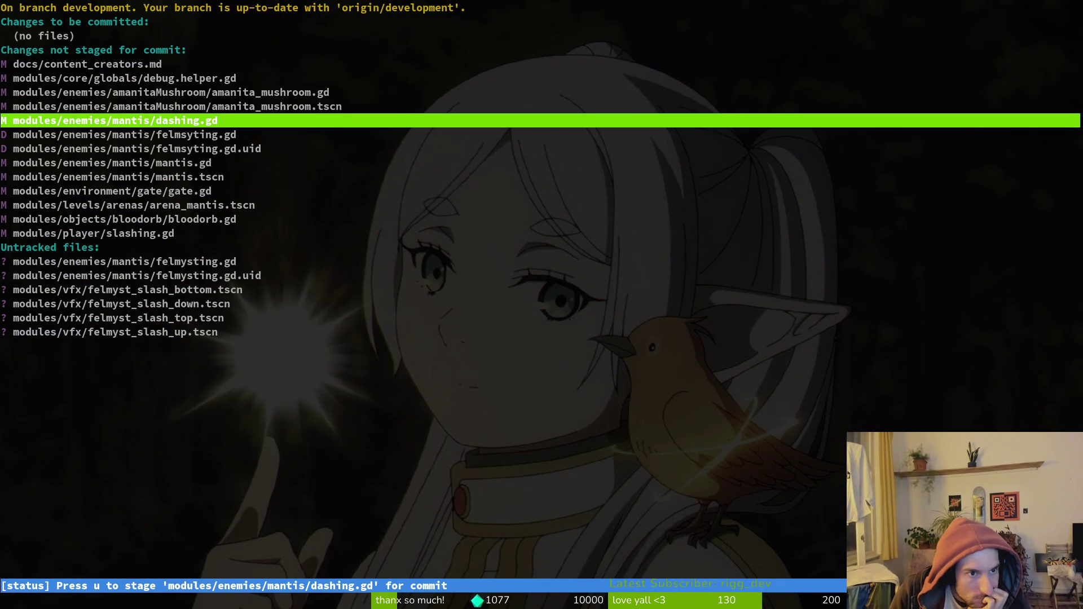
key("Return")
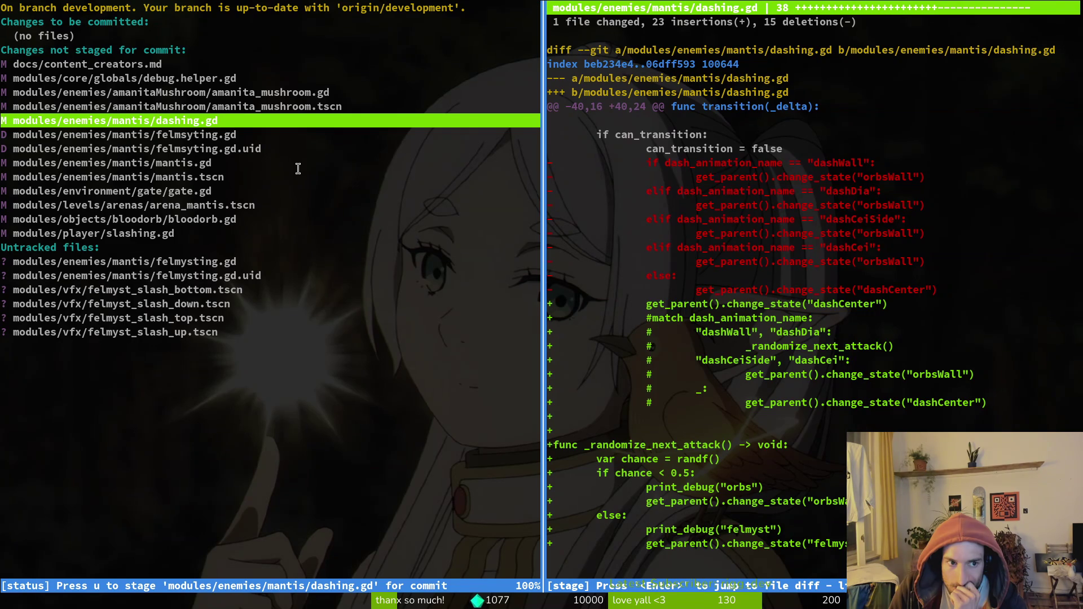
key("Down")
key("Down")
key("Down")
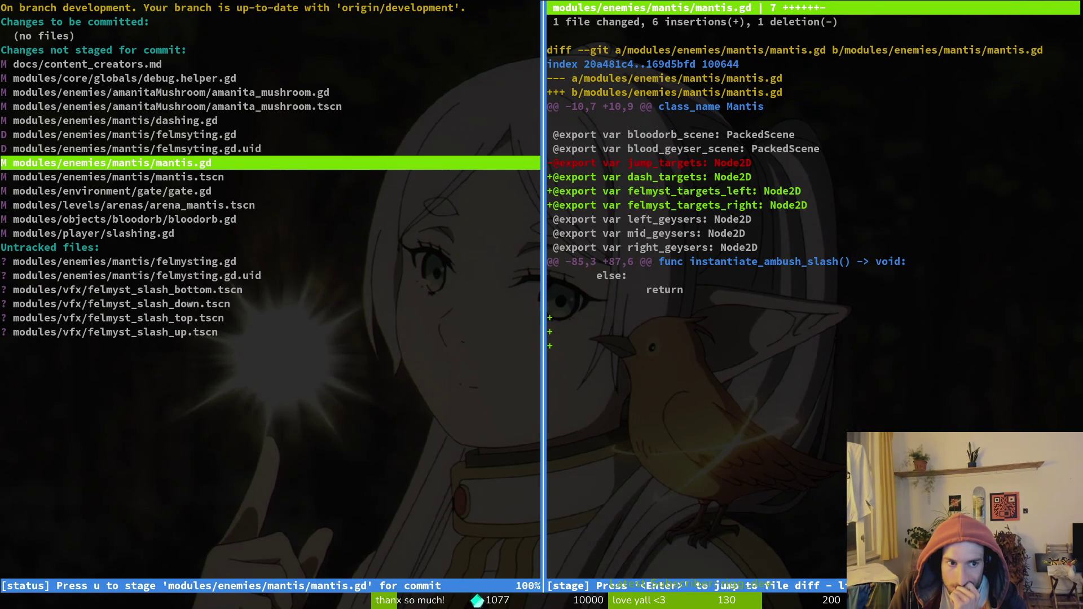
Look over the arena_mantis.tscn and untracked felmysting.gd changes, then return to dashing.gd.
key("Down")
key("Down")
key("Down")
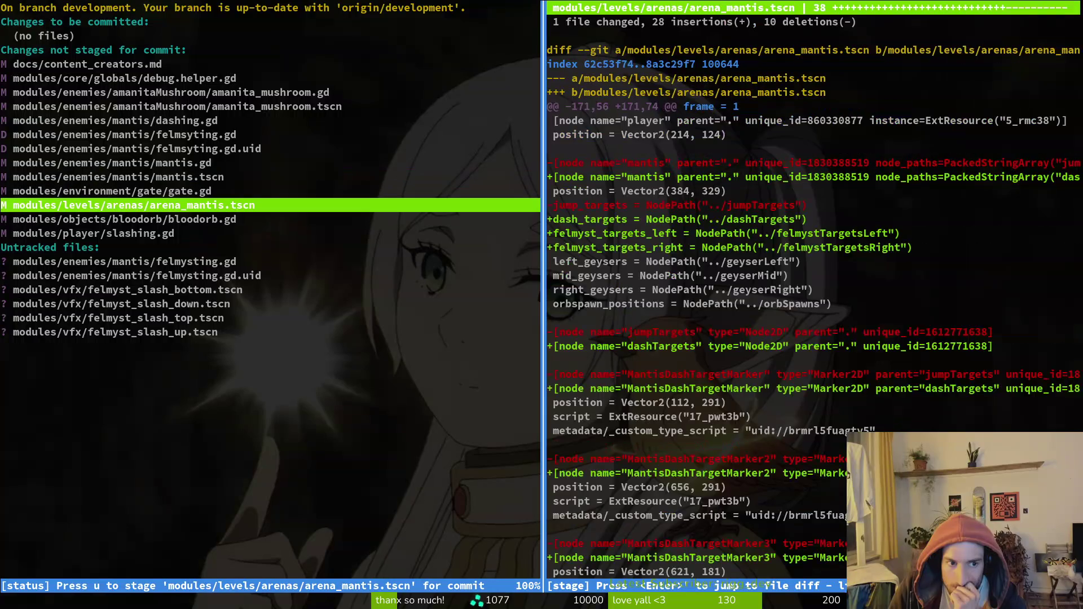
key("Down")
key("Down")
key("Down")
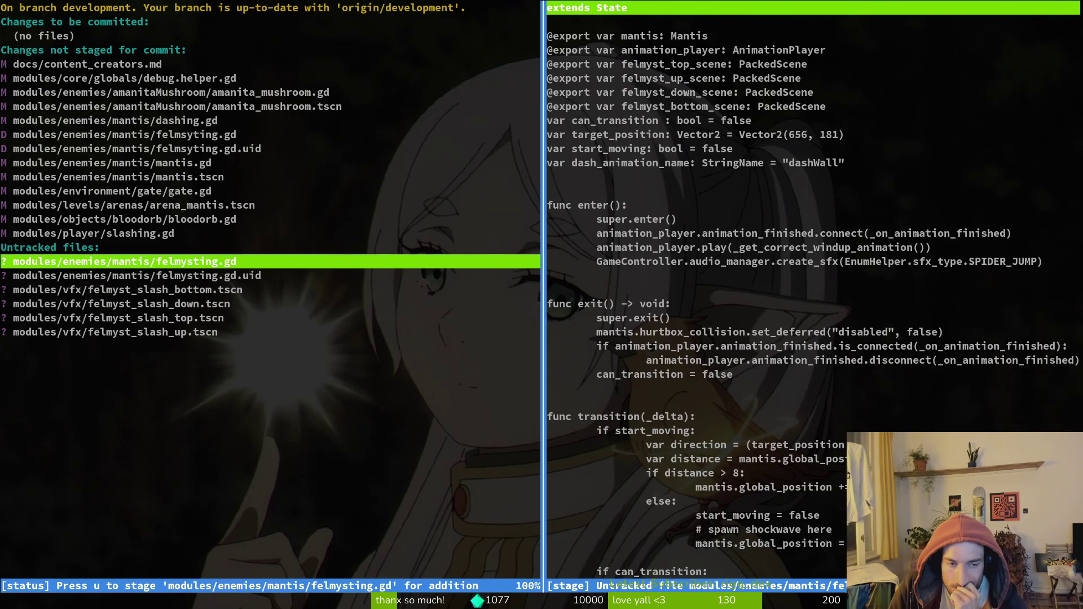
key("Up")
key("Up")
key("Up")
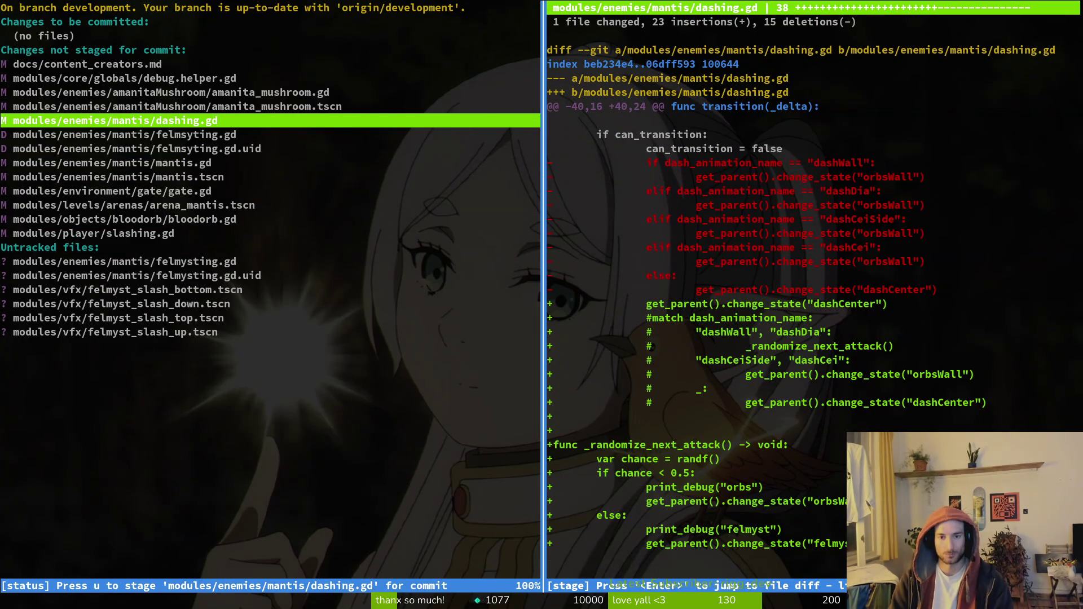
Page through the full dashing.gd diff to its end.
key("Return")
key("Page_Down")
key("Page_Down")
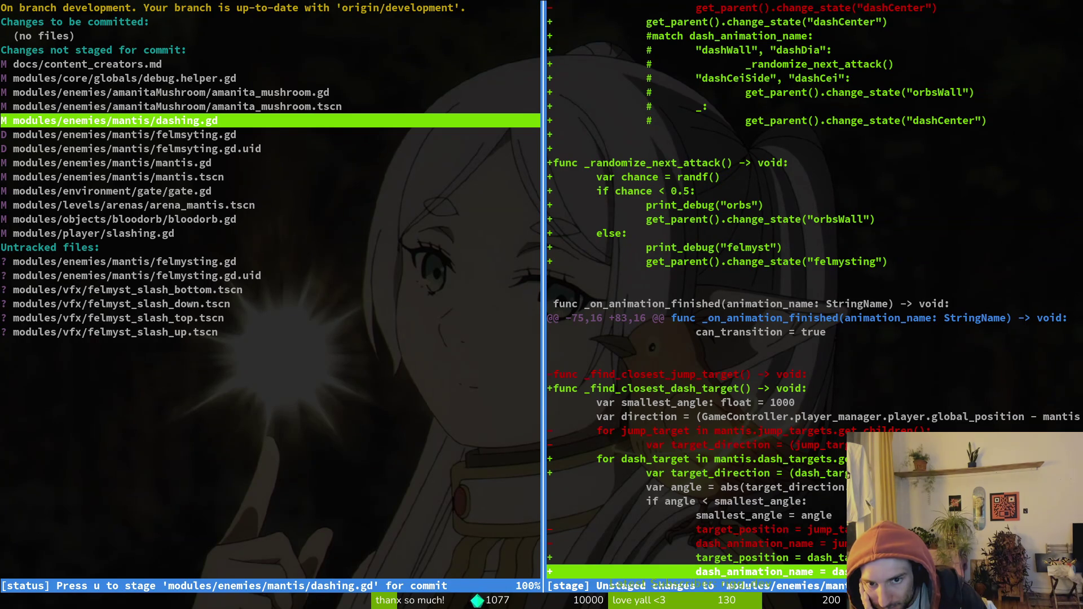
key("j")
key("j")
key("j")
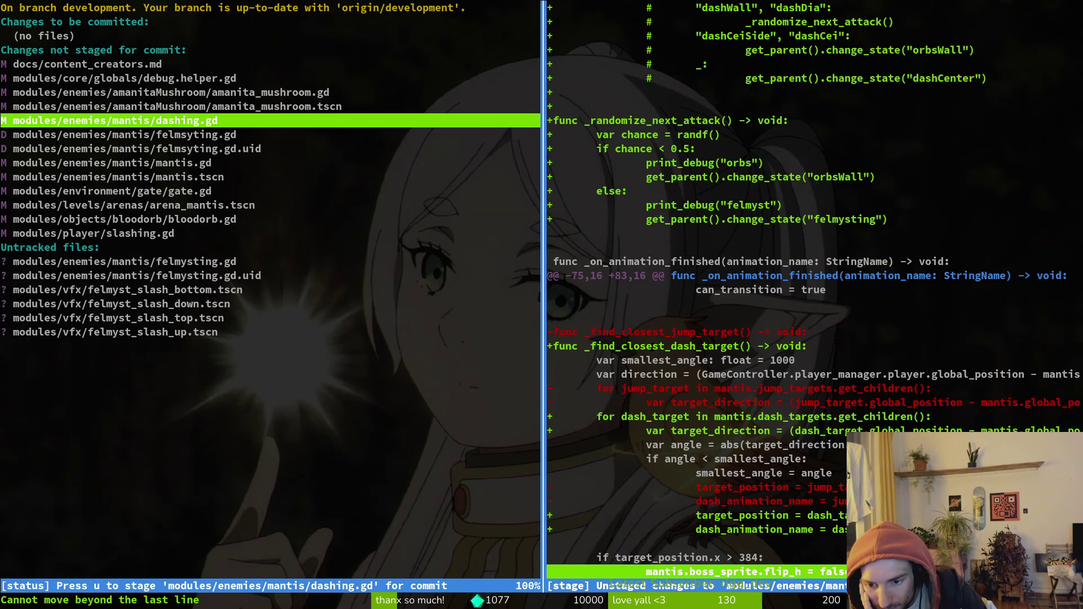
key("x")
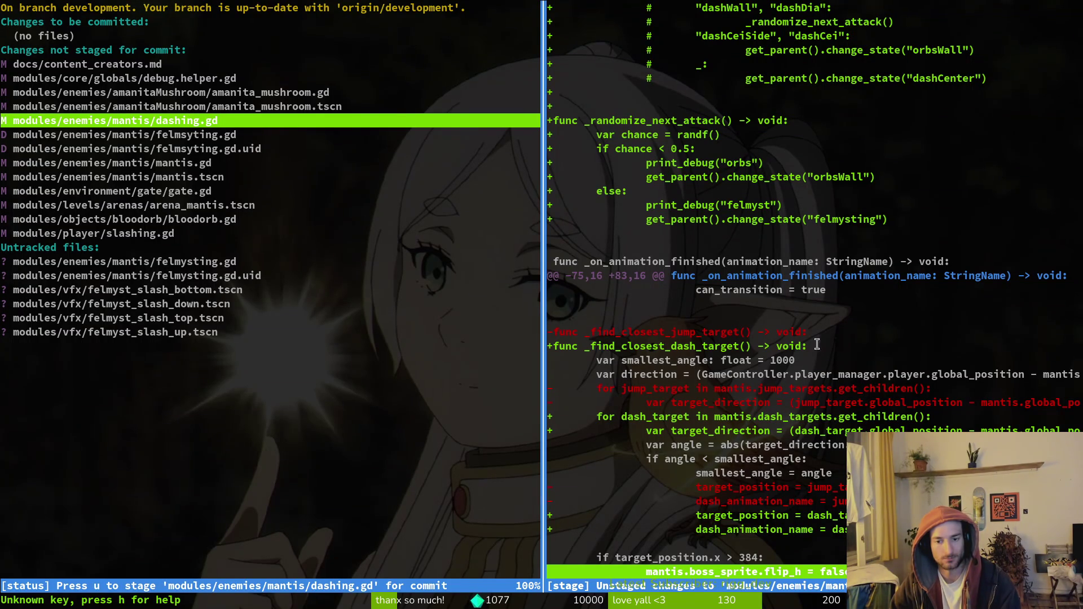
key("Down")
key("Down")
key("Down")
Quit tig, glance at the Godot editor, and restart Vim in the project folder.
key("q")
key("q")
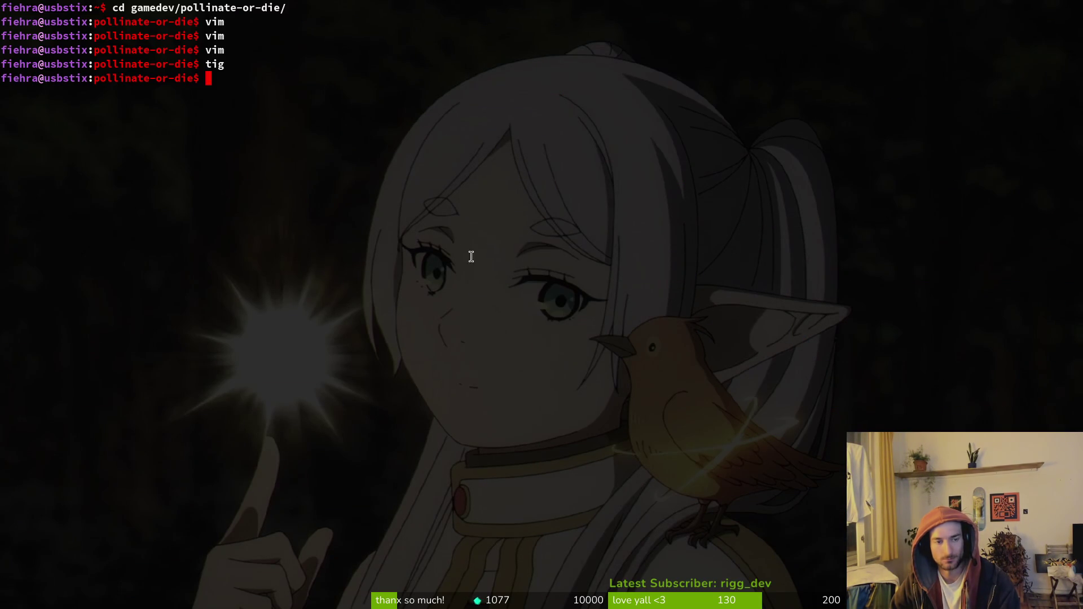
key("super+2")
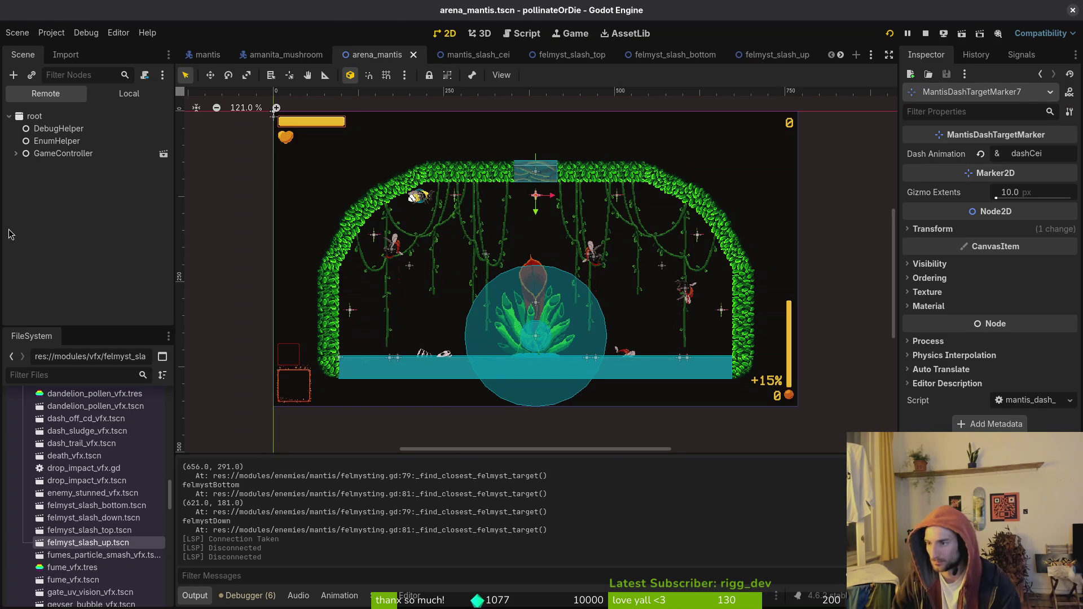
key("alt+Tab")
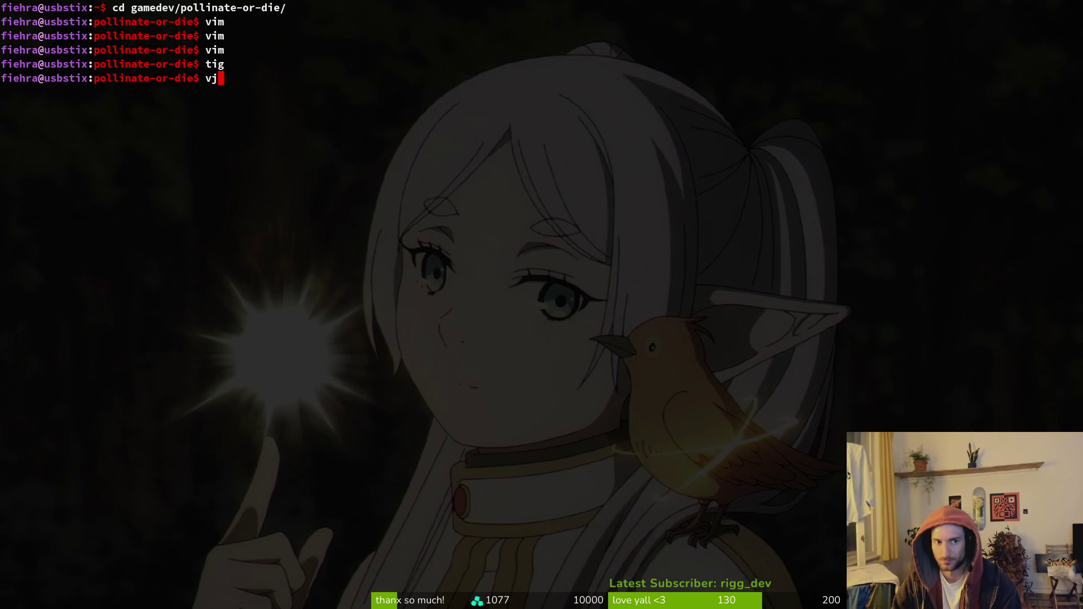
key("Return")
Open dash_center.gd via 'dashcent', read its animation-finished and windup logic, then run the game.
key("ctrl+p")
type("dashcent")
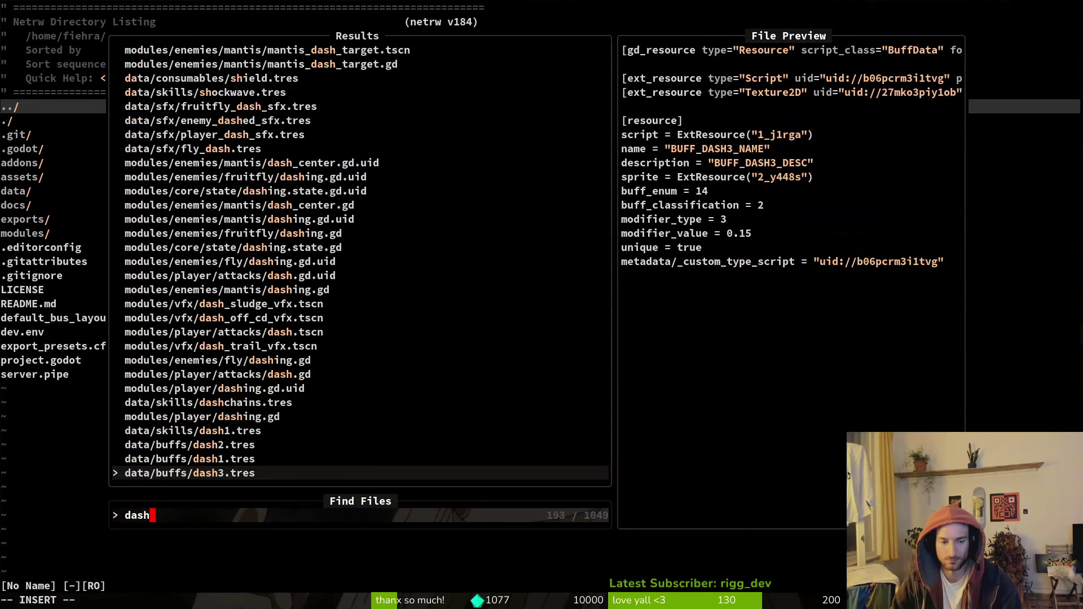
key("Return")
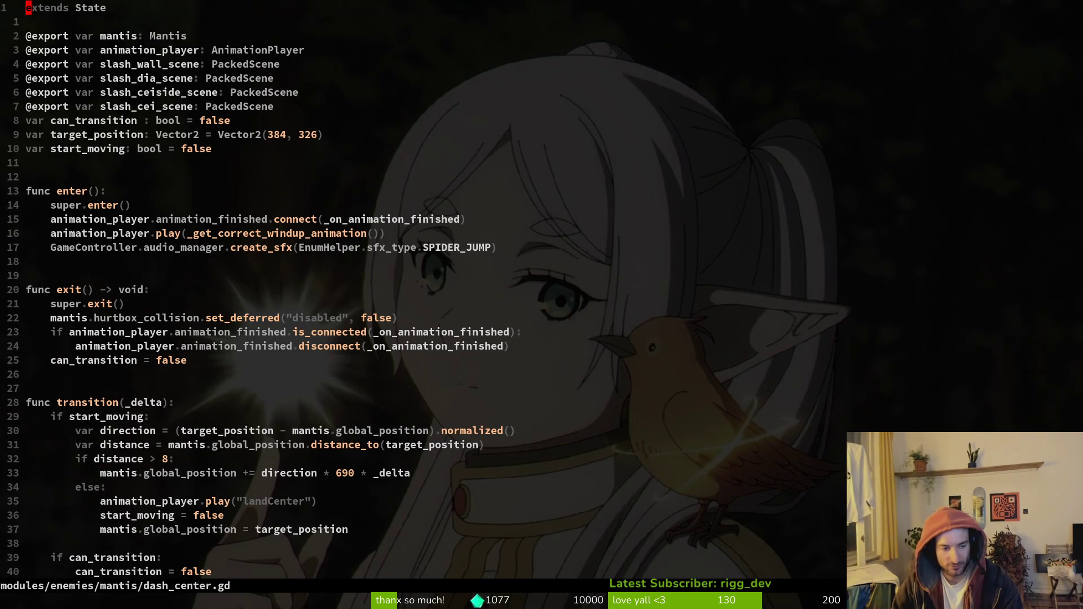
key("j")
key("j")
key("j")
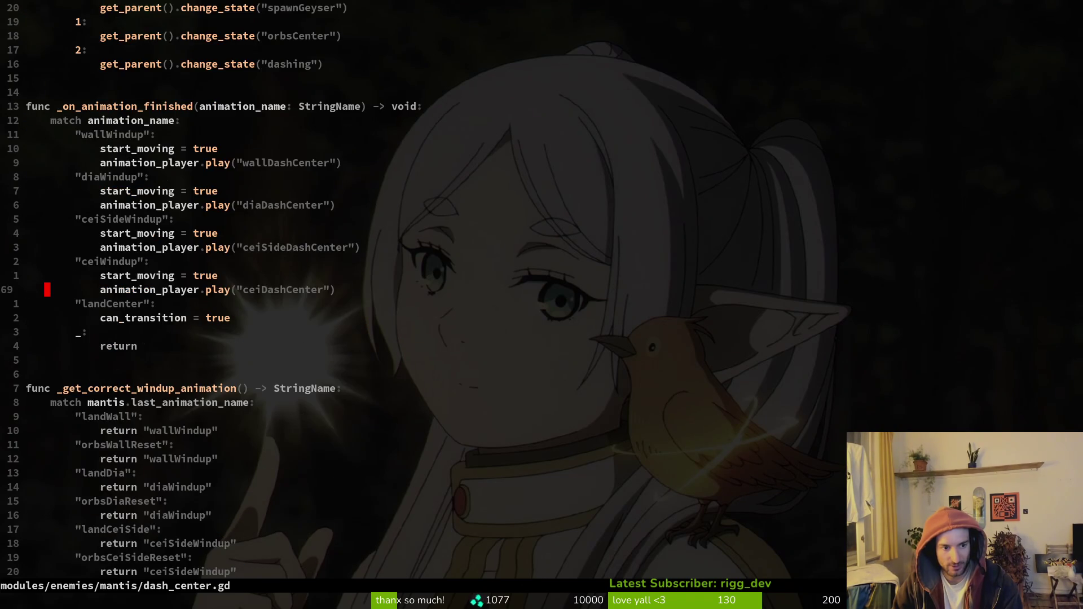
key("j")
key("j")
key("j")
key("alt+Tab")
key("F5")
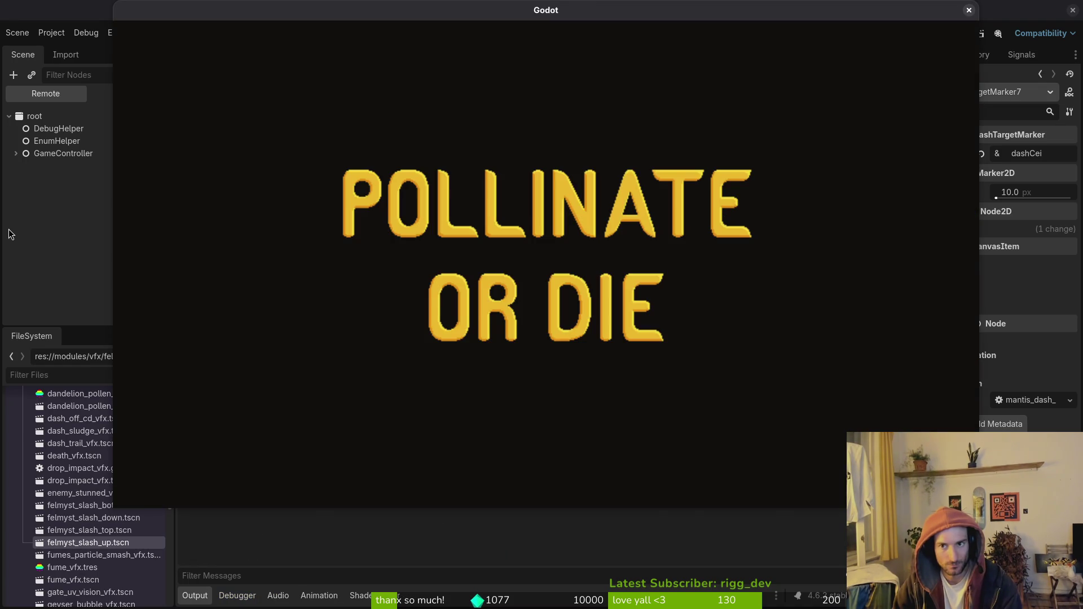
Skip the splash, check the pause menu's debugging options, then stop the game.
key("Return")
key("Escape")
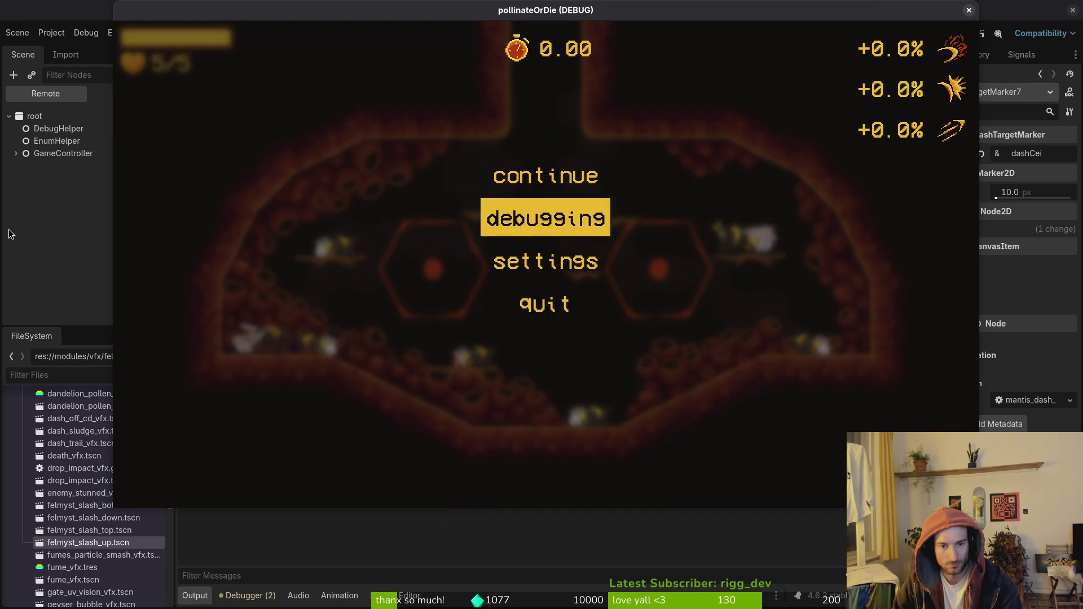
key("Return")
key("Escape")
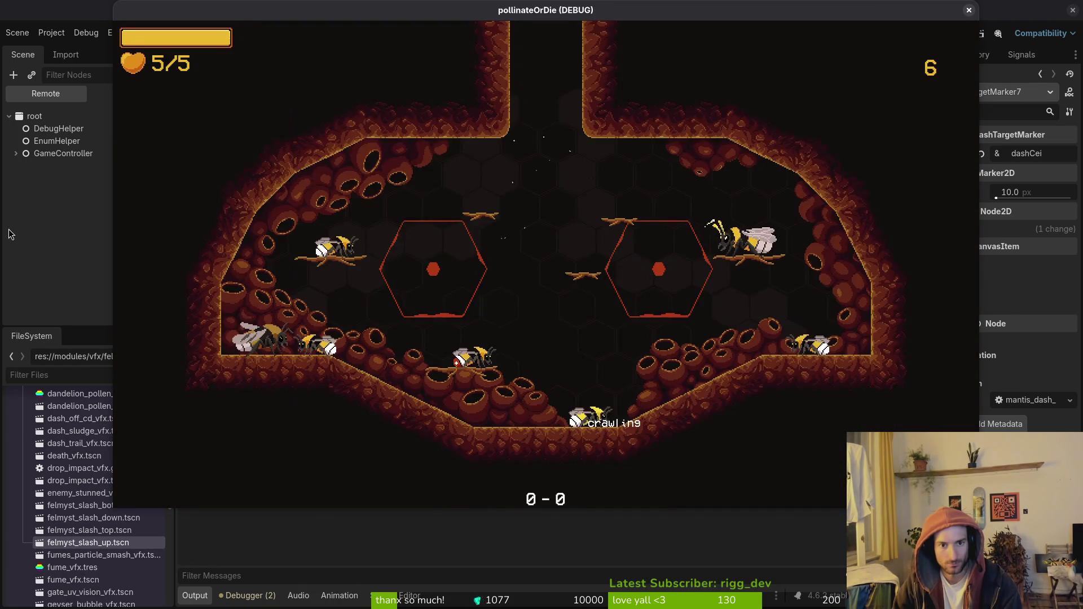
key("Escape")
key("Escape")
key("F8")
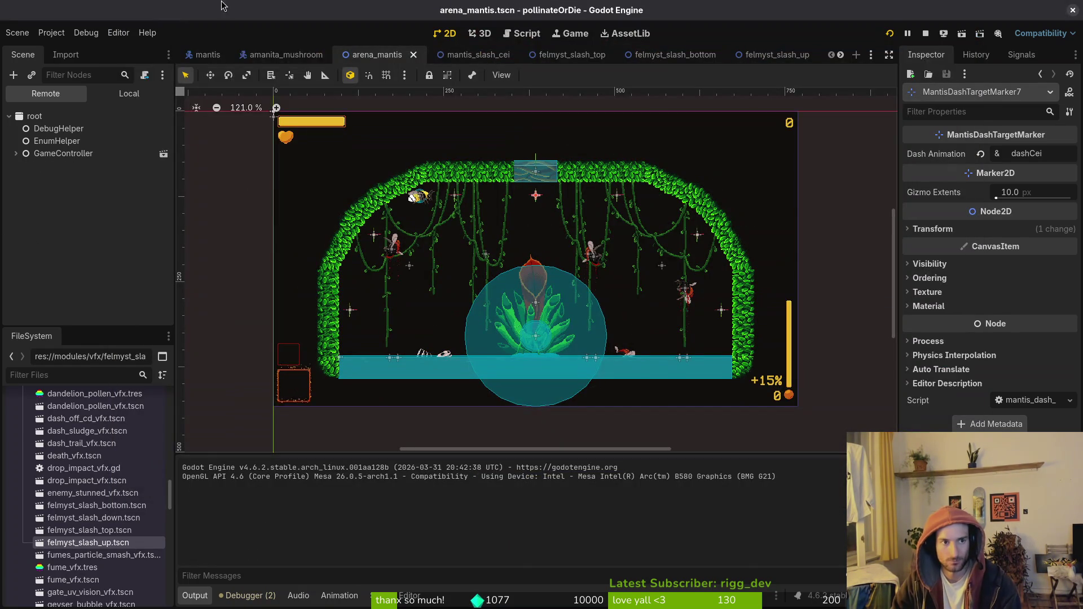
Change the game speed in the Game view, rerun with F5 and open the debug level select.
left_click(570, 33)
left_click(237, 74)
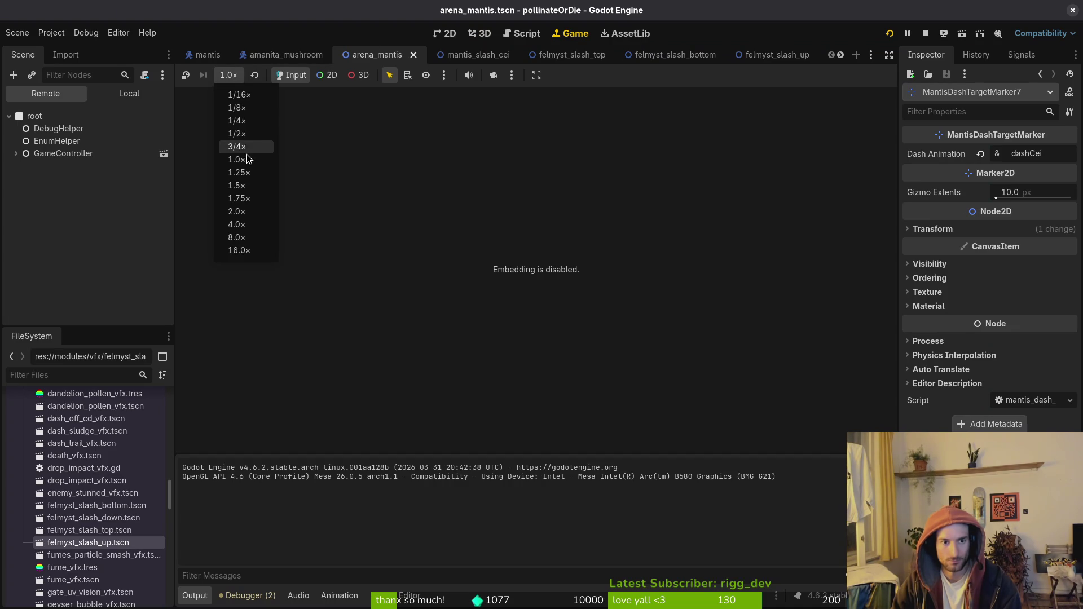
left_click(249, 128)
key("super+1")
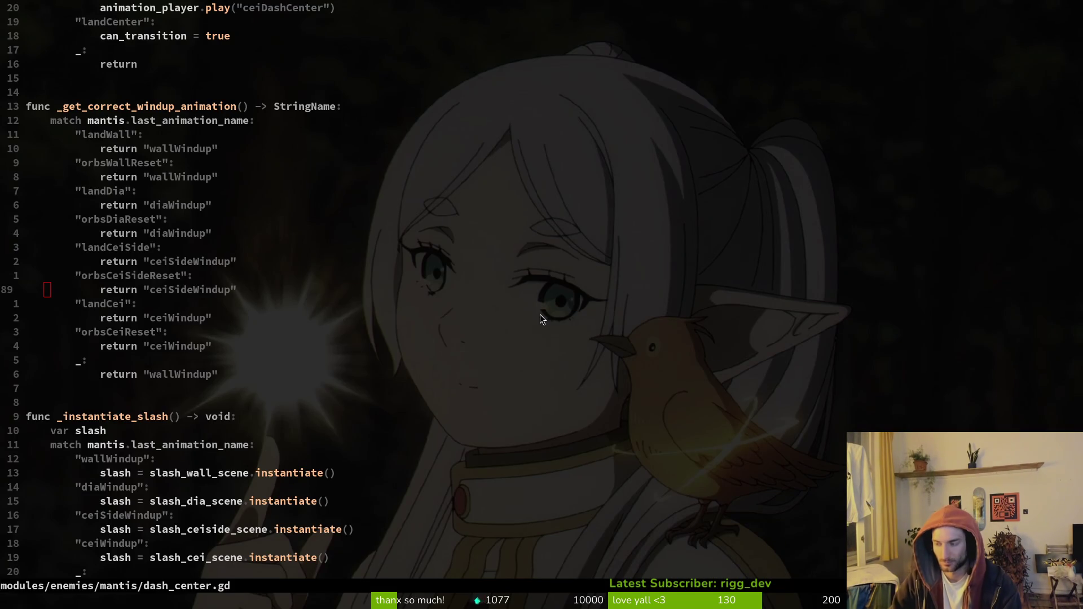
key("F5")
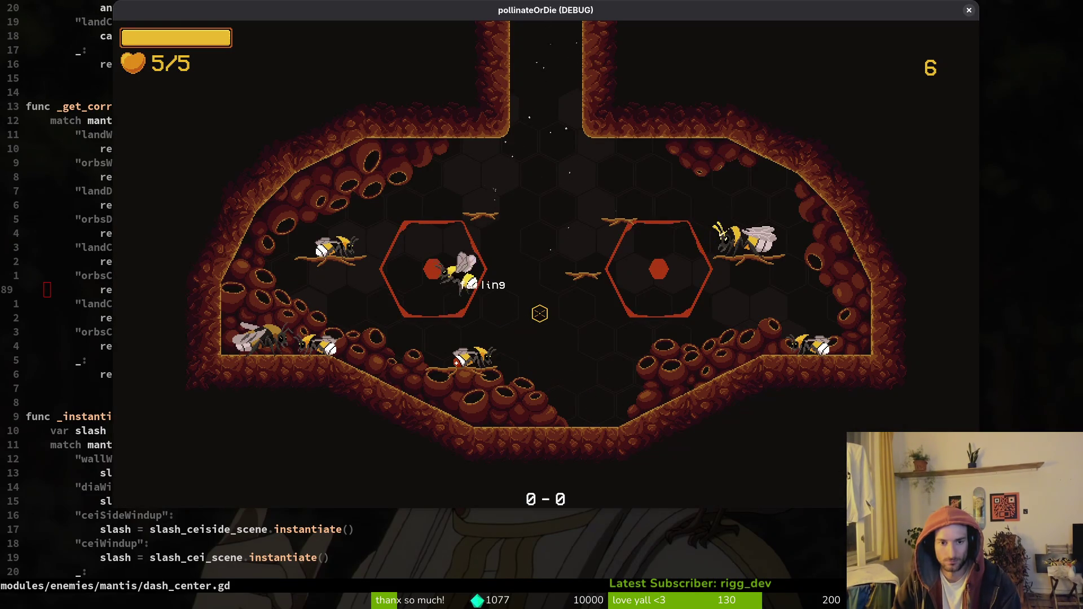
key("Escape")
Load the mantis arena and fight the boss with dashes, jumps and slashes.
key("Down")
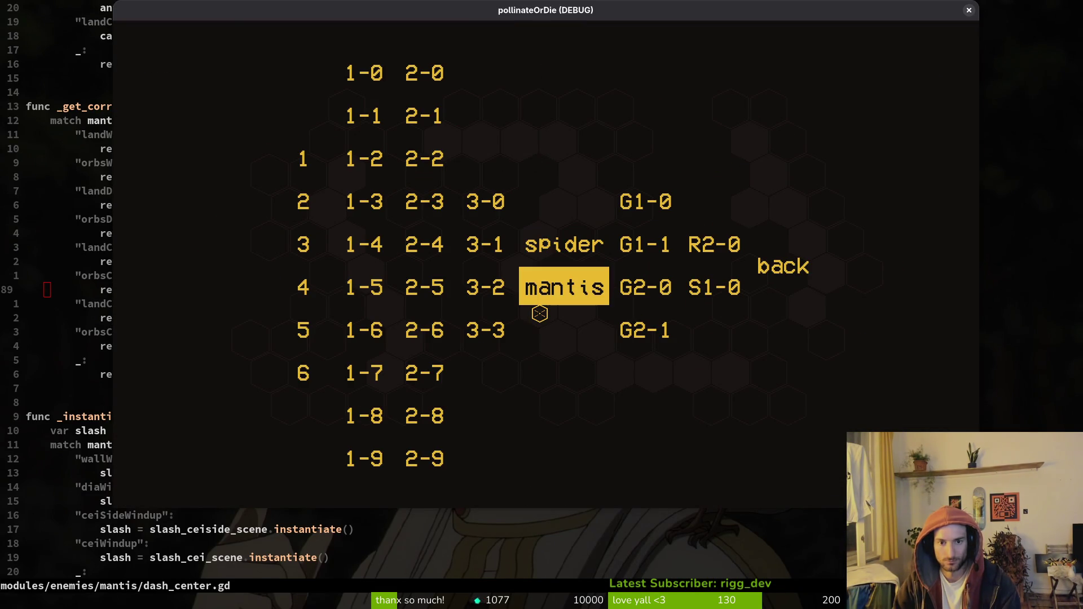
key("Return")
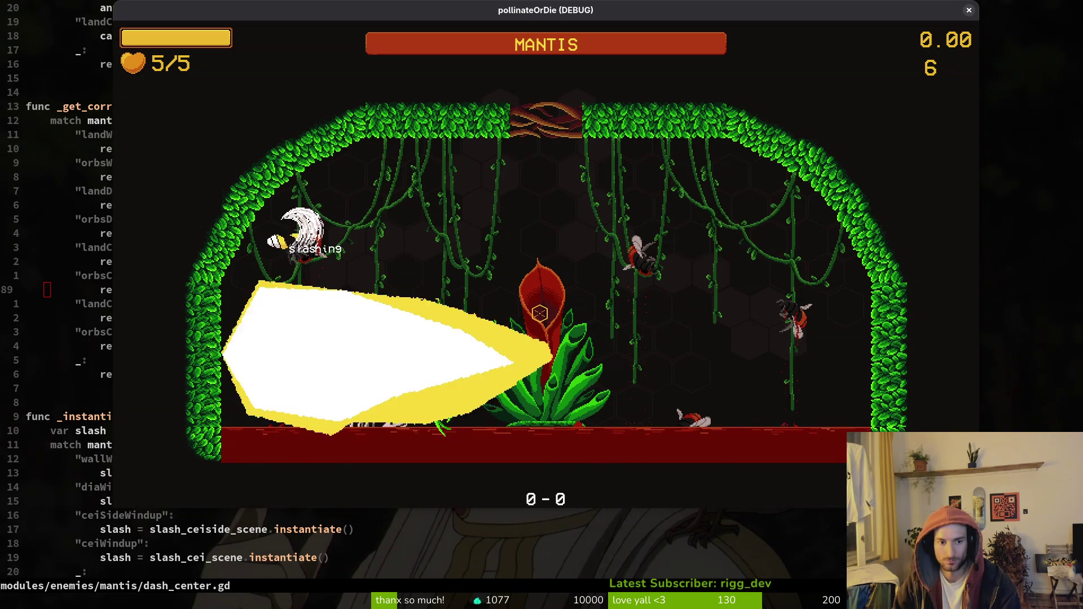
key("shift")
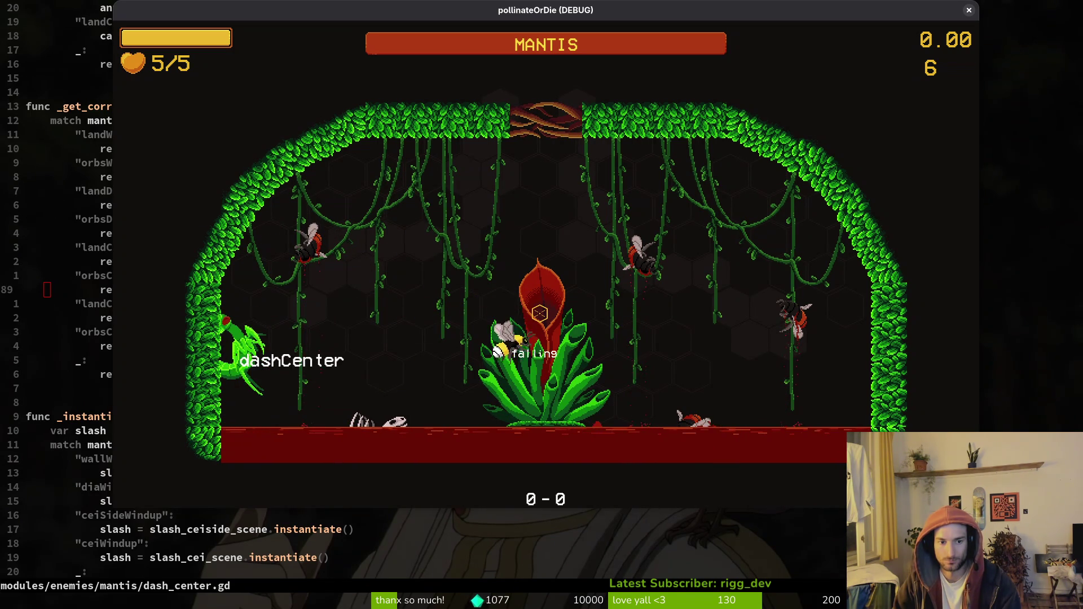
key("space")
key("d")
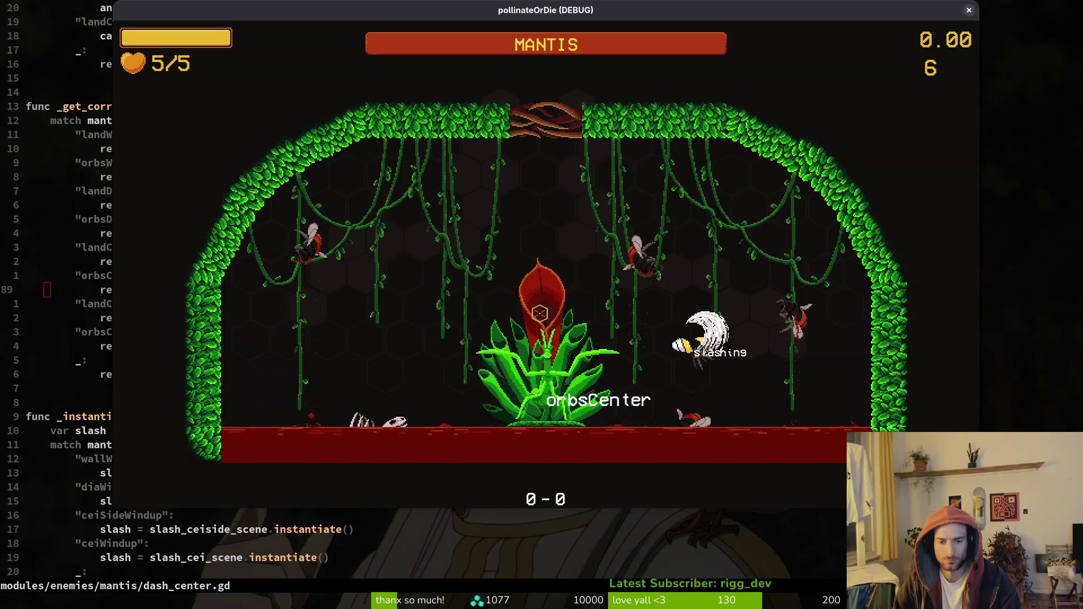
key("space")
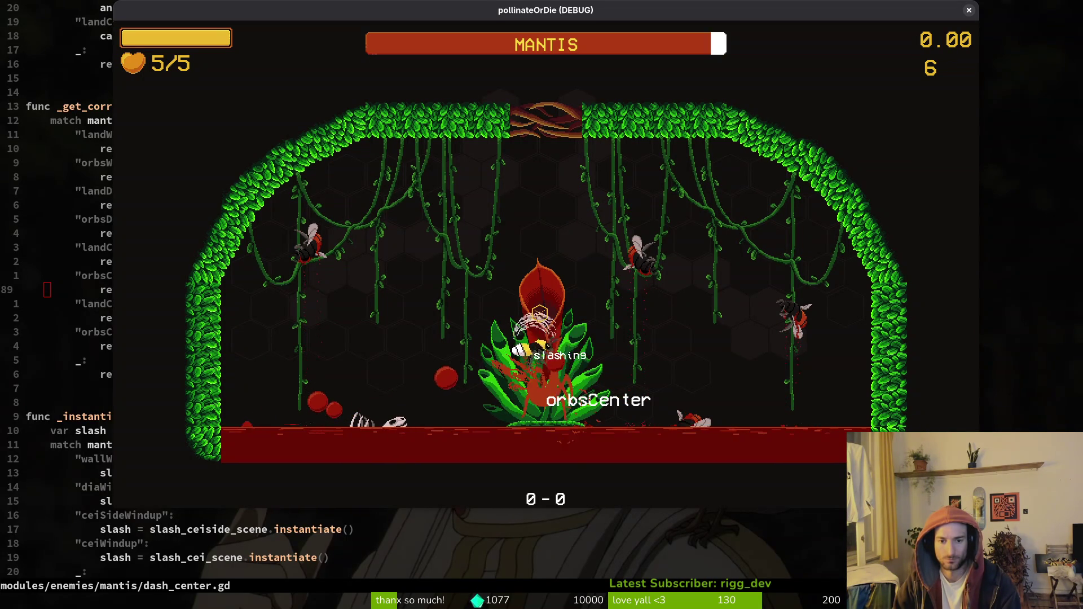
key("j")
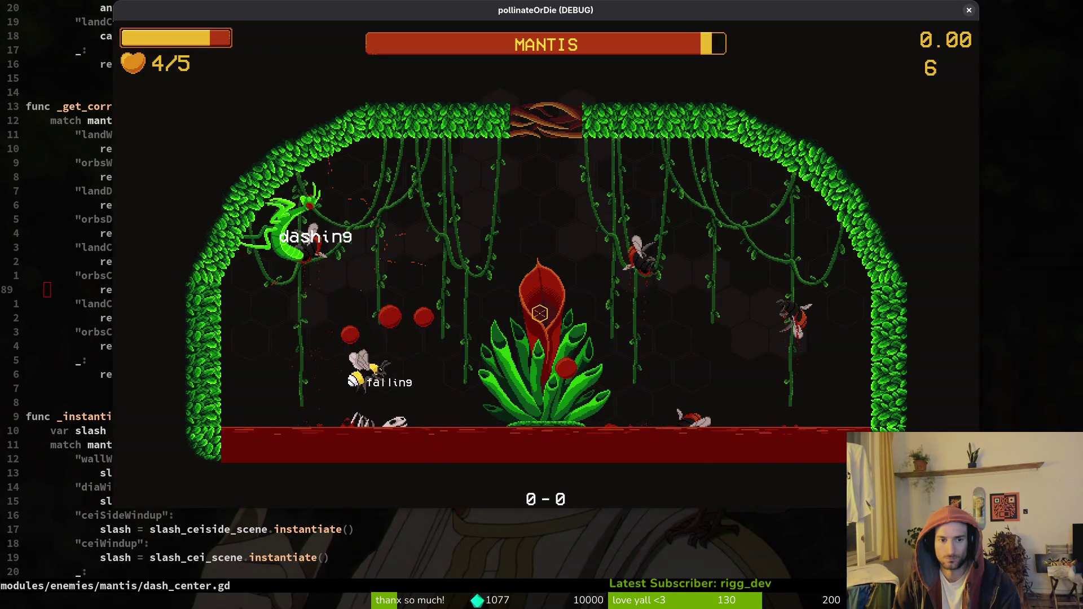
key("space")
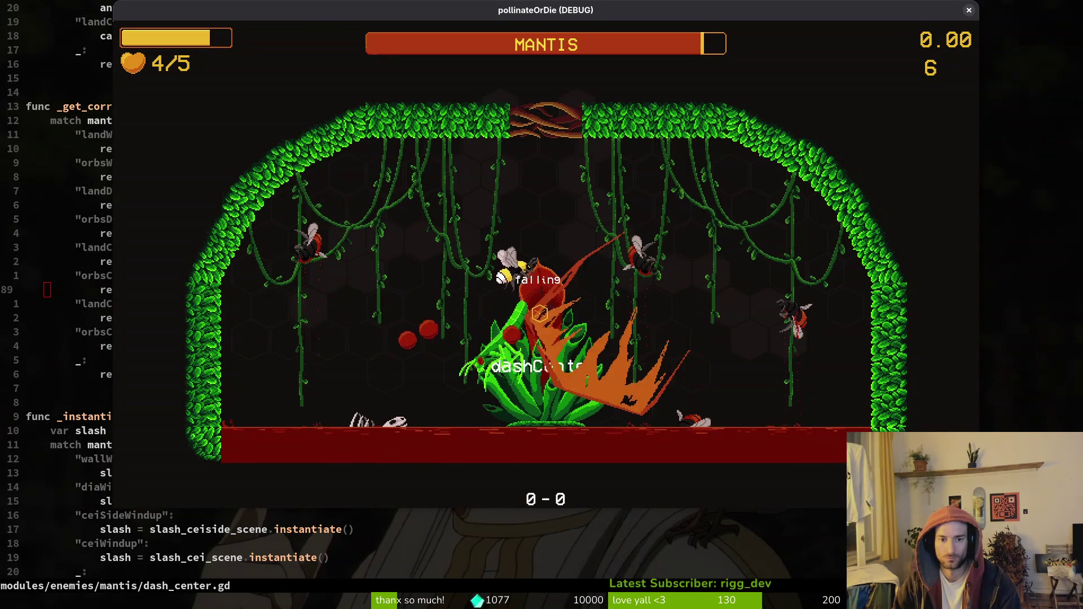
key("d")
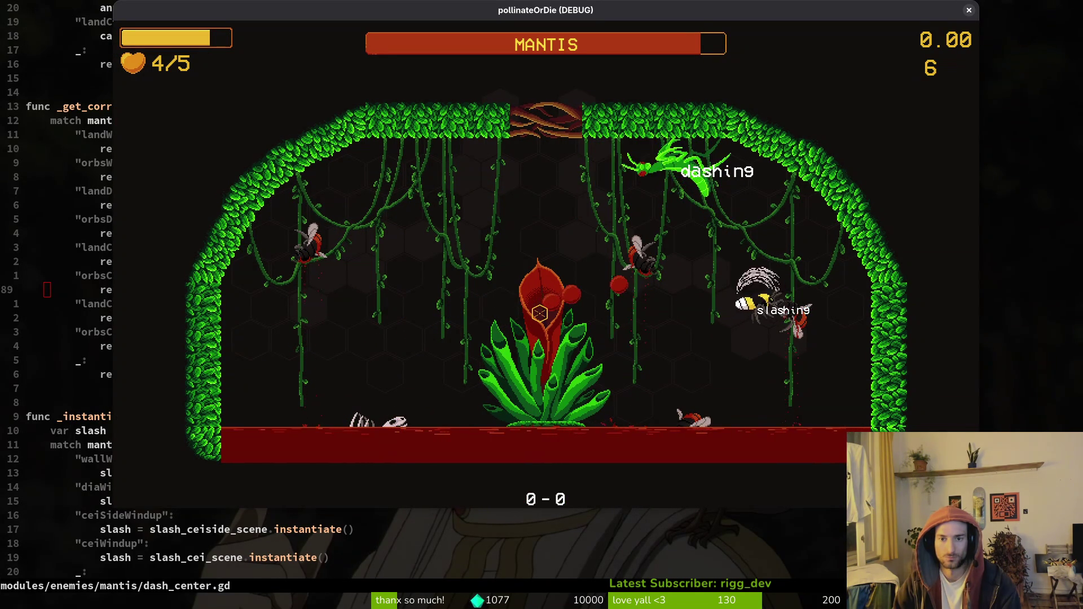
key("j")
key("space")
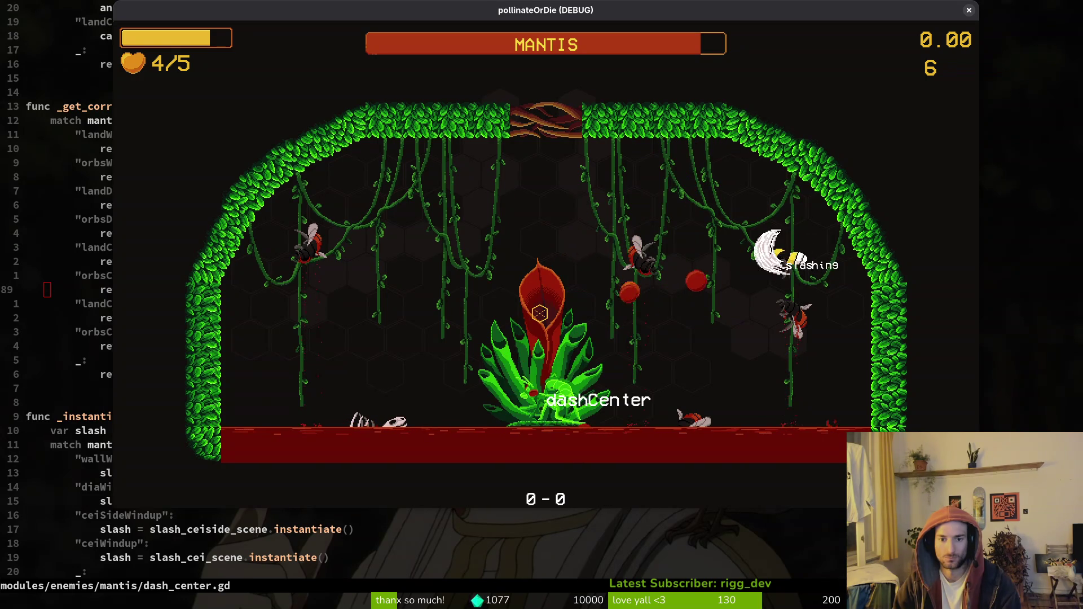
Keep dashing and slashing at the mantis, then pause and close the game.
key("a")
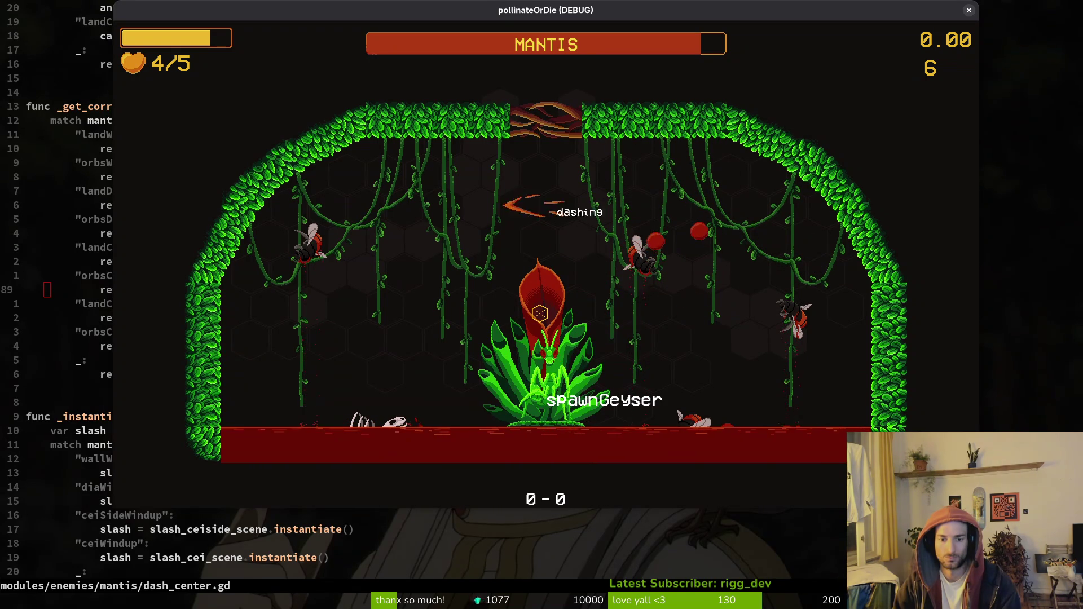
key("j")
key("a")
key("j")
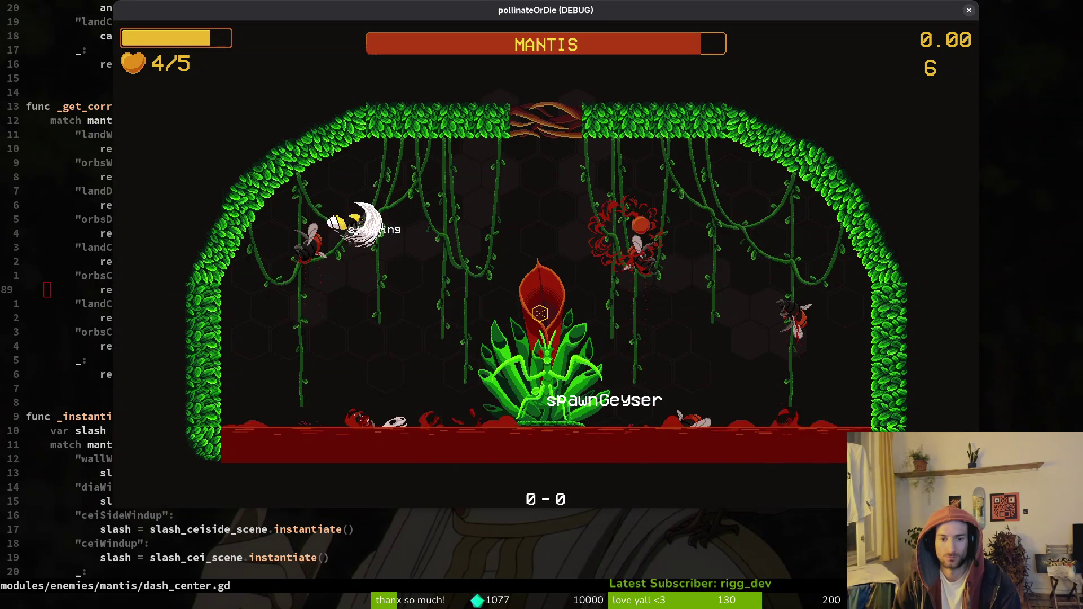
key("d")
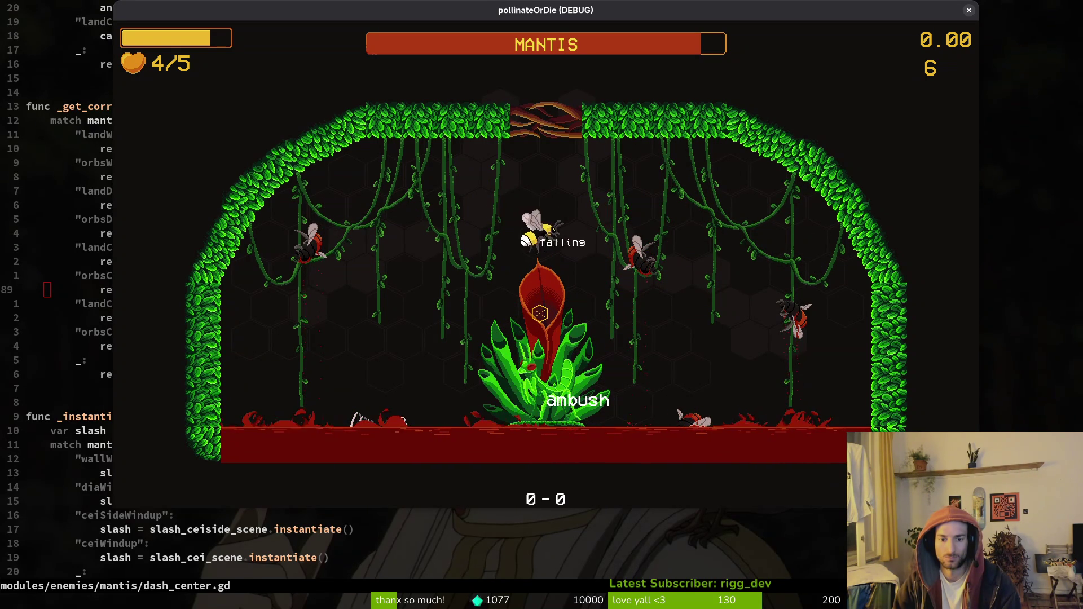
key("space")
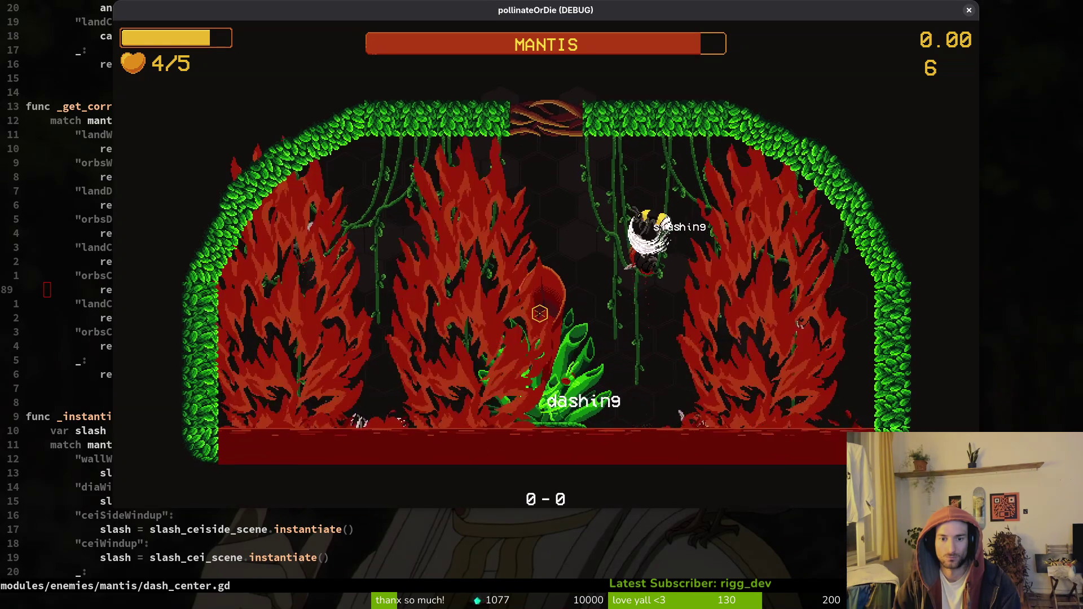
key("d")
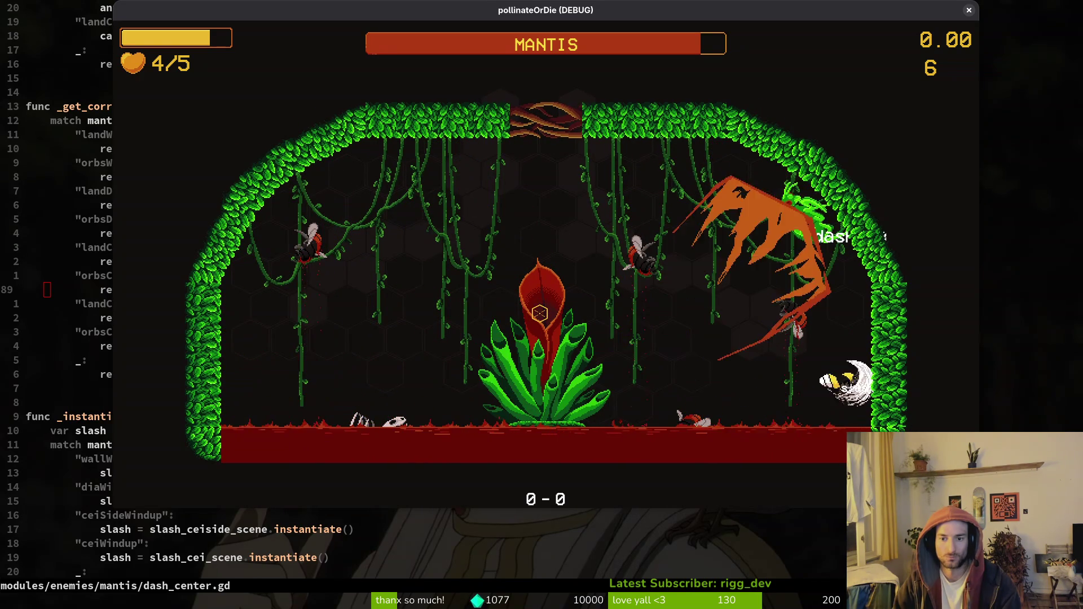
key("j")
key("a")
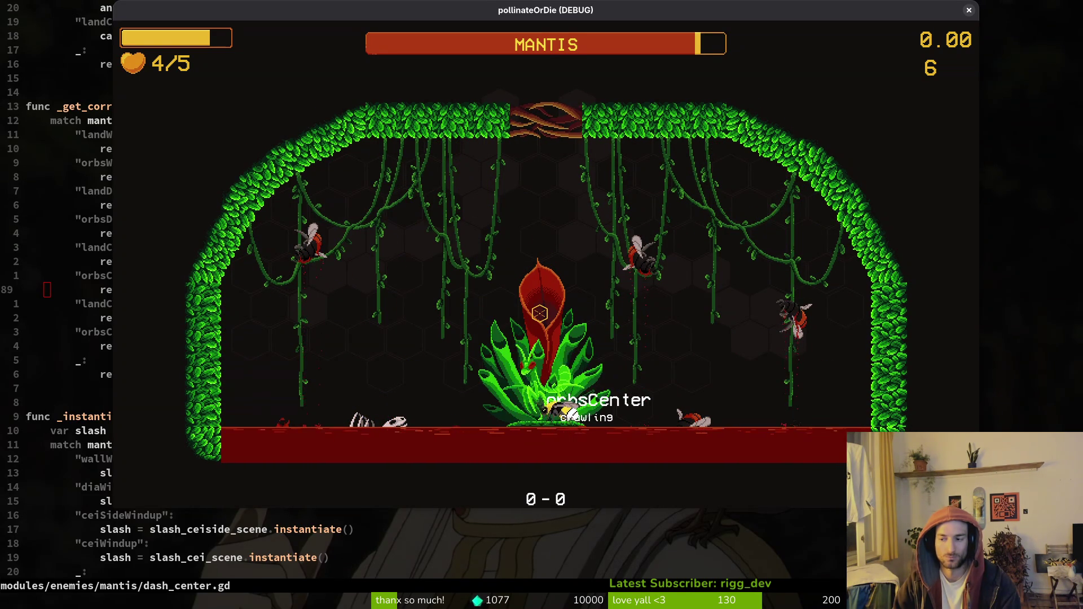
key("Escape")
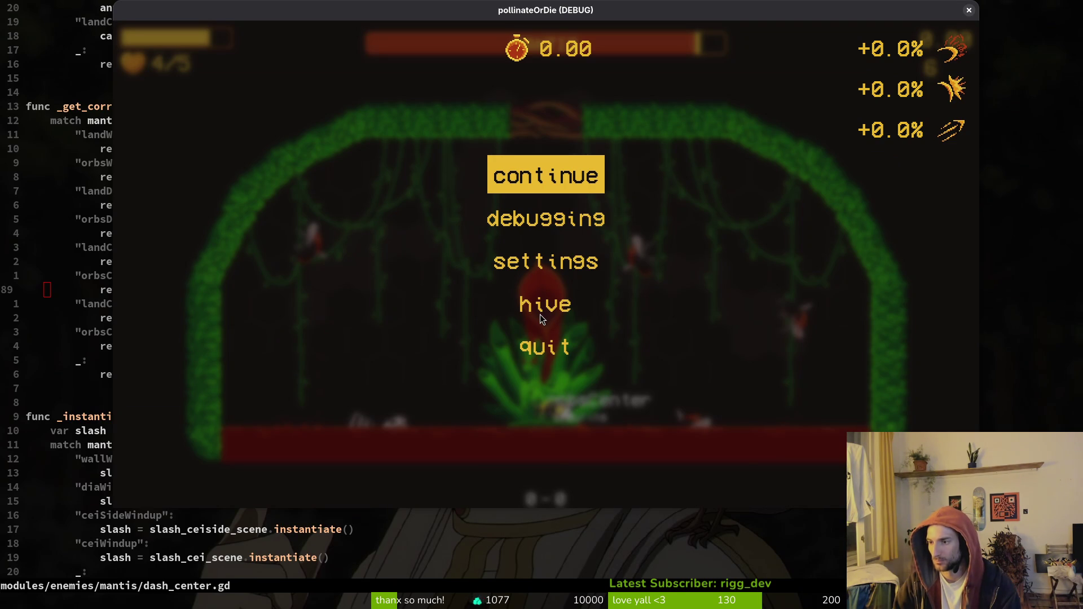
key("F8")
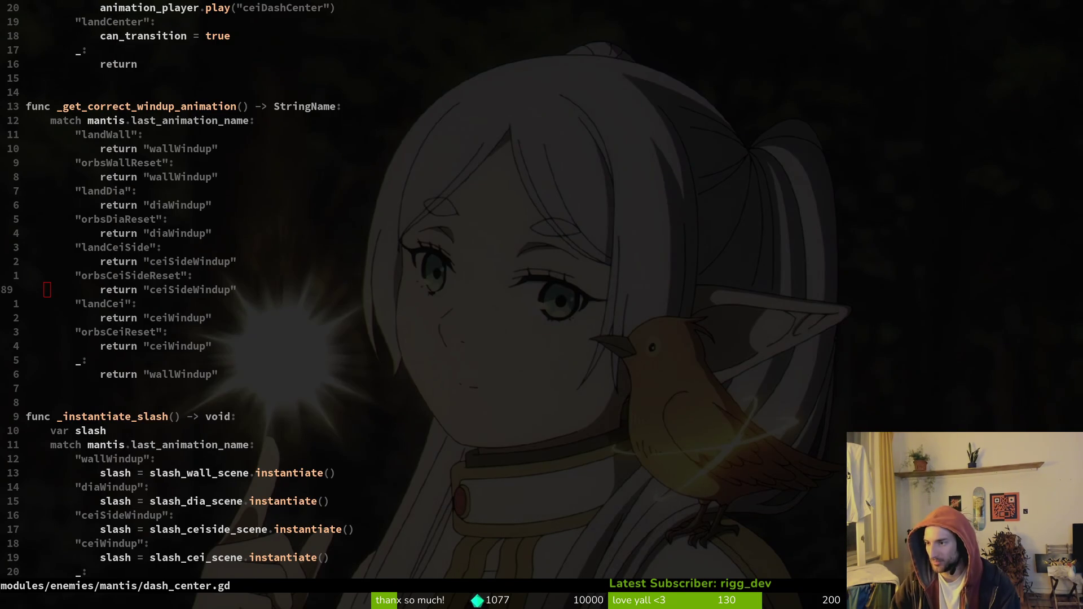
In the mantis scene, delete the Functions track from the diaWindup animation.
key("alt+Tab")
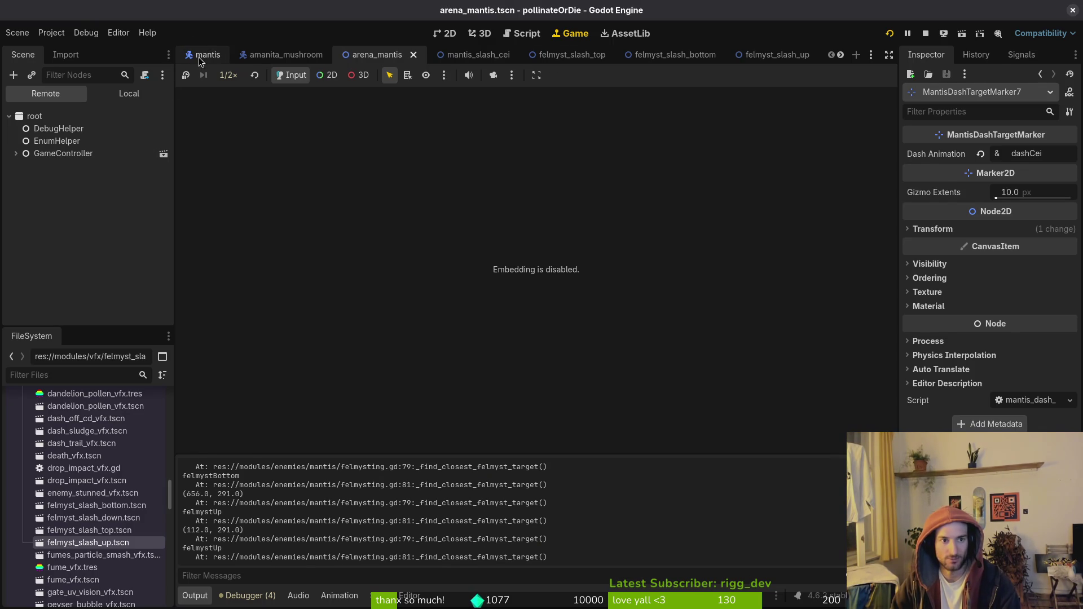
left_click(201, 56)
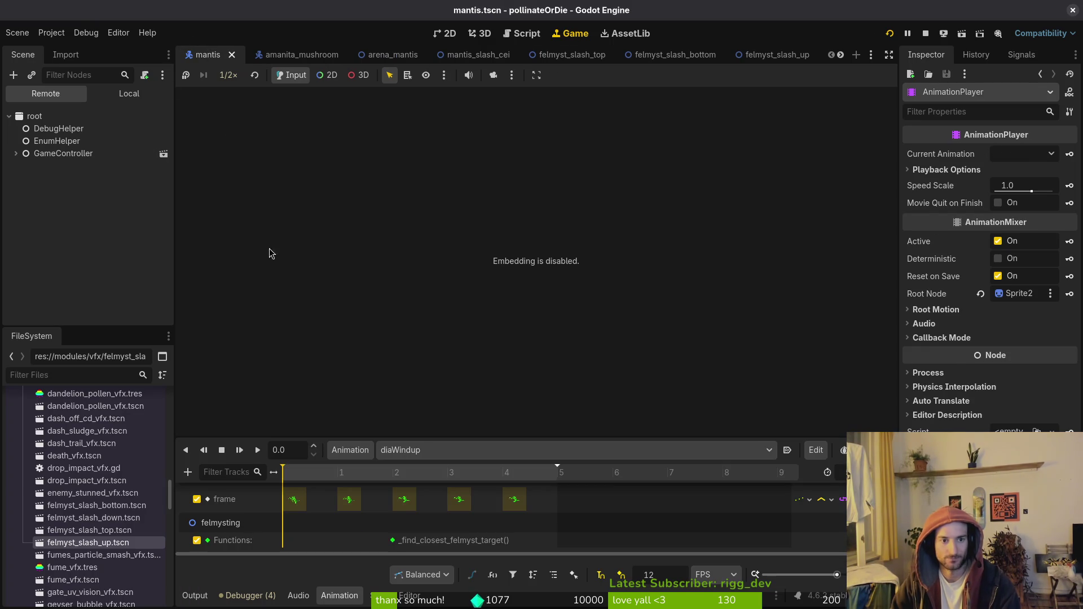
left_click(442, 451)
left_click(462, 473)
key("Delete")
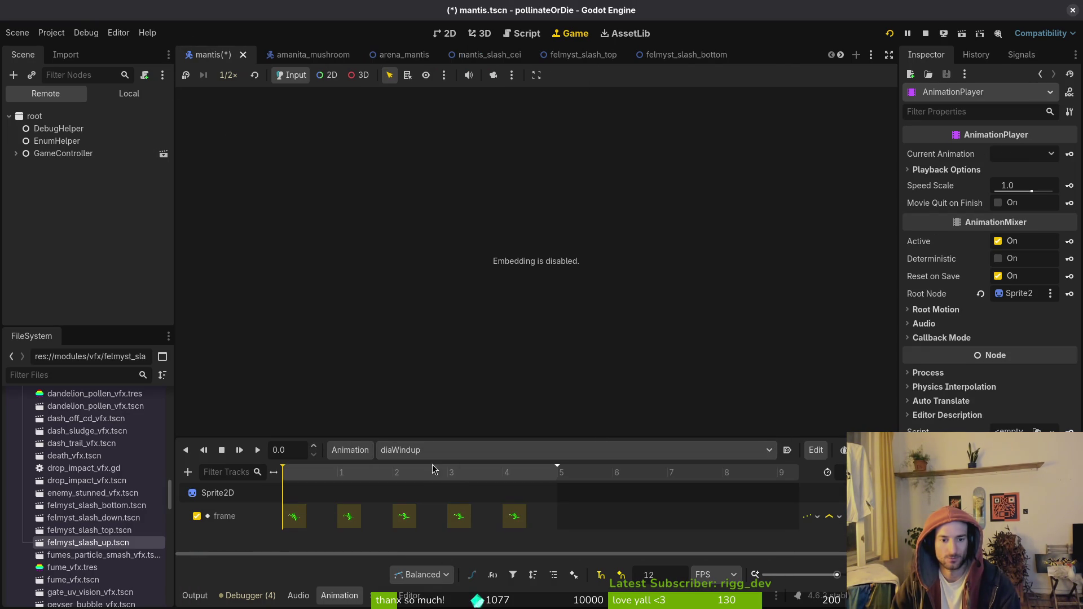
Inspect the wallWindup animation, then save the mantis scene and run the project.
left_click(441, 452)
left_click(454, 528)
scroll(677, 522, "down", 1)
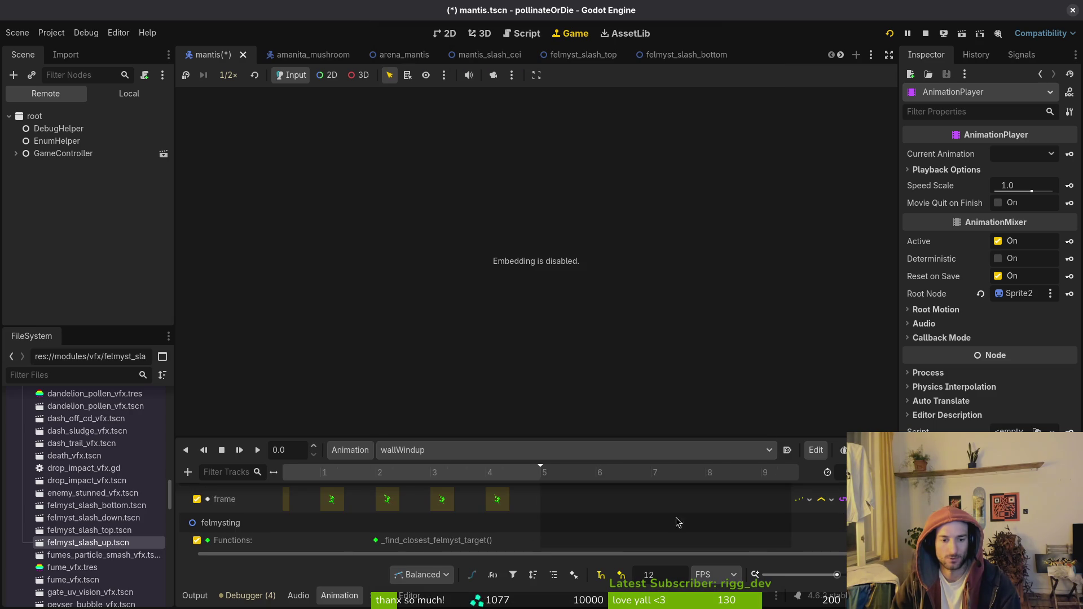
left_click(889, 34)
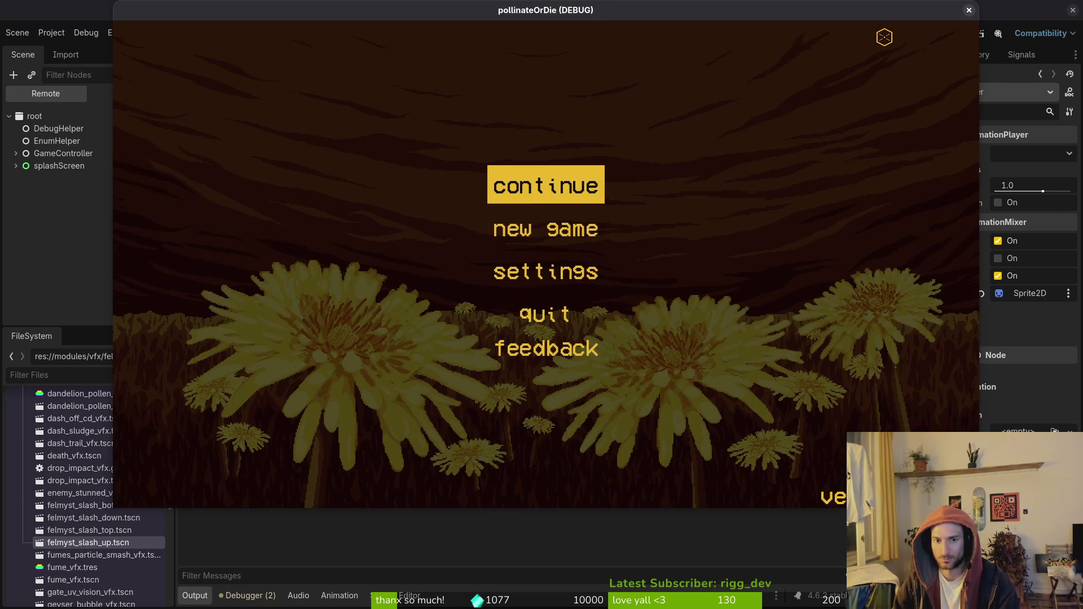
Continue from the main menu and load the mantis arena from the level select.
key("Return")
key("Escape")
key("Down")
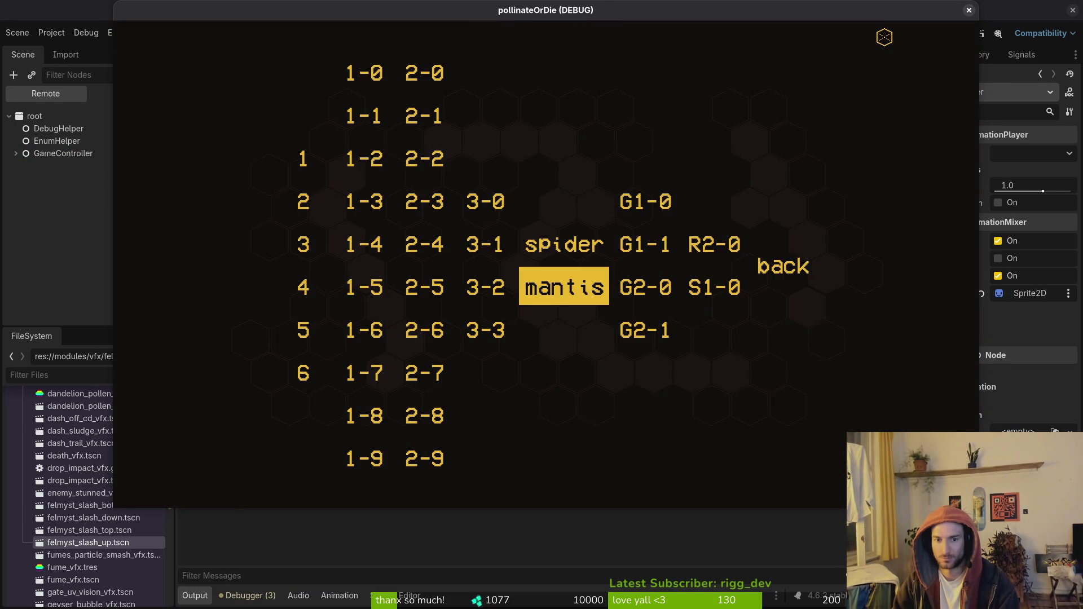
key("Return")
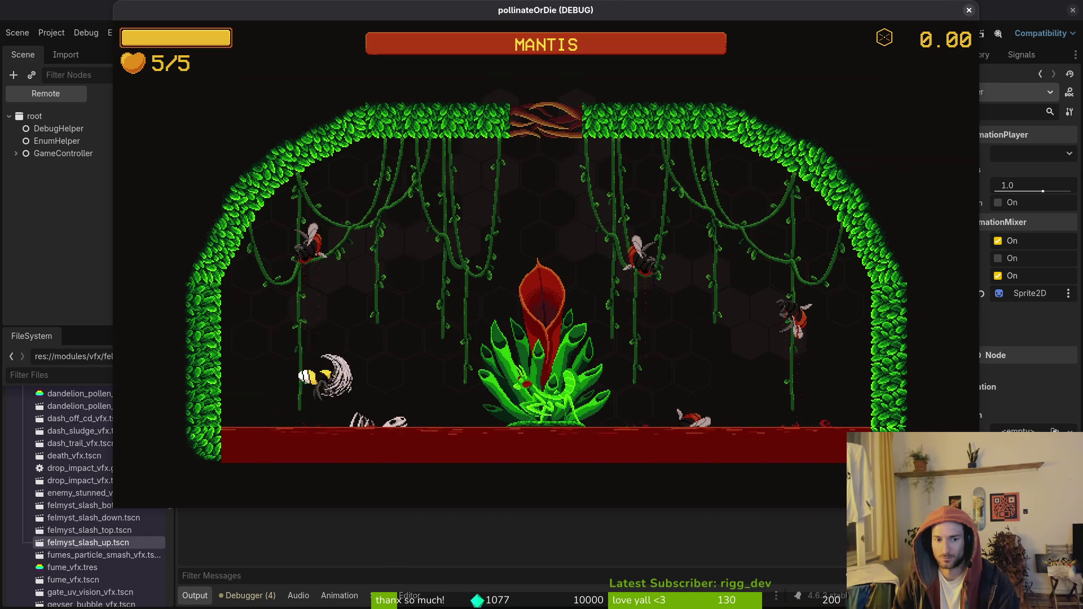
Fly around and slash at the mantis across the arena, then pause the game.
key("space")
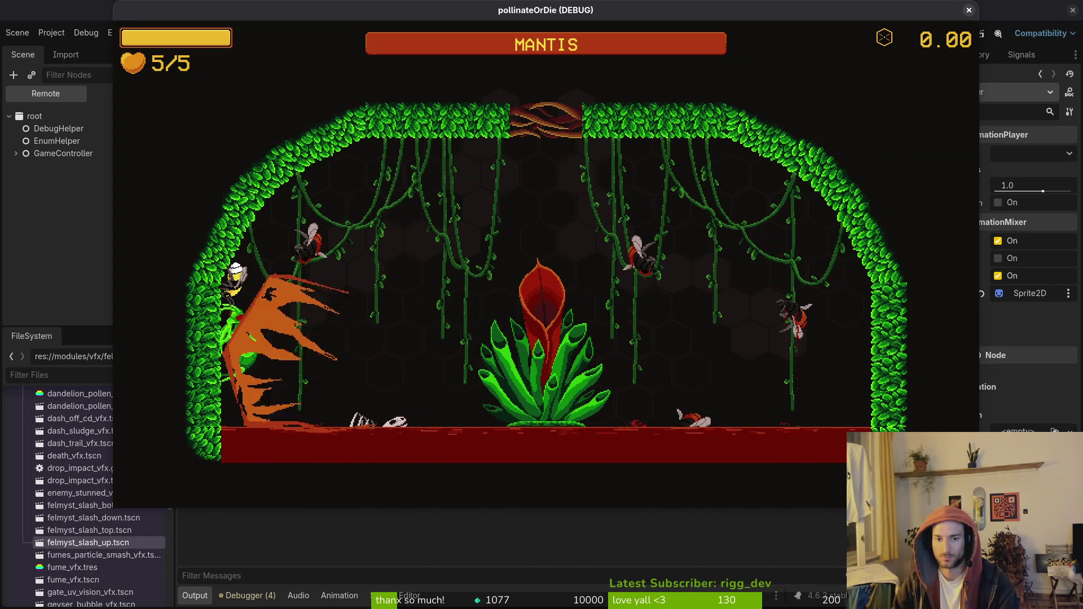
key("d")
key("space")
key("d")
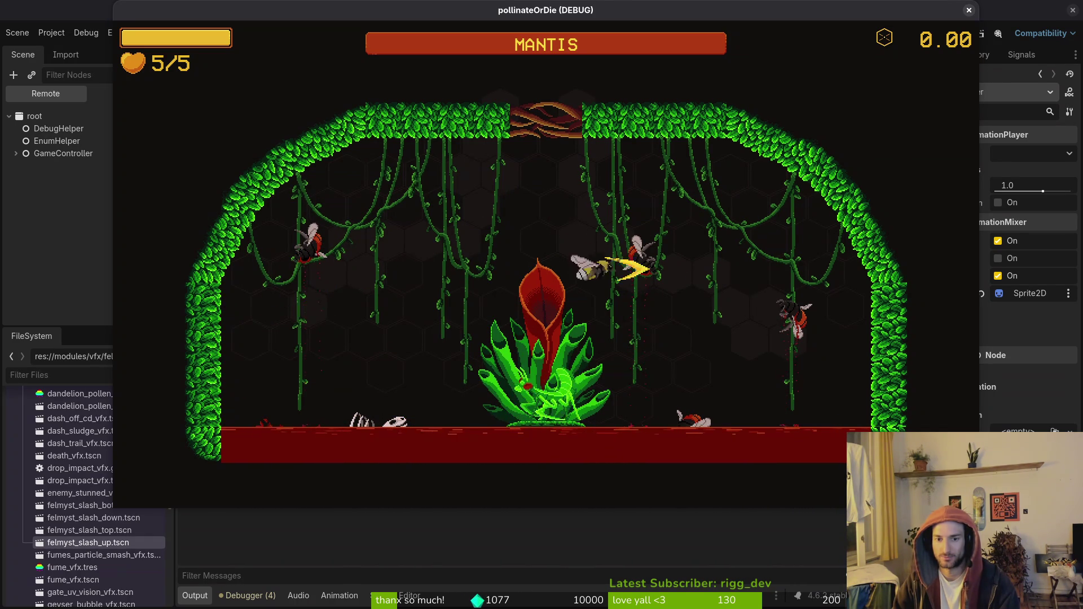
key("a")
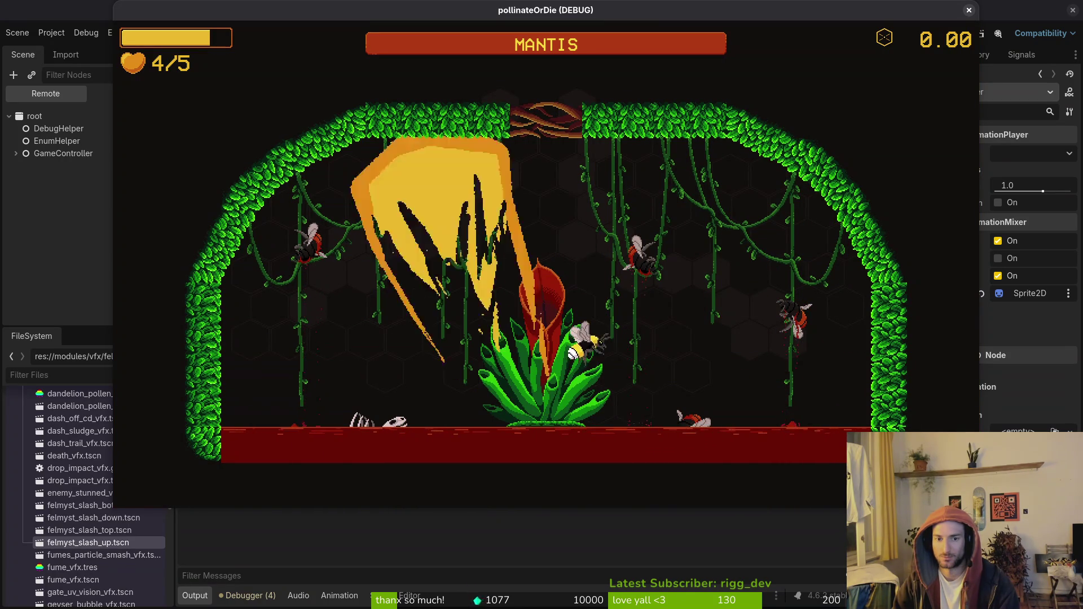
key("a")
key("a")
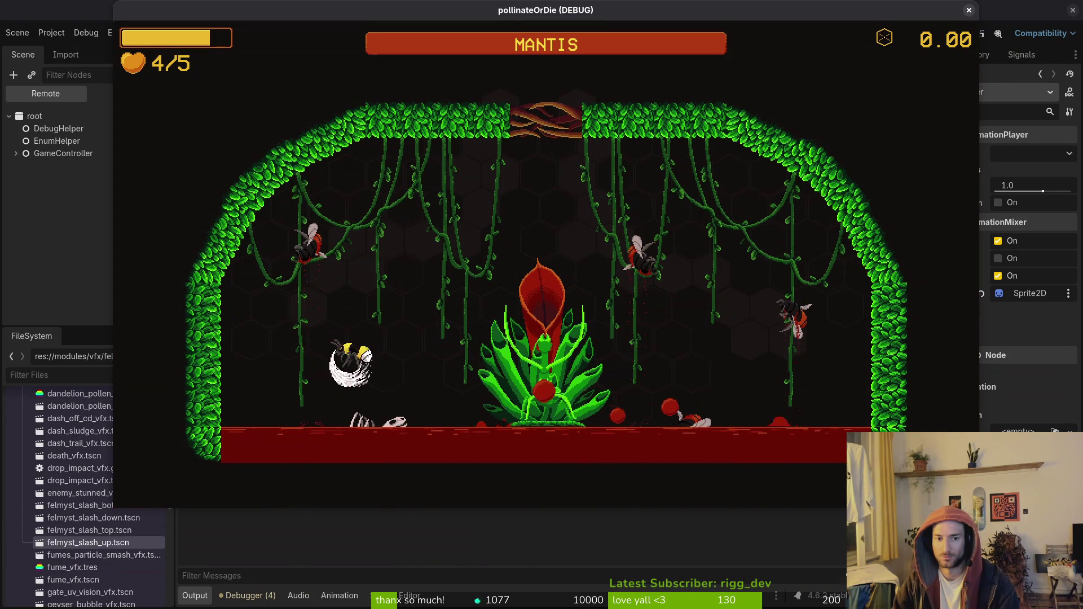
key("w")
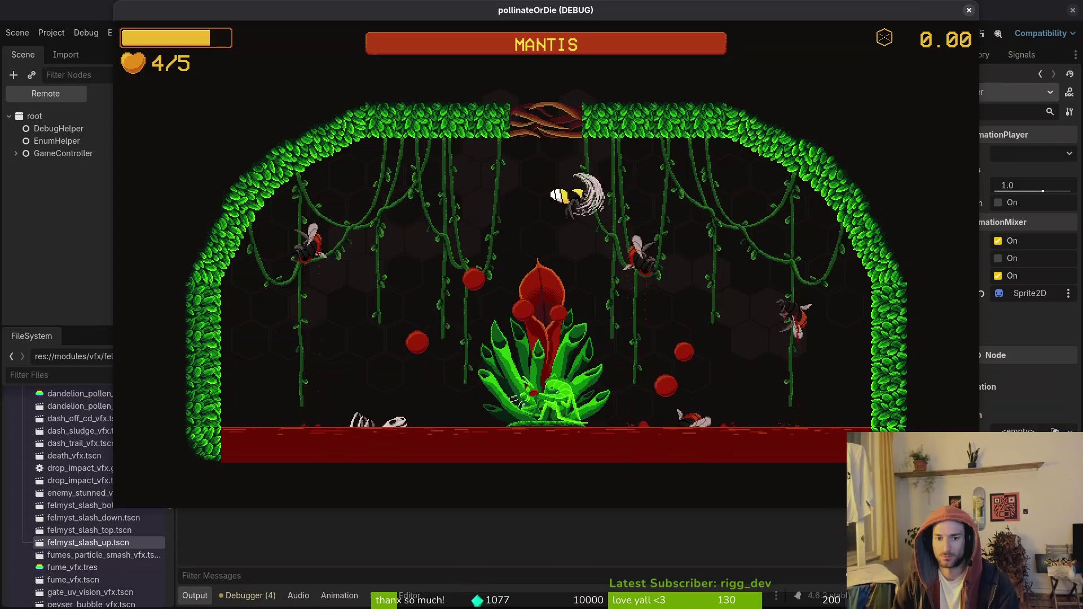
key("Escape")
Stop the running game and create a new mantis animation named felmystWallWindup.
key("F5")
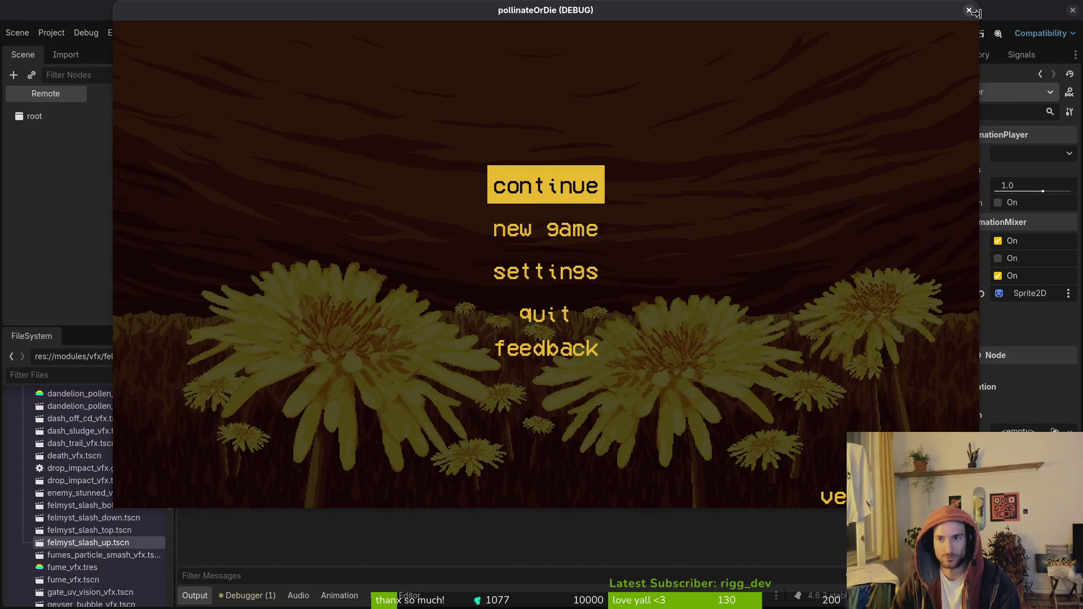
left_click(969, 10)
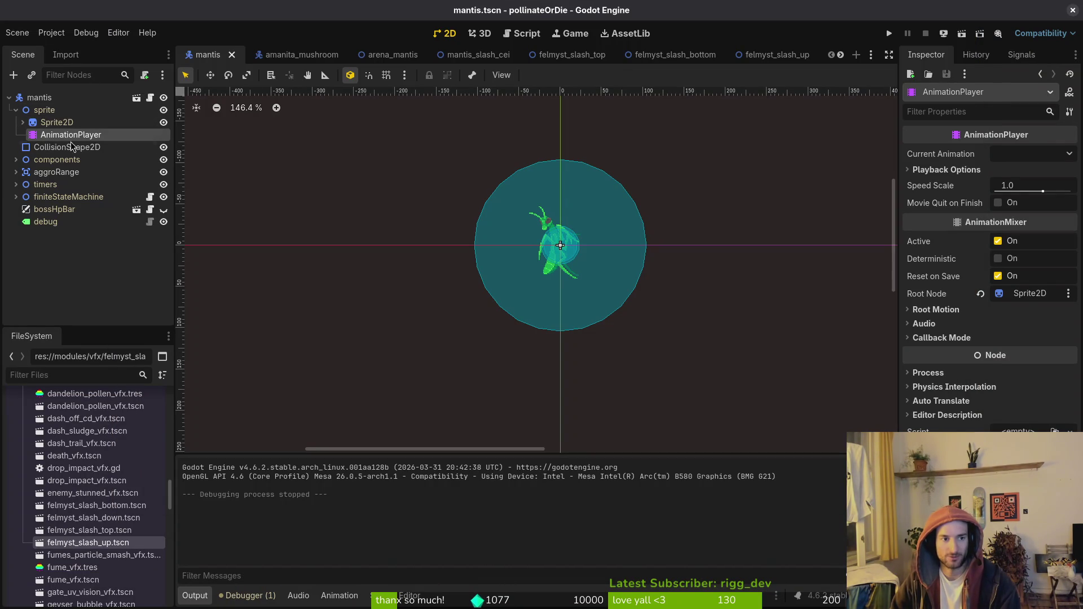
left_click(56, 121)
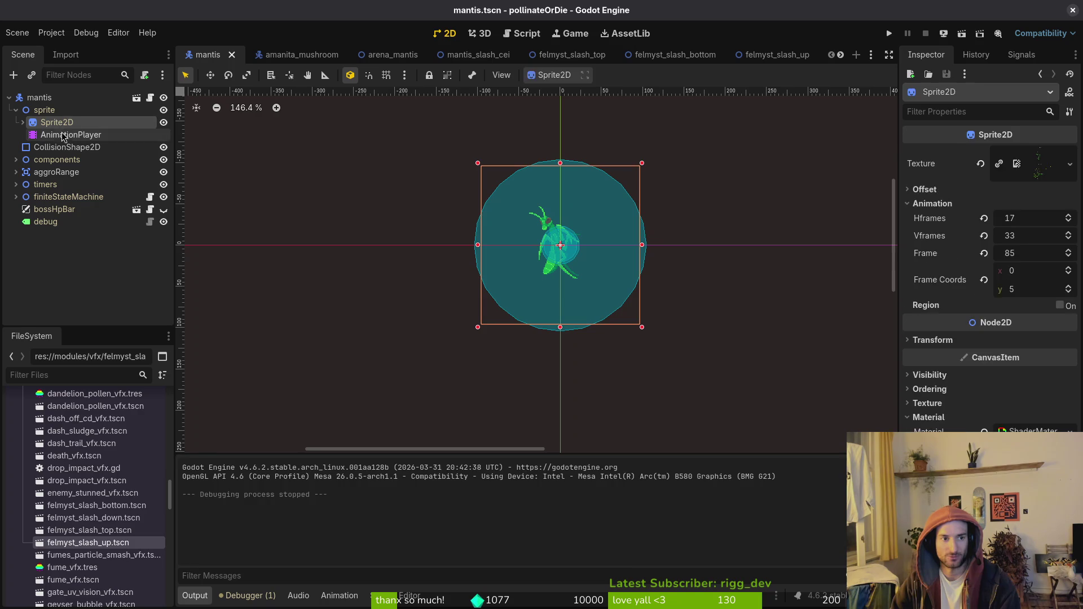
left_click(70, 134)
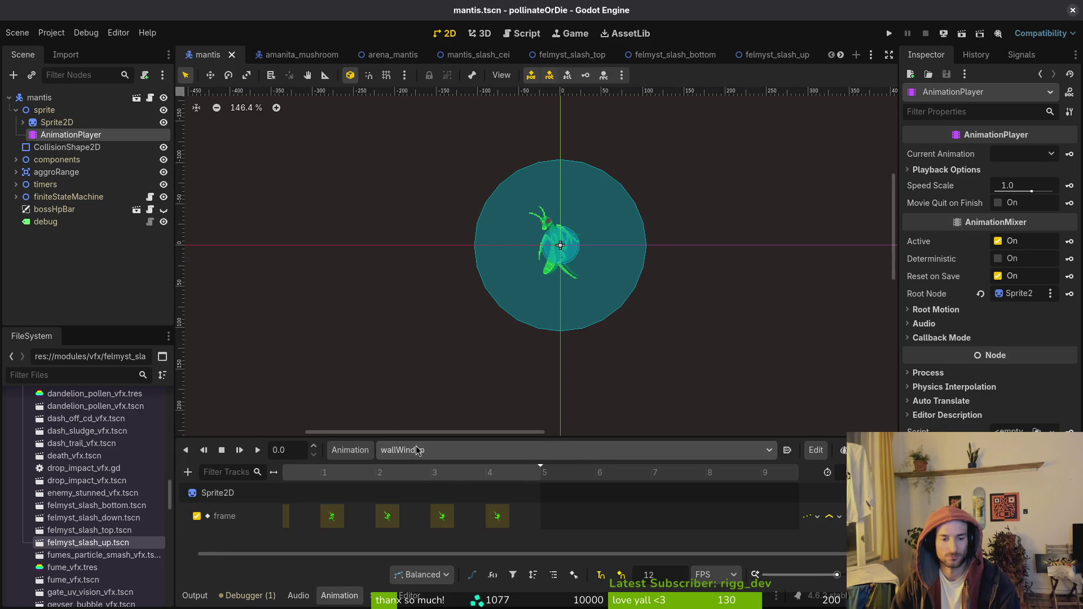
left_click(349, 450)
left_click(380, 473)
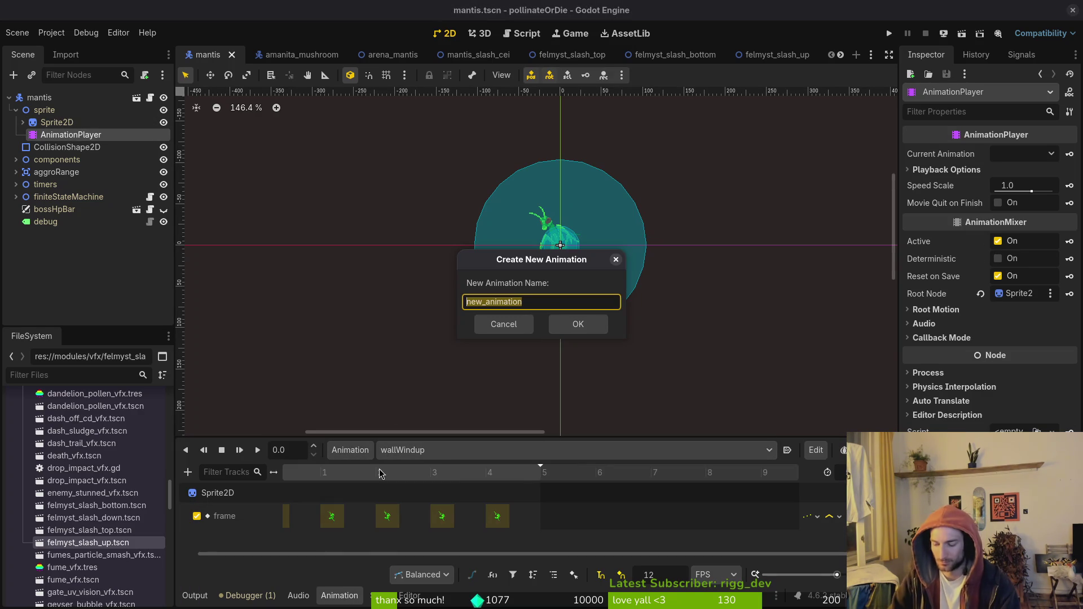
type("felmystWallWindup")
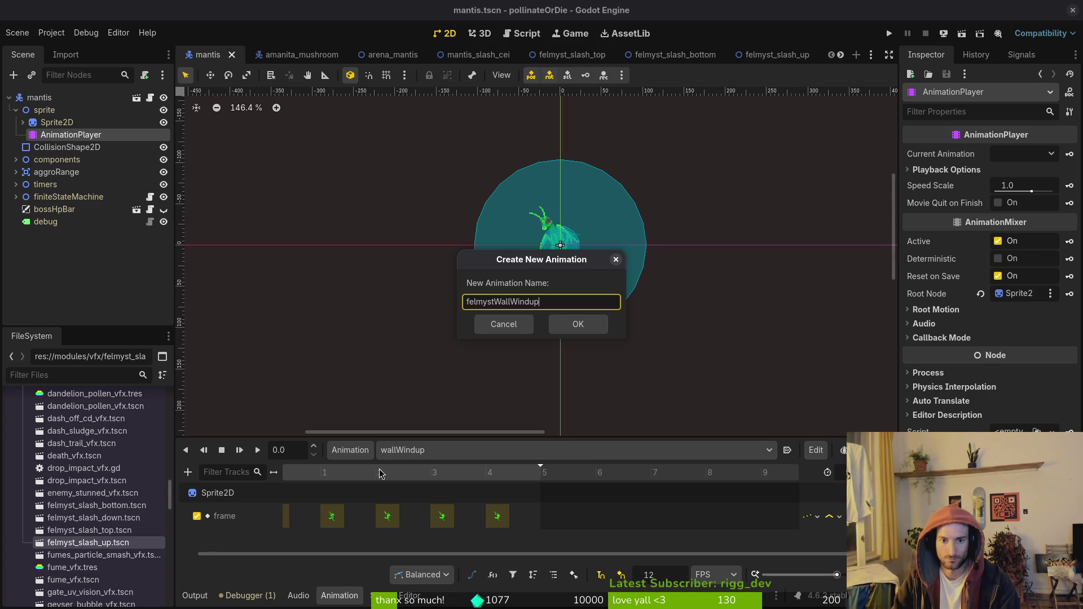
key("Return")
key("ctrl+s")
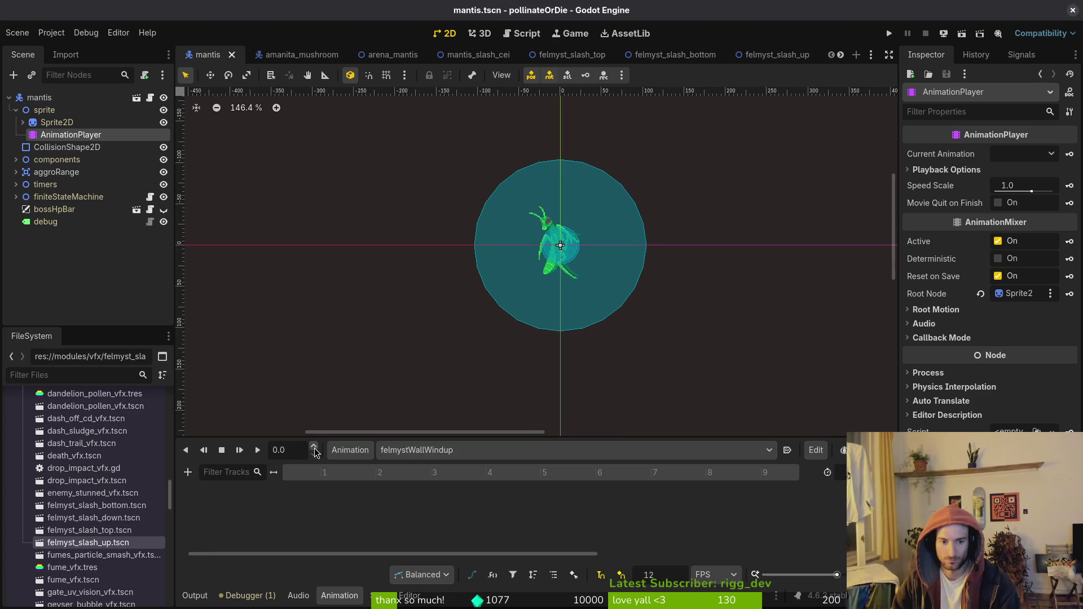
Reload felmystWallWindup in the animation editor, shorten it to 5, and save the scene.
left_click(350, 449)
left_click(341, 467)
key("Escape")
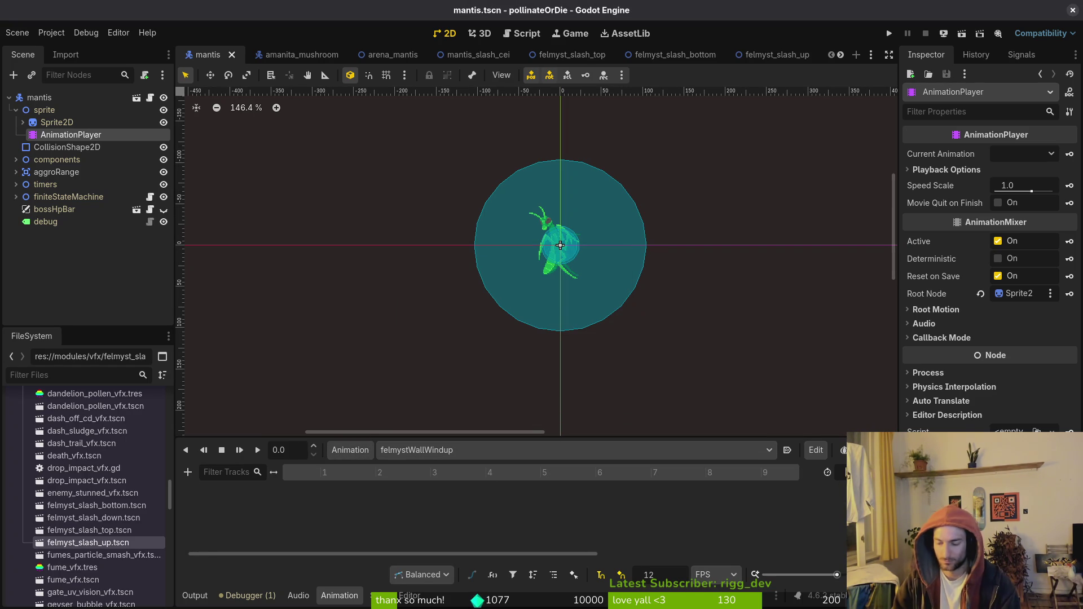
key("ctrl+s")
left_click(453, 456)
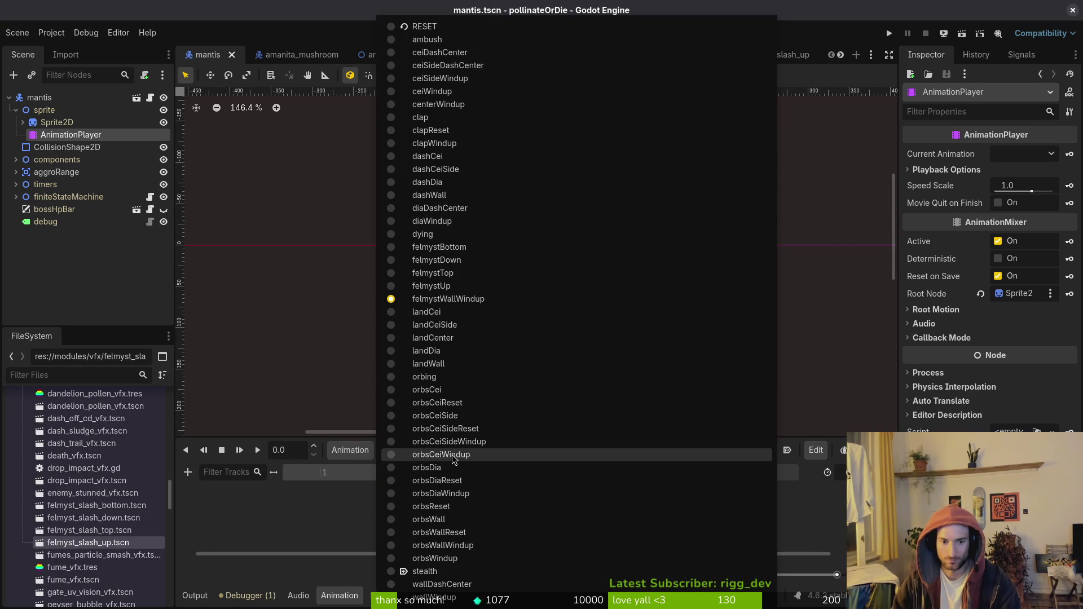
left_click(456, 596)
left_click(562, 451)
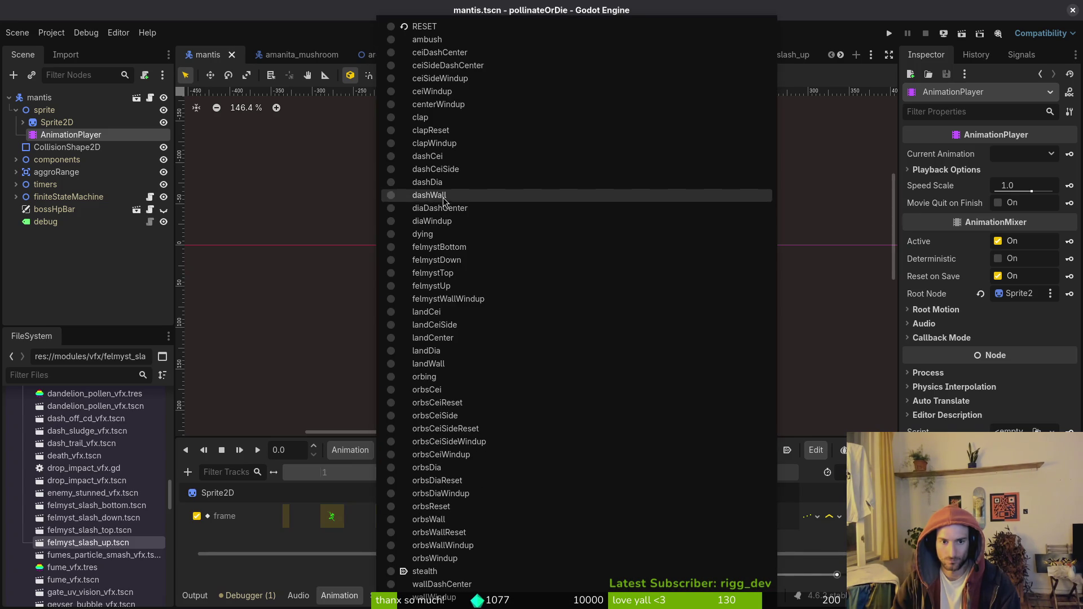
left_click(471, 300)
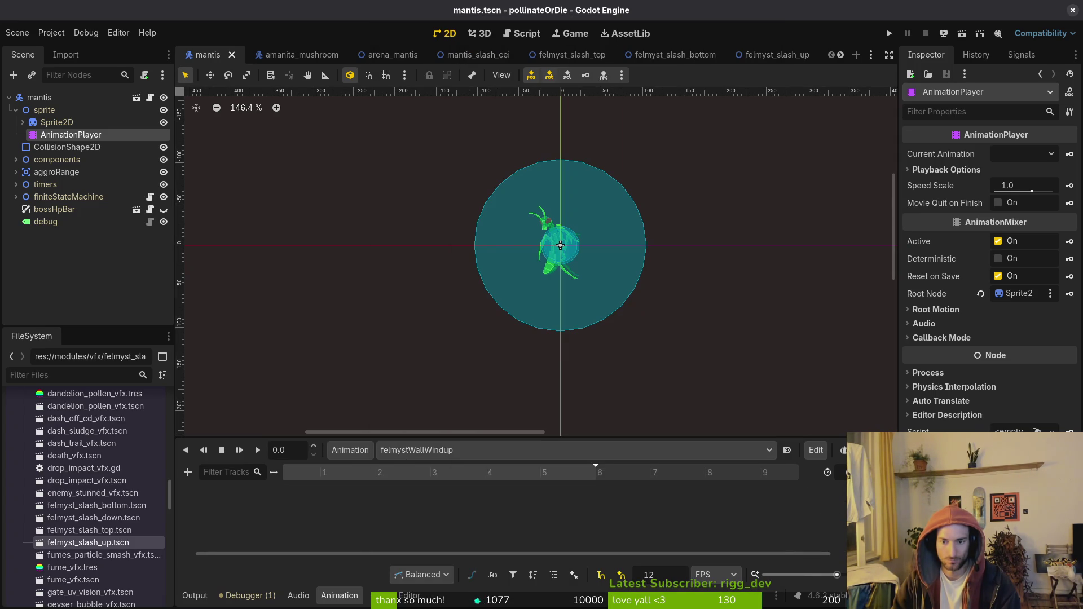
scroll(820, 470, "down", 1)
key("ctrl+s")
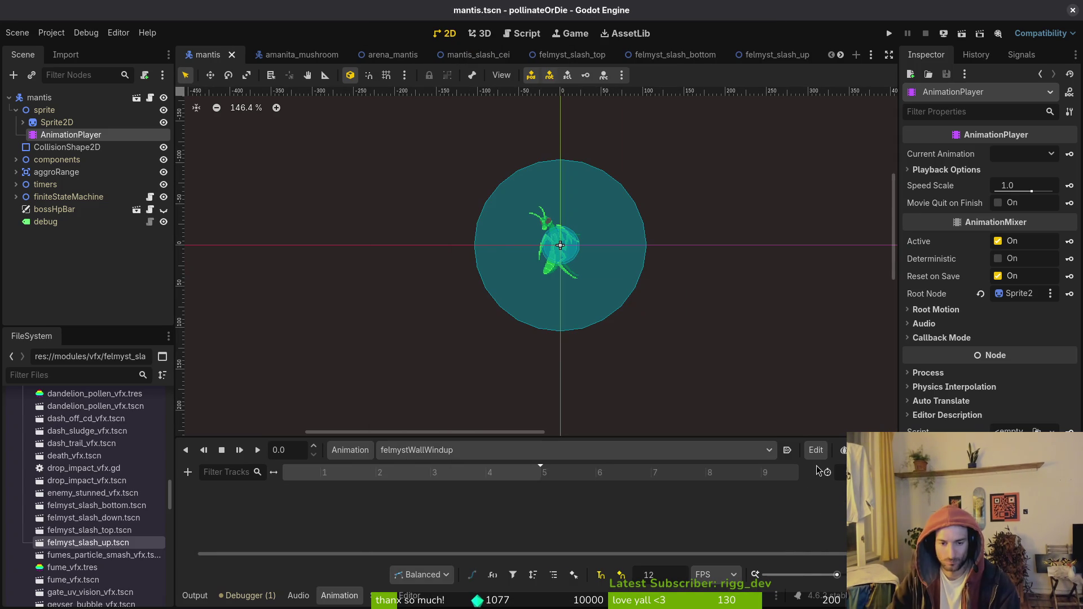
Key the Sprite2D Frame track from frame 86 onward through consecutive frames, then save mantis.tscn.
left_click(43, 123)
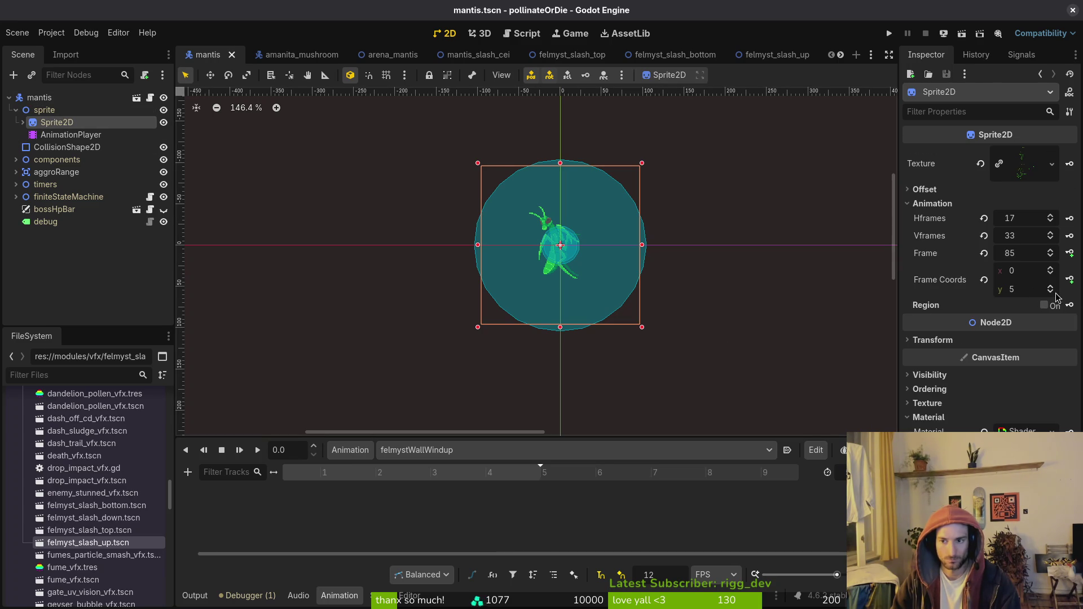
left_click(1050, 269)
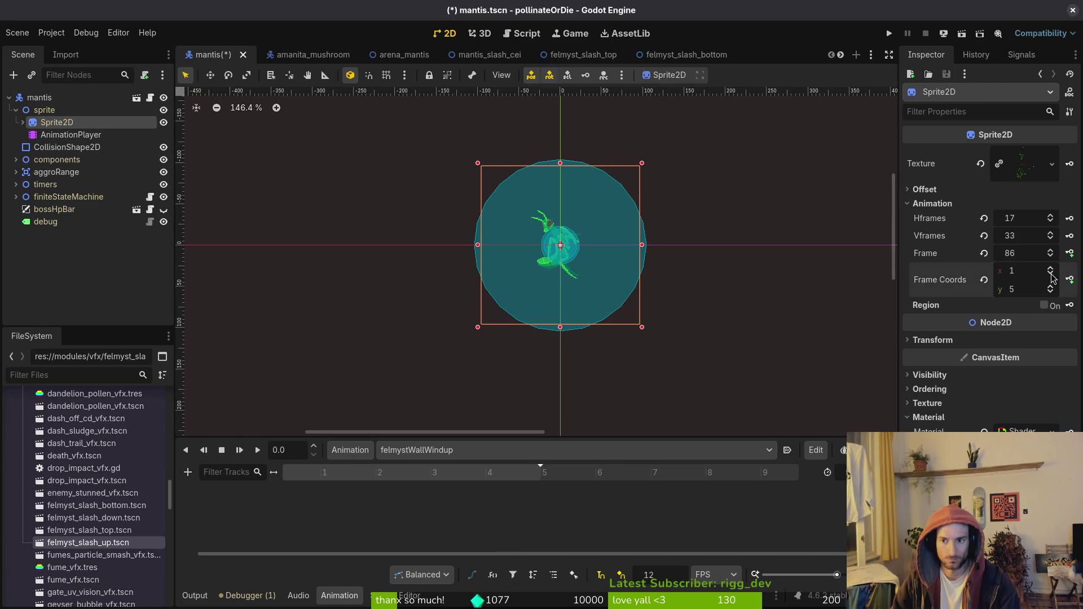
left_click(1070, 254)
left_click(585, 337)
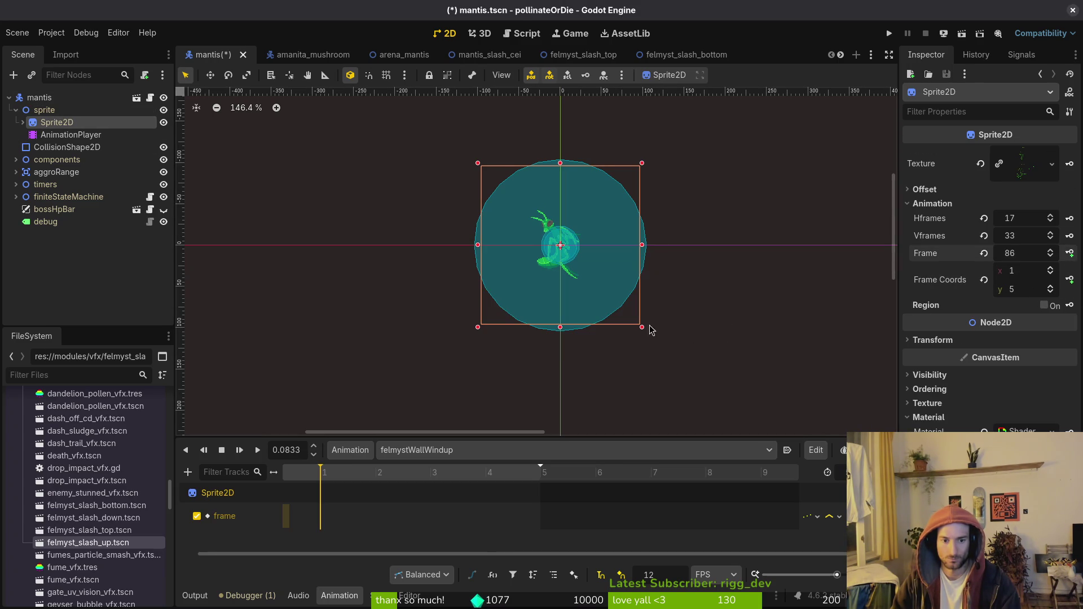
left_click(1070, 254)
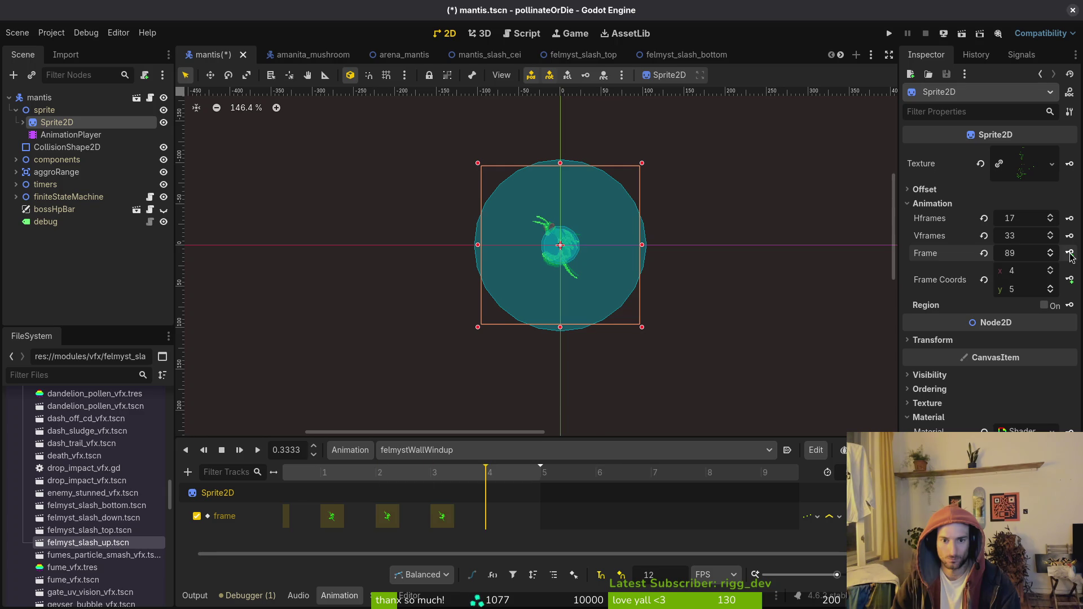
key("ctrl+s")
Create the felmystDiaWindup animation and move the mantis sprite down to row 10 of the sheet.
left_click(350, 450)
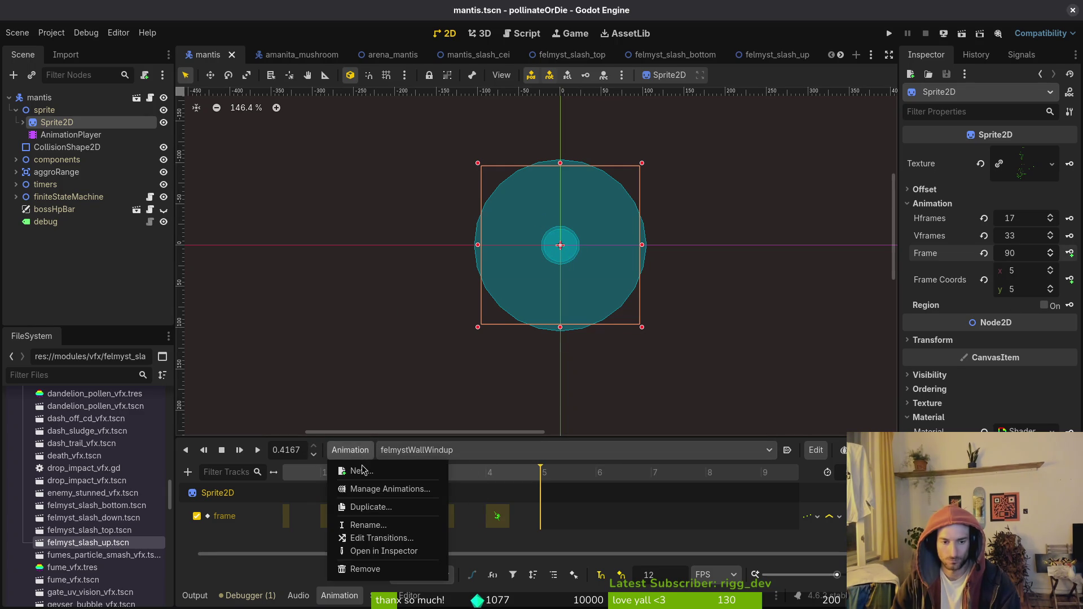
left_click(350, 474)
type("felmystDiaWindu")
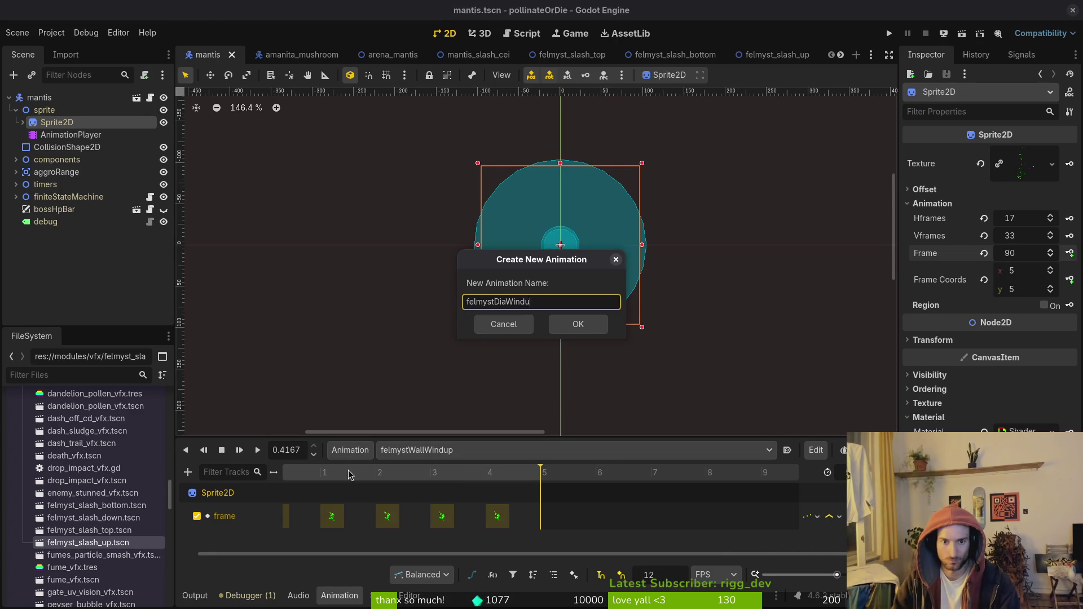
type("p")
key("Return")
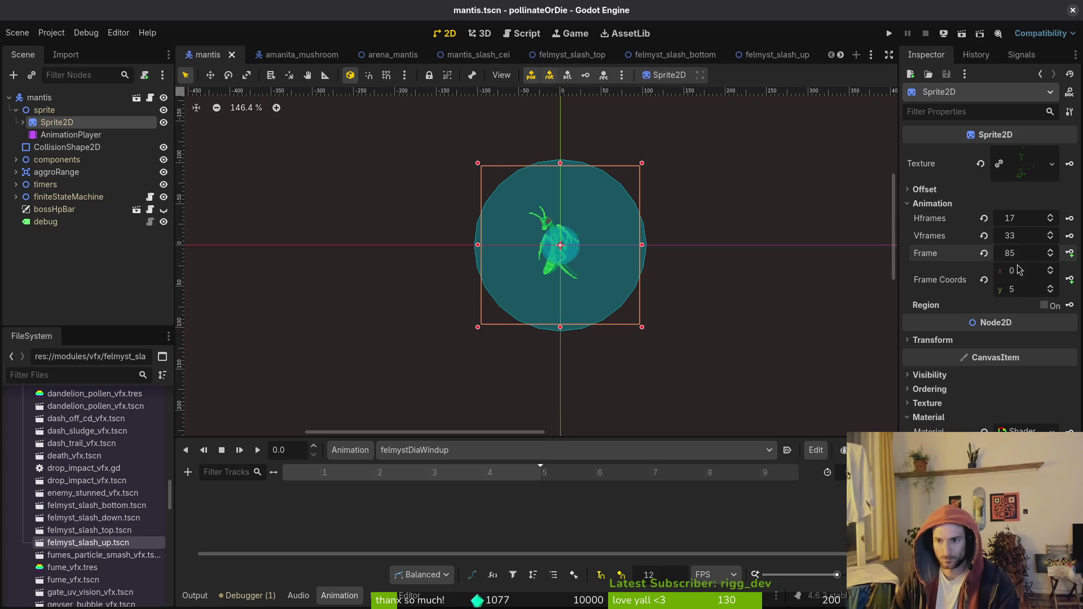
left_click(1050, 289)
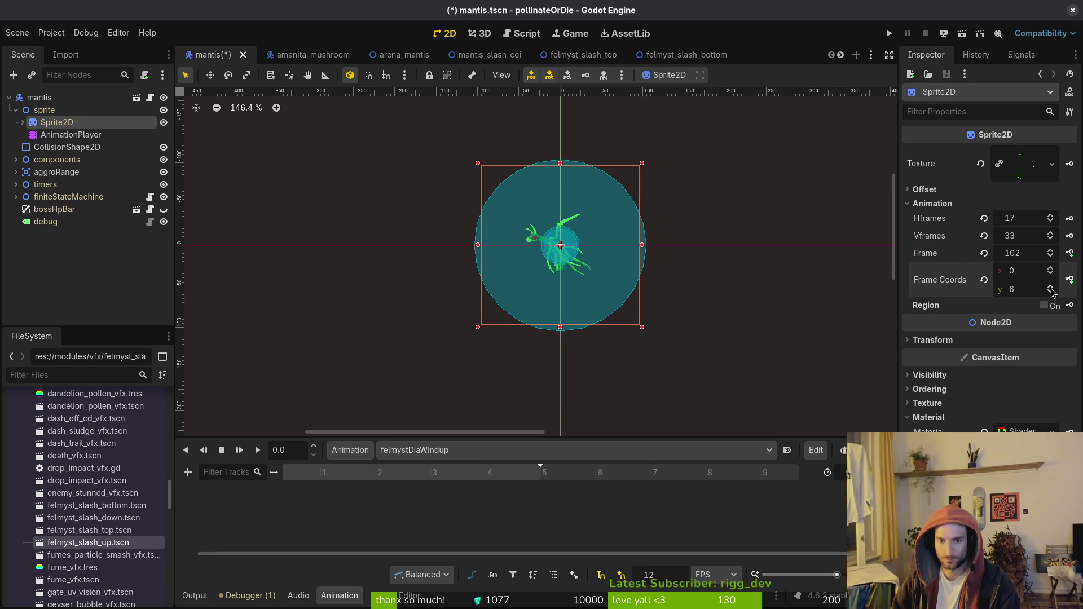
left_click(1051, 288)
left_click(1050, 288)
left_click(1050, 288)
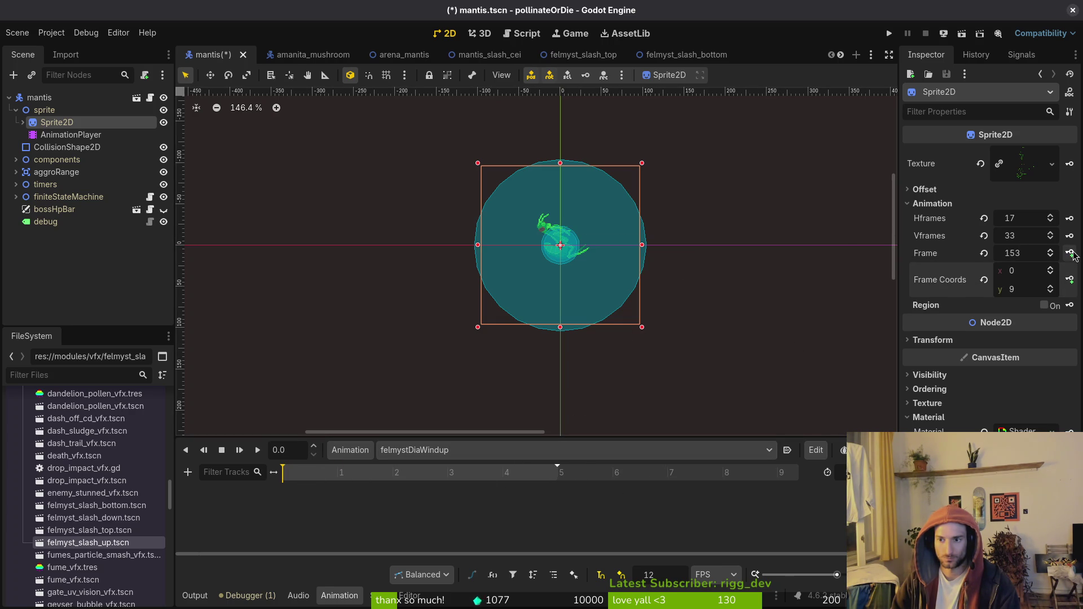
left_click(1070, 253)
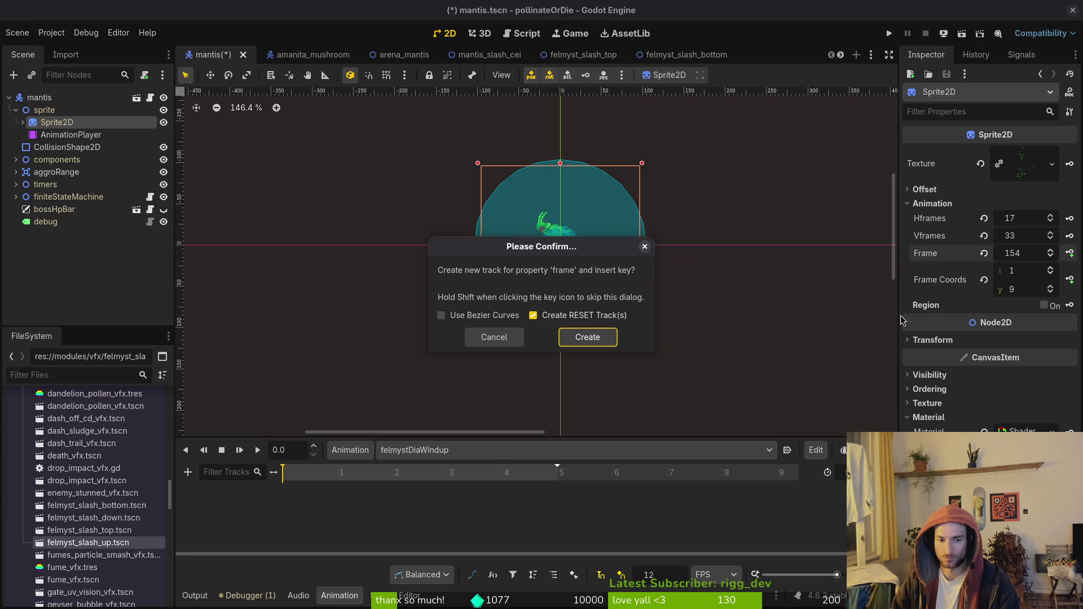
left_click(587, 341)
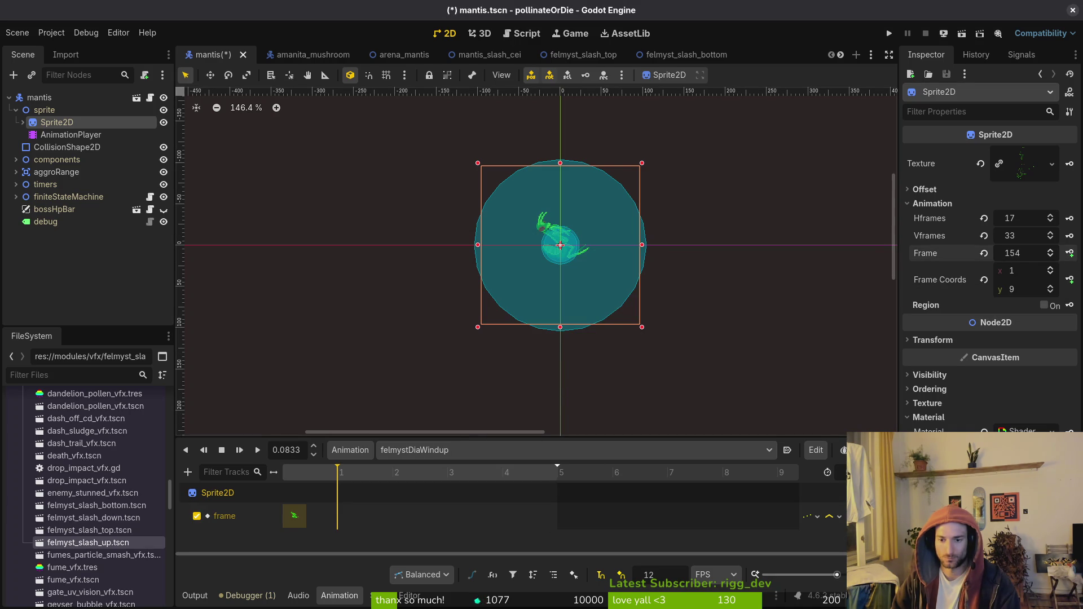
key("ctrl+z")
key("ctrl+z")
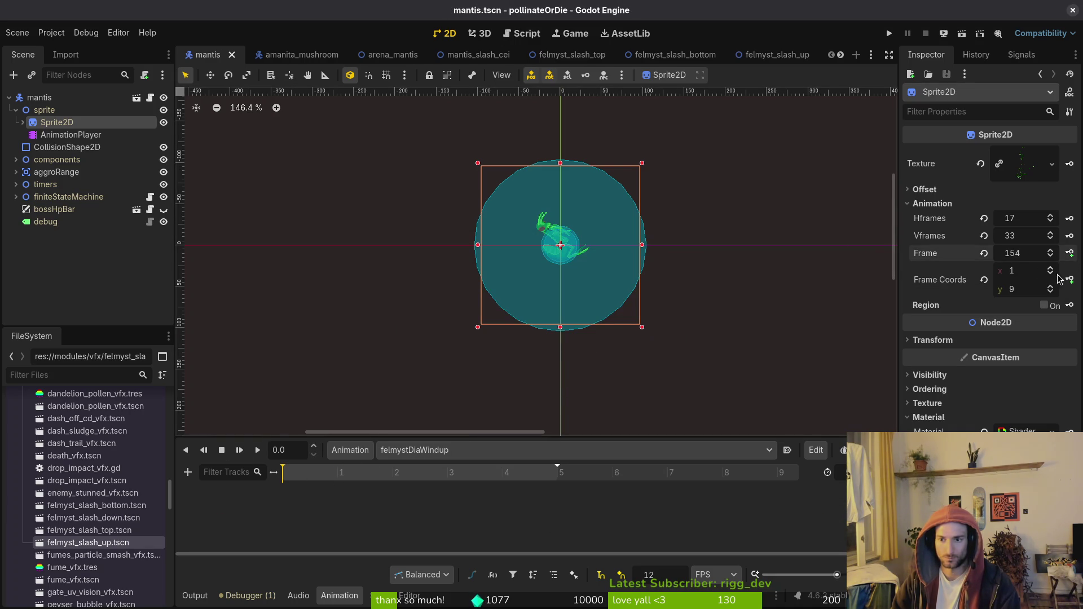
Key five consecutive Sprite2D frames ending at frame 174, then save mantis.tscn.
left_click(1052, 273)
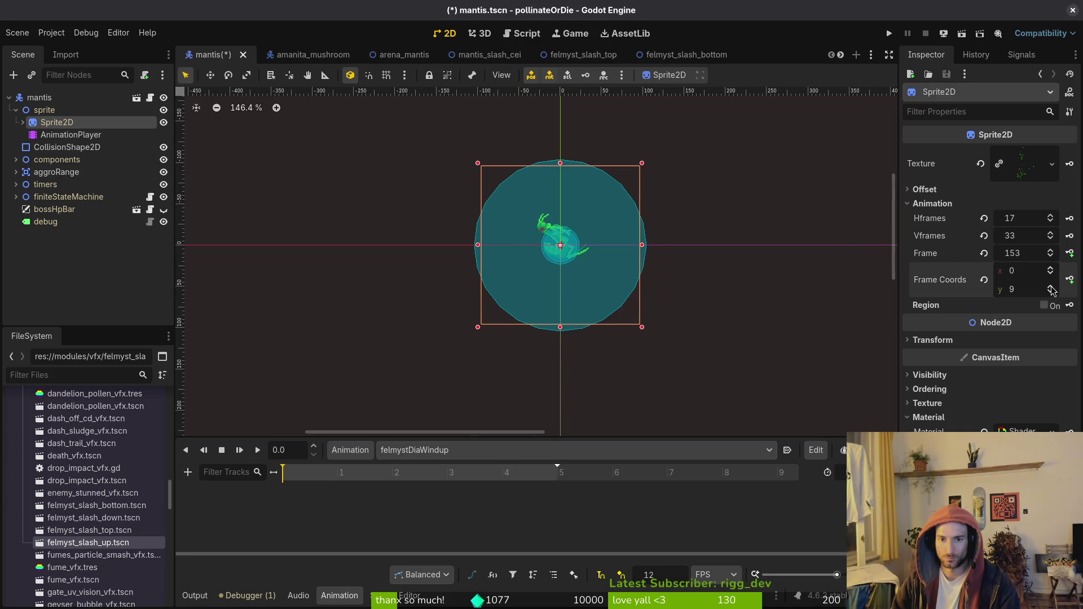
left_click(1051, 287)
left_click(1051, 287)
left_click(1051, 292)
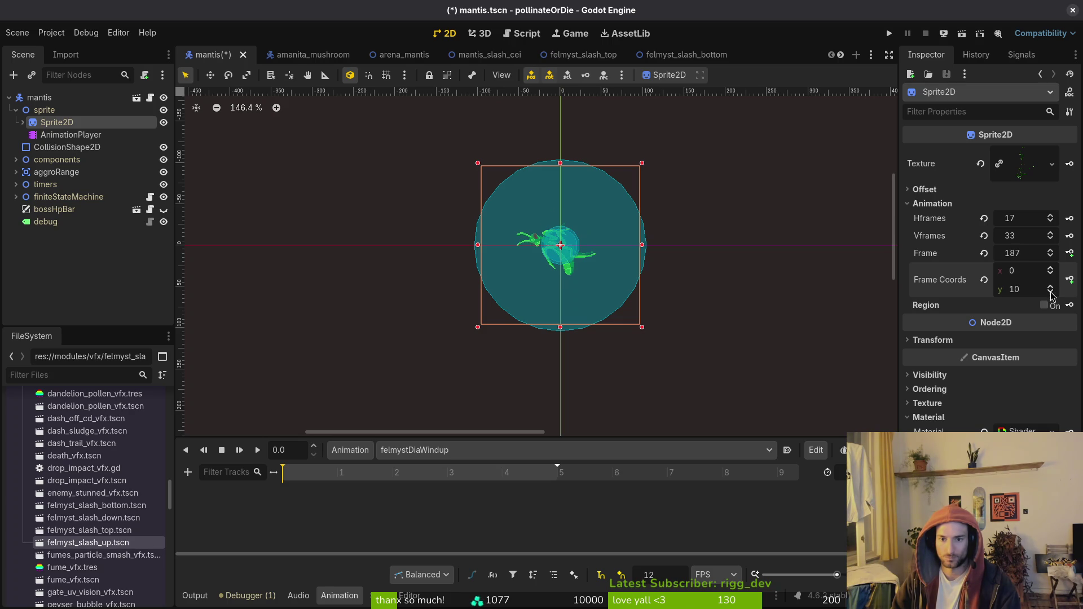
left_click(1071, 254)
left_click(586, 337)
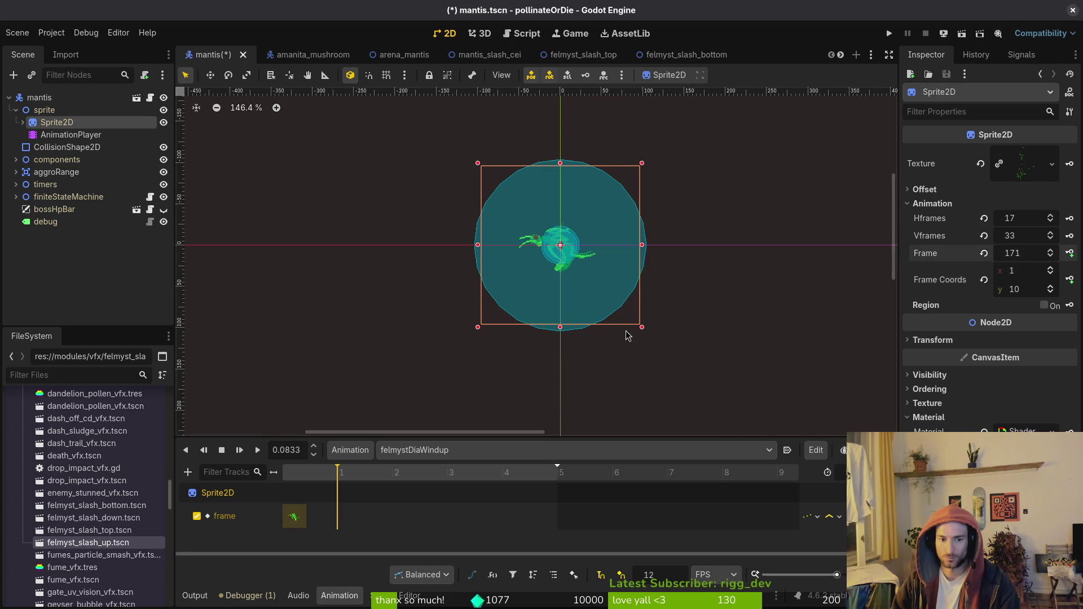
left_click(1067, 254)
left_click(1067, 254)
left_click(1068, 254)
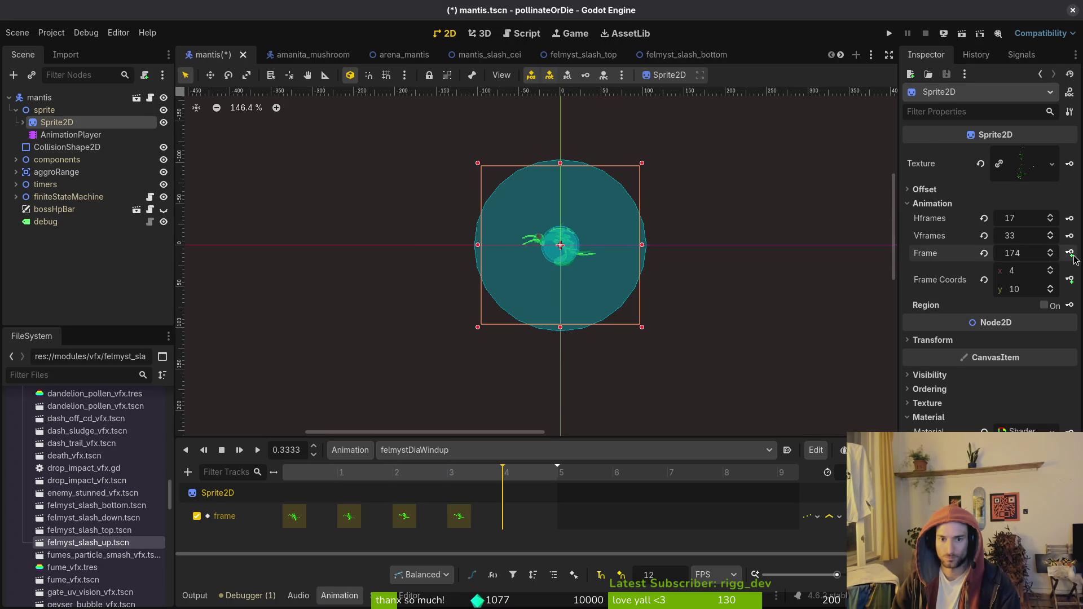
left_click(1068, 254)
key("ctrl+s")
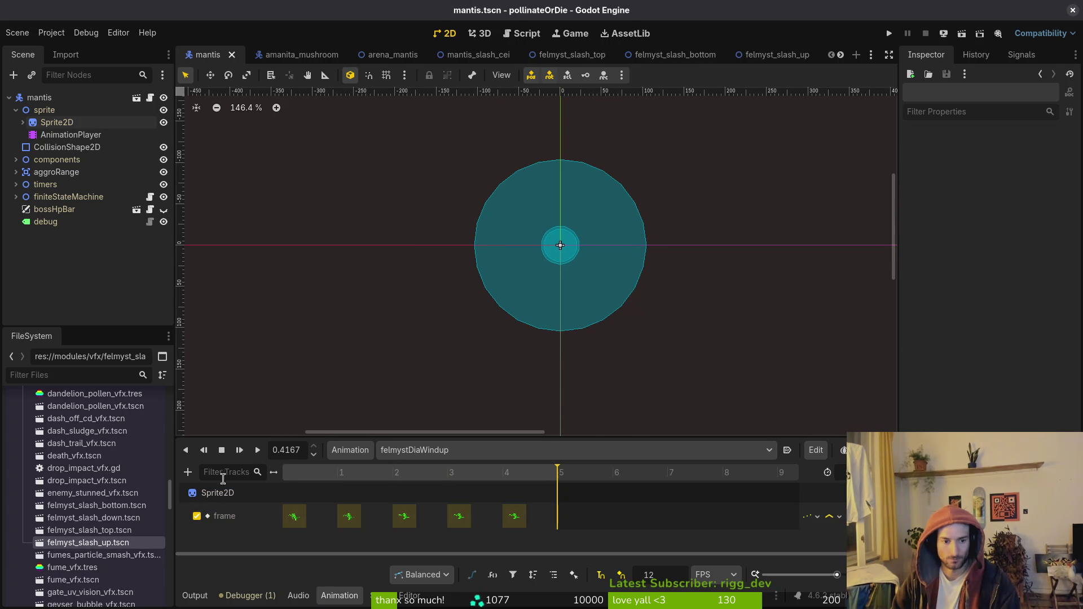
Add a Call Method track targeting felmysting to felmystDiaWindup and enlarge the animation panel.
left_click(187, 471)
left_click(232, 556)
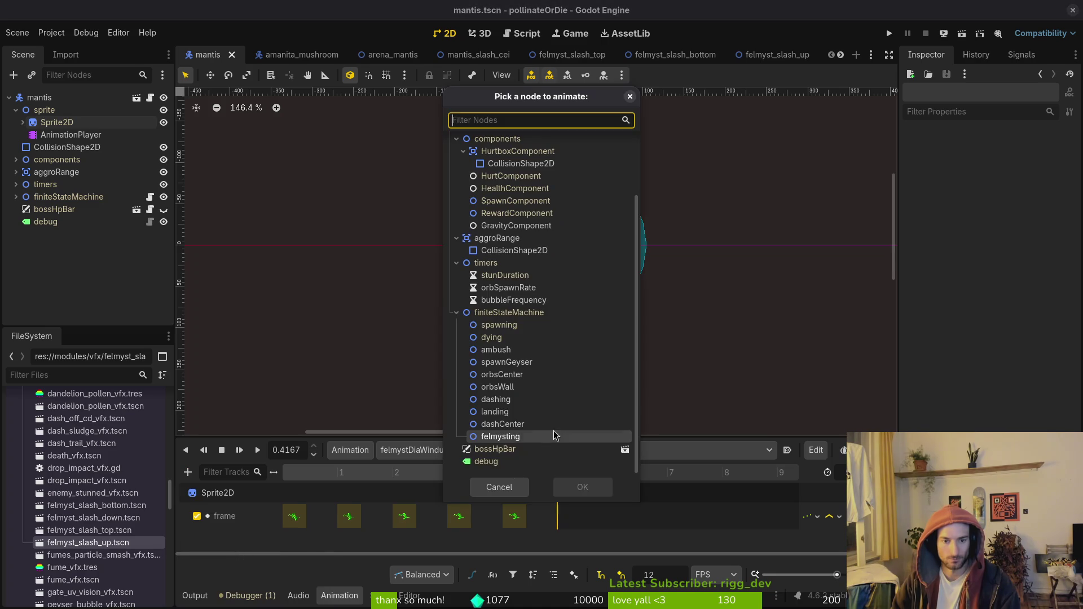
left_click(514, 437)
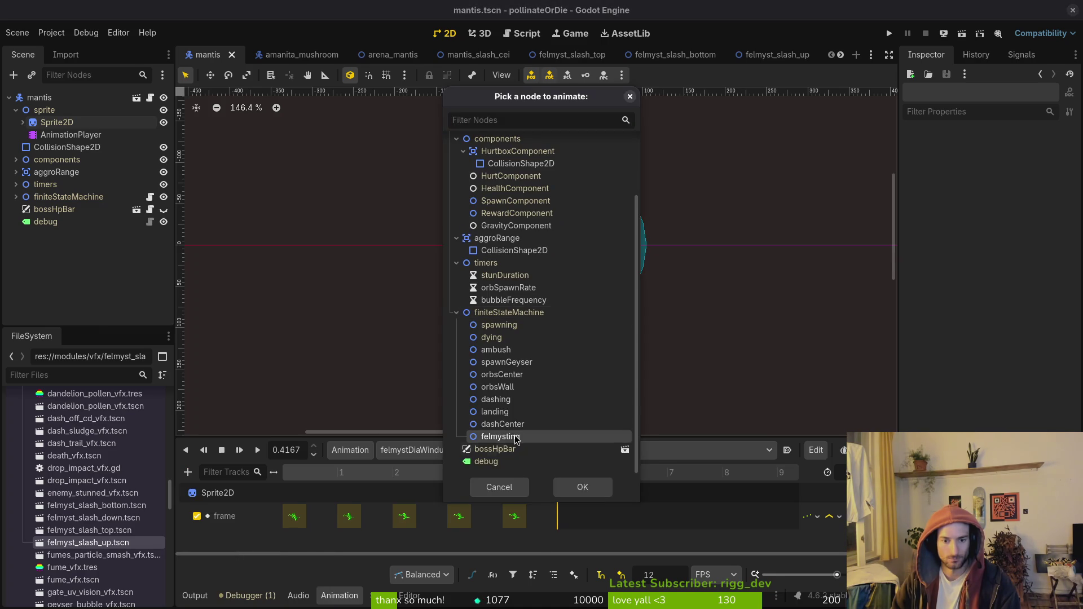
left_click(582, 486)
left_click(427, 476)
left_click(410, 478)
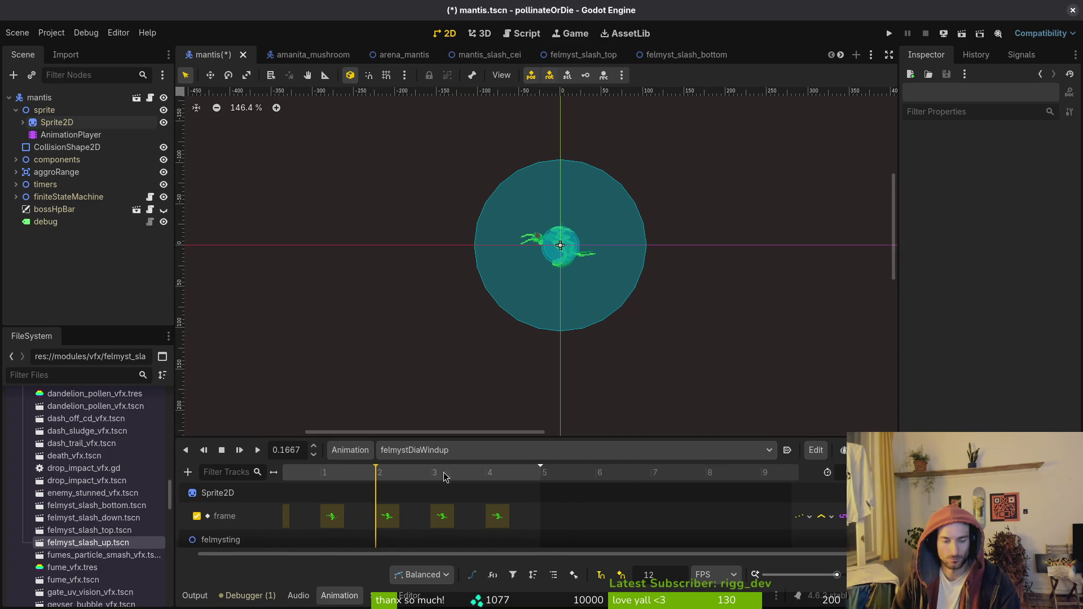
left_click_drag(542, 437, 543, 383)
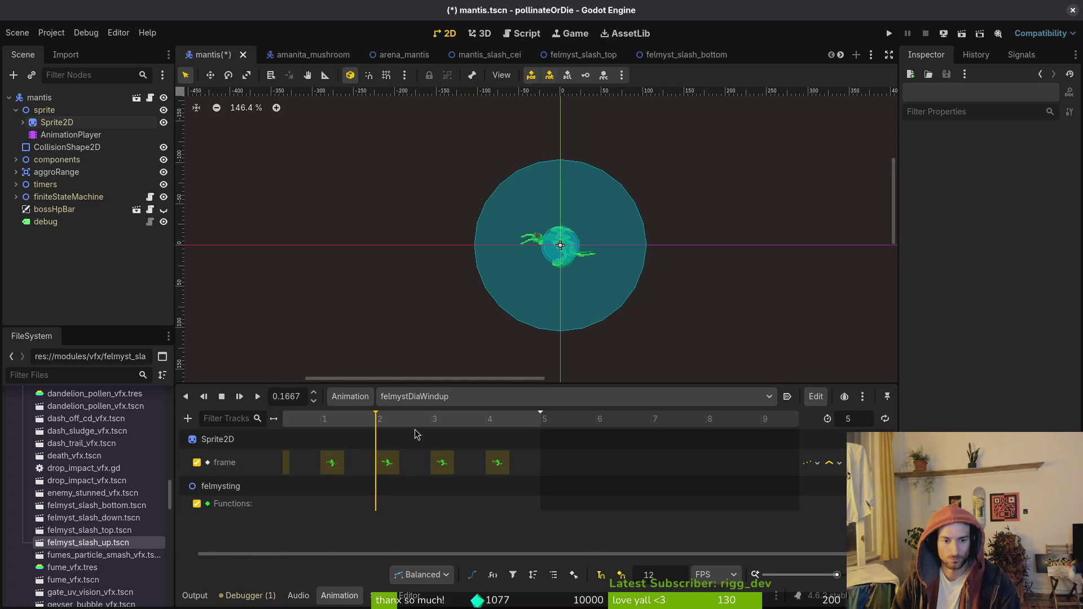
left_click(430, 420)
Insert a _find_closest_felmyst_target() method key at 0.1667 s on the felmysting track.
right_click(431, 504)
left_click(472, 511)
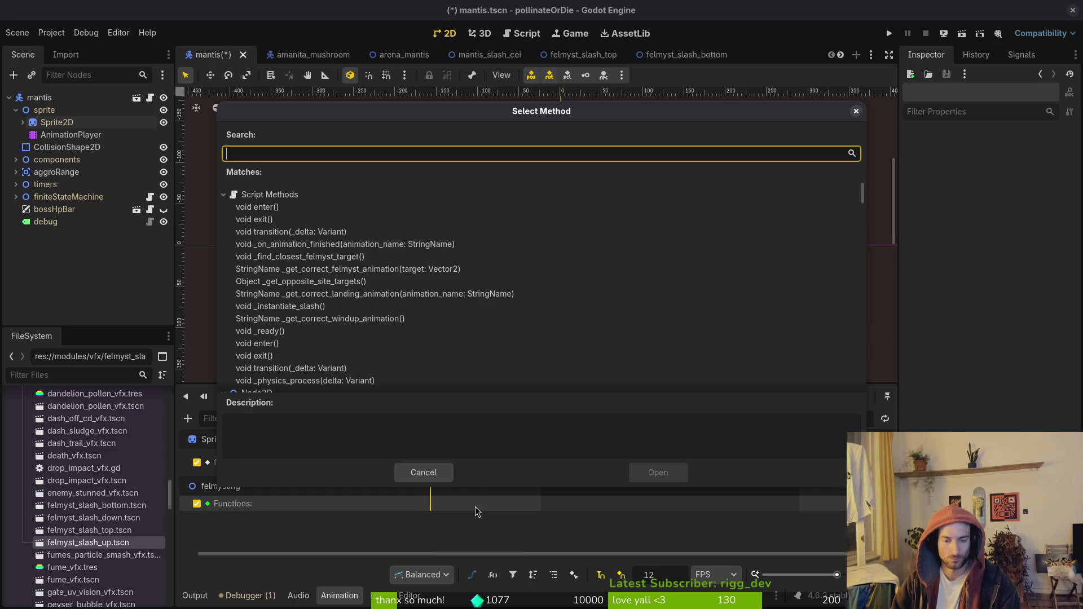
left_click(424, 472)
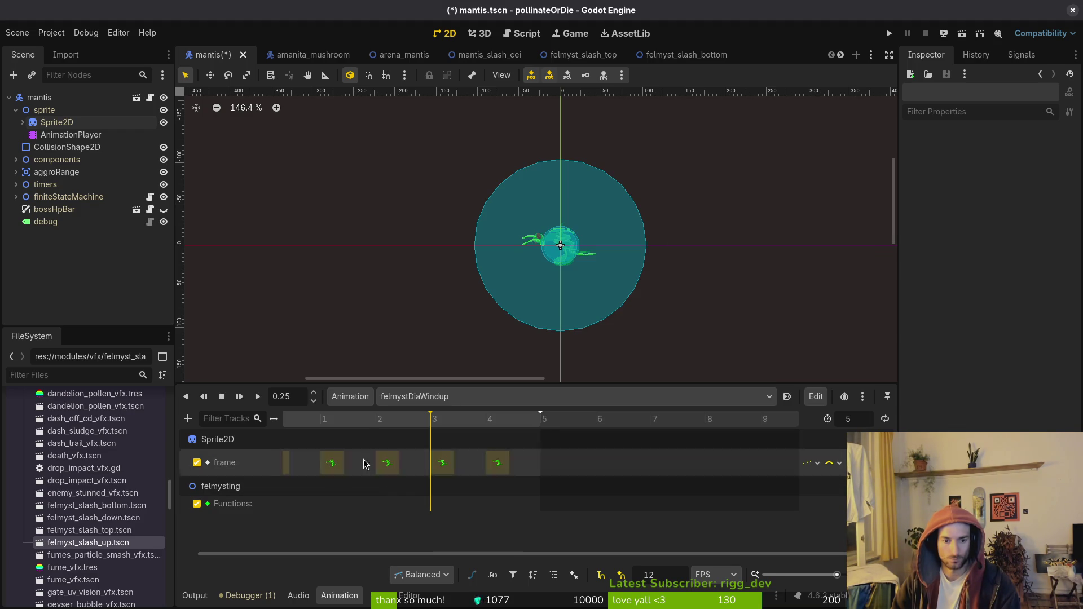
left_click(376, 419)
right_click(376, 422)
left_click(388, 503)
right_click(375, 506)
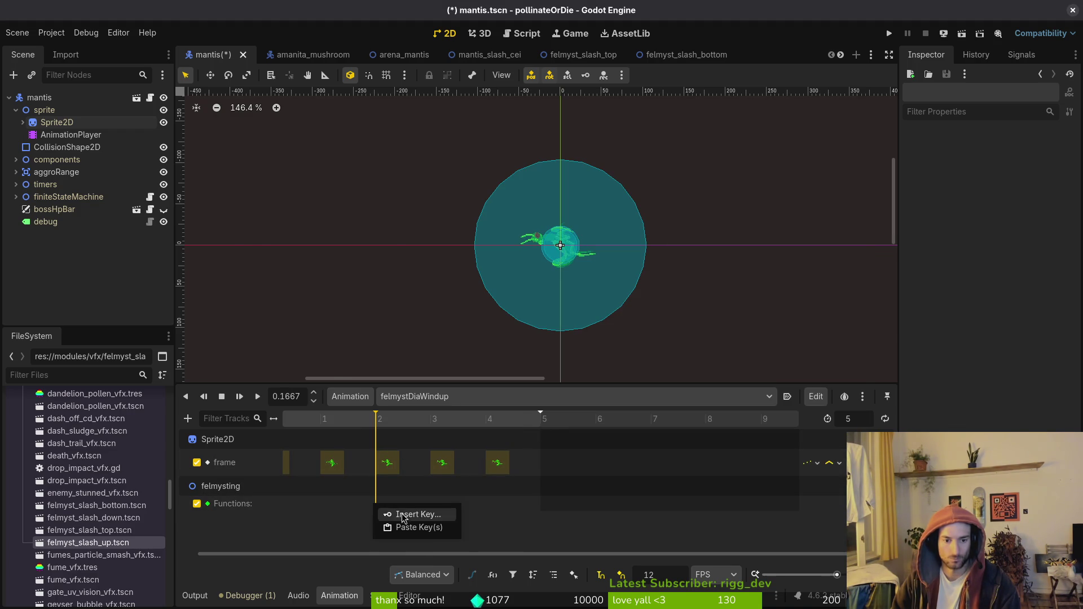
left_click(416, 512)
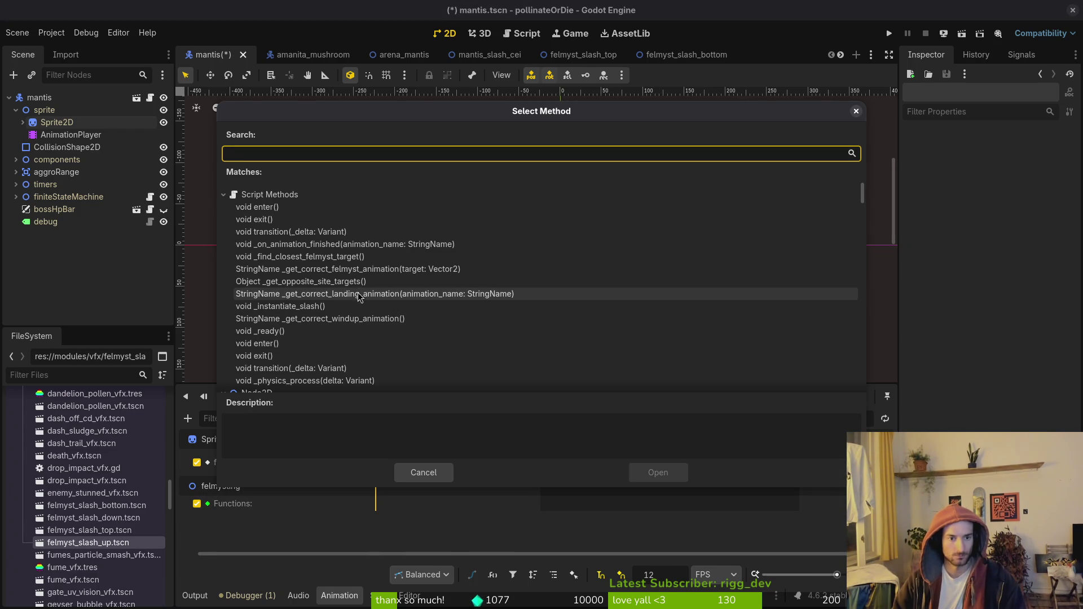
left_click(343, 257)
left_click(660, 473)
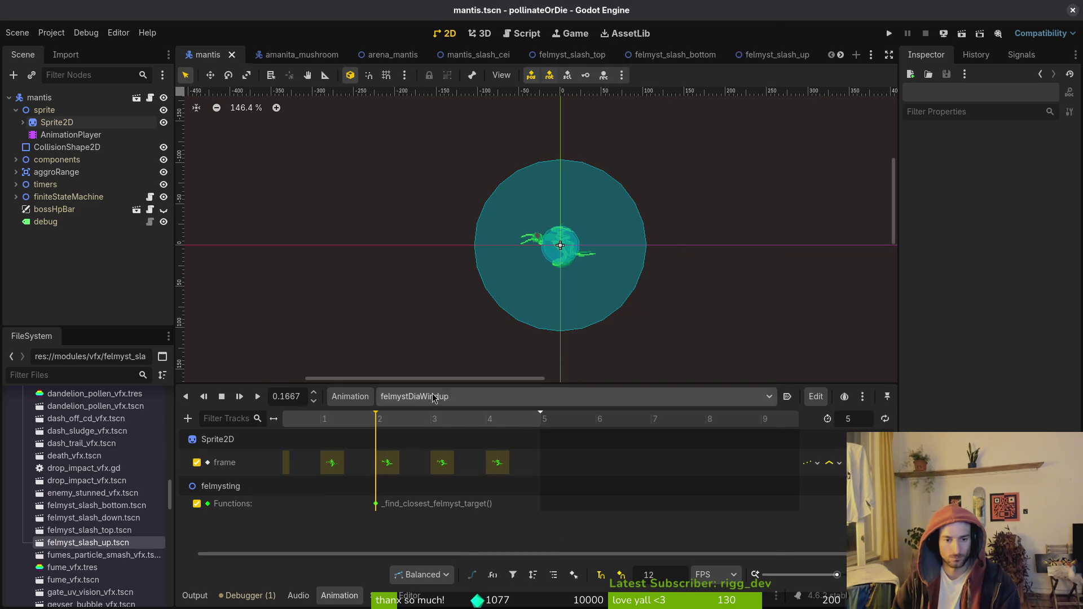
Give felmystWallWindup a felmysting call track keying _find_closest_felmyst_target(), then save mantis.tscn.
left_click(451, 396)
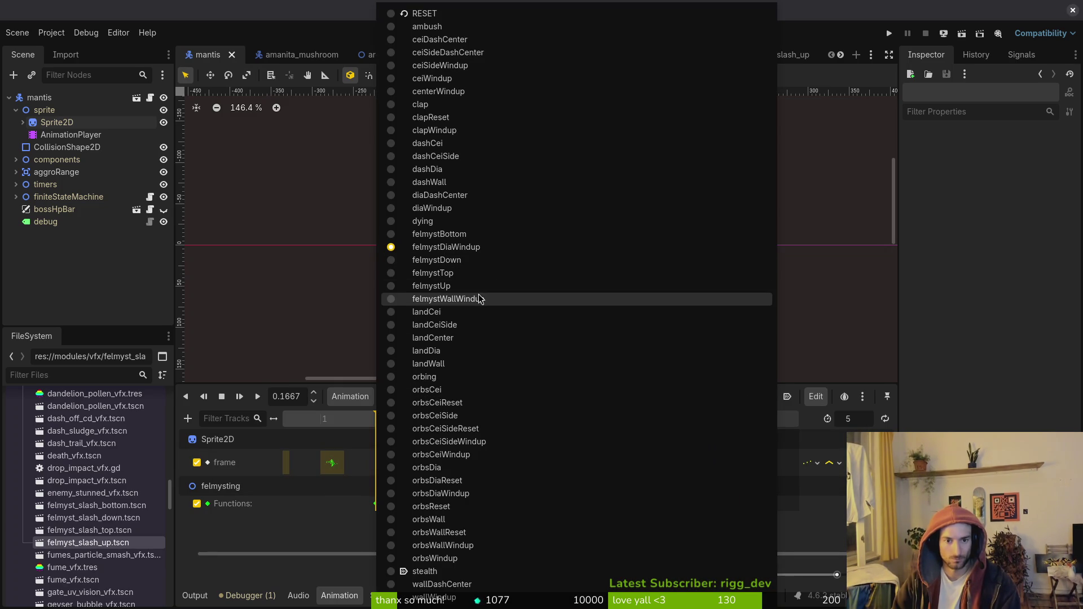
left_click(448, 298)
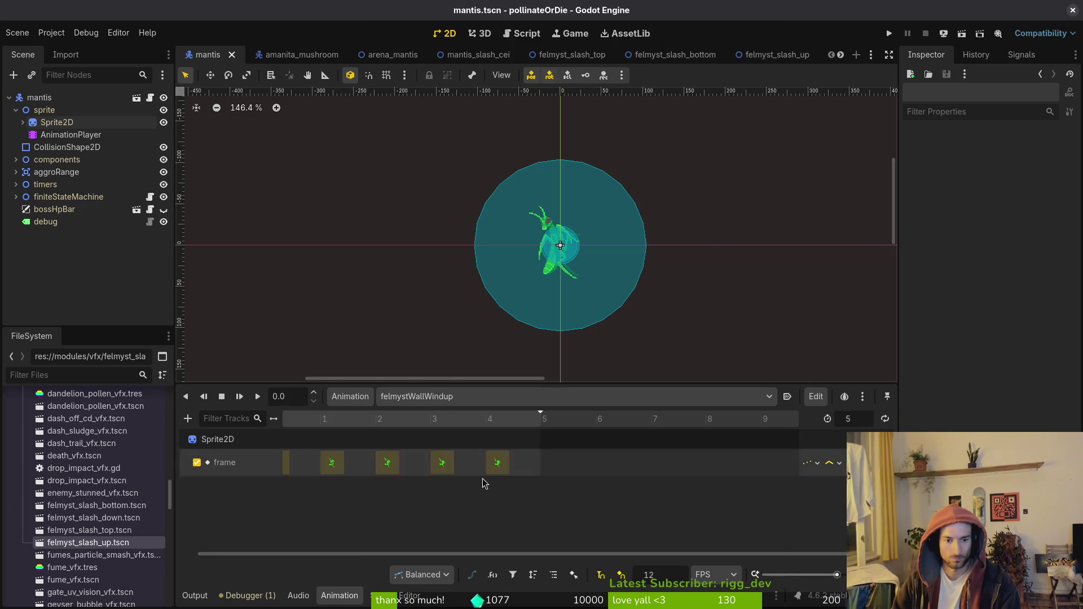
left_click(189, 420)
left_click(232, 502)
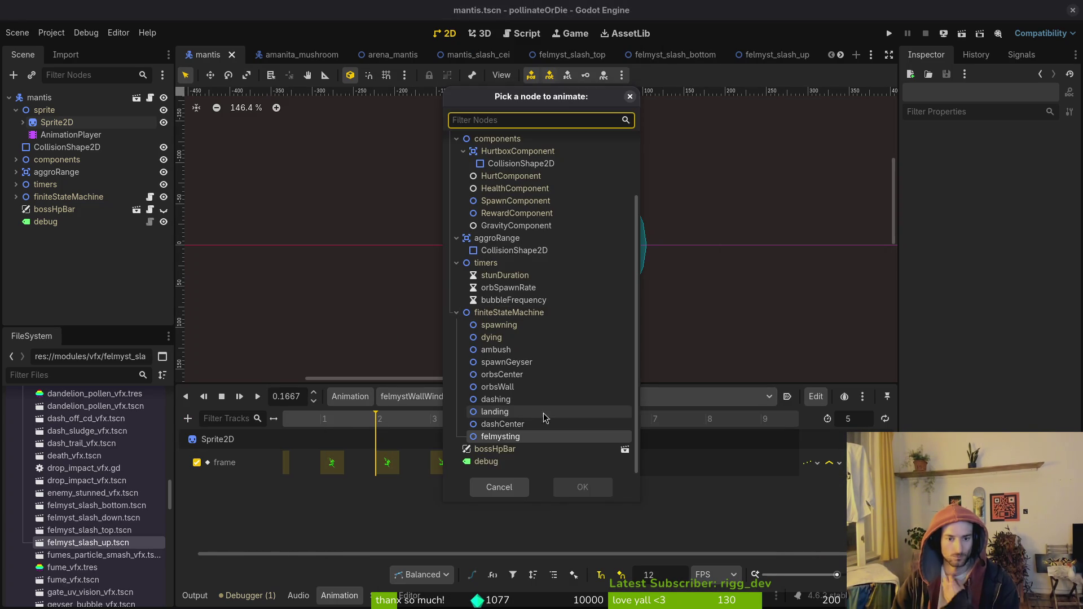
double_click(516, 437)
right_click(380, 506)
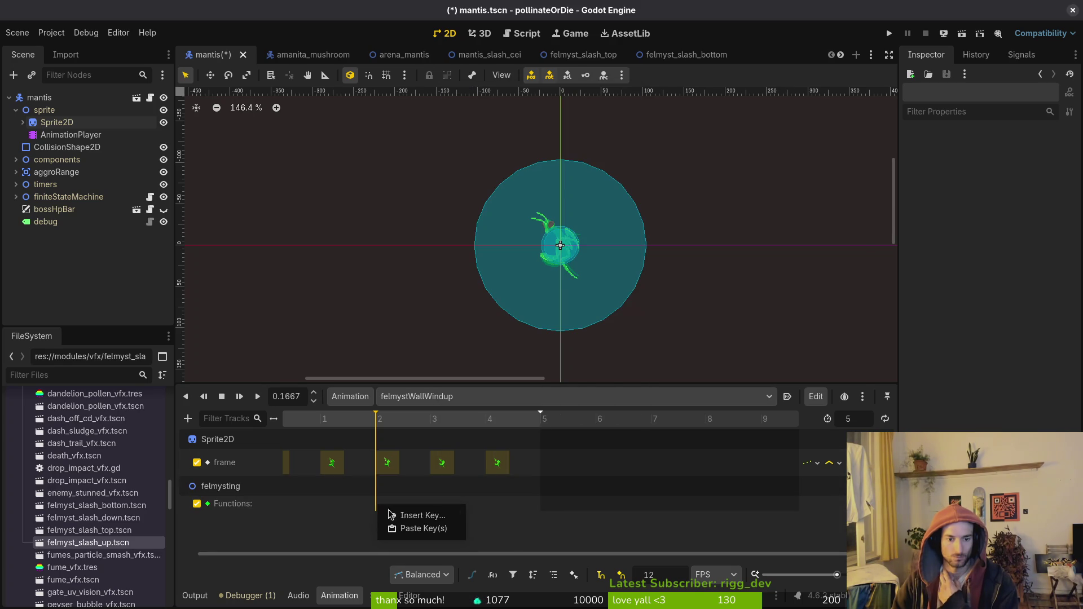
left_click(415, 514)
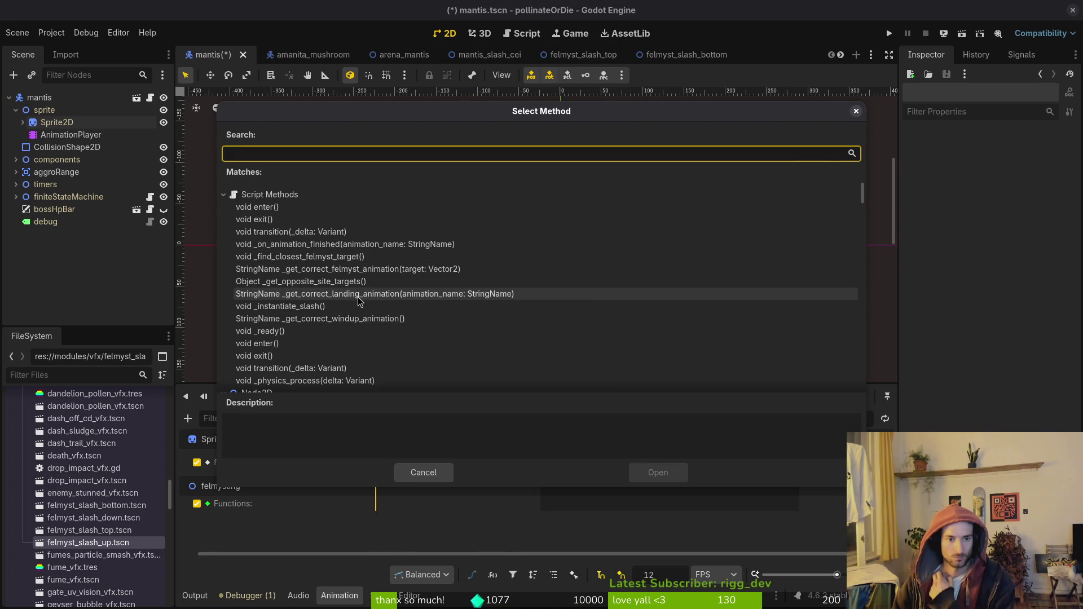
left_click(351, 259)
left_click(669, 472)
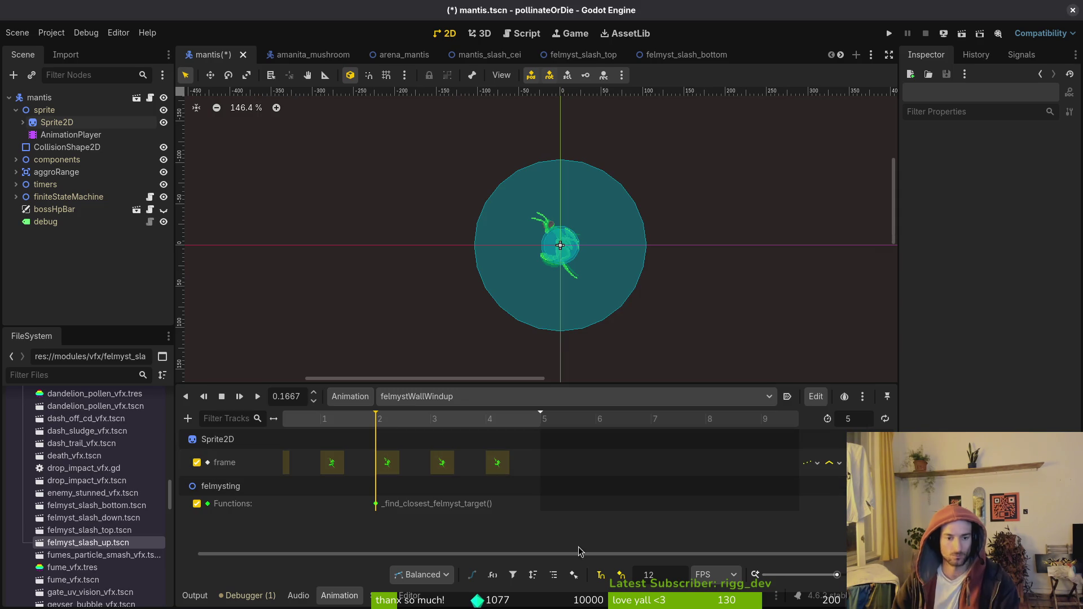
key("ctrl+s")
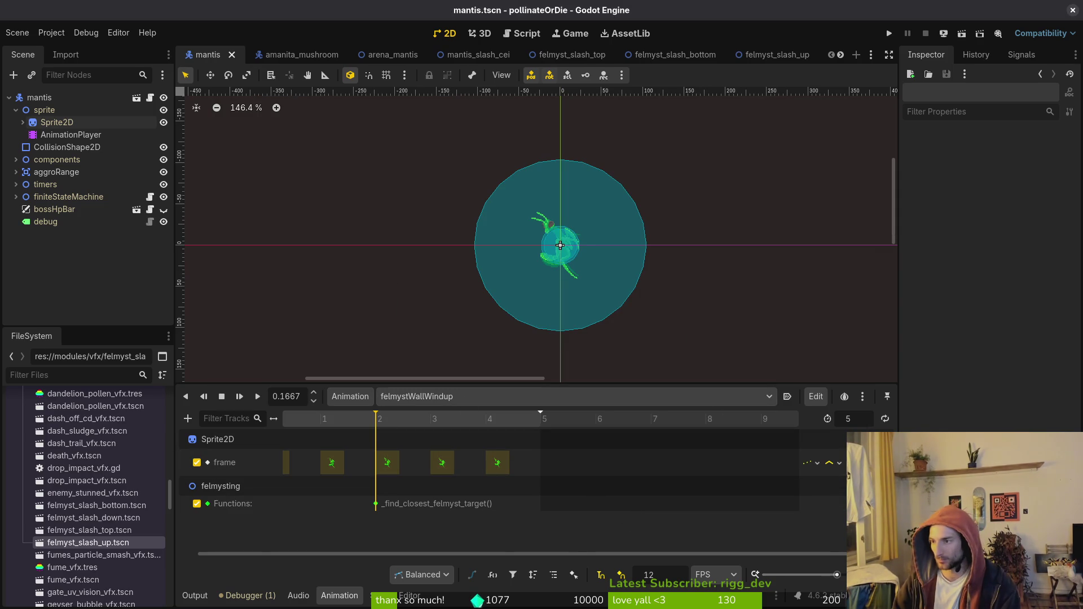
key("alt+Tab")
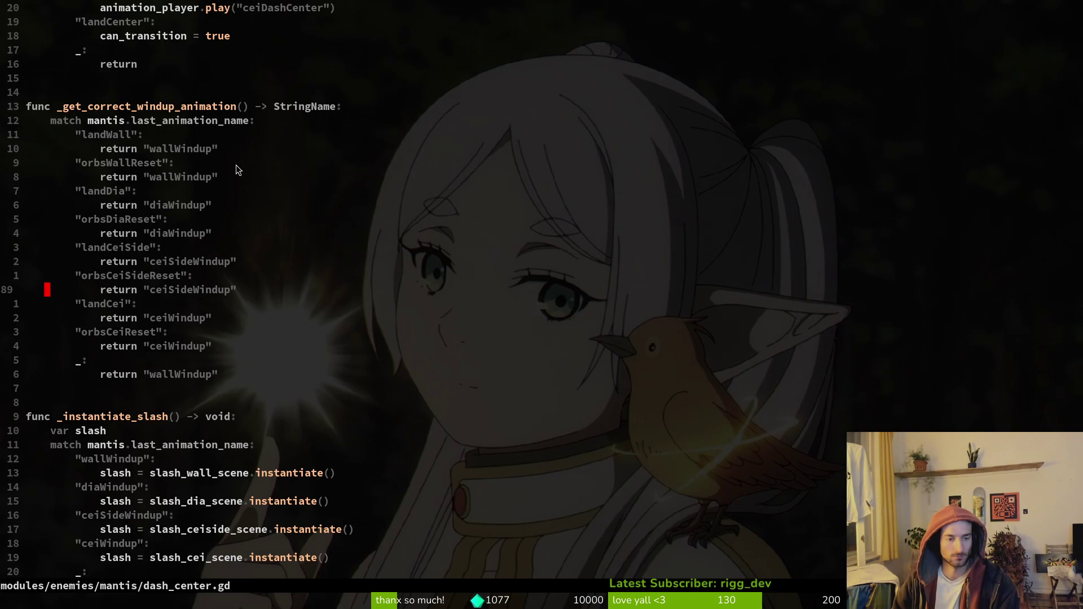
Open felmysting.gd with the file finder and scroll down to the windup animation match.
key("space")
key("f")
key("f")
type("felmy")
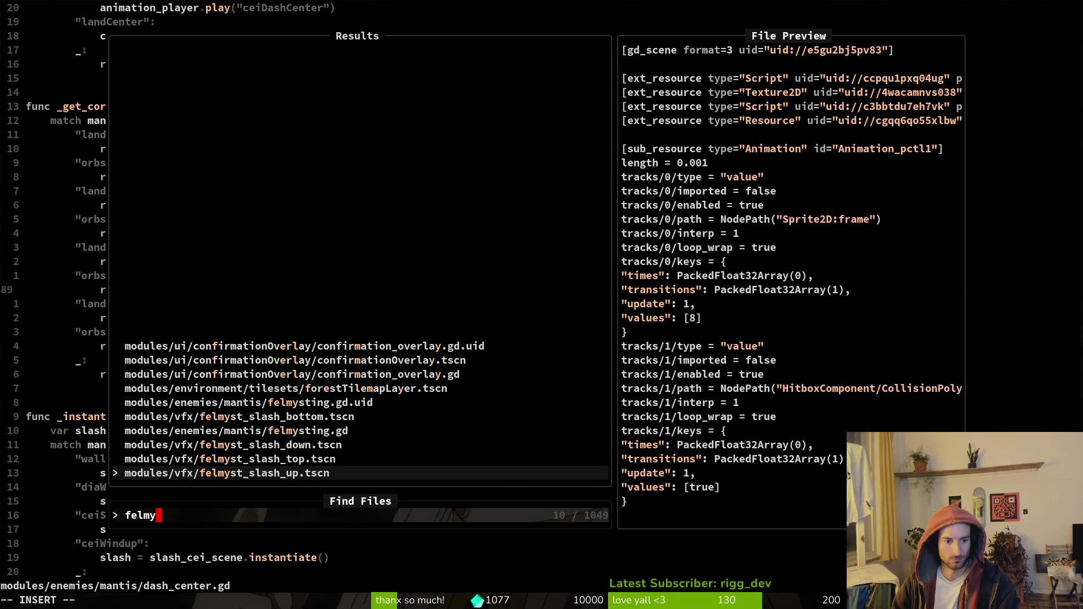
key("Up")
key("Up")
key("Up")
key("Return")
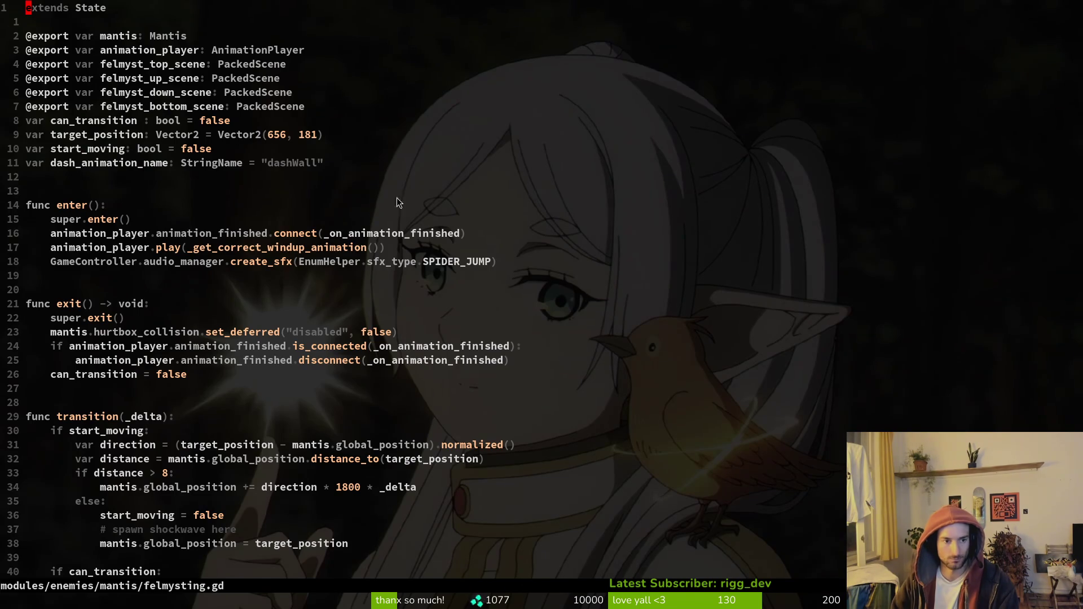
scroll(275, 285, "down", 8)
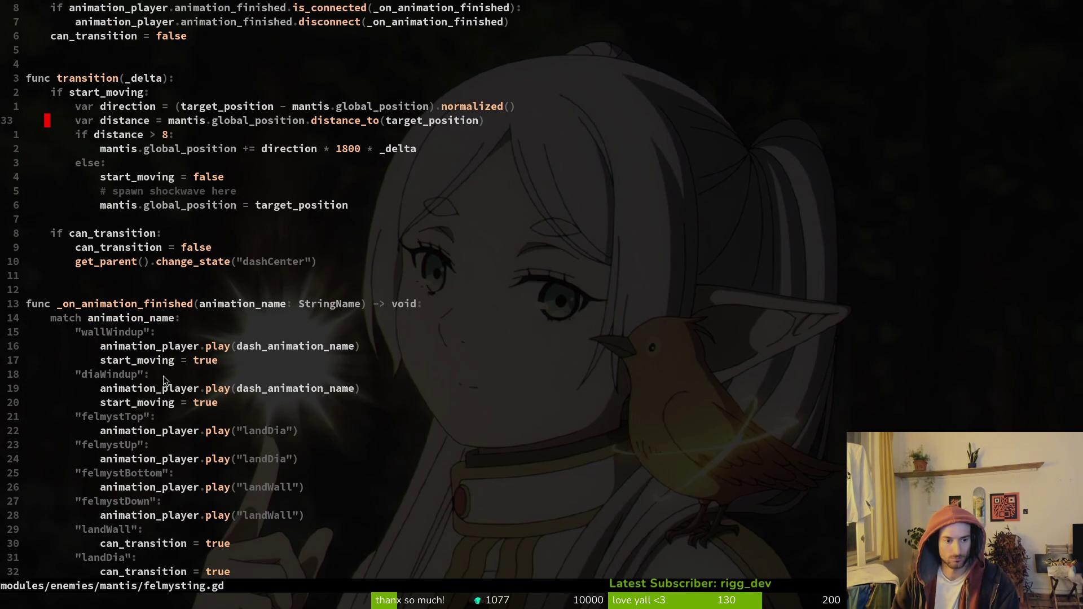
scroll(187, 231, "down", 15)
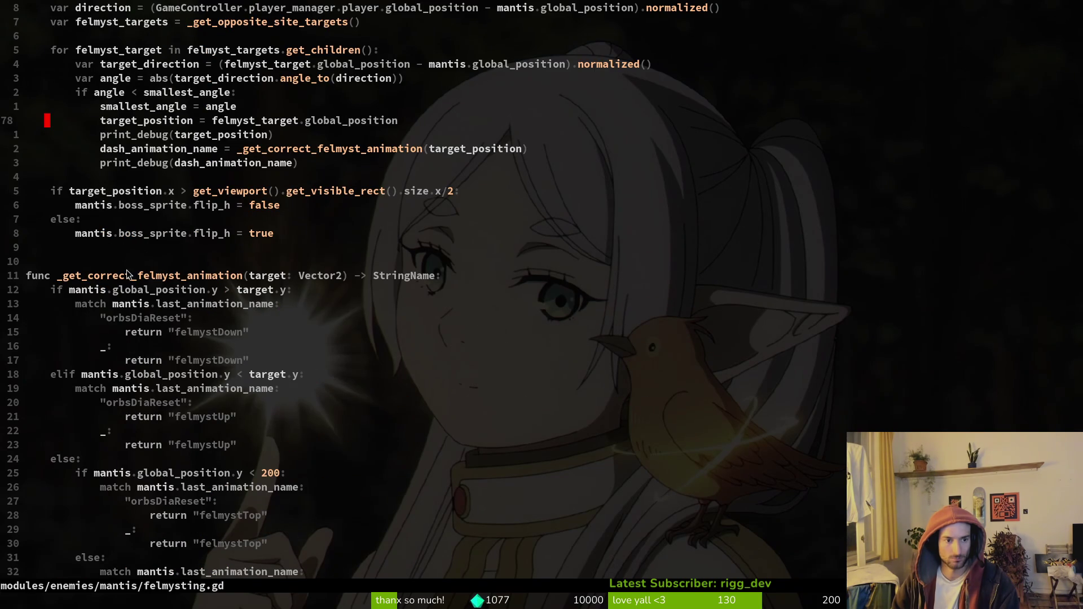
scroll(146, 286, "down", 8)
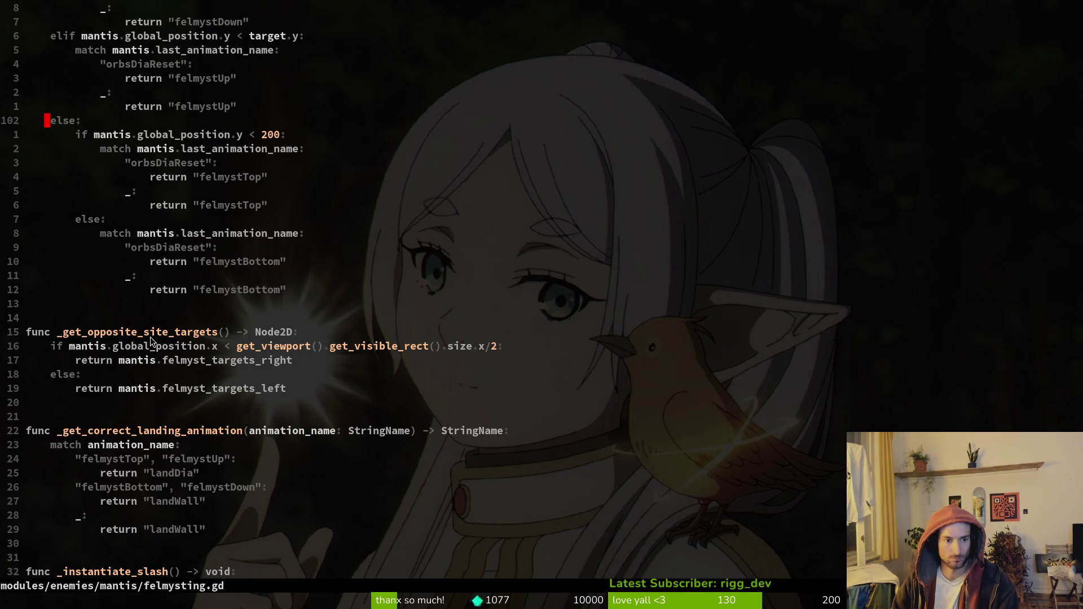
scroll(140, 417, "down", 7)
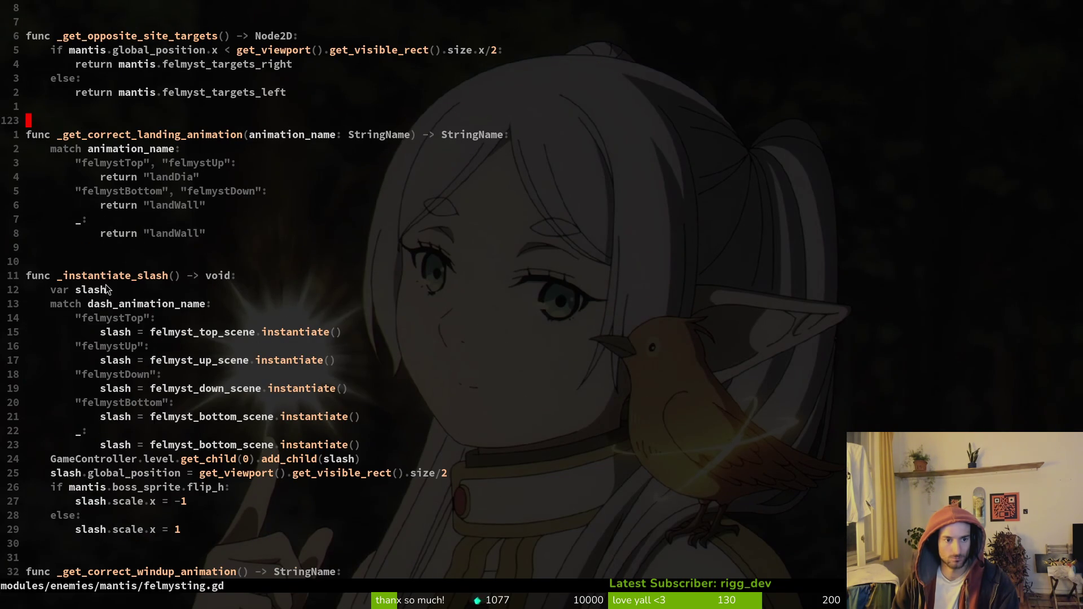
scroll(106, 286, "down", 6)
Change the landWall and orbsWallReset return values from wallWindup to felmystWallWindup.
left_click(173, 360)
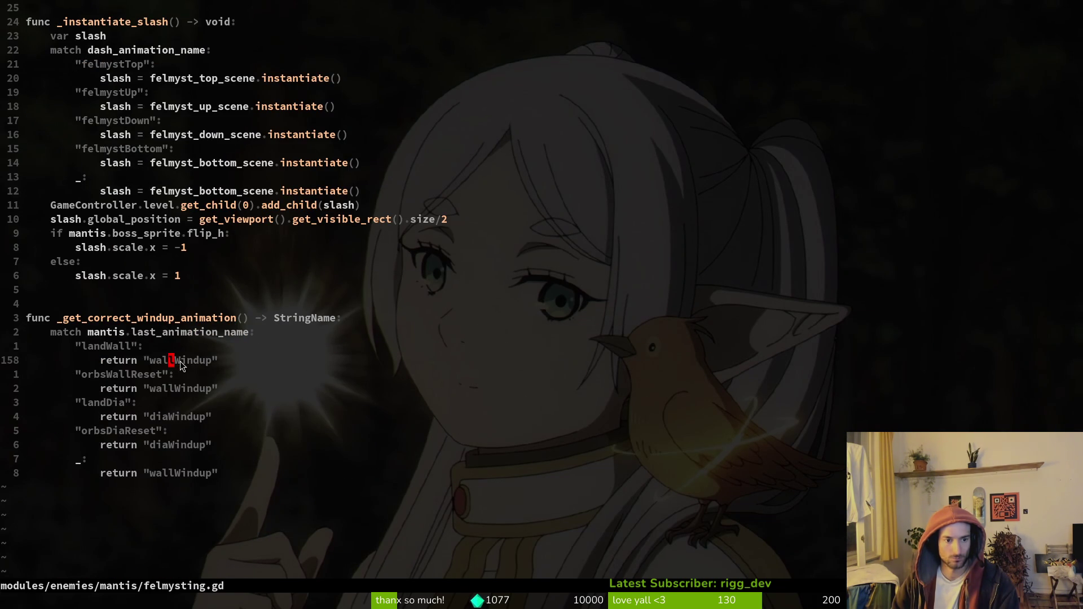
key("c")
key("i")
key("quotedbl")
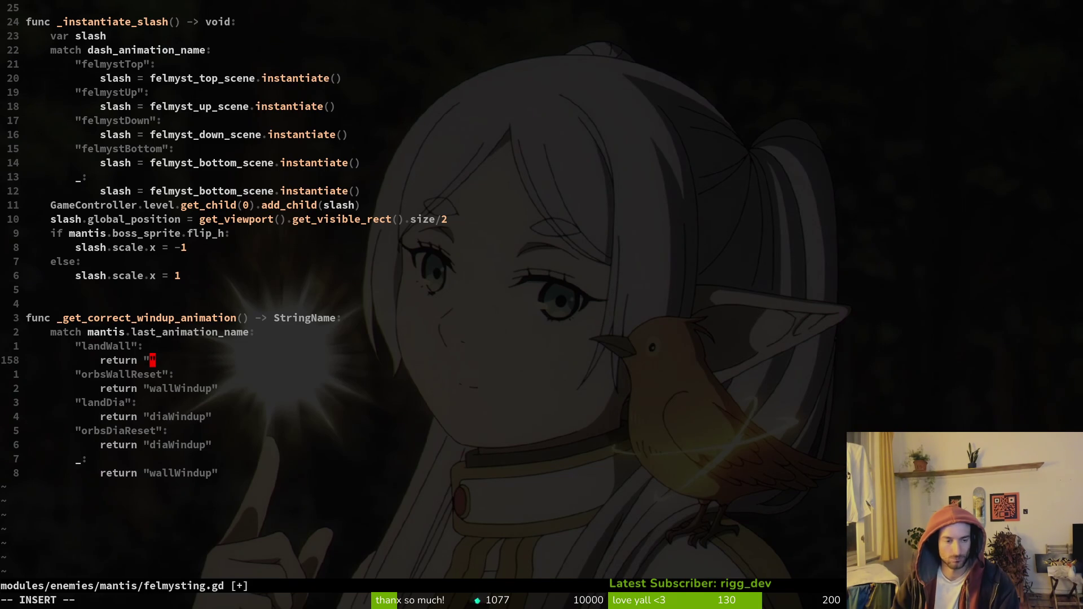
type("fel")
key("Tab")
key("Tab")
key("Tab")
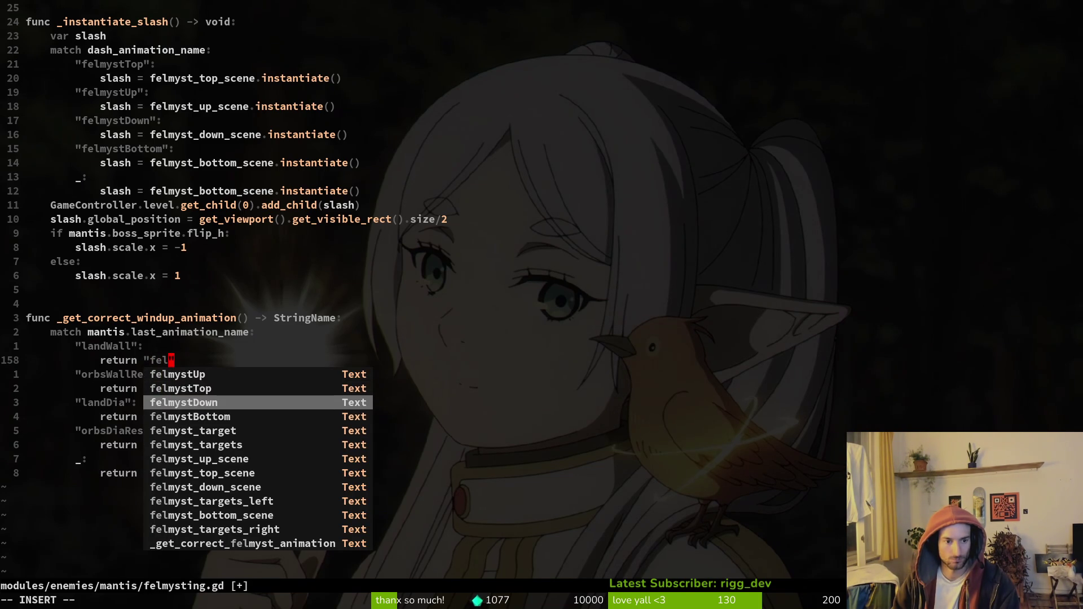
key("Return")
key("BackSpace")
key("BackSpace")
key("BackSpace")
key("BackSpace")
type("WallWind")
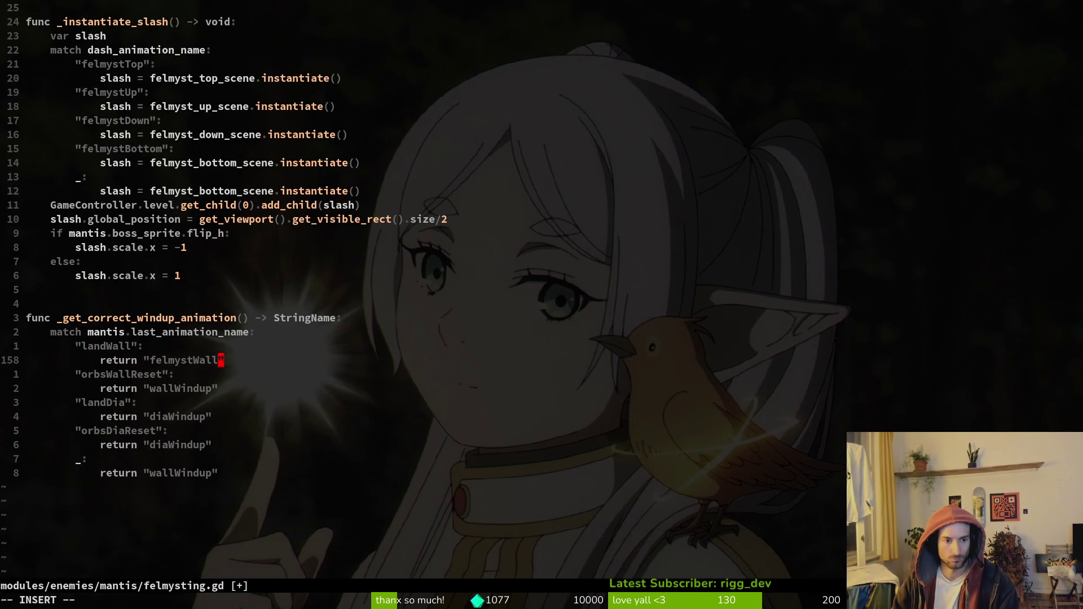
type("up")
key("Escape")
key("y")
key("i")
key("w")
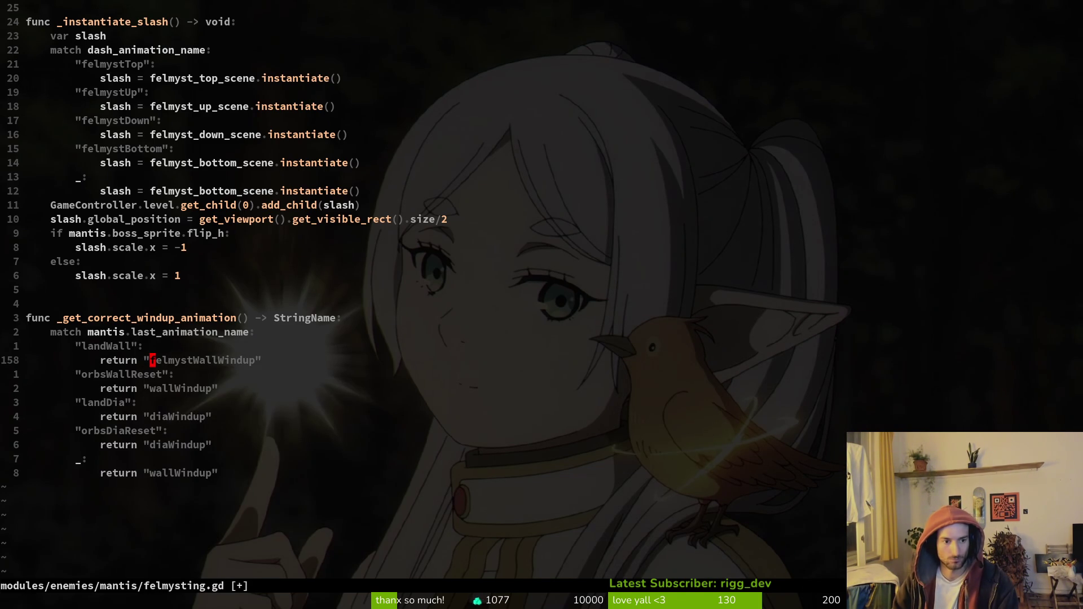
key("j")
key("k")
key("j")
key("j")
key("v")
key("i")
key("w")
Change the landDia return value from diaWindup to felmystDiaWindup.
key("p")
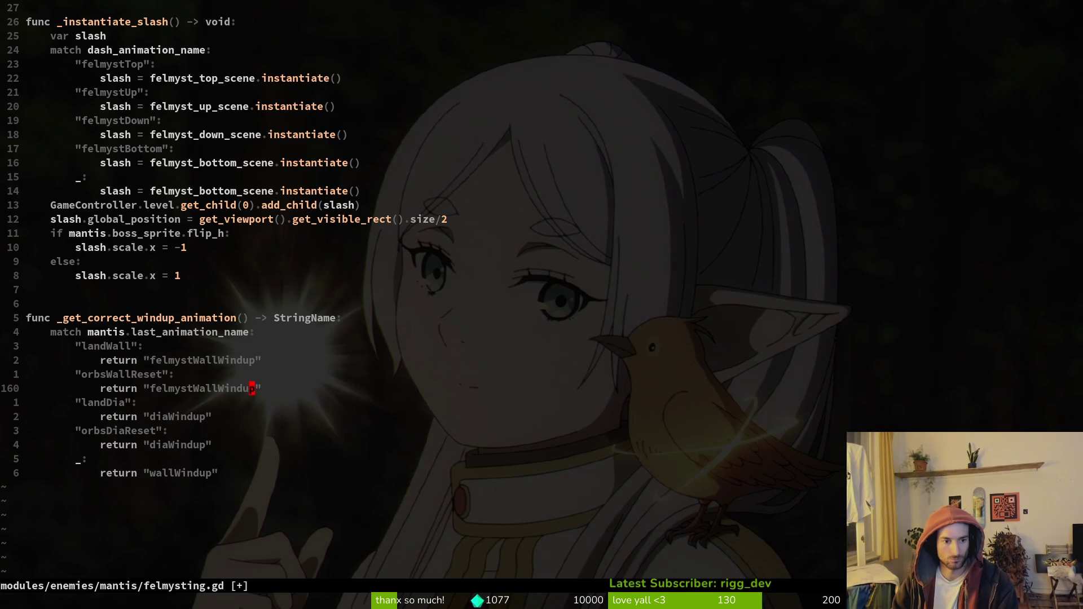
key("j")
key("j")
key("v")
key("i")
key("w")
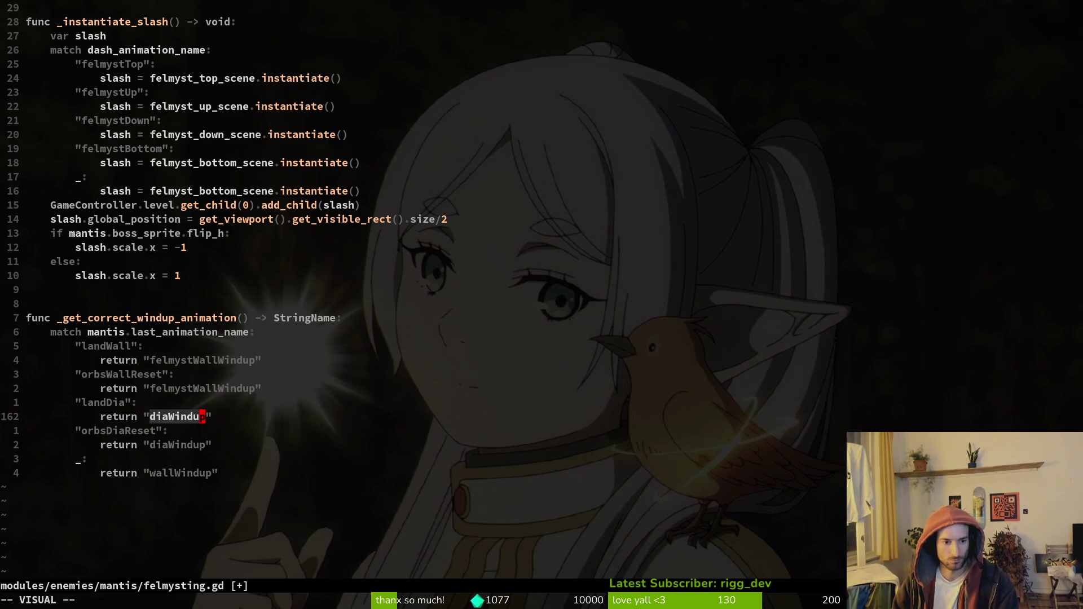
type("cfelmystDiaW")
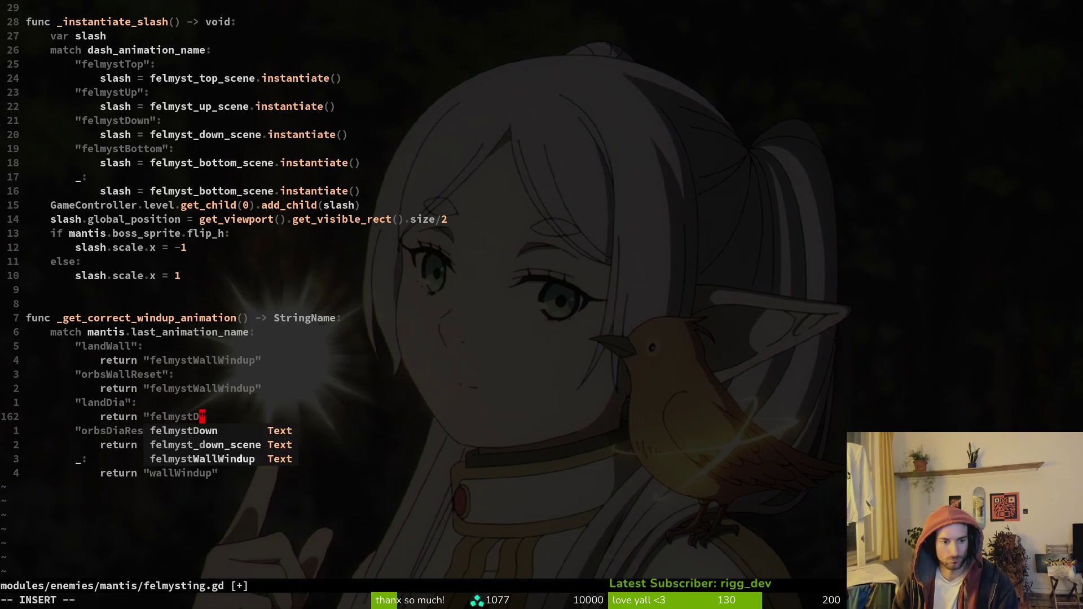
type("up")
key("Escape")
Add orbsDiaReset to the landDia case label and delete the separate orbsDiaReset case.
key("b")
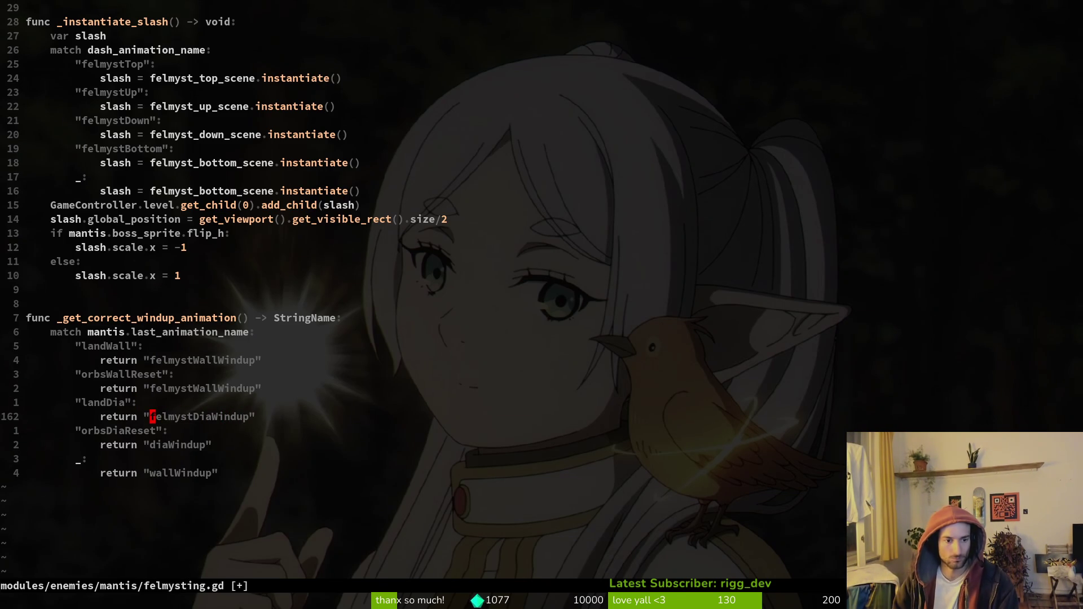
key("j")
key("j")
key("k")
key("k")
key("k")
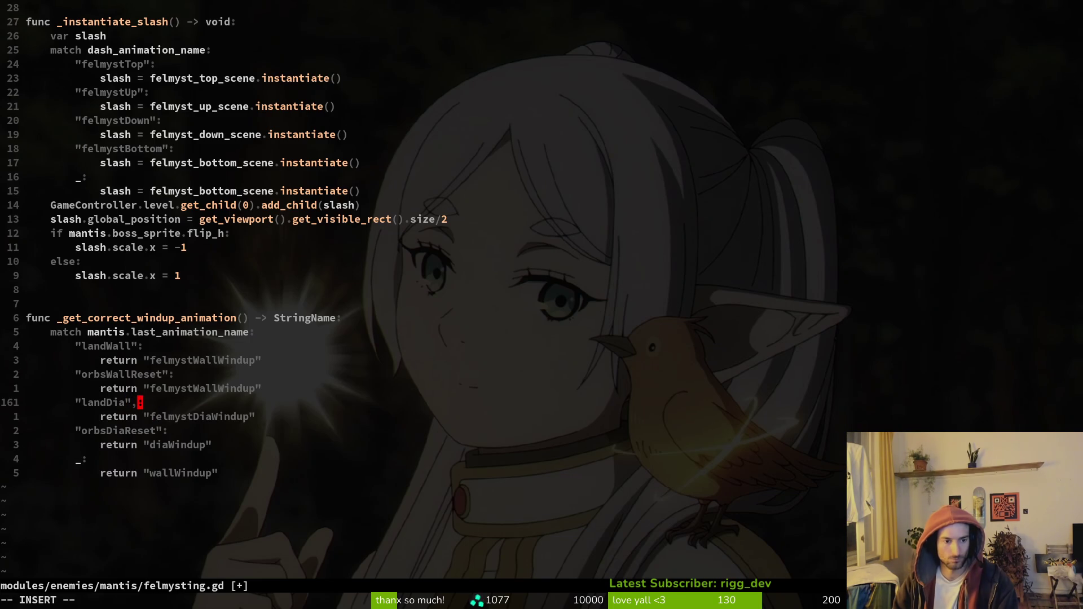
type(" \"orbs")
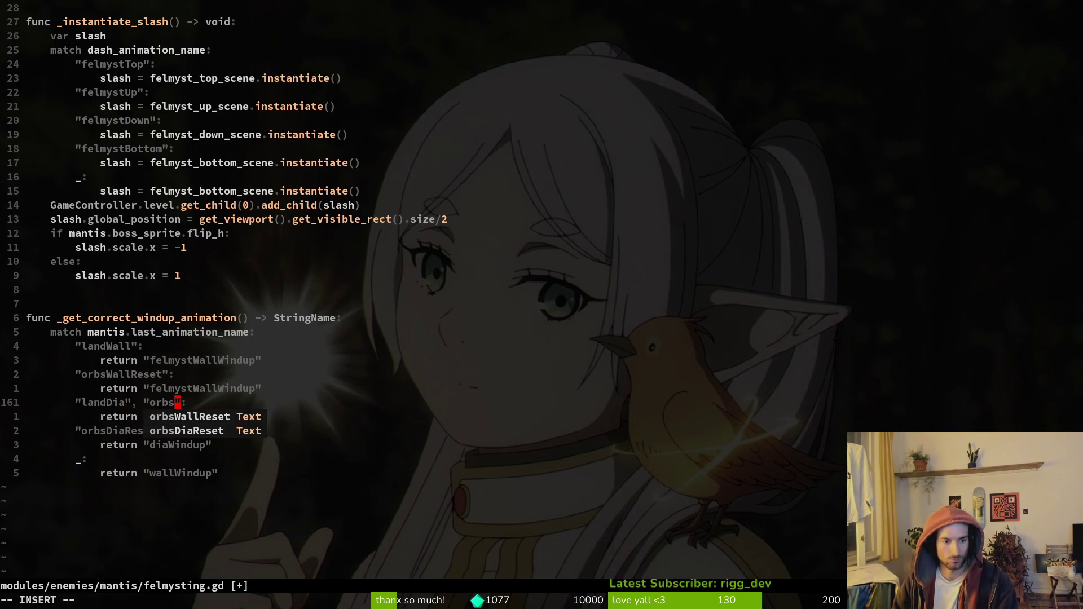
type("D")
key("Return")
key("j")
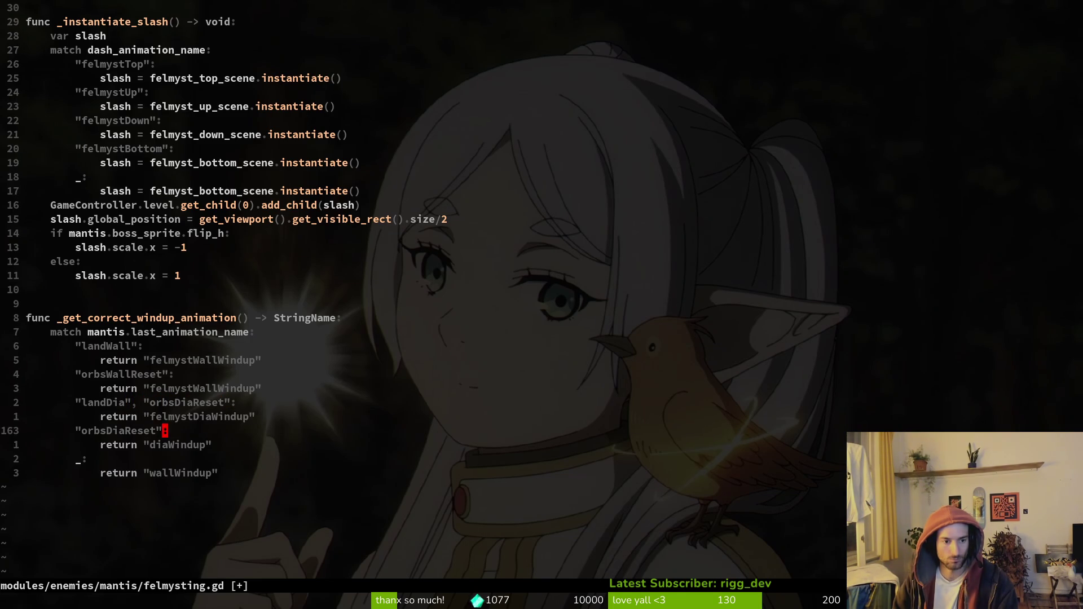
key("shift+v")
key("j")
key("d")
Add orbsWallReset to the landWall case label, delete its separate case, and save with :w.
key("k")
key("k")
key("k")
key("k")
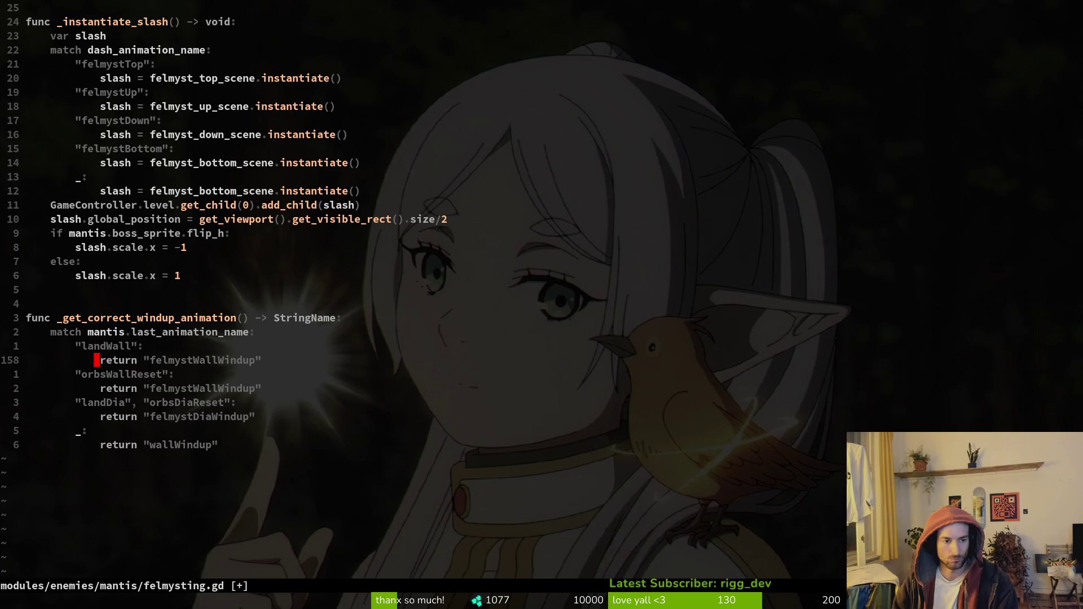
key("b")
key("w")
key("b")
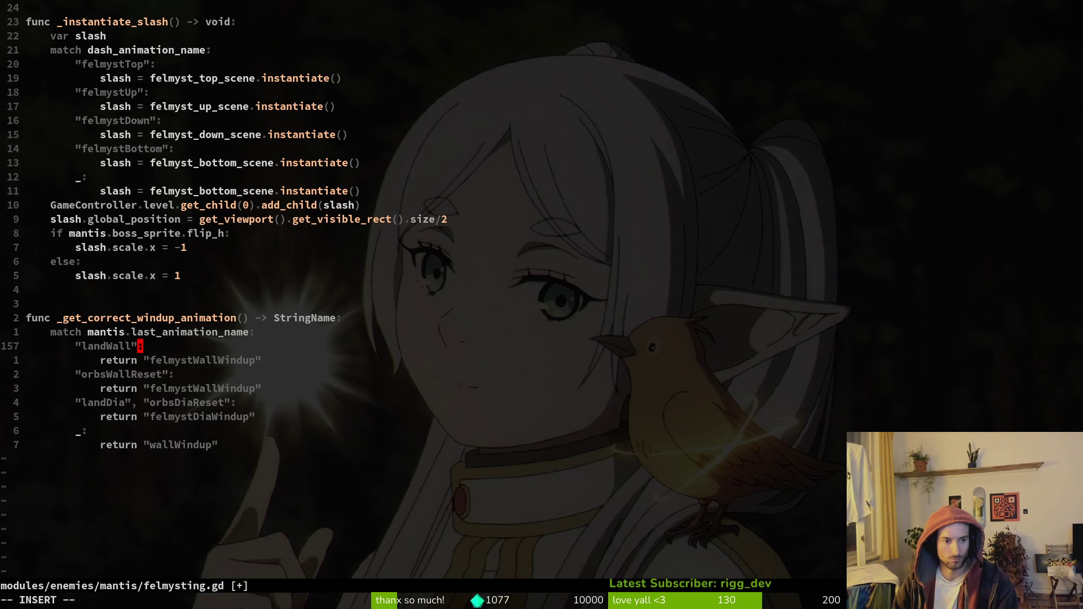
type("orbs")
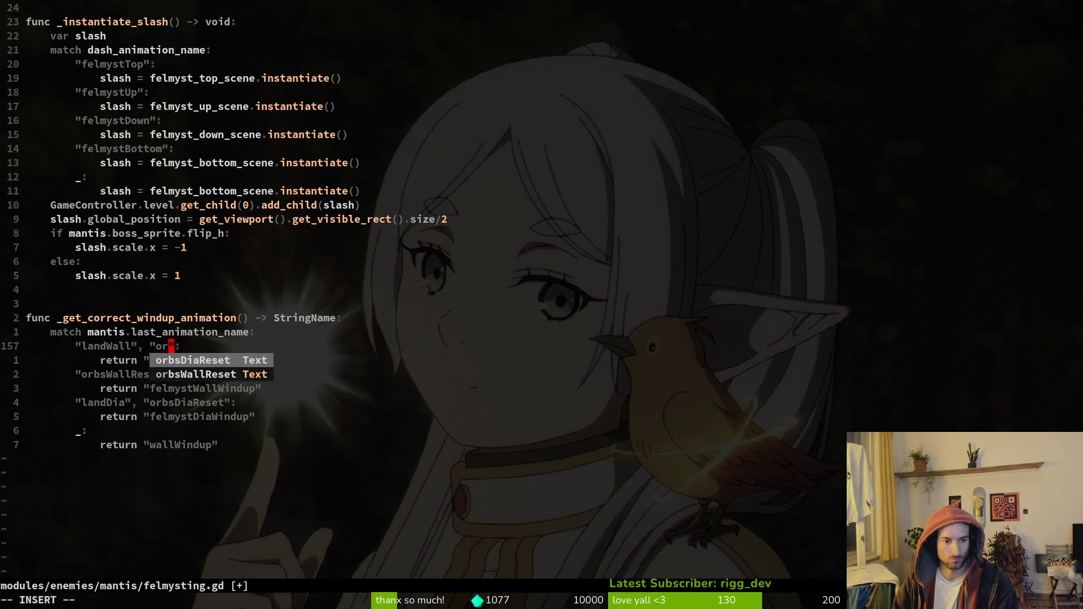
key("Return")
key("Escape")
key("j")
key("j")
key("shift+v")
type("jd")
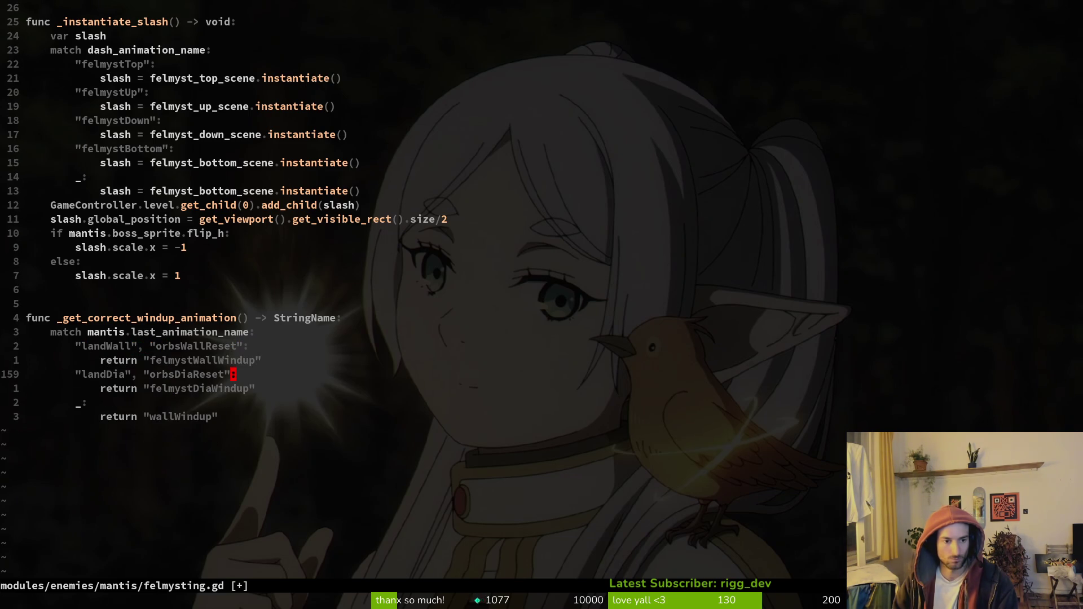
type(":w")
key("Return")
Add felmystUp to the felmystTop case label in felmysting.gd's animation-finished handler.
key("2")
key("0")
key("k")
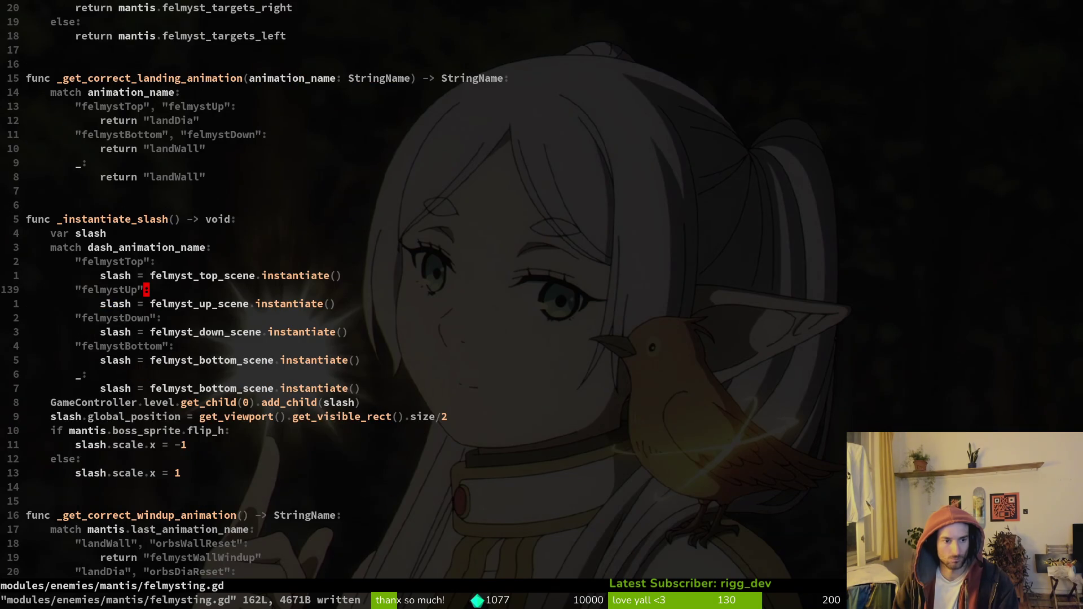
key("2")
key("0")
key("k")
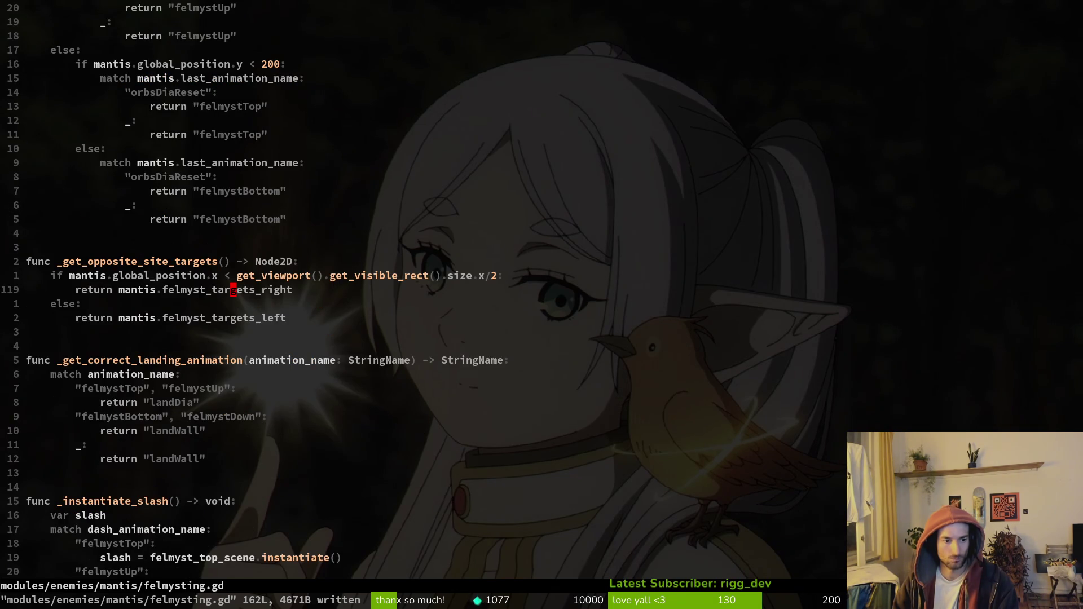
key("2")
key("0")
key("k")
key("2")
key("0")
key("k")
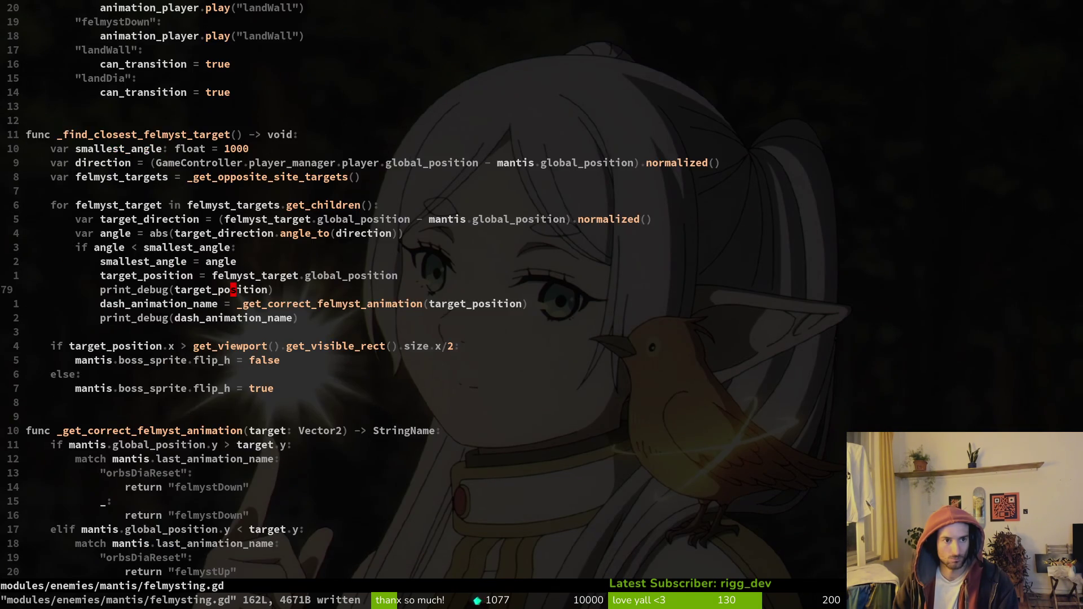
key("2")
key("0")
key("k")
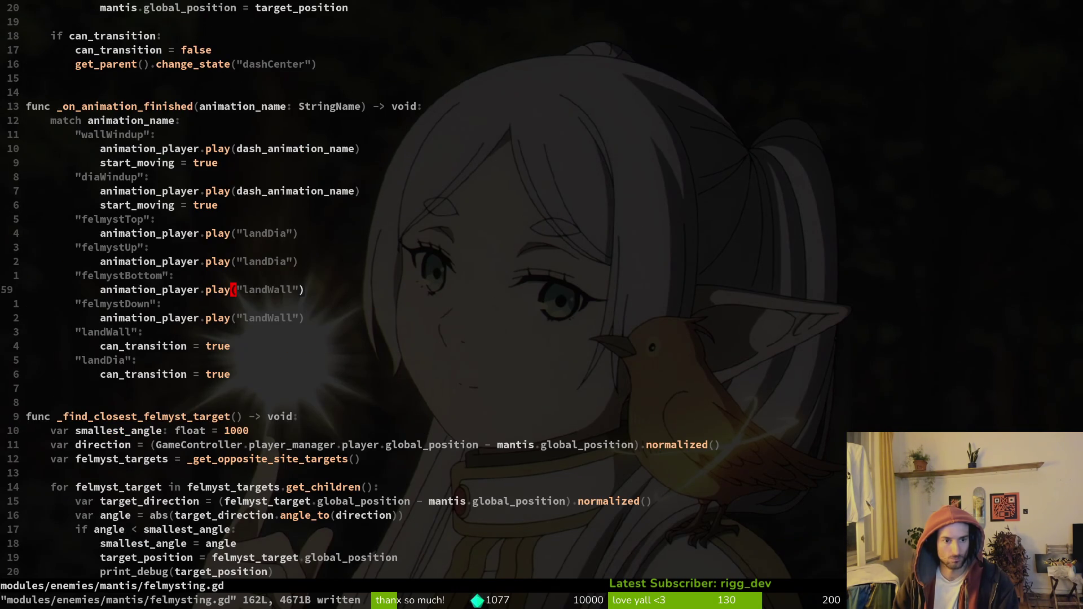
key("k")
key("k")
key("k")
key("i")
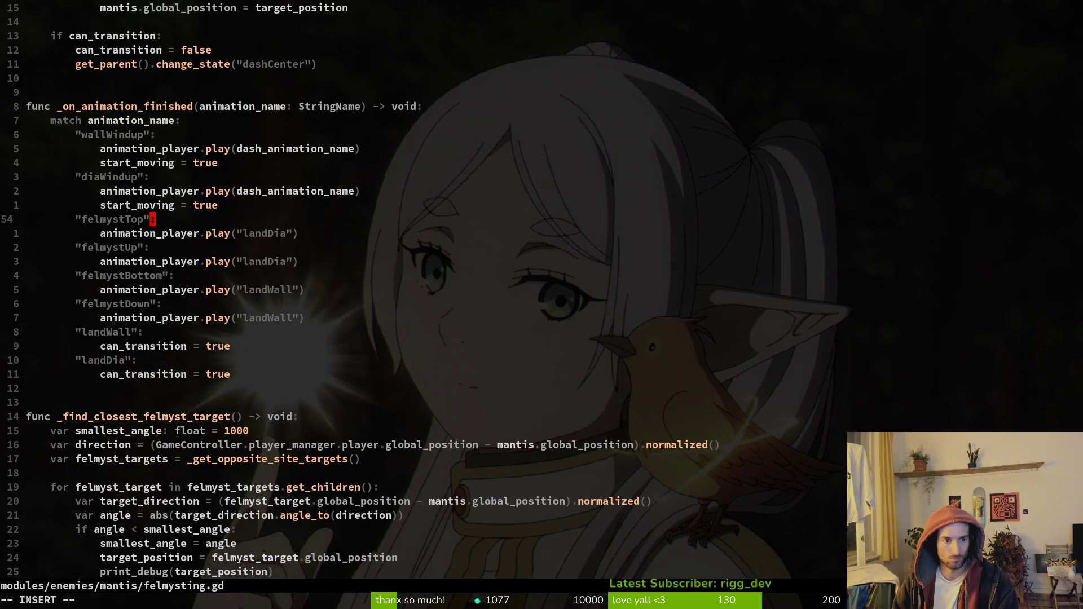
type(", felmu")
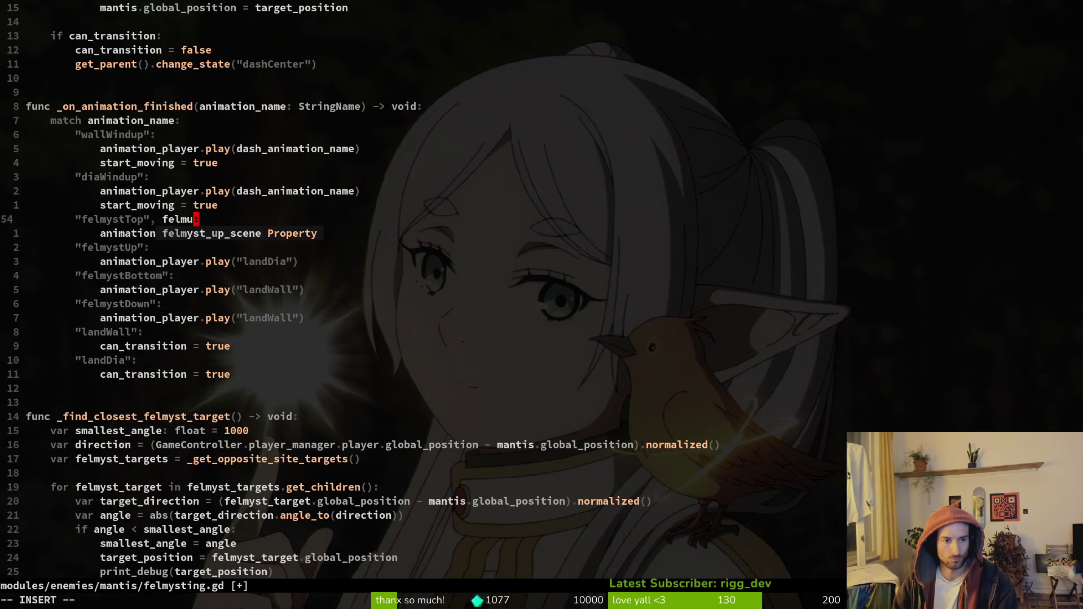
key("BackSpace")
key("BackSpace")
key("BackSpace")
key("BackSpace")
type("\"fel")
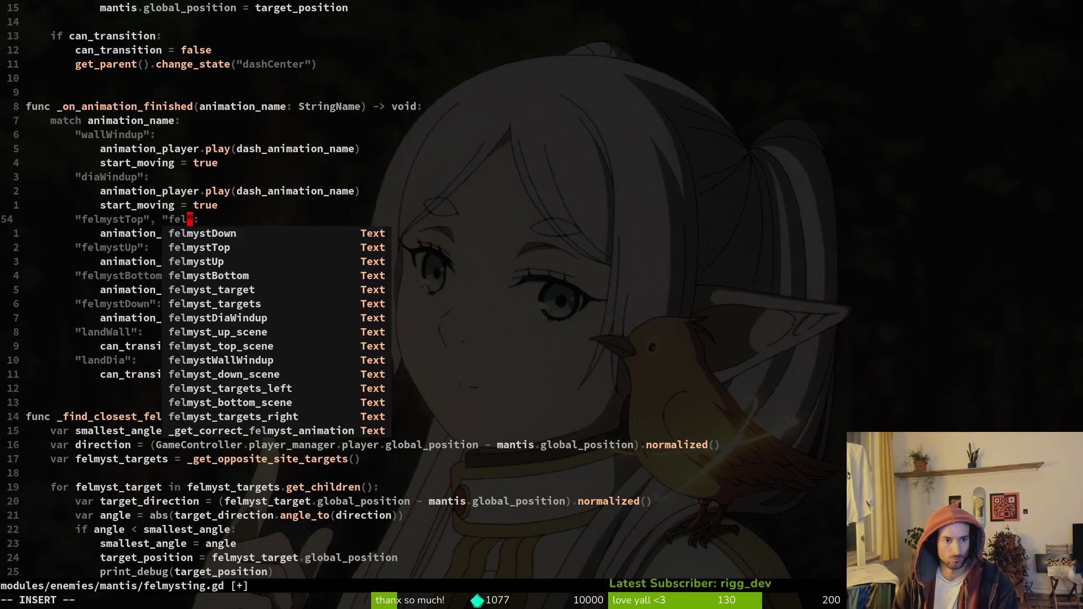
key("Down")
key("Return")
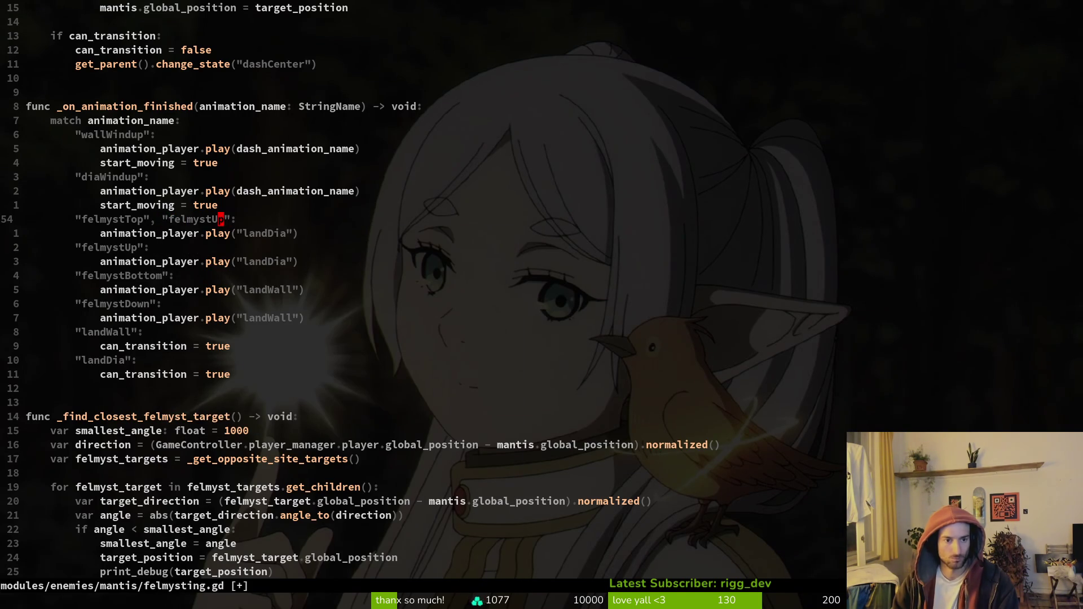
Add felmystDown to the felmystBottom case, delete the duplicate felmystDown and felmystUp cases, and save.
key("j")
key("j")
key("j")
type(", \"fel")
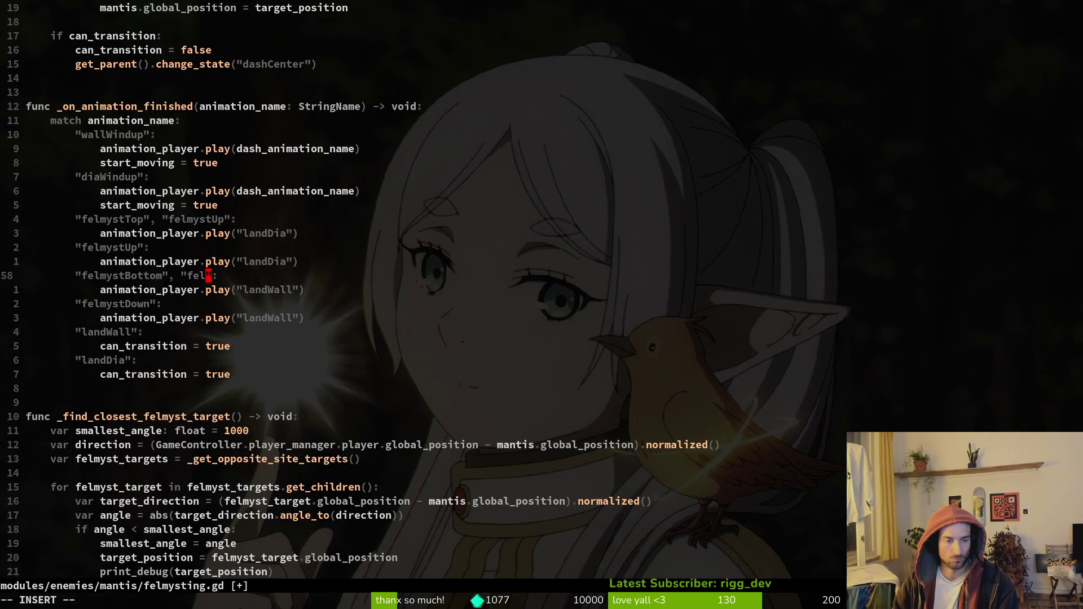
type("d")
key("Down")
key("Down")
key("Return")
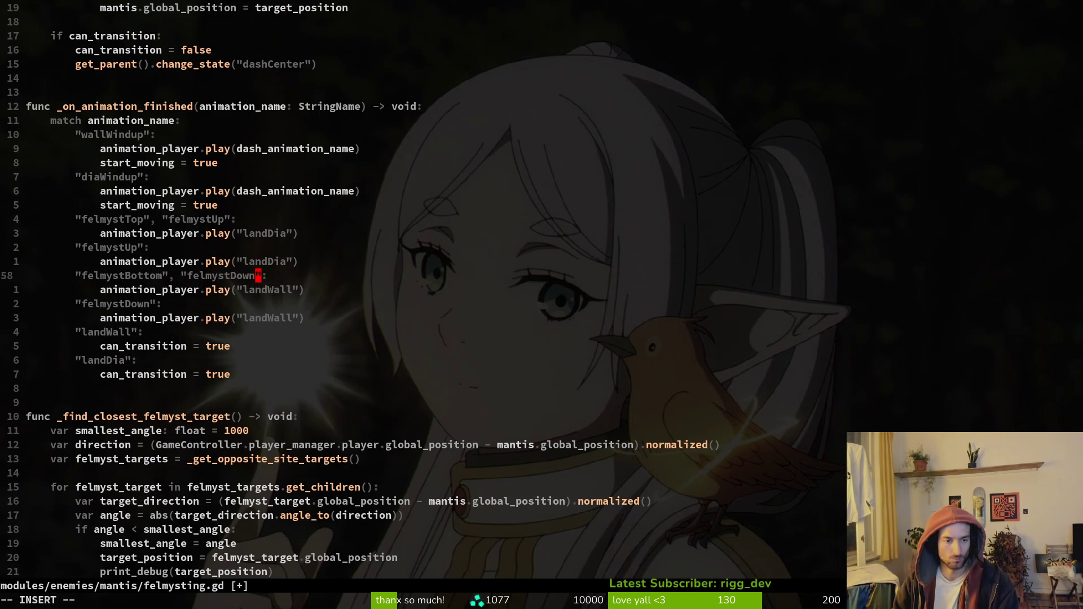
key("Escape")
key("j")
key("j")
key("d")
key("d")
key("d")
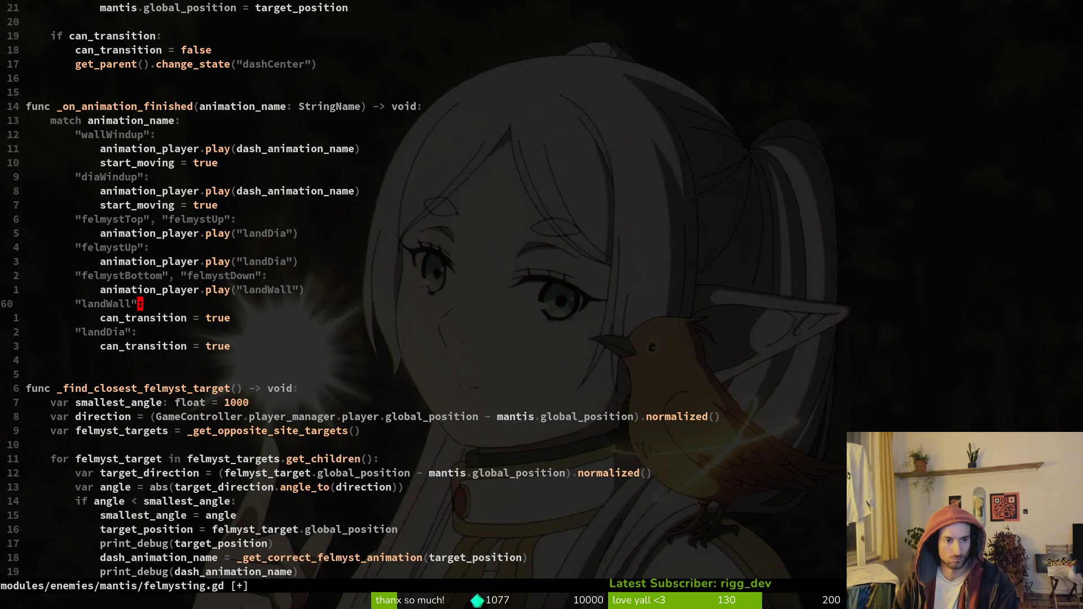
key("k")
key("k")
key("k")
key("k")
key("d")
key("d")
key("d")
type(":w")
key("Return")
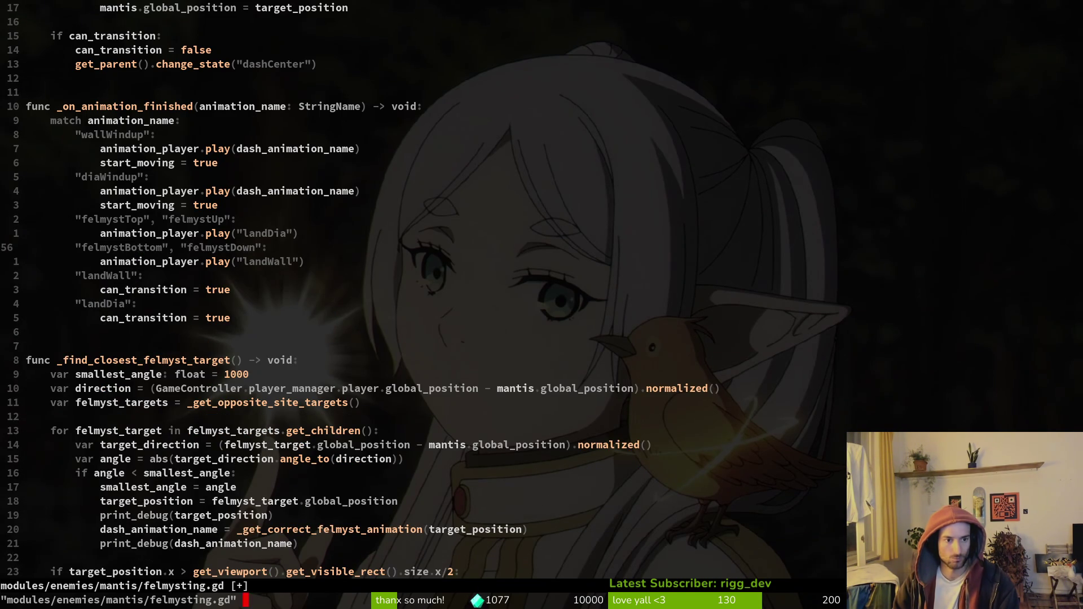
Merge landDia into the landWall case label, remove the separate landDia case, and save.
key("j")
key("j")
key("i")
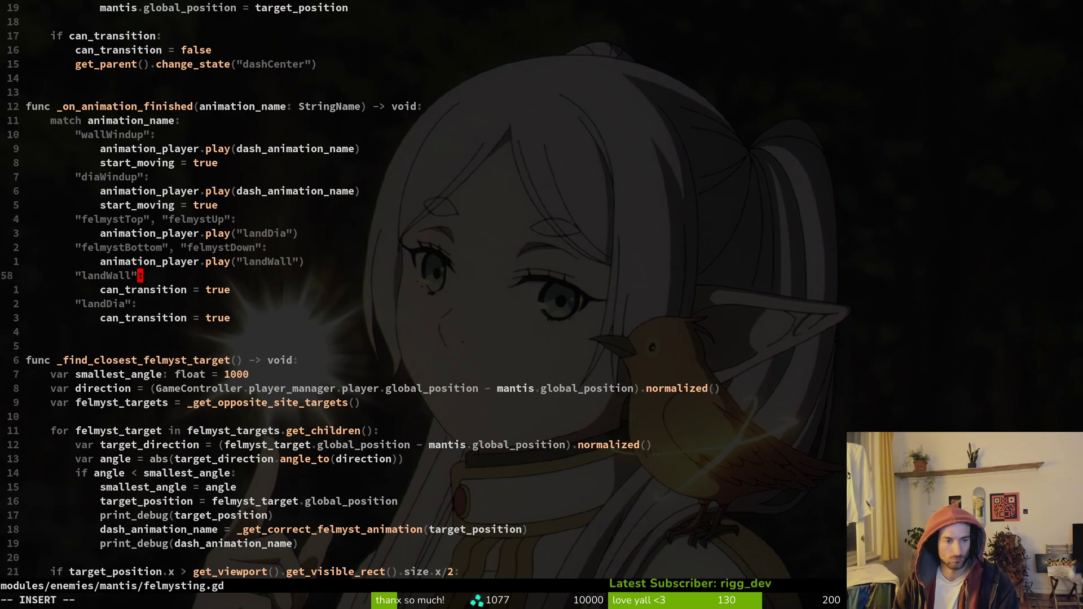
type("landDia")
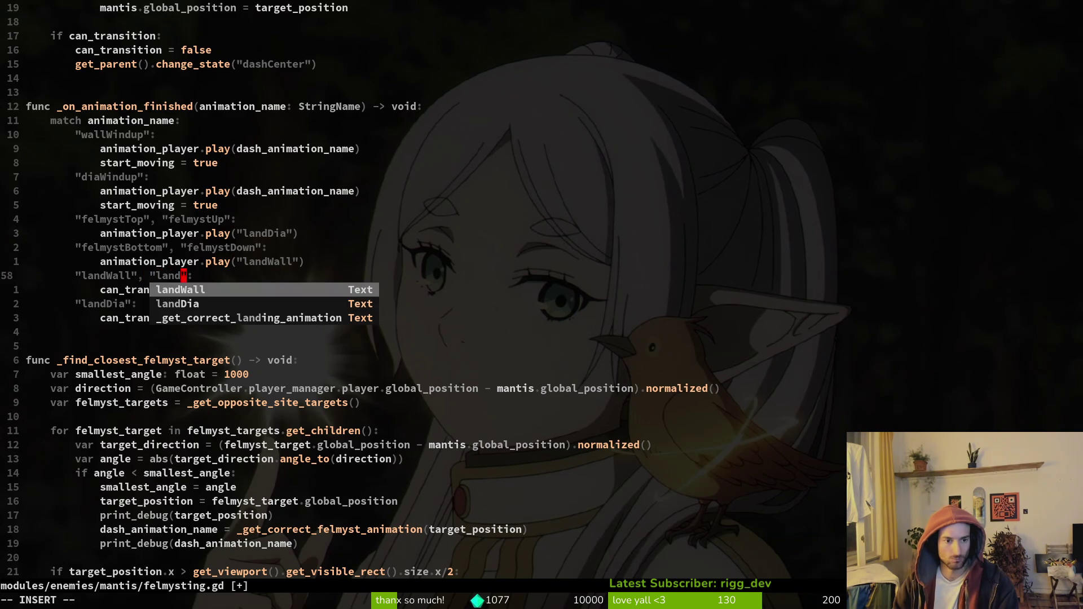
key("Escape")
key("j")
key("j")
key("shift+v")
type("jd:w")
key("Return")
Merge the wall and diagonal windup cases into one felmystWallWindup, felmystDiaWindup case and save.
key("k")
key("k")
key("k")
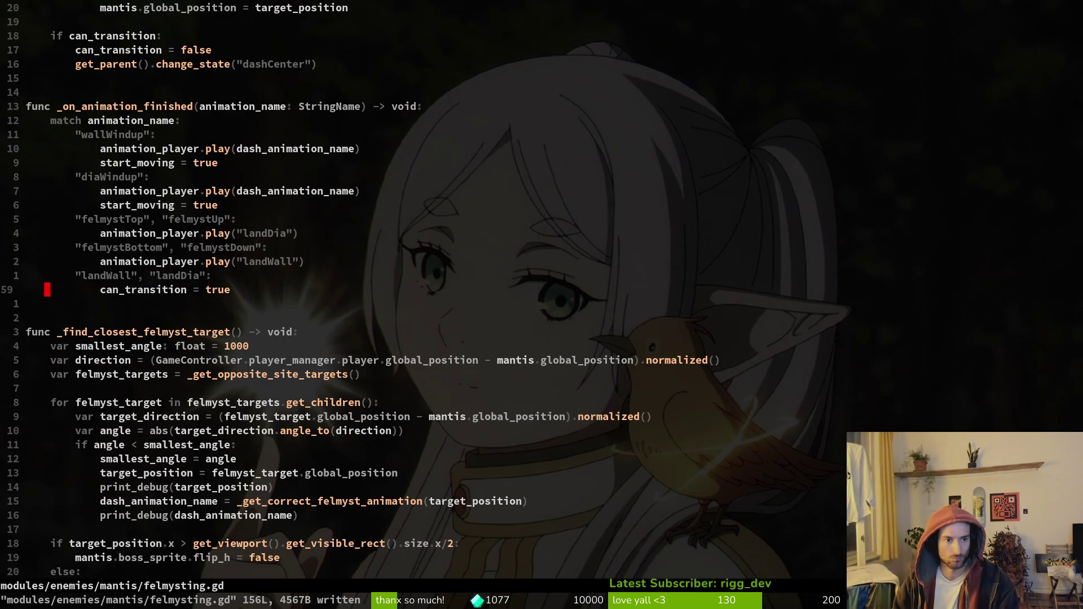
key("k")
key("k")
key("k")
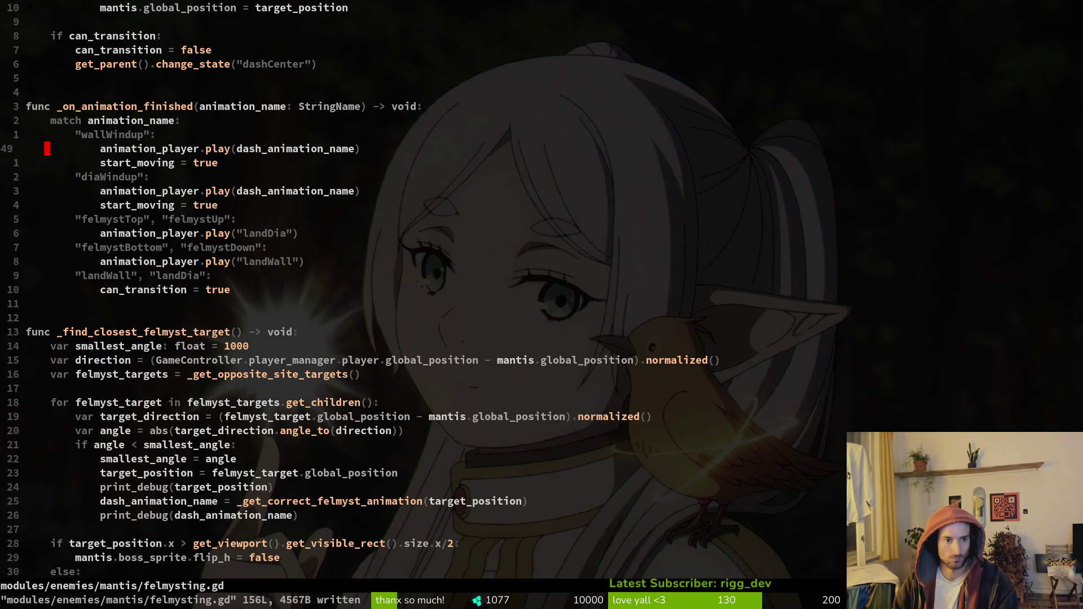
key("k")
key("w")
key("w")
type("t:")
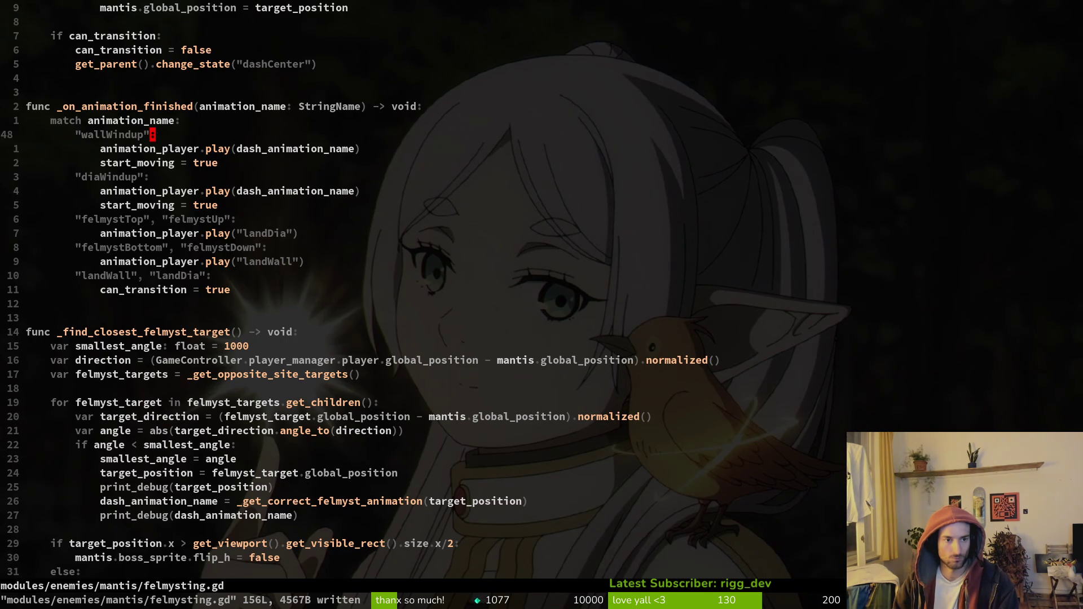
type("i,felmdia")
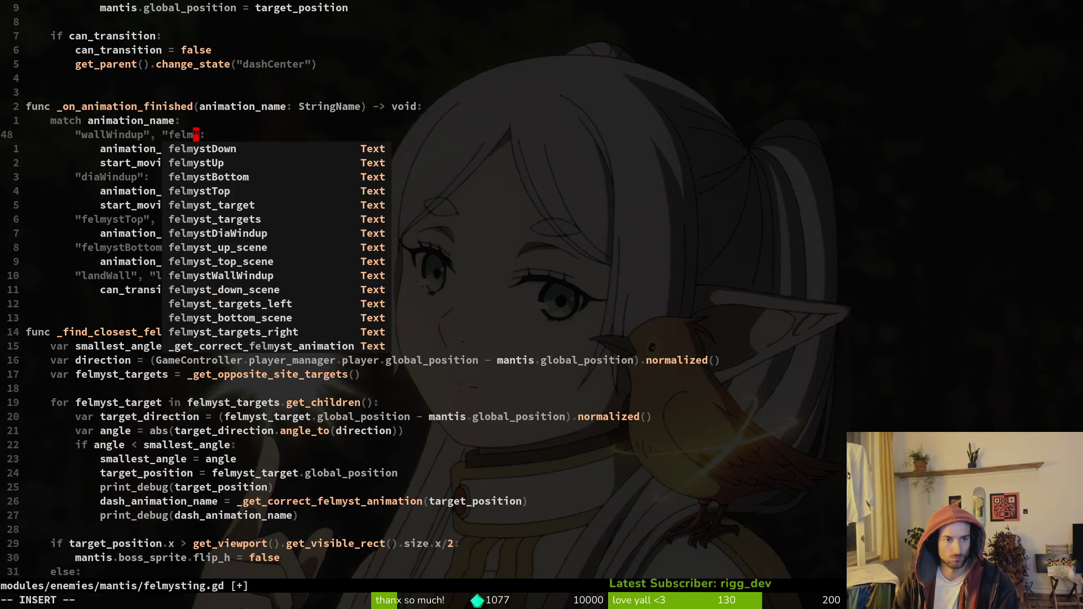
key("Return")
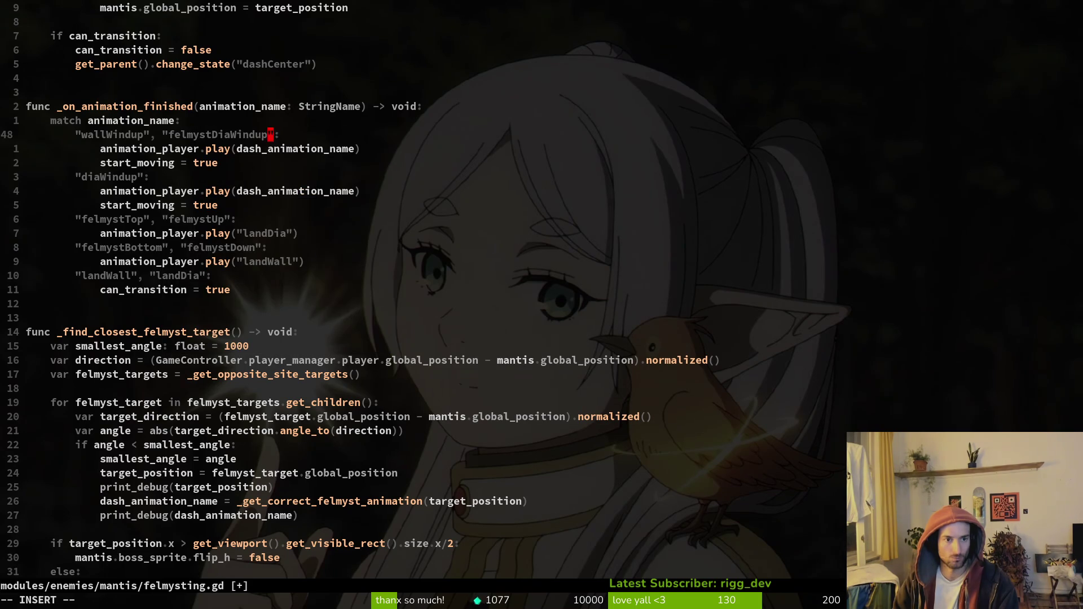
key("j")
key("j")
key("j")
key("V")
key("j")
key("j")
key("d")
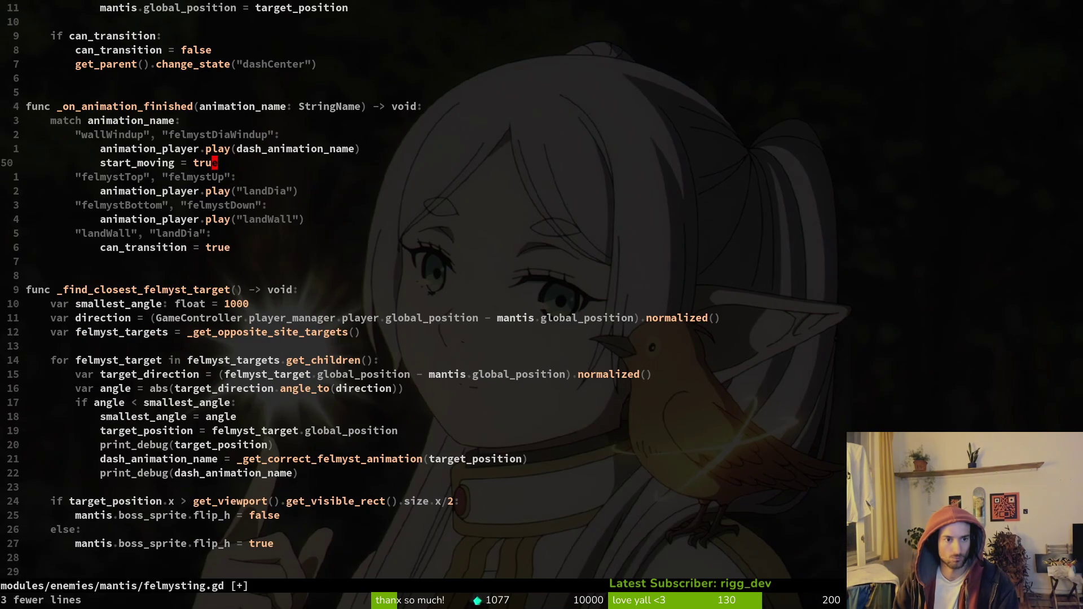
key("k")
key("k")
type("cwfelmwa")
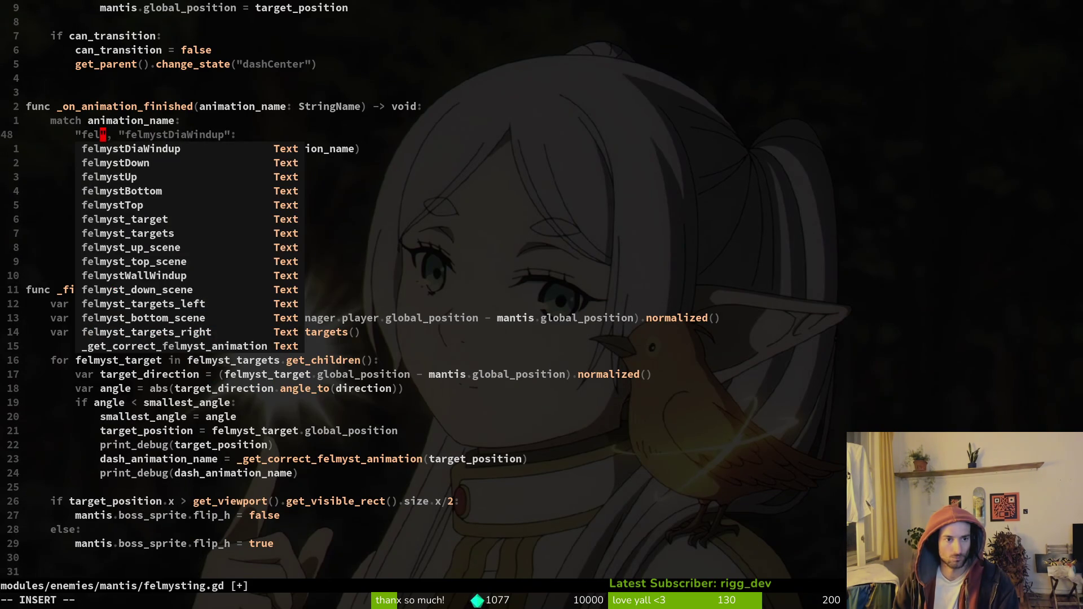
key("Return")
key("Escape")
type(":write")
key("Return")
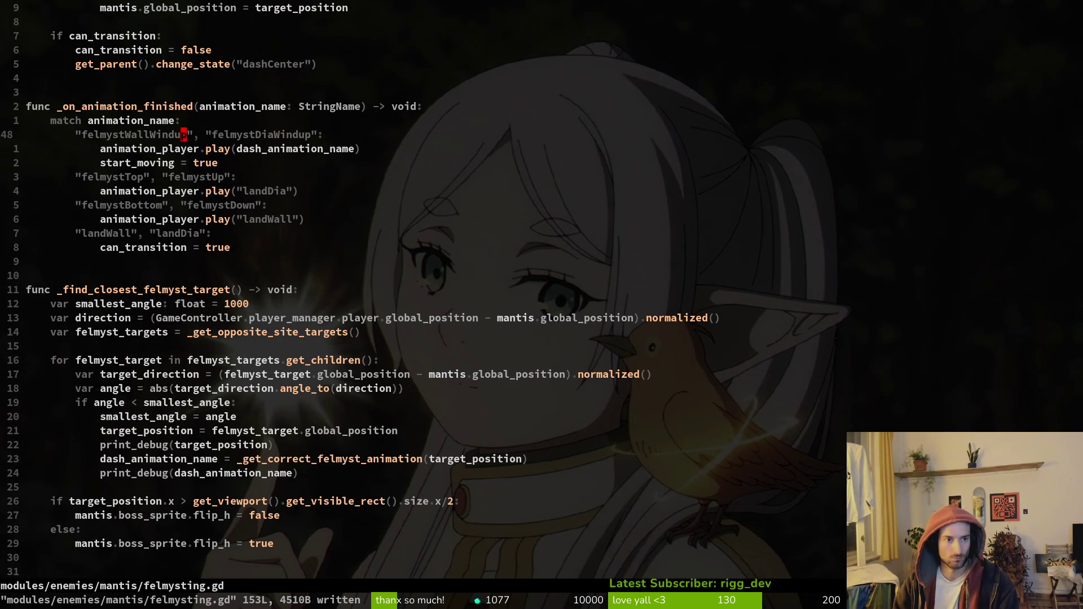
key("ctrl+d")
key("ctrl+d")
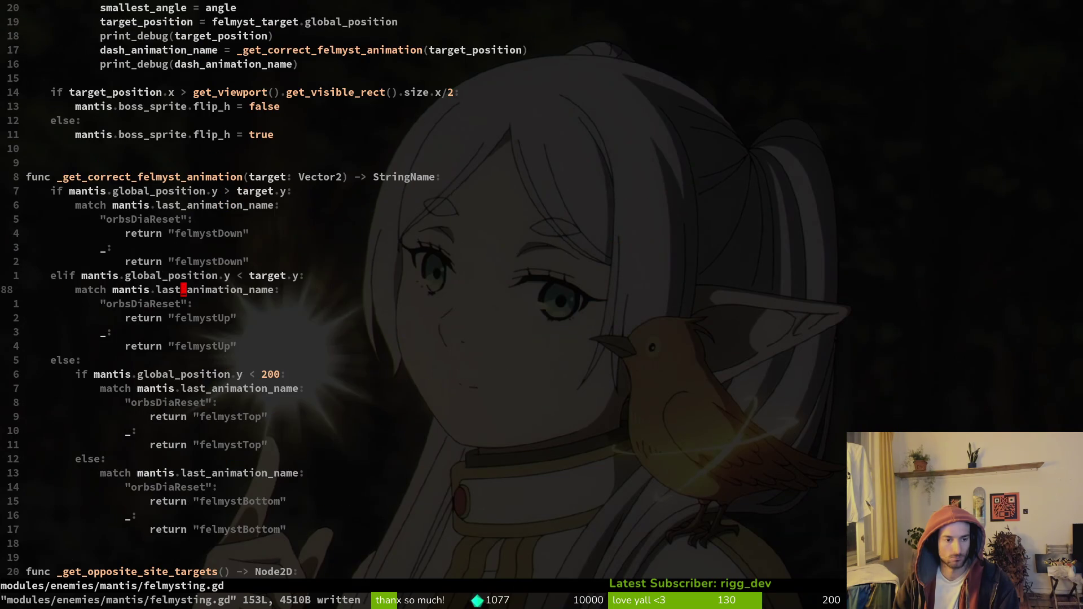
key("ctrl+d")
key("ctrl+d")
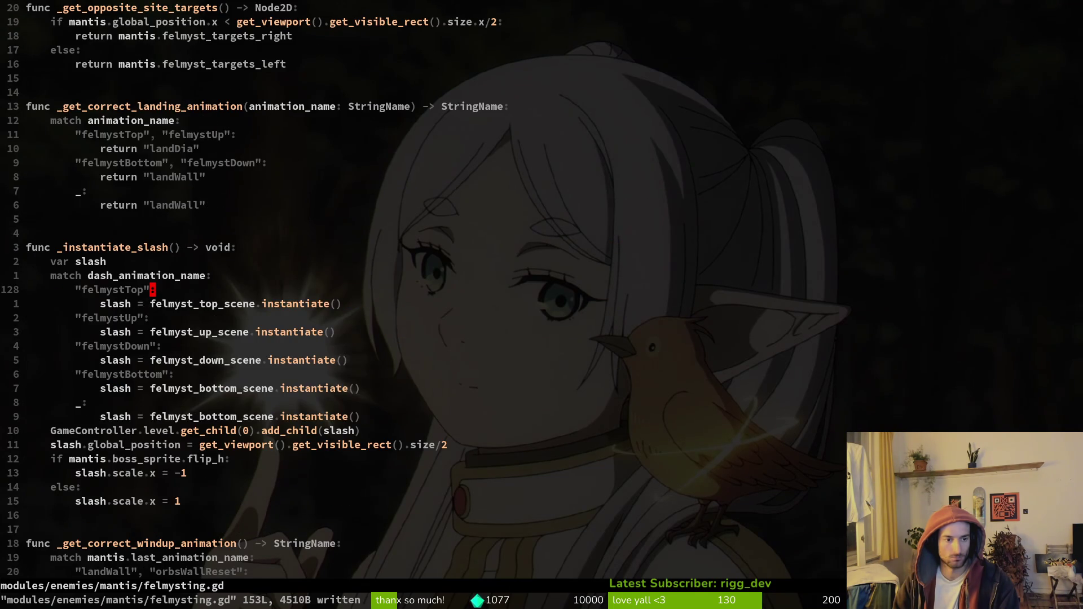
key("ctrl+d")
Run the game, load the mantis boss level, turn on state labels, then pause.
key("alt+Tab")
key("F5")
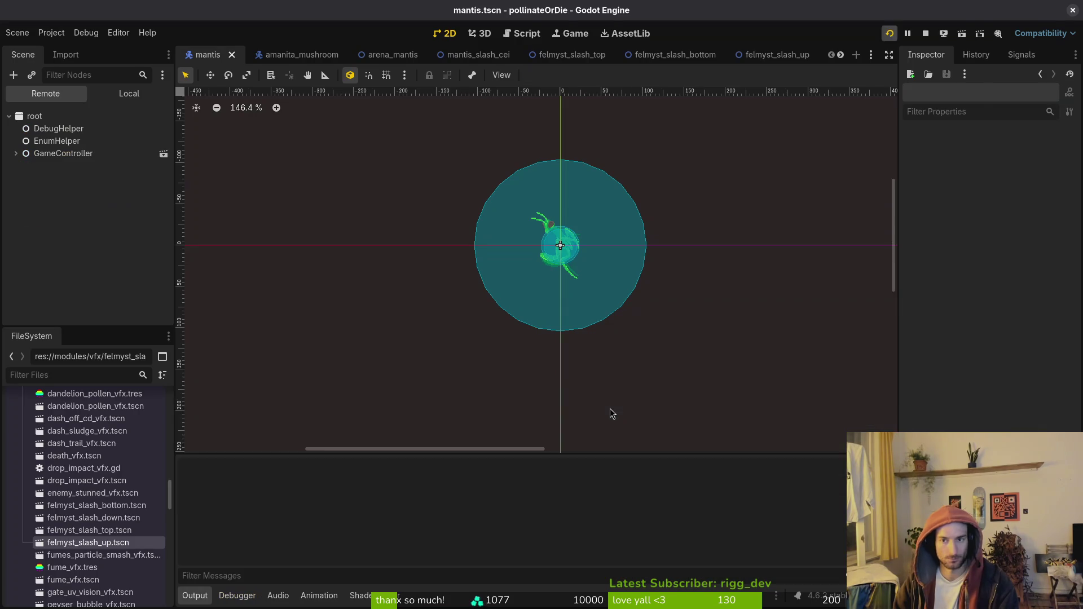
key("Return")
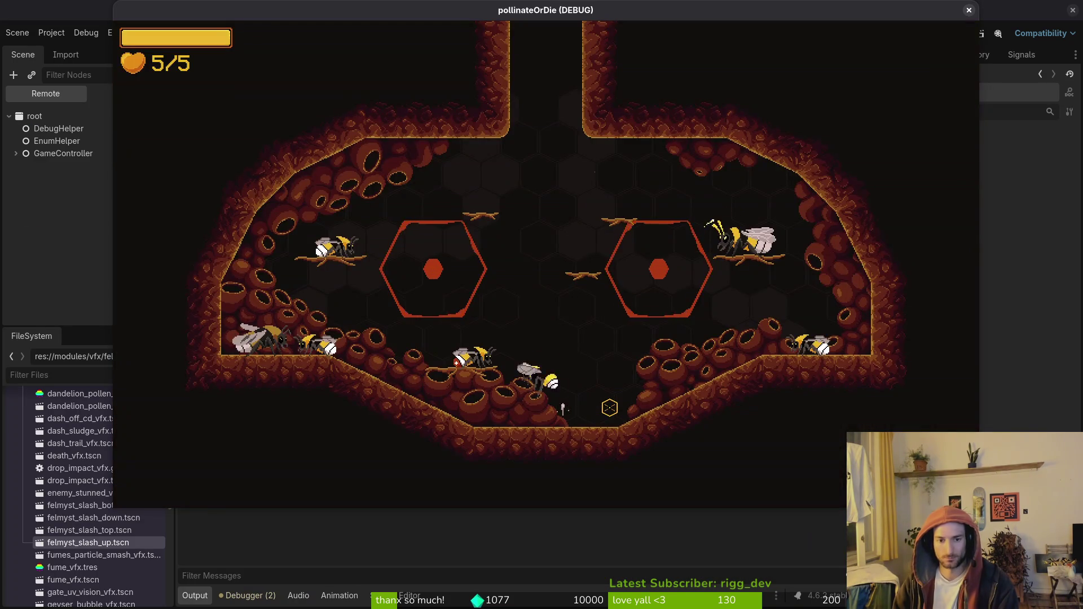
key("Escape")
key("Down")
key("Return")
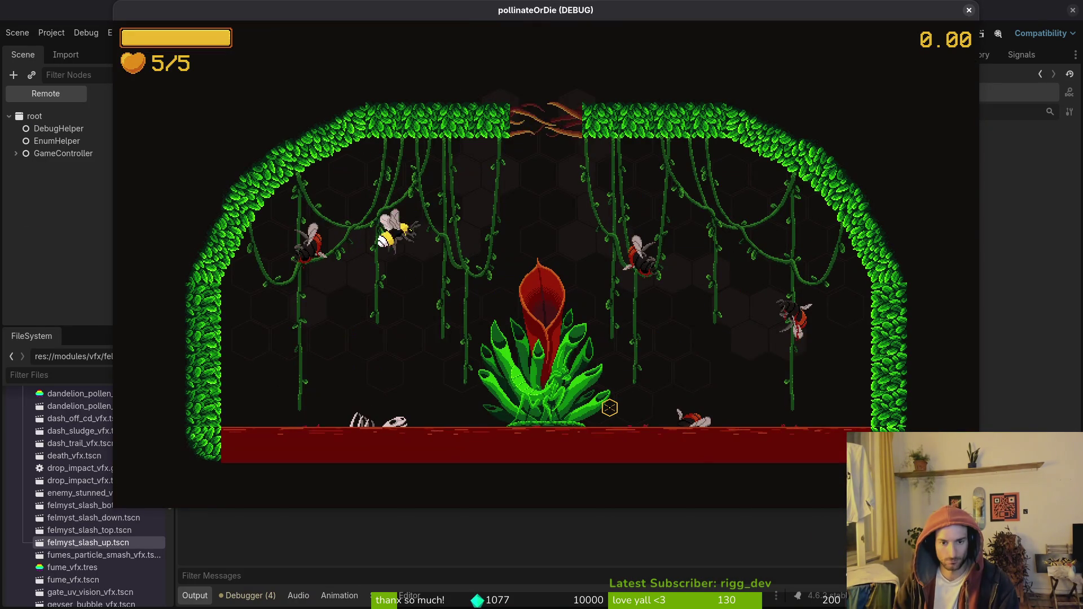
key("Escape")
key("Down")
key("Return")
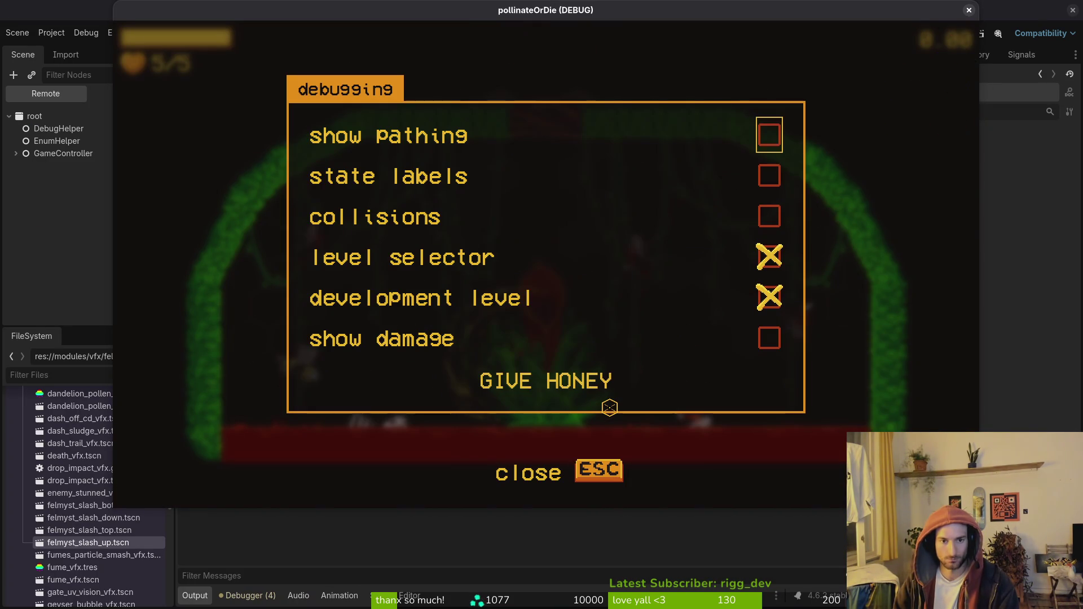
key("Escape")
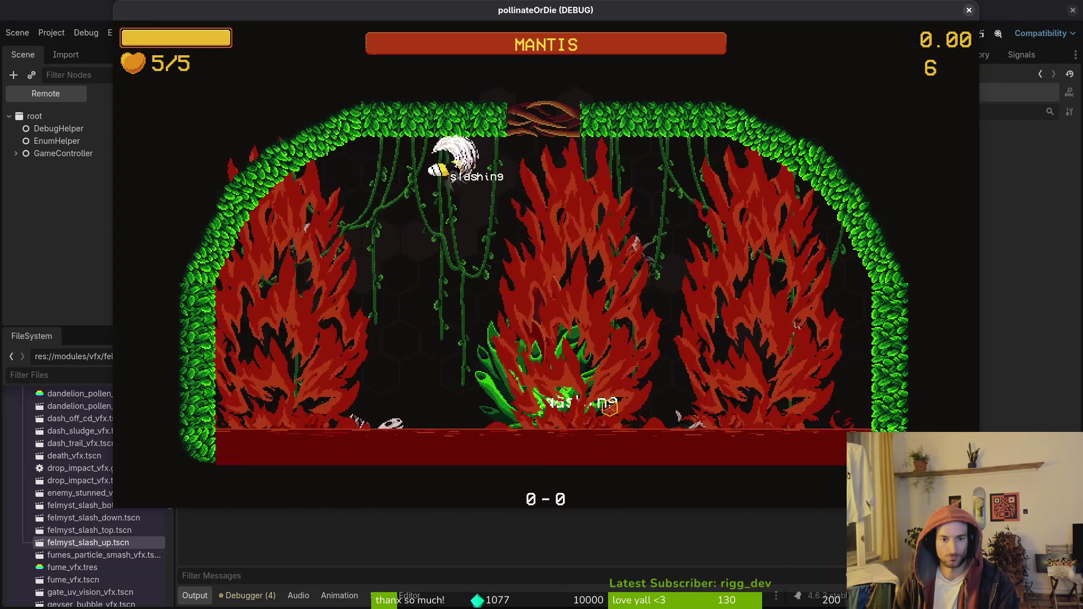
key("Escape")
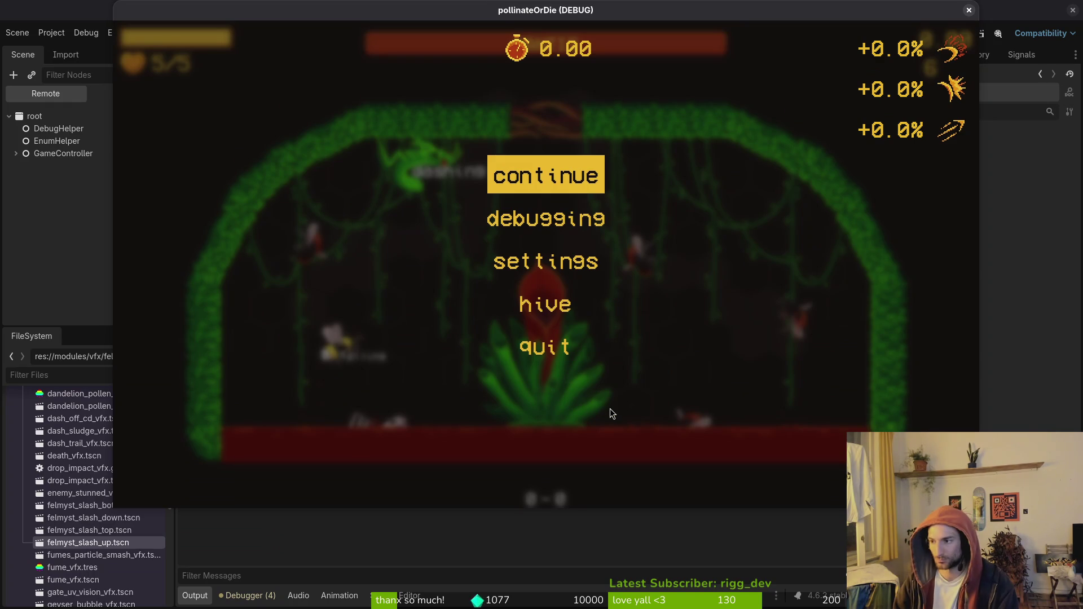
Open the player dashing.gd, undo and redo its InputComponent change, and save it.
key("alt+Tab")
type("dashing")
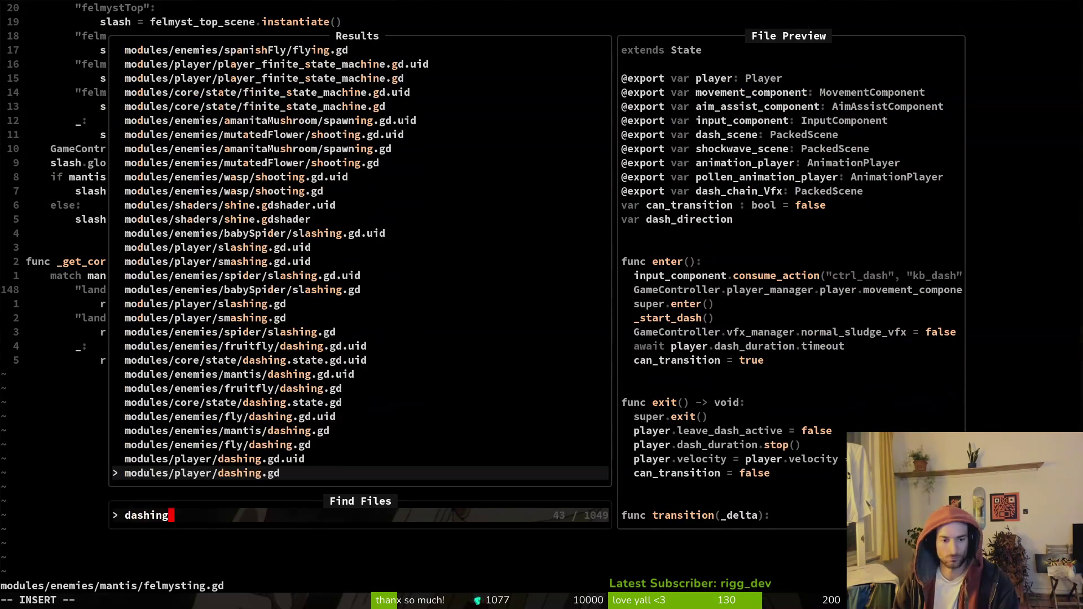
key("Return")
key("u")
key("ctrl+r")
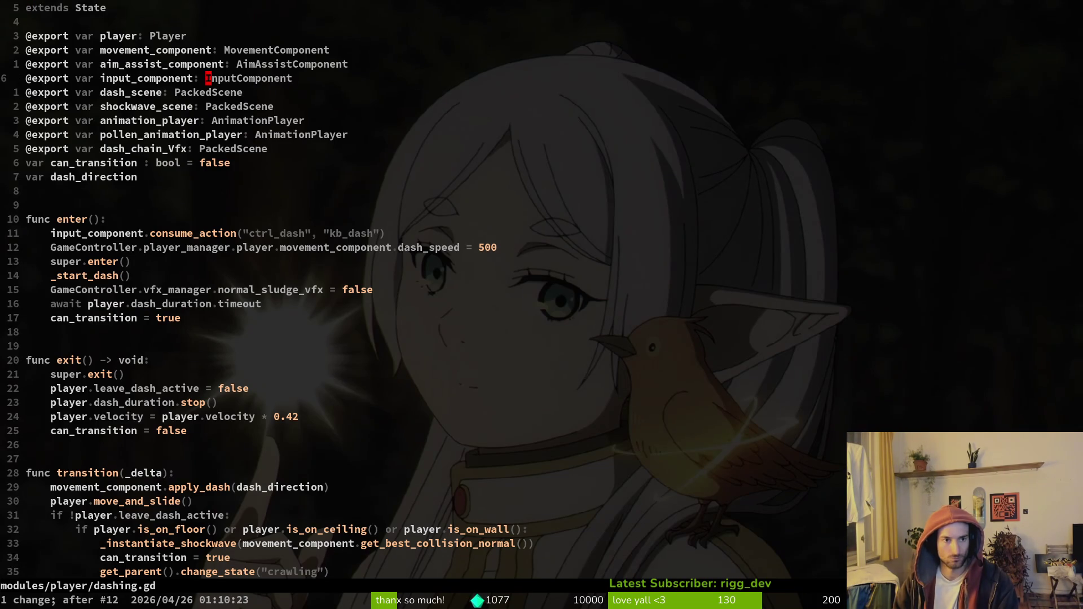
key("ctrl+s")
Open the mantis dashing.gd from the file search and undo its recent edits.
type("dashing")
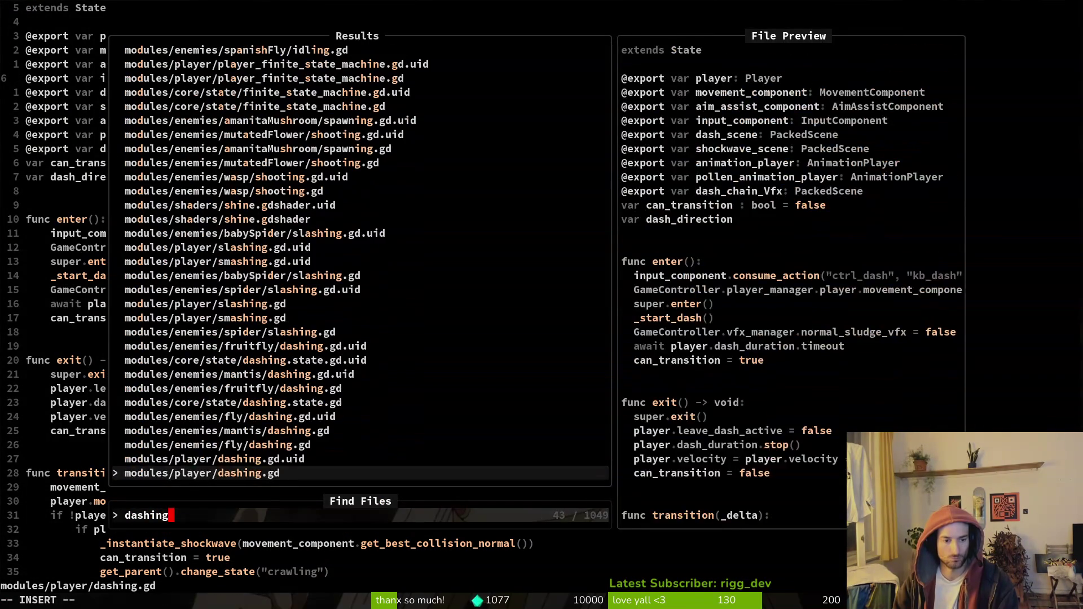
key("Up")
key("Up")
key("Up")
key("Return")
key("u")
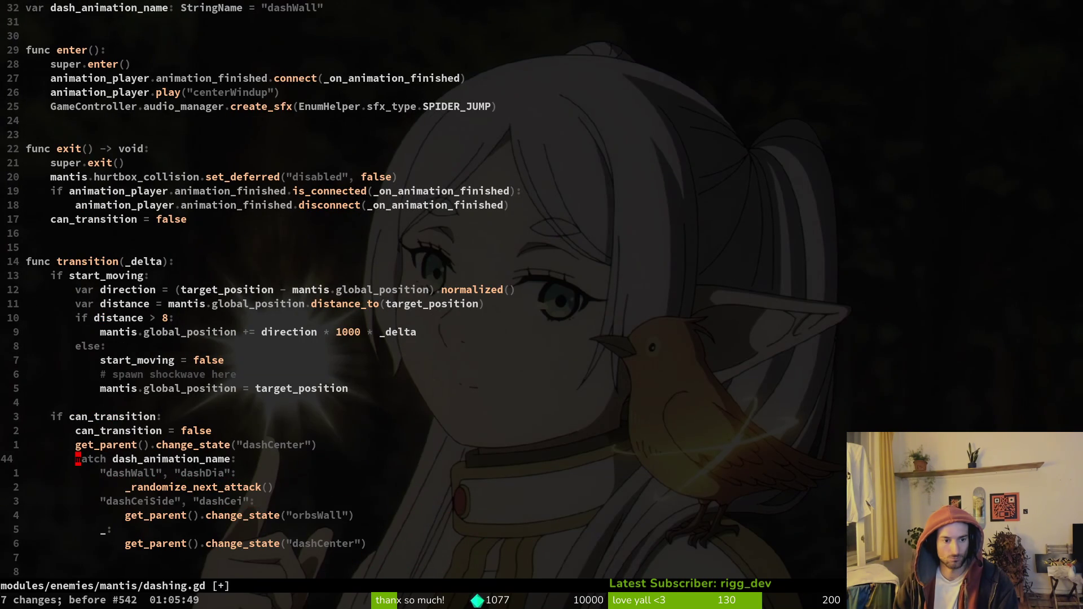
Revert mantis dashing.gd to its original dash_animation_name match block and save with :w.
key("ctrl+r")
key("ctrl+r")
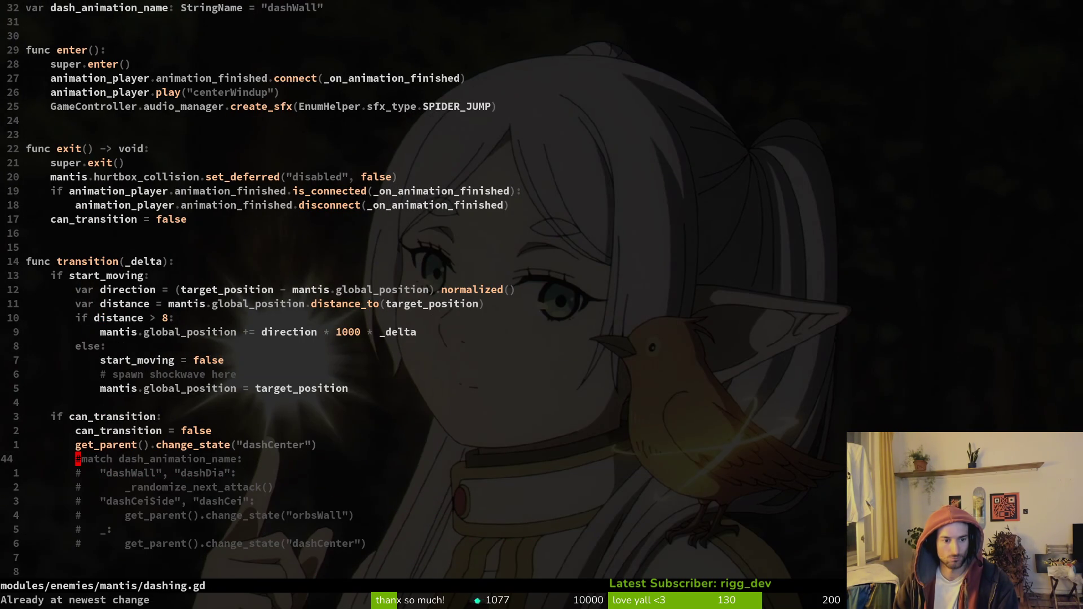
key("u")
key("u")
key("u")
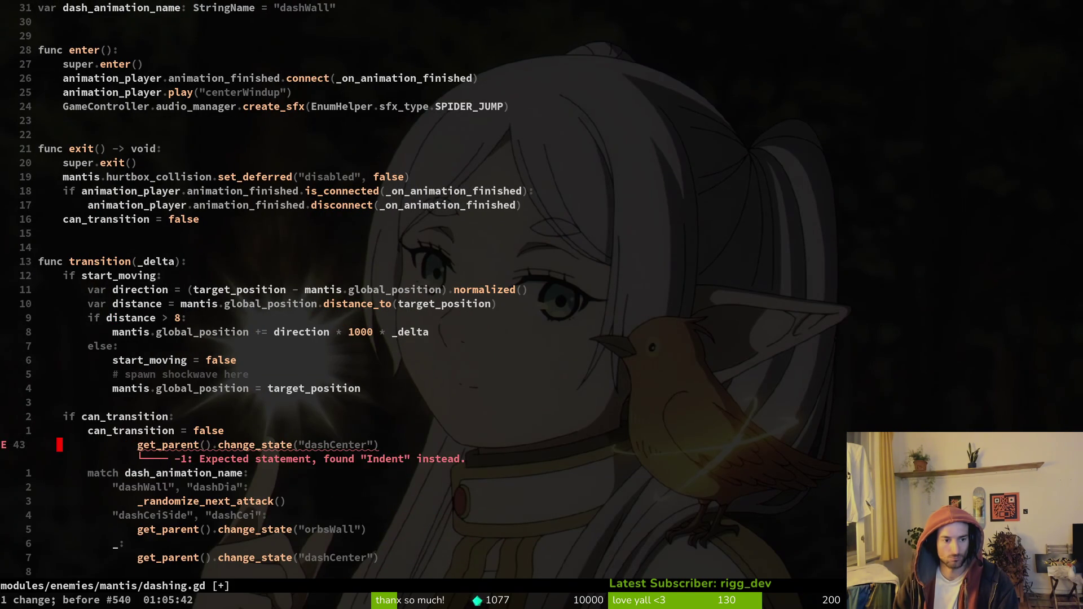
type(":w")
key("Return")
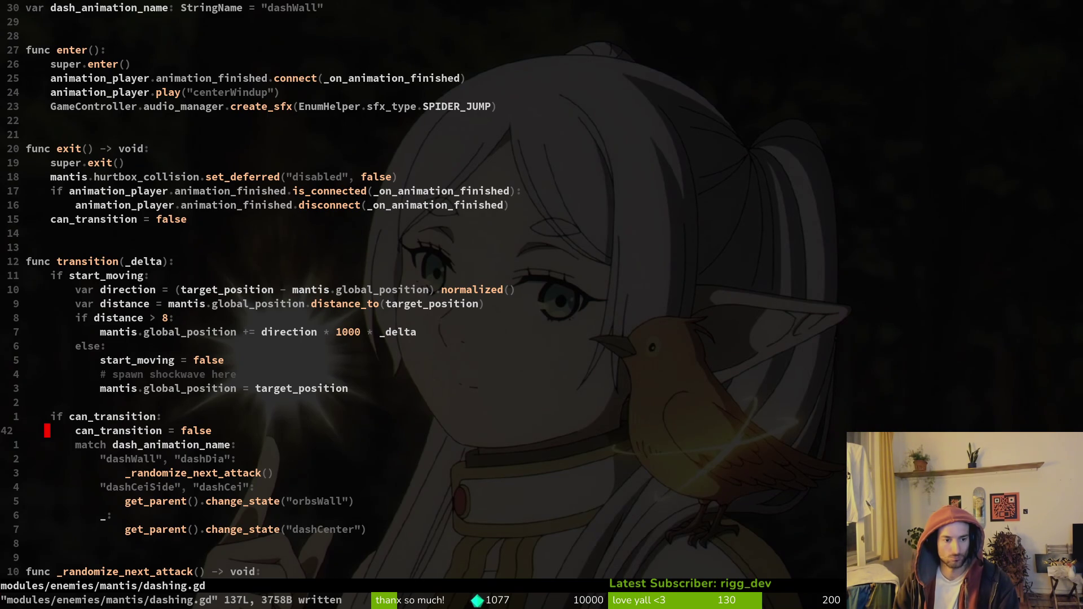
key("2")
key("0")
key("j")
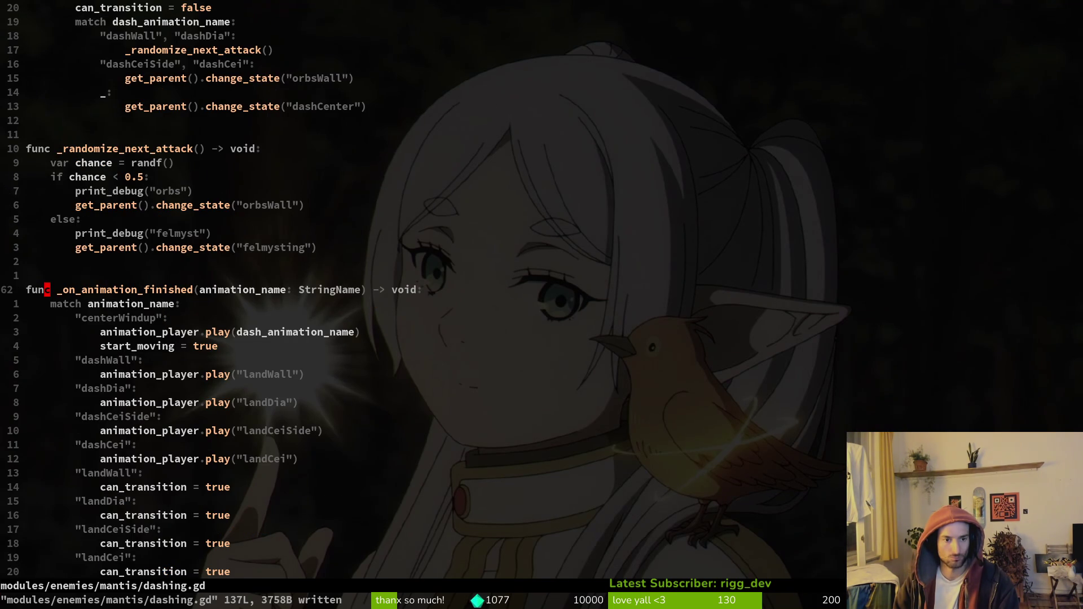
key("2")
key("0")
key("k")
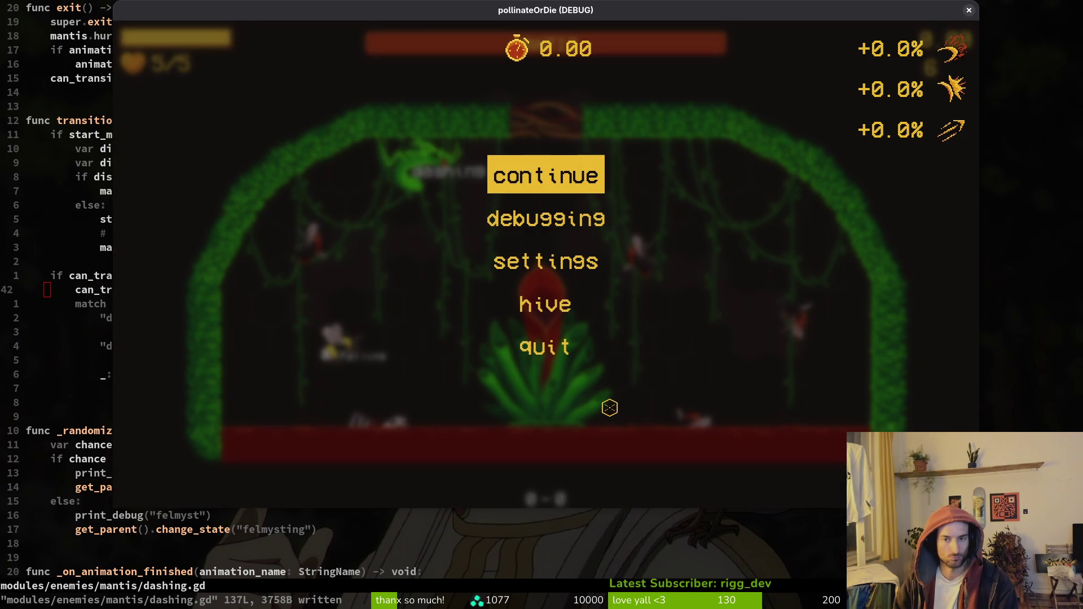
key("super+q")
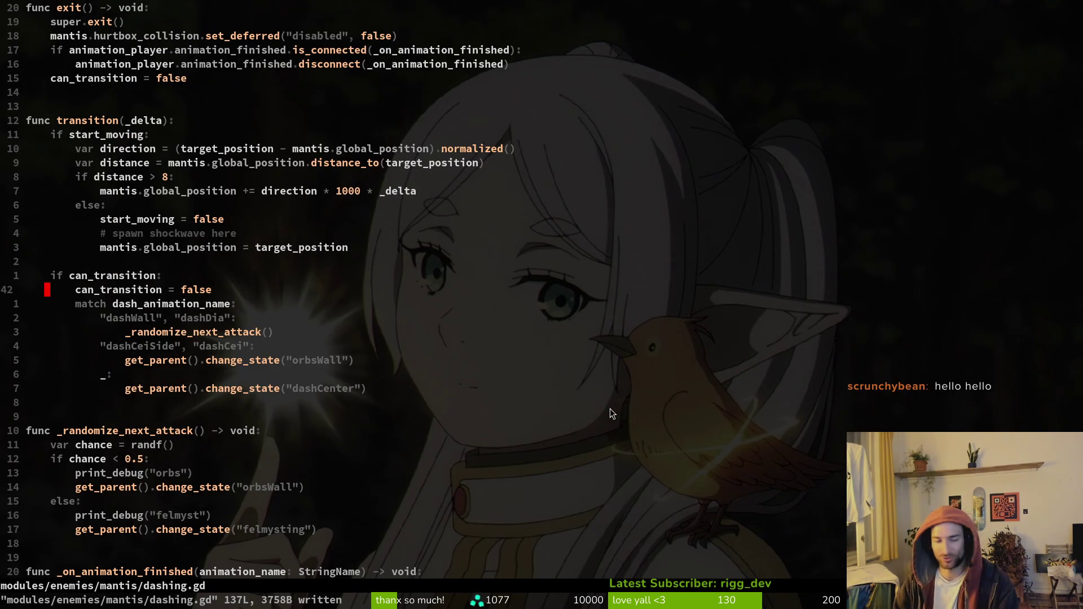
key("F5")
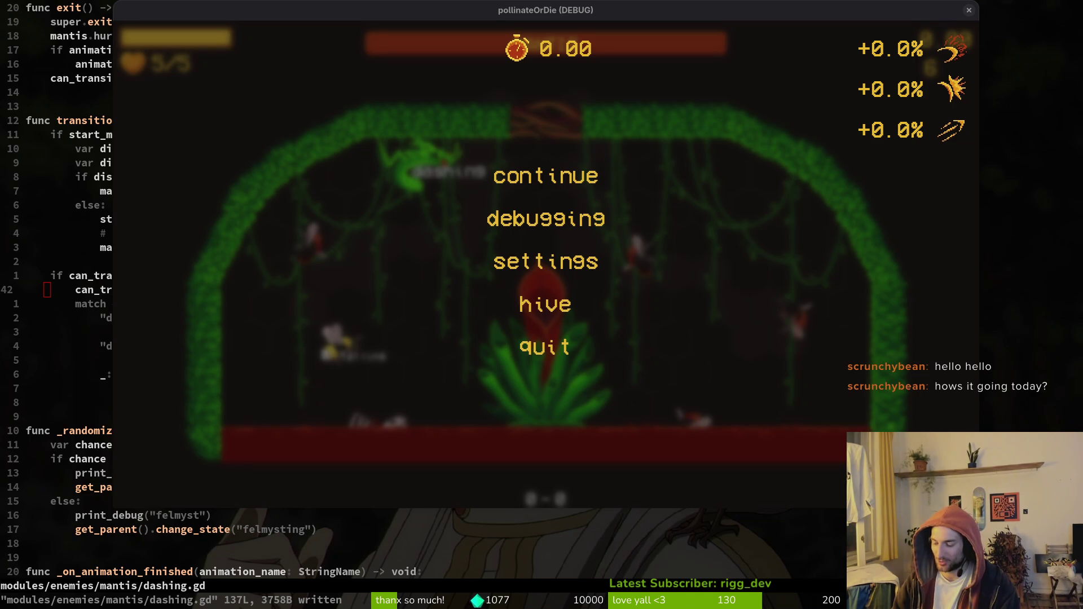
Close the old game, relaunch it, load the mantis level, and turn on state labels.
left_click(970, 15)
key("alt+Tab")
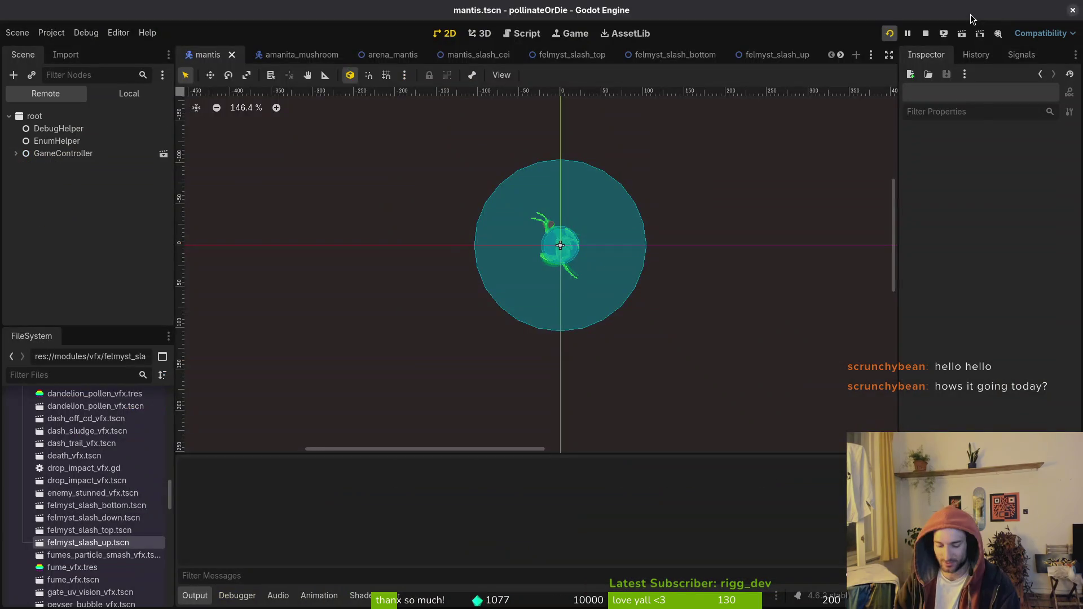
key("F5")
key("Return")
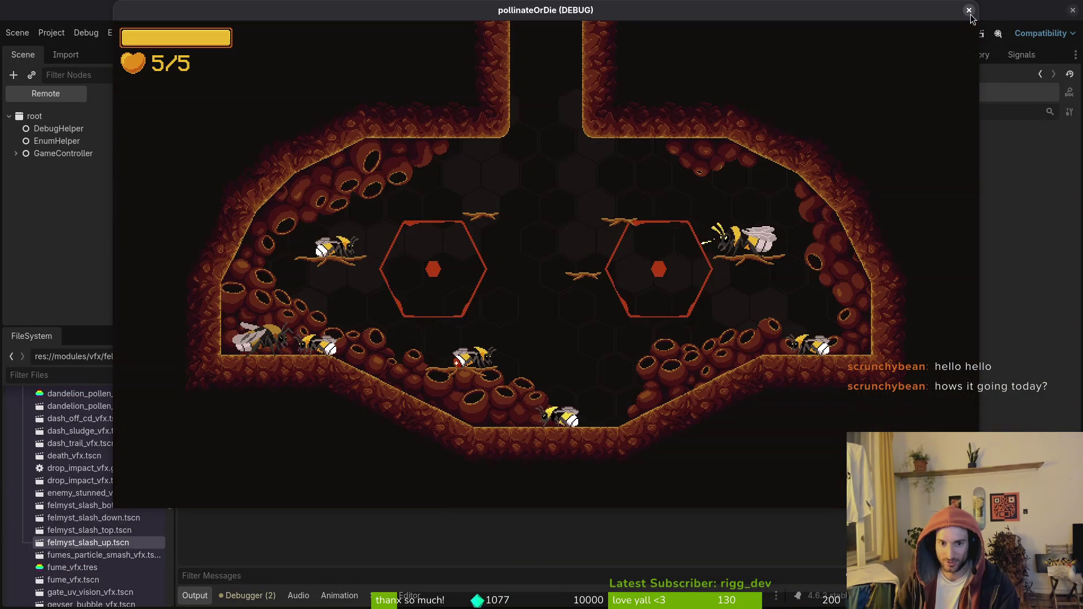
key("F1")
key("Return")
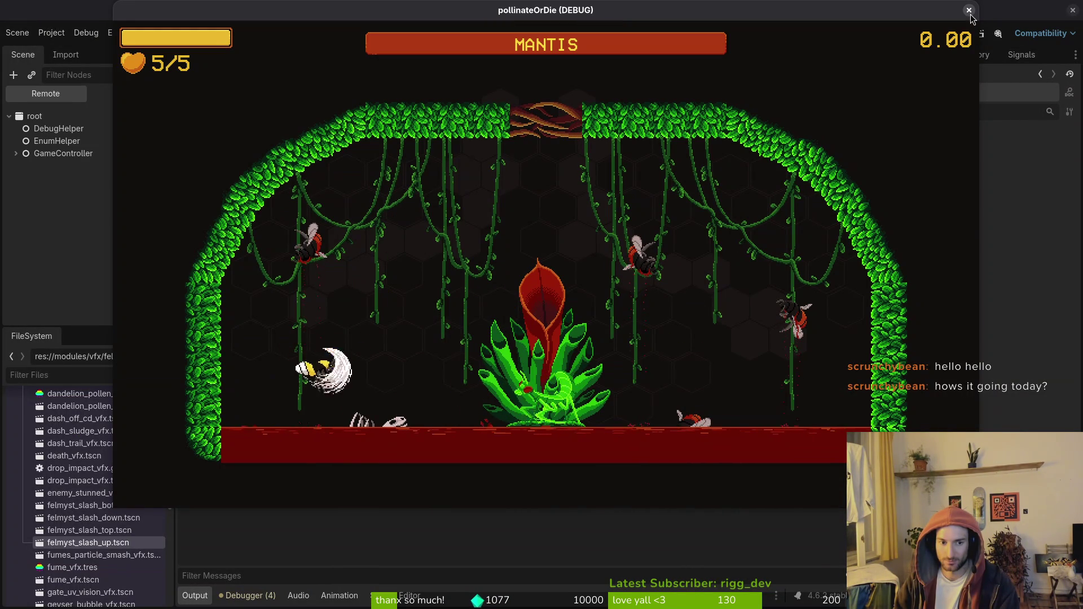
key("w")
key("shift")
key("Escape")
key("Down")
key("Return")
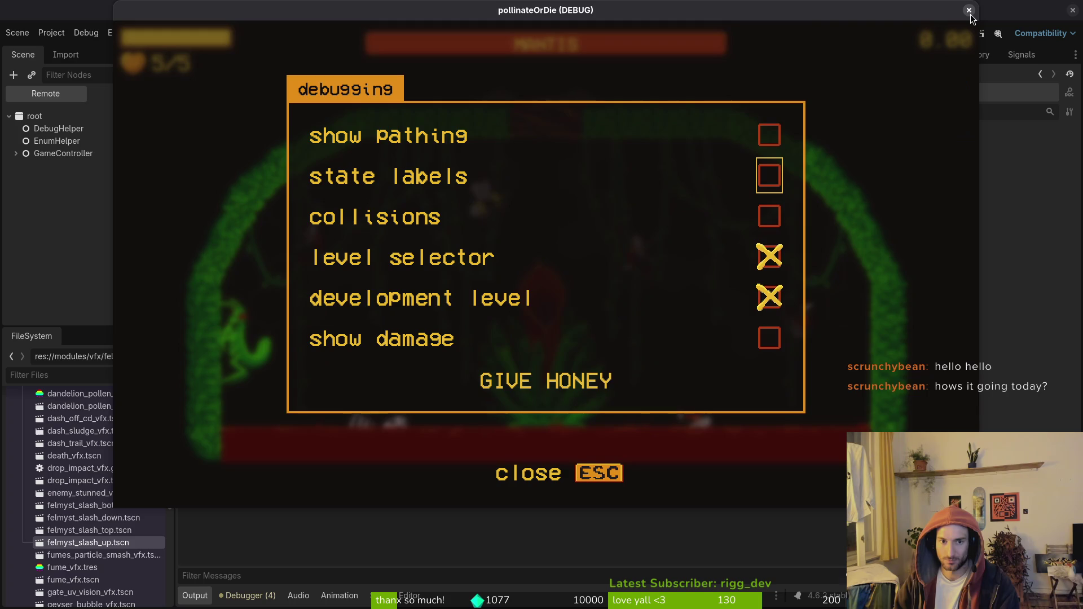
key("Escape")
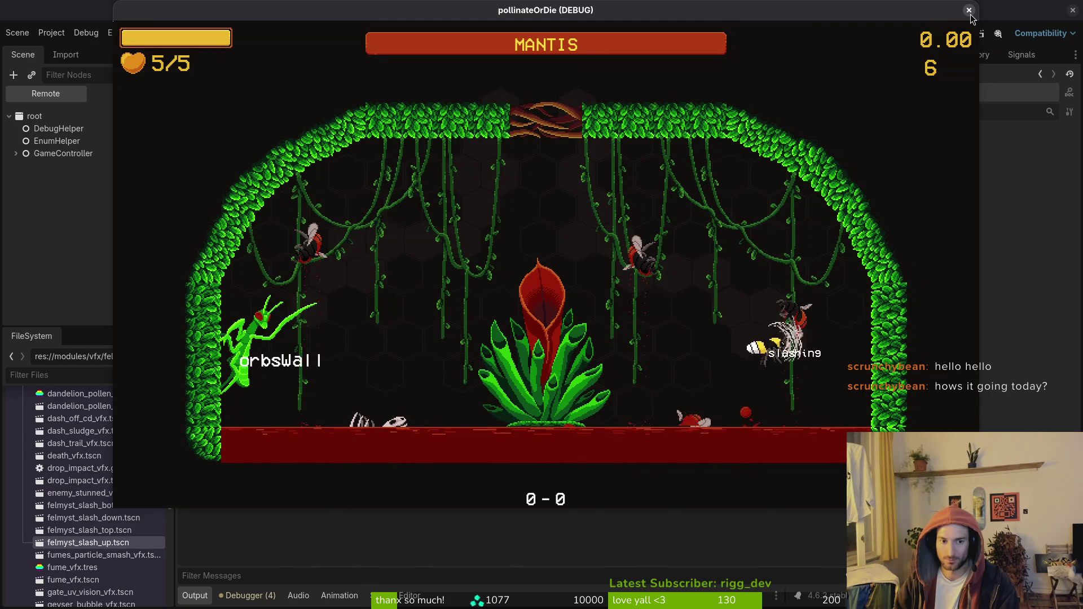
Dash and slash at the mantis across the arena, then pause to read the output.
key("shift")
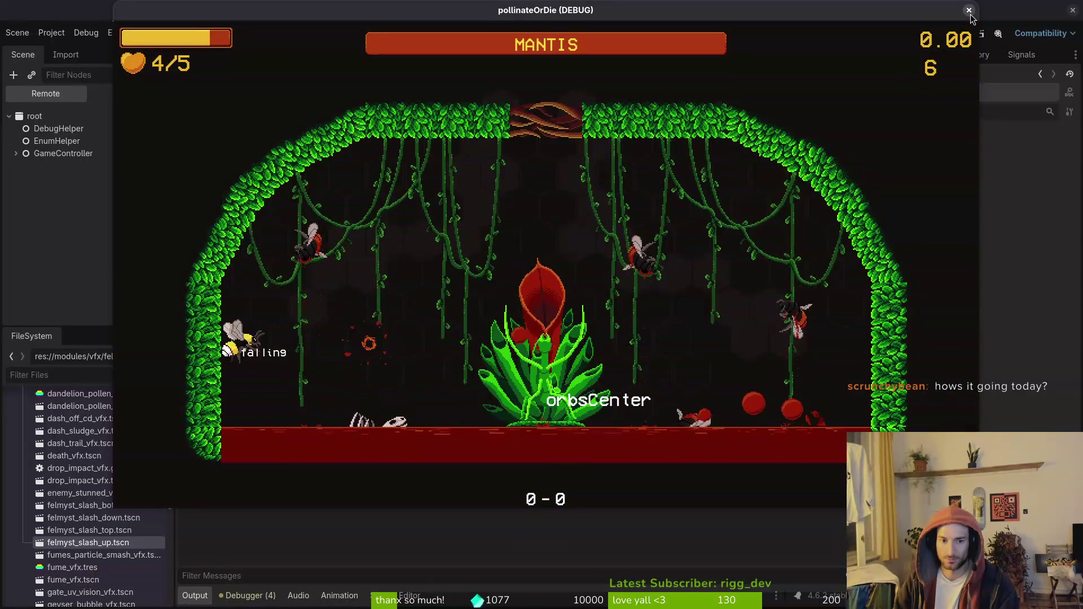
key("j")
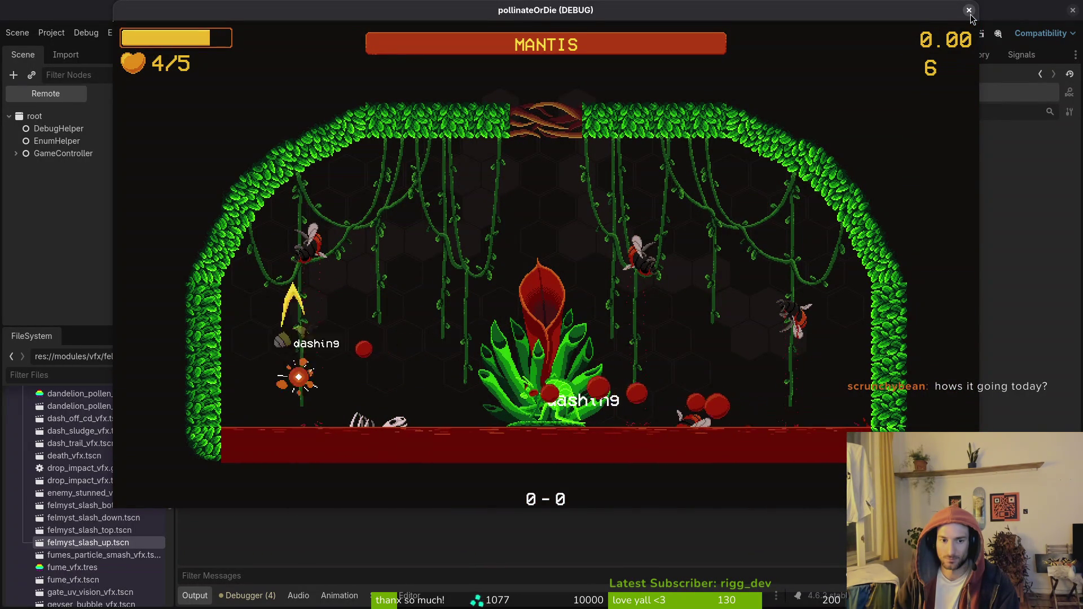
key("shift")
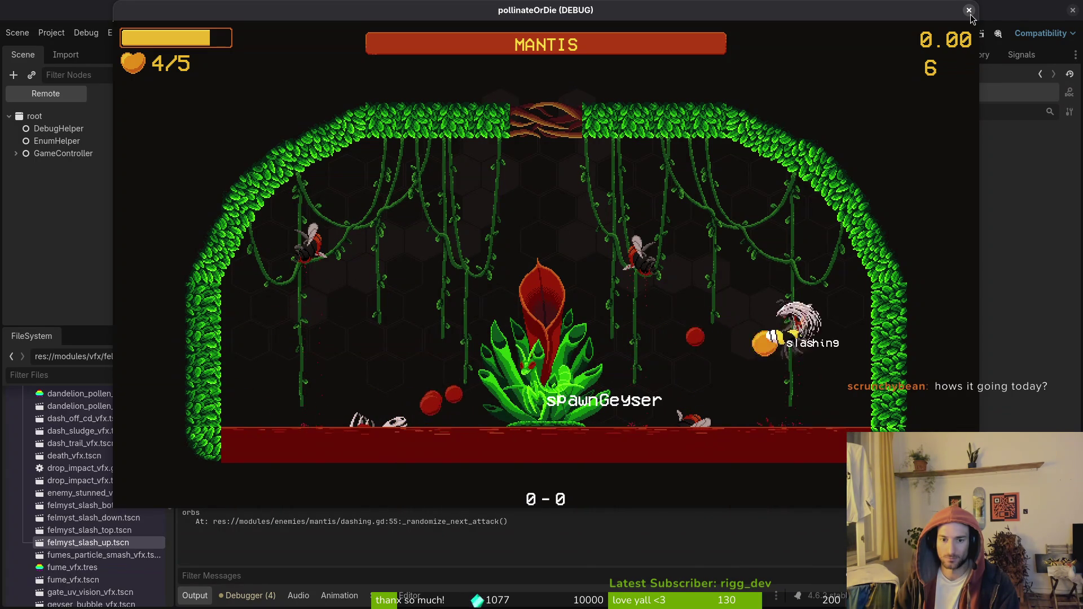
key("shift")
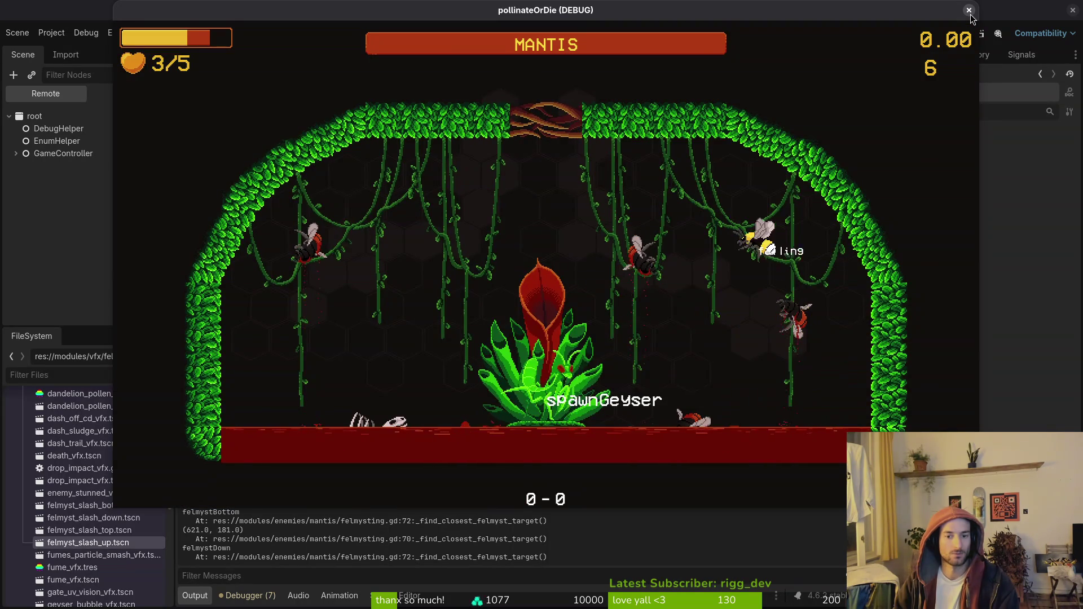
key("Escape")
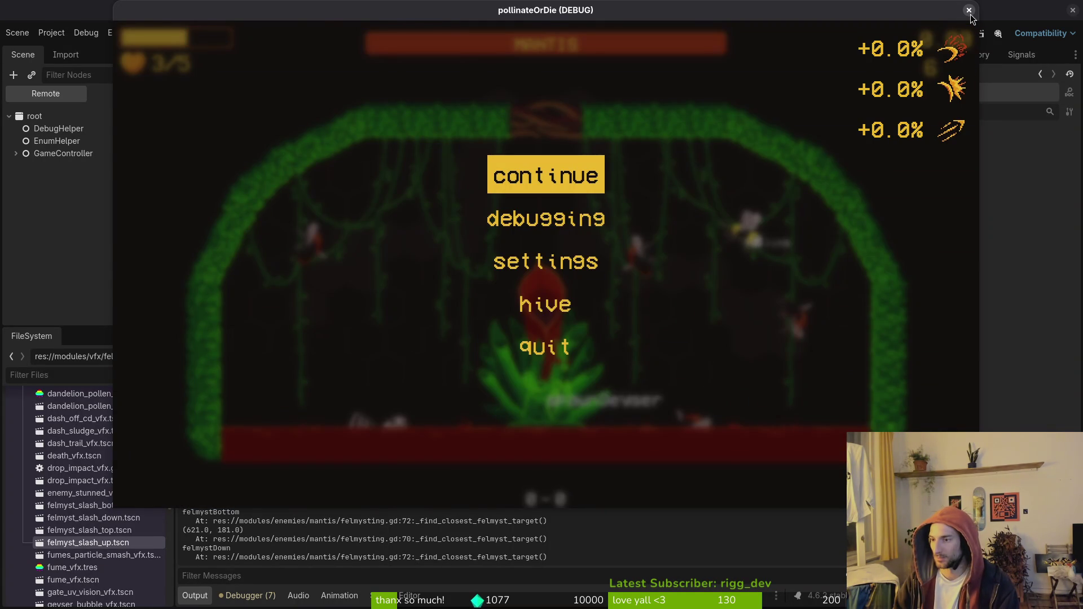
Close the game and open dash_center.gd from the project file search.
left_click(969, 12)
key("space")
type("fdashcen")
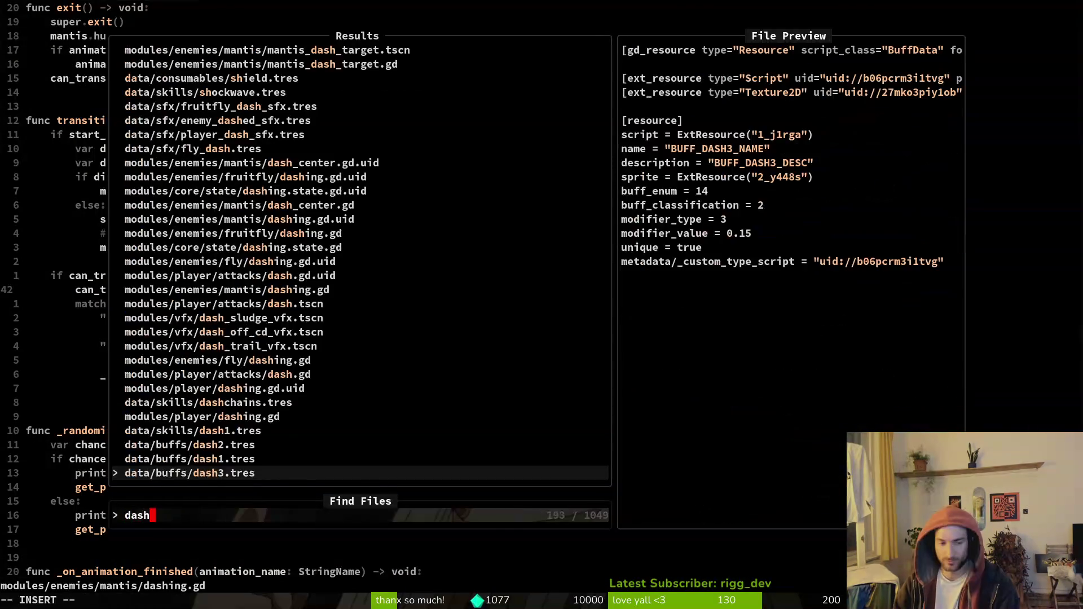
key("Return")
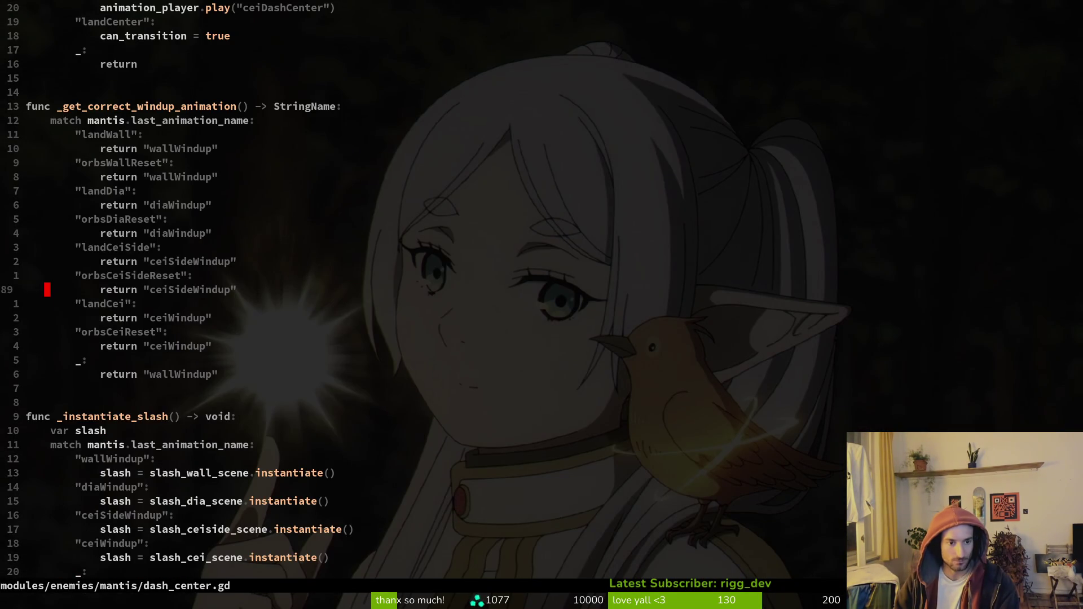
key("j")
key("j")
key("j")
key("k")
key("k")
key("k")
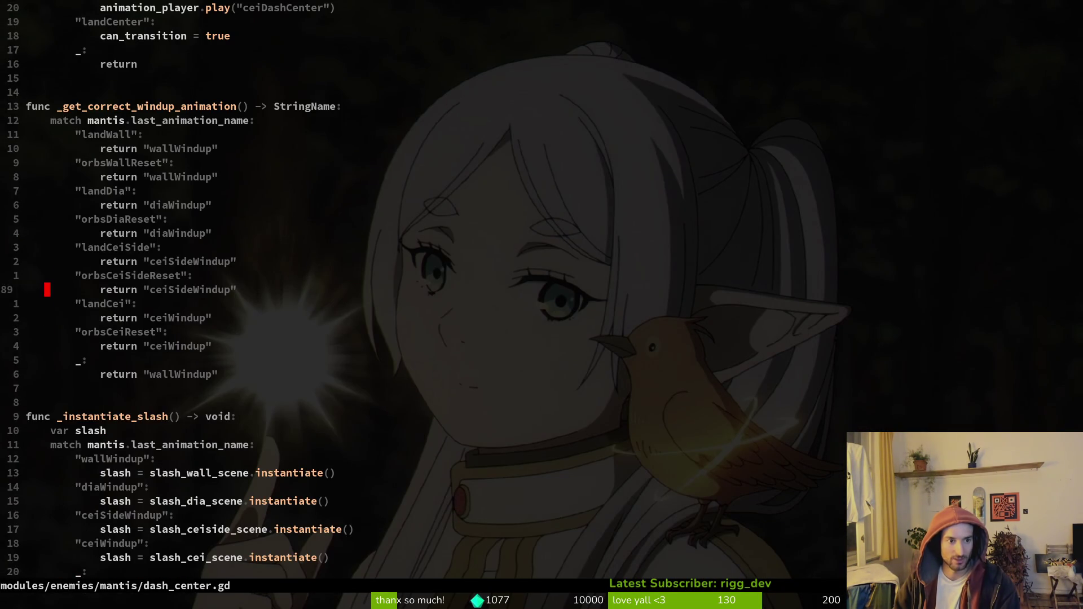
key("k")
key("k")
key("k")
key("j")
key("j")
key("j")
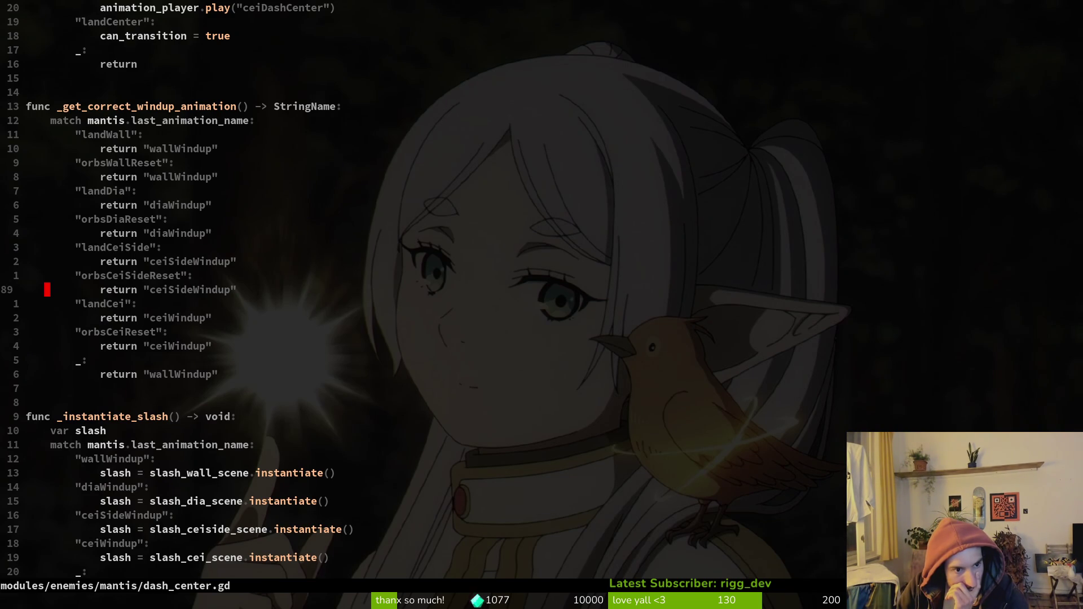
Insert print_debug(mantis.last_animation_name) above the match statement and save dash_center.gd.
key("k")
key("k")
key("k")
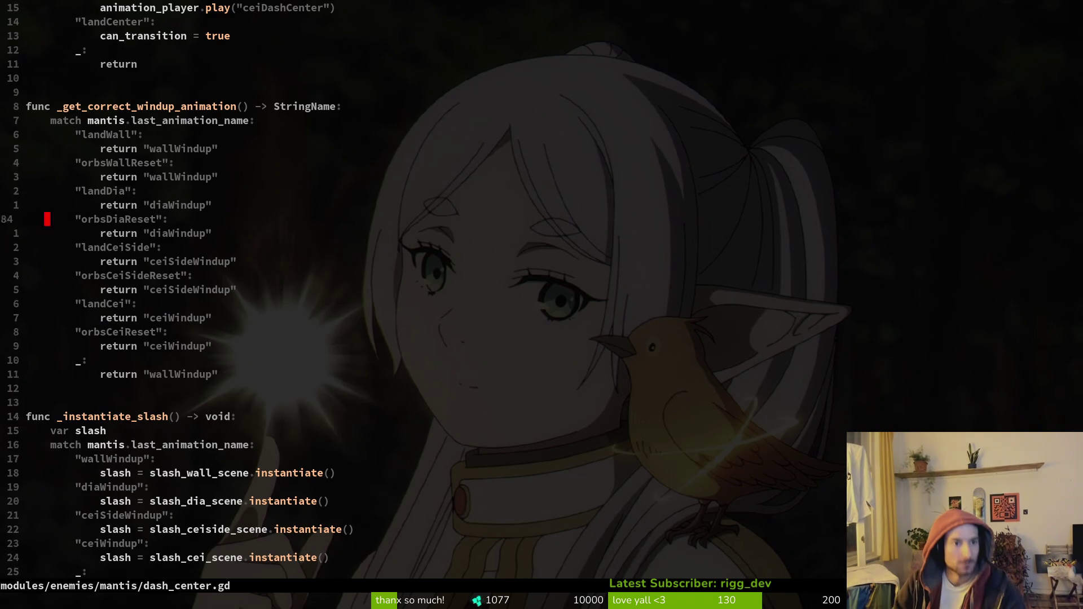
type("Oprde")
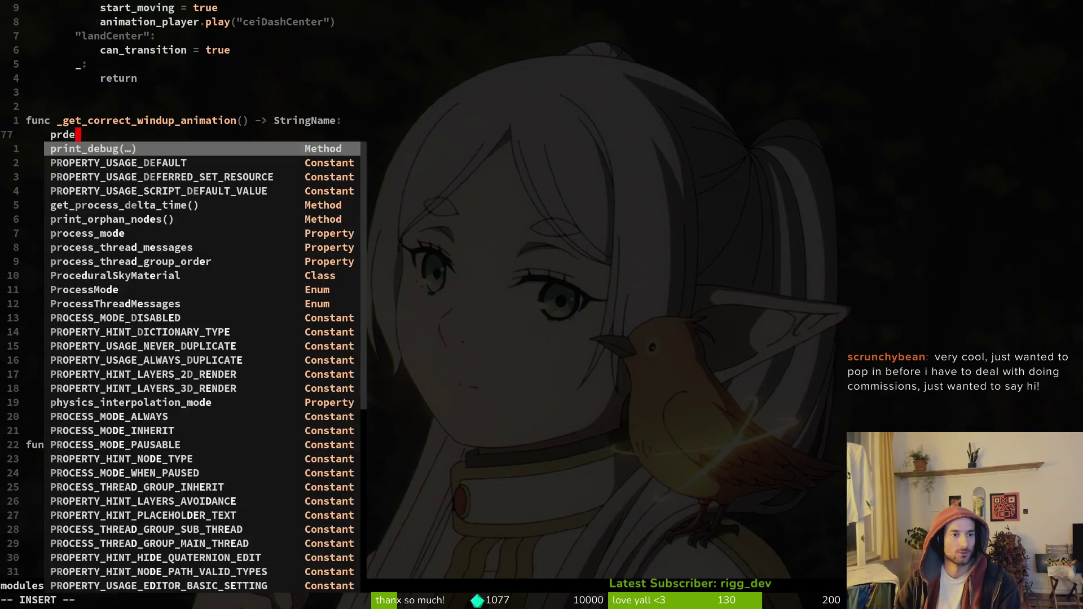
key("Tab")
type("mantis.las")
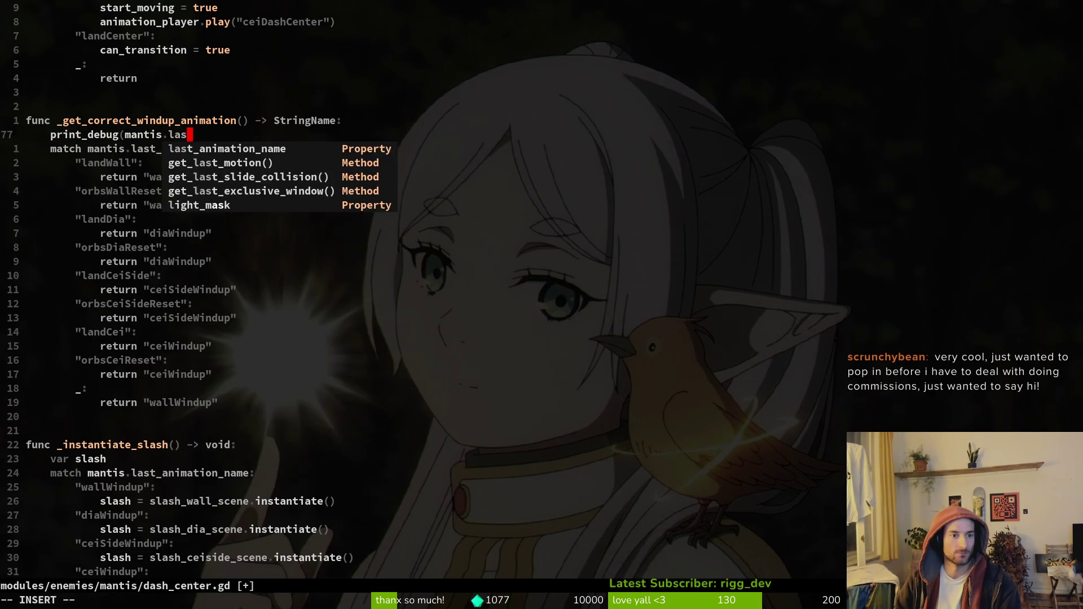
key("Tab")
type(")")
key("Escape")
type(":w")
key("Return")
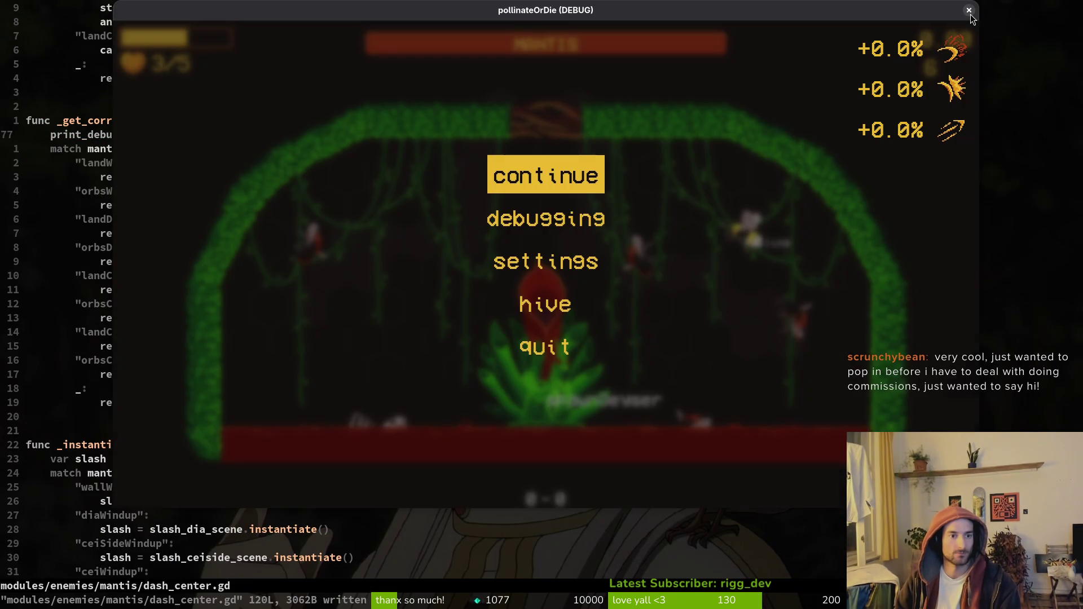
Relaunch the game into the mantis arena, enable state labels, and pause again.
left_click(970, 15)
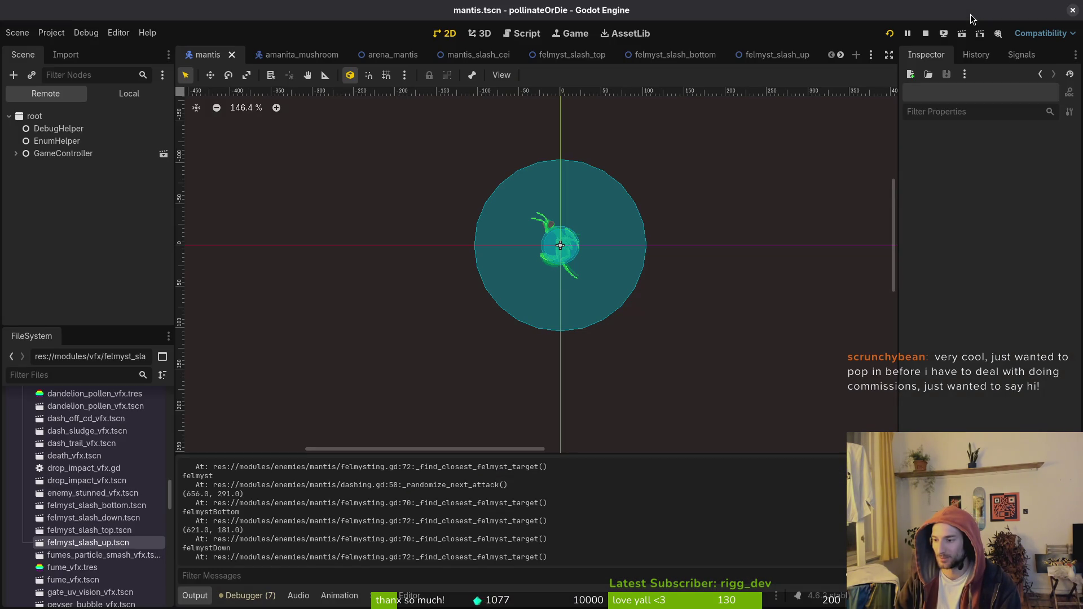
key("F5")
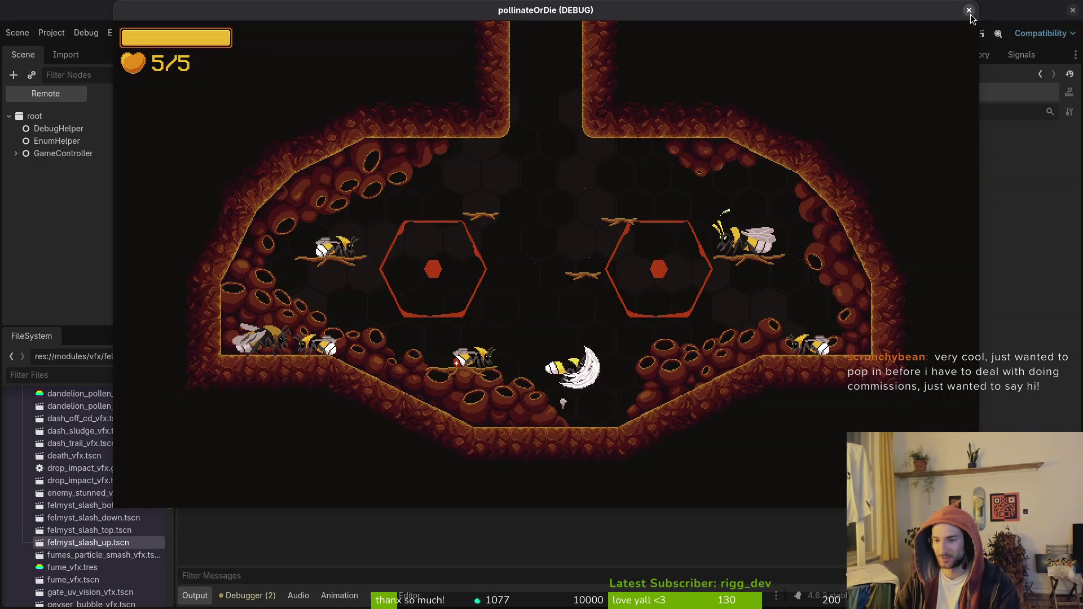
key("F1")
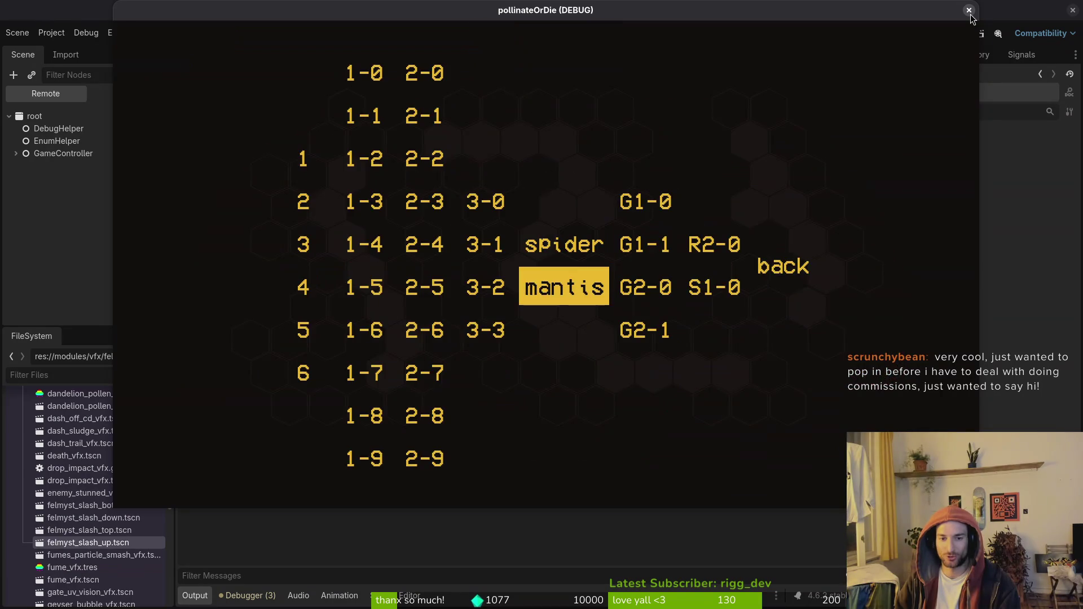
key("Return")
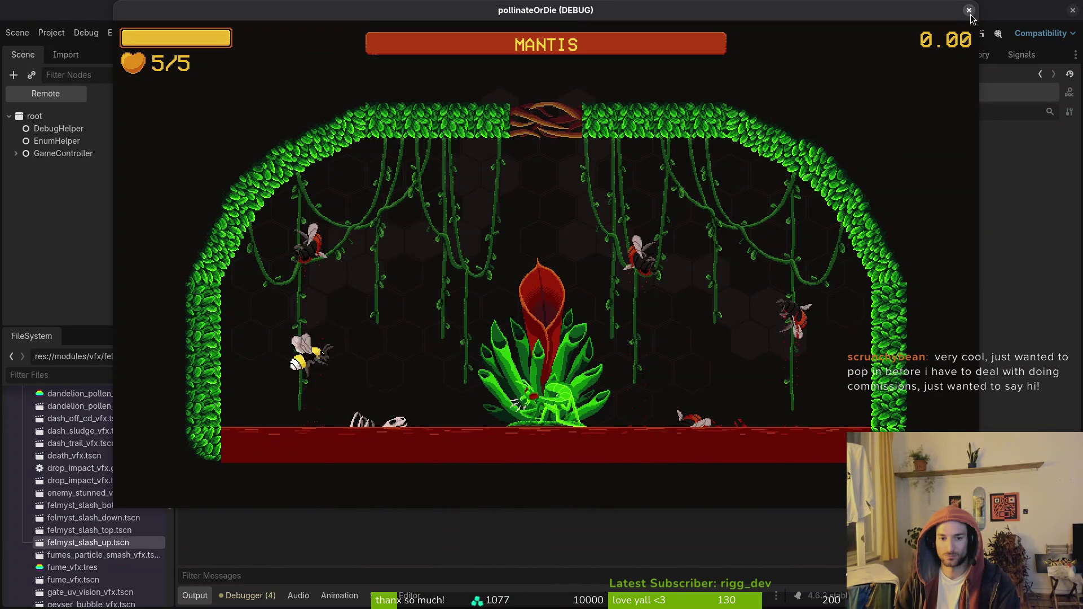
key("Escape")
key("Return")
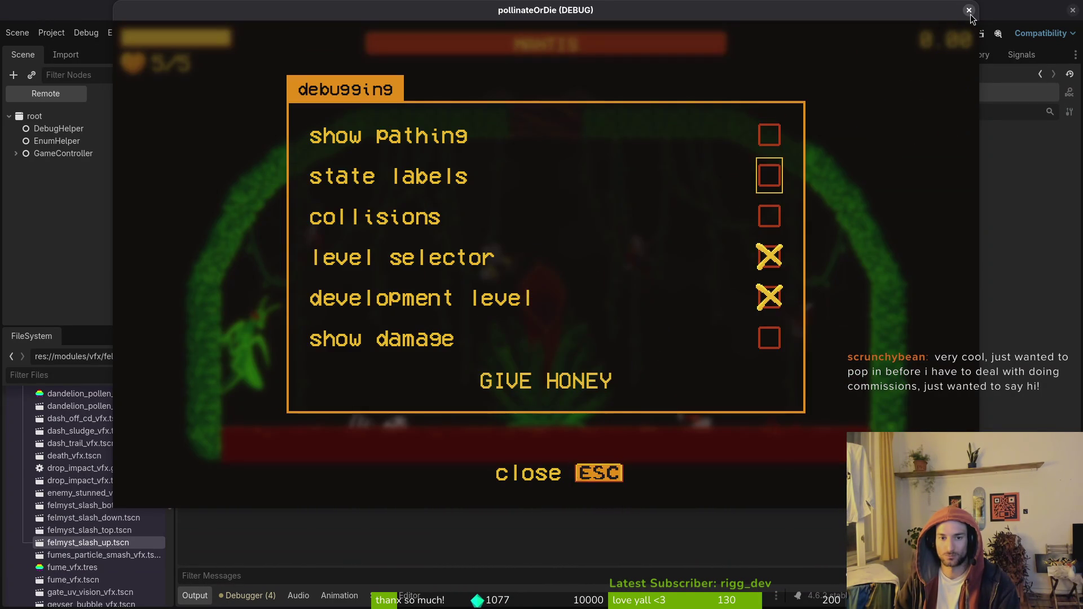
key("Escape")
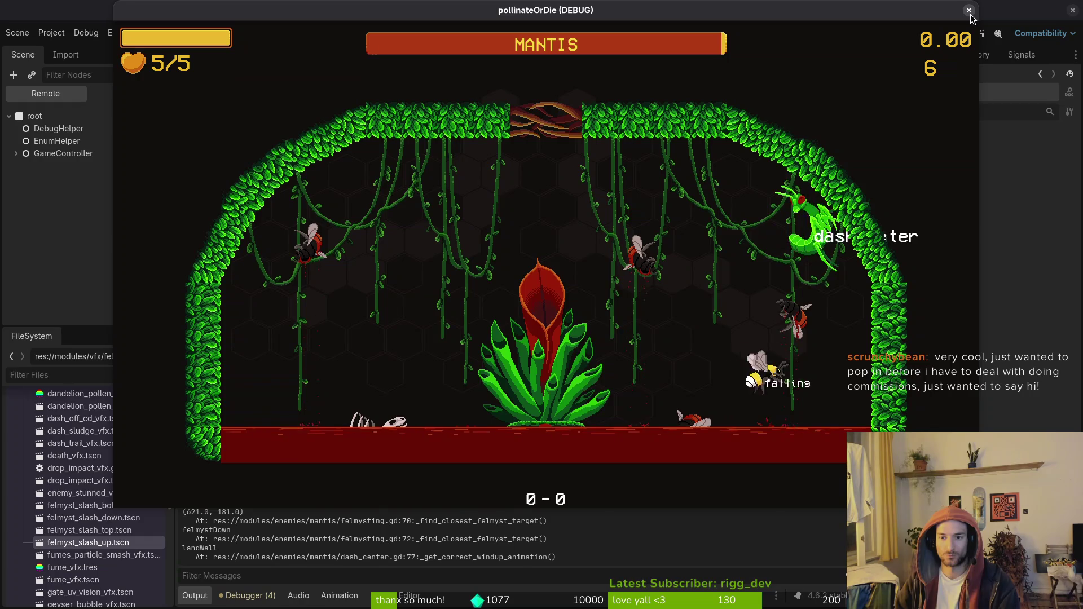
key("Escape")
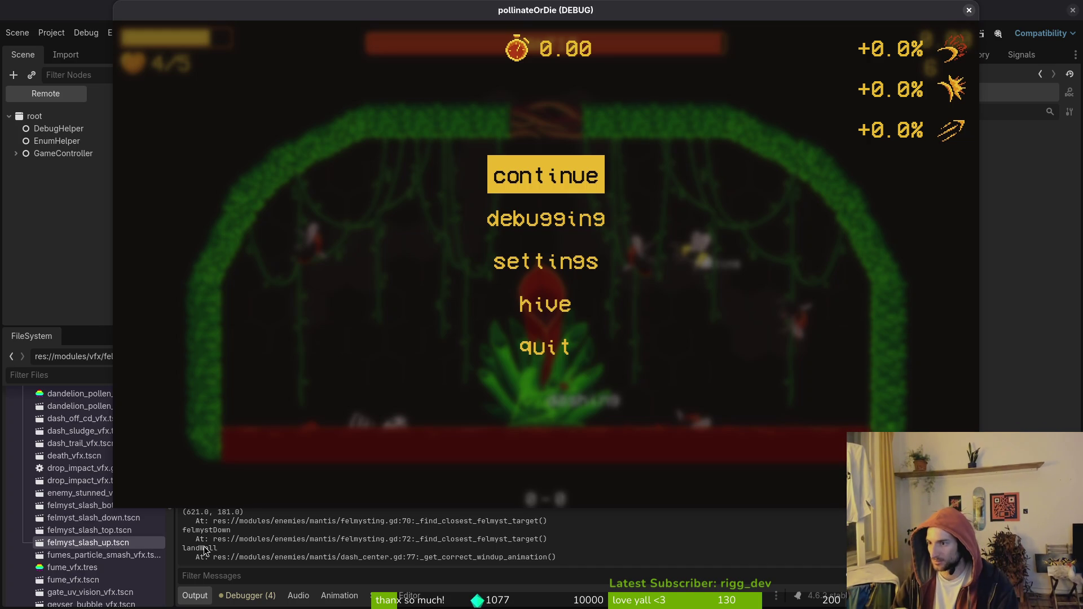
Back in Neovim, find and open felmysting.gd through the project file search.
key("alt+Tab")
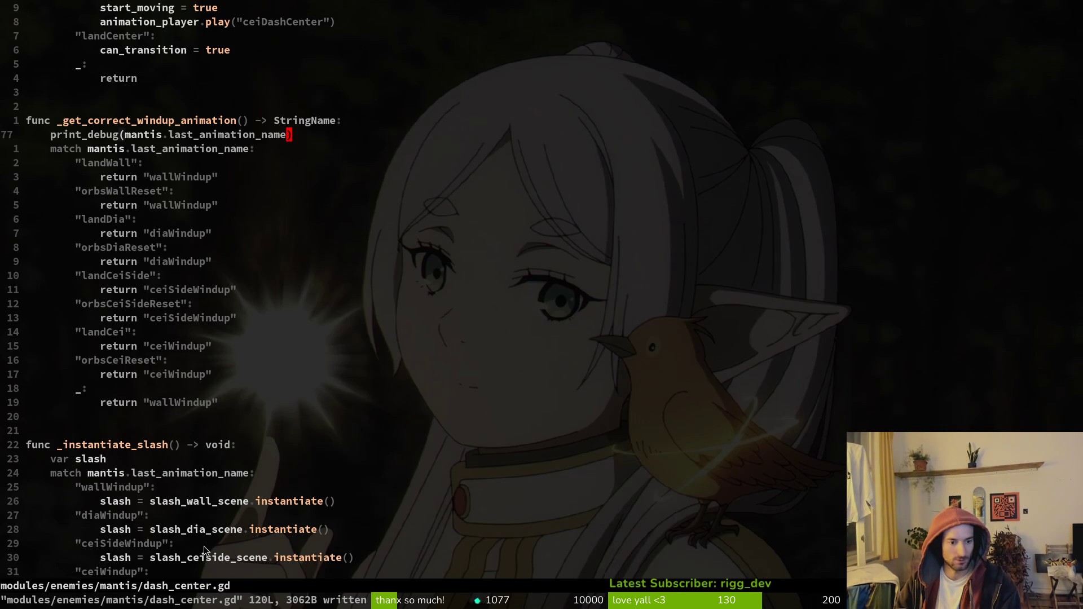
key("space")
key("f")
key("f")
type("felmy")
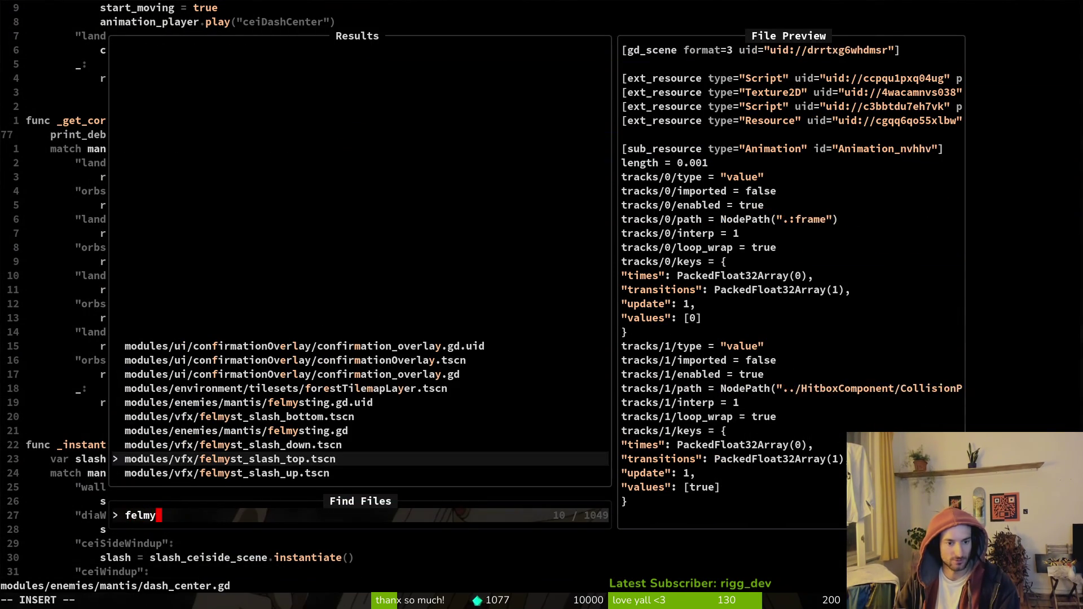
key("Return")
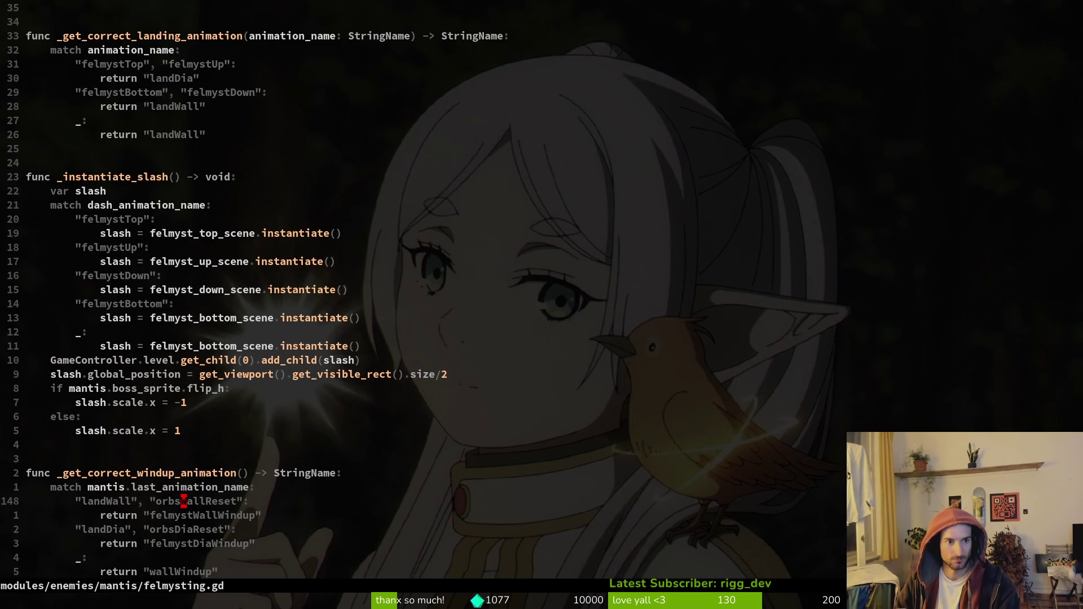
Navigate to the _get_correct_landing_animation function and review its landing animation cases.
key("2")
key("3")
key("k")
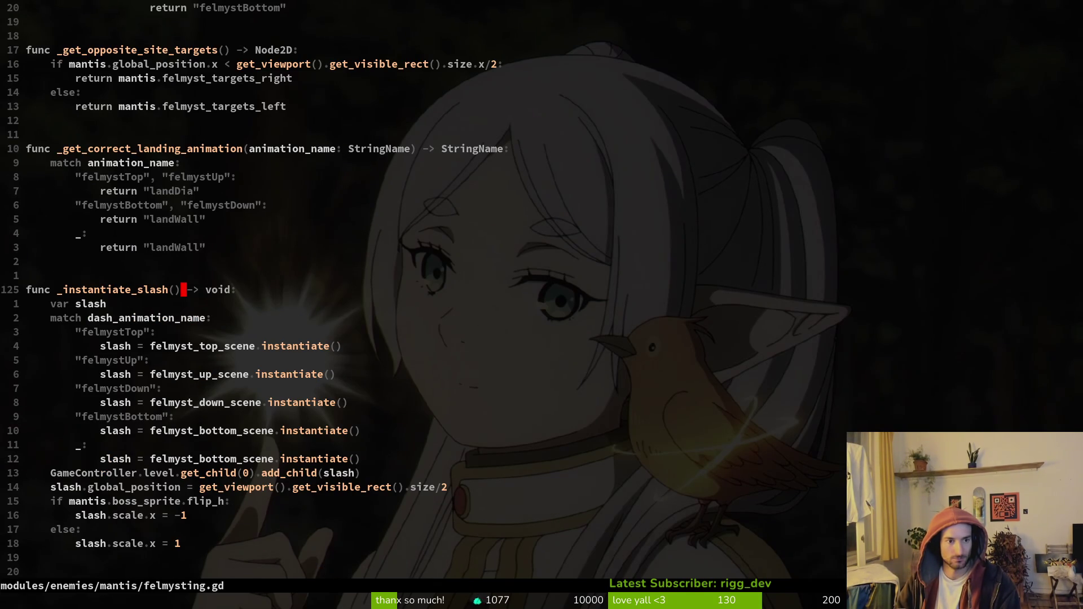
key("k")
key("k")
key("k")
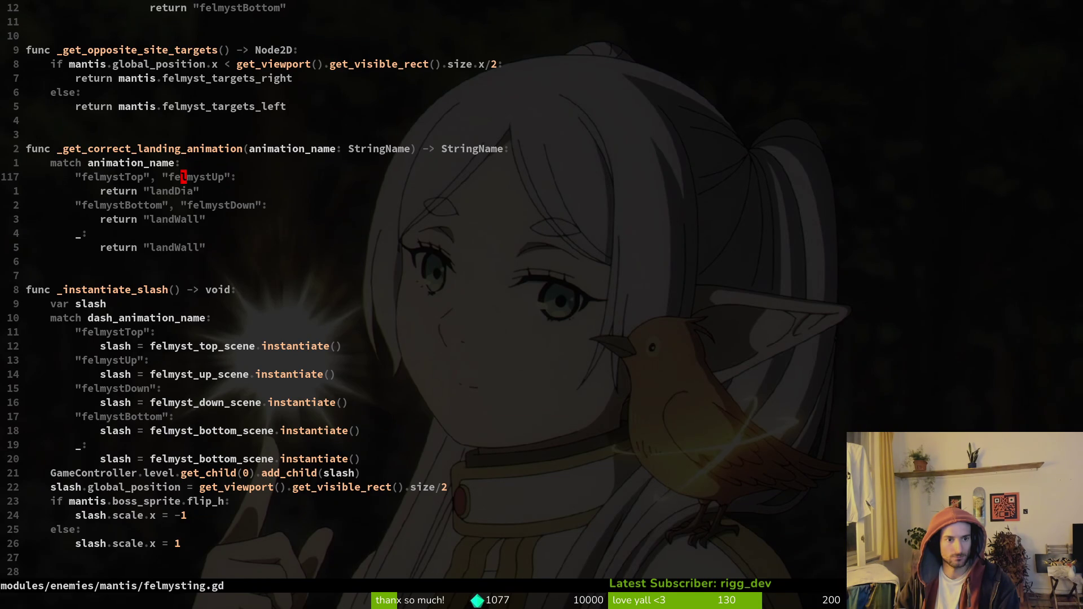
key("j")
key("j")
key("j")
key("k")
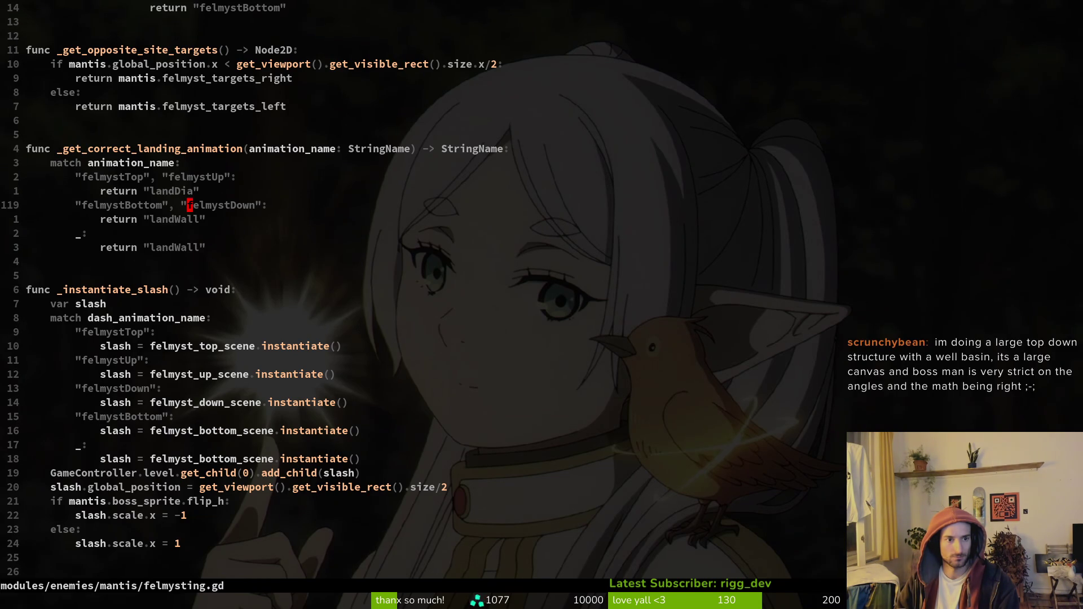
key("k")
key("k")
key("k")
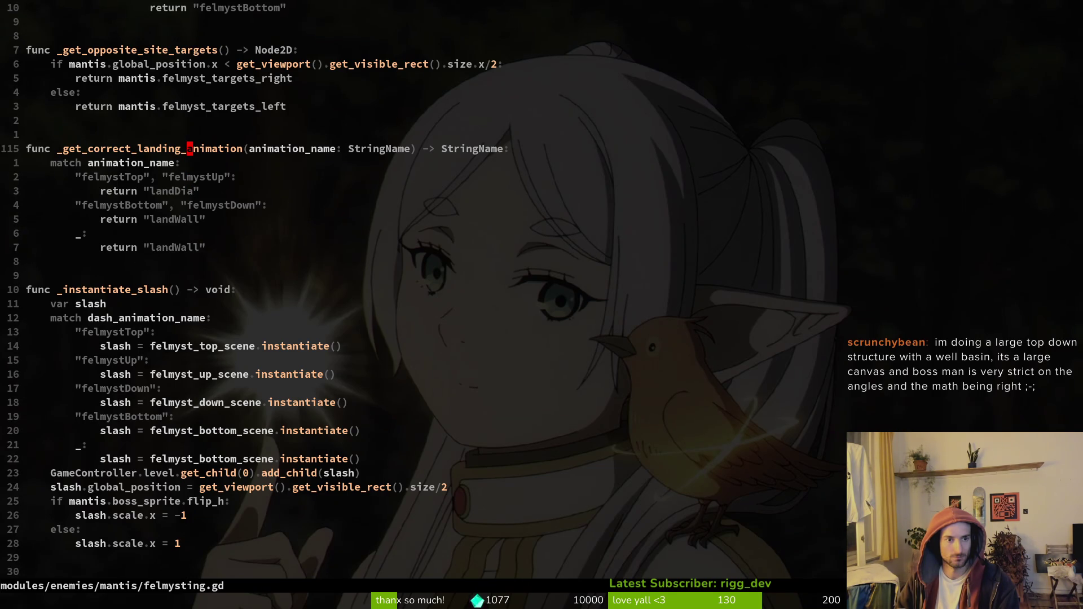
key("ctrl+u")
key("ctrl+d")
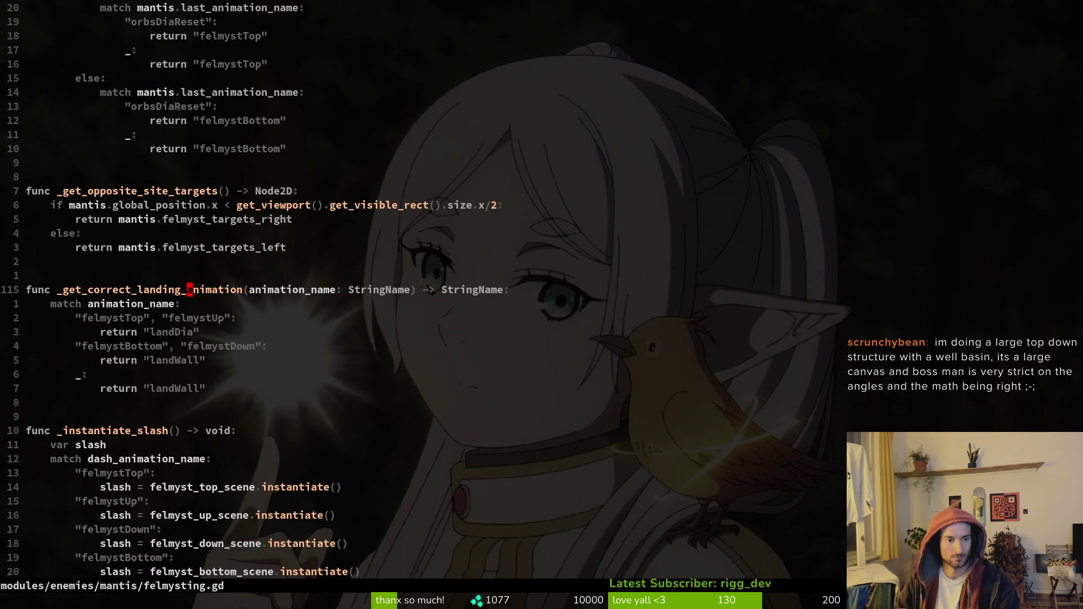
Add print_debug(animation_name) at the start of _get_correct_landing_animation and save felmysting.gd.
type("oprint_debug(")
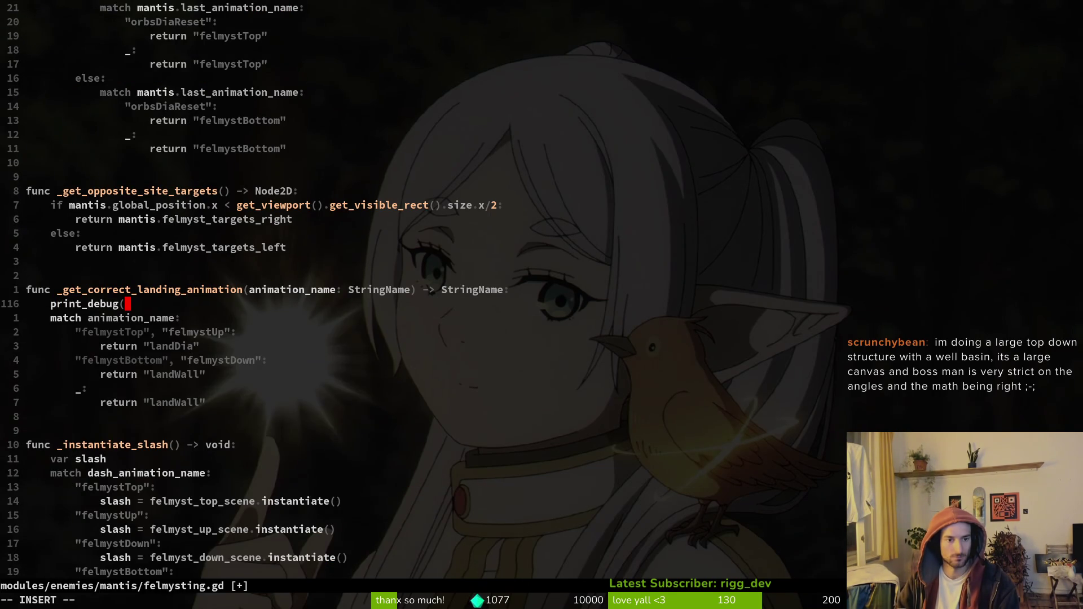
type("animation_name")
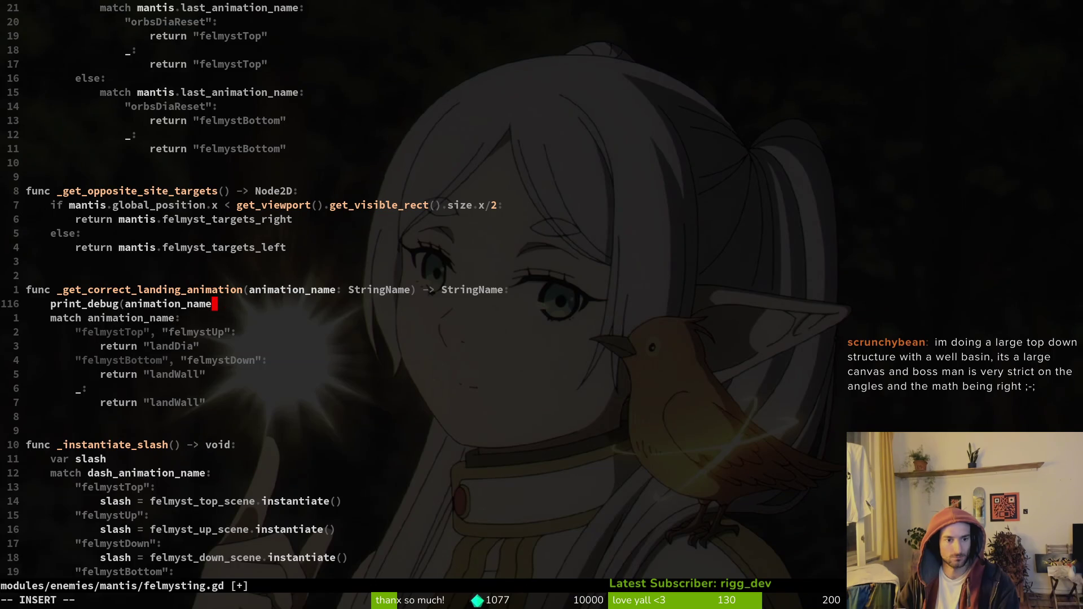
type(")")
key("Escape")
type(":w")
key("Return")
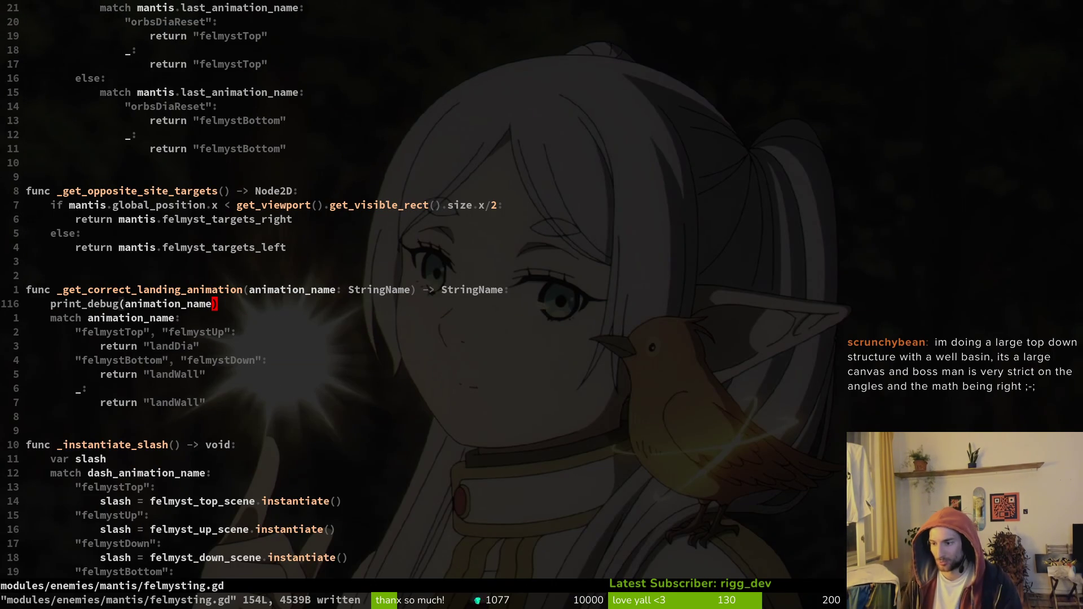
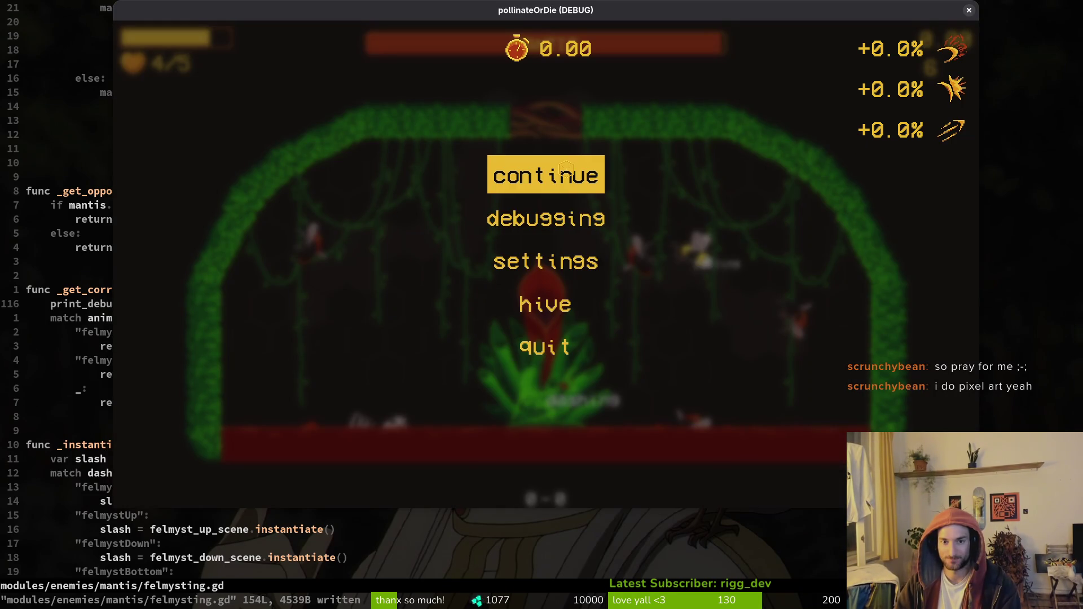
Continue into the mantis boss fight, pause and resume, then move the bee left and jump-slash.
left_click(584, 168)
key("Escape")
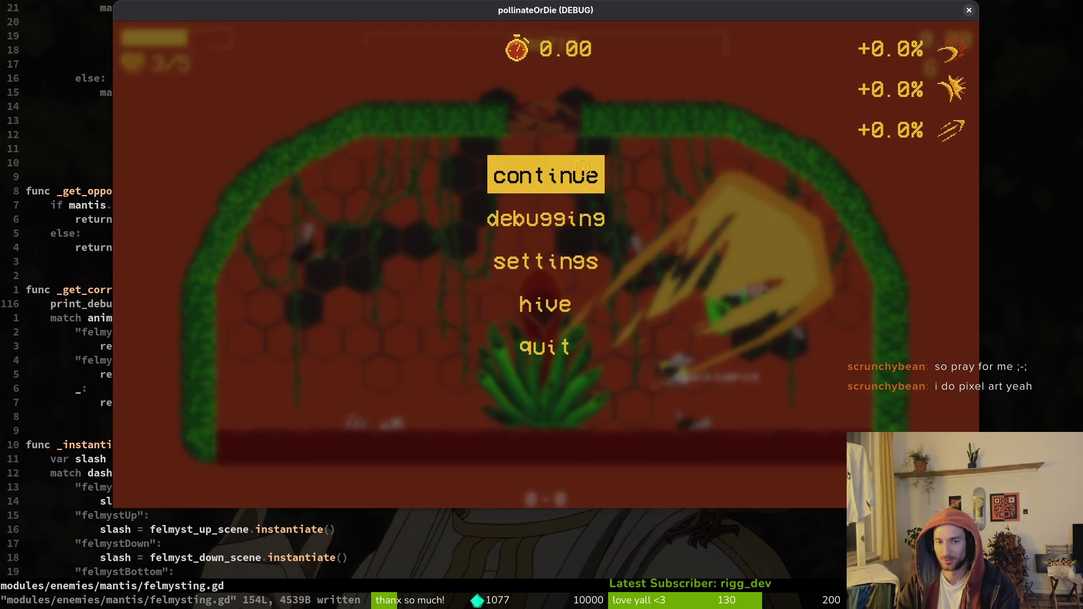
key("Return")
key("Left")
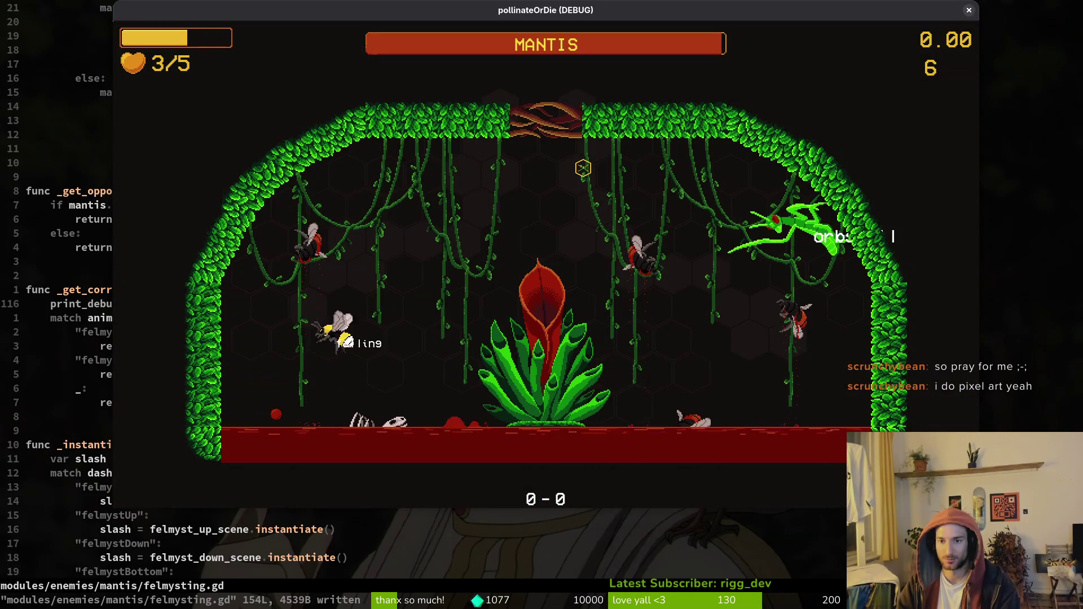
key("space")
Fly the bee into the mantis to slash and dodge, then pause and return to the editor.
key("Right")
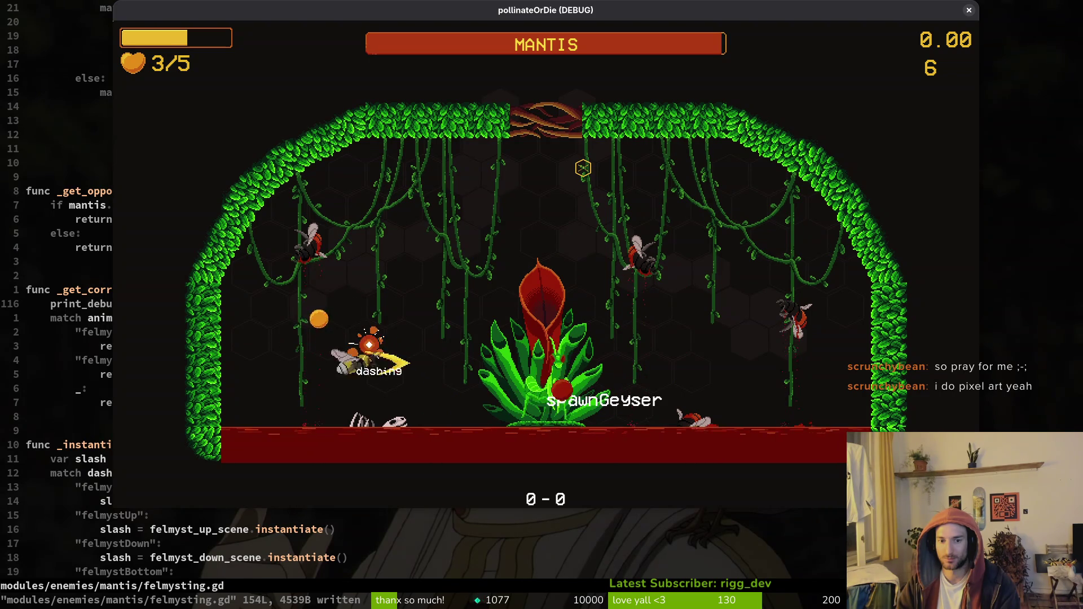
key("Left")
key("space")
key("Right")
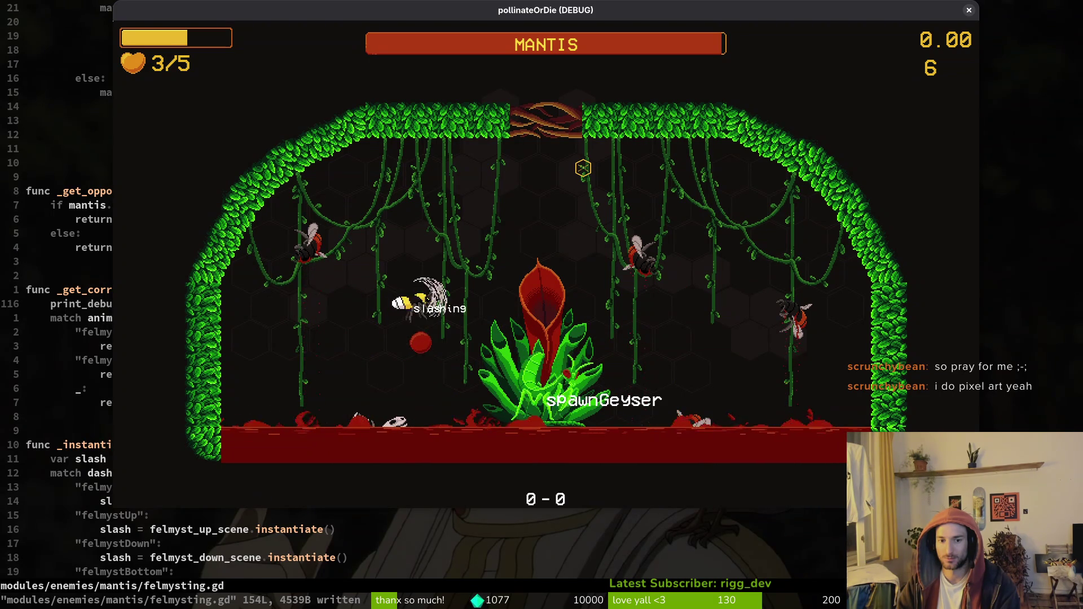
key("Right")
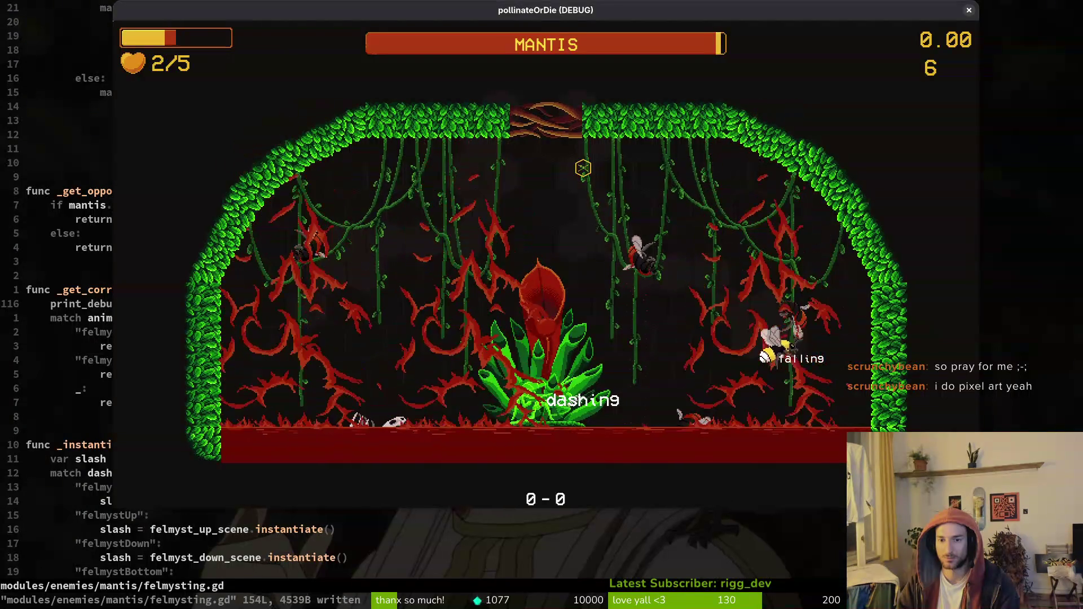
key("space")
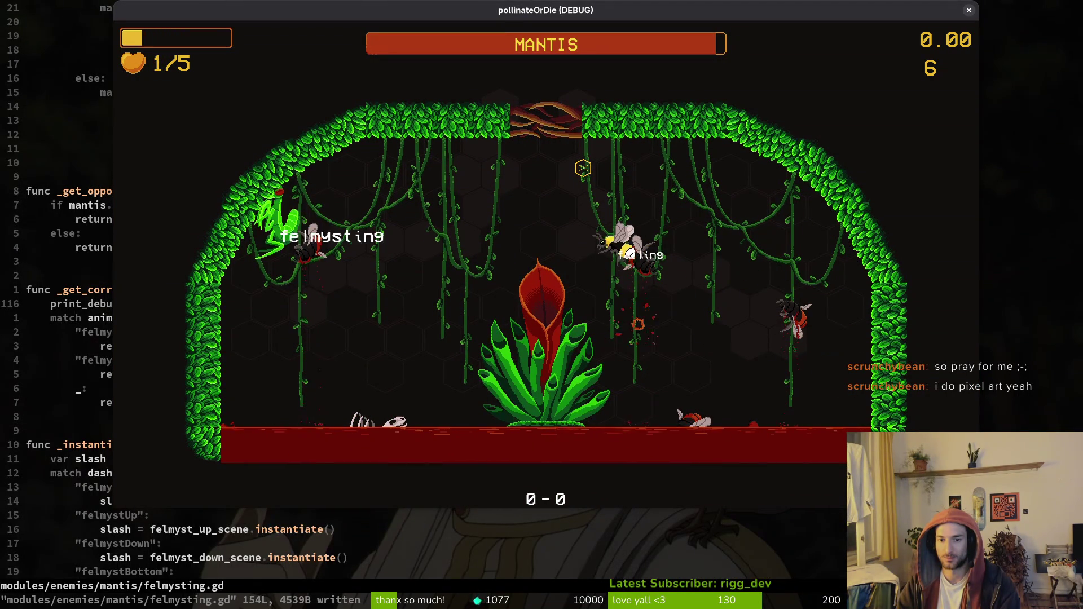
key("Escape")
key("alt+Tab")
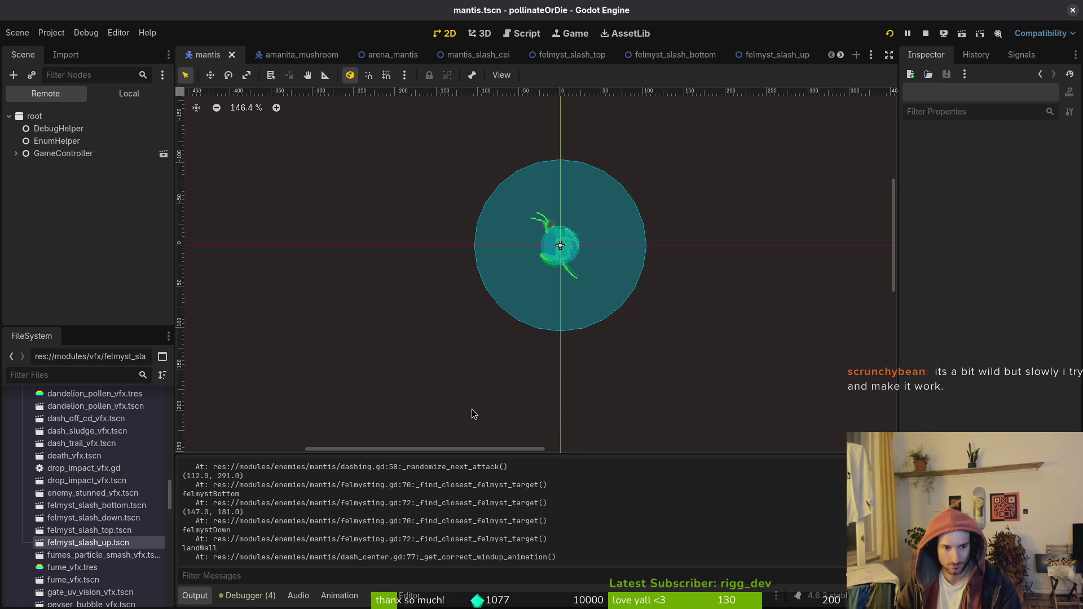
Clear the Output log, relaunch the project and bring up the game speed choices.
scroll(297, 533, "up", 1)
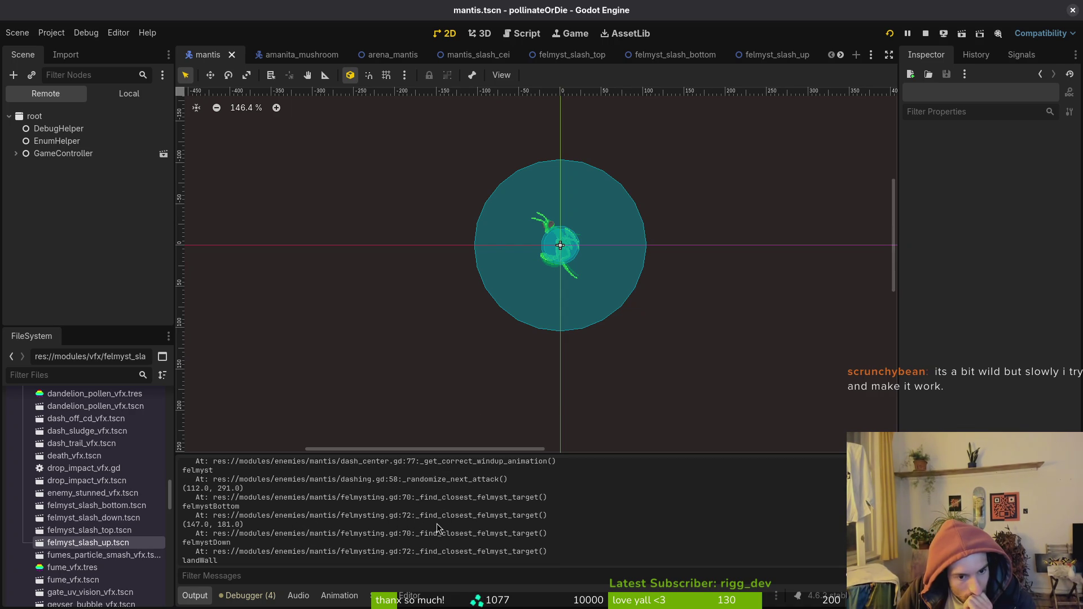
scroll(436, 527, "down", 1)
key("ctrl+shift+k")
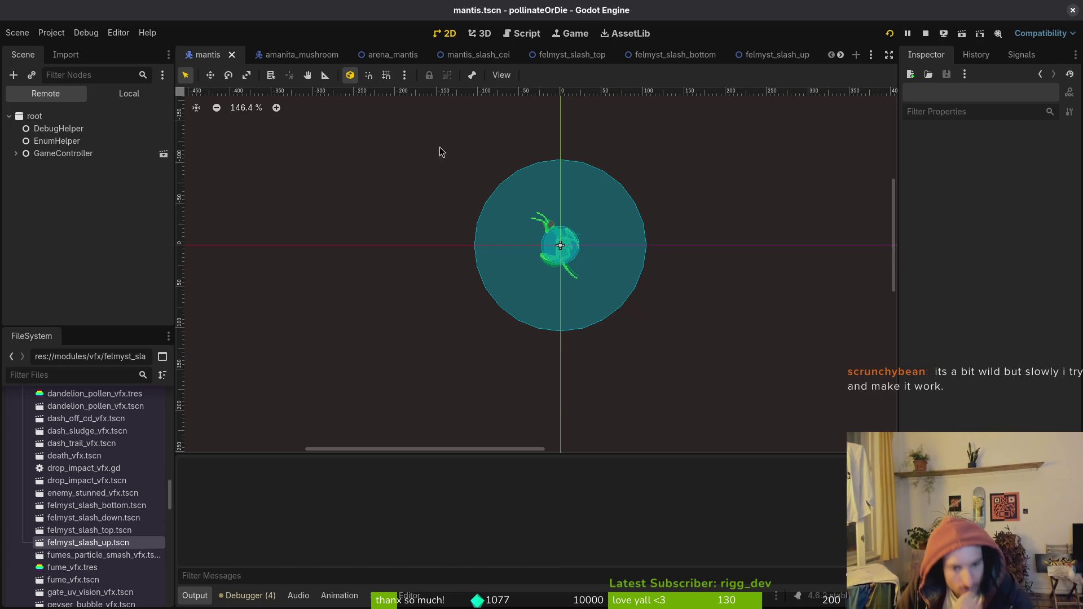
left_click(938, 39)
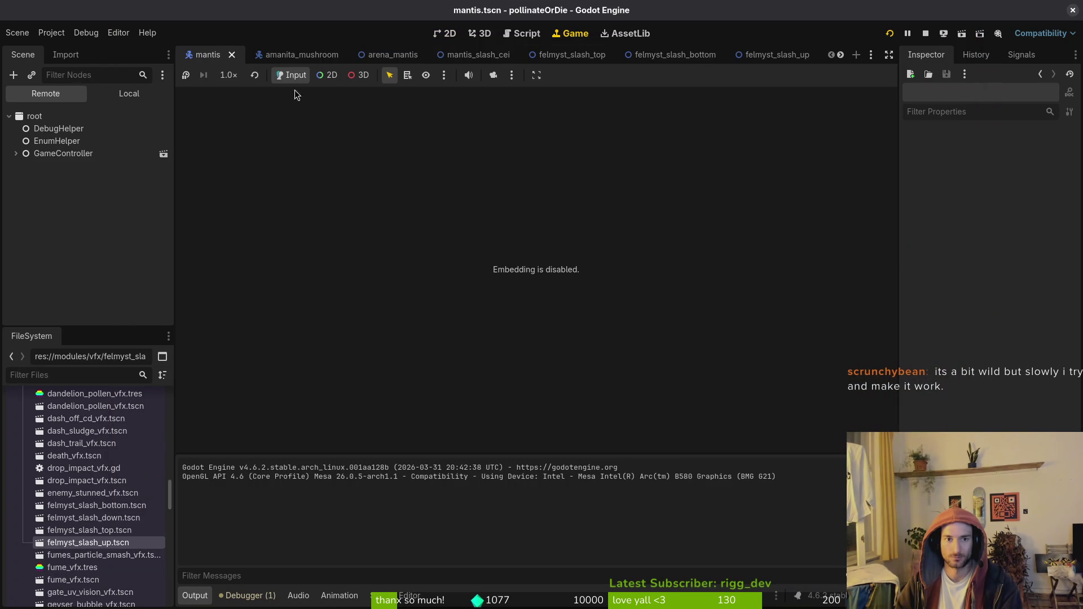
left_click(229, 76)
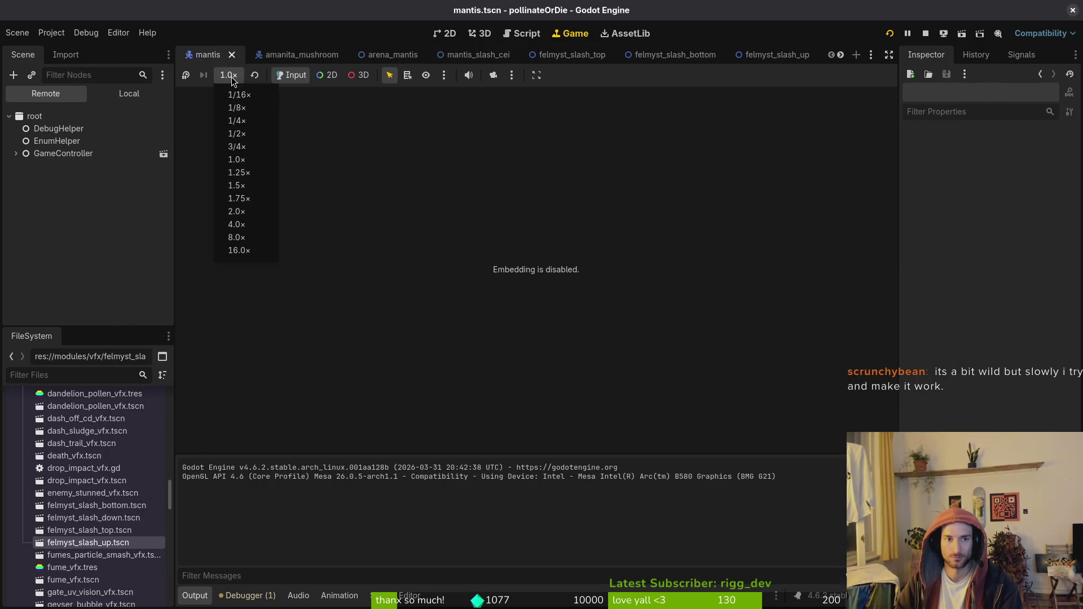
Set the game to 1/2× speed, continue from the main menu and strike the left hexagon.
left_click(246, 135)
key("alt+Tab")
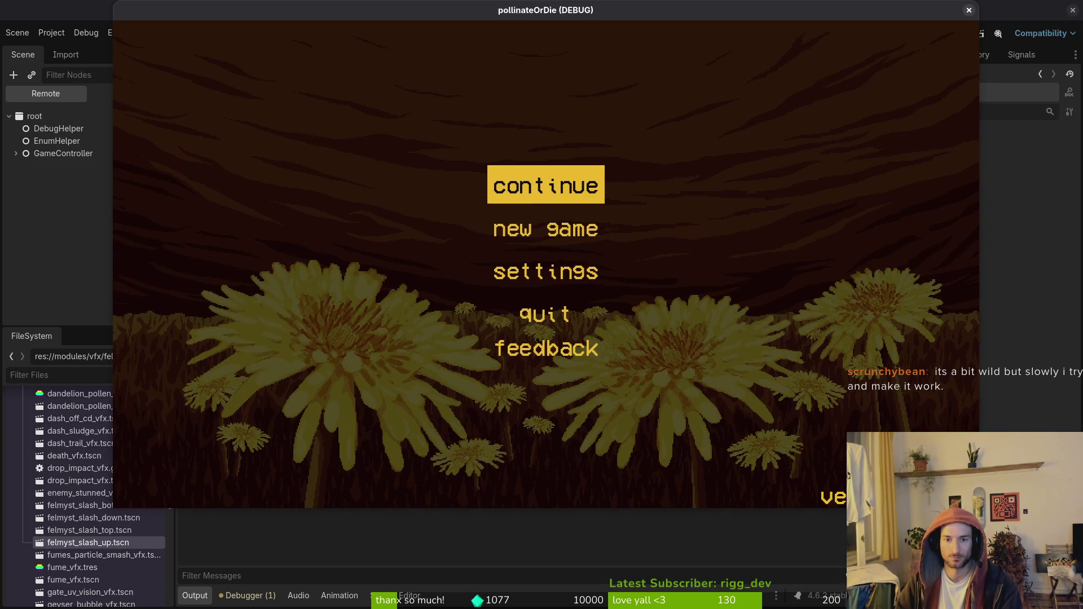
key("Return")
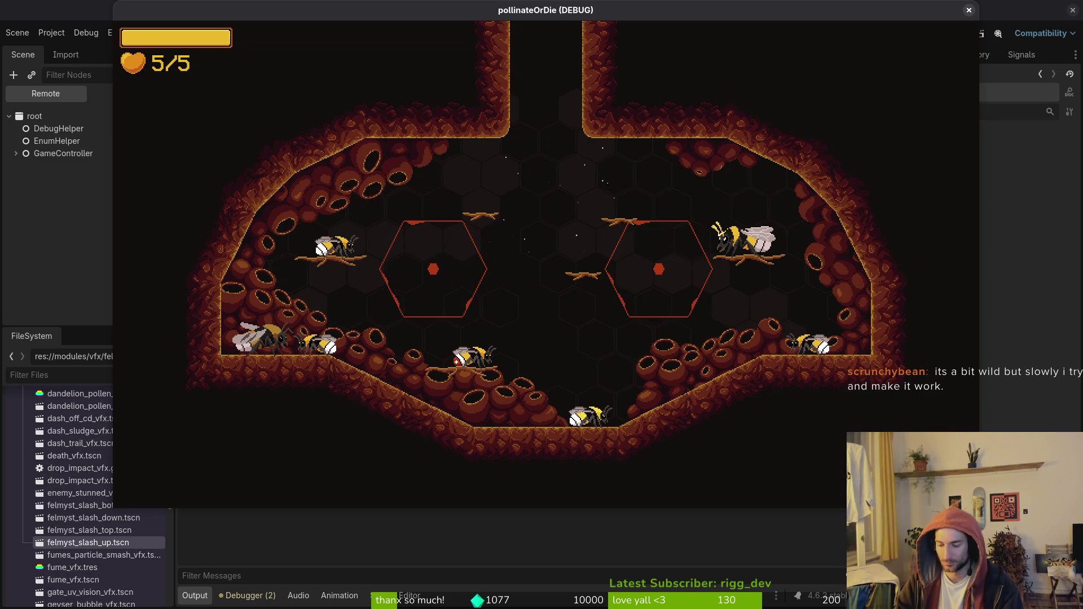
key("Left")
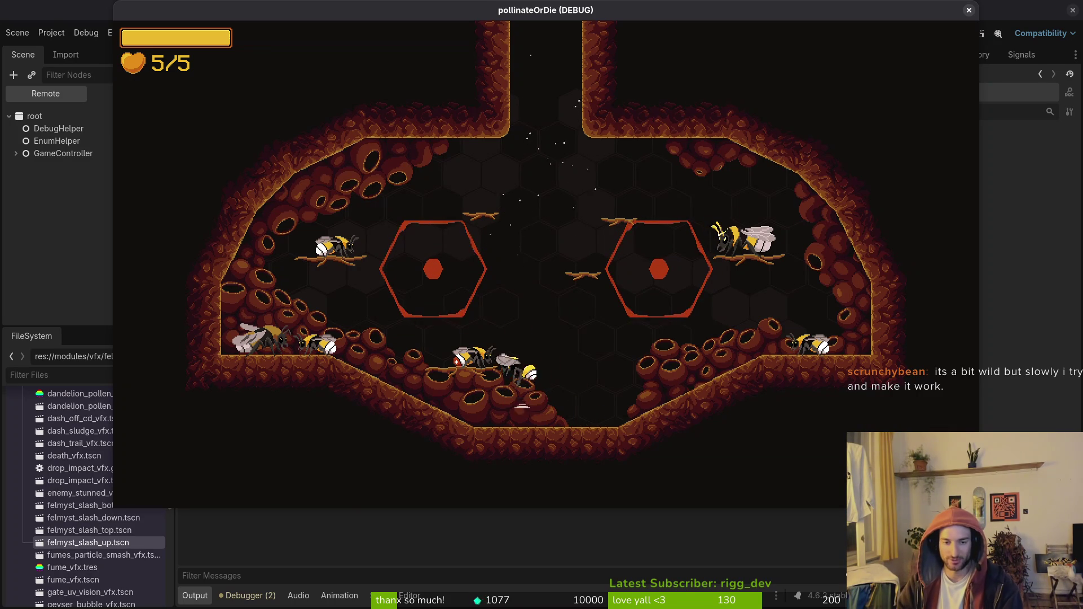
key("Up")
key("Left")
key("space")
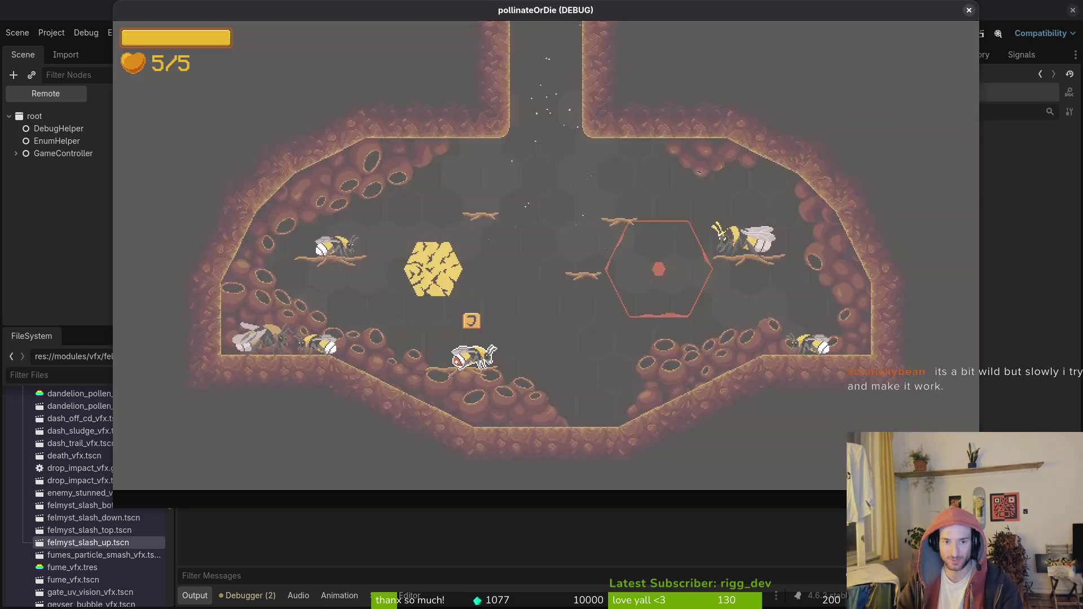
Load the mantis level from level select, slash once, and pause to reach the debugging options.
key("j")
key("Down")
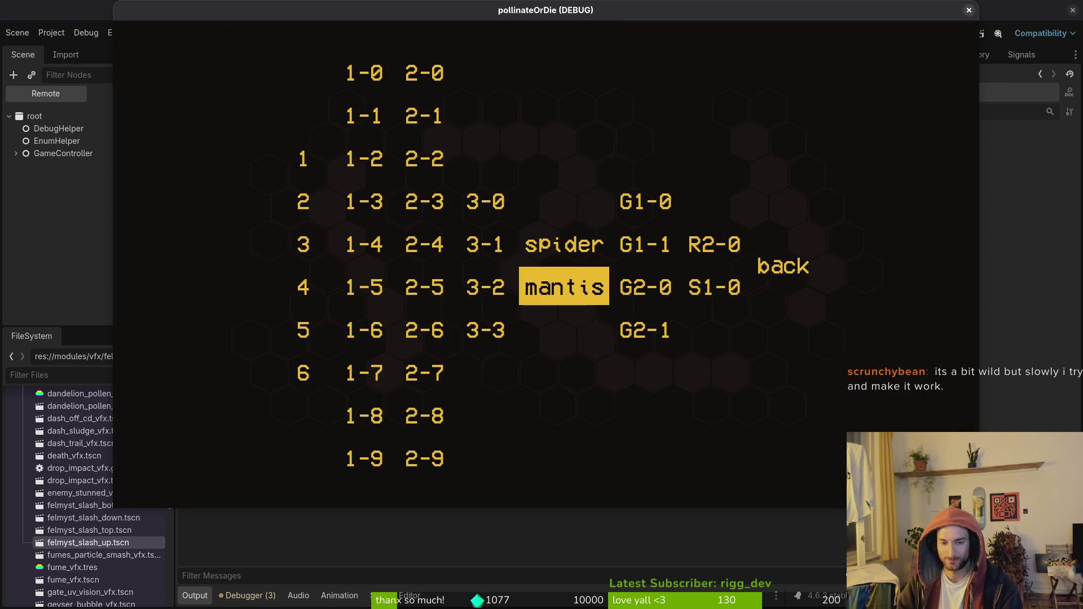
key("j")
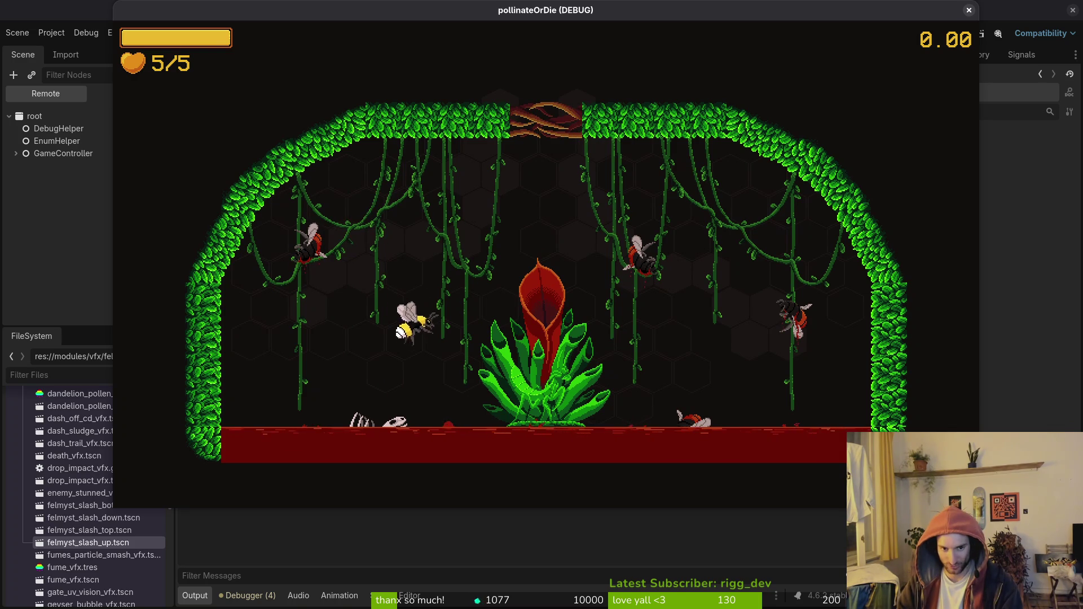
key("Left")
key("j")
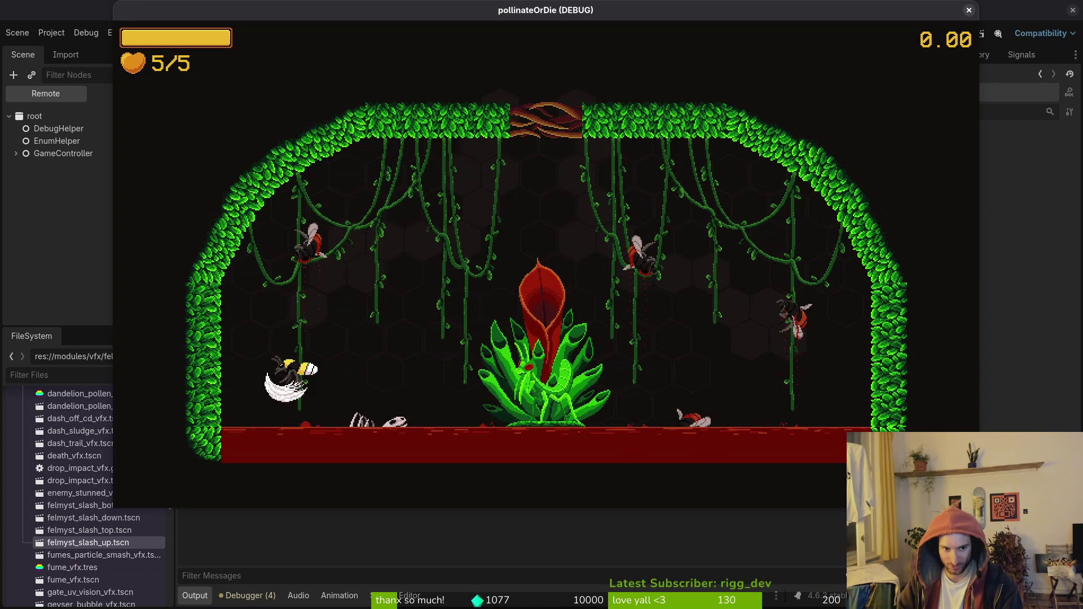
key("Escape")
key("Down")
Enable state labels in the debugging options and resume play.
key("j")
key("Down")
key("j")
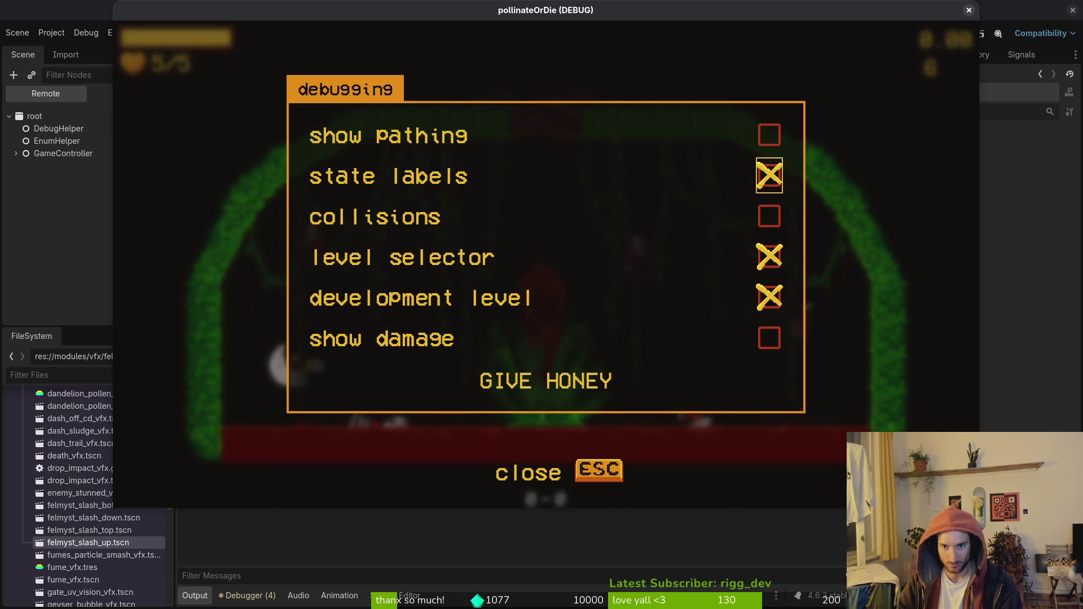
key("Escape")
key("space")
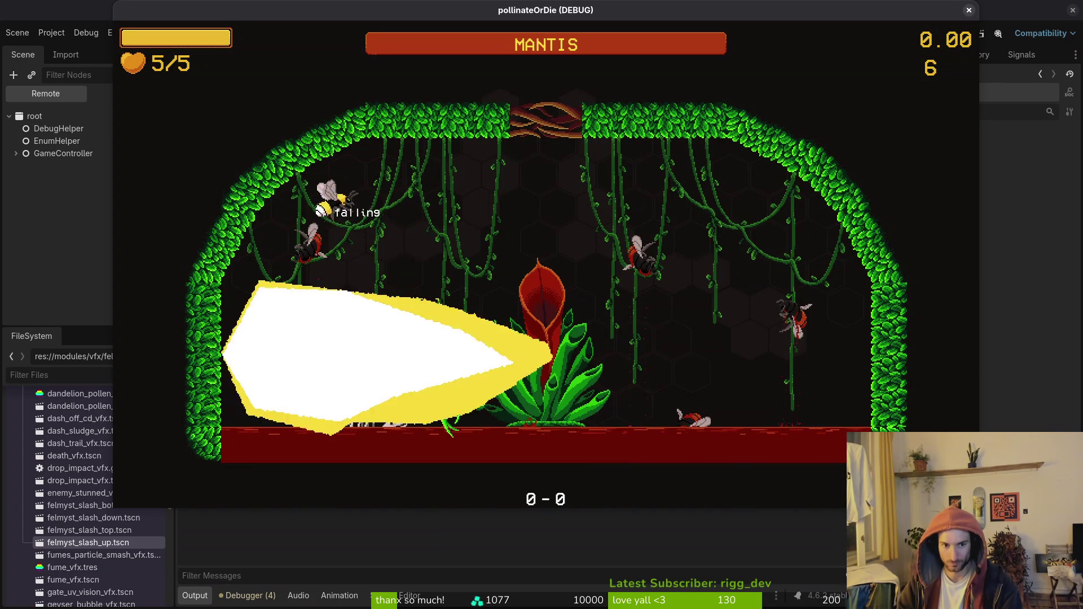
Move the bee right slashing, dash into the mantis, then retreat and cling to the left wall.
key("Right")
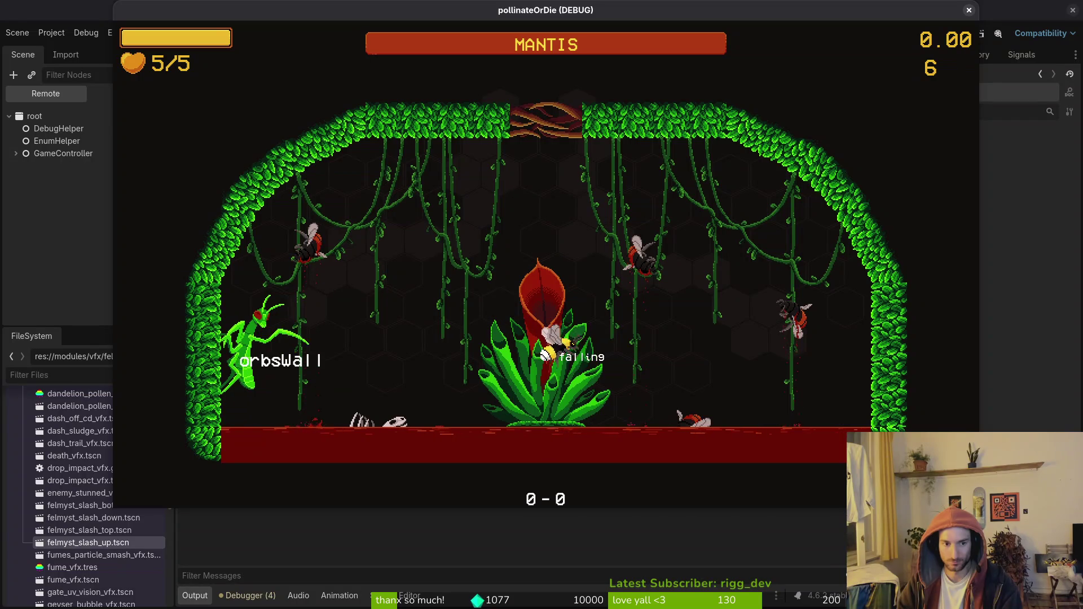
key("Right")
key("j")
key("j")
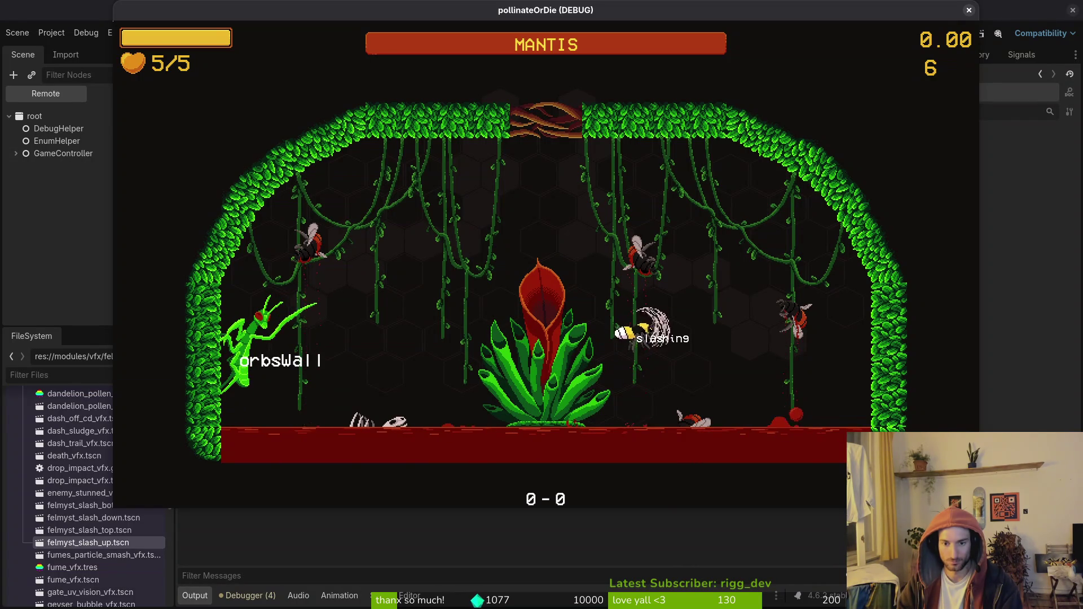
key("Right")
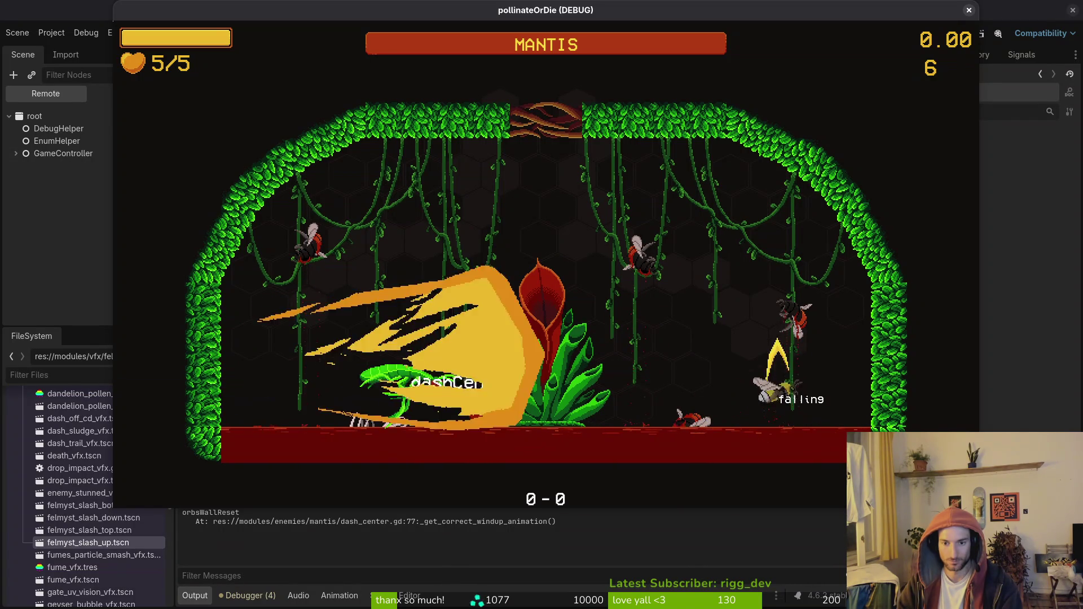
key("space")
key("j")
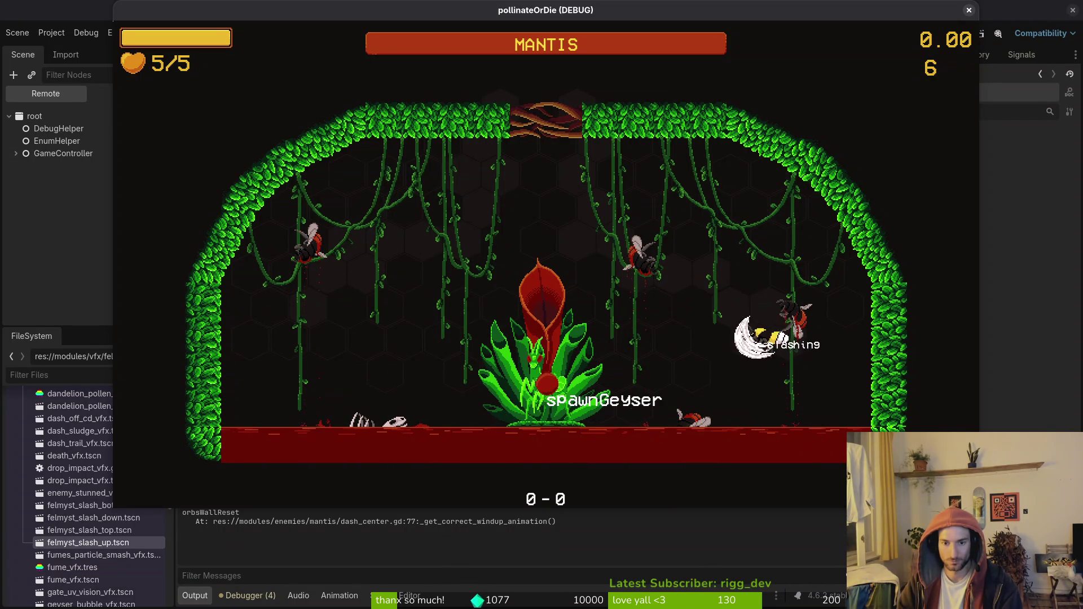
key("Left")
key("k")
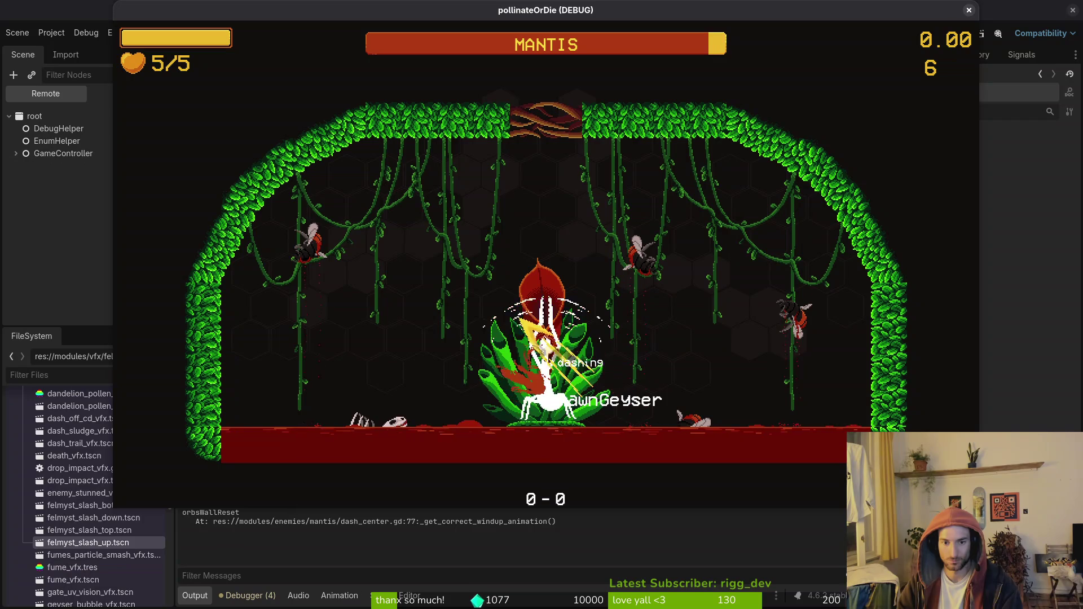
key("Left")
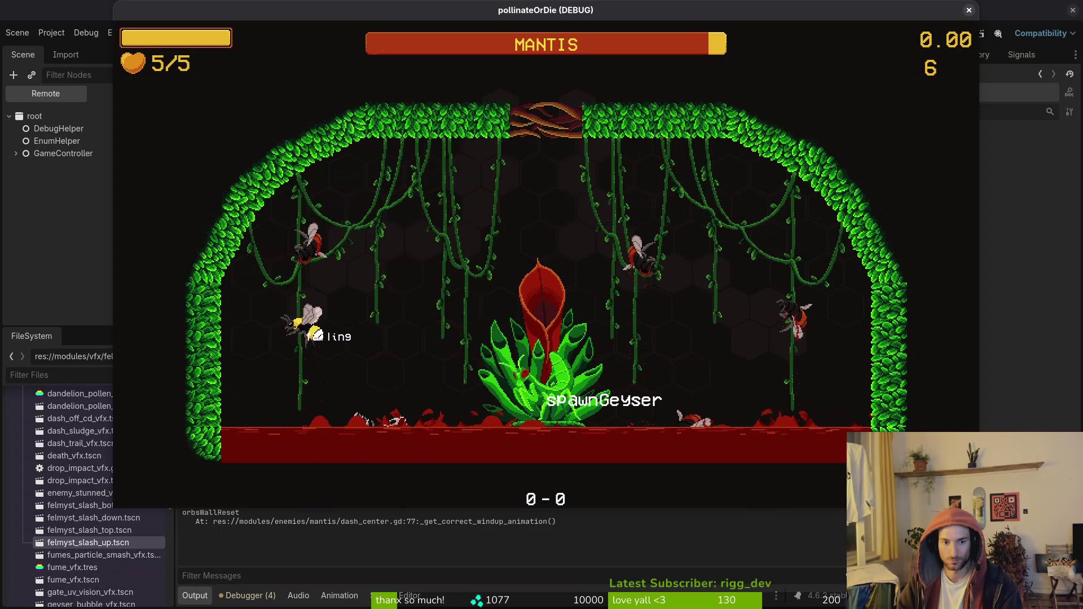
key("Left")
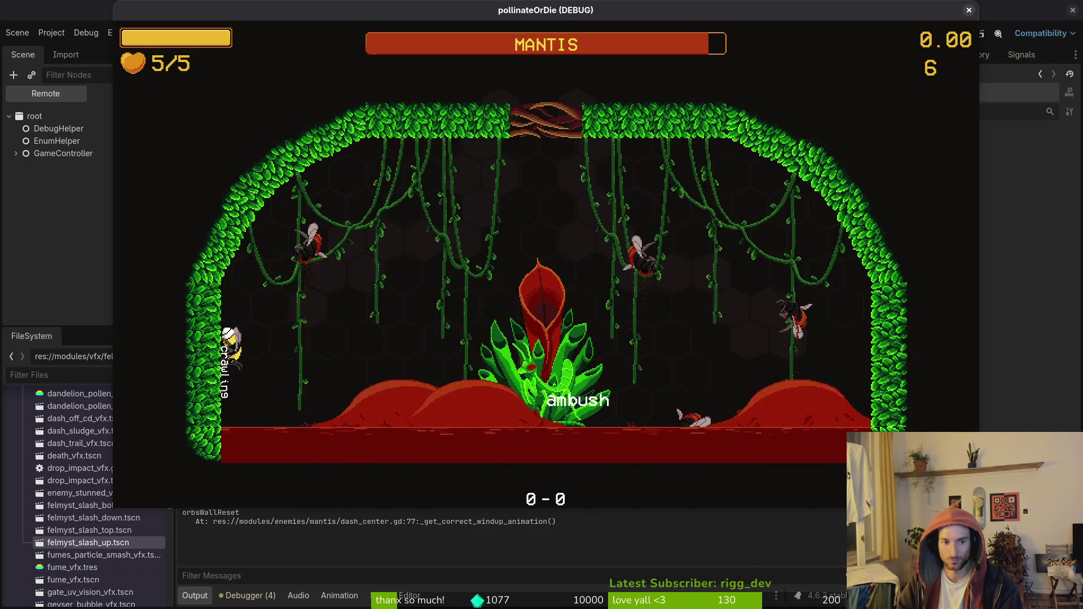
Jump off the wall and slash the mantis while drifting right, then dash left up to the ceiling.
key("space")
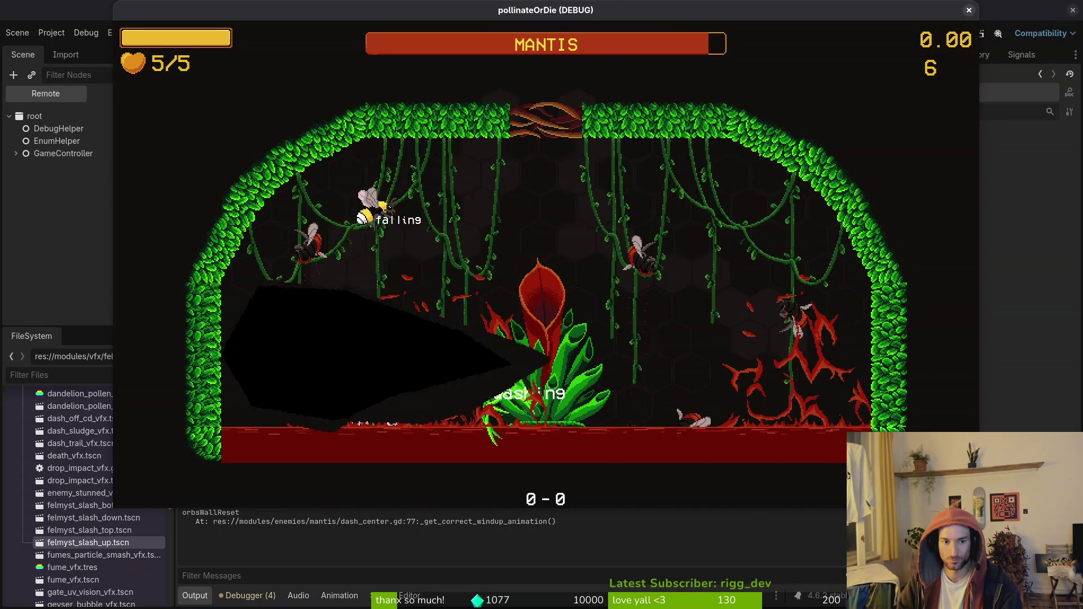
key("Right")
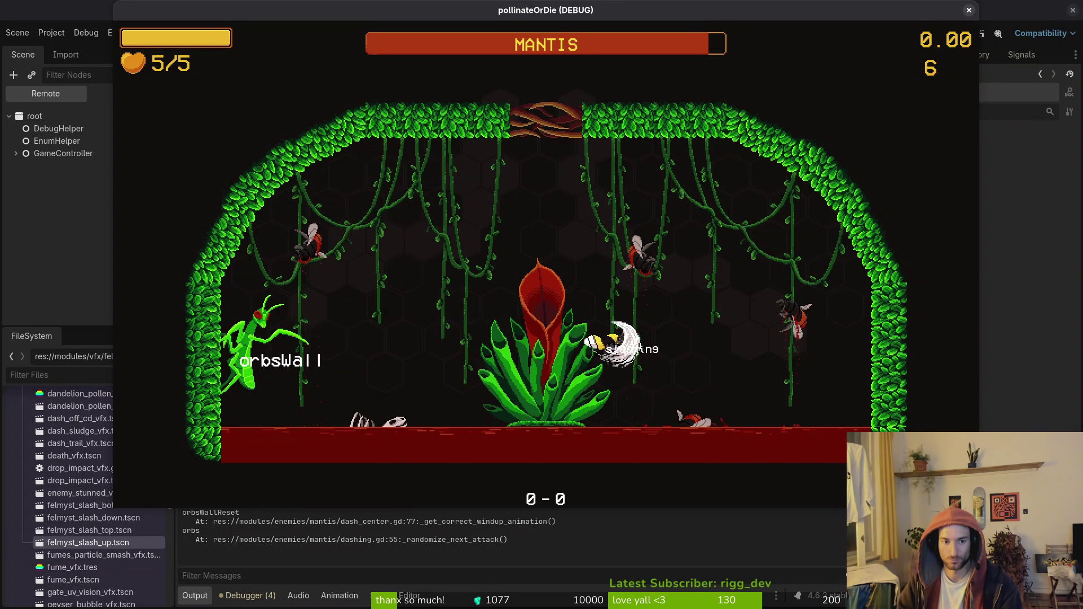
key("Right")
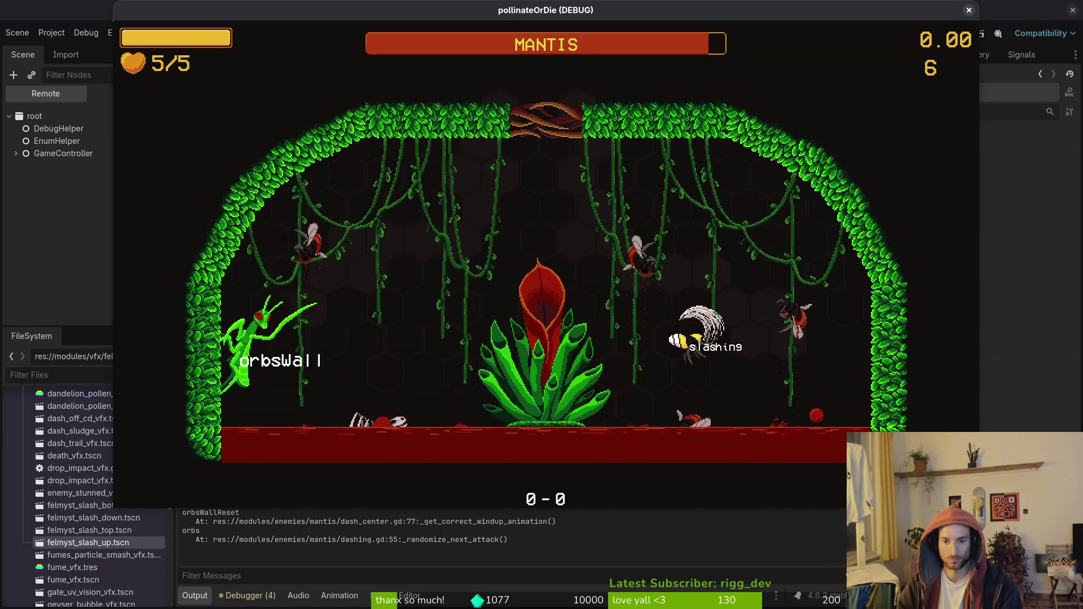
key("Right")
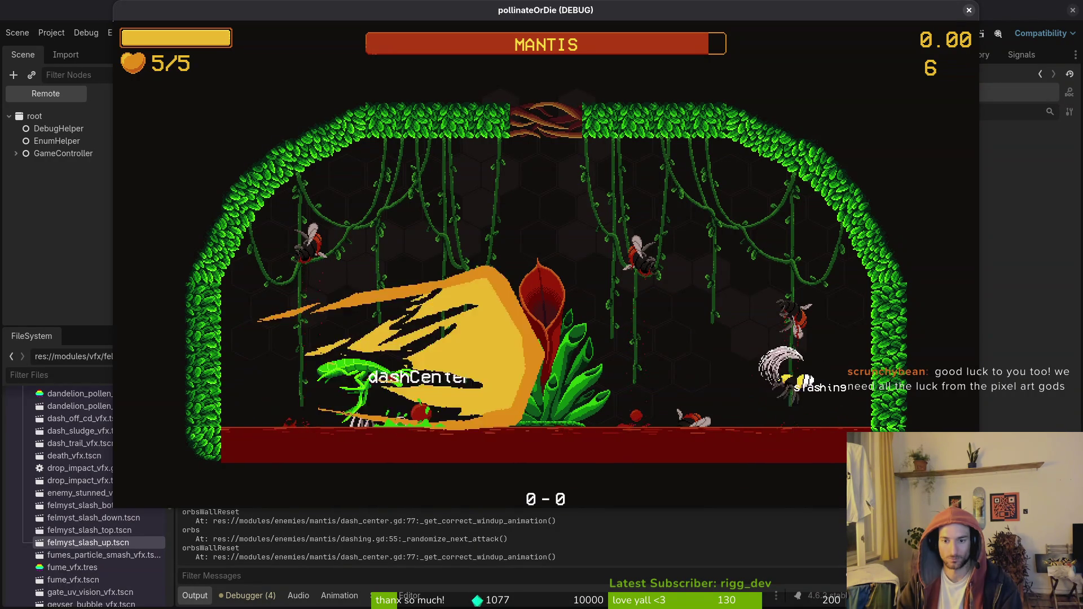
key("Right")
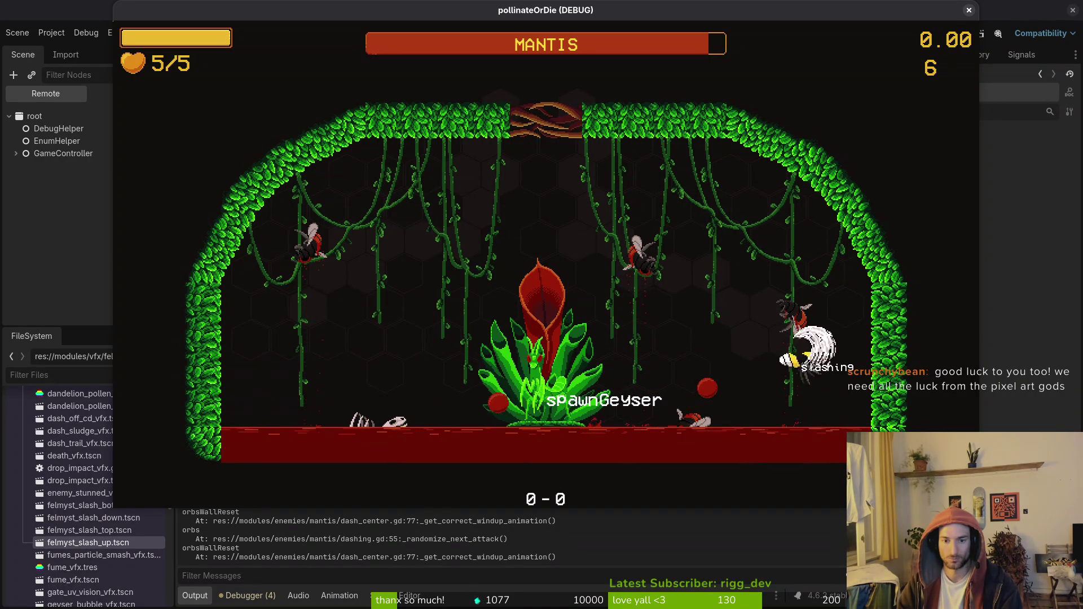
key("Left")
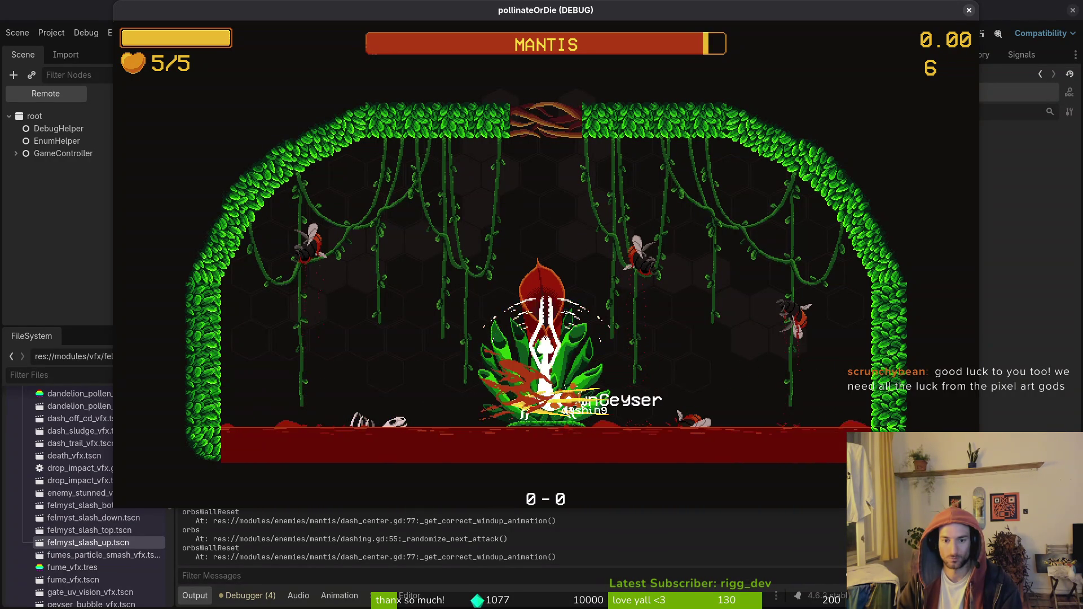
key("Left")
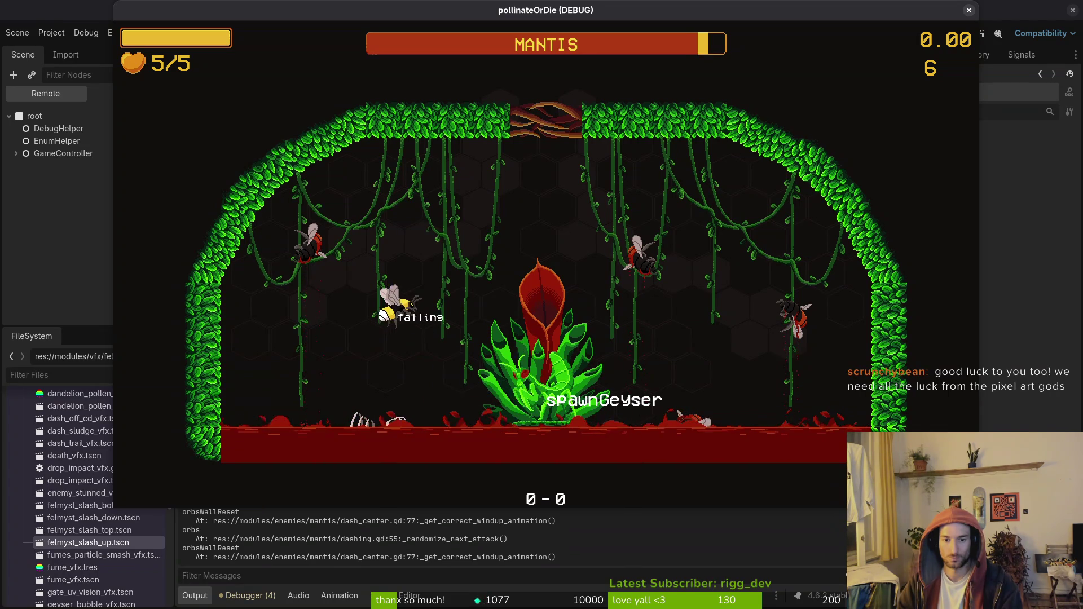
key("space")
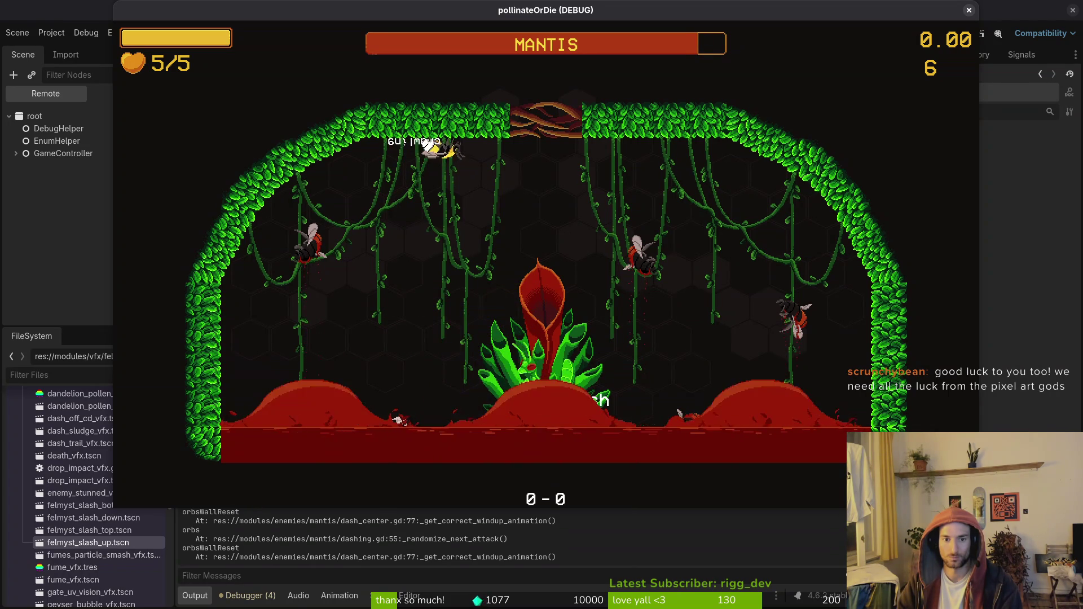
Drop off the ceiling and steer down-right, then pause, resume and pause again.
key("Left")
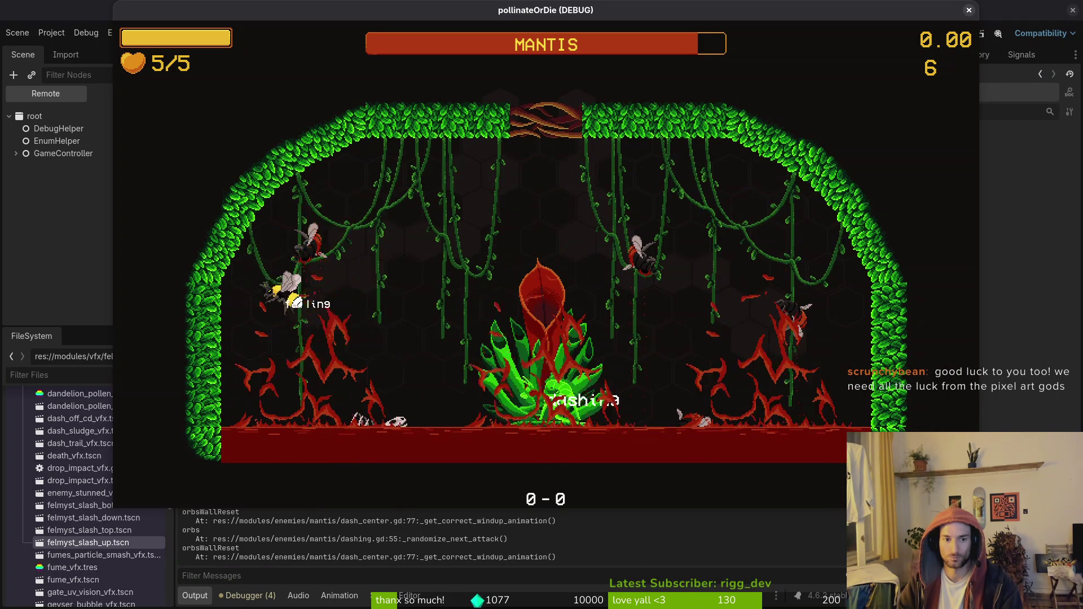
key("Right")
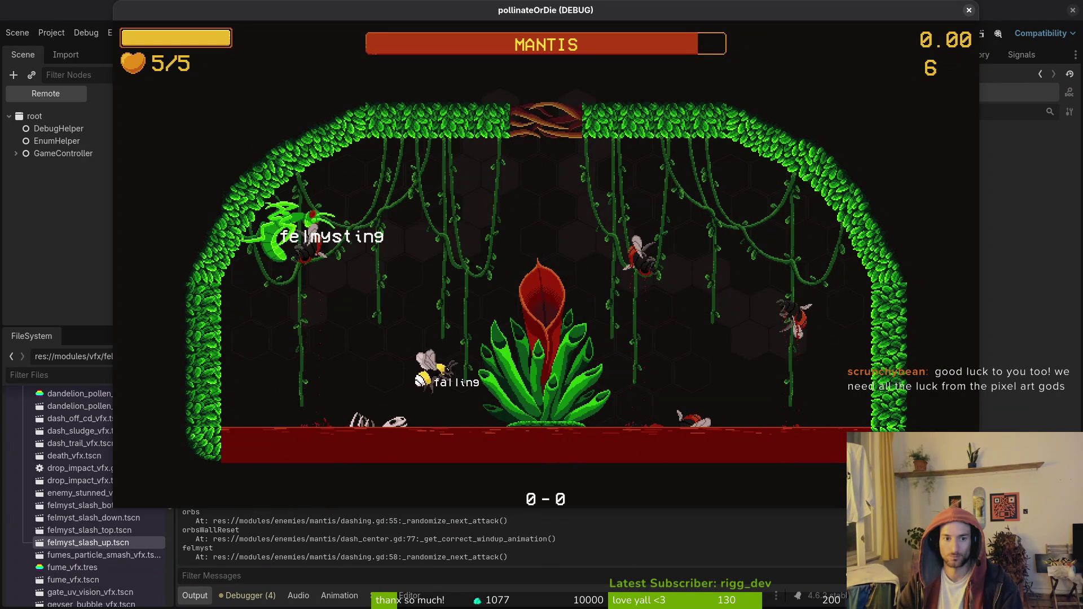
key("Escape")
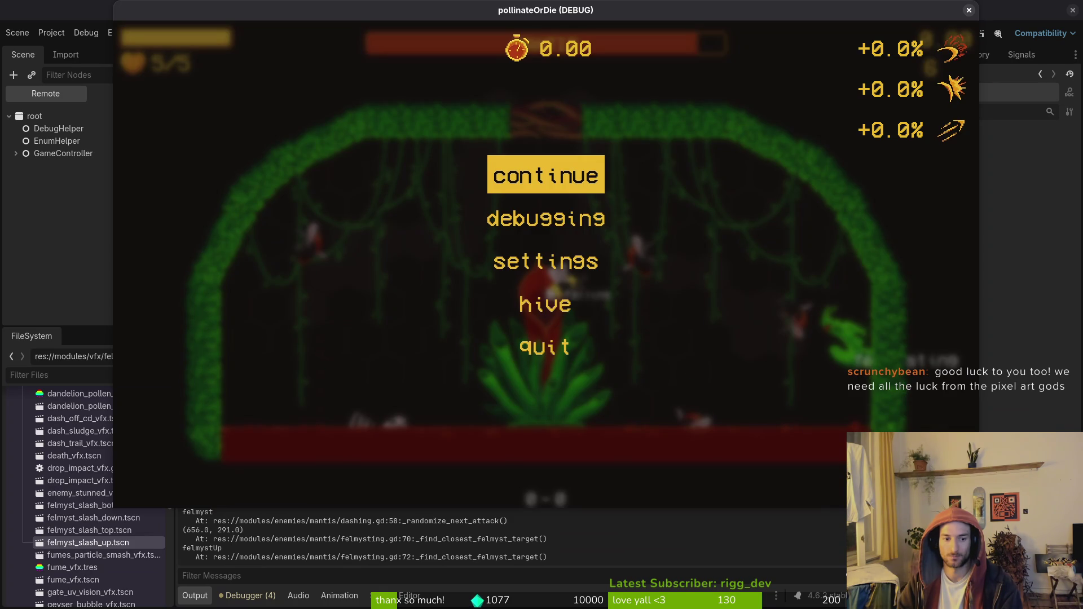
key("Escape")
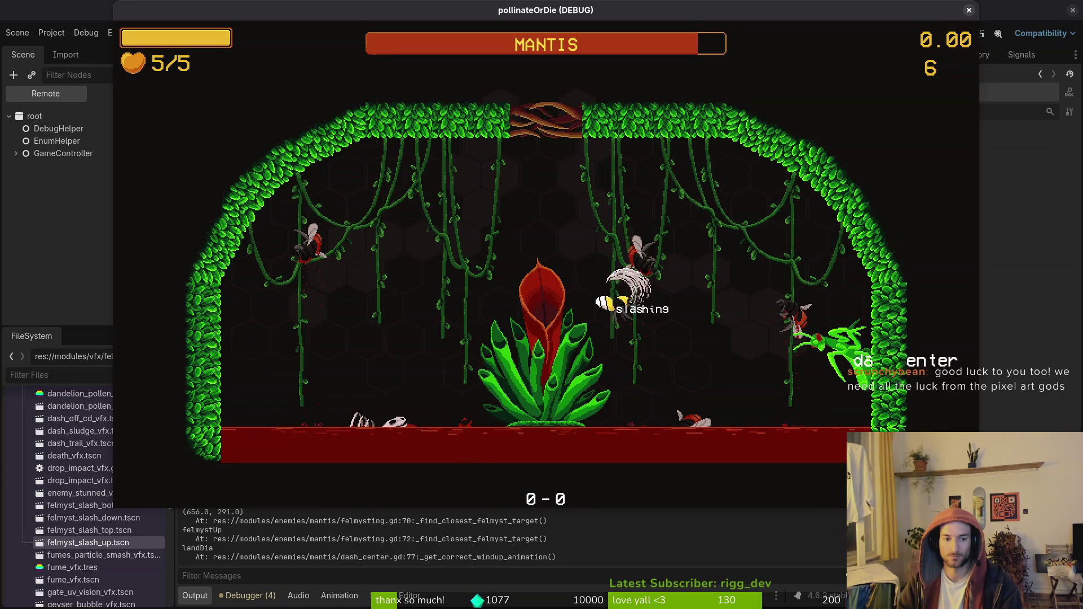
key("Escape")
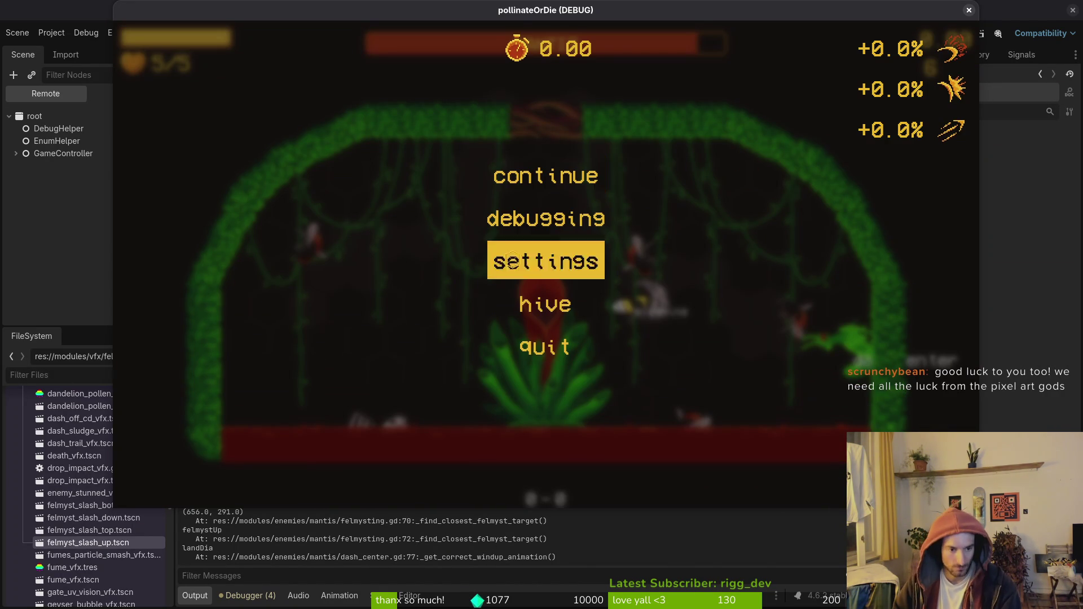
Compare the Godot output log with felmysting.gd and go to the first branch's match line.
left_click(252, 536)
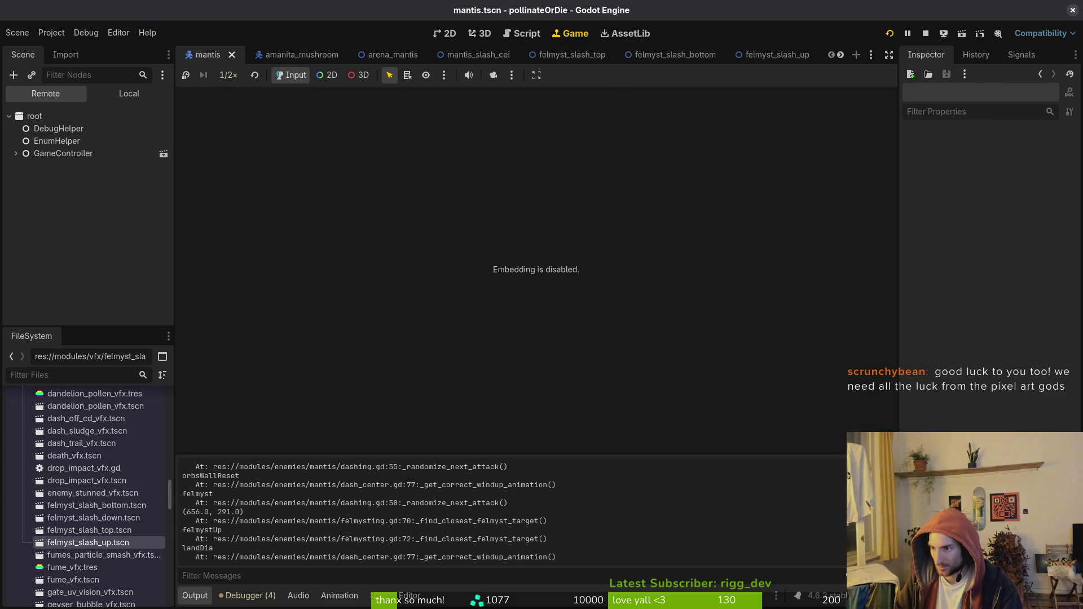
key("alt+Tab")
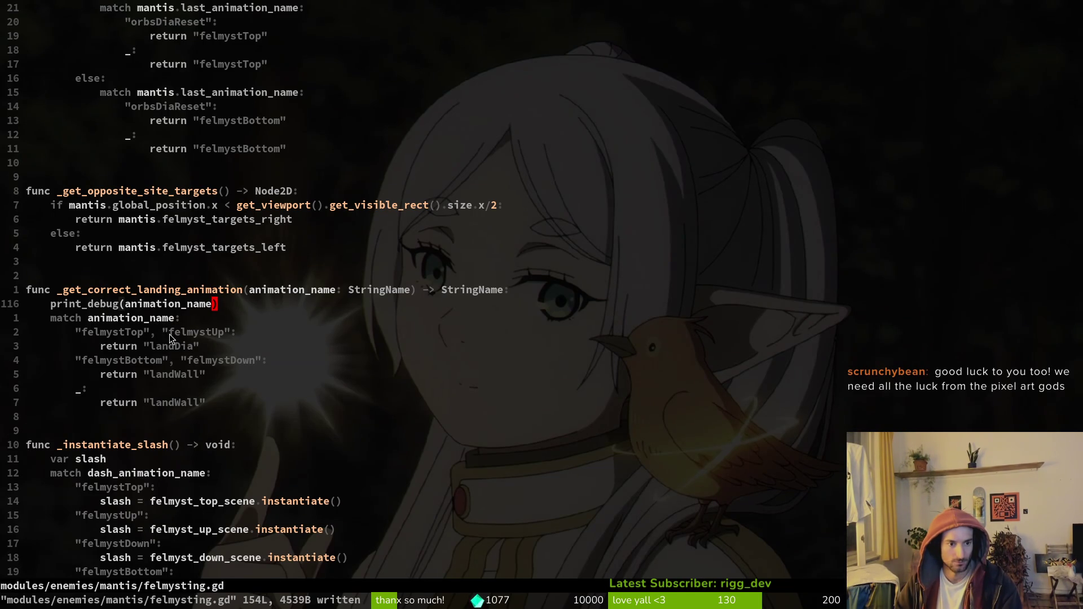
key("alt+Tab")
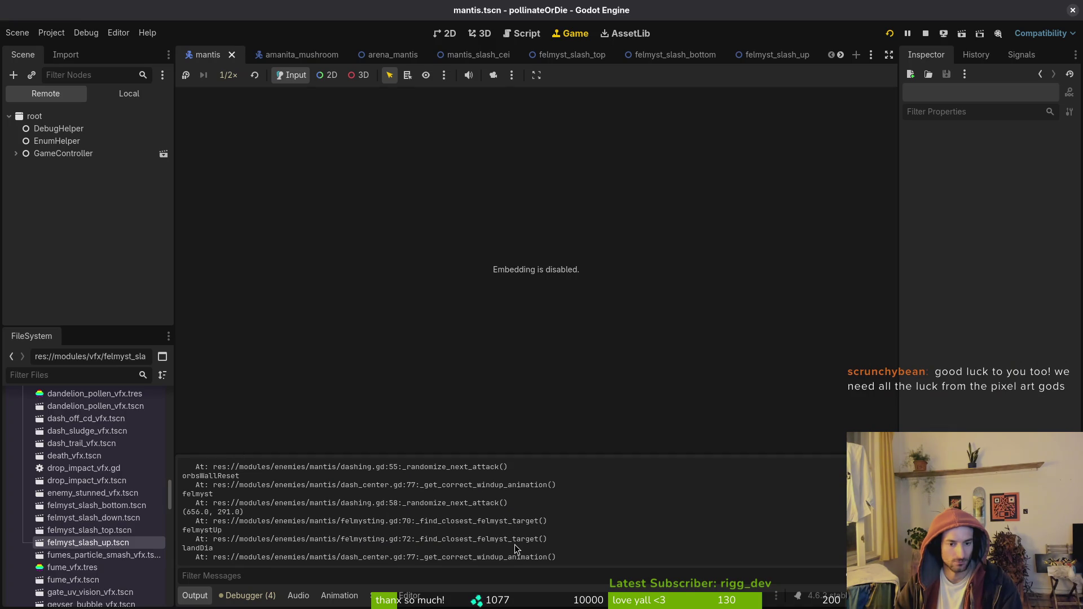
key("alt+Tab")
scroll(170, 246, "up", 9)
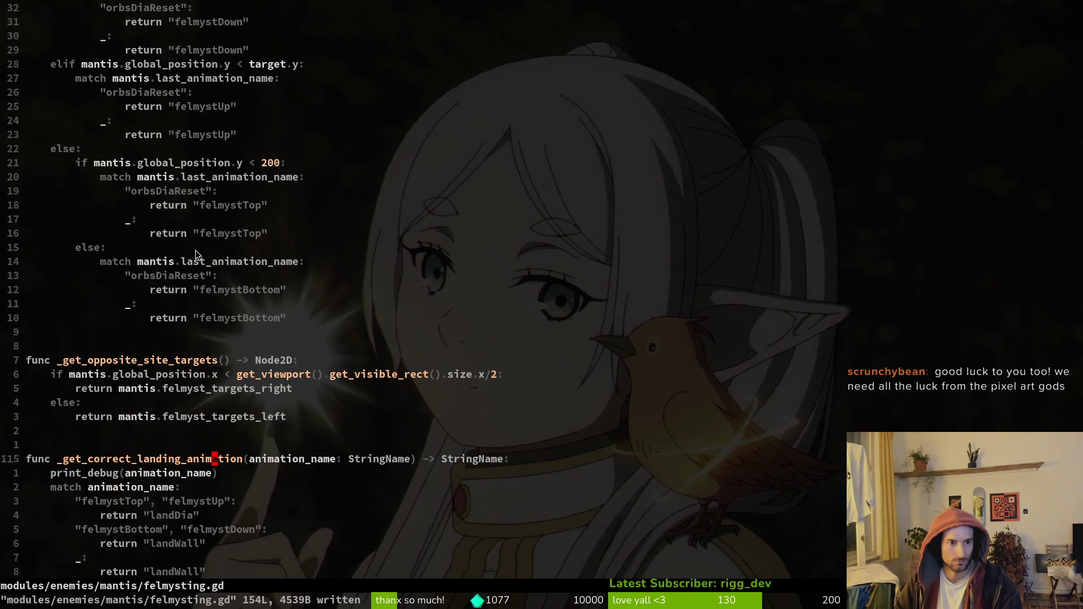
scroll(215, 272, "up", 5)
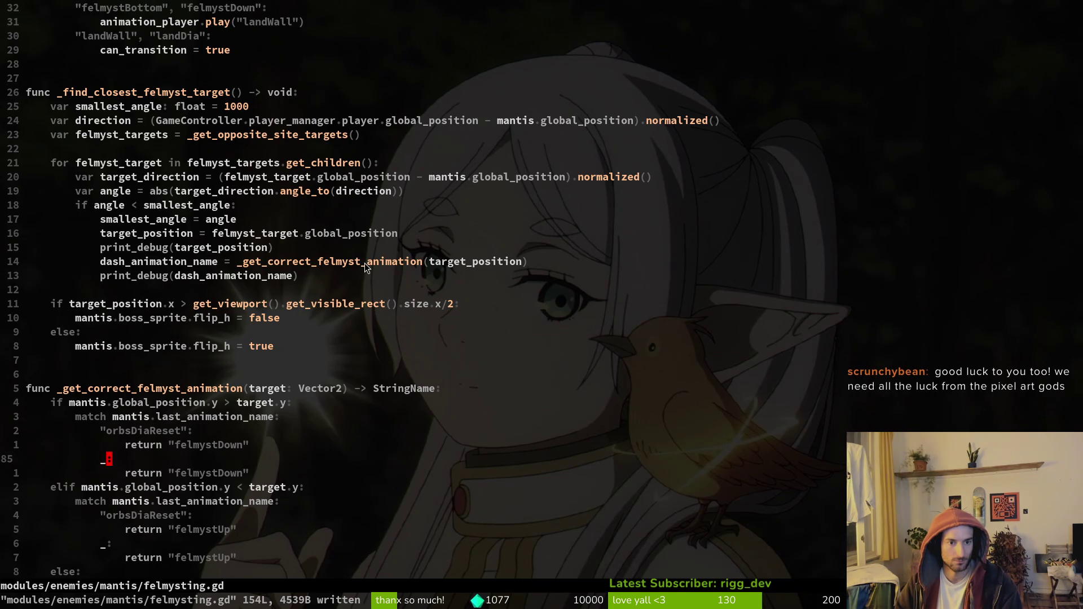
scroll(225, 422, "down", 3)
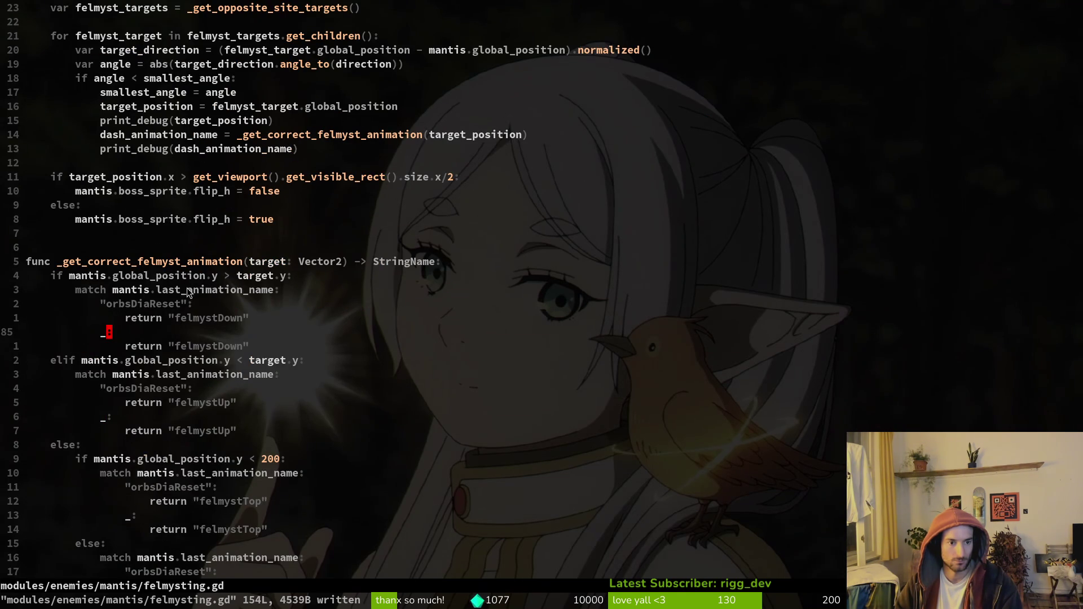
left_click(141, 290)
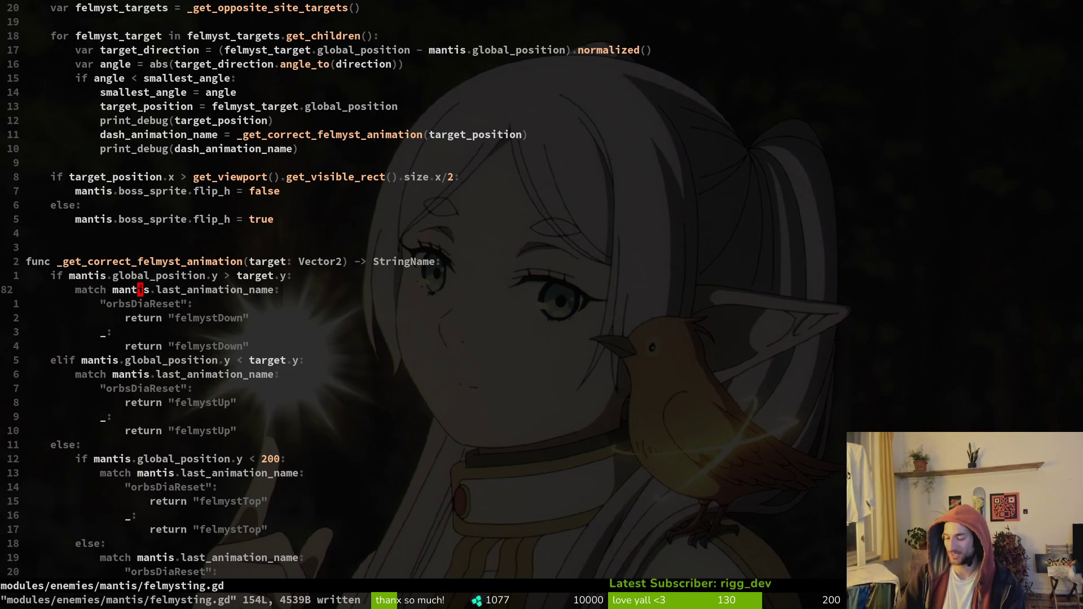
Select the felmystDown match block, then cancel and move to the elif line.
key("Return")
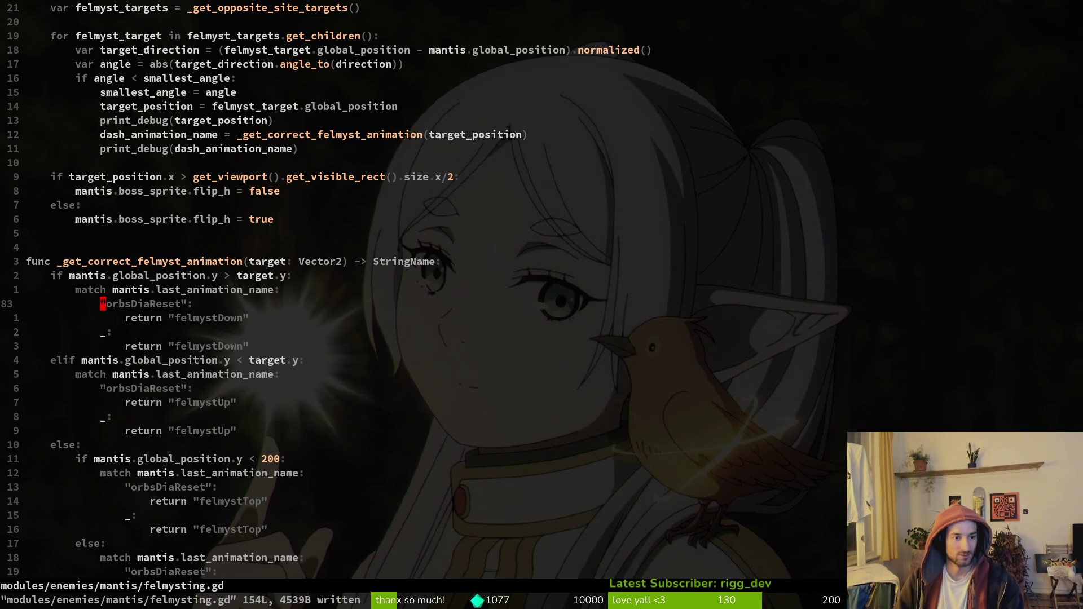
key("k")
key("shift+v")
key("j")
key("j")
key("j")
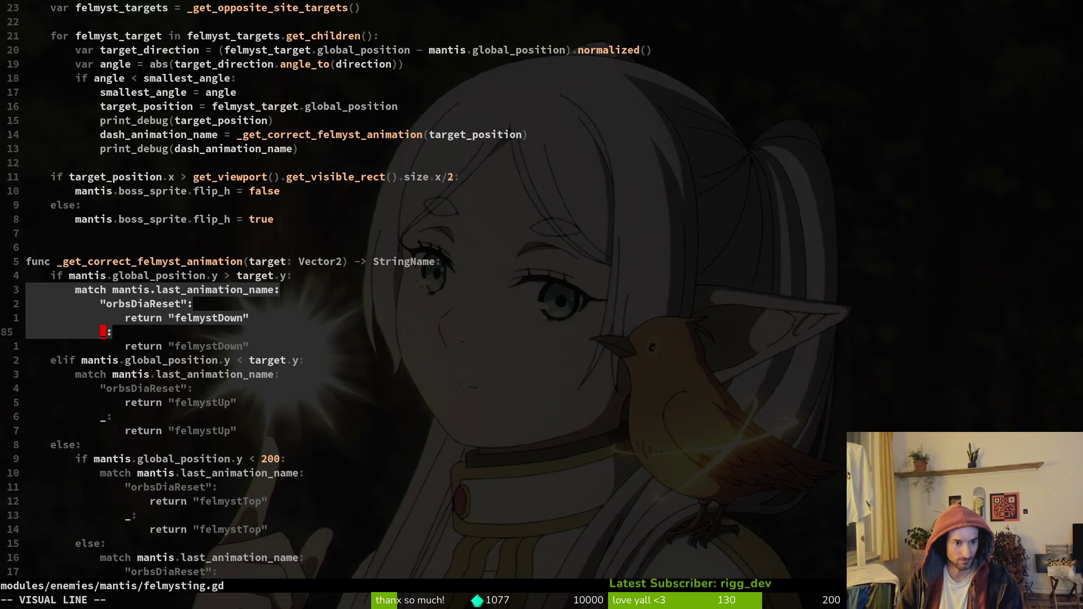
key("j")
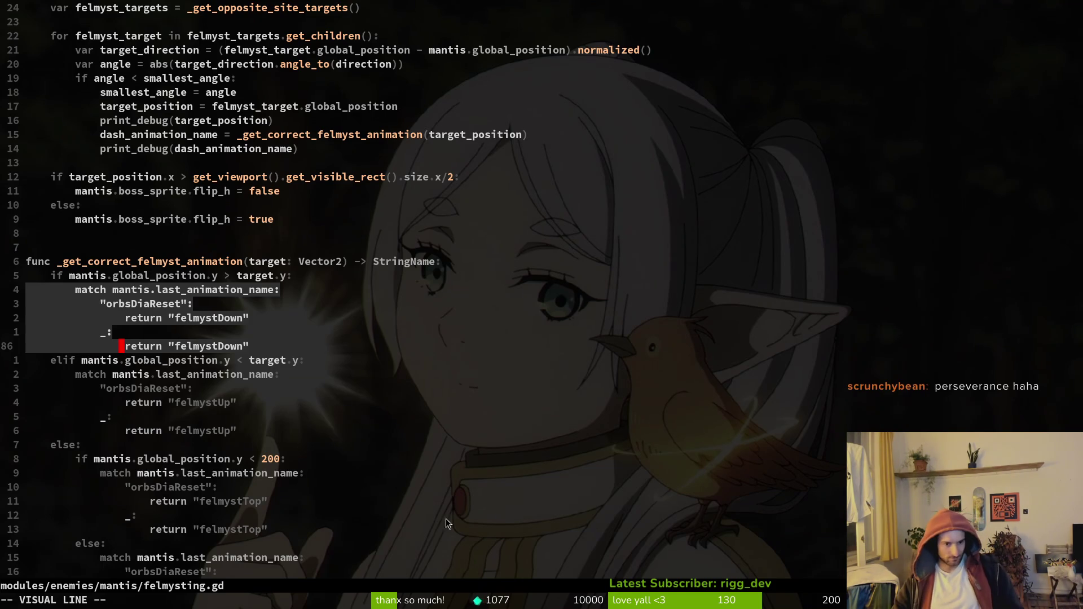
scroll(365, 496, "down", 2)
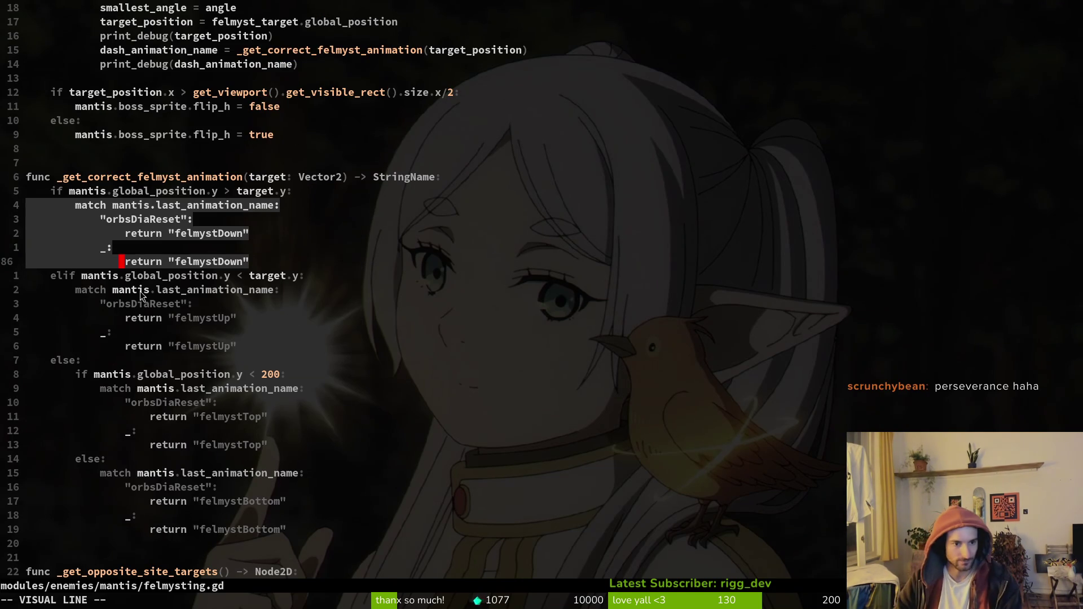
key("Escape")
left_click(166, 280)
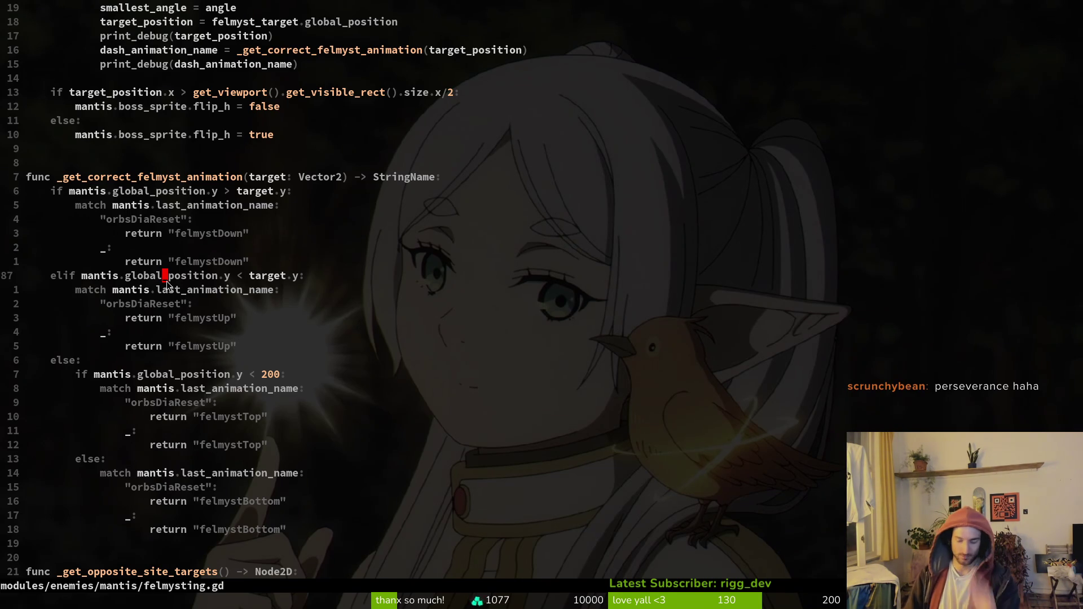
Move the felmystUp match block above the elif line.
key("V")
key("j")
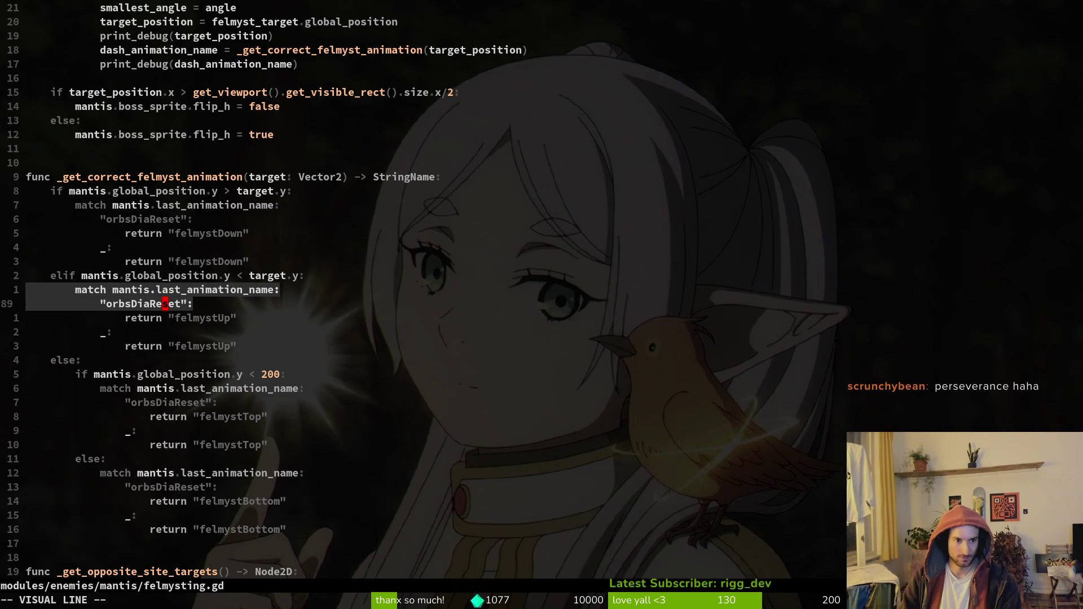
key("j")
key("j")
key("j")
key("K")
key("Escape")
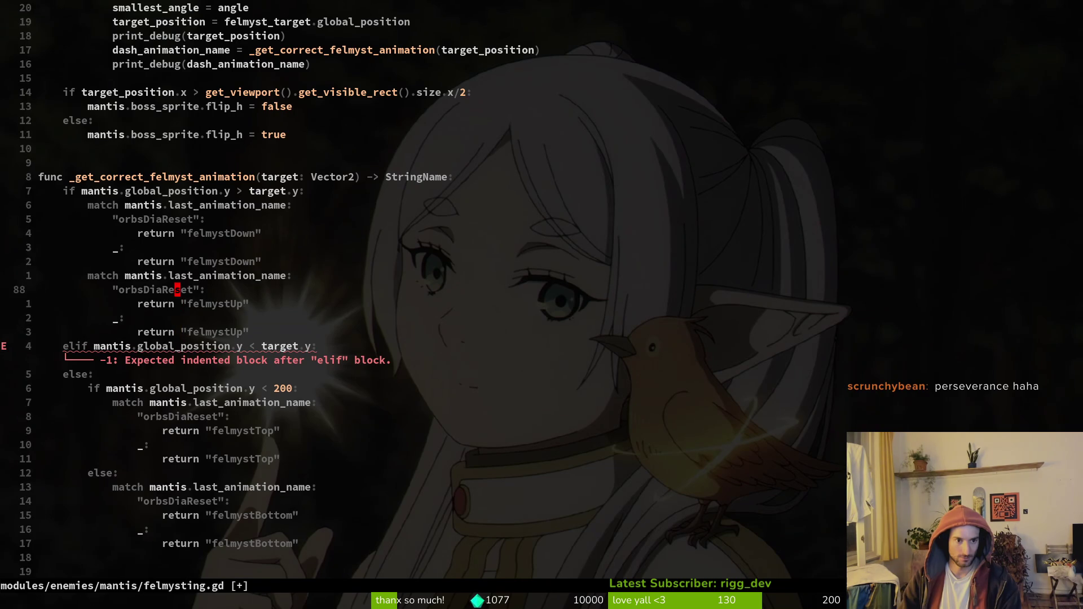
Move the felmystDown block below the elif line and save felmysting.gd with :w.
key("V")
key("k")
key("k")
key("k")
key("J")
key("J")
key("J")
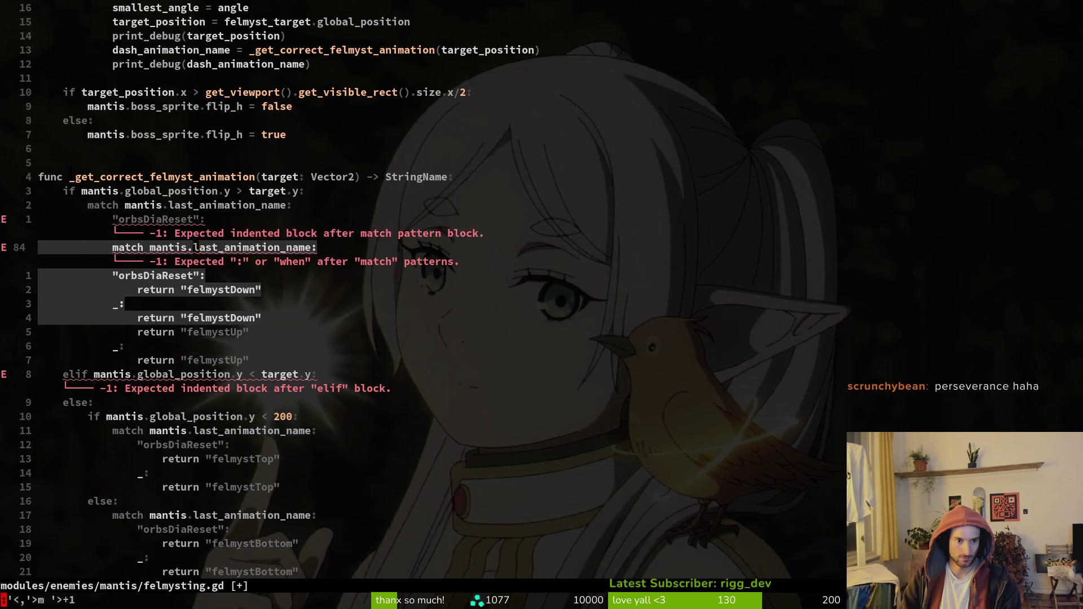
key("J")
key("J")
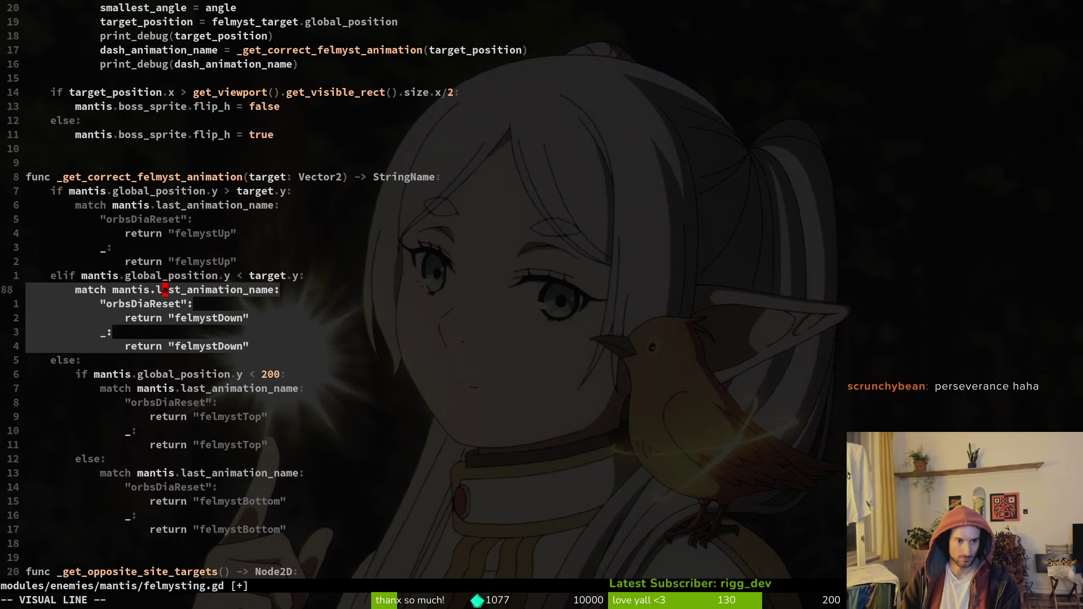
key("Escape")
type(":write")
key("Return")
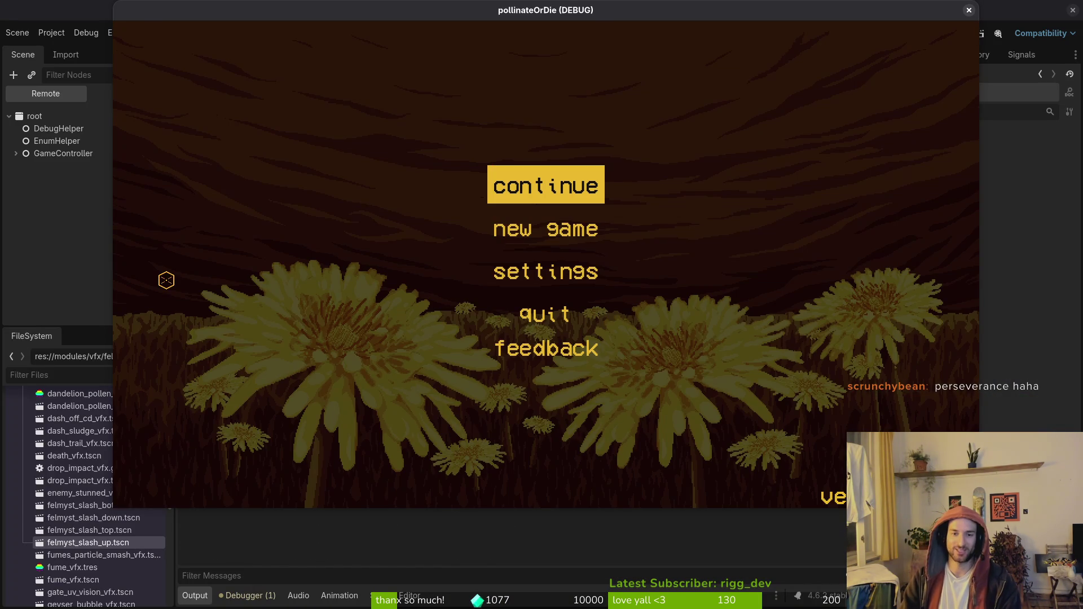
Continue into the game, pick mantis from level select, and tick state labels under debugging.
key("Return")
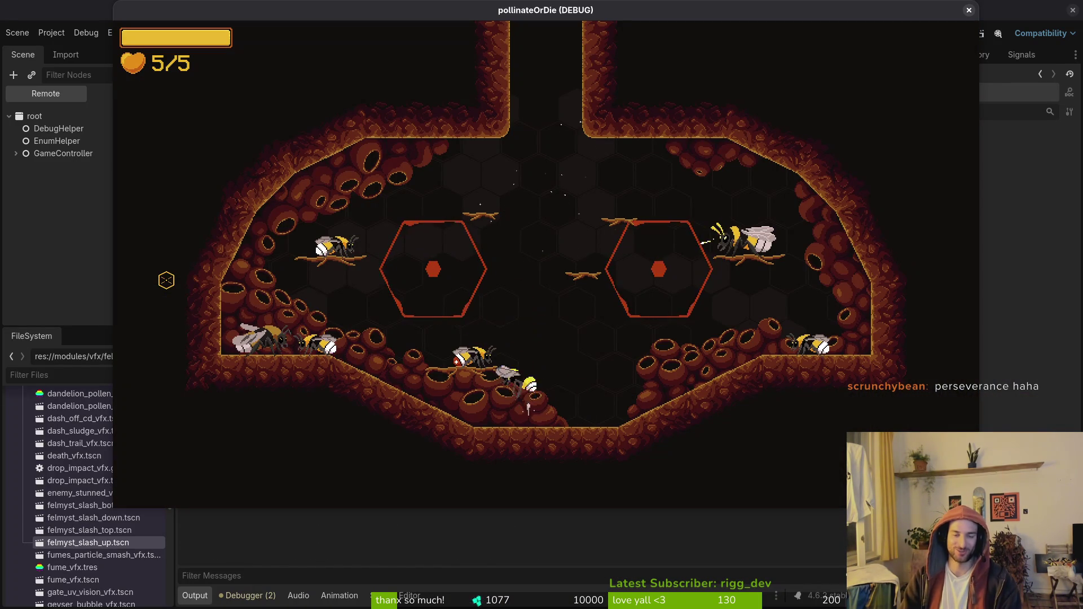
key("Down")
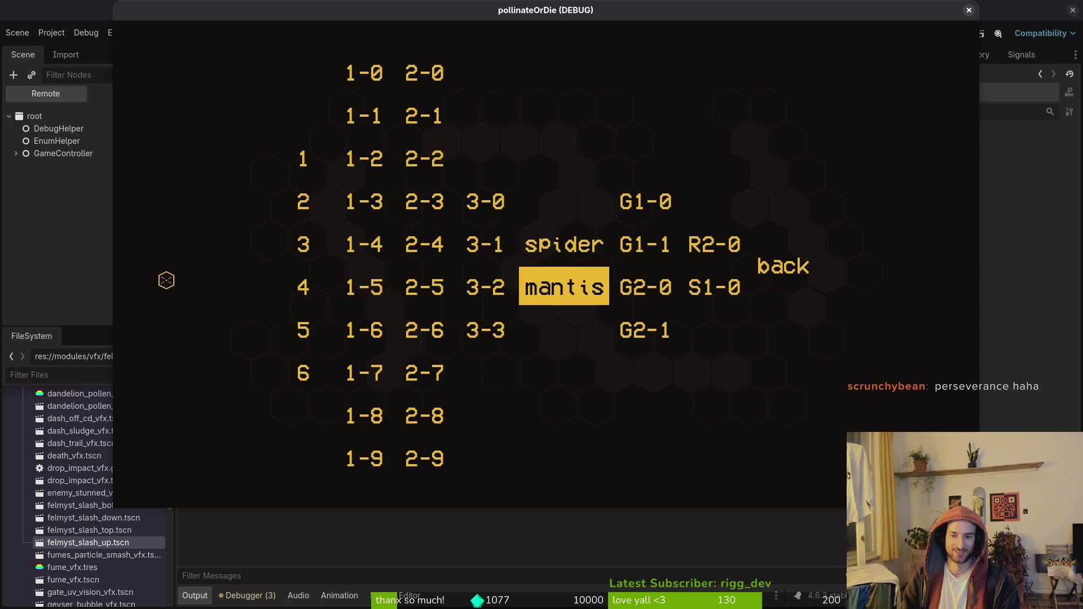
key("Return")
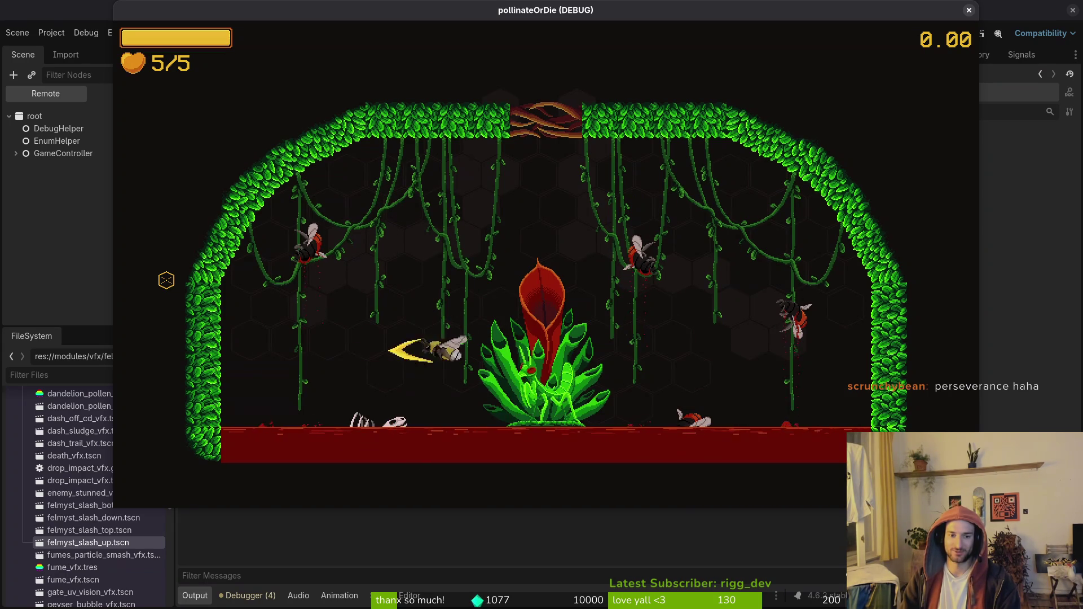
key("Escape")
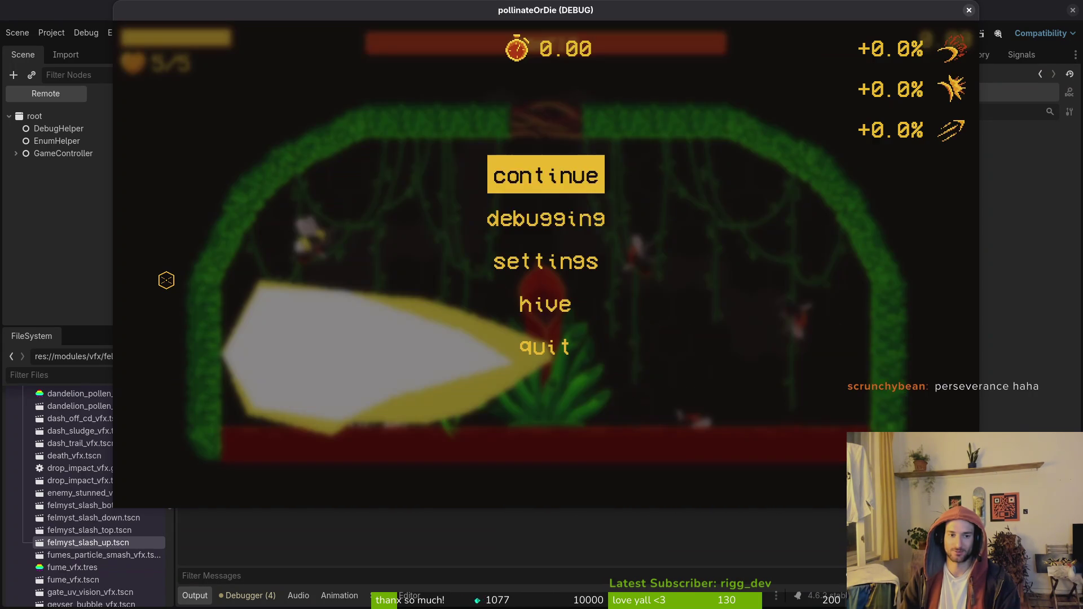
key("Down")
key("Return")
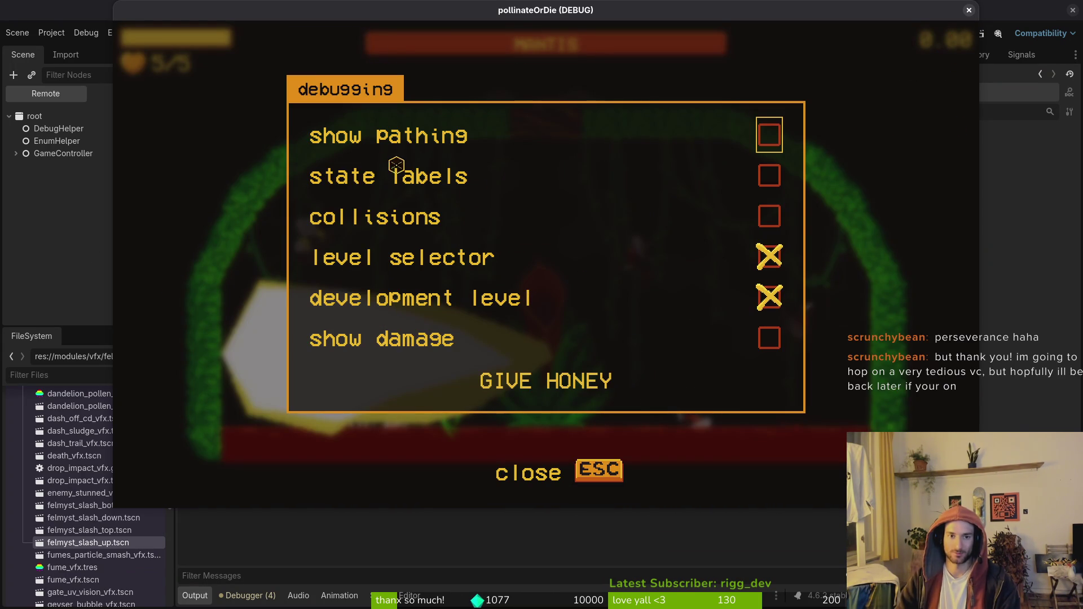
left_click(788, 175)
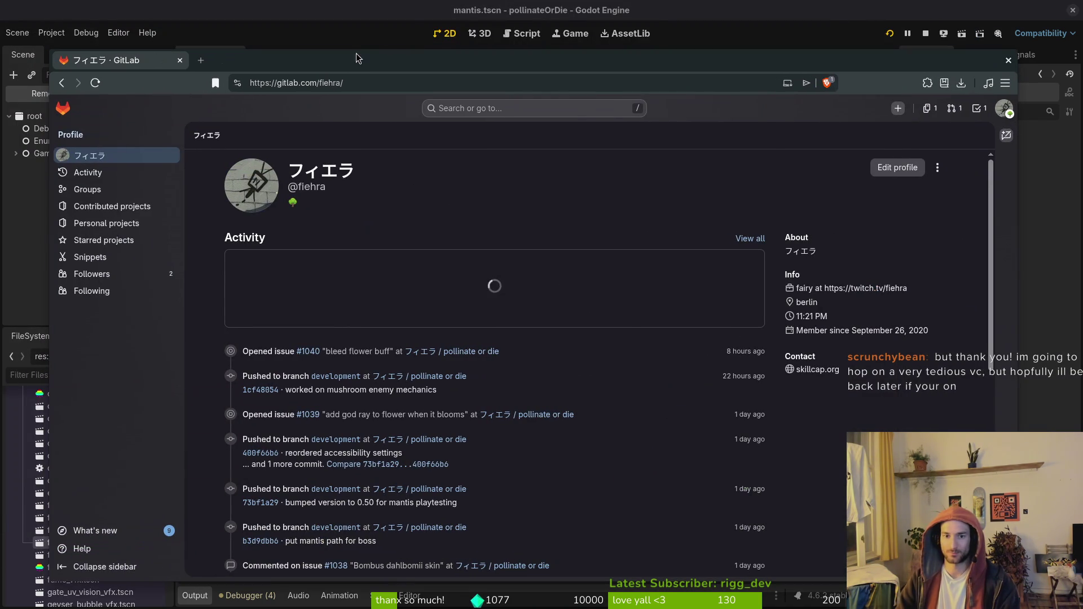
Open the pollinate or die project's work items and start a new issue.
left_click(468, 356)
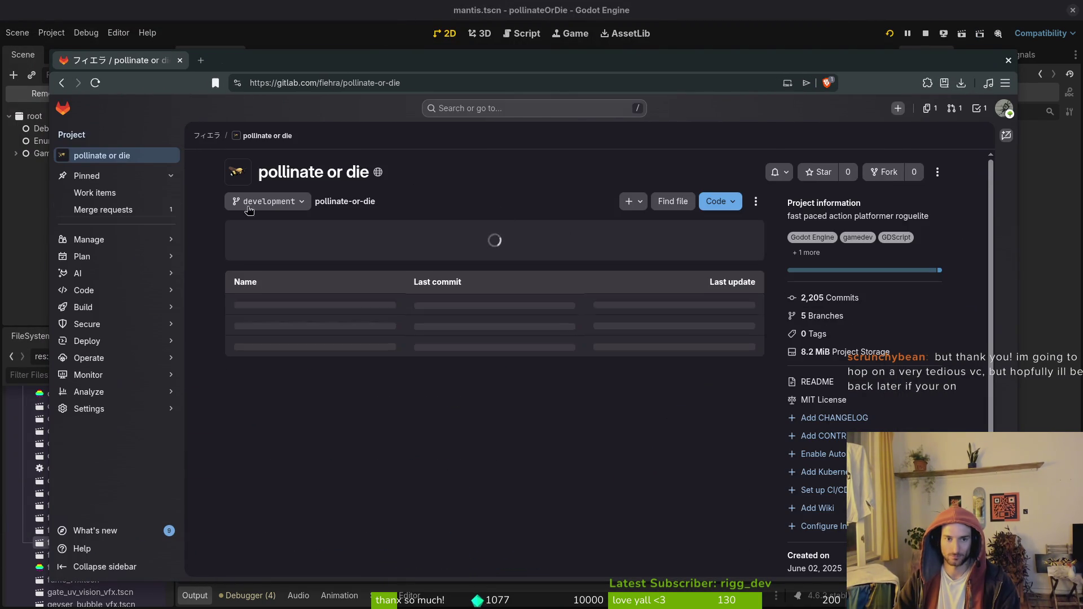
left_click(122, 193)
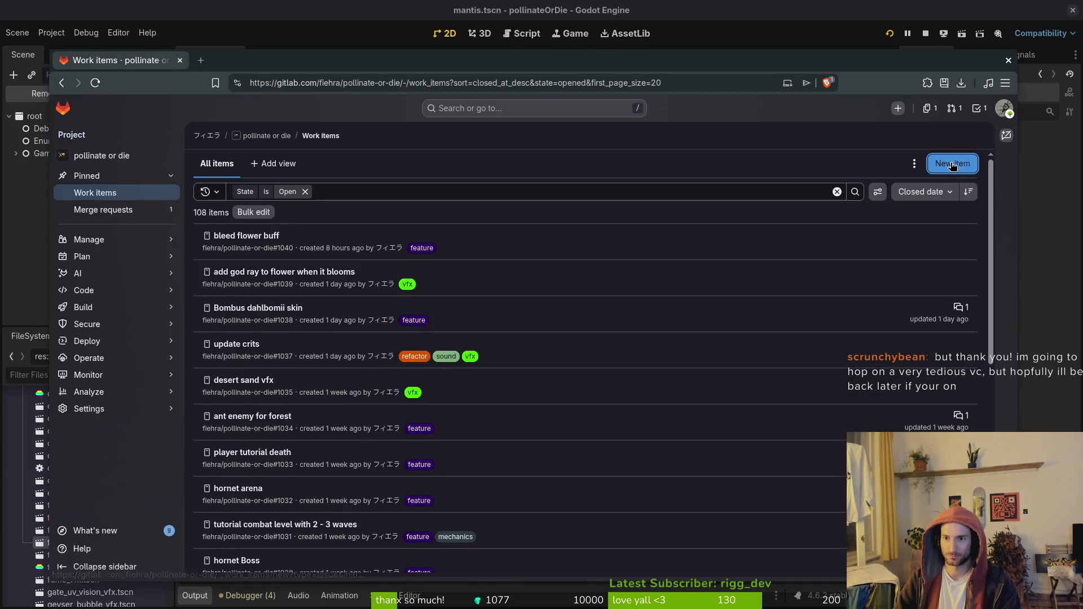
left_click(953, 163)
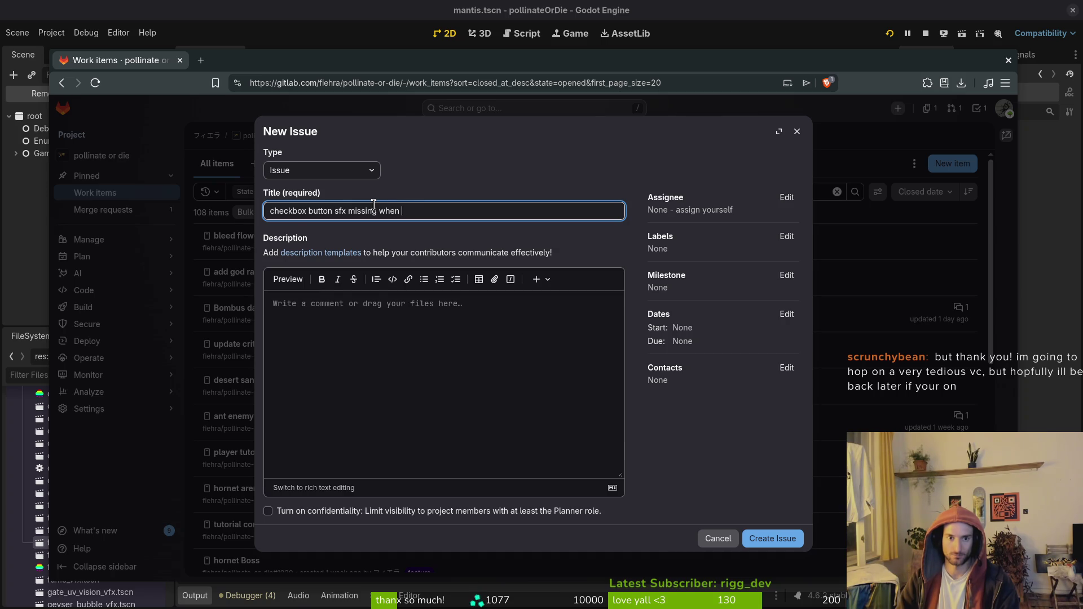
Tag the issue with the bug and sound labels and submit it.
left_click(786, 236)
scroll(701, 348, "down", 2)
scroll(694, 344, "up", 3)
left_click(696, 342)
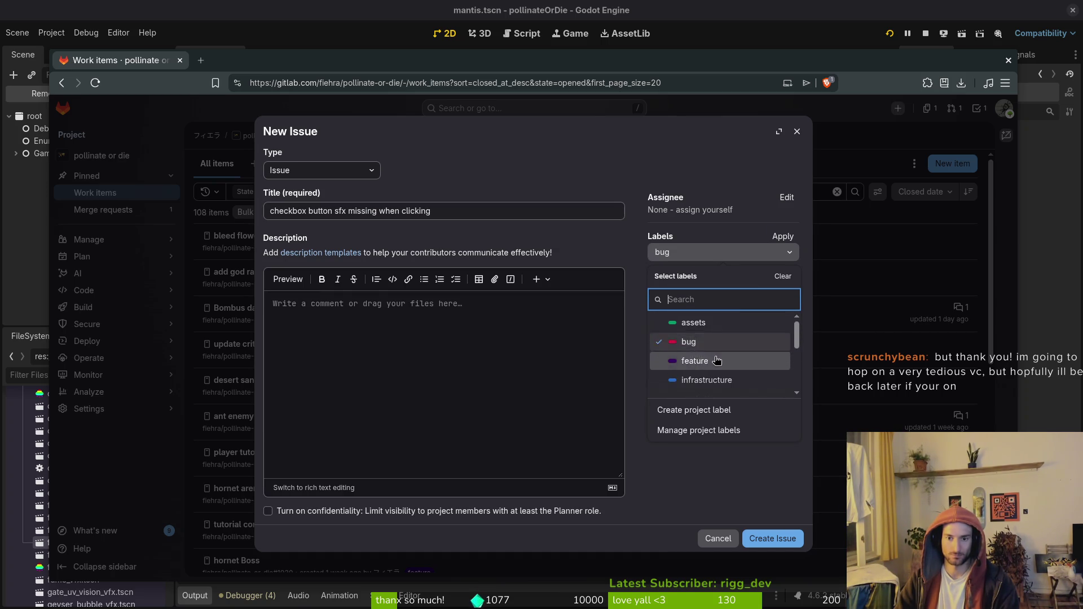
scroll(716, 360, "down", 2)
left_click(717, 331)
left_click(695, 475)
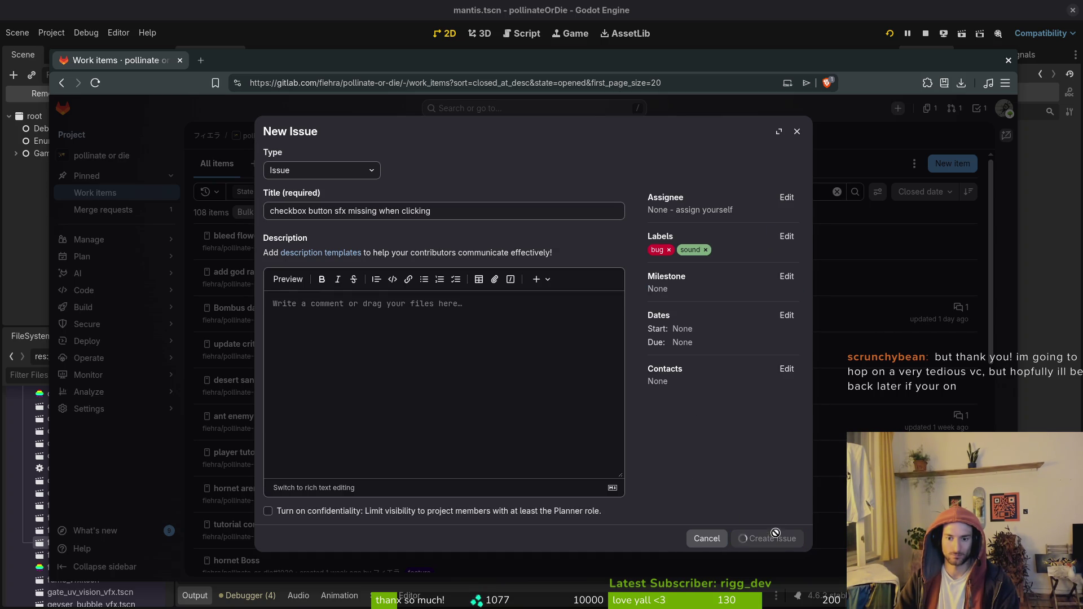
key("alt+Tab")
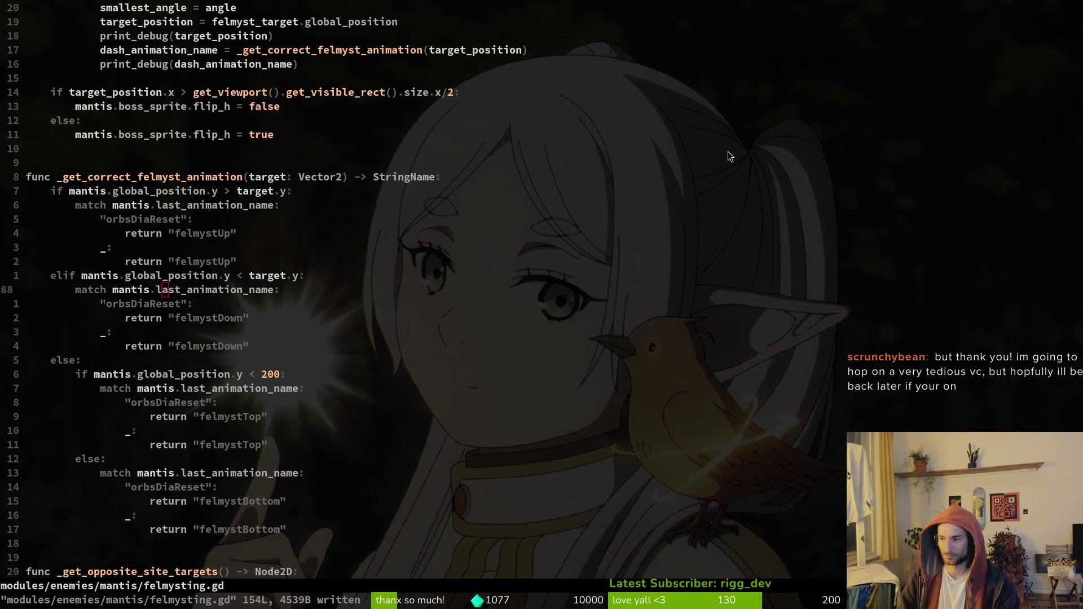
Set the running game to 1/2× speed in the Game workspace, then return to the 2D mantis scene.
key("alt+Tab")
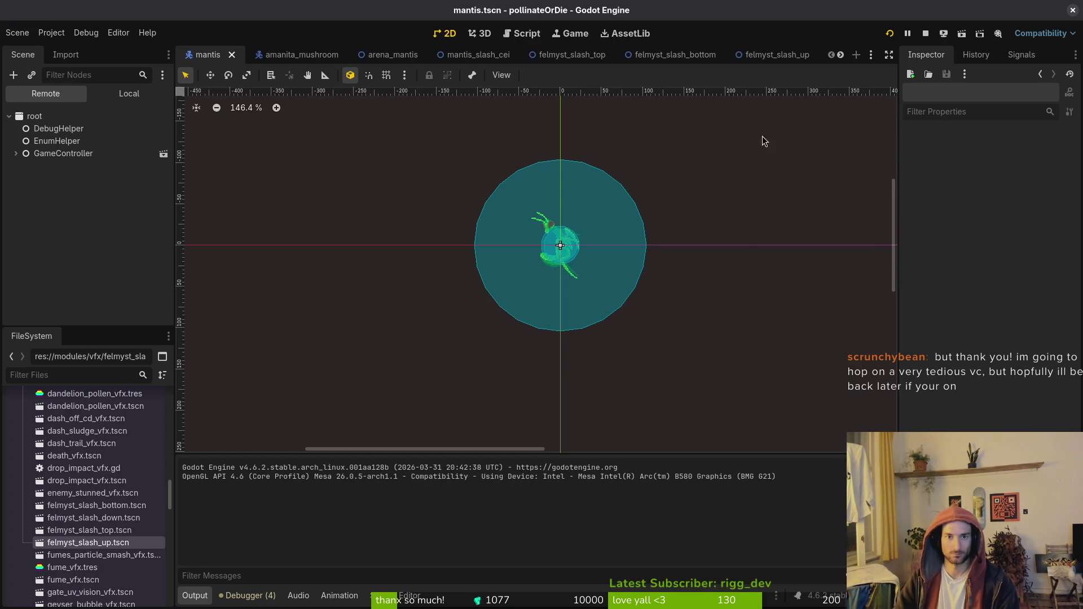
left_click(590, 35)
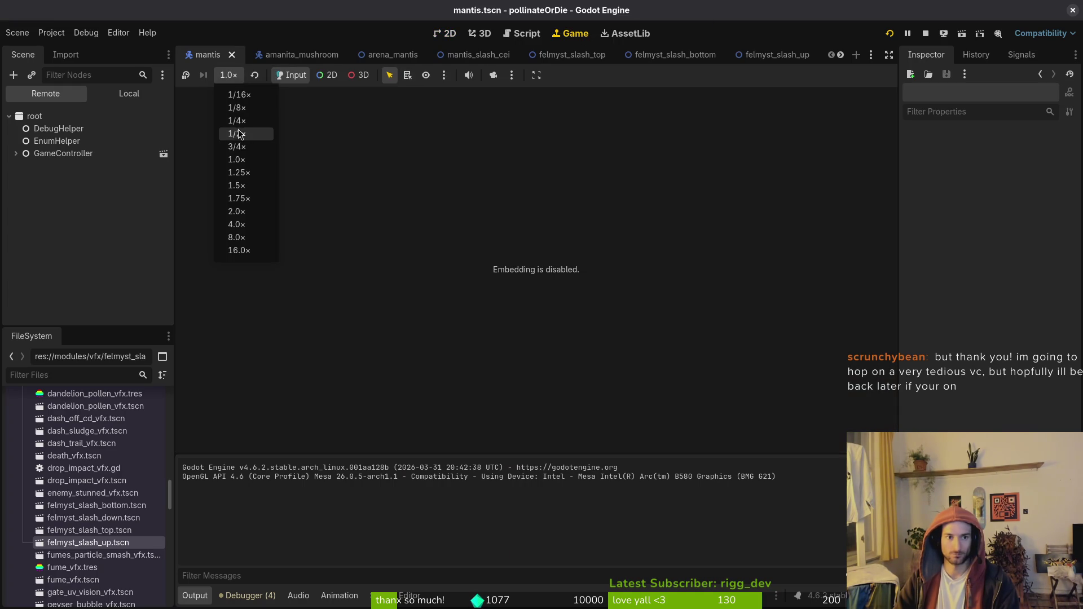
left_click(254, 134)
left_click(445, 36)
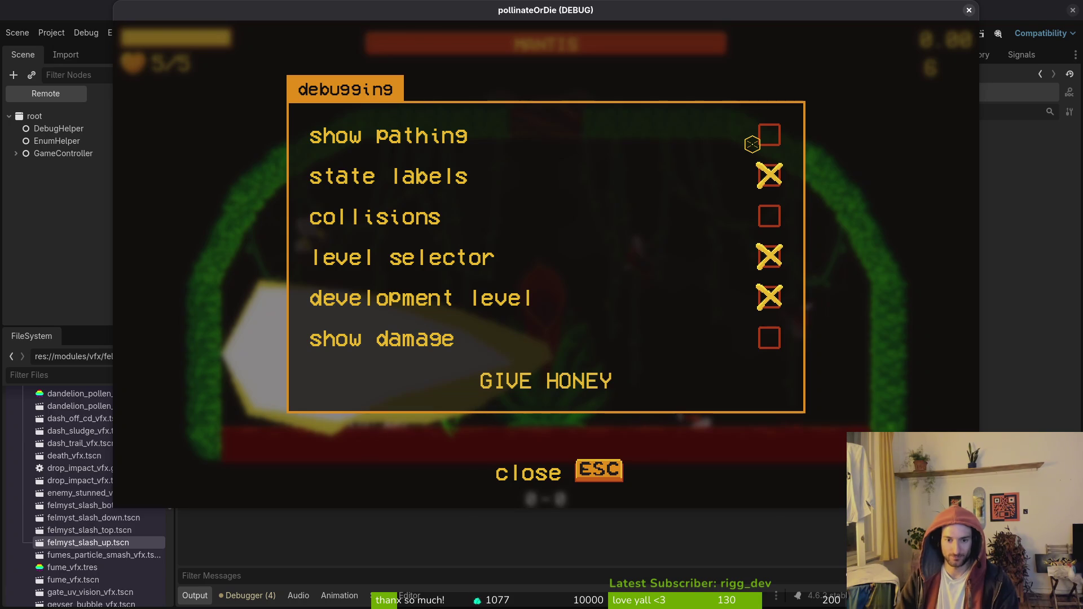
Close the debugging overlay, fight the mantis by slashing and dodging its dash, then pause.
key("Escape")
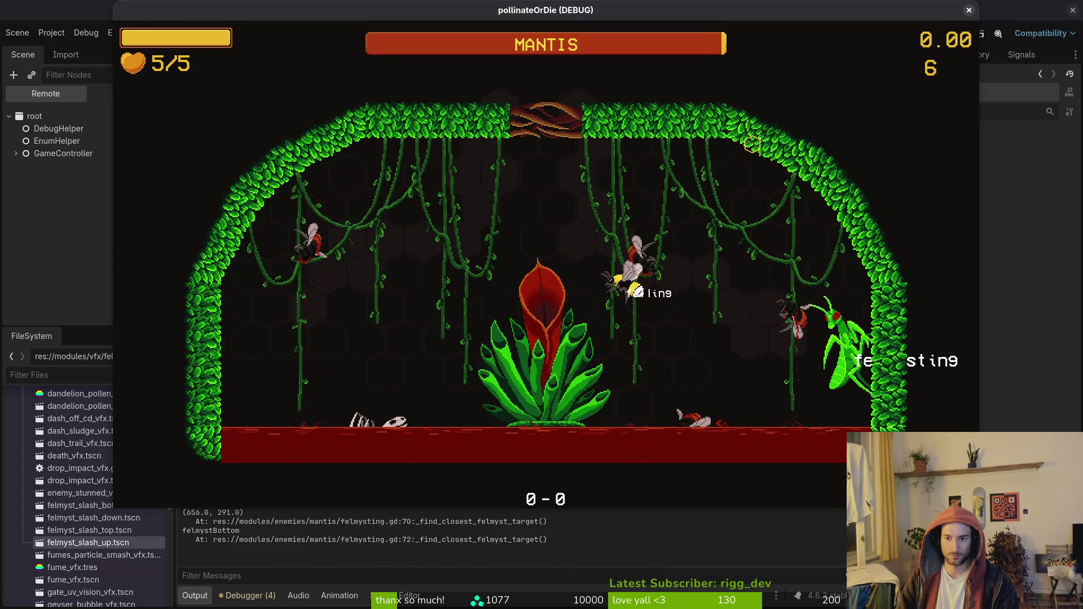
key("j")
key("a")
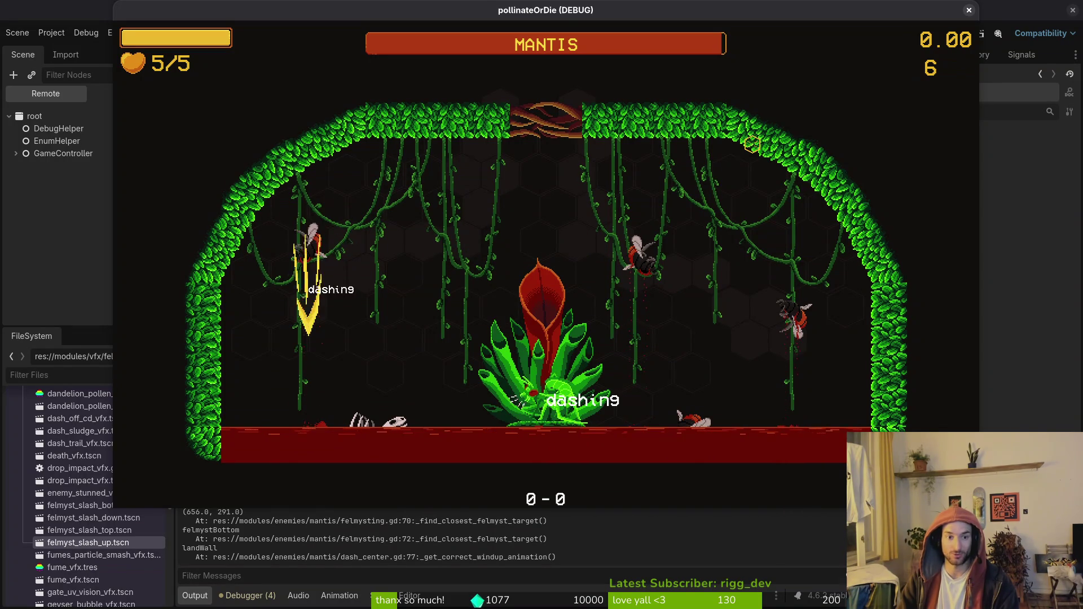
key("d")
key("d")
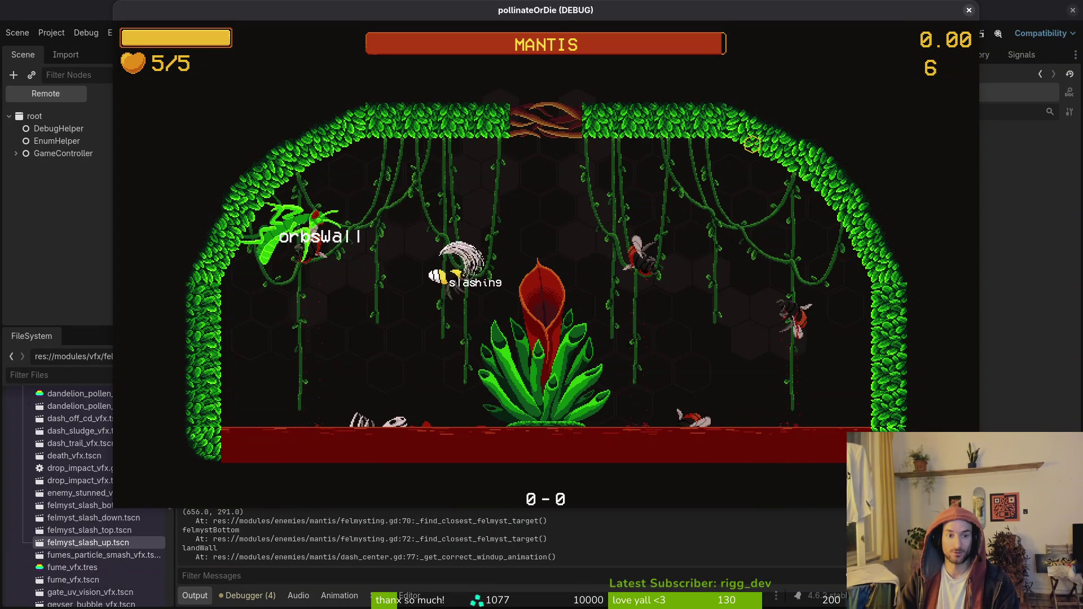
key("j")
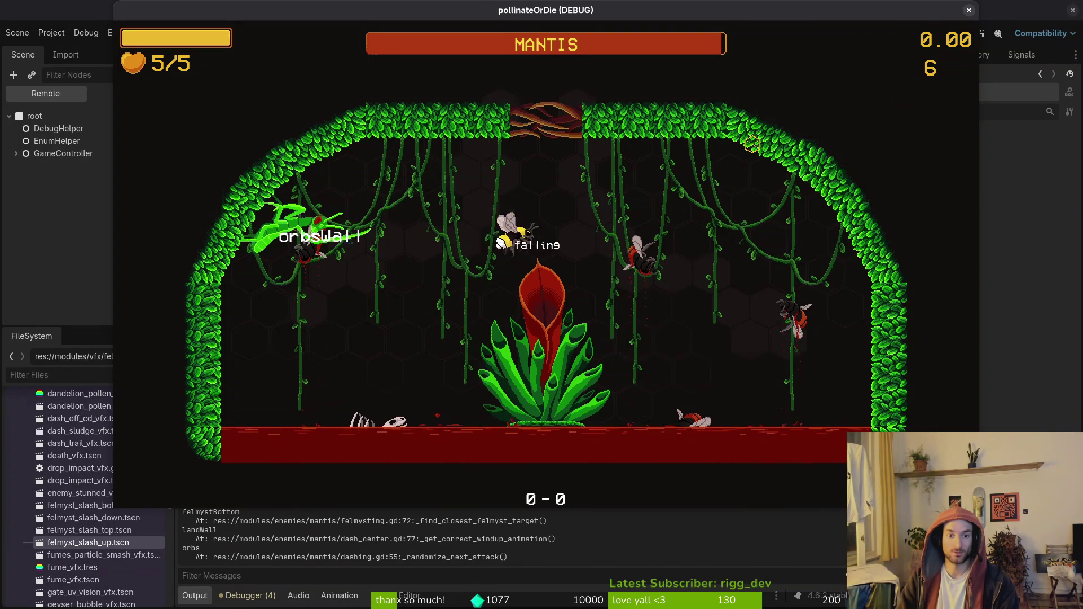
key("Escape")
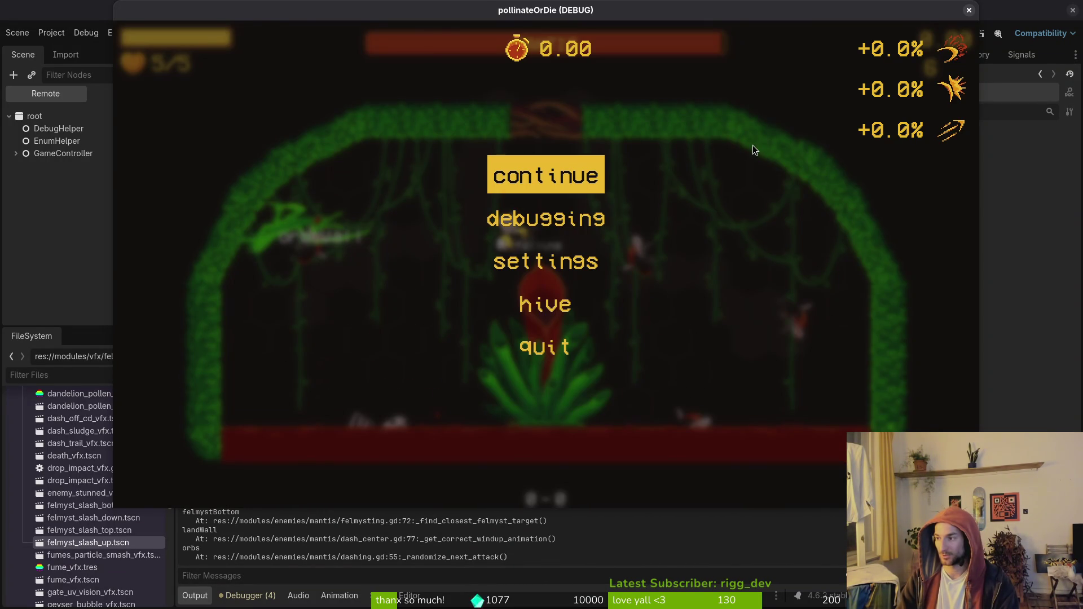
key("alt+Tab")
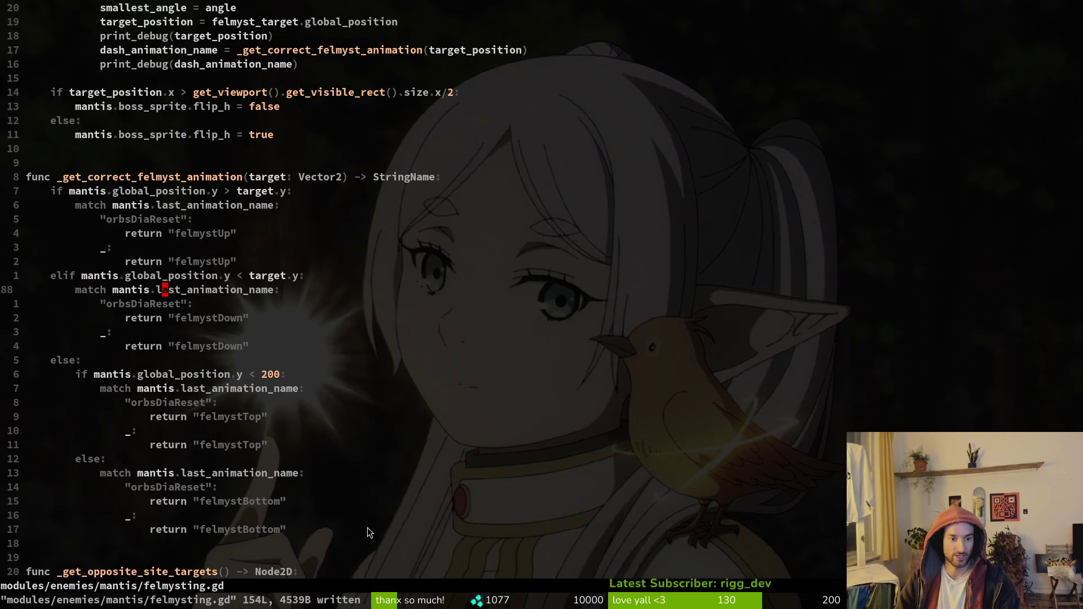
Find and open mantis/dashing.gd with a file search for 'dashing'.
scroll(283, 278, "up", 17)
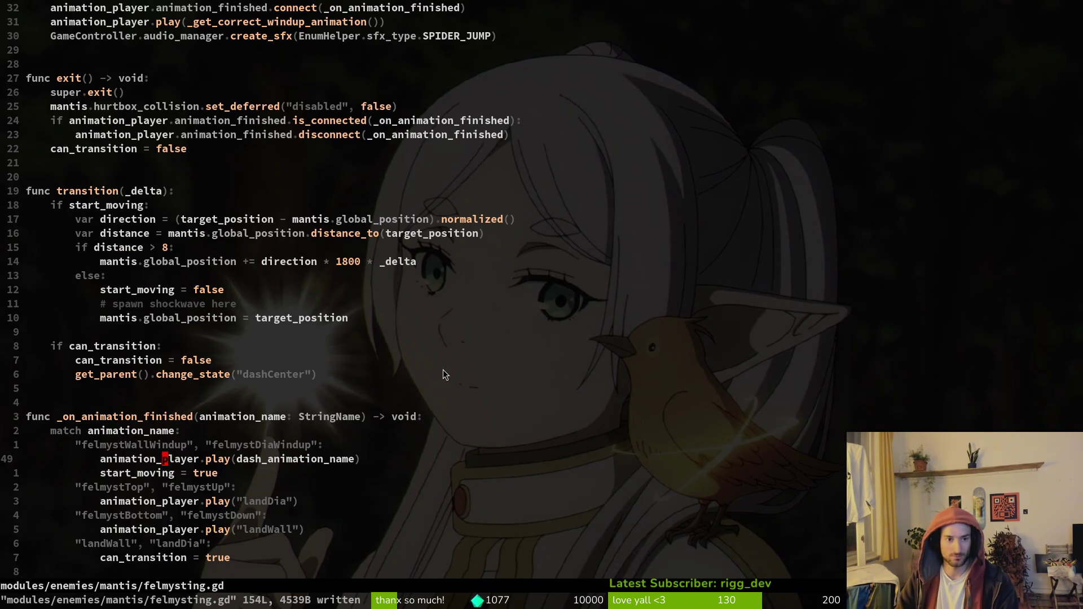
key("ctrl+p")
type("dashing")
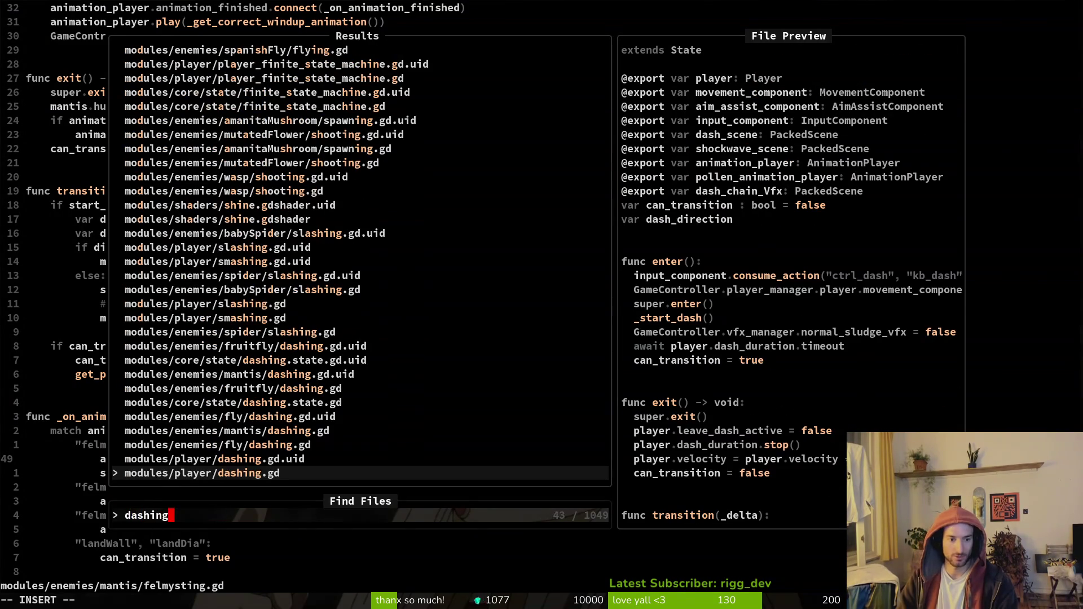
key("Up")
key("Up")
key("Up")
key("Return")
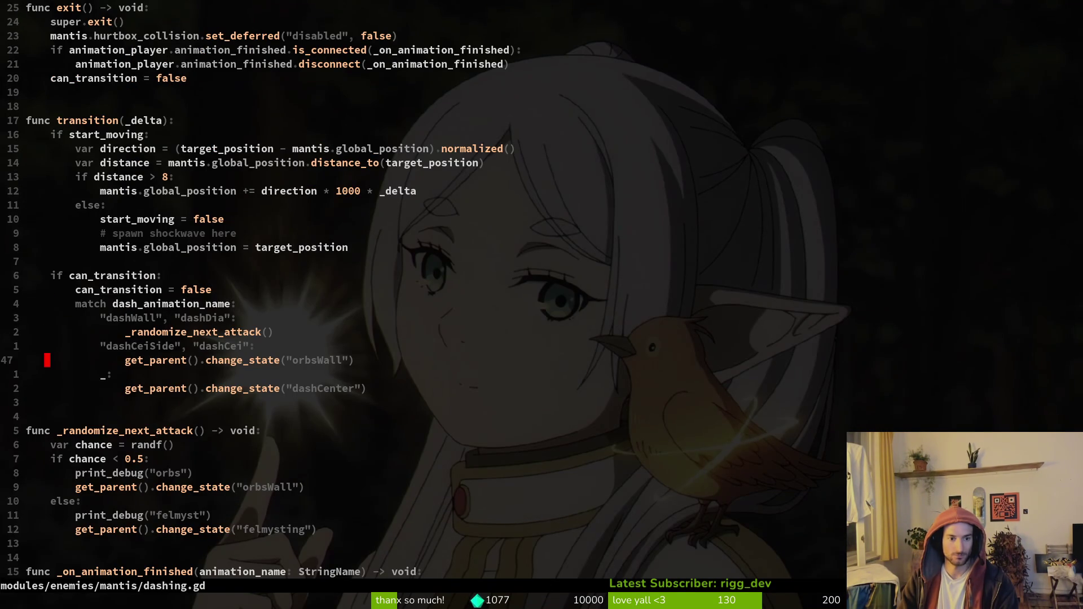
Make _randomize_next_attack always go to felmysting, comment out orbsWall, drop debug prints, and save.
key("j")
key("j")
key("j")
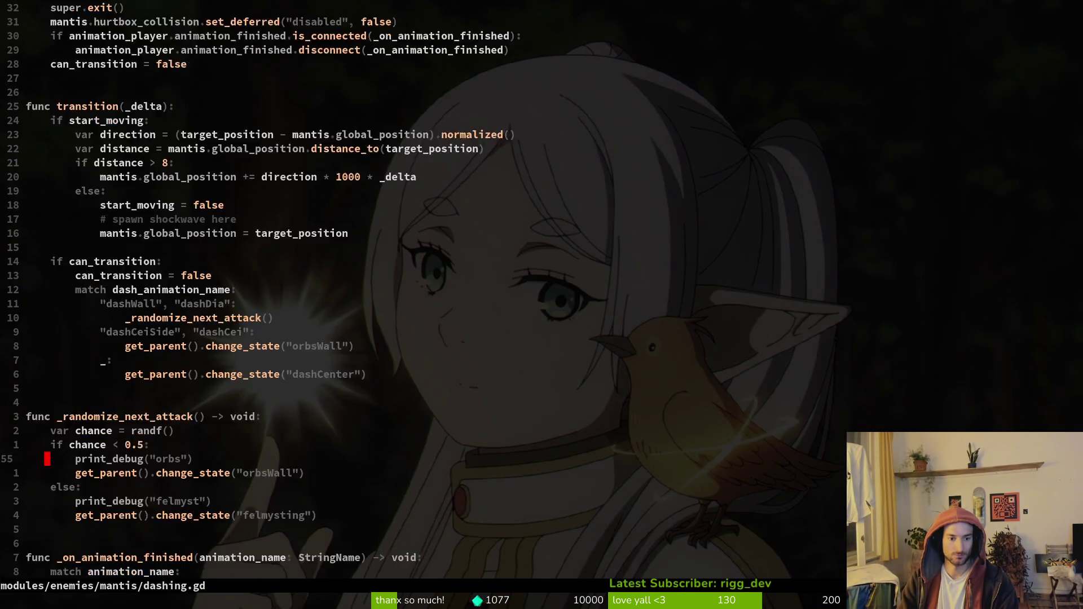
key("p")
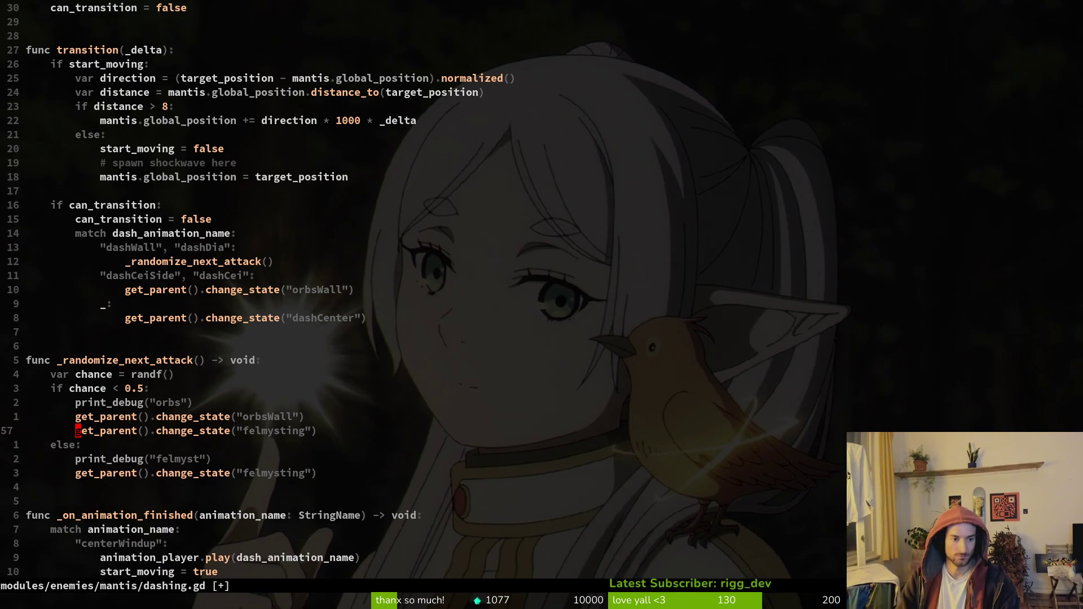
key("k")
key("d")
key("d")
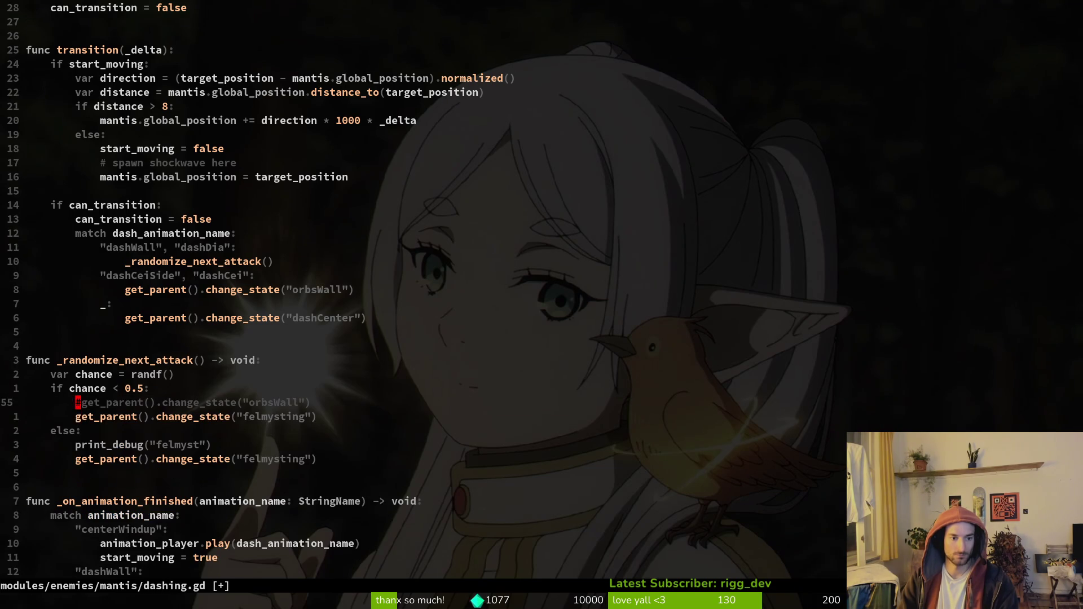
key("j")
key("j")
key("j")
key("d")
key("d")
type(":w")
key("Return")
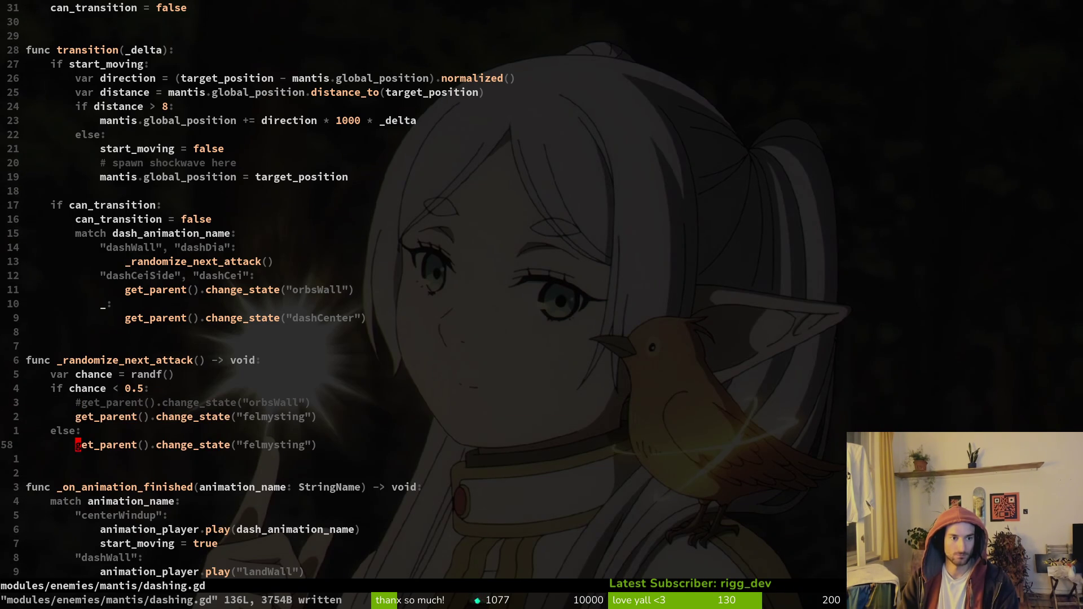
Search the whole project for print calls.
key("space")
type("psprint")
key("Return")
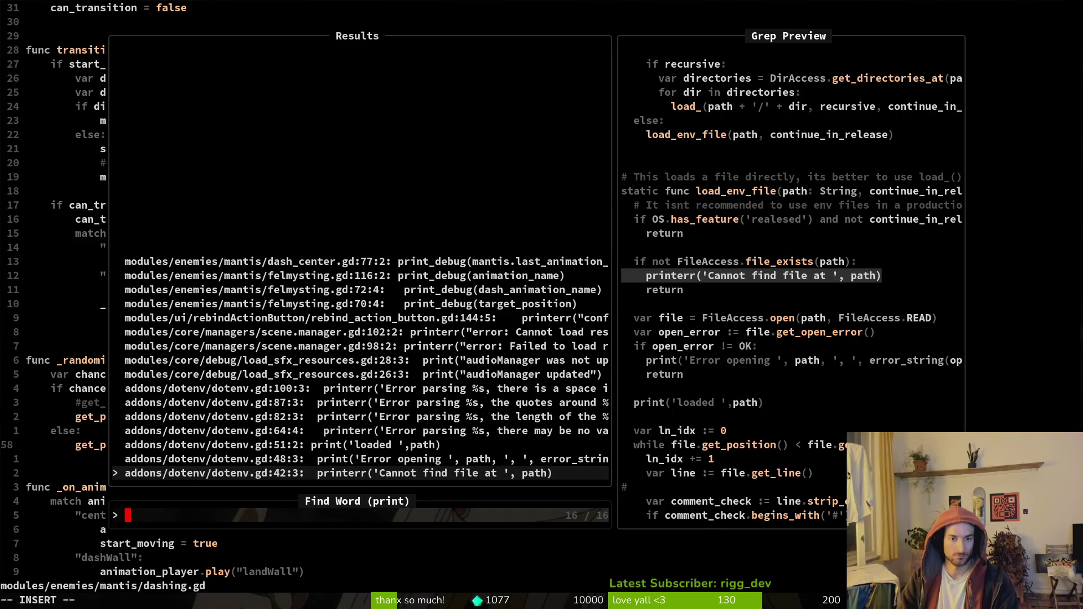
Delete the print_debug line from dash_center.gd and save it.
key("Return")
key("d")
key("d")
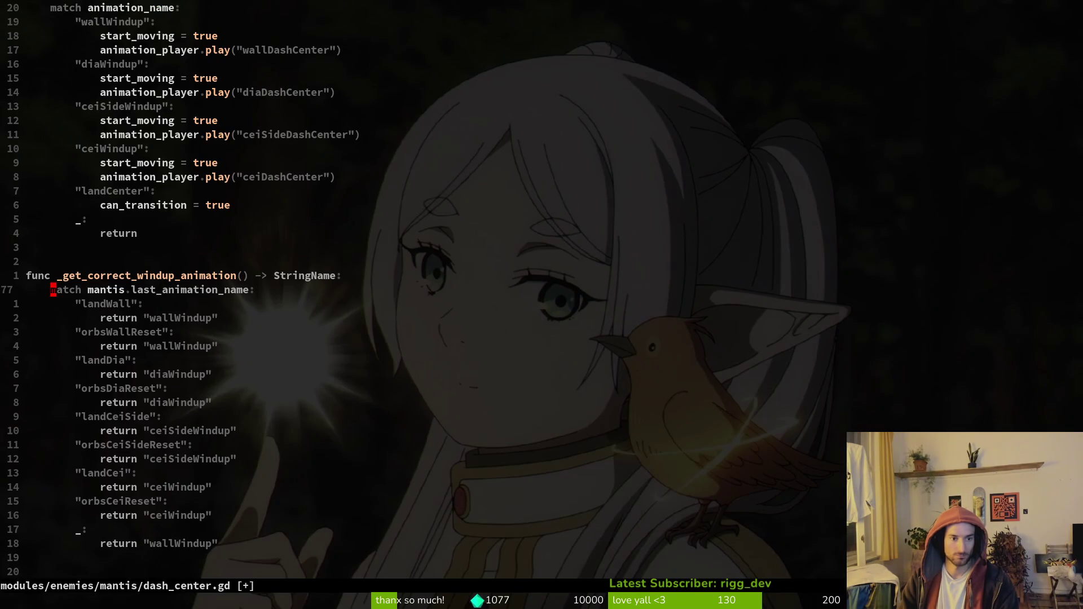
type(":w")
key("Return")
Grep for 'print' again and keep the printerr line in rebind_action_button.gd.
key("space")
type("psprint")
key("Return")
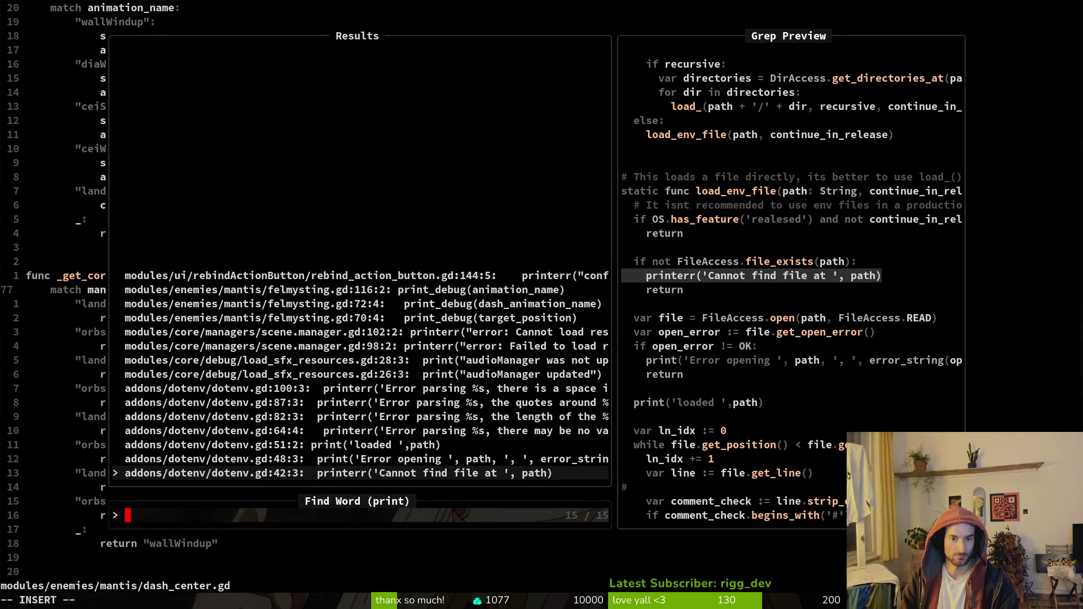
key("Up")
key("Up")
key("Up")
key("Return")
key("d")
key("d")
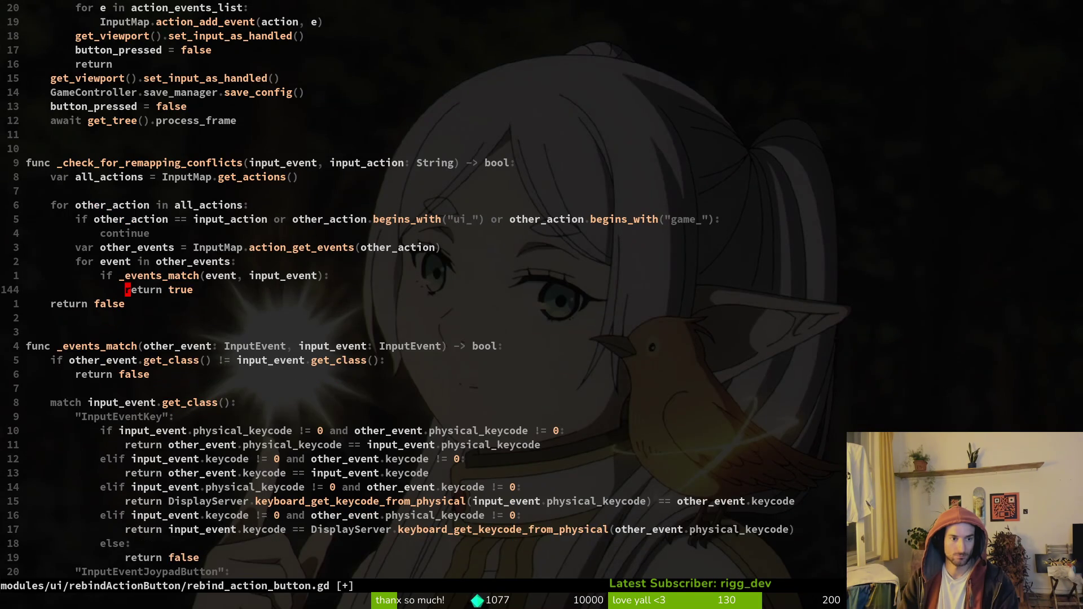
key("u")
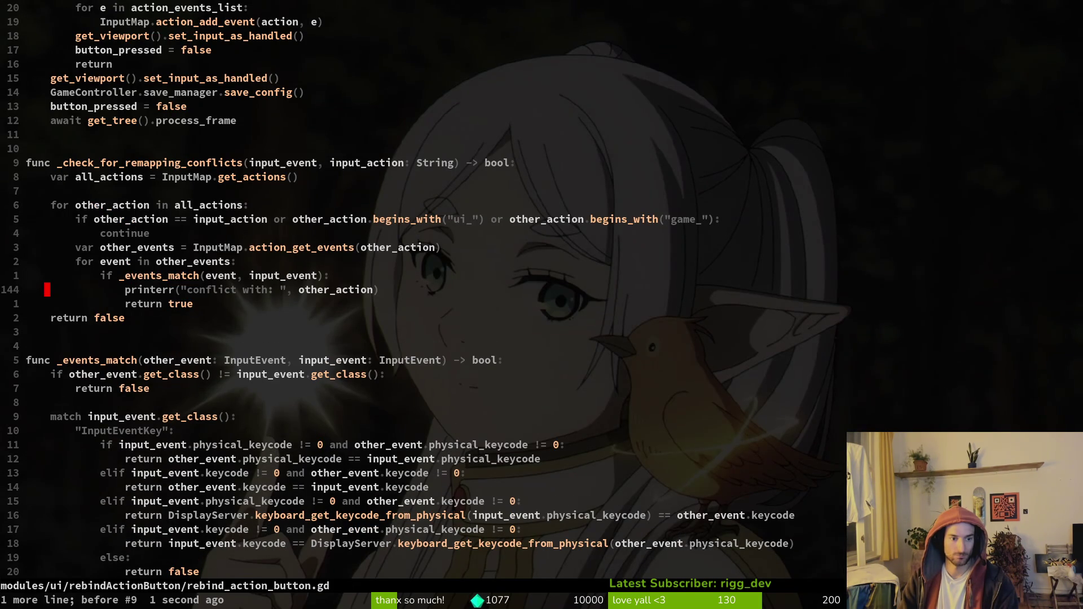
Remove print_debug(animation_name) at line 116 of felmysting.gd and save.
type("print")
key("Return")
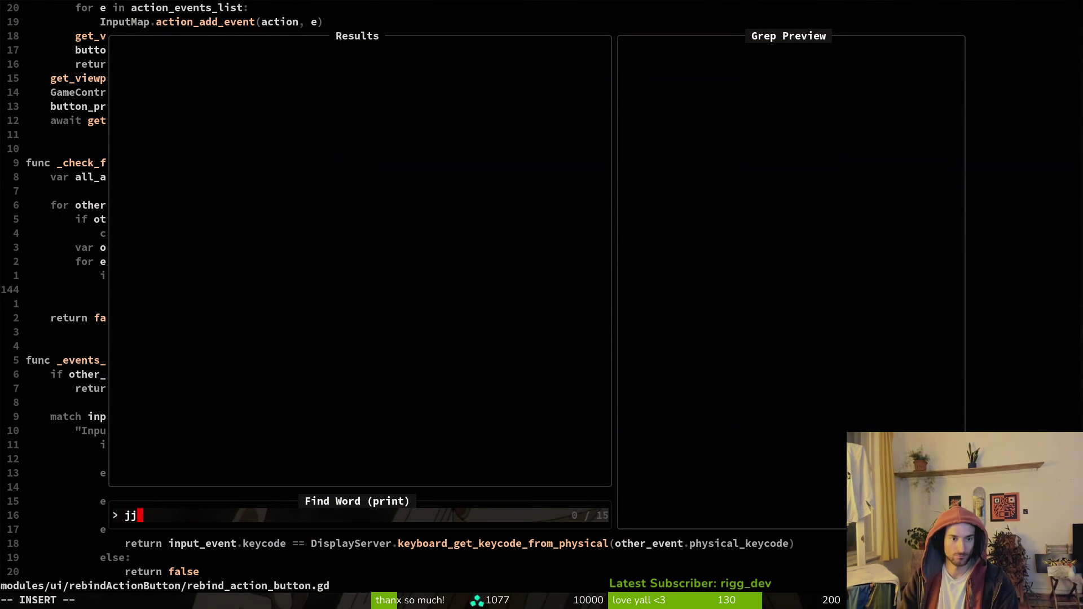
key("Down")
key("Down")
key("Down")
key("Down")
key("Down")
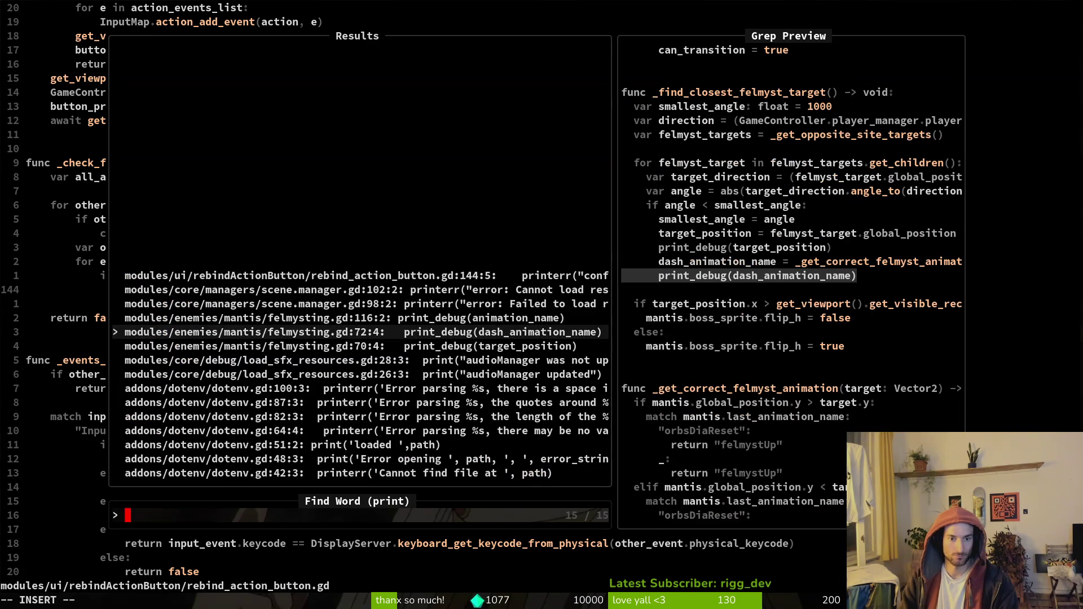
key("Up")
key("Return")
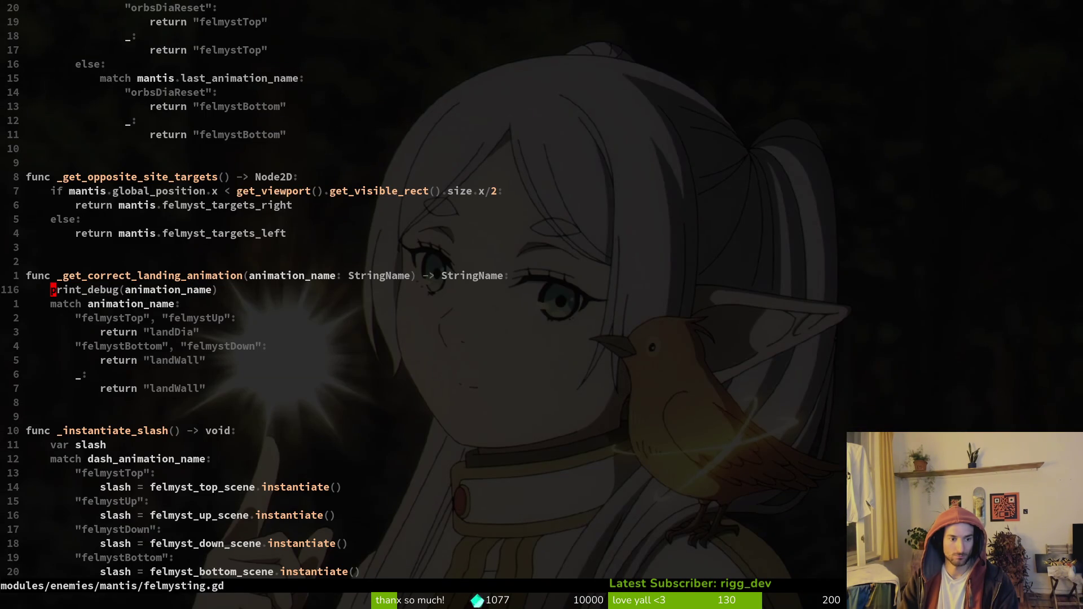
key("d")
key("d")
type(":w")
key("Return")
Delete the print_debug(target_position) and print_debug(dash_animation_name) lines in felmysting.gd and save.
type("/rp")
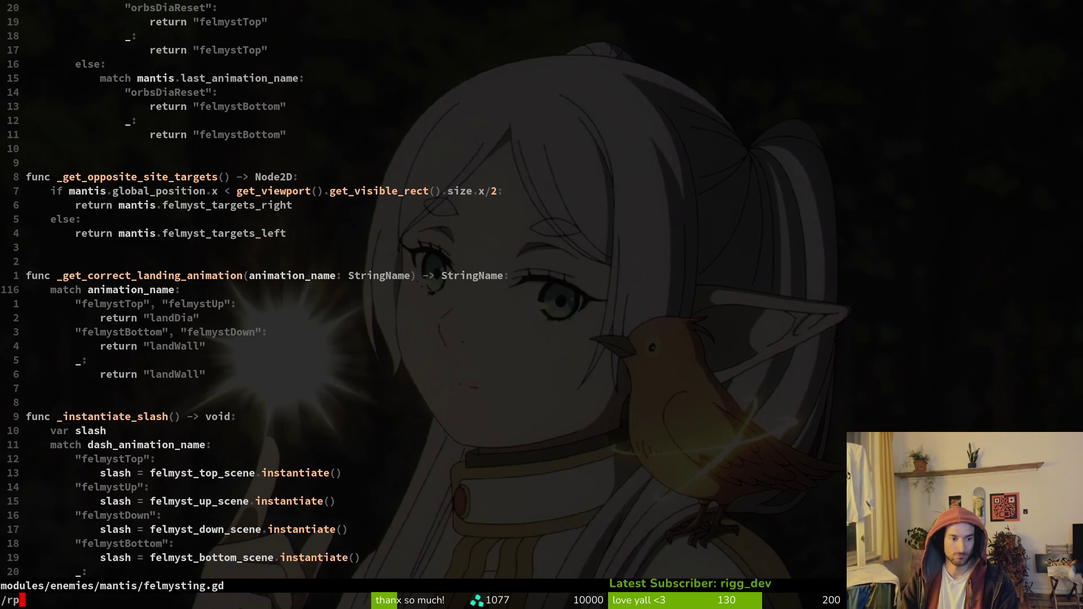
type("int")
key("Return")
key("d")
key("d")
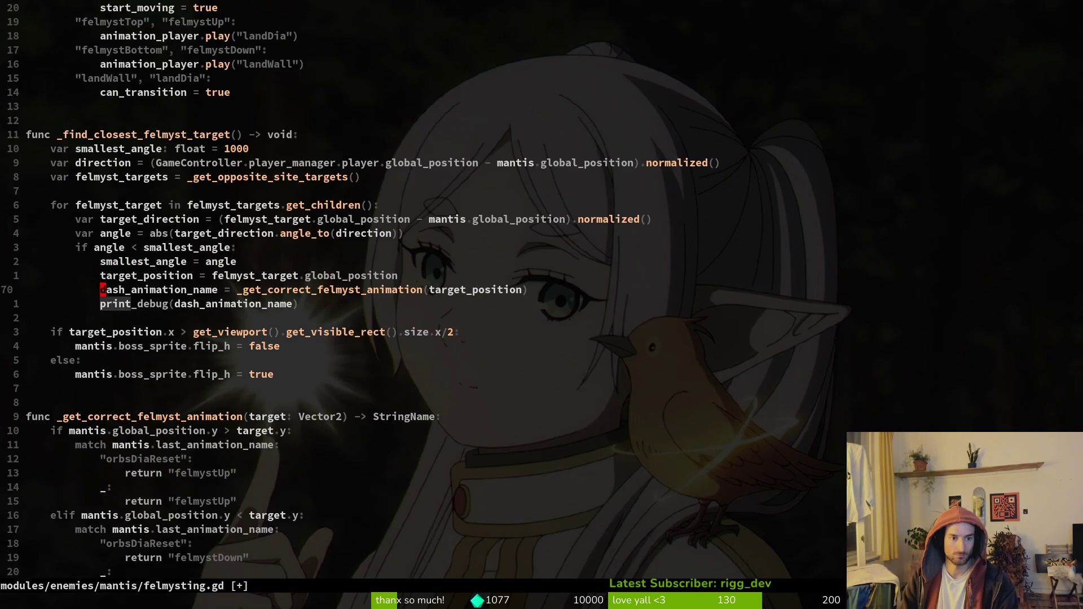
key("n")
key("d")
key("d")
type(":w")
key("Return")
Run the project with F5 and continue the saved game from the main menu.
key("alt+Tab")
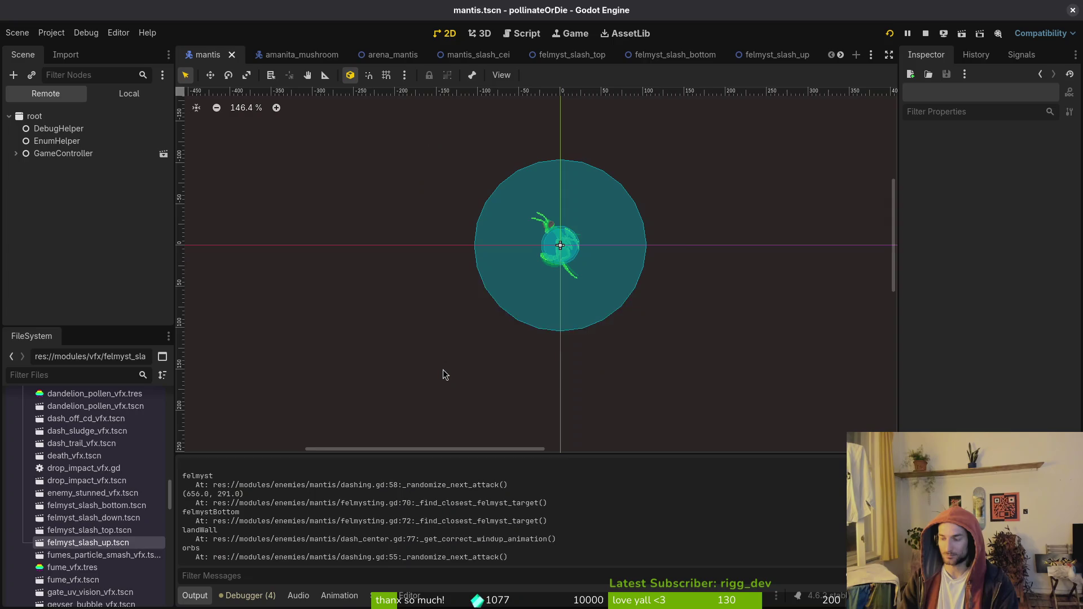
key("F5")
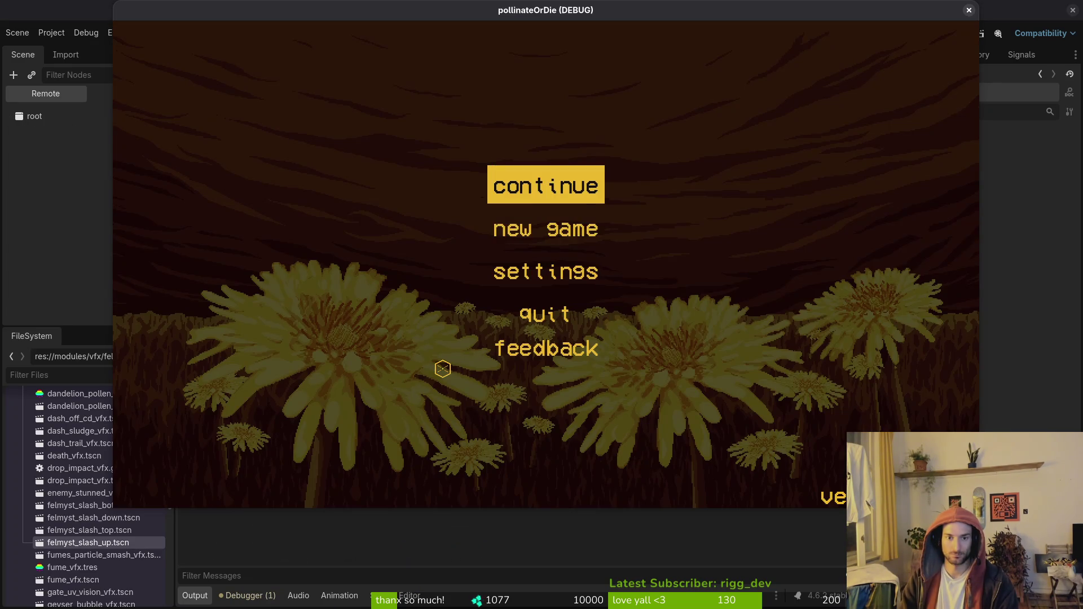
key("Down")
key("Down")
key("Return")
key("Escape")
key("Up")
key("Up")
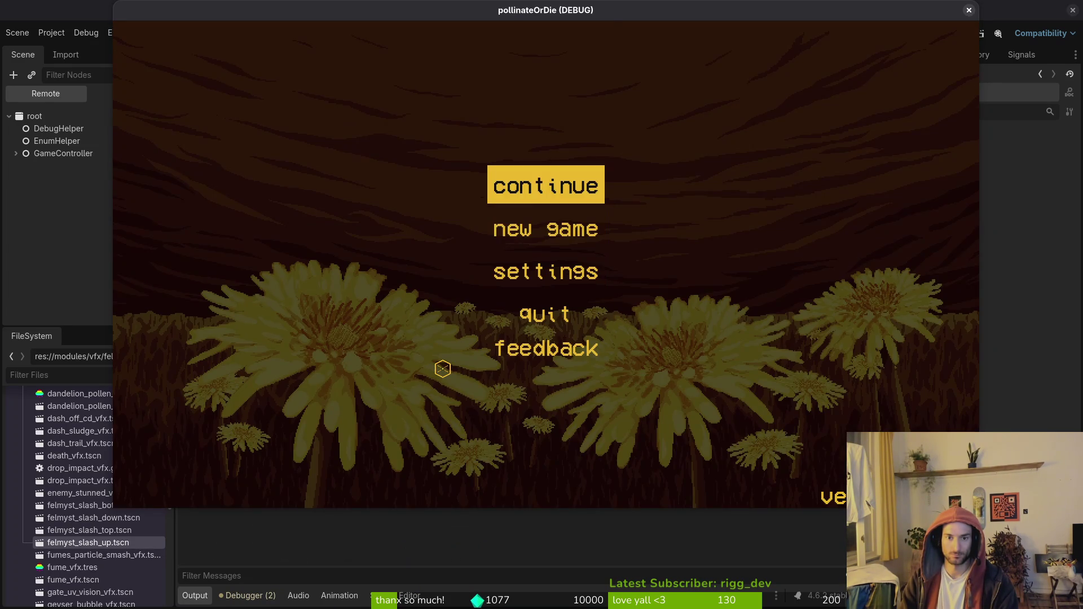
key("Return")
Teleport to the mantis arena through the debugging level list and pause there.
key("Down")
key("Return")
key("Escape")
key("Escape")
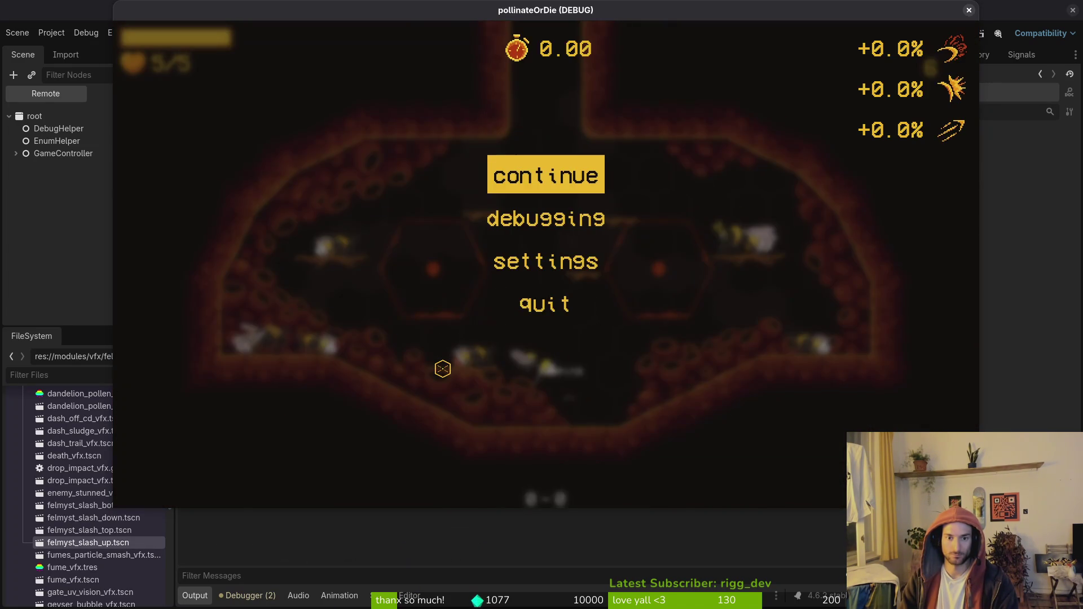
key("Escape")
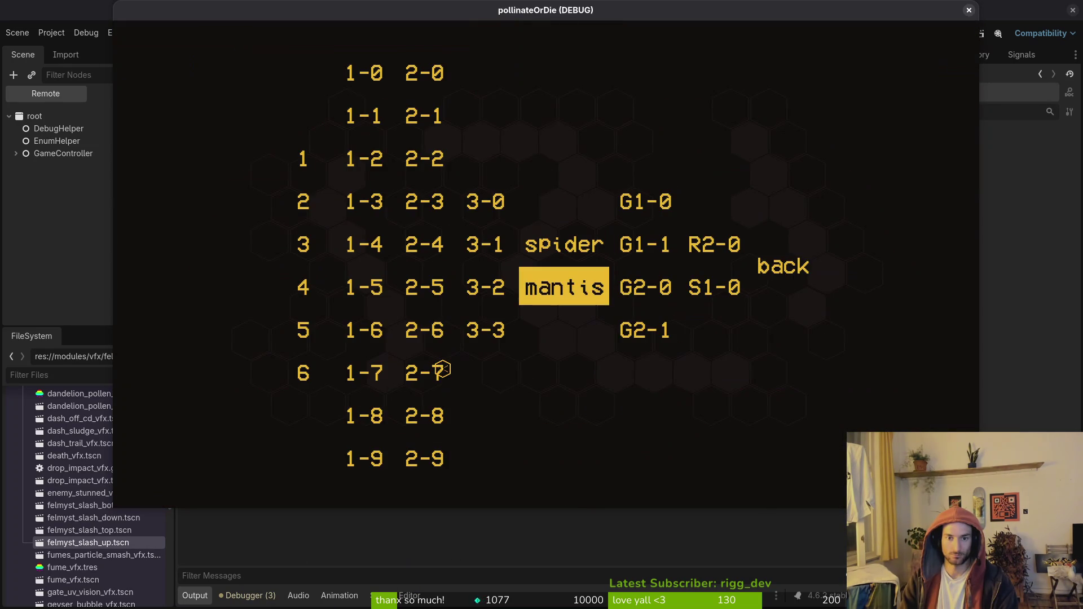
key("Return")
key("Escape")
Check the running game view in the editor, then unpause to start the mantis fight.
key("alt+Tab")
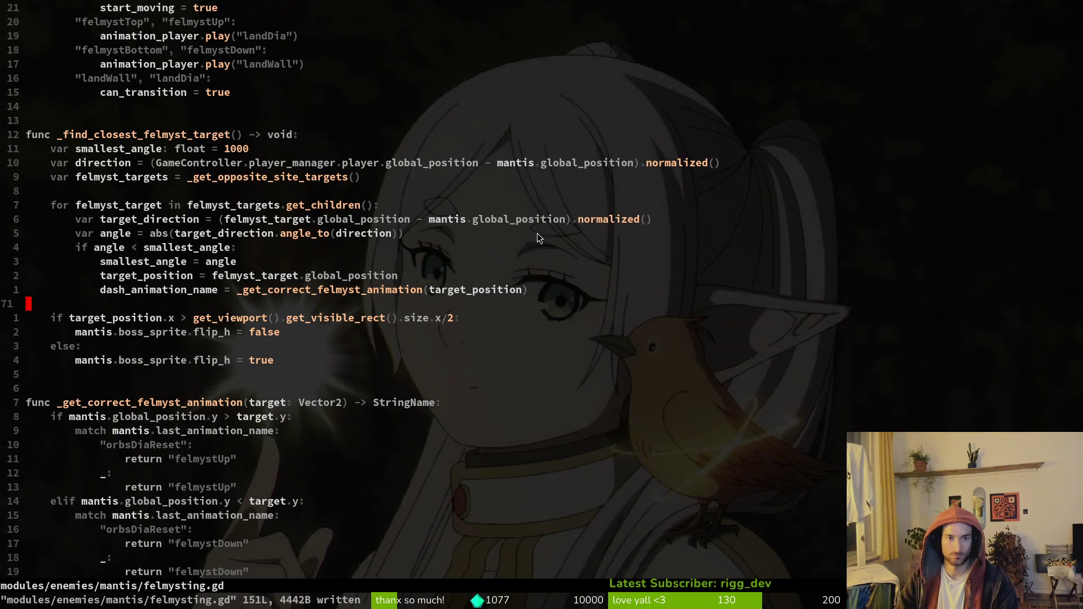
key("alt+Tab")
key("alt+Tab")
left_click(567, 35)
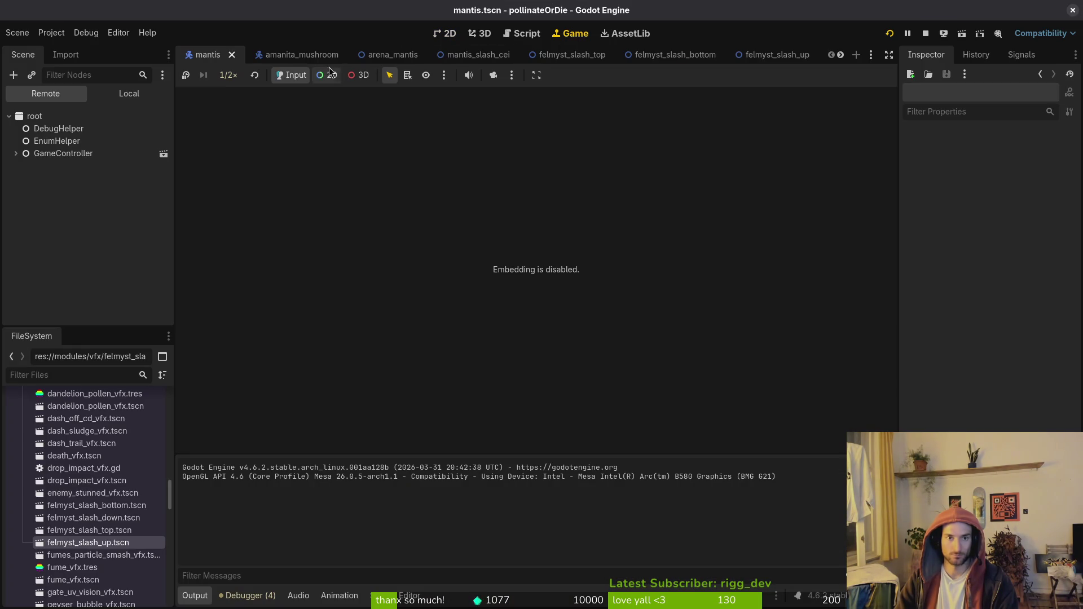
key("alt+Tab")
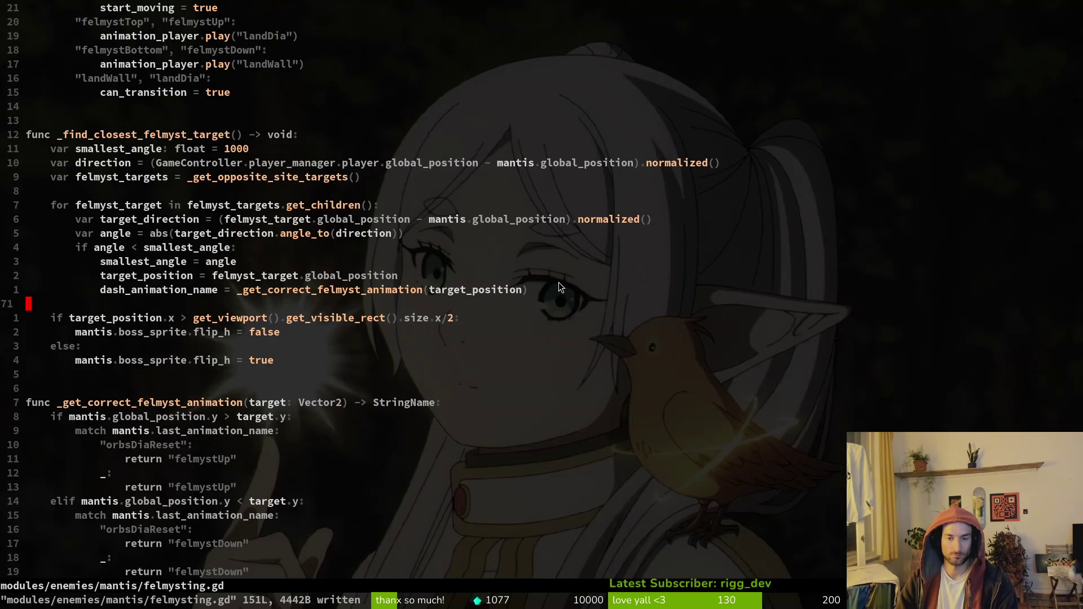
key("alt+Tab")
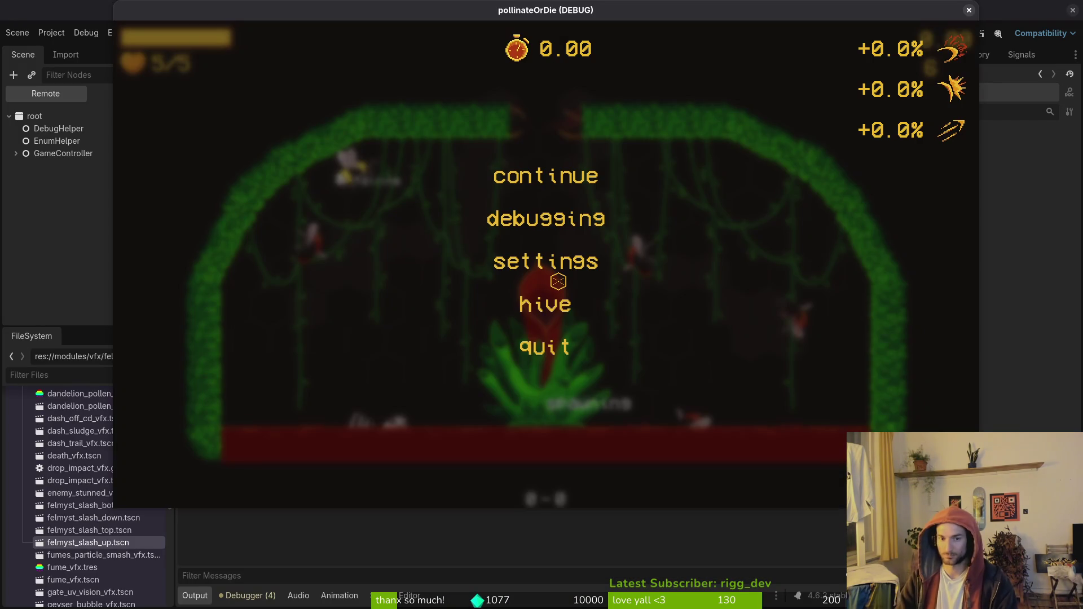
key("Escape")
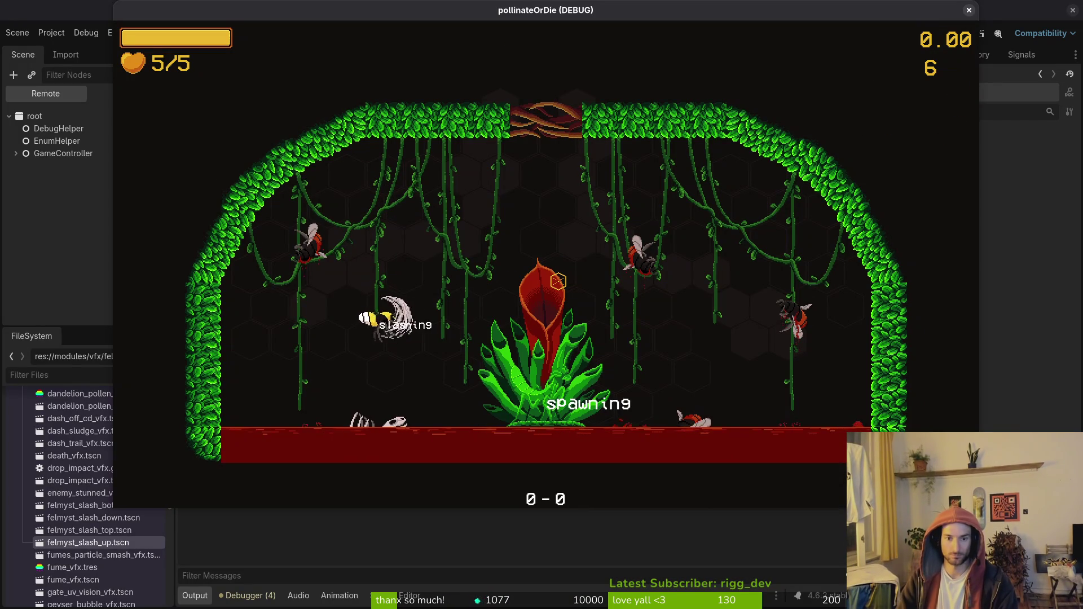
Move the bee around the central plant, dodging the mantis and slashing nearby.
key("shift")
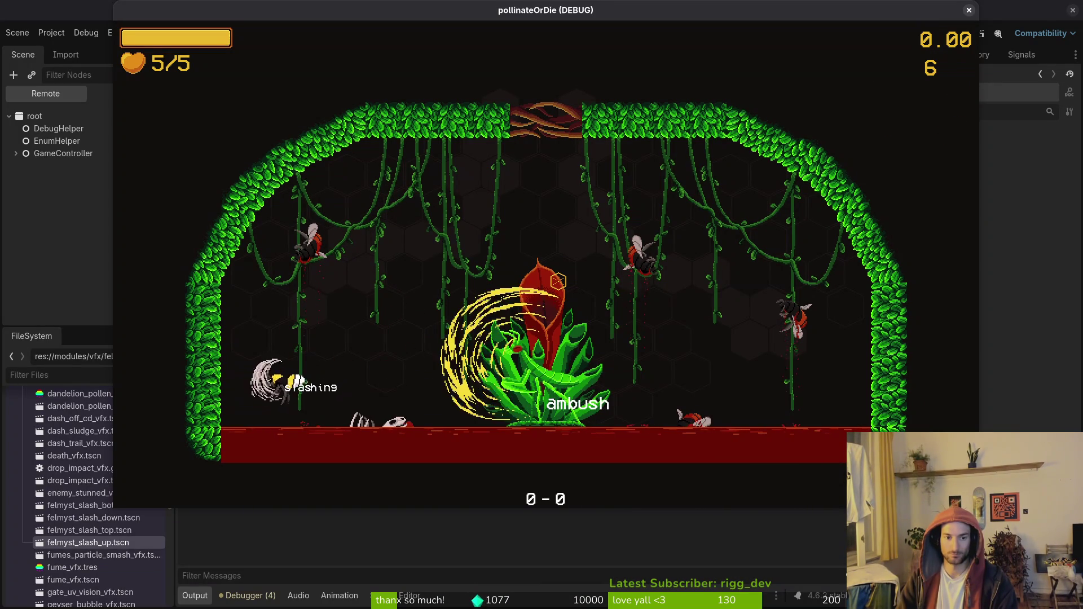
key("j")
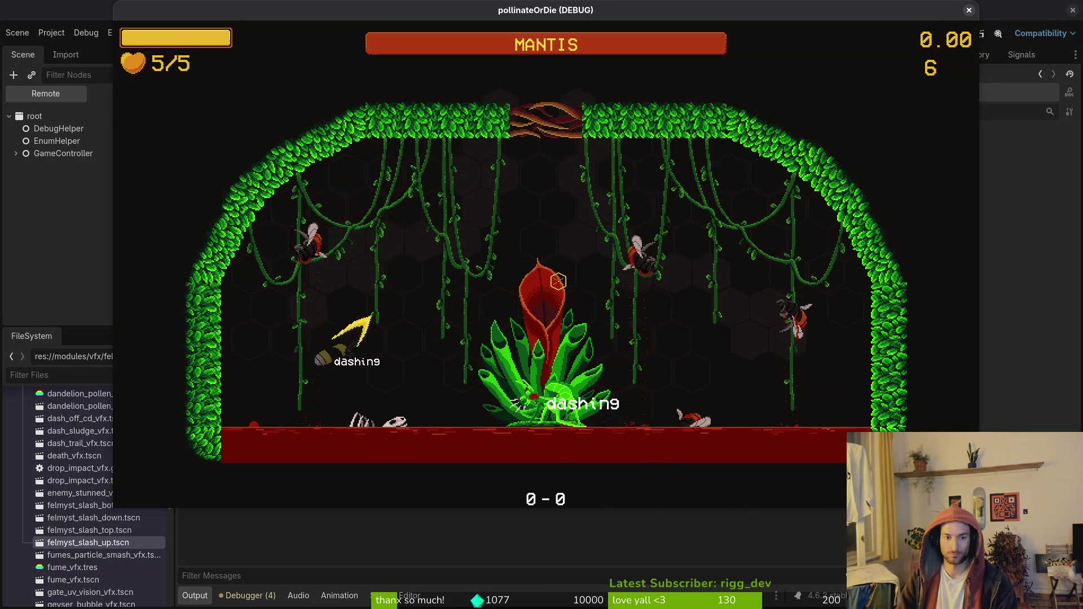
key("d")
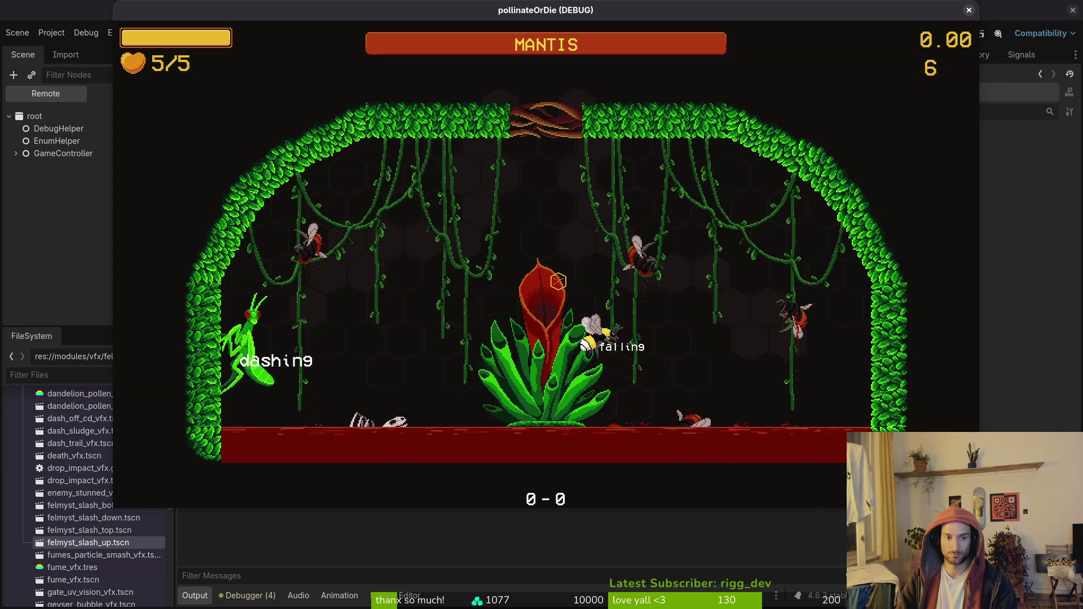
key("j")
key("space")
key("a")
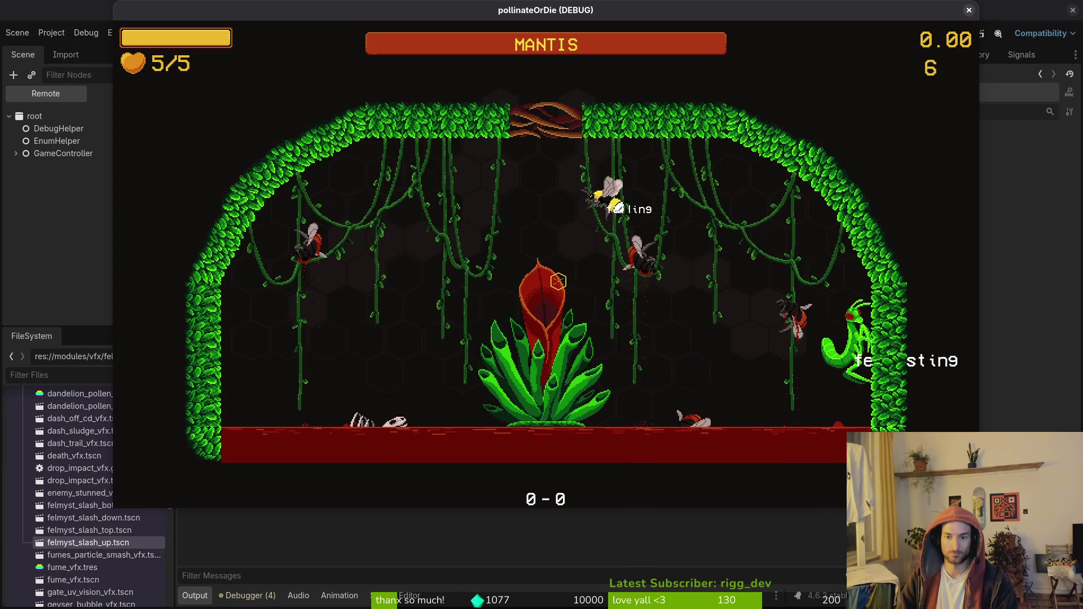
key("j")
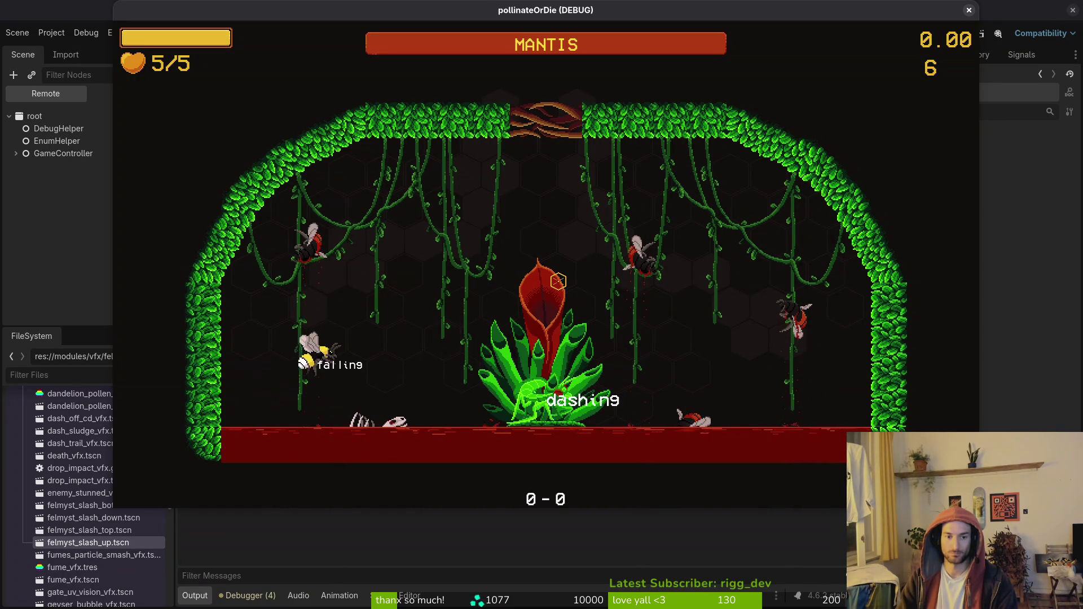
key("d")
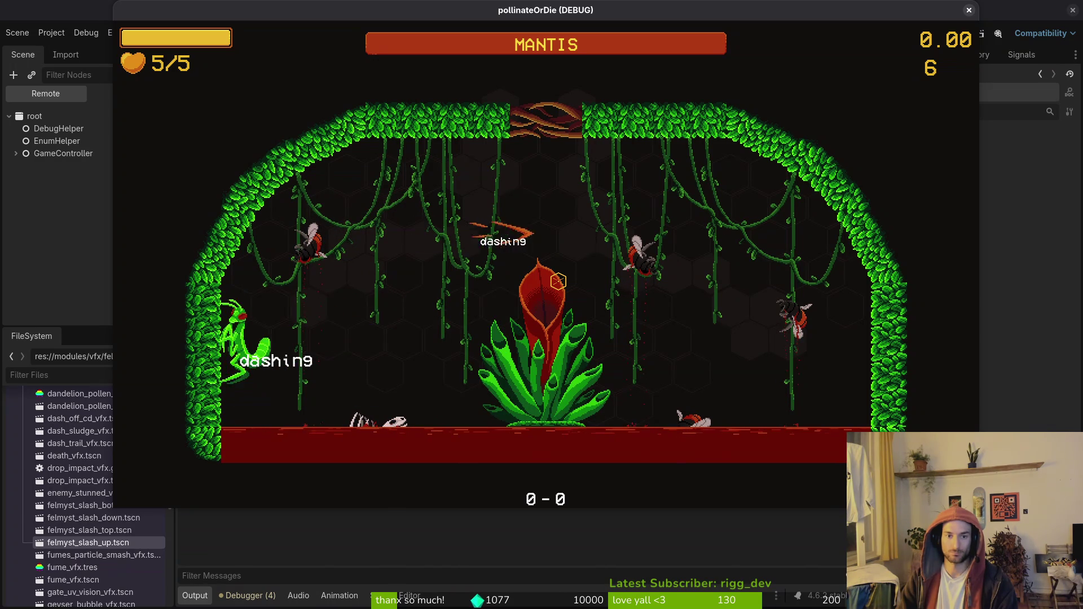
key("a")
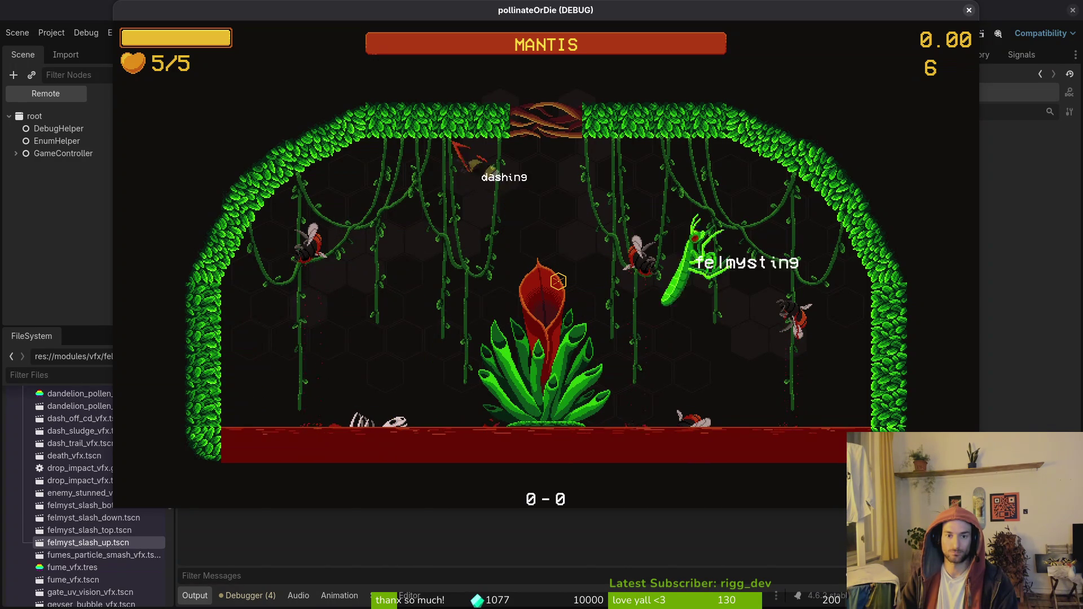
key("a")
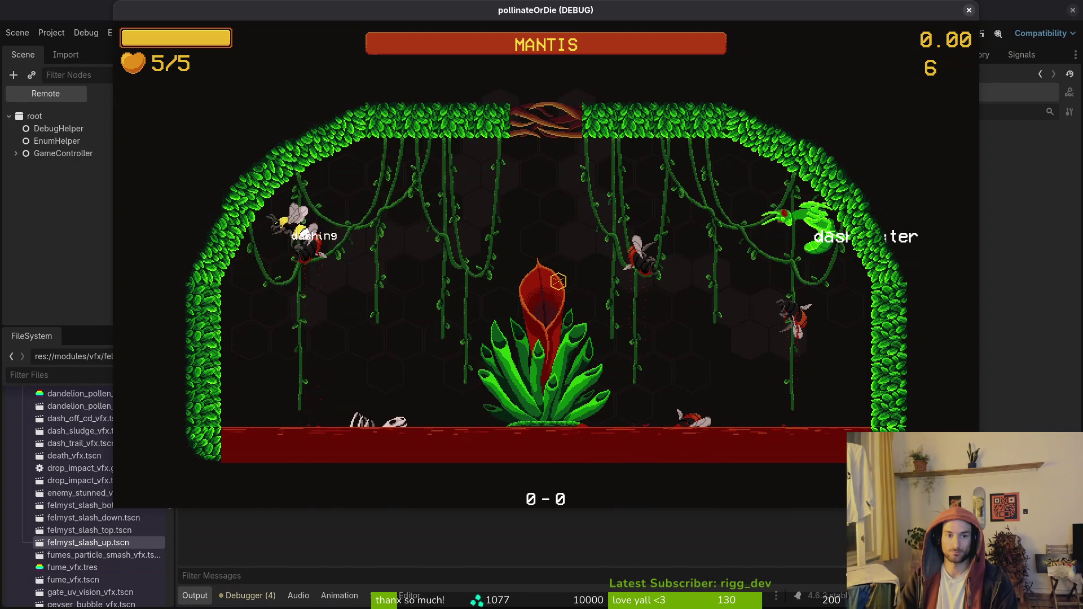
key("d")
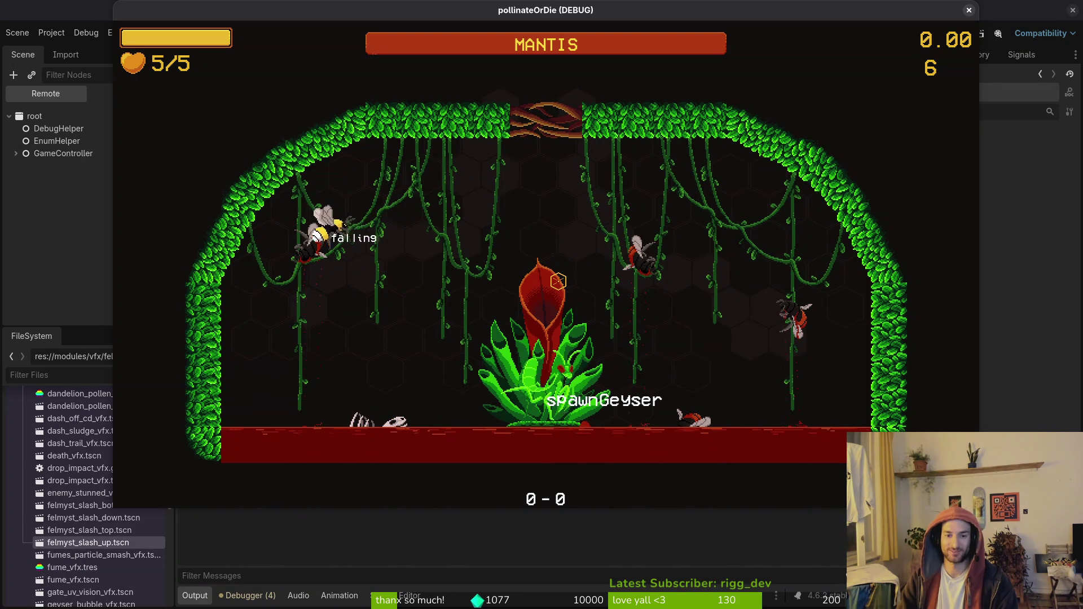
key("a")
key("d")
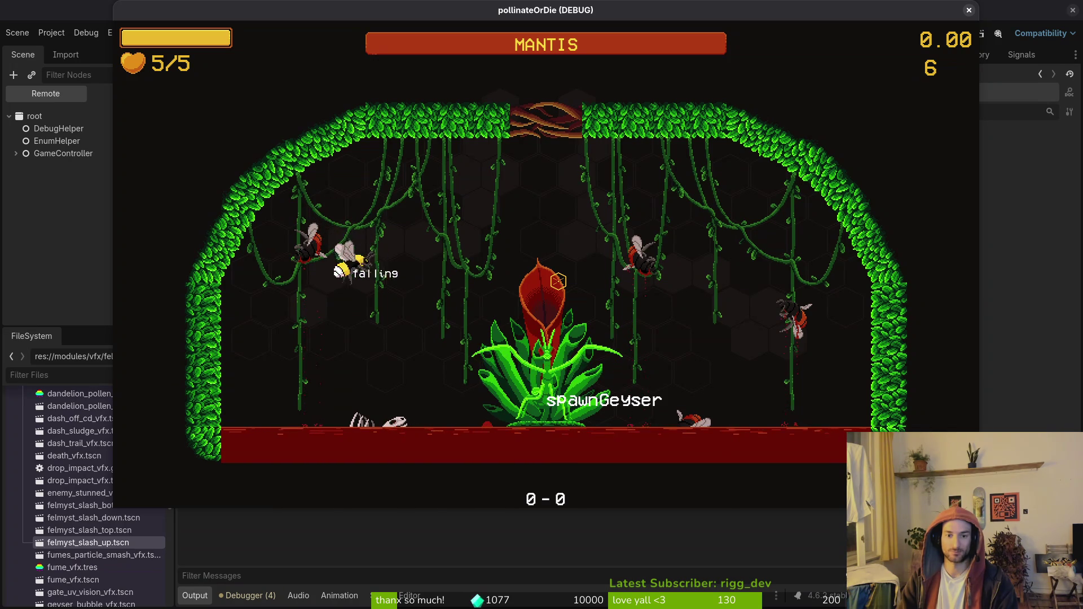
key("d")
key("w")
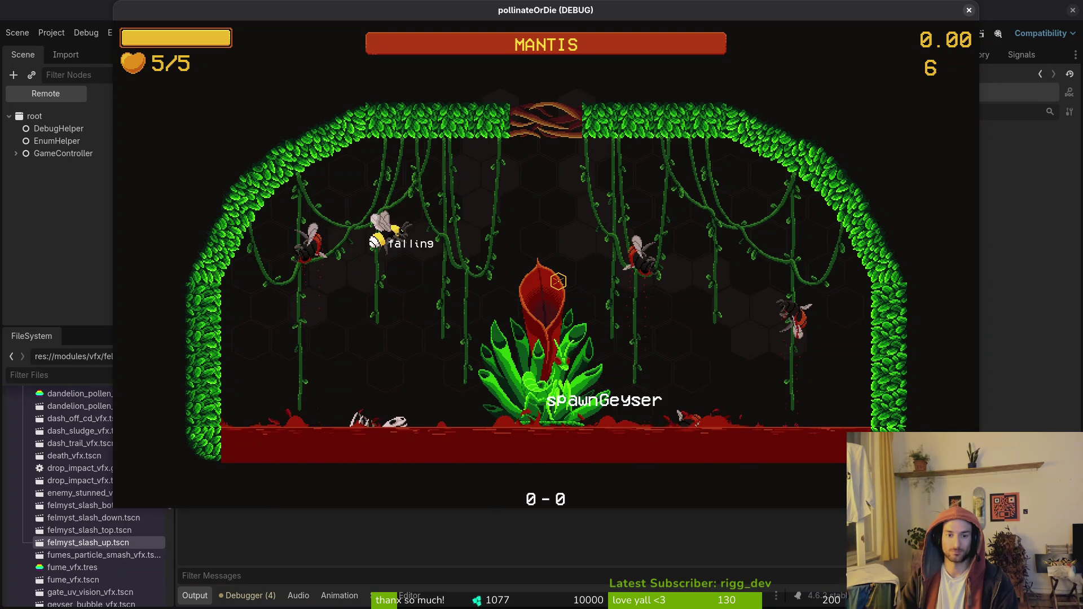
key("j")
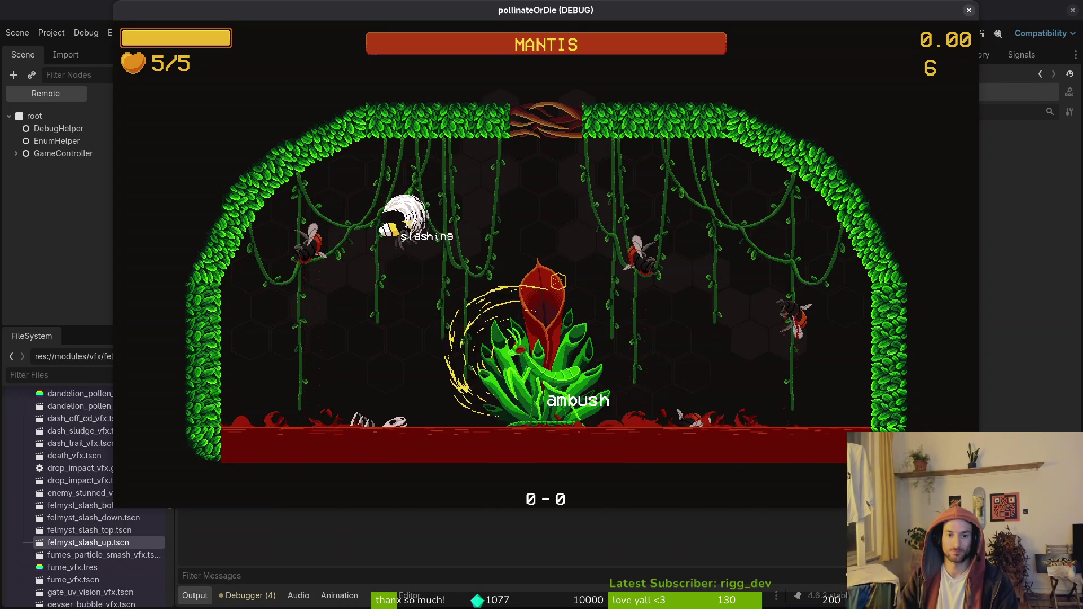
Dash around the arena and slash the mantis boss repeatedly.
key("a")
key("space")
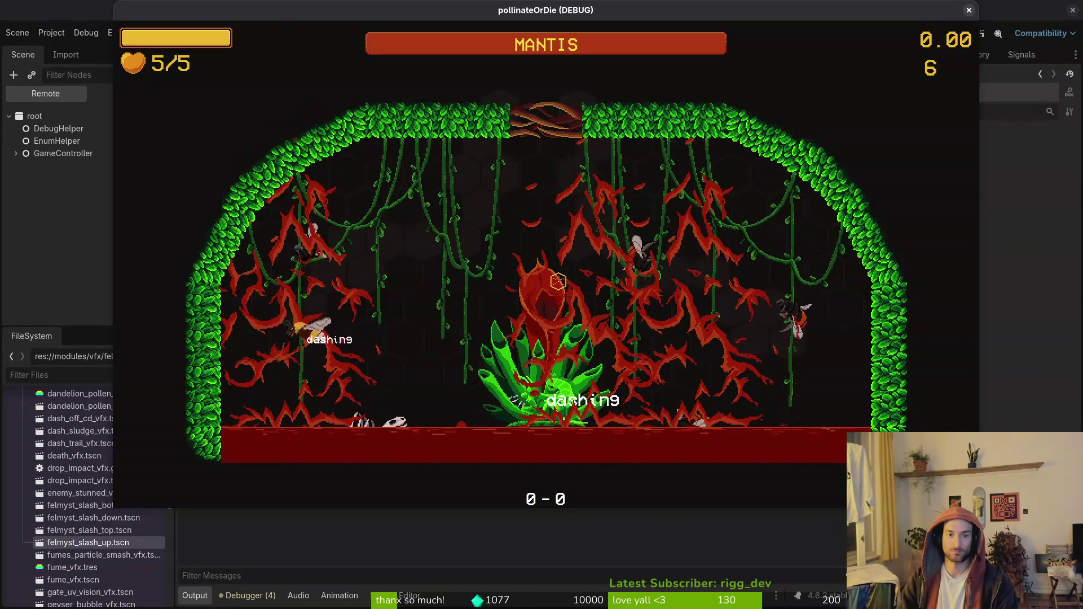
key("d")
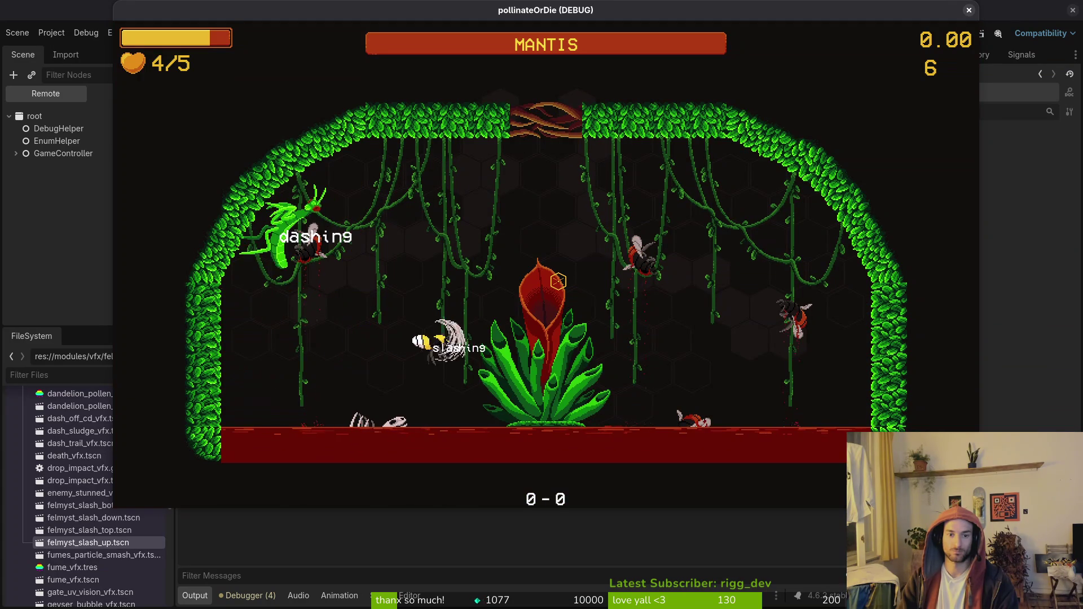
key("space")
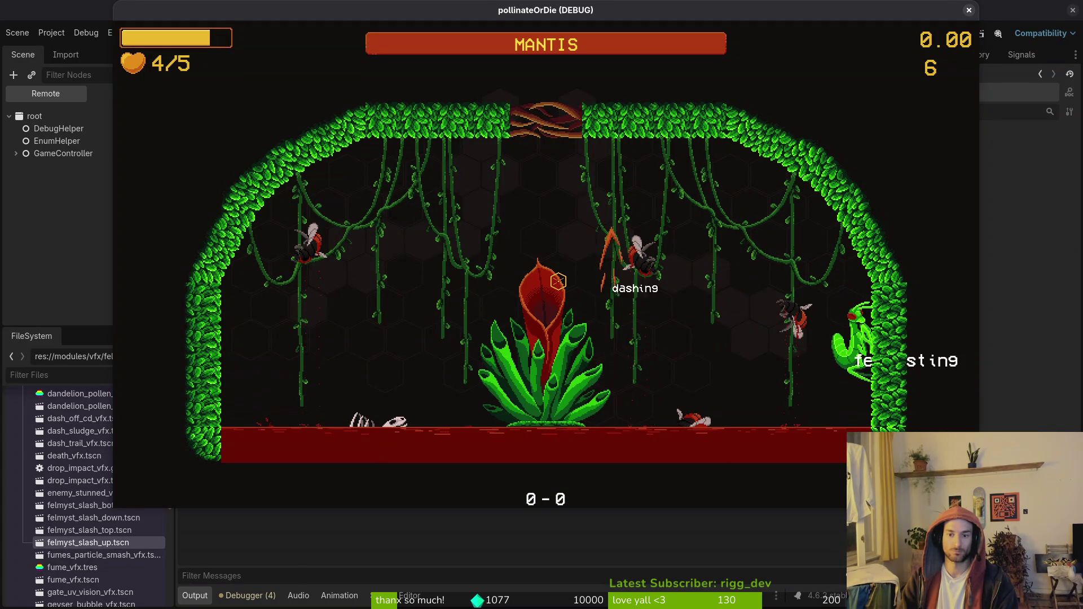
key("a")
key("space")
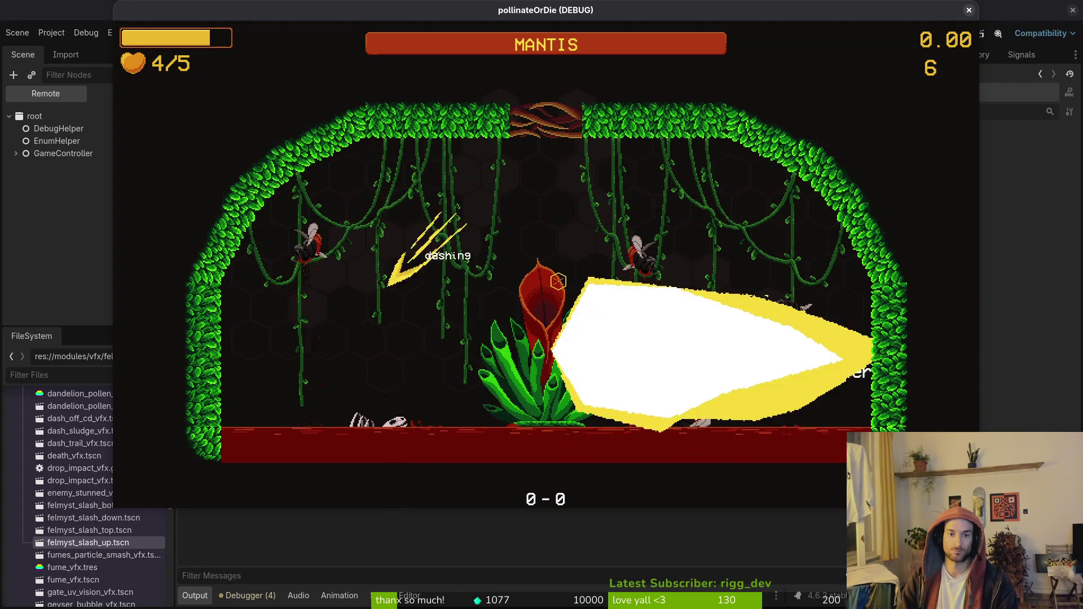
key("space")
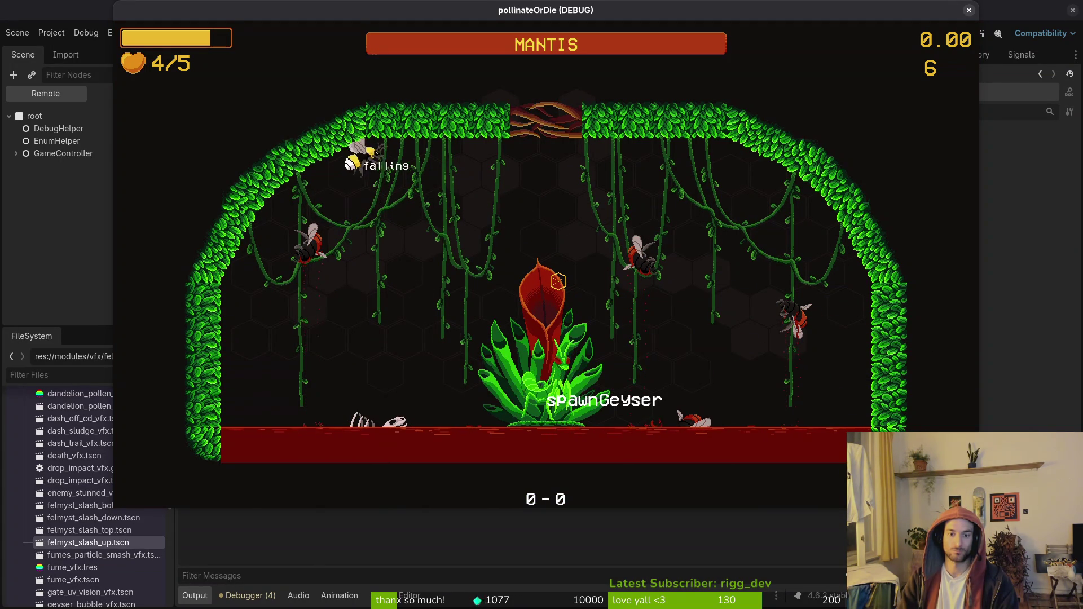
key("space")
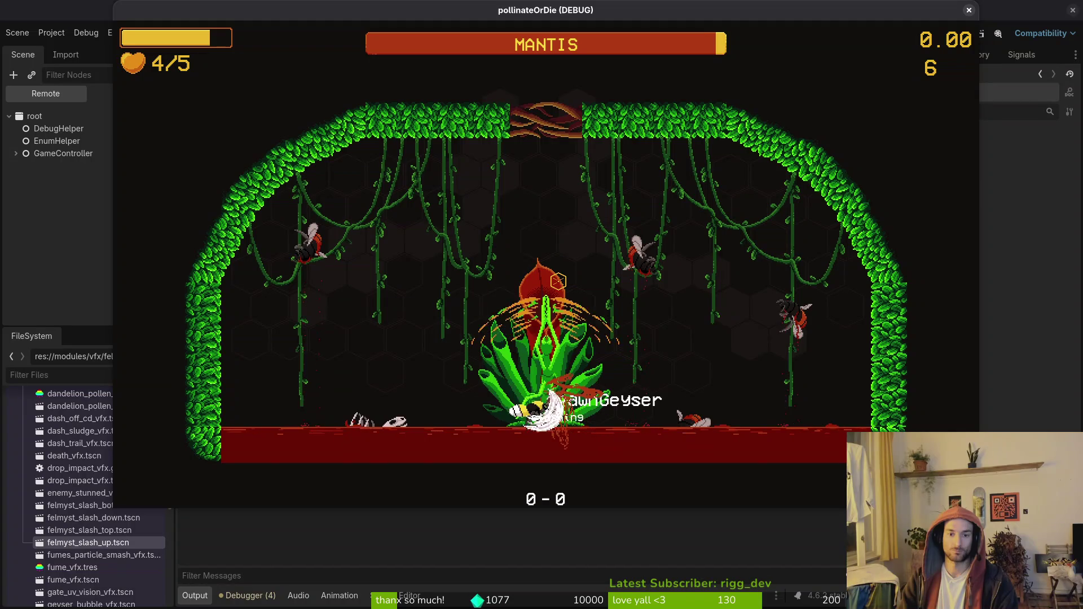
key("space")
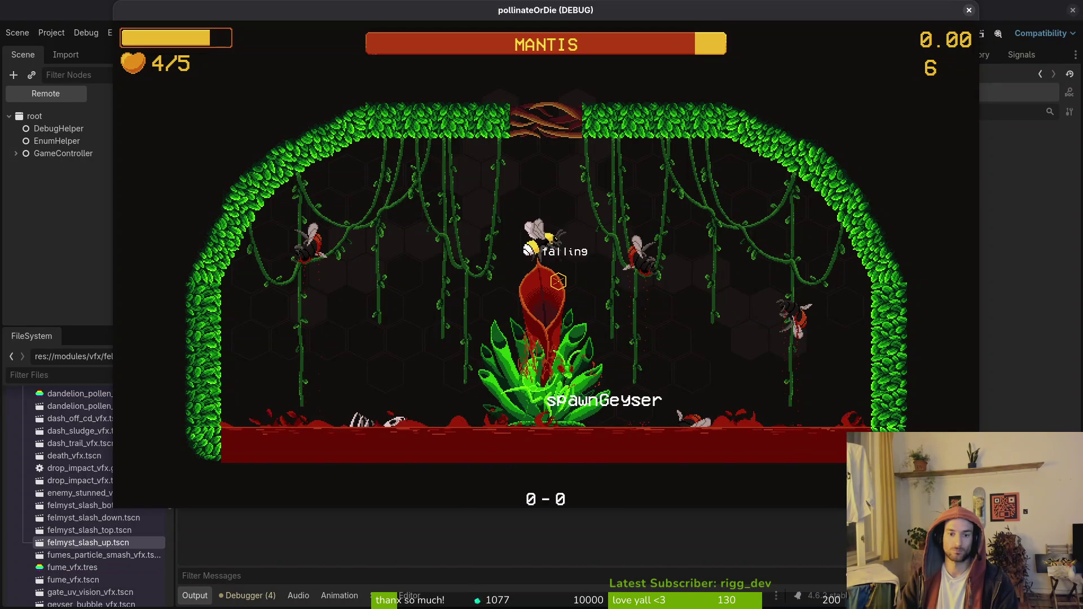
key("space")
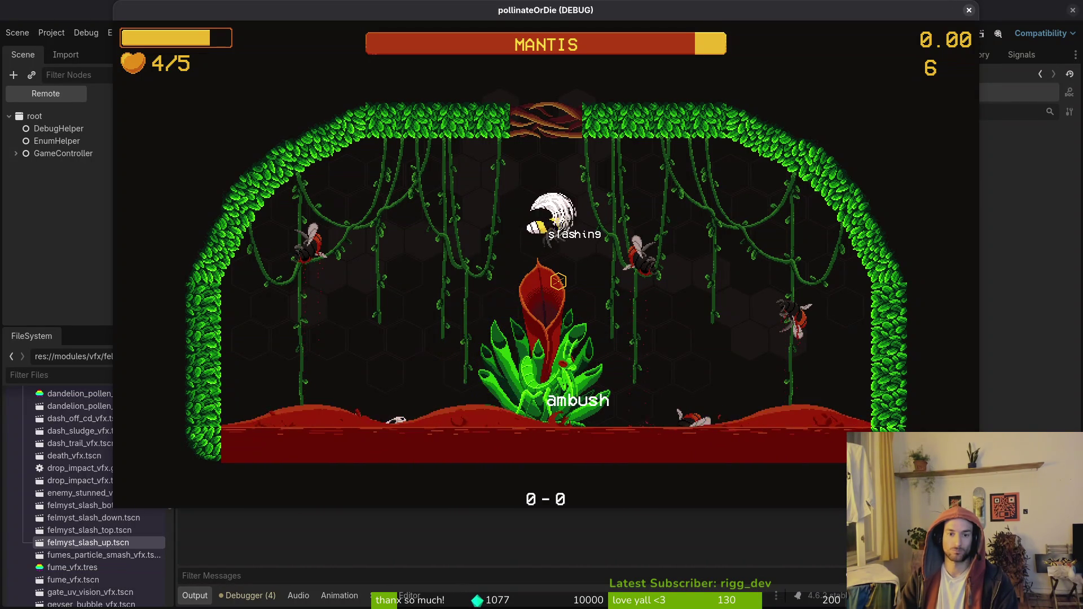
key("space")
key("space")
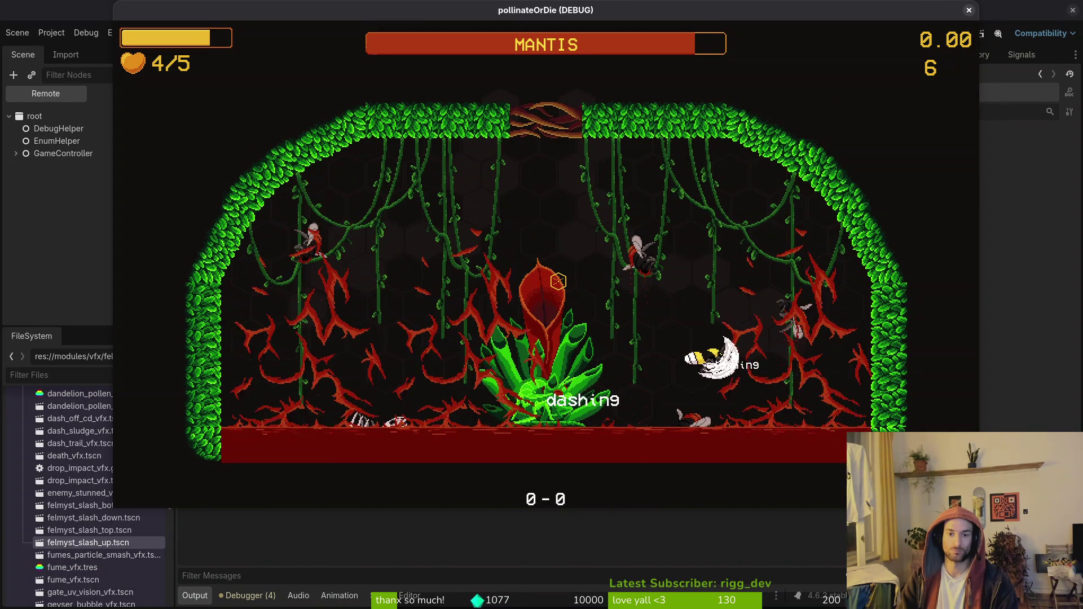
key("space")
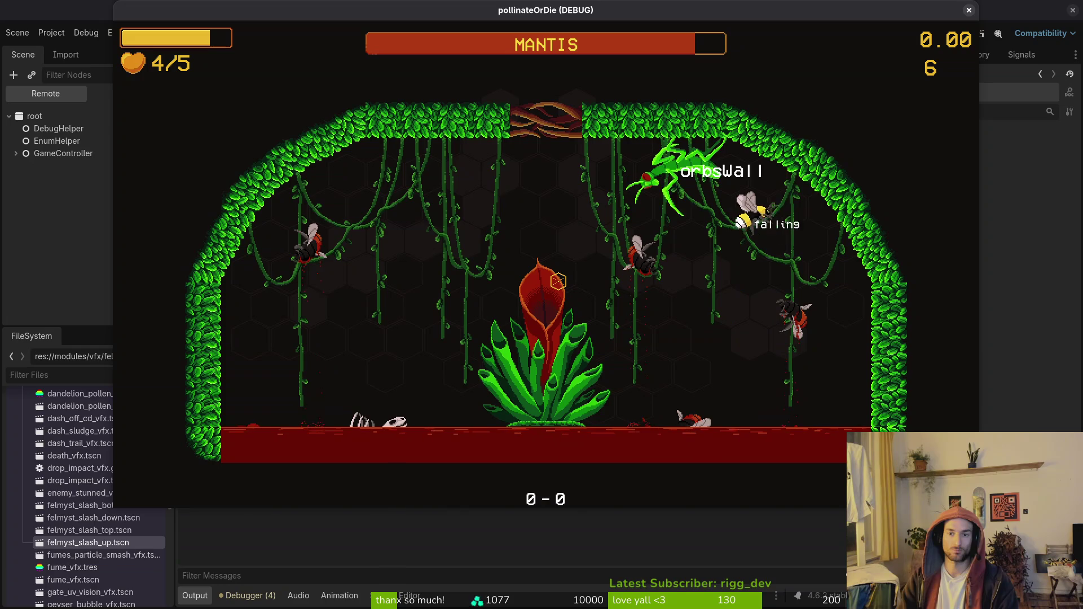
key("space")
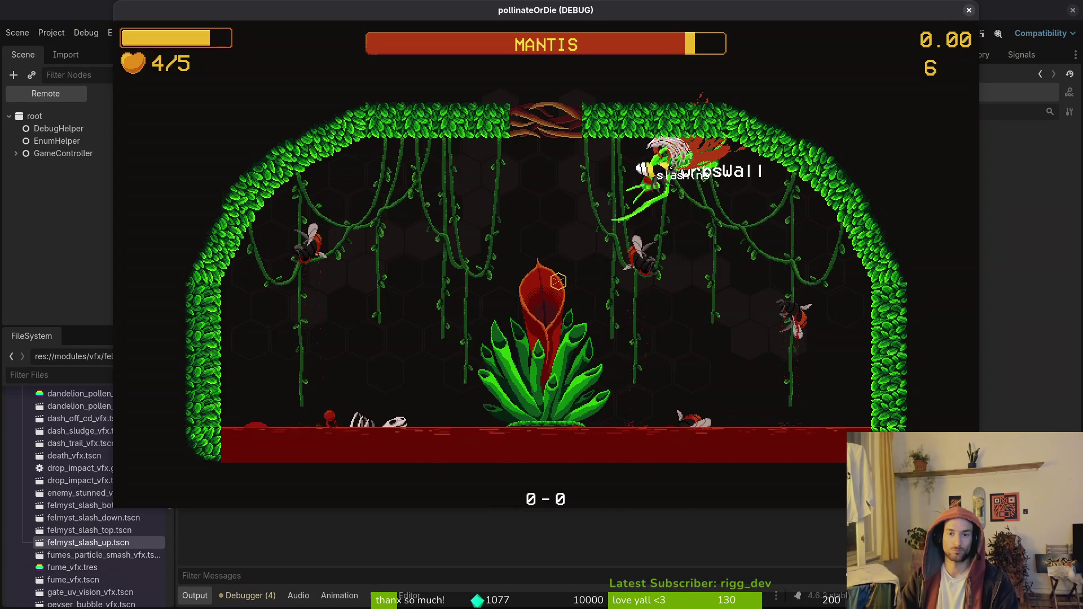
key("space")
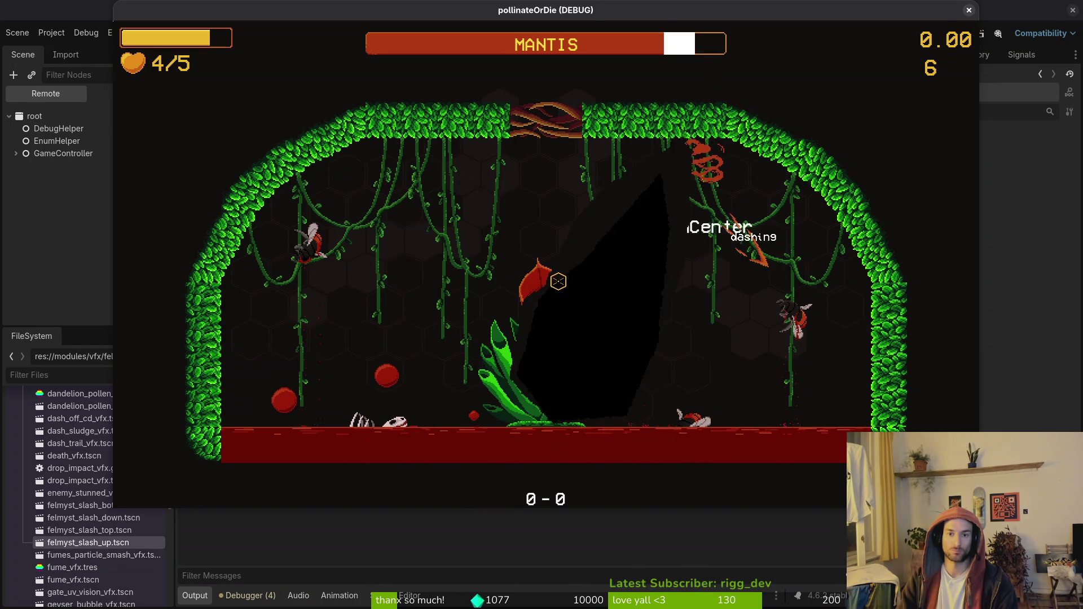
key("space")
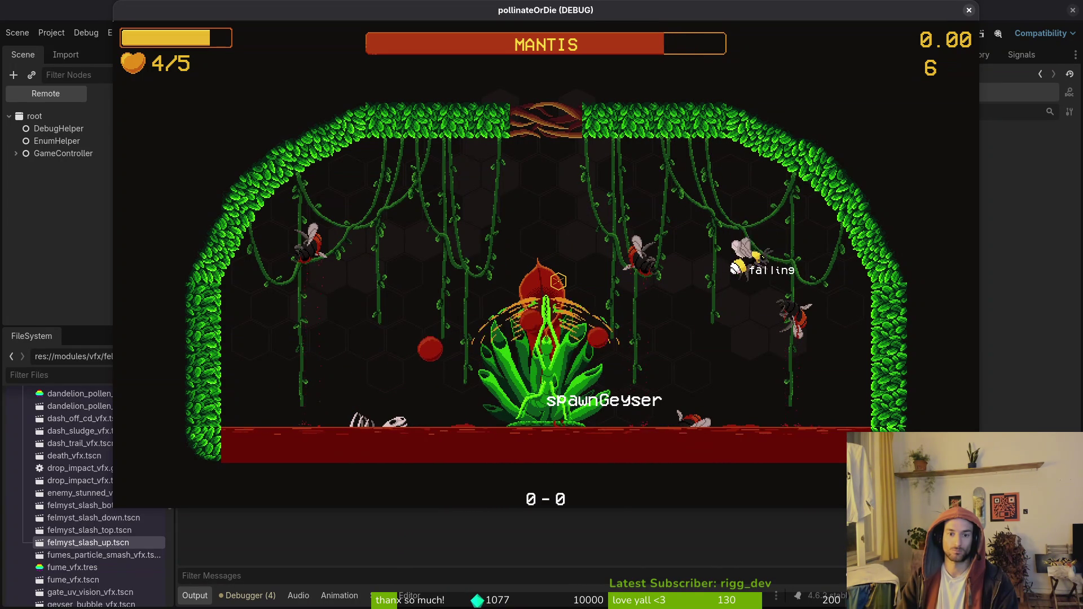
Dash across the arena, slash from above the plant, then pause at 2/5 hearts.
key("shift")
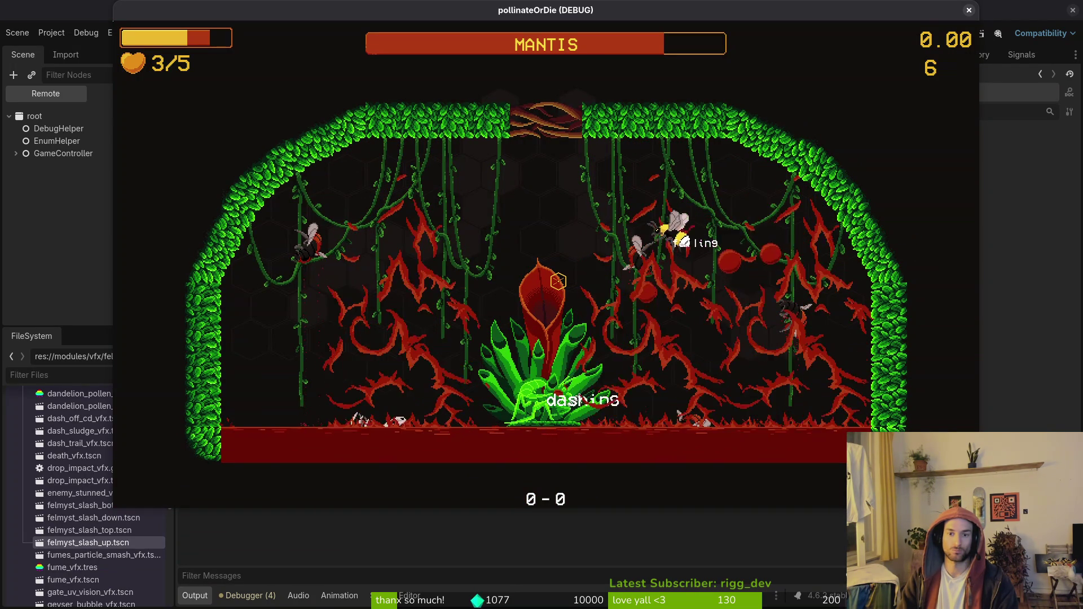
key("shift")
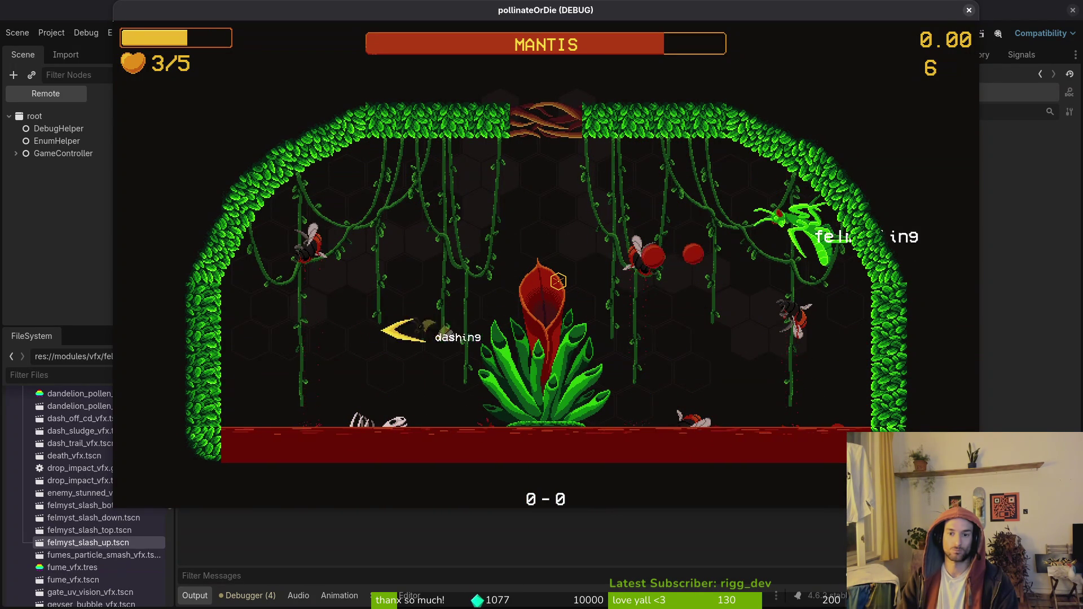
key("shift")
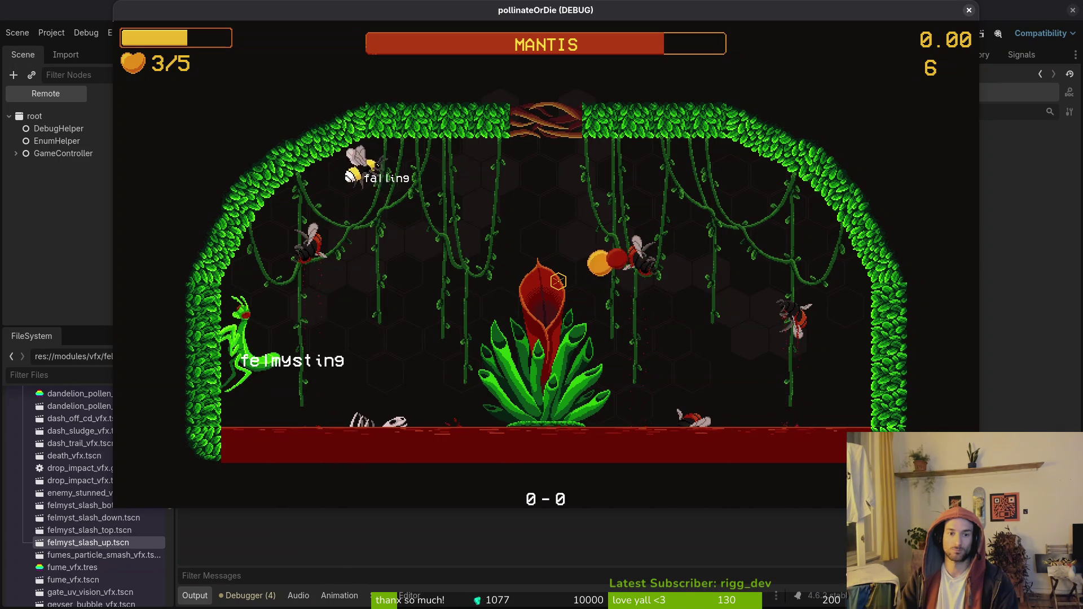
key("shift")
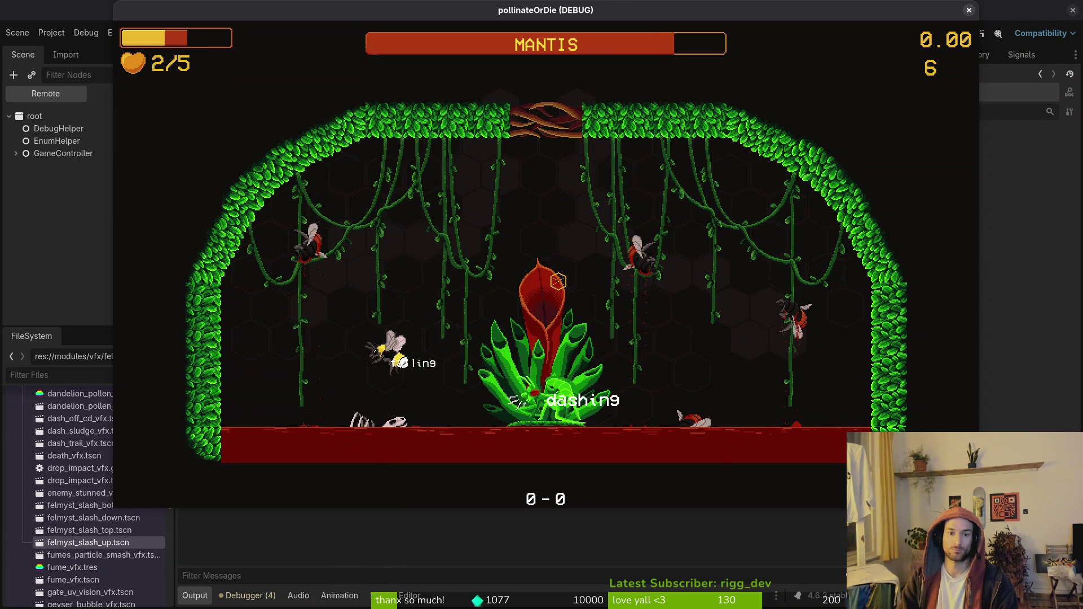
left_click(558, 280)
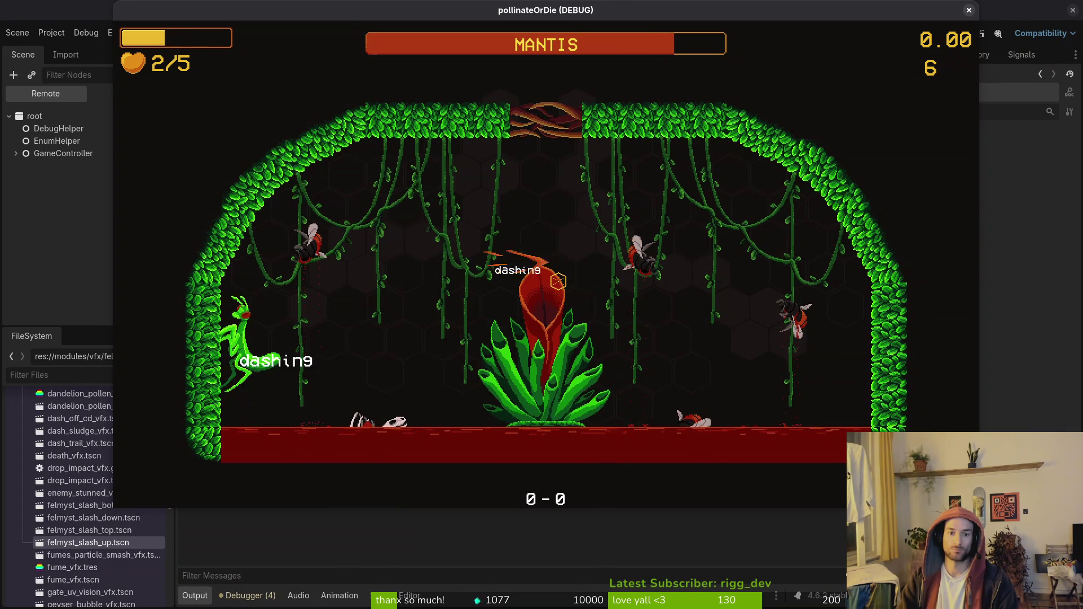
key("d")
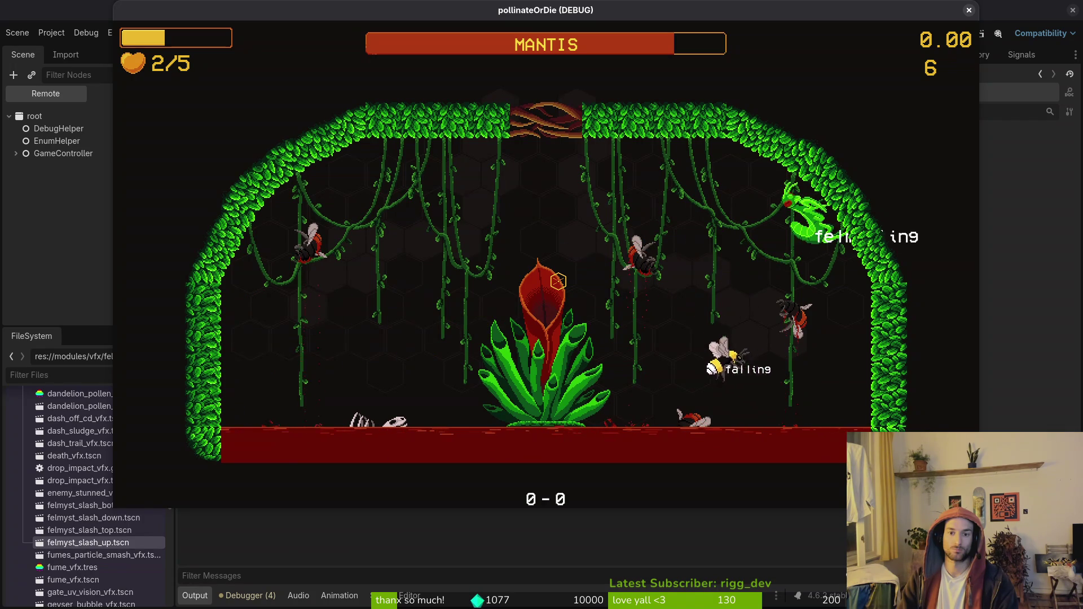
key("Escape")
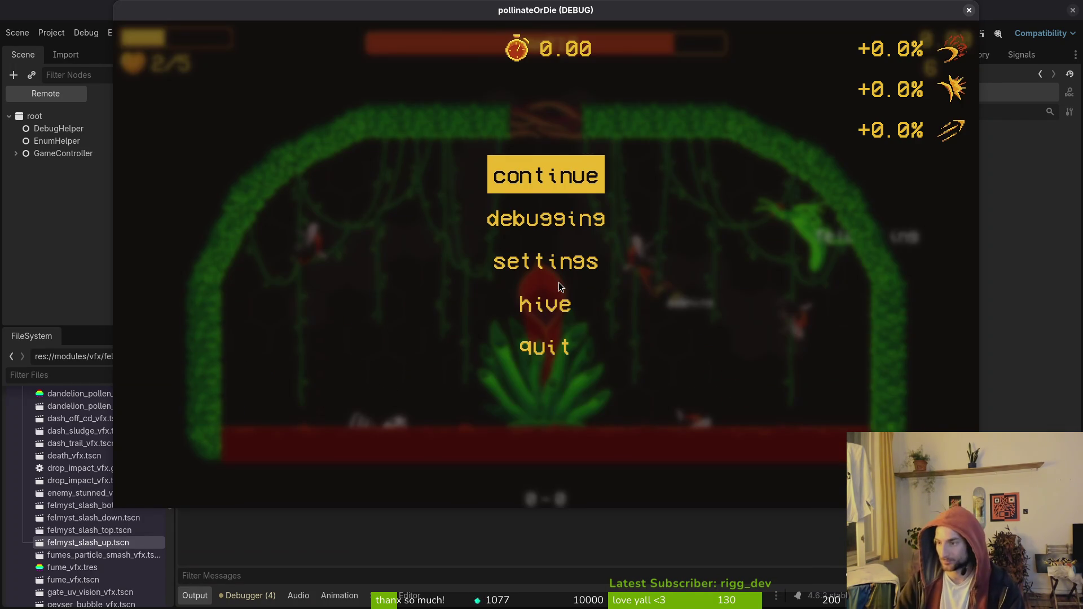
Quit the game and select the mantis AnimationPlayer in the Local scene tree.
left_click(544, 345)
left_click(129, 93)
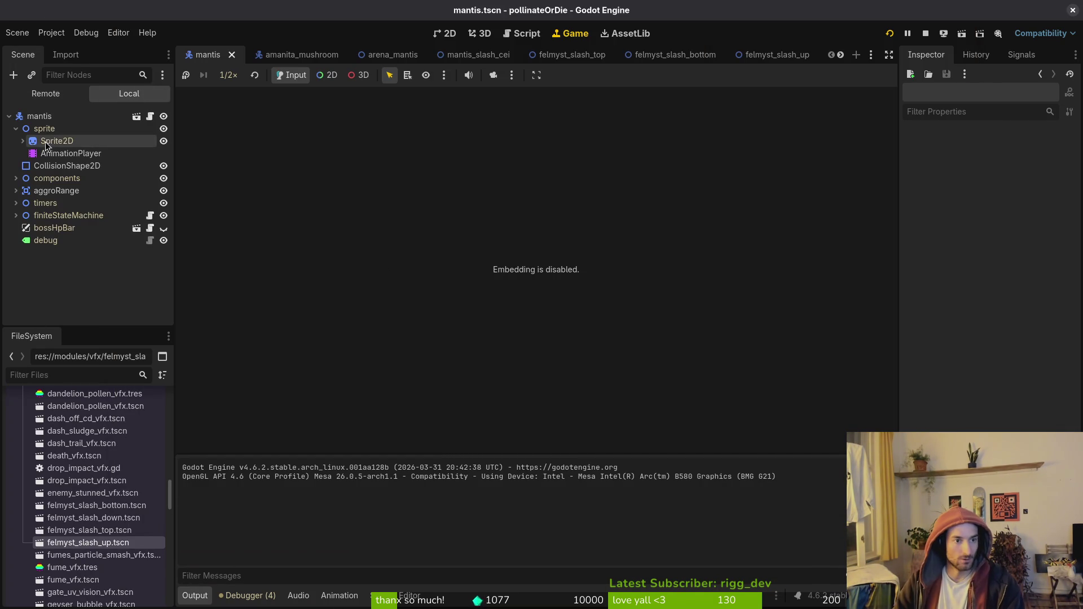
left_click(57, 140)
left_click(71, 153)
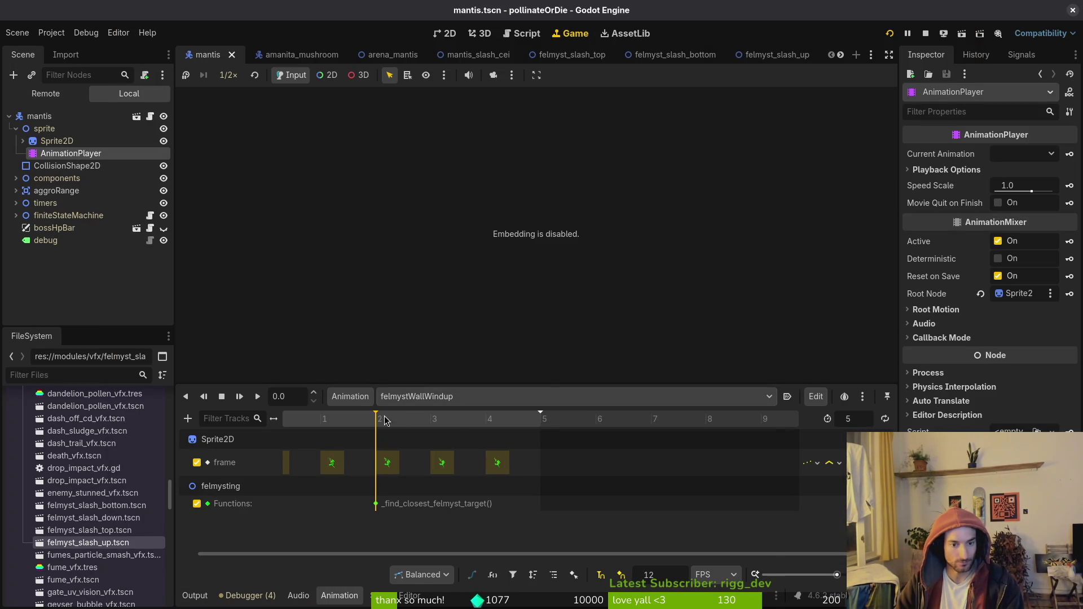
Switch the Animation dropdown to felmystBottom, briefly checking dashWall along the way.
left_click(422, 395)
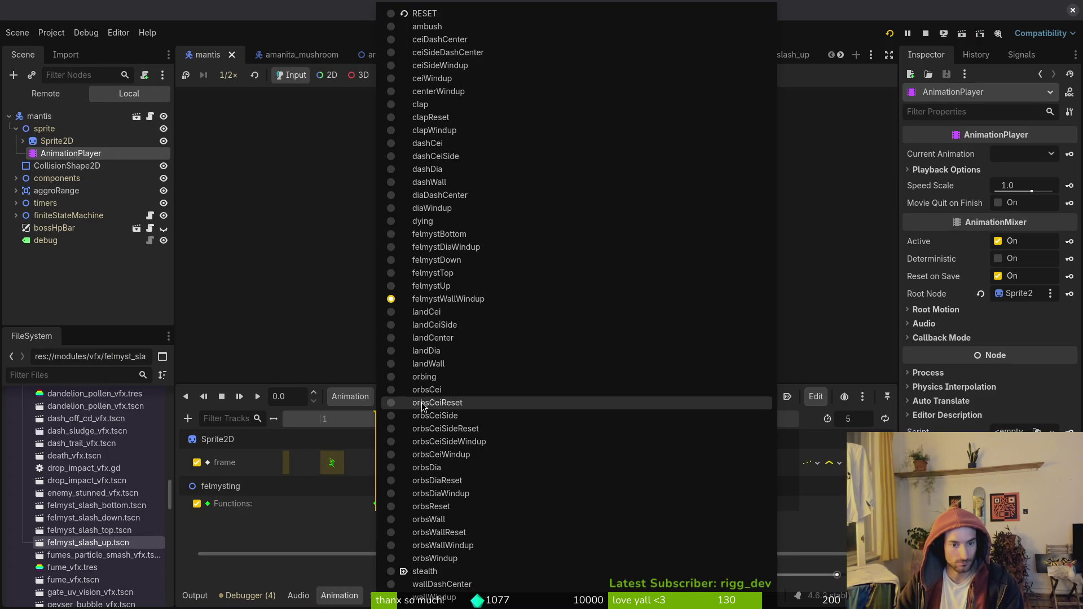
left_click(442, 236)
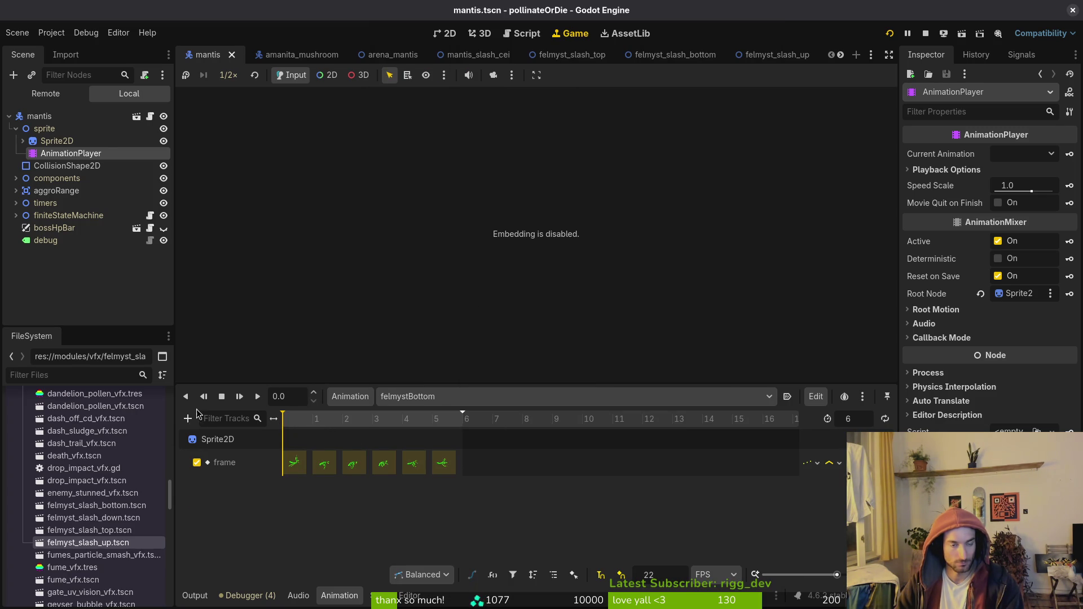
left_click(406, 396)
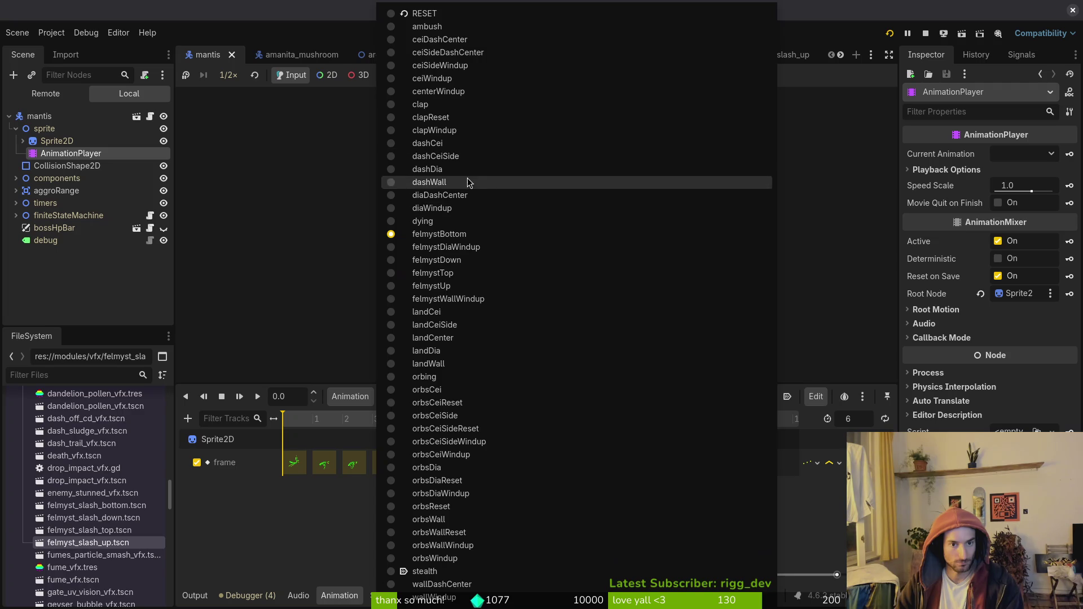
left_click(468, 183)
left_click(406, 396)
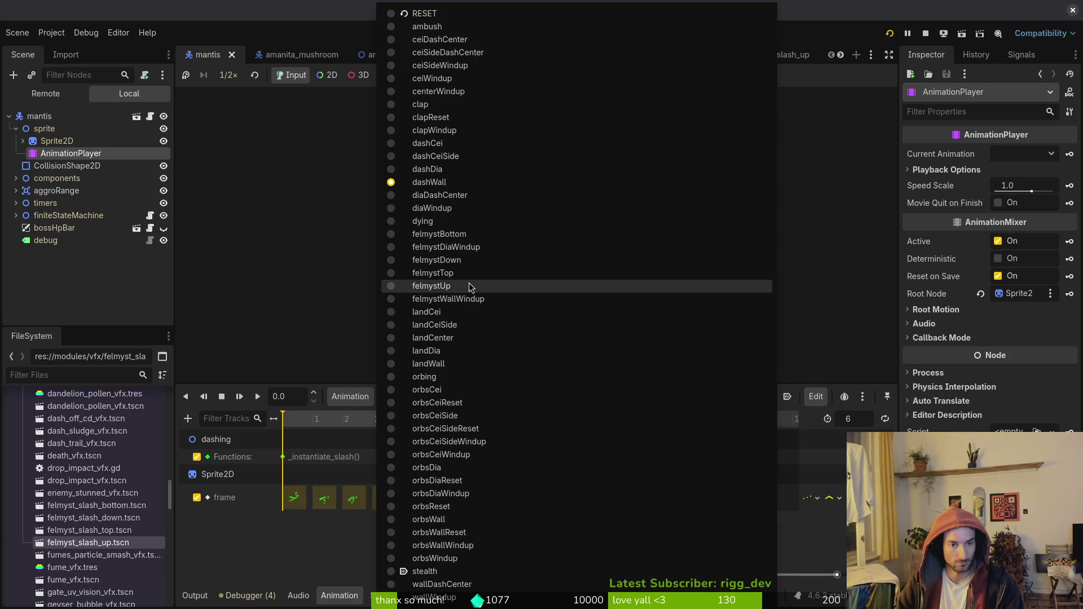
left_click(441, 236)
Add a felmysting Call Method track with an _instantiate_slash() key to felmystBottom, and save.
right_click(286, 421)
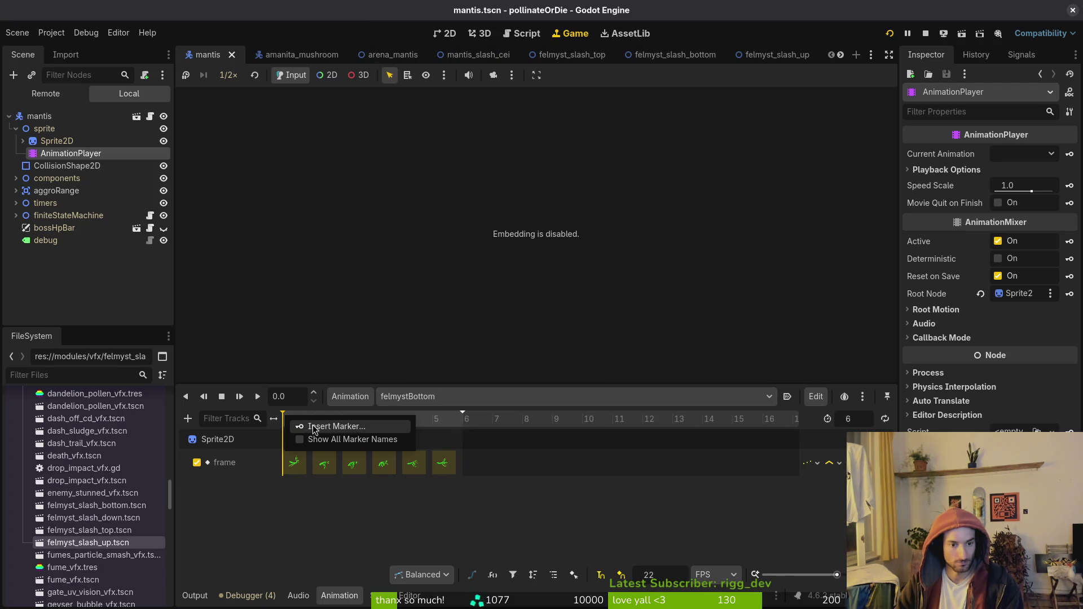
left_click(188, 419)
left_click(188, 418)
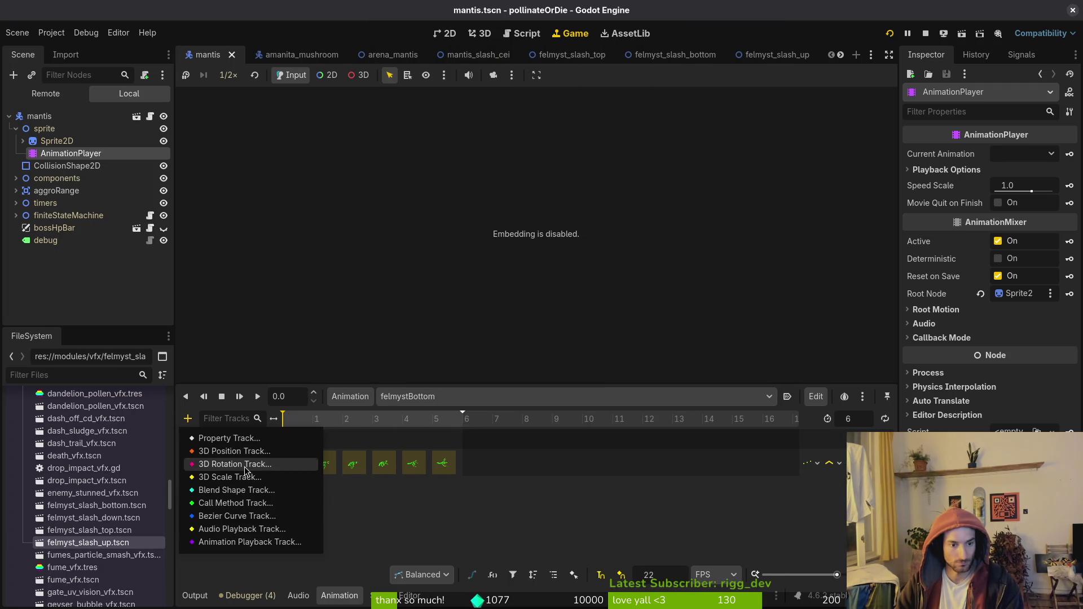
left_click(242, 501)
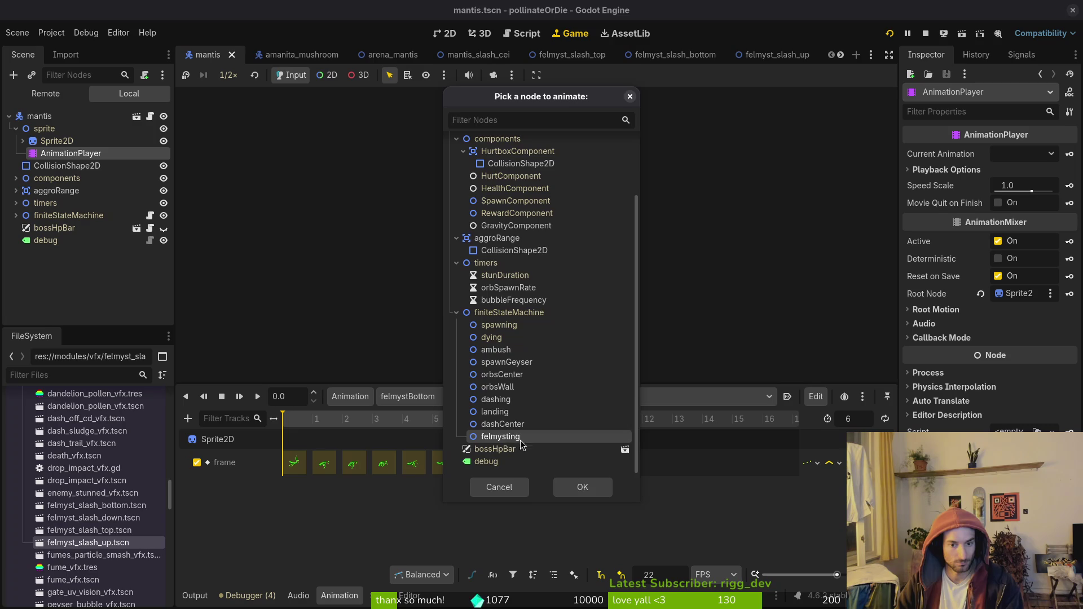
left_click(583, 486)
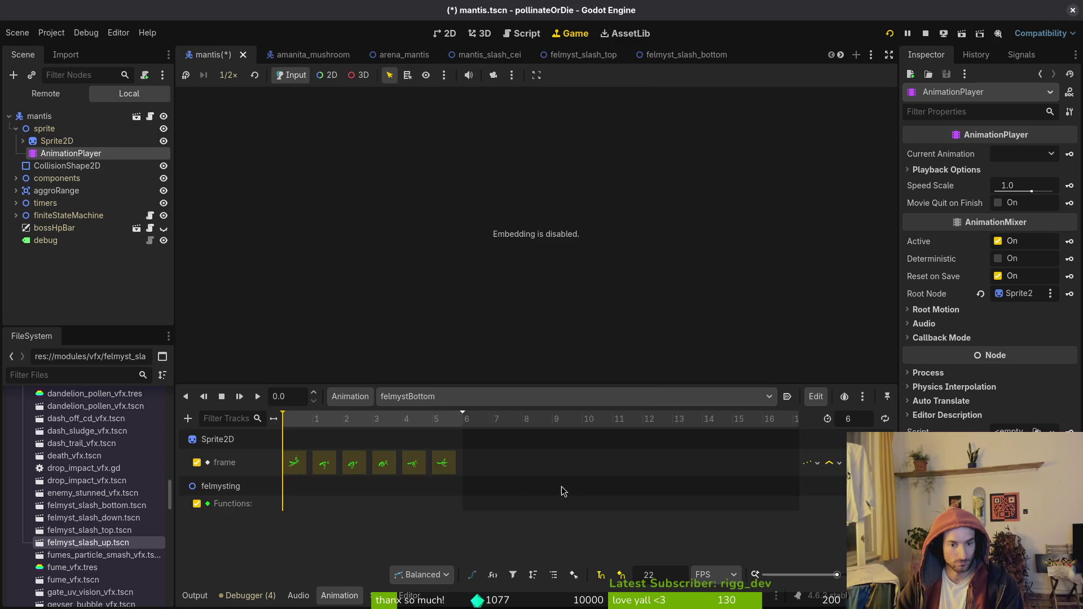
right_click(284, 512)
left_click(306, 514)
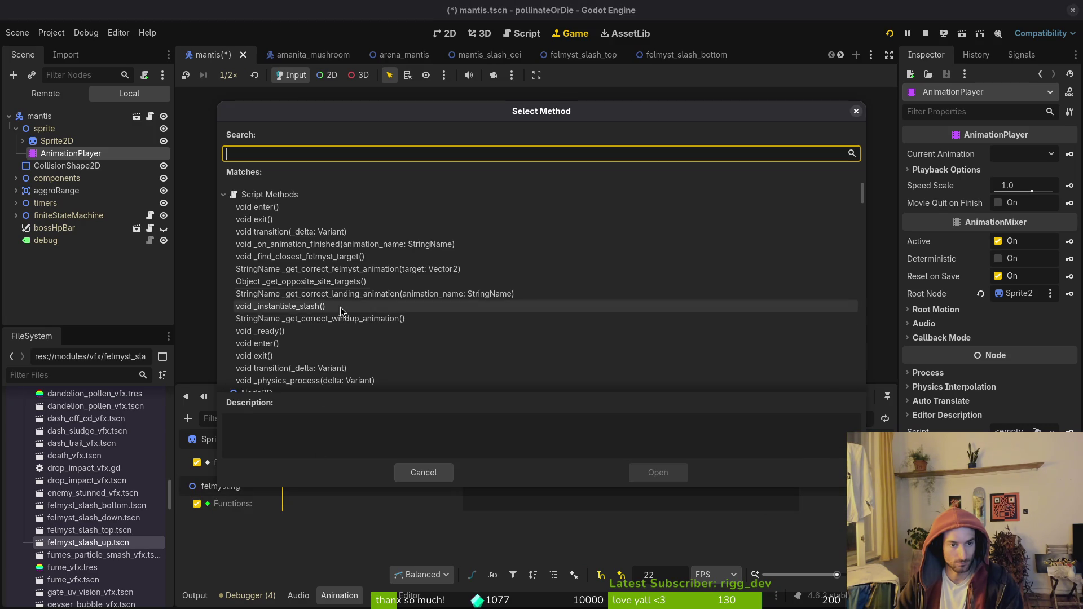
left_click(292, 309)
left_click(658, 473)
key("ctrl+s")
Give felmystDown a felmysting Call Method track with an _instantiate_slash() key.
left_click(429, 396)
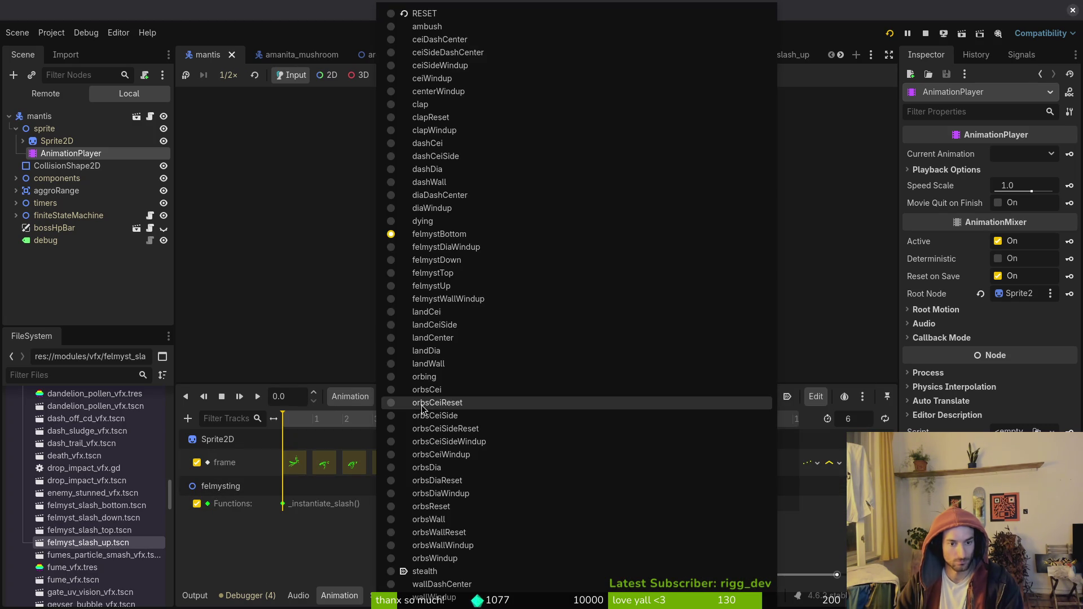
left_click(456, 253)
left_click(471, 396)
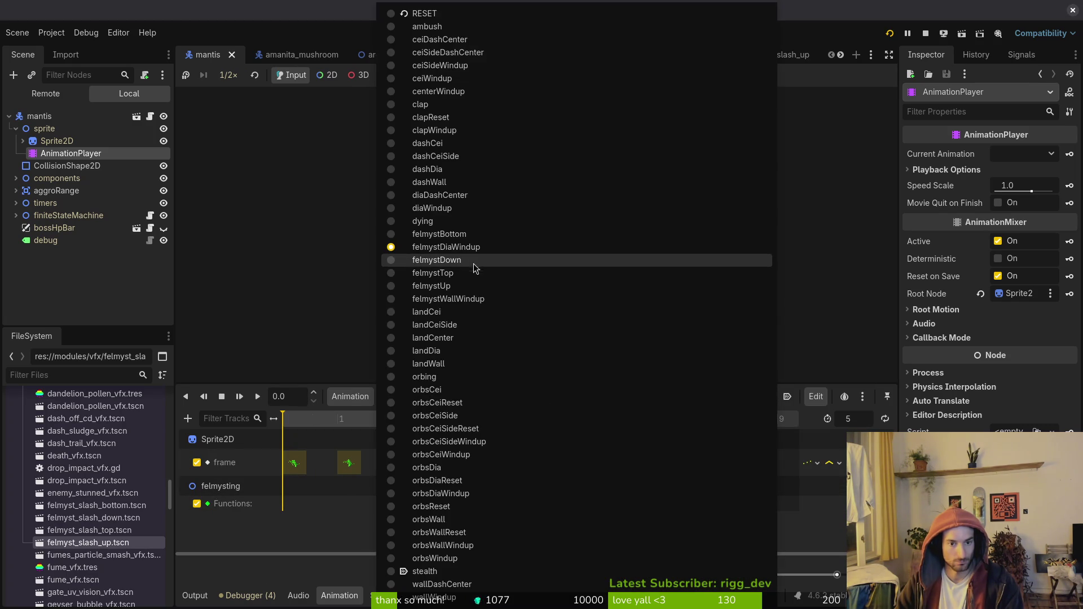
left_click(473, 262)
left_click(189, 419)
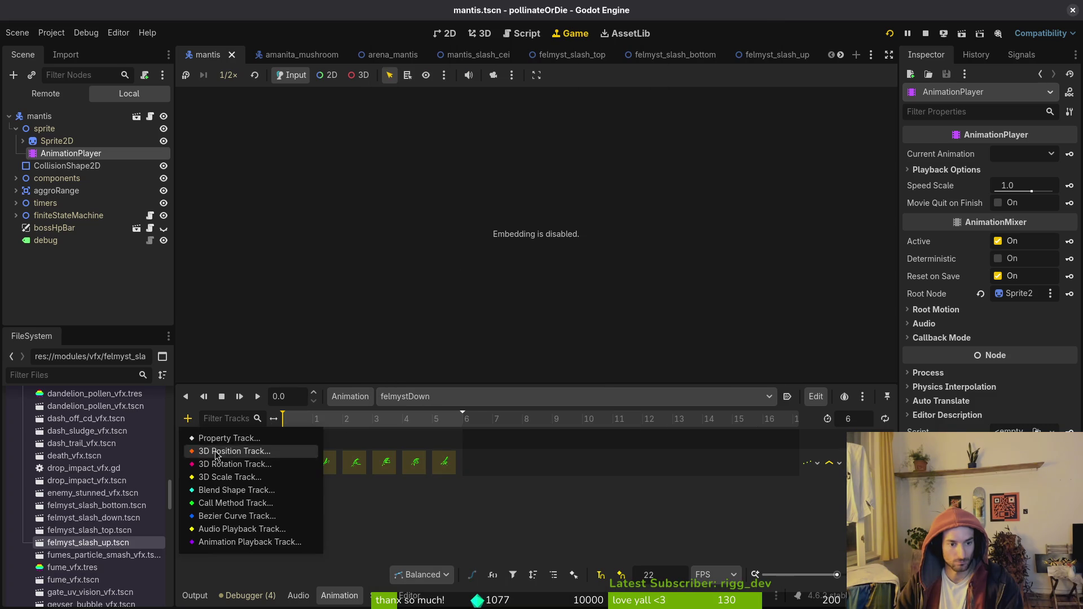
left_click(259, 502)
left_click(500, 437)
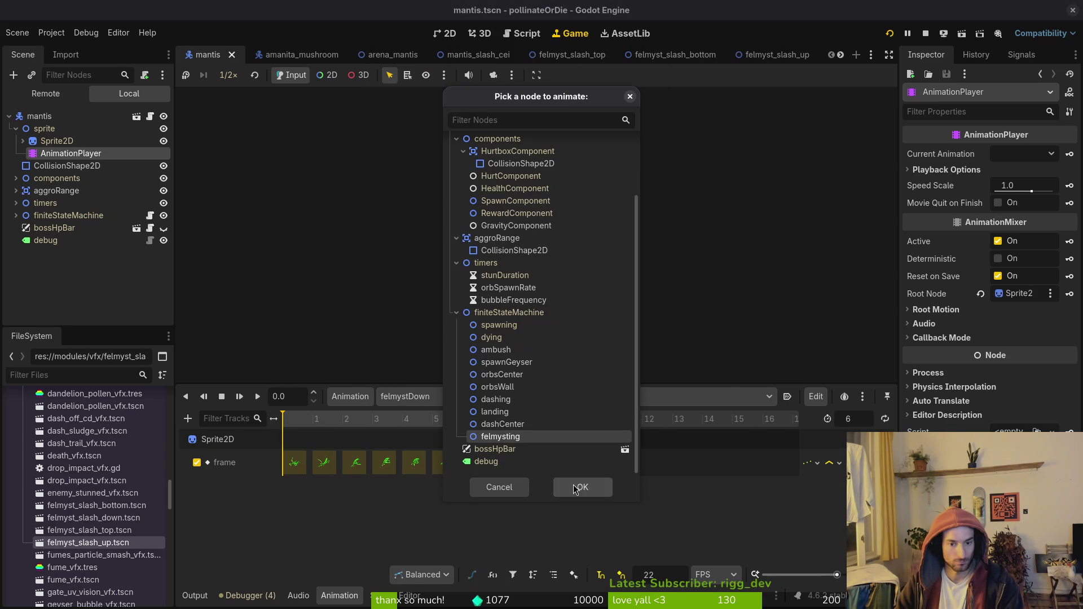
left_click(570, 487)
right_click(290, 503)
left_click(327, 512)
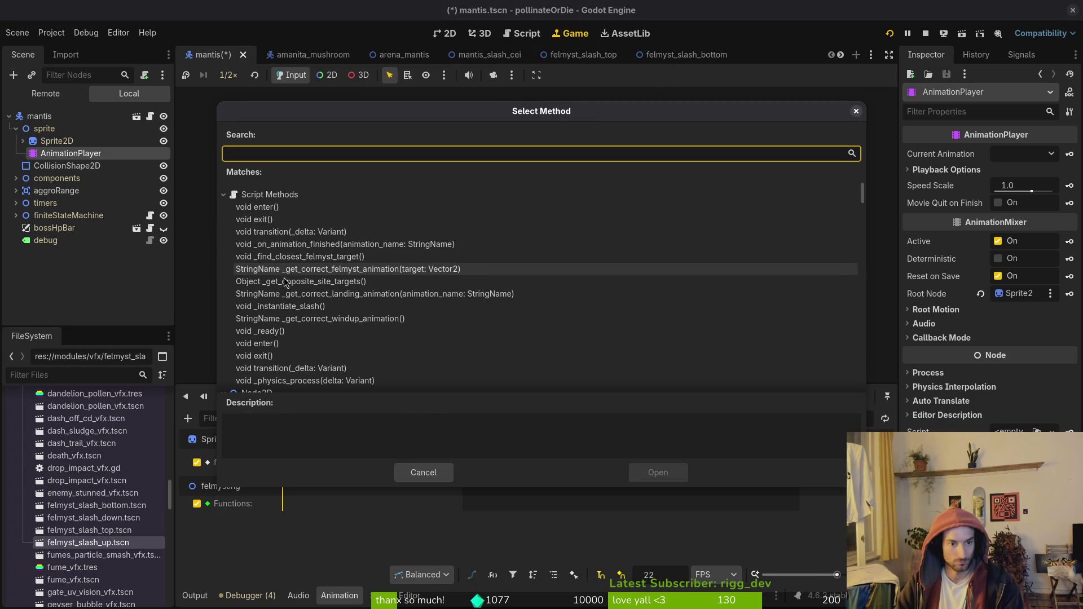
left_click(305, 306)
left_click(654, 472)
Give felmystTop a felmysting Call Method track with an _instantiate_slash() key.
left_click(425, 397)
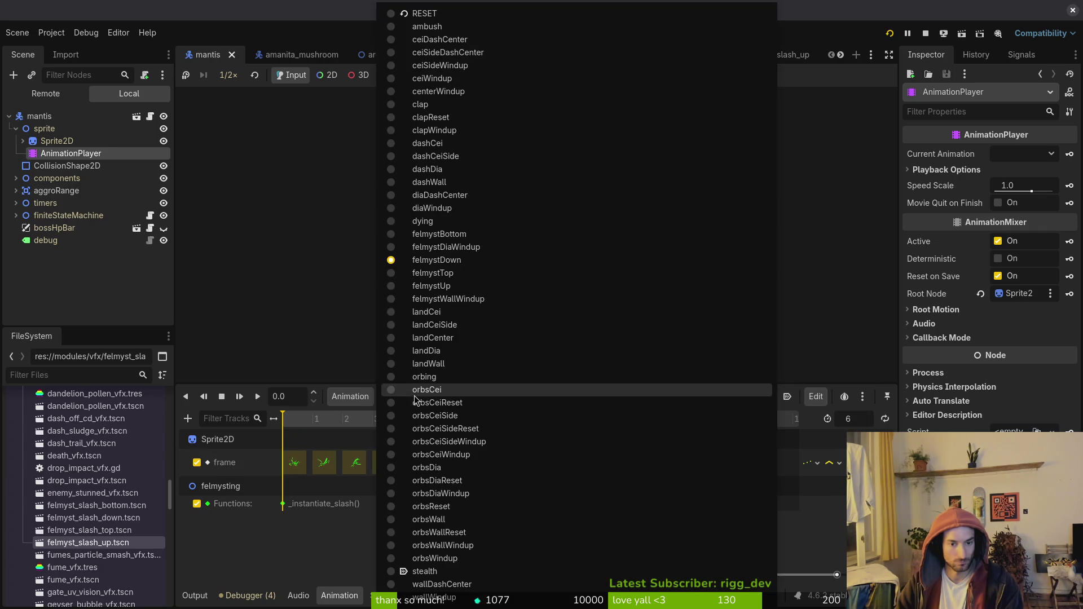
left_click(467, 288)
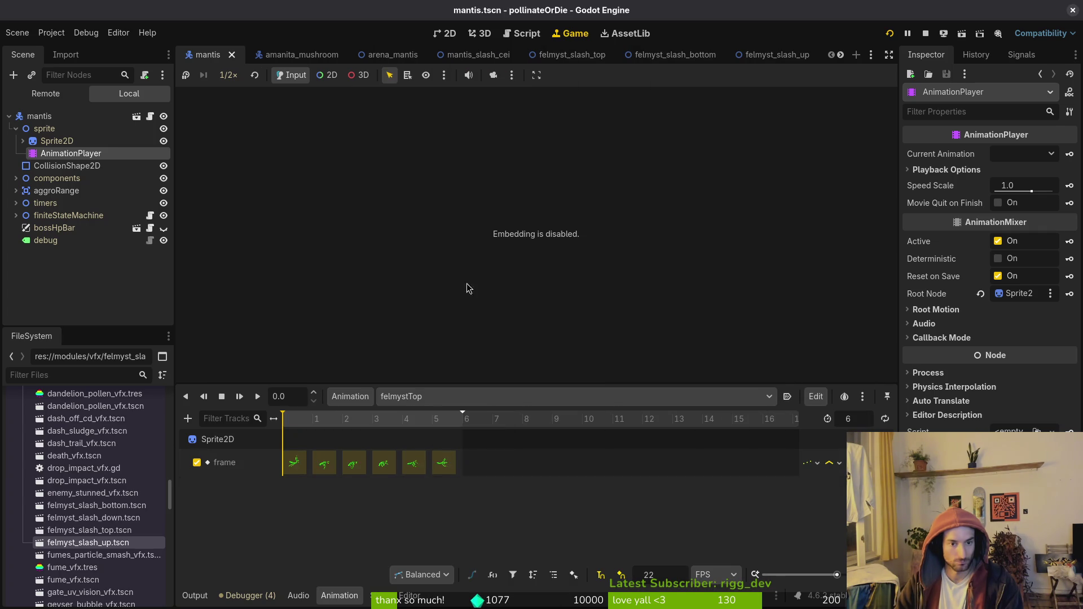
left_click(188, 420)
left_click(225, 503)
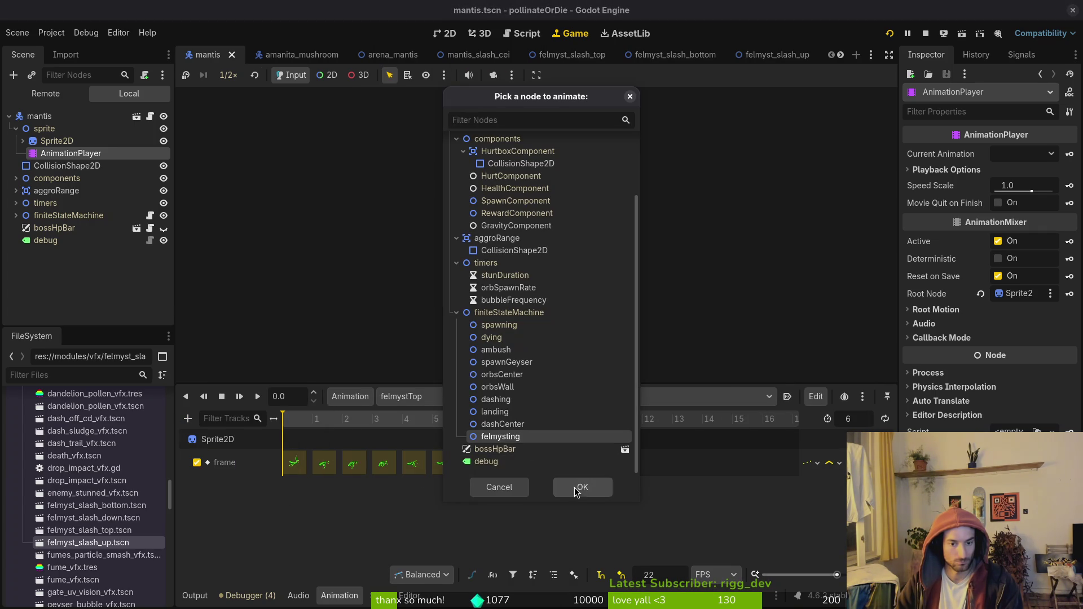
left_click(581, 488)
right_click(302, 511)
left_click(325, 514)
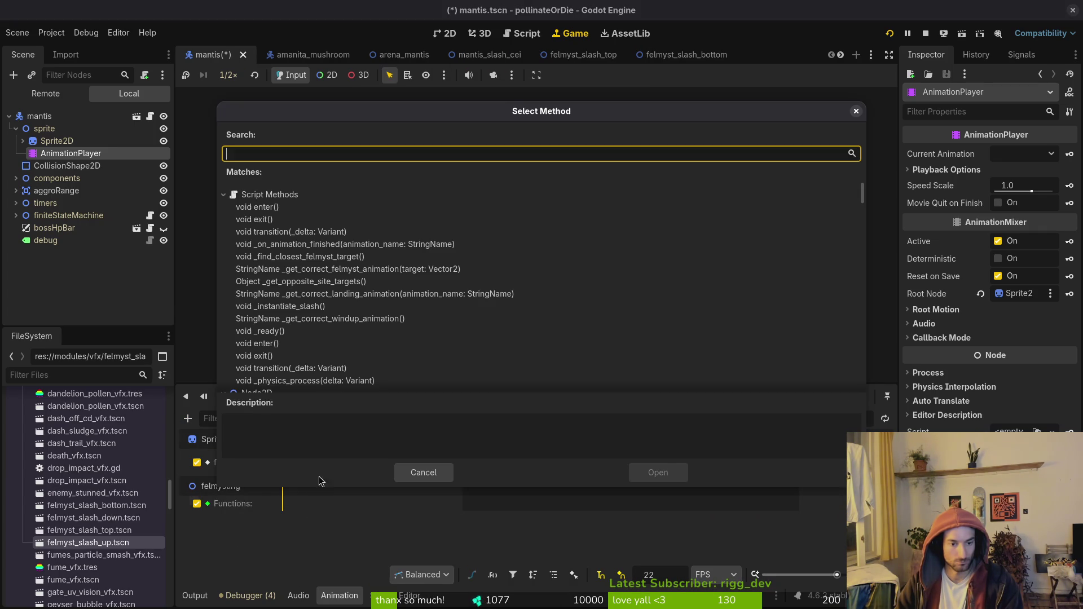
left_click(273, 307)
left_click(658, 472)
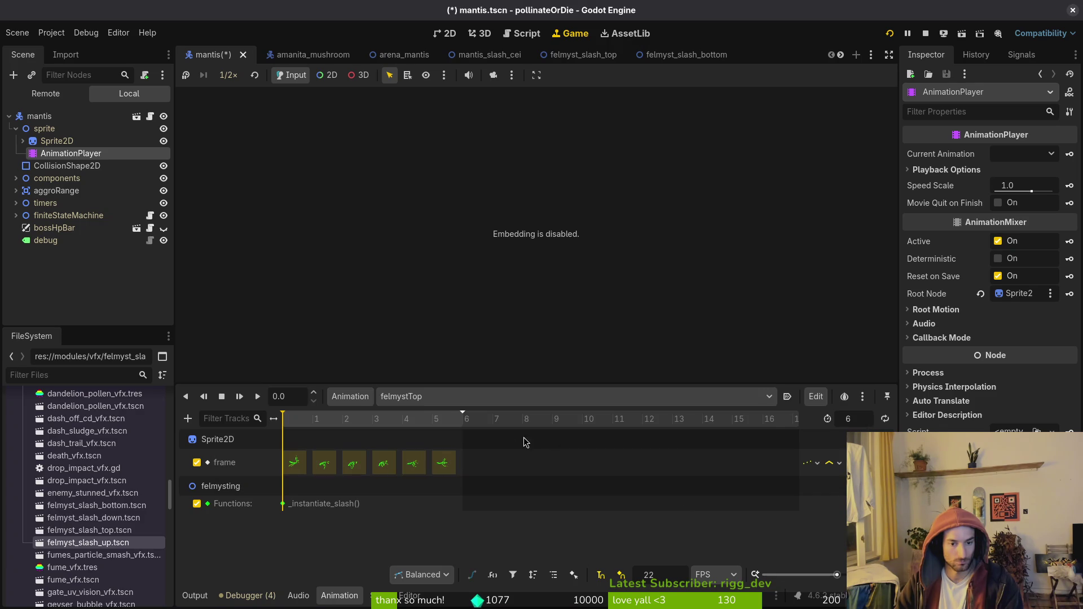
Add the same _instantiate_slash() call track to felmystUp and save the mantis scene.
left_click(434, 396)
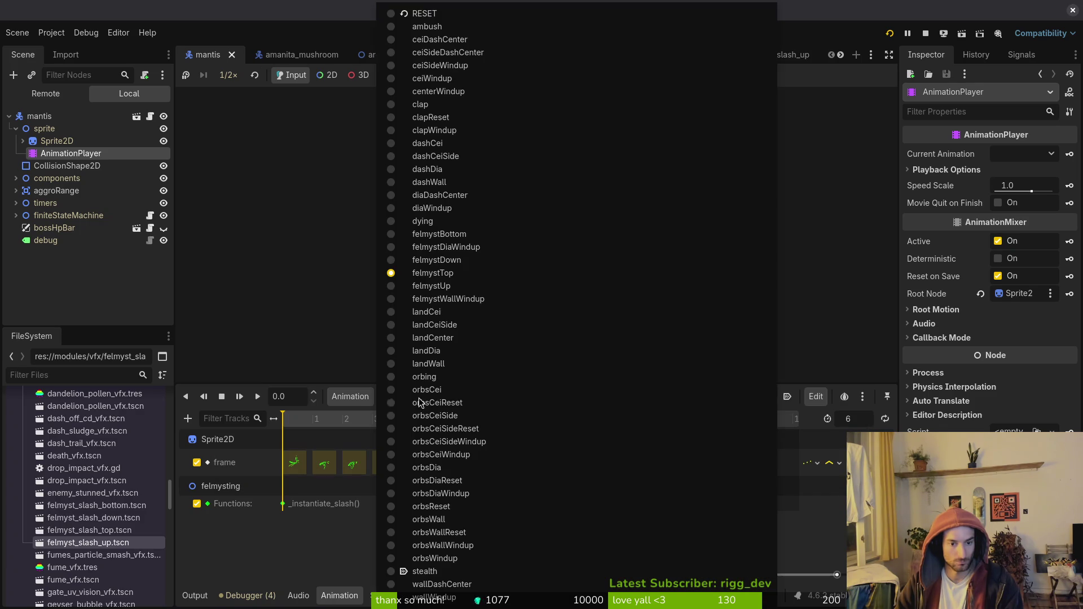
left_click(440, 288)
left_click(188, 418)
left_click(231, 502)
right_click(284, 509)
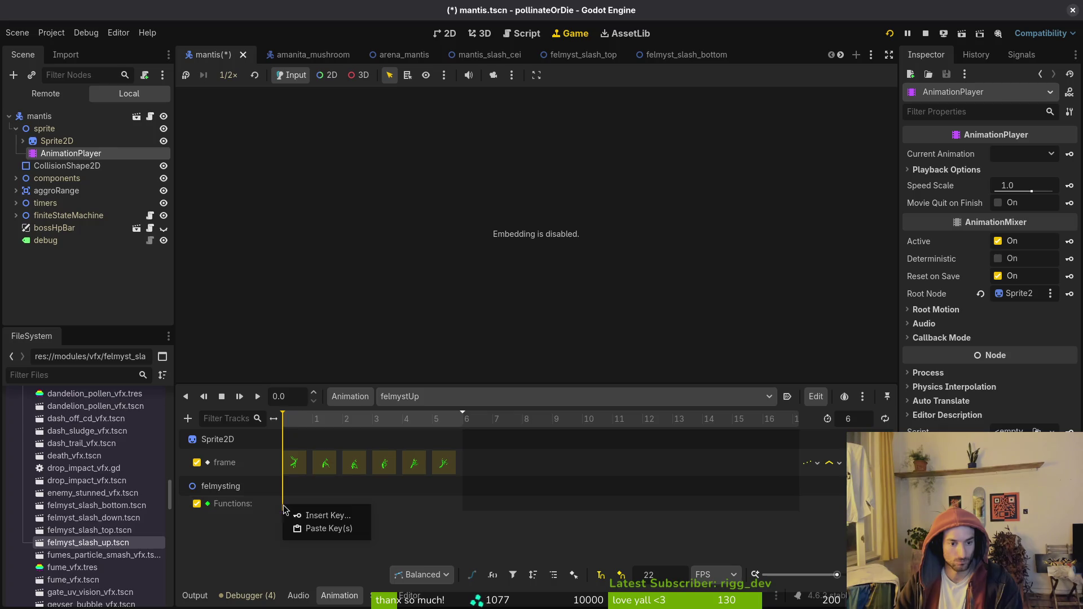
left_click(314, 515)
left_click(251, 309)
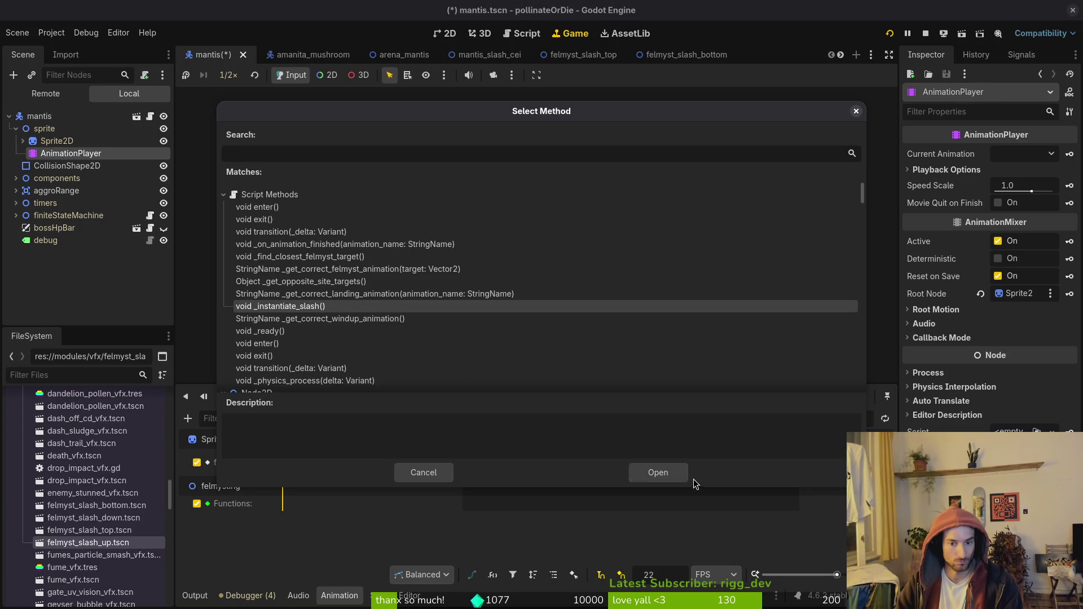
left_click(671, 475)
key("ctrl+s")
Launch the game, continue past the title menu and load the mantis boss level from debug level select.
left_click(927, 35)
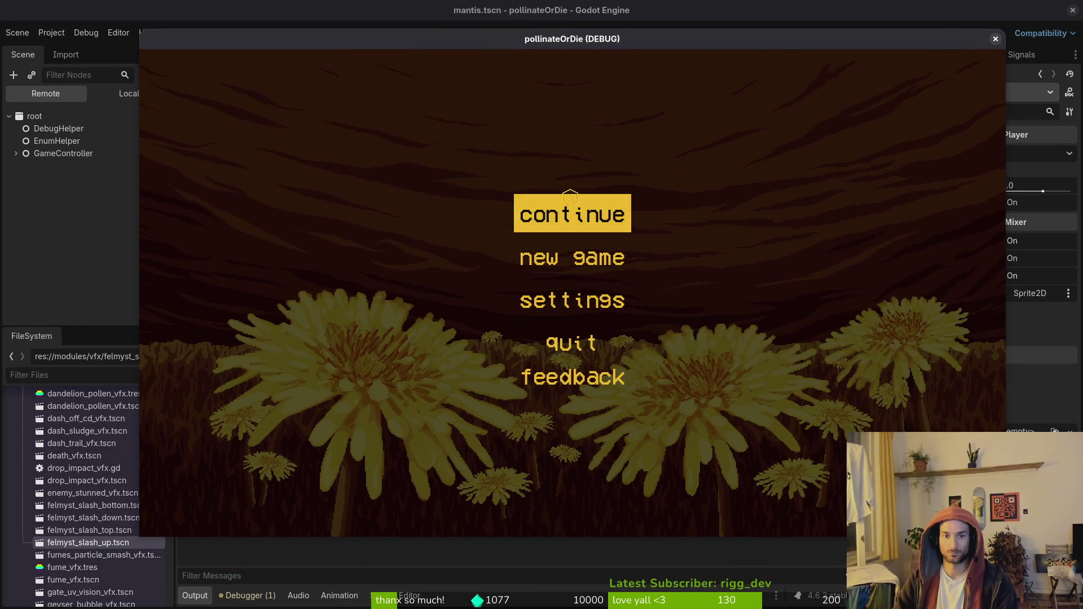
left_click(572, 210)
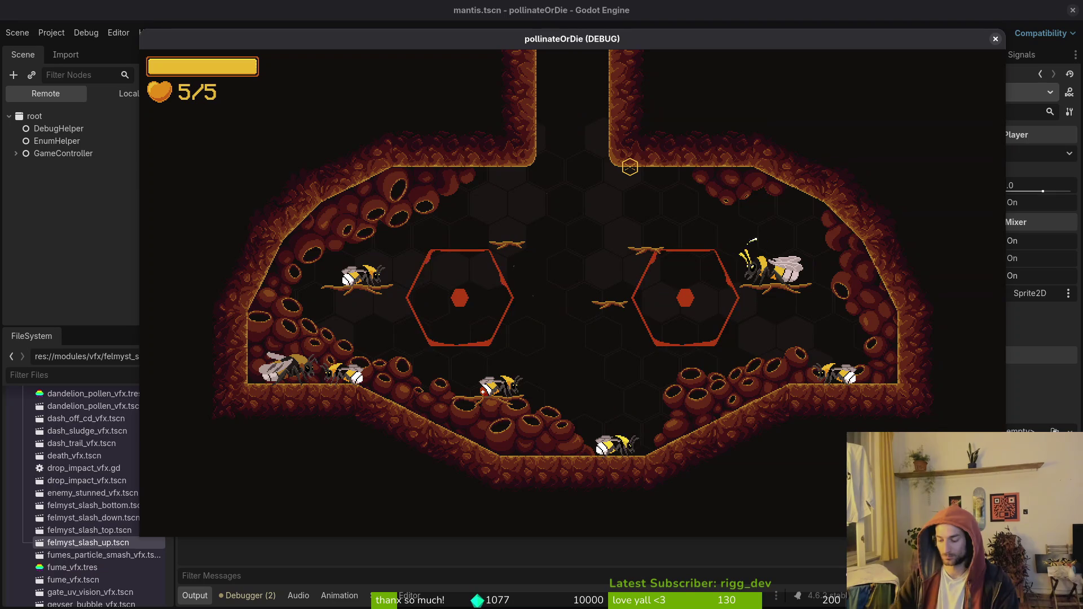
key("Escape")
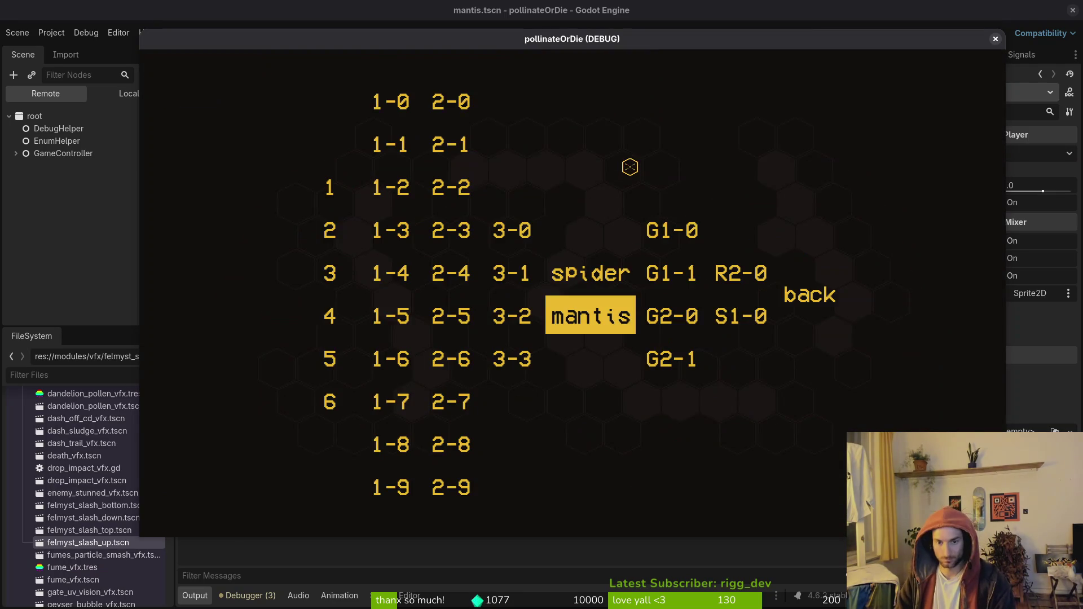
key("Return")
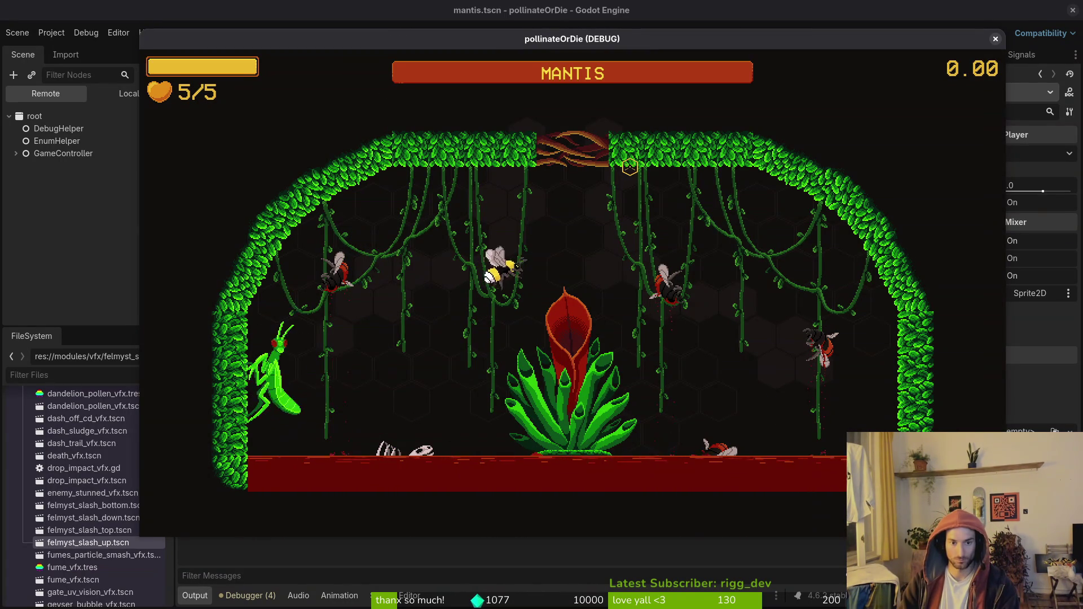
Fly the bee around the arena fighting the mantis until it dies on attempt 7.
key("Down")
key("Right")
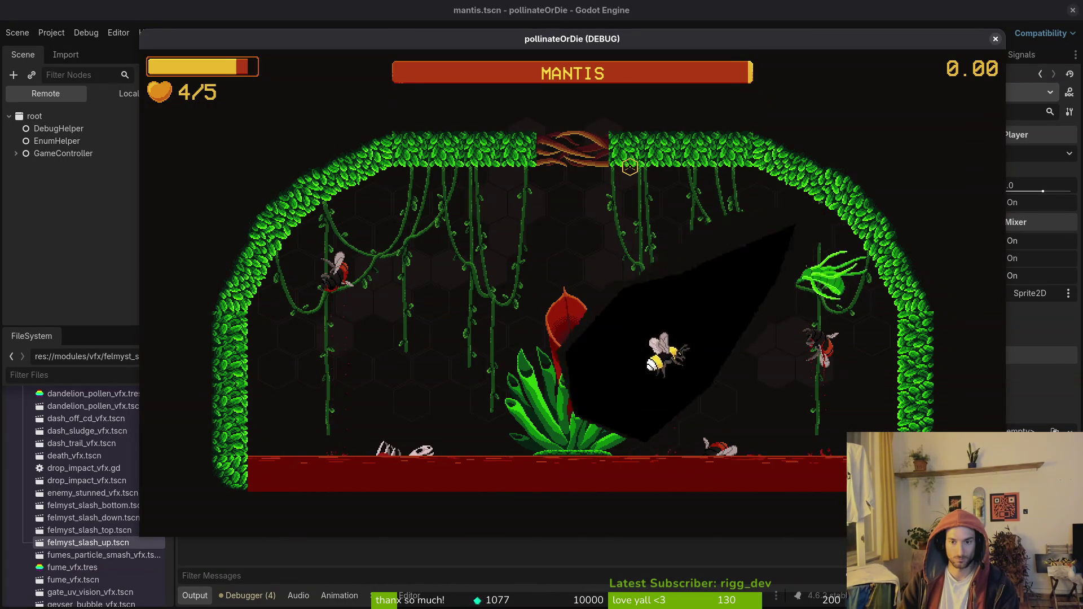
key("Right")
key("Left")
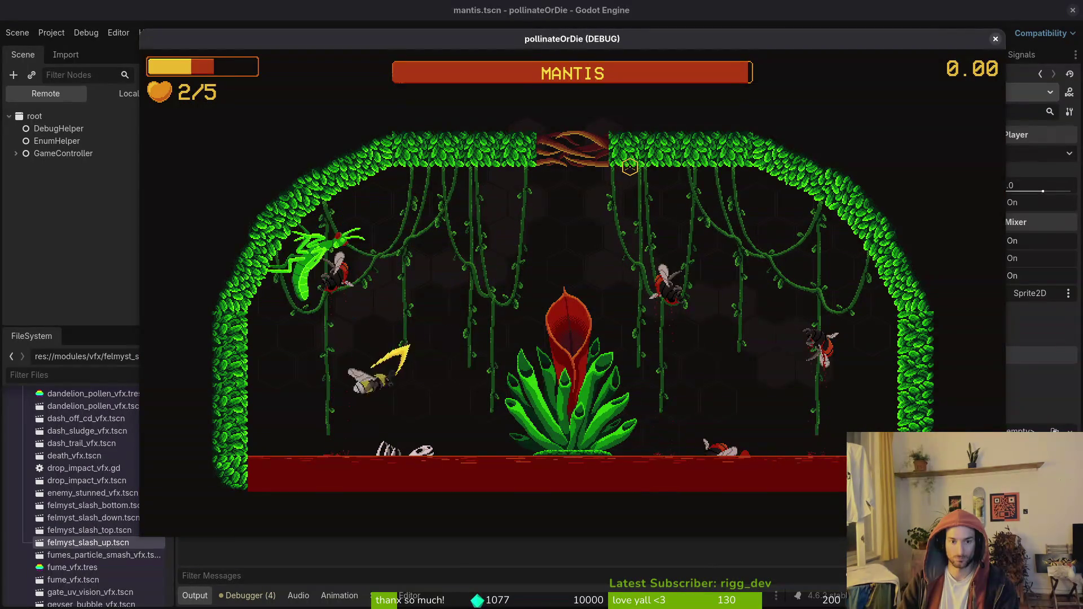
key("Right")
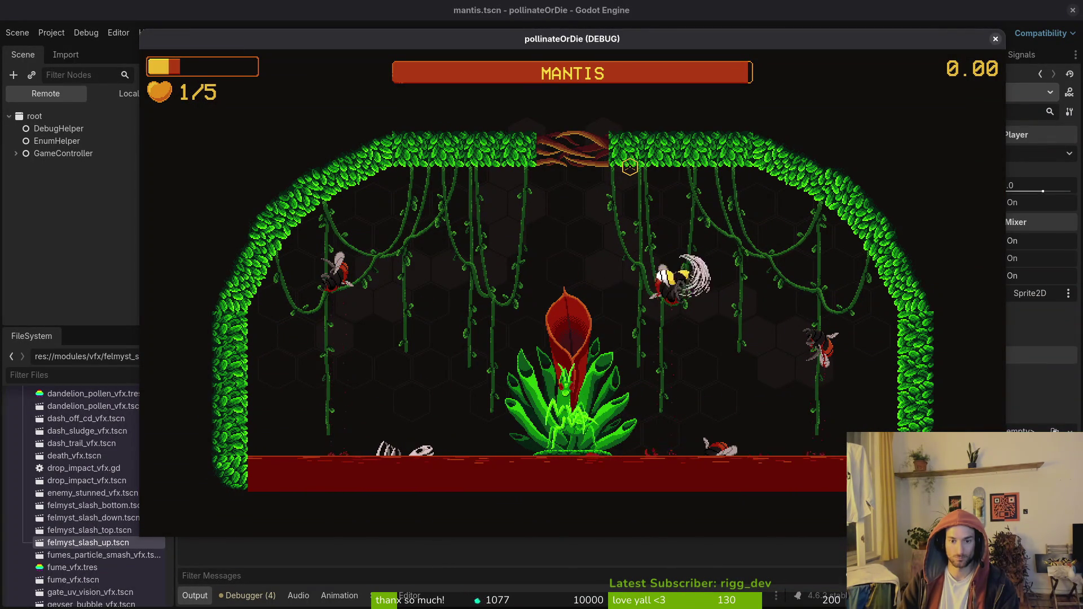
key("Right")
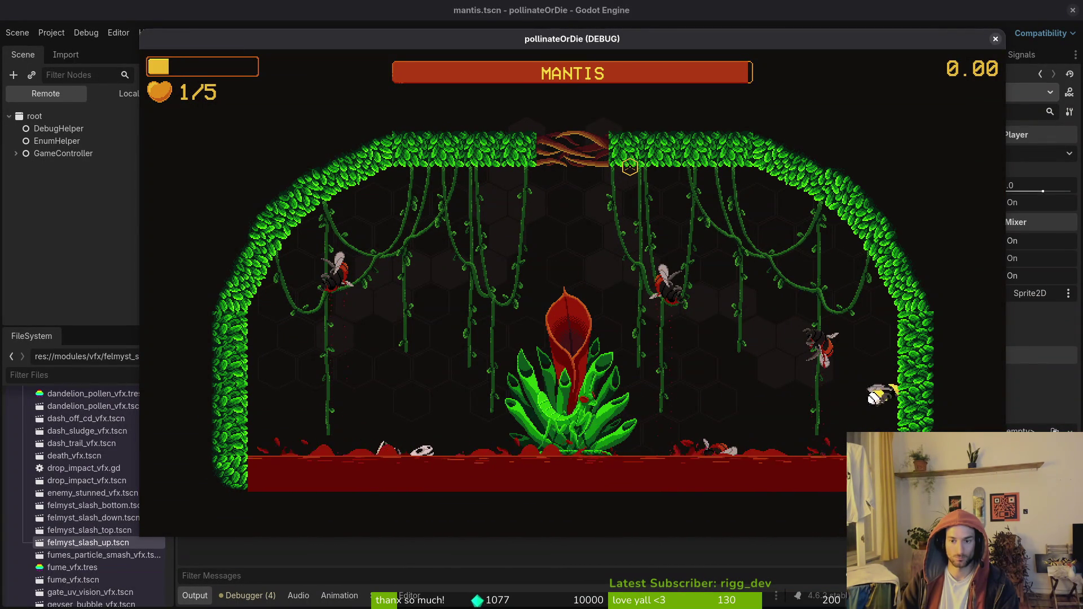
key("Left")
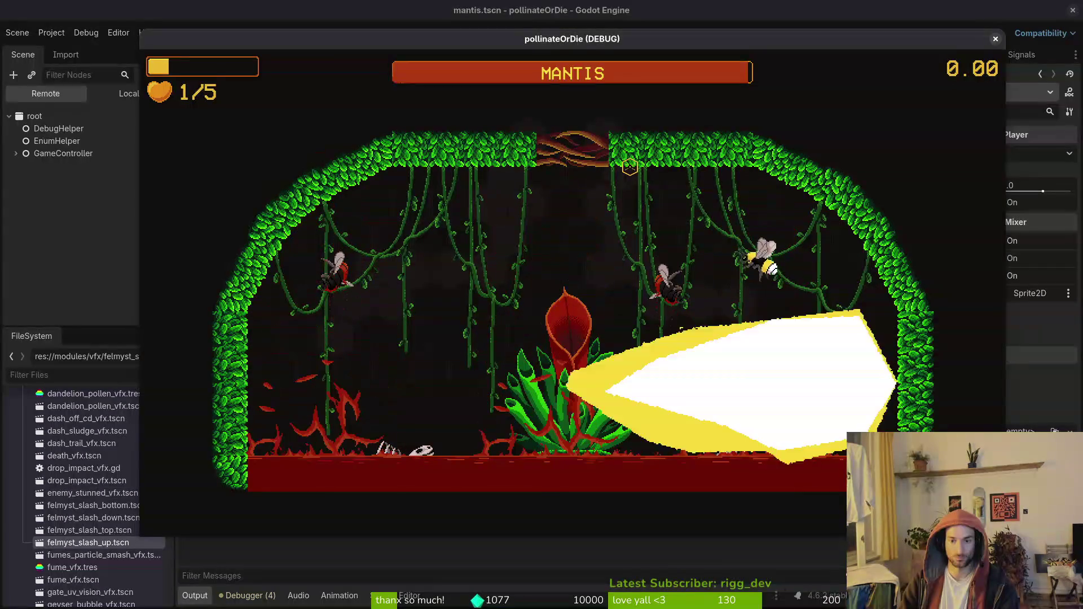
key("Left")
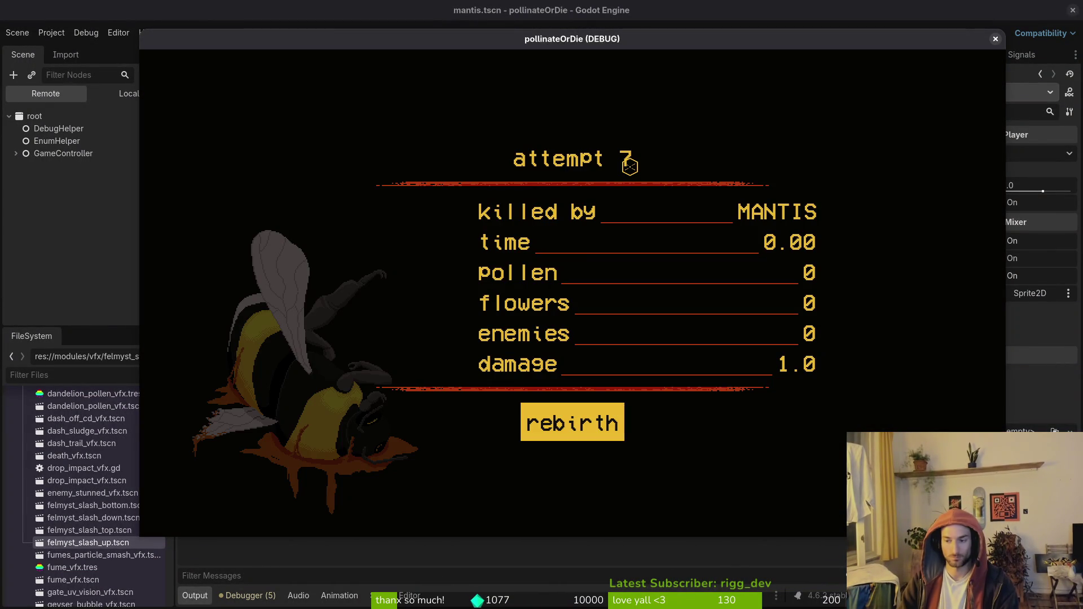
Rebirth, reload the mantis level from debug level select, then pause and resume the game.
key("Return")
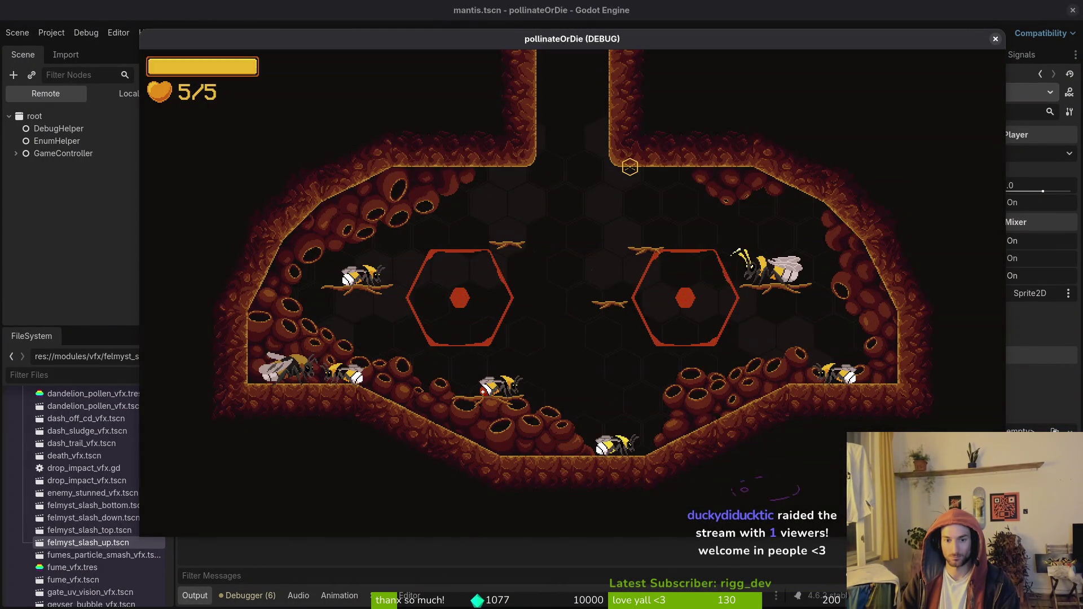
key("Escape")
key("Down")
key("Return")
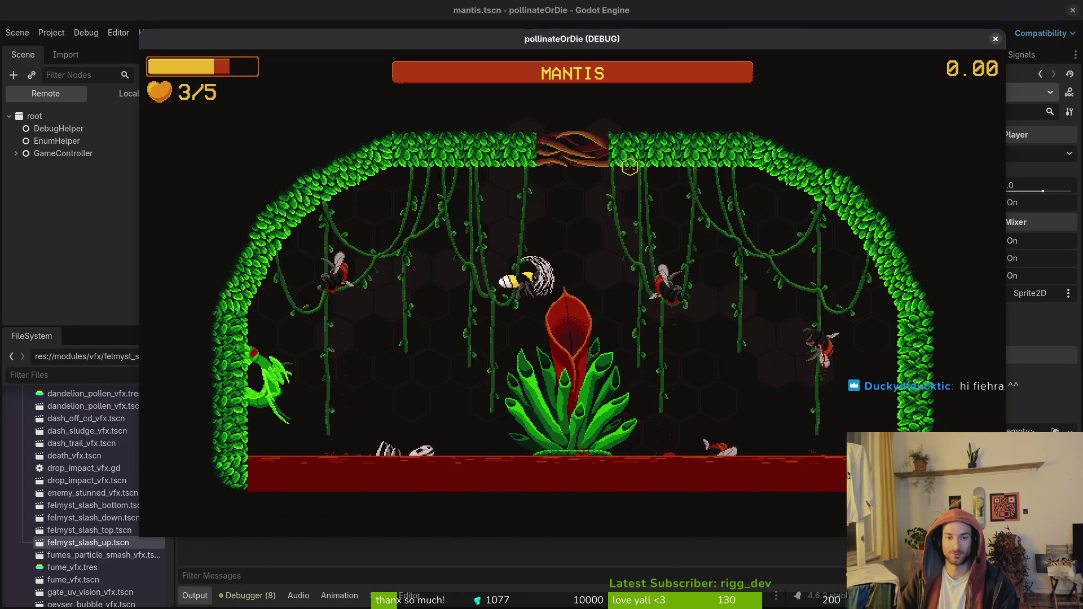
key("Escape")
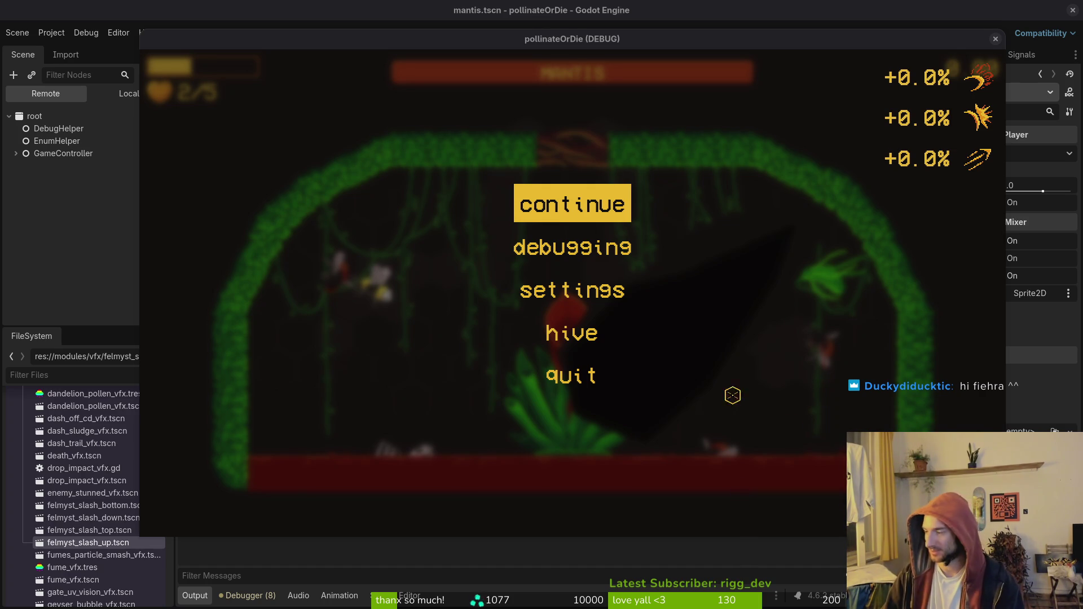
left_click(454, 317)
key("Escape")
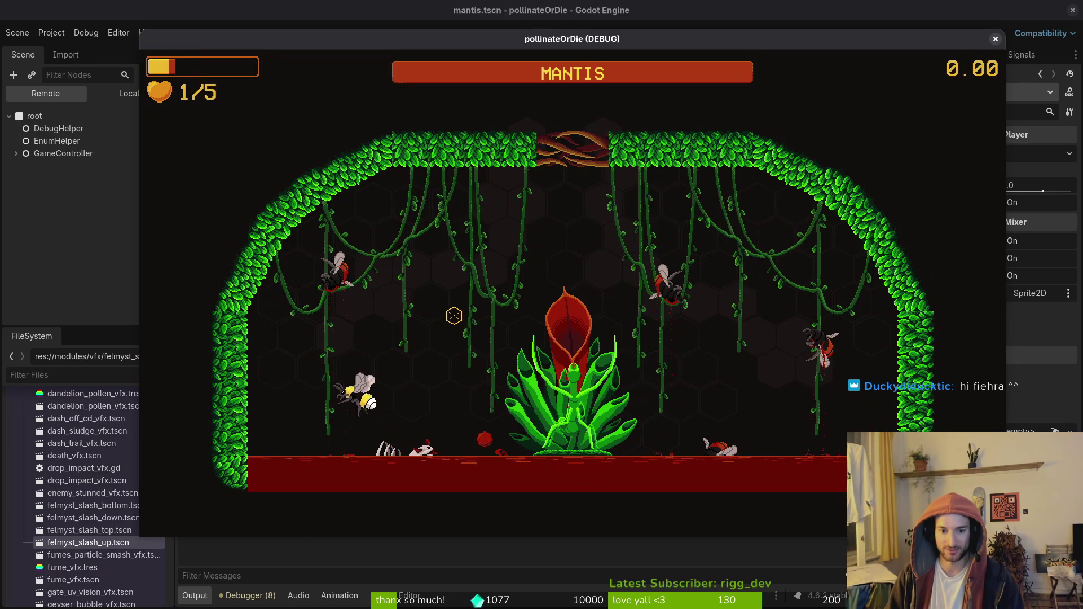
Dash and slash at the mantis with the WASD keys until the bee dies on attempt 8.
key("d")
key("a")
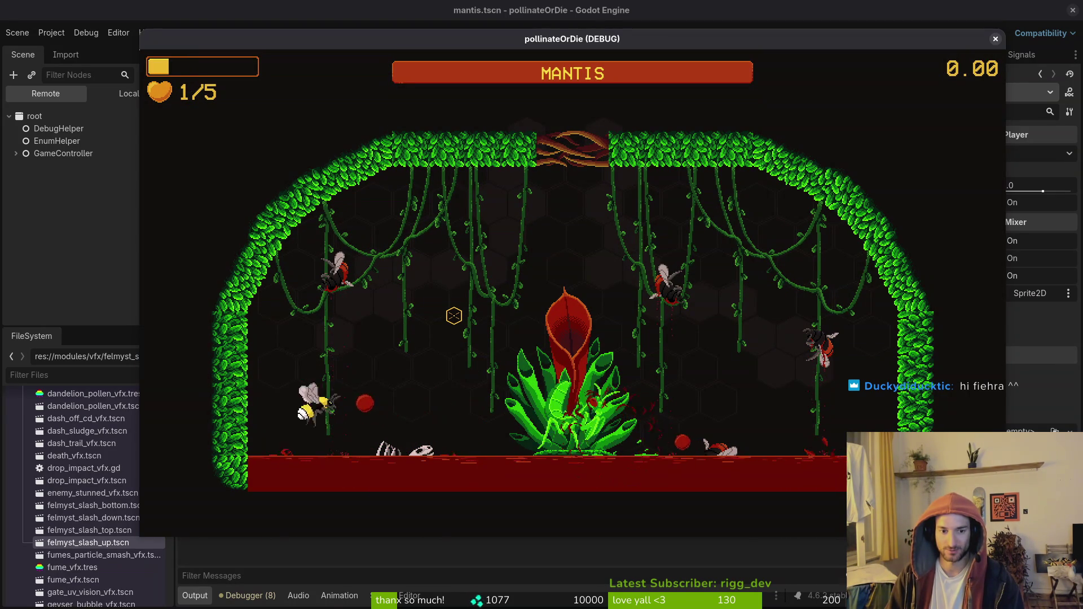
key("d")
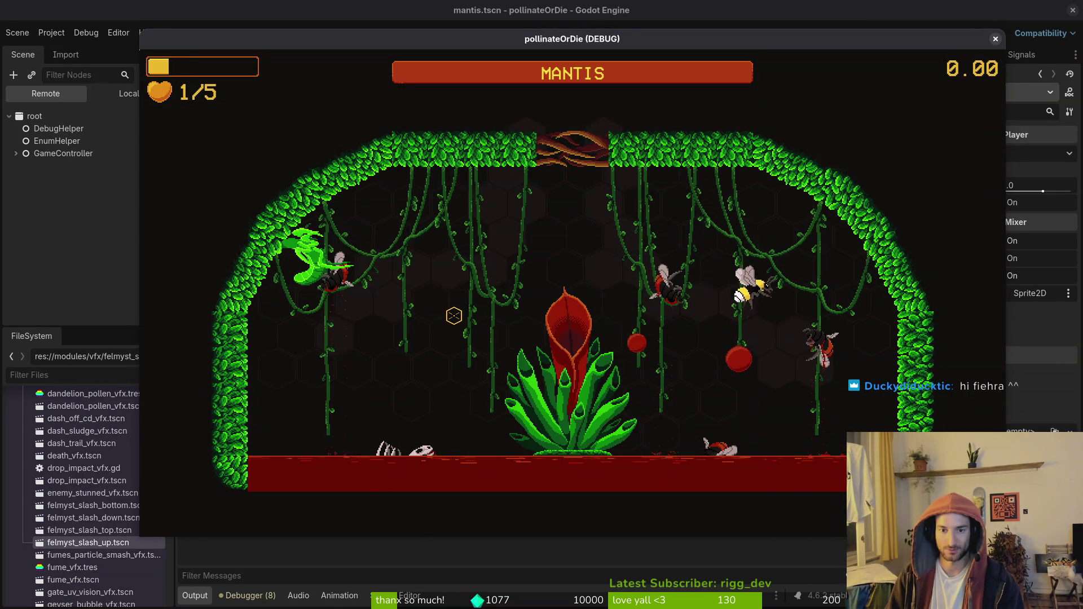
key("a")
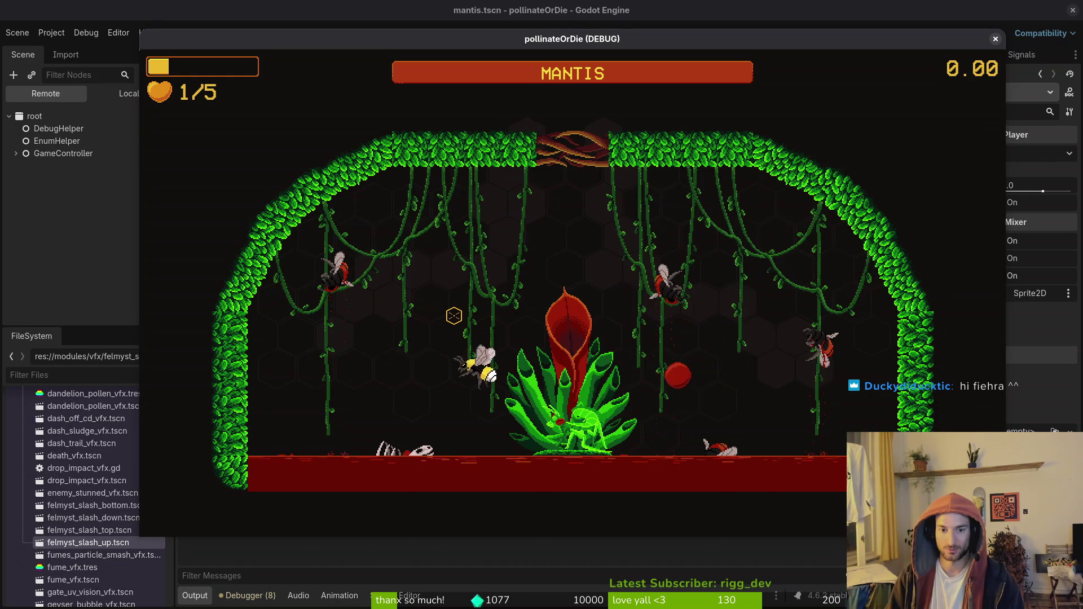
key("w")
key("s")
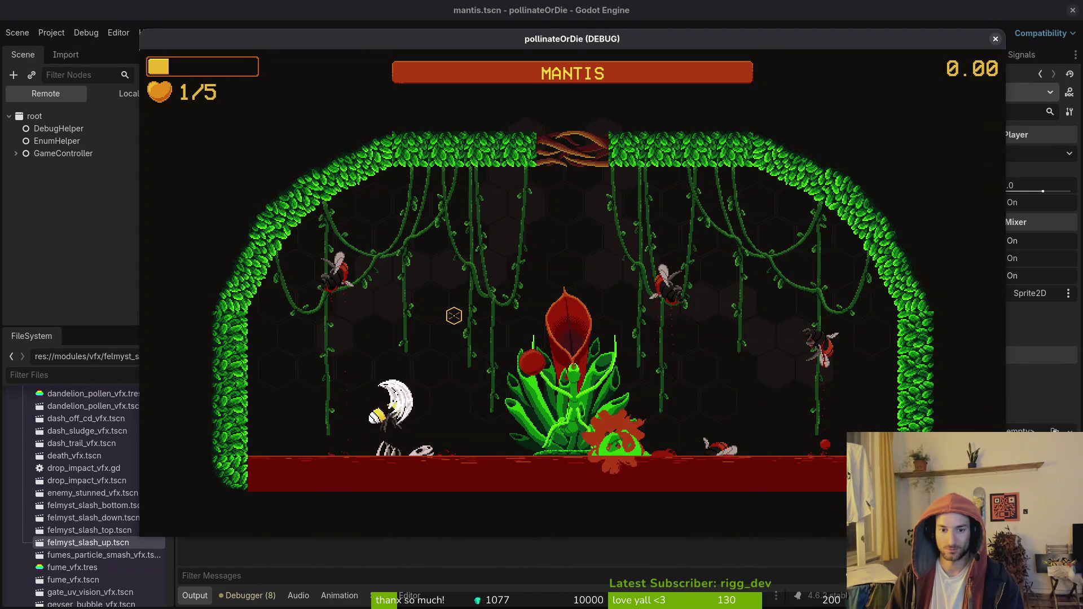
key("d")
key("a")
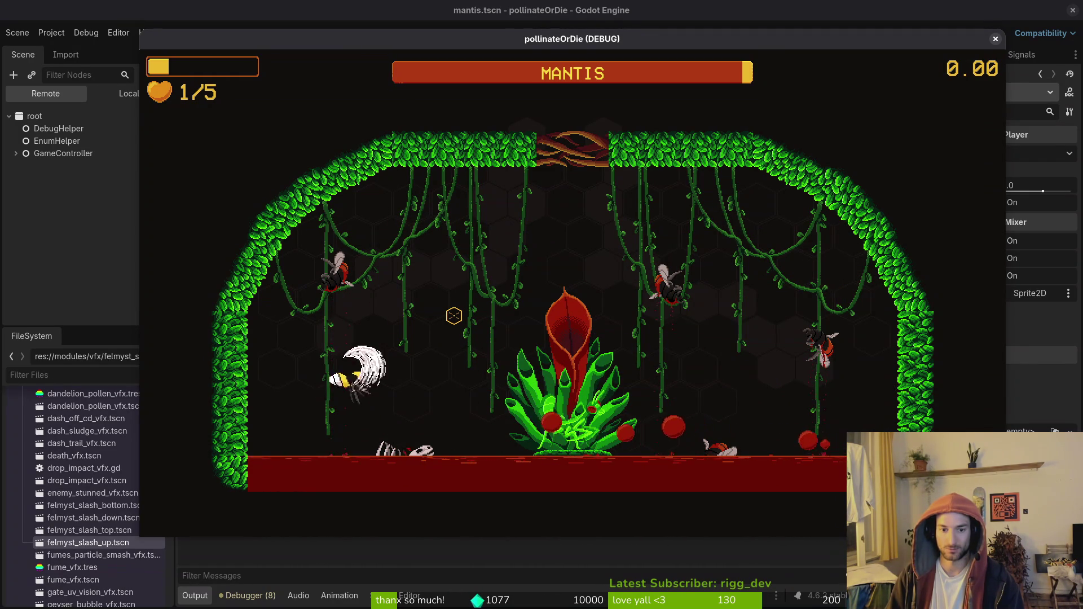
key("d")
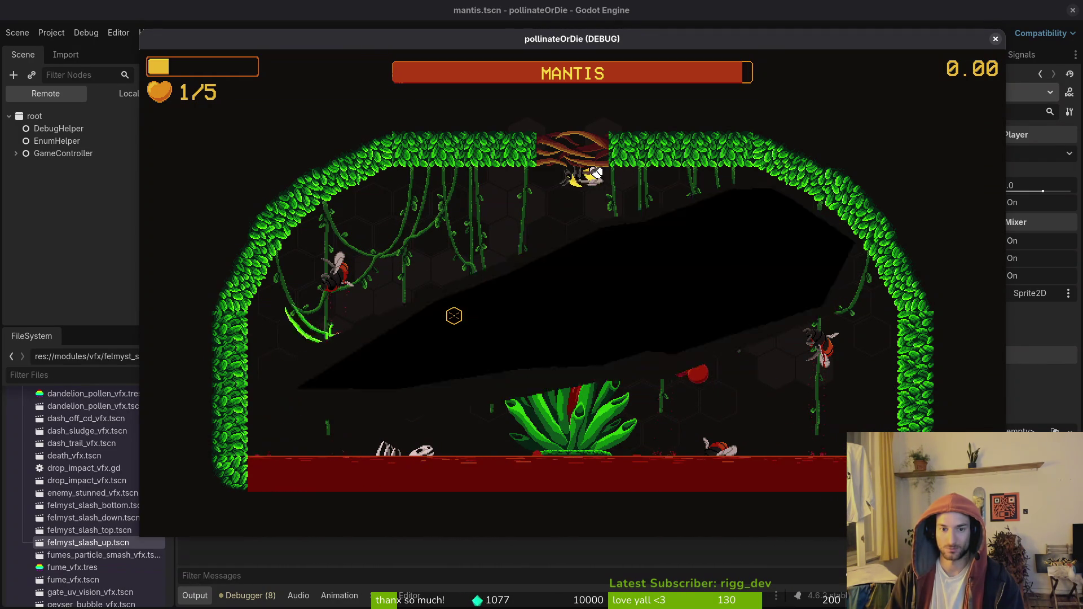
key("w")
key("s")
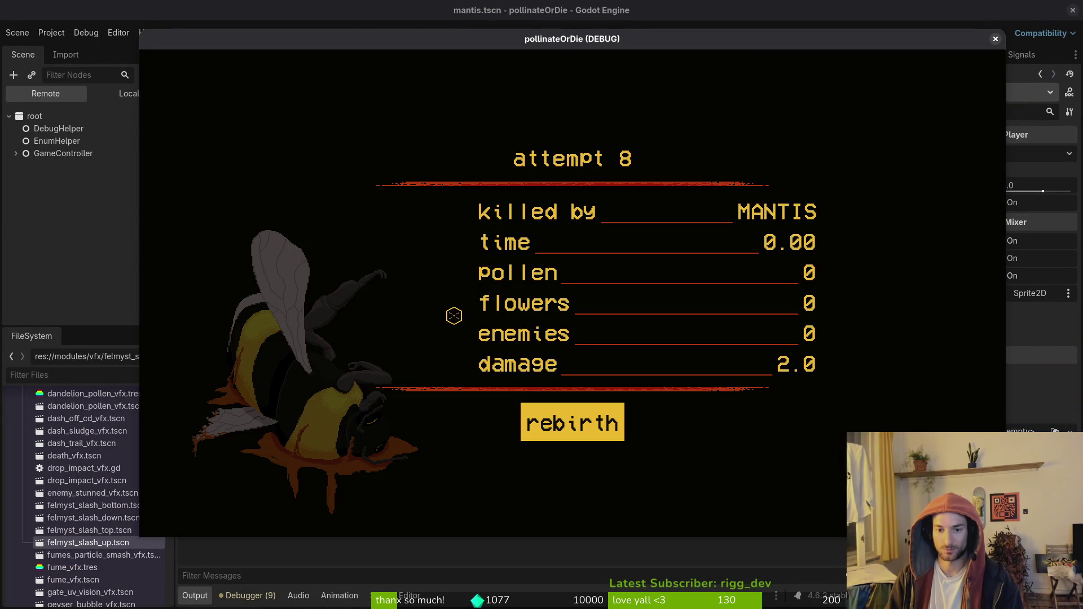
Rebirth after attempt 8 and load the mantis boss level again from debug level select.
key("space")
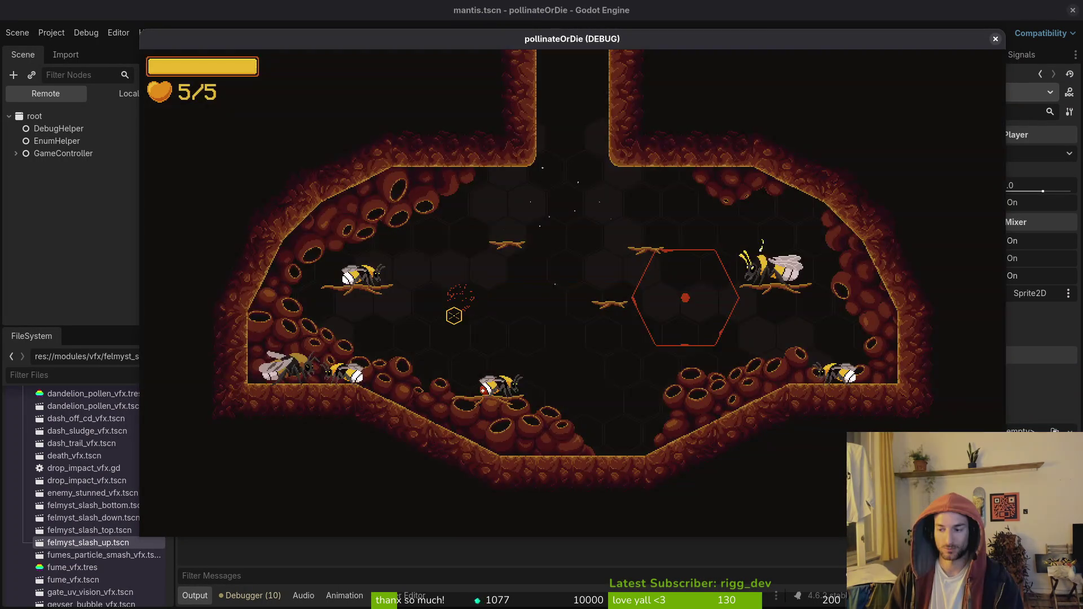
key("Escape")
key("Down")
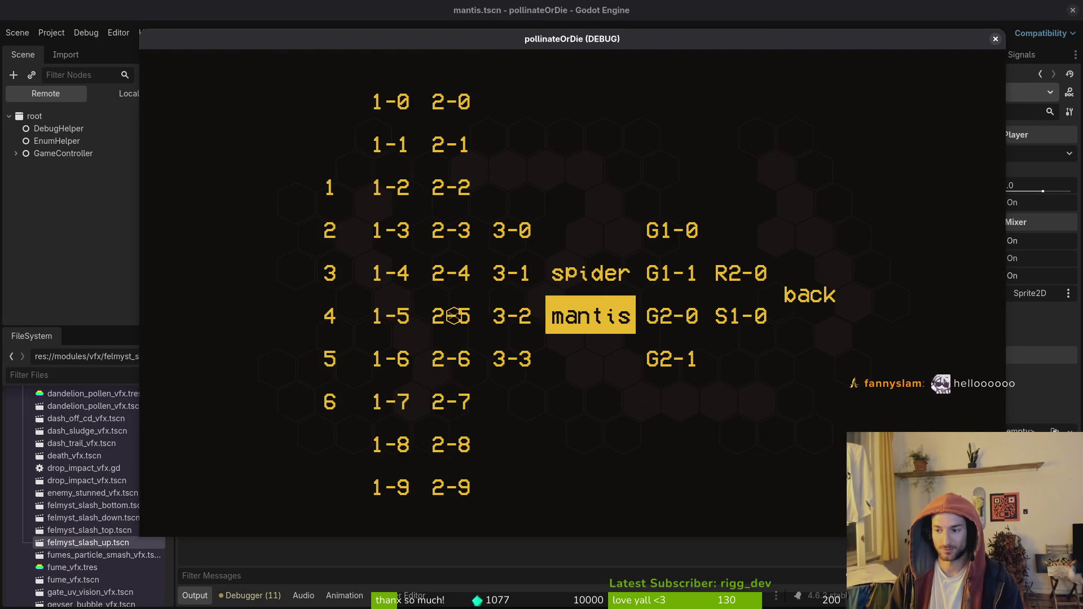
key("space")
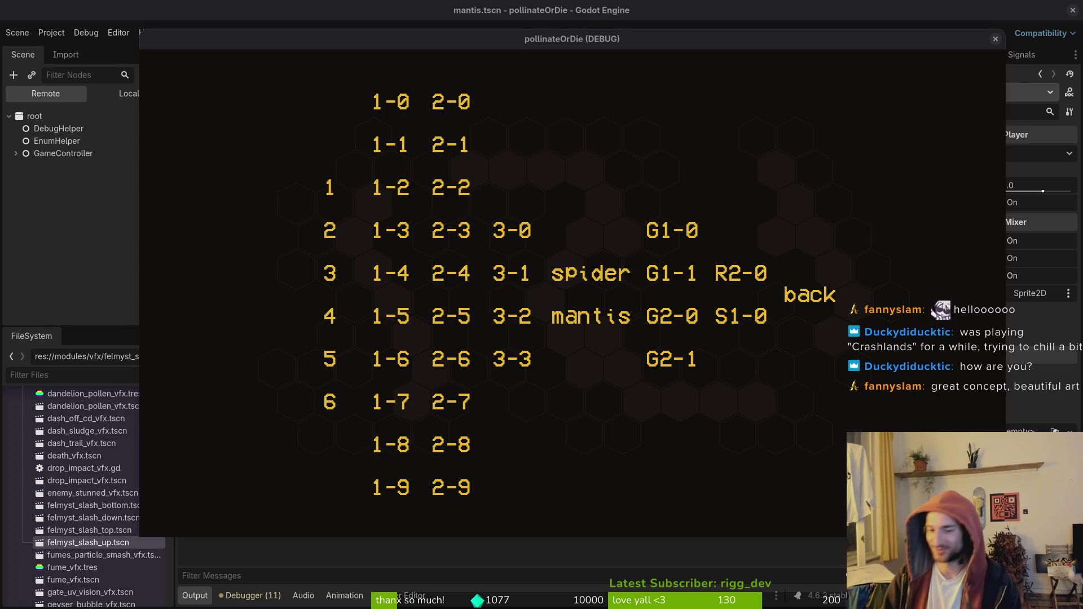
left_click(843, 316)
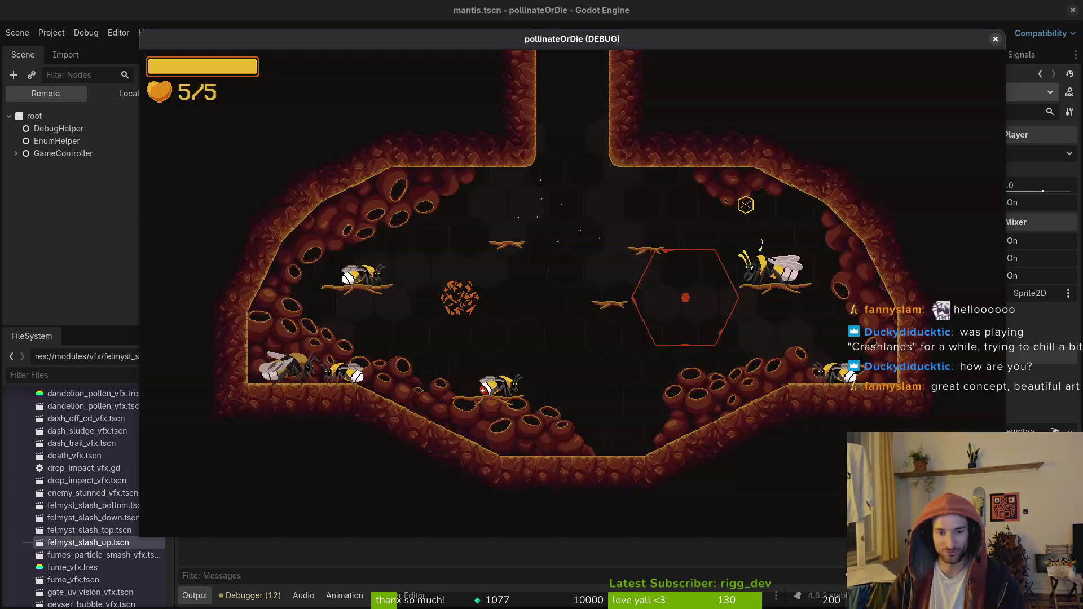
key("Escape")
key("Return")
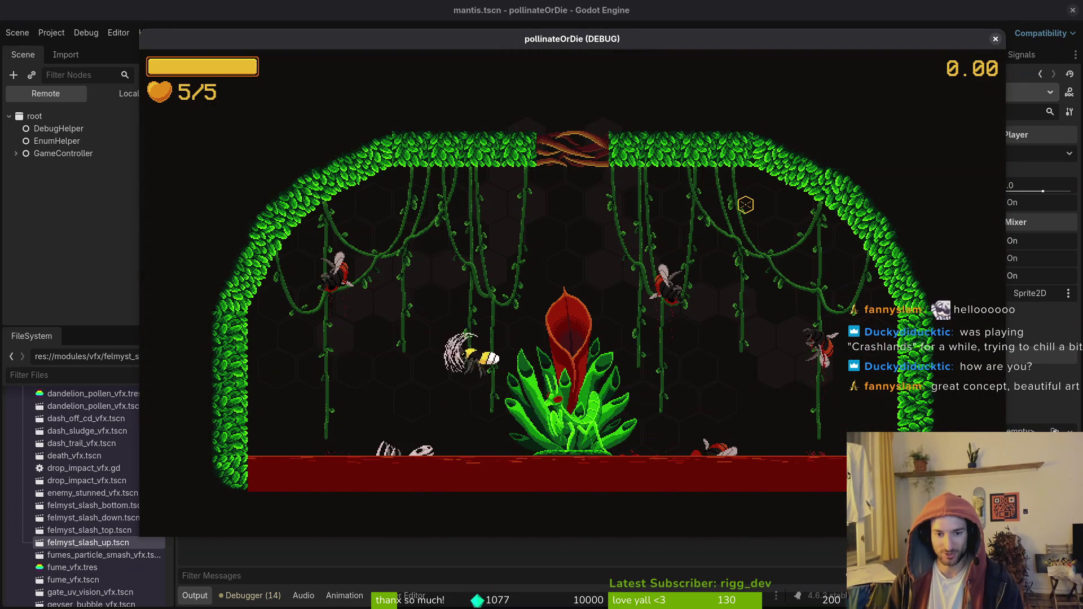
Fight the mantis until the attempt 9 death, then close the game with F8 and switch to Aseprite.
key("Left")
key("Up")
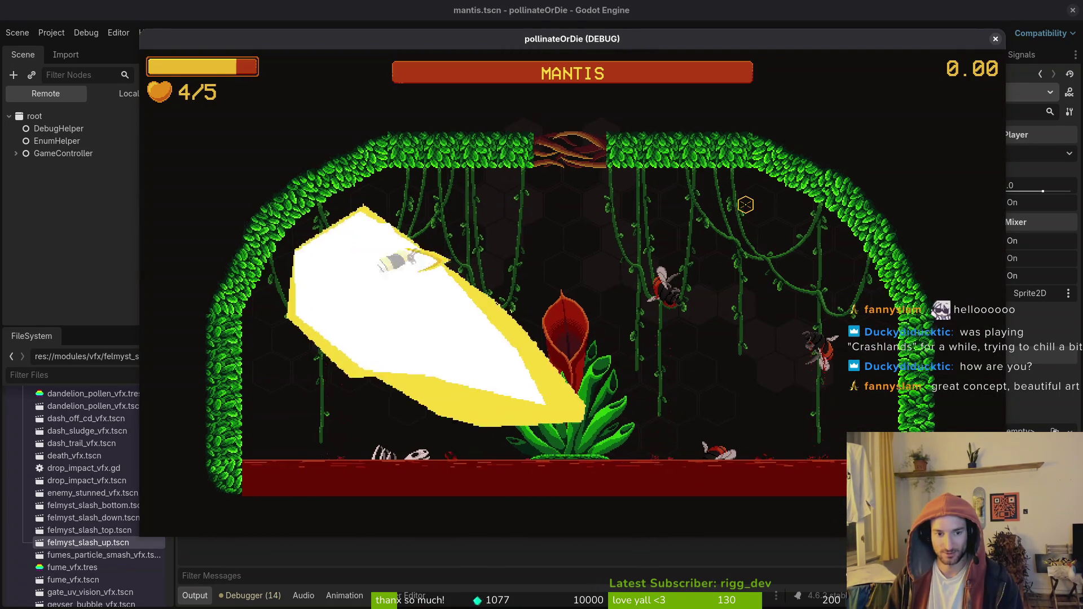
key("Right")
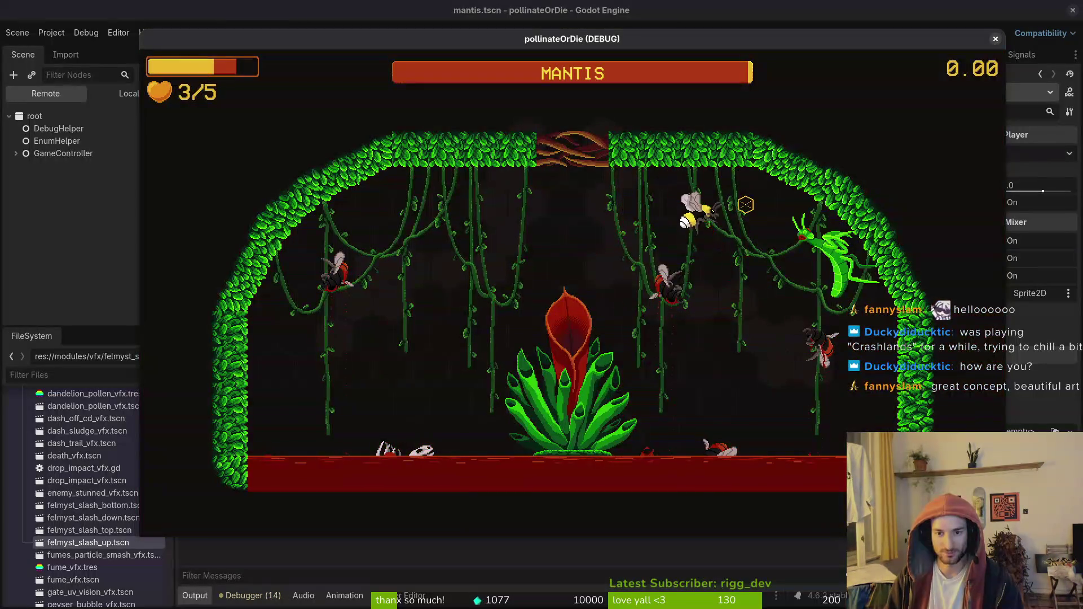
key("Left")
key("Left")
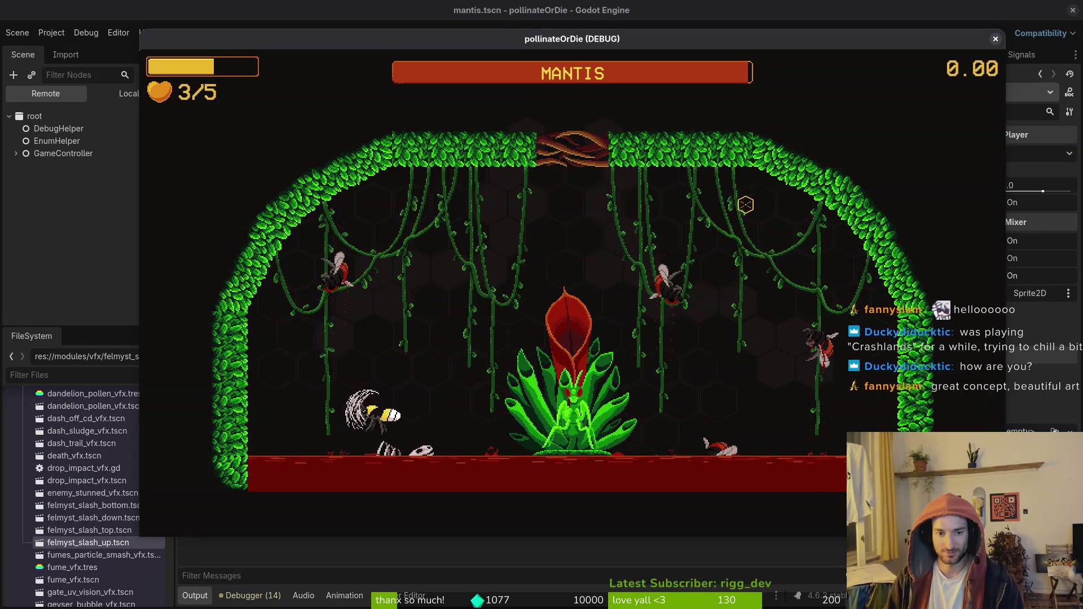
key("Up")
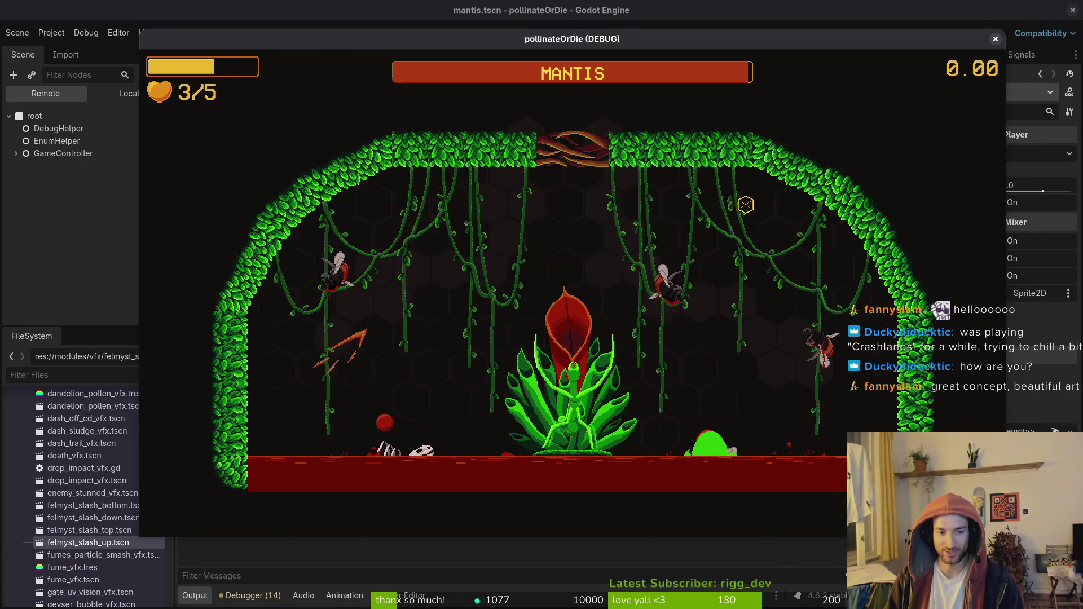
key("Right")
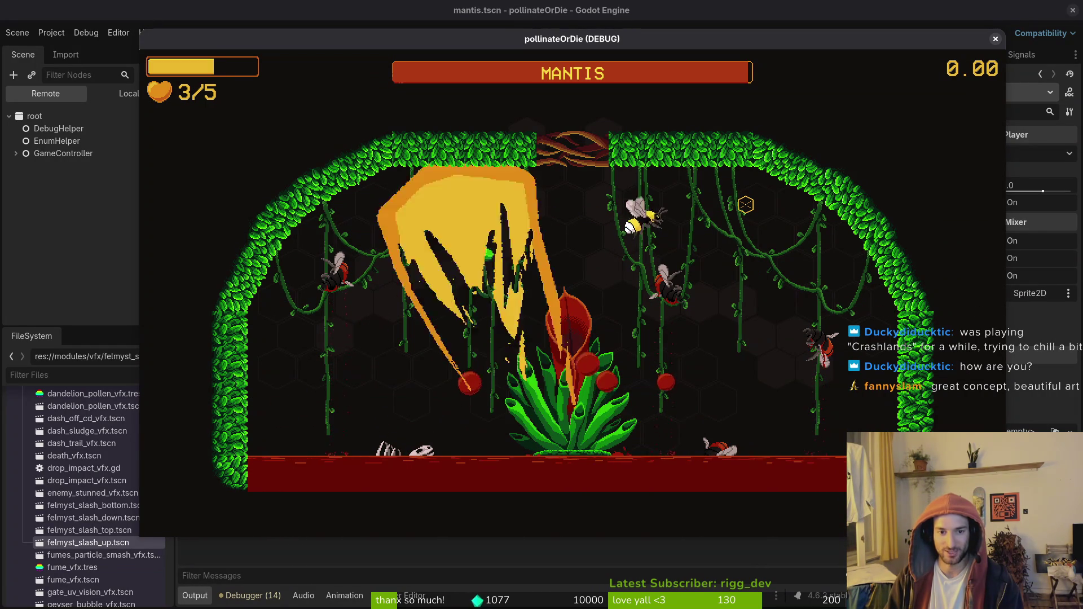
key("Left")
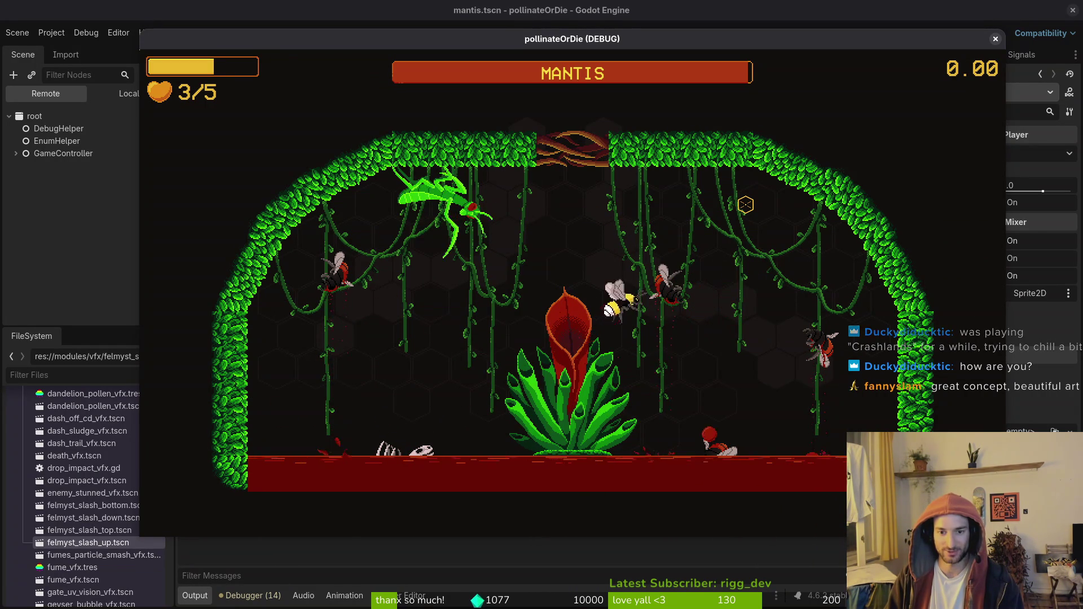
key("Up")
key("Left")
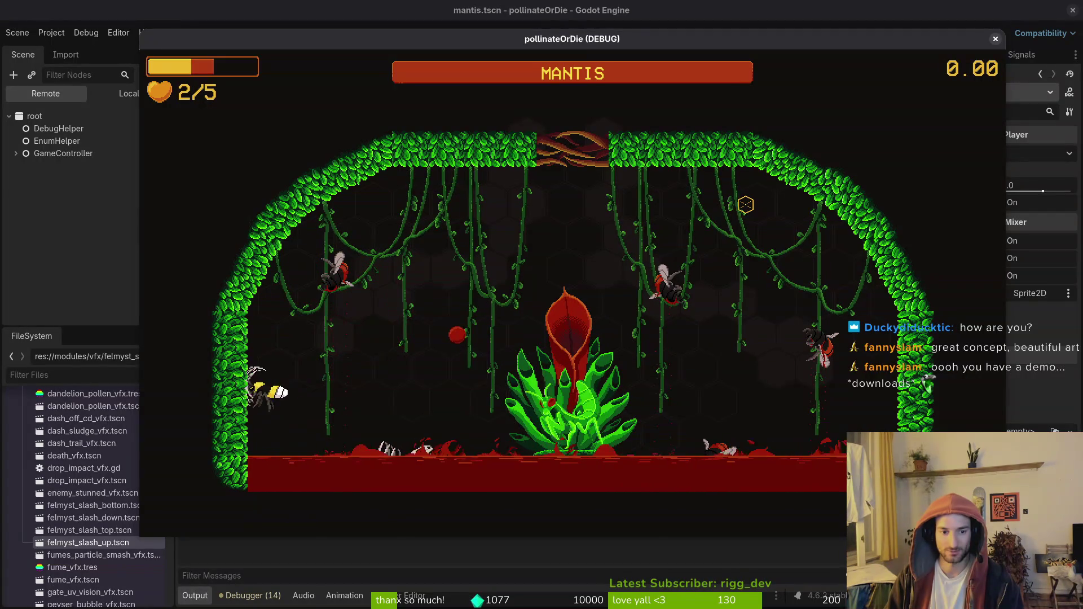
key("Right")
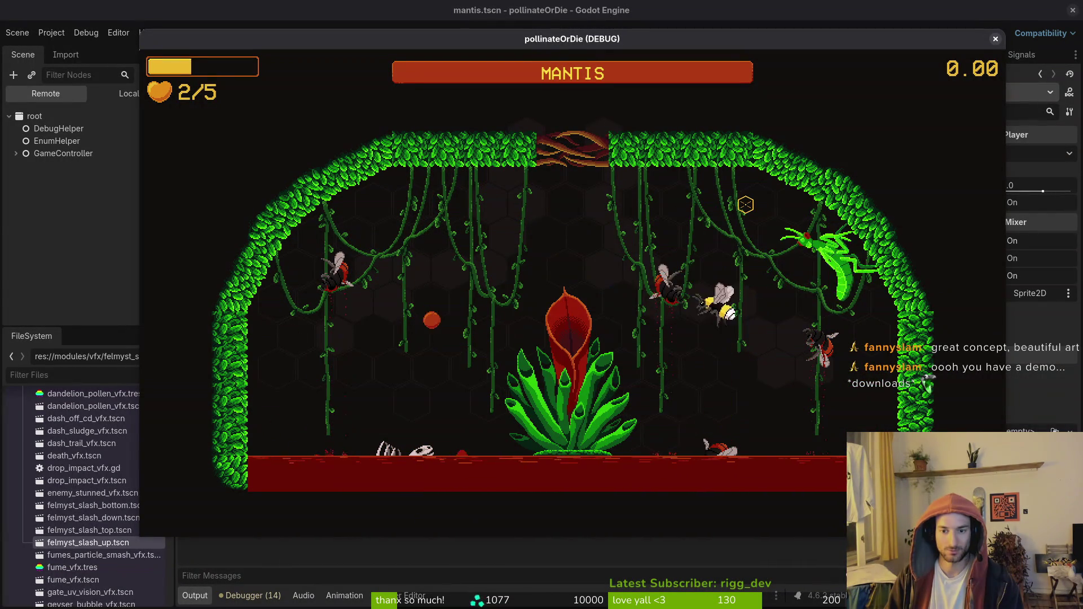
key("Left")
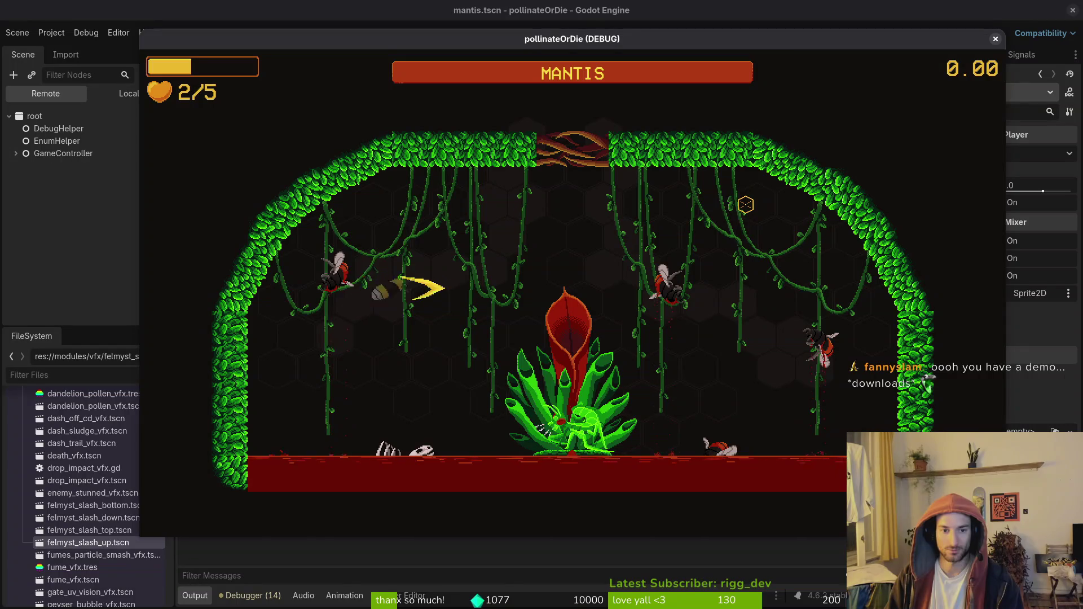
key("Right")
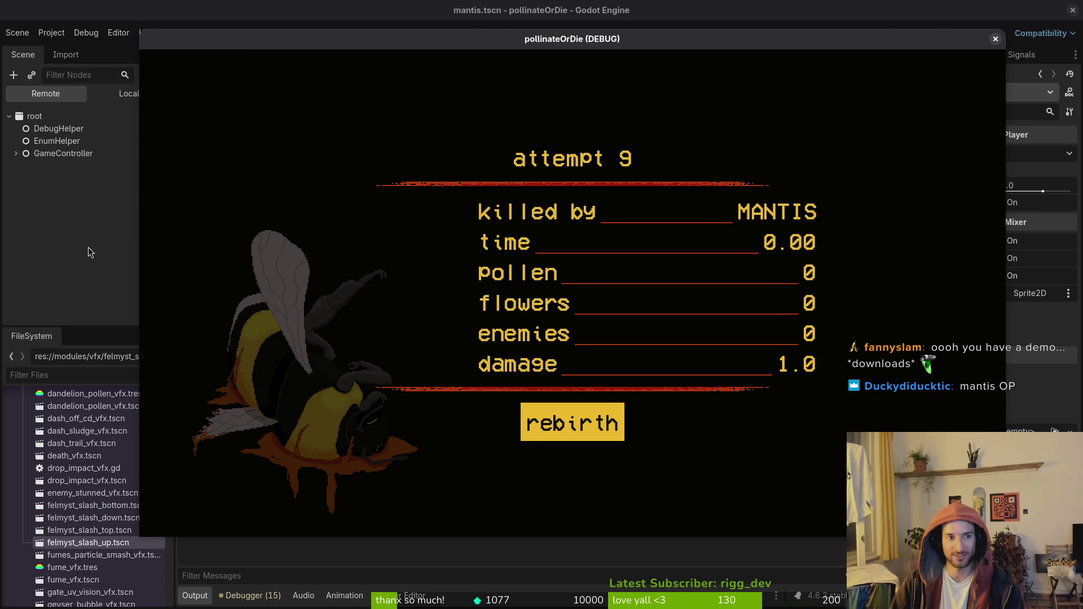
key("F8")
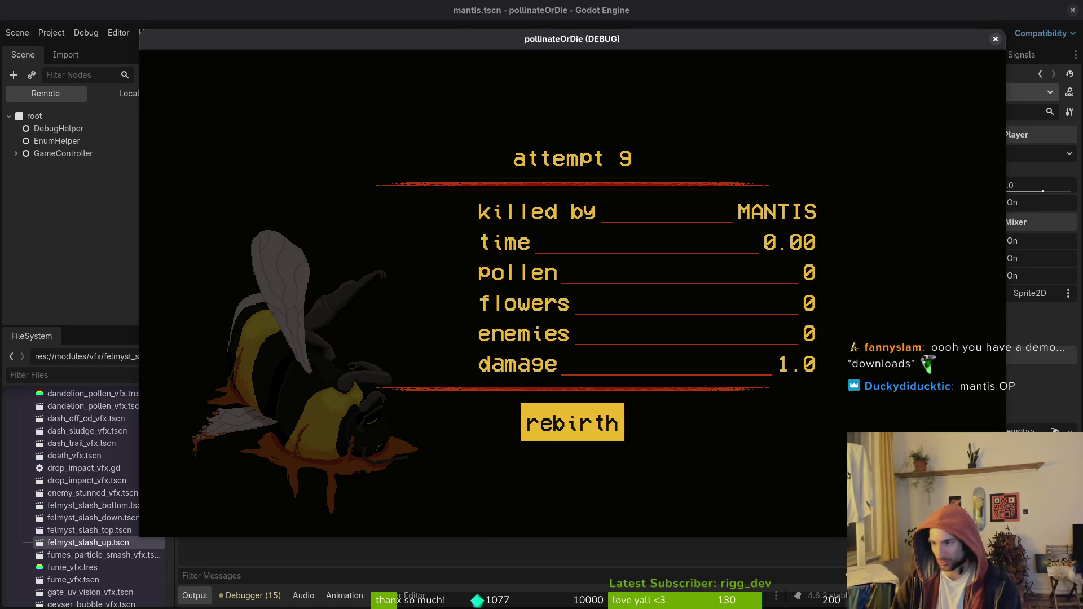
key("alt+Tab")
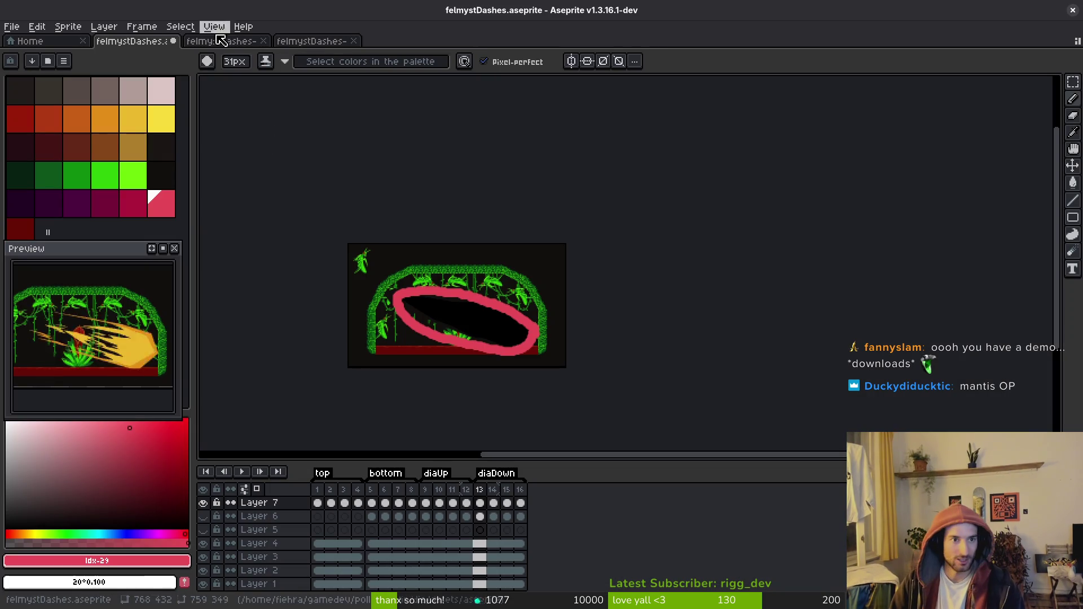
Open mantis.aseprite from Home's recent files and show its frame 39 mantis pose as reference.
left_click(26, 41)
left_click(87, 207)
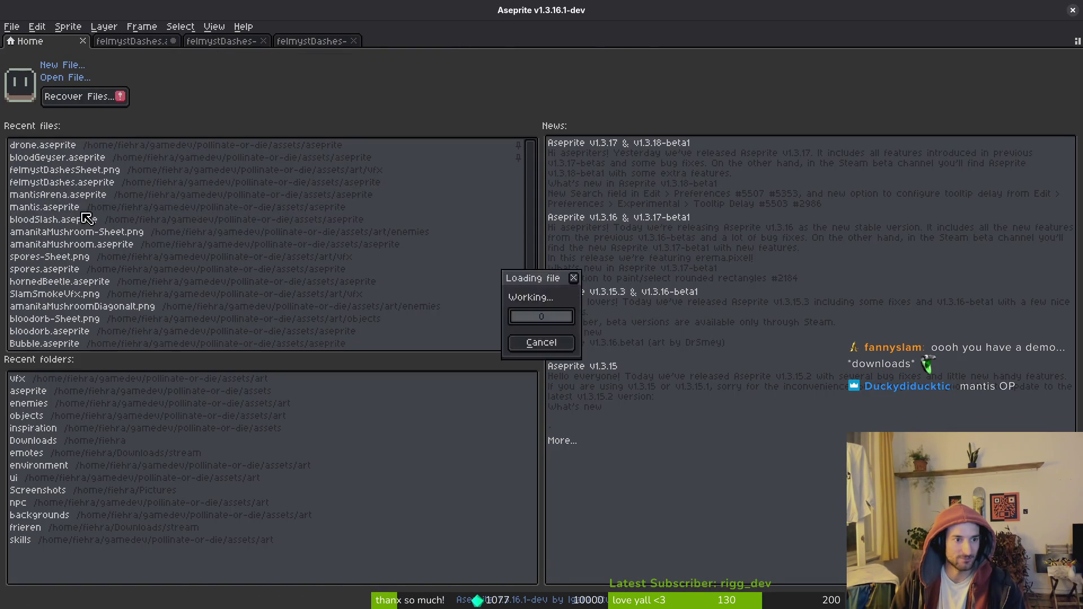
scroll(530, 576, "right", 15)
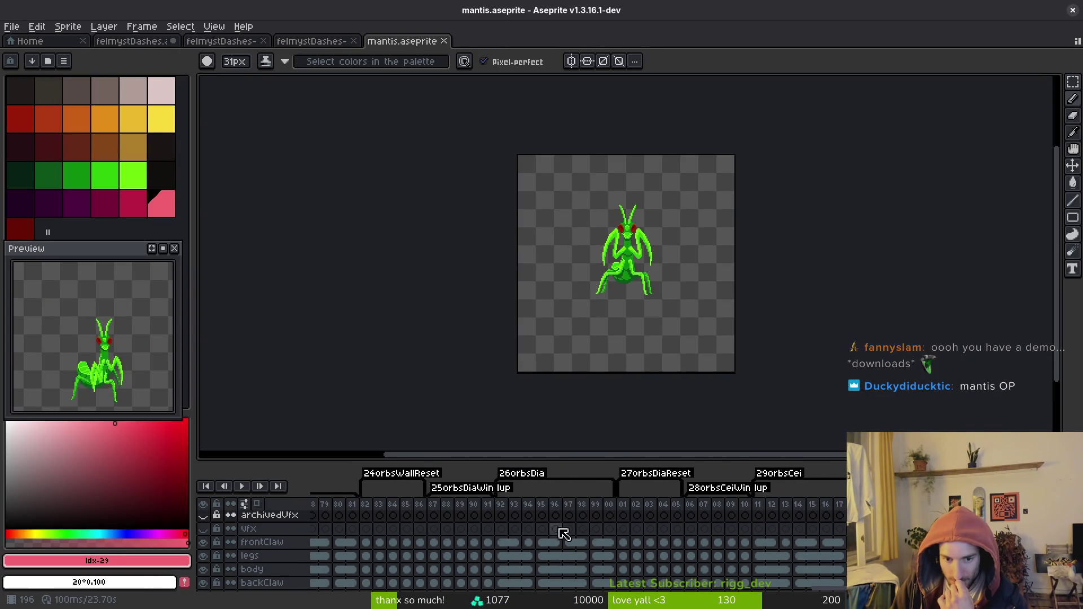
scroll(595, 531, "left", 5)
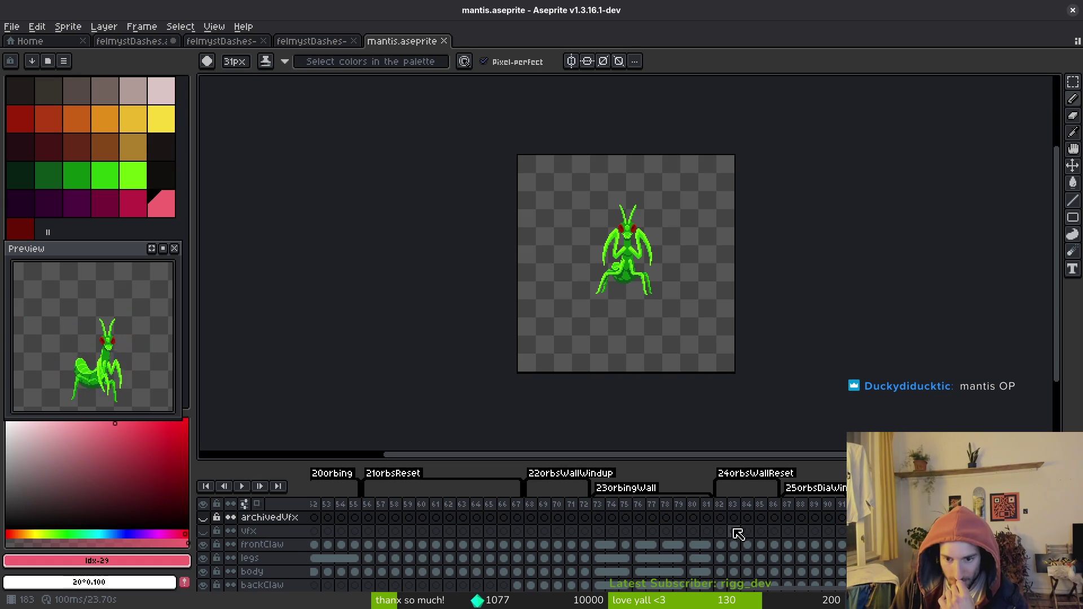
scroll(755, 576, "left", 10)
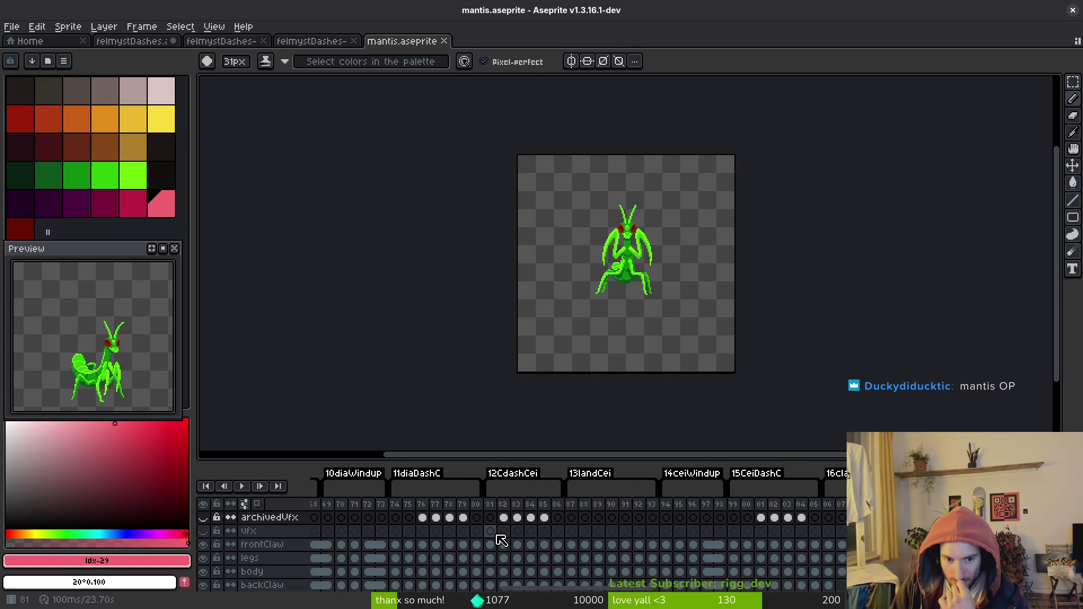
scroll(662, 585, "left", 10)
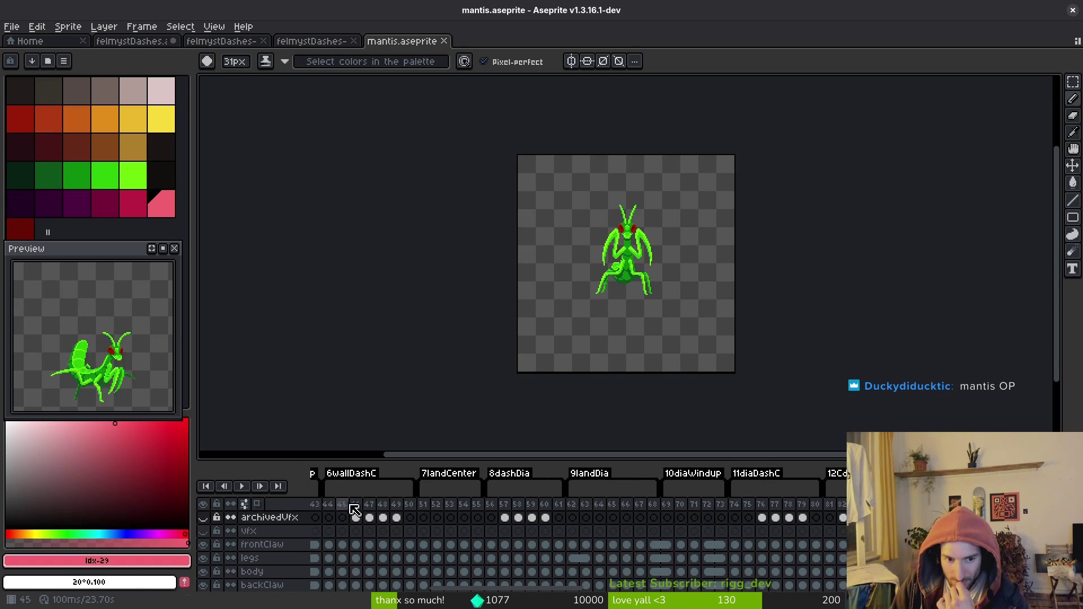
scroll(634, 551, "left", 8)
left_click(561, 517)
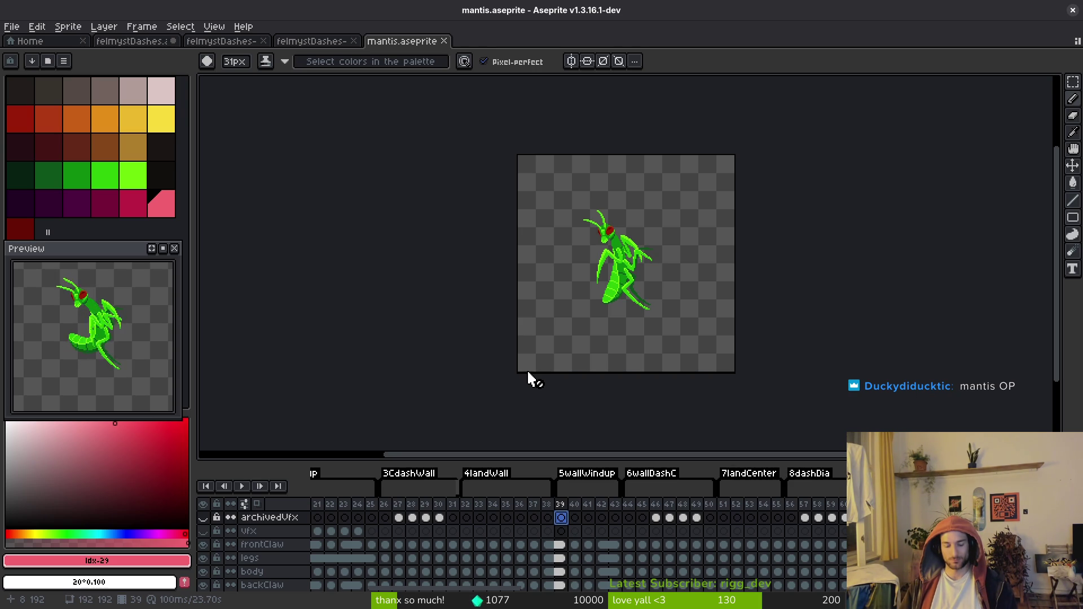
key("alt")
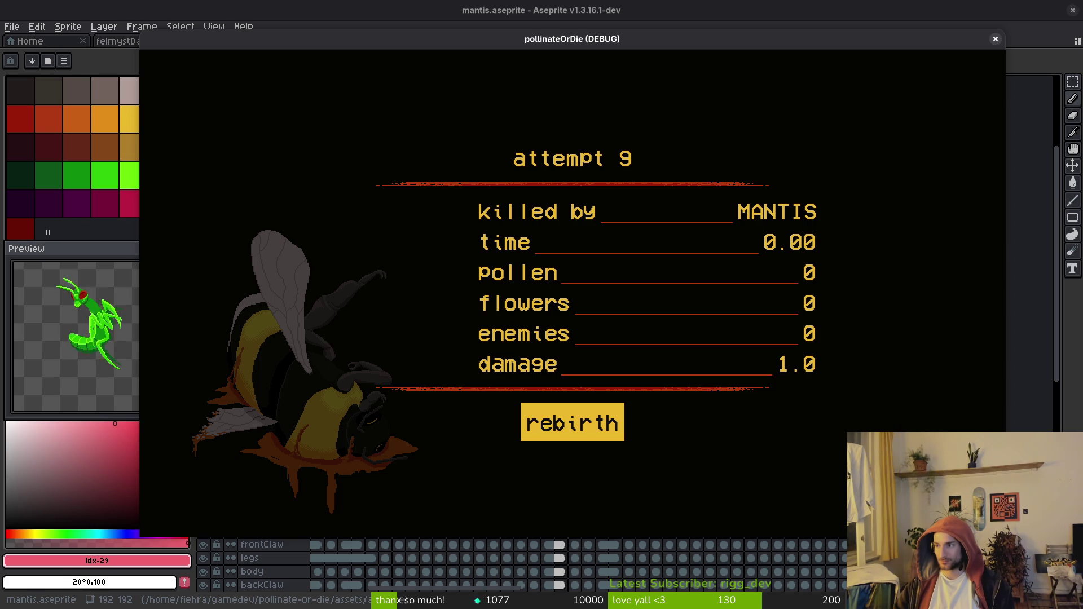
key("alt+Tab")
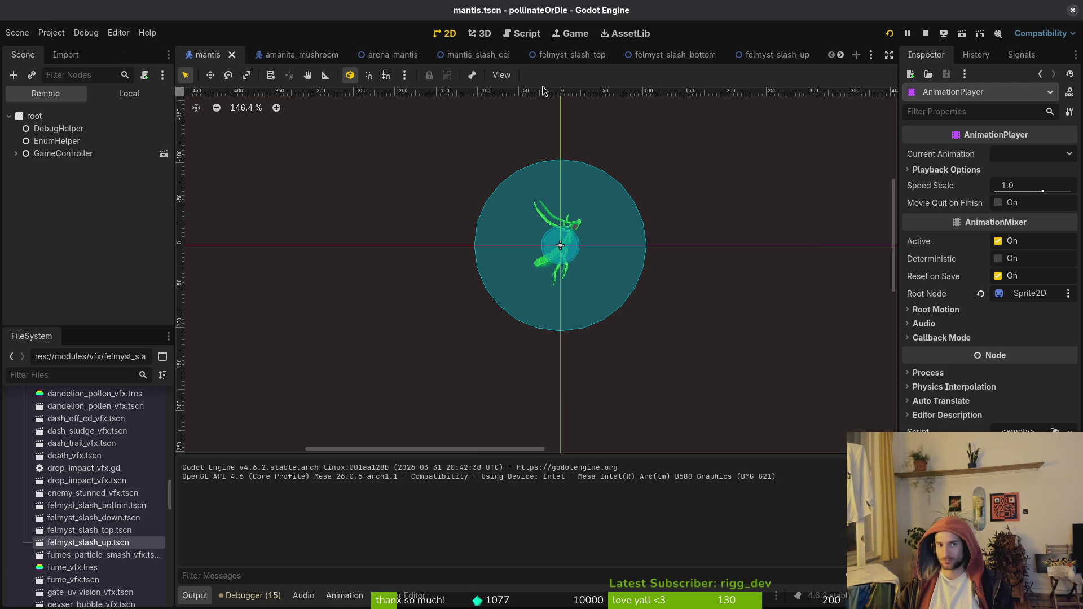
key("alt+Tab")
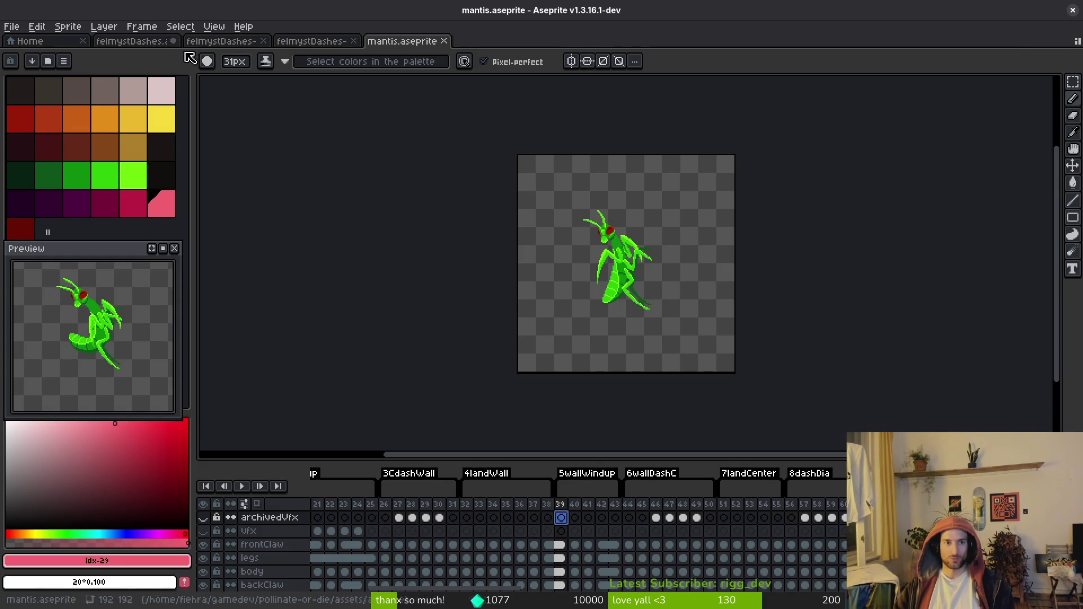
Return to the felmystDashes.aseprite tab and undo the pink ellipse sketch.
left_click(219, 41)
left_click(319, 42)
left_click(142, 27)
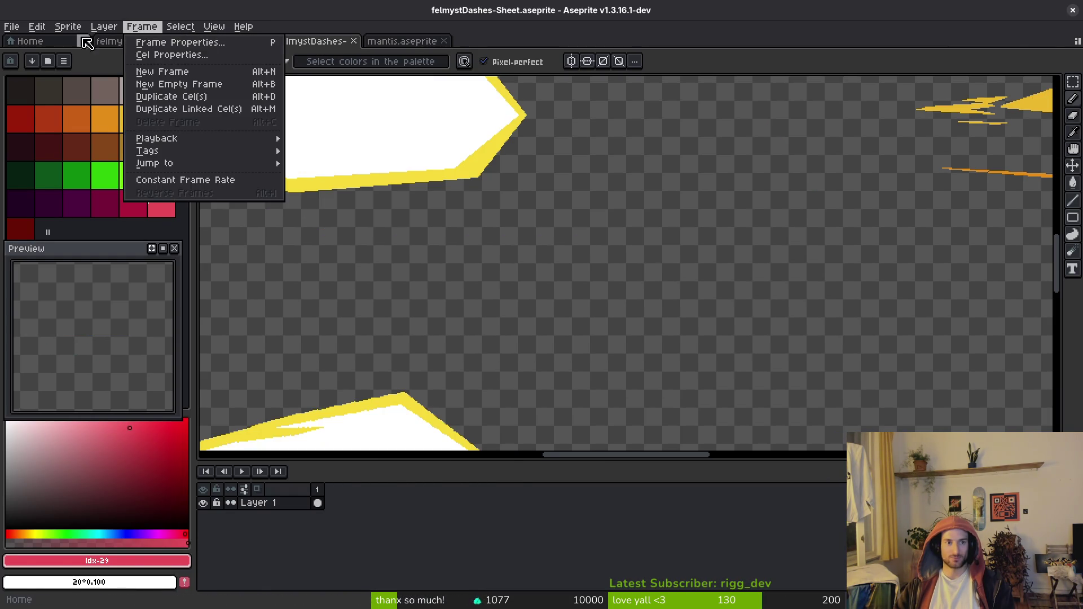
left_click(131, 42)
scroll(471, 346, "up", 1)
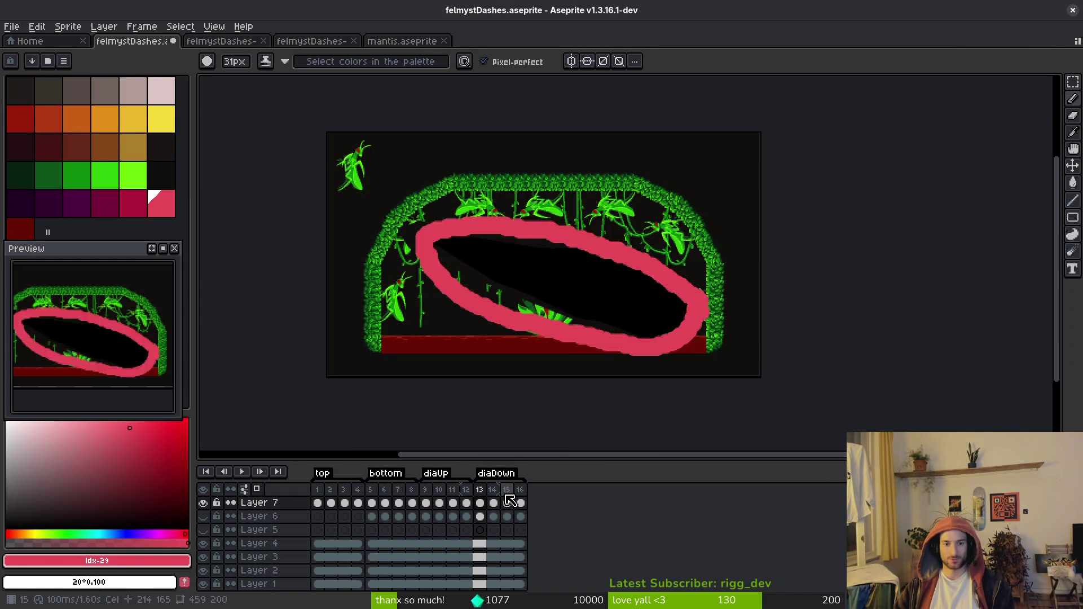
key("ctrl+z")
Sketch and undo pink guide strokes over frame 10's dash, then append an empty frame 17.
key("Left")
key("Left")
key("Left")
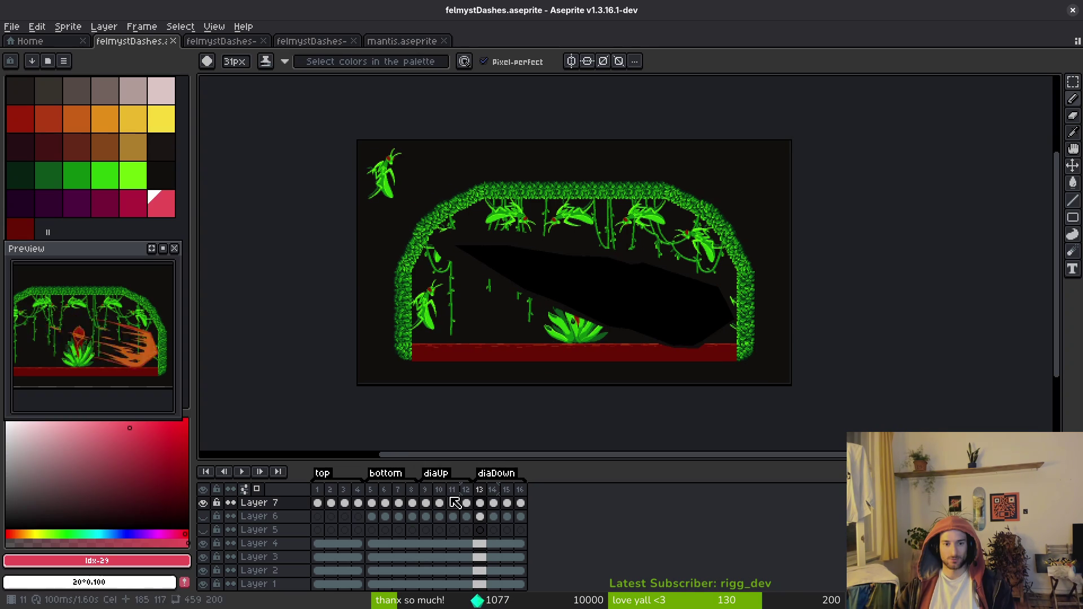
left_click_drag(535, 276, 562, 313)
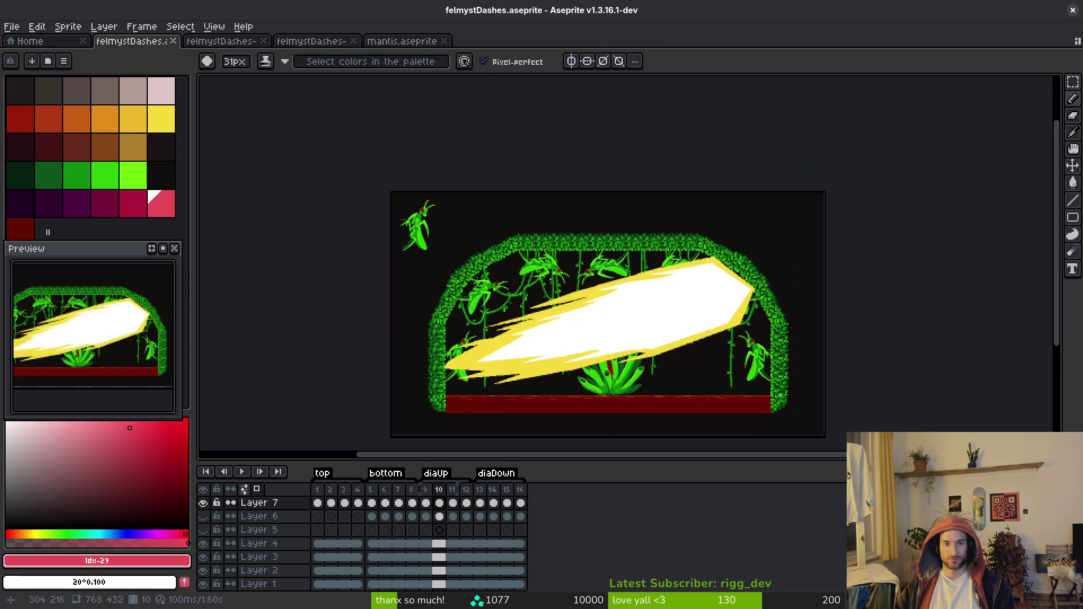
left_click_drag(437, 371, 541, 260)
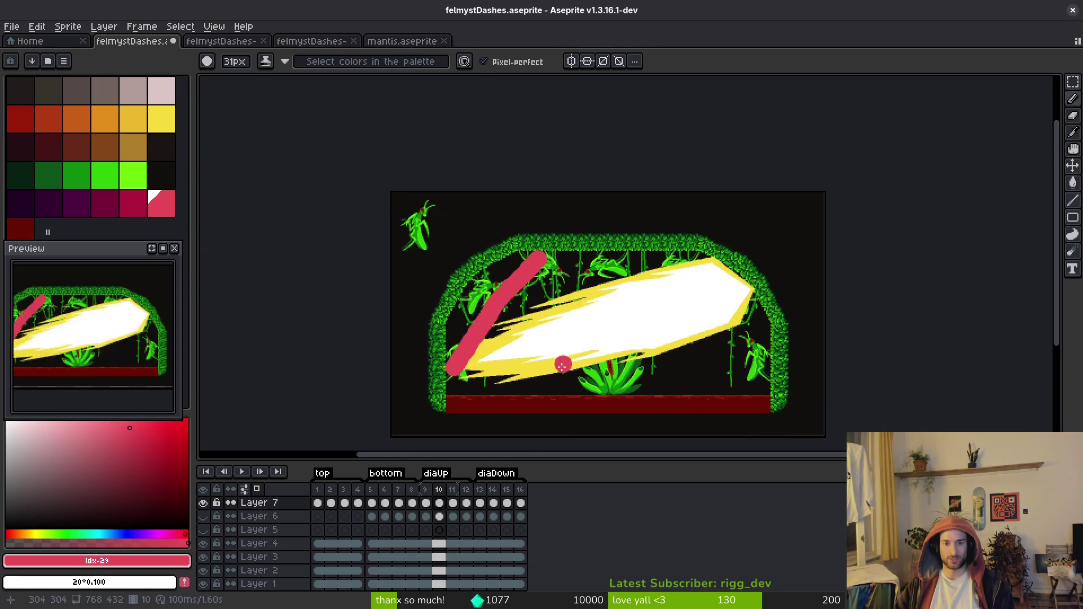
key("ctrl+z")
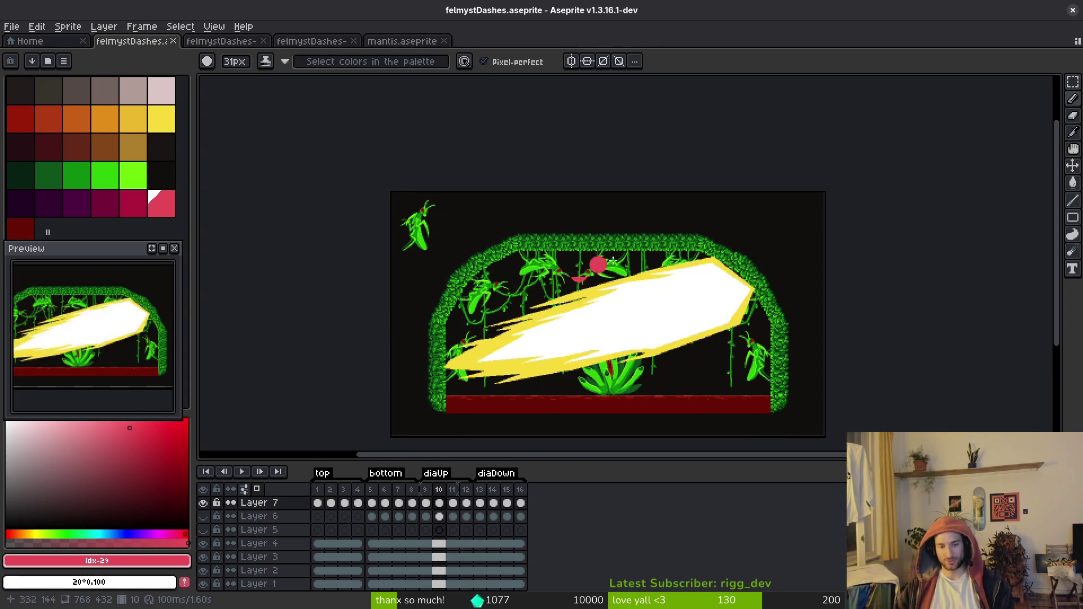
mouse_move(555, 250)
left_mouse_down()
mouse_move(450, 315)
mouse_move(687, 258)
mouse_move(531, 259)
left_mouse_up()
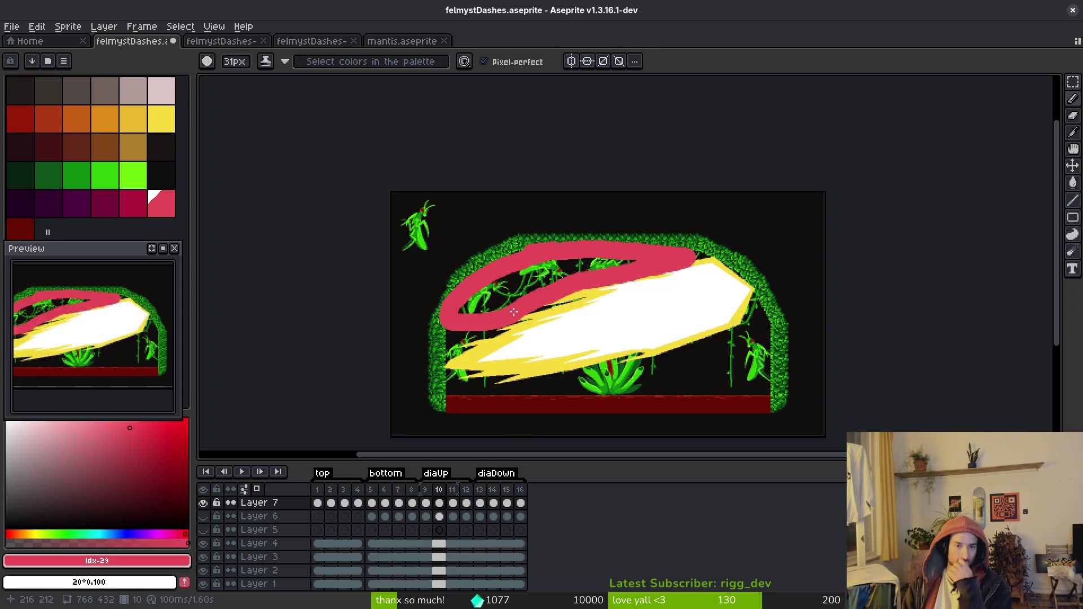
key("ctrl+z")
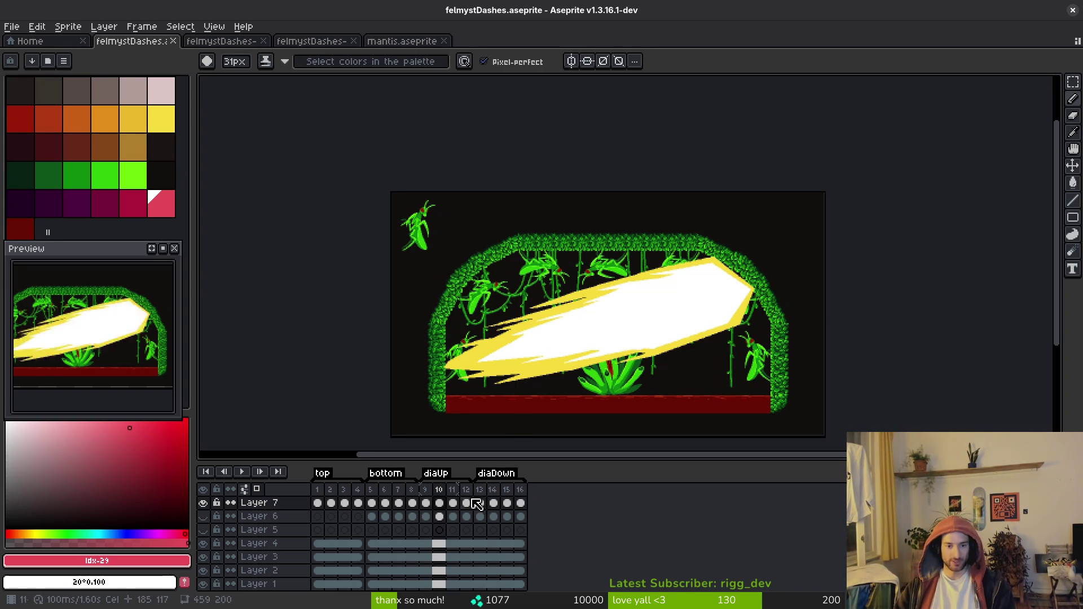
left_click(524, 504)
key("alt+n")
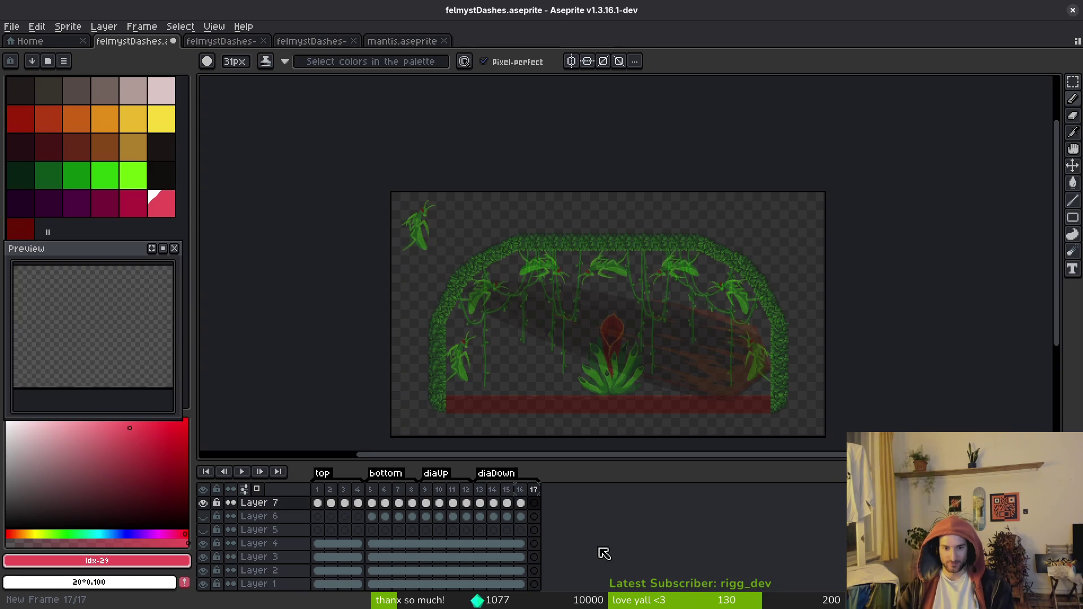
Link Layers 1–4 cels across frames 11–17 so the new frame 17 shows the arena scene.
left_click(534, 489)
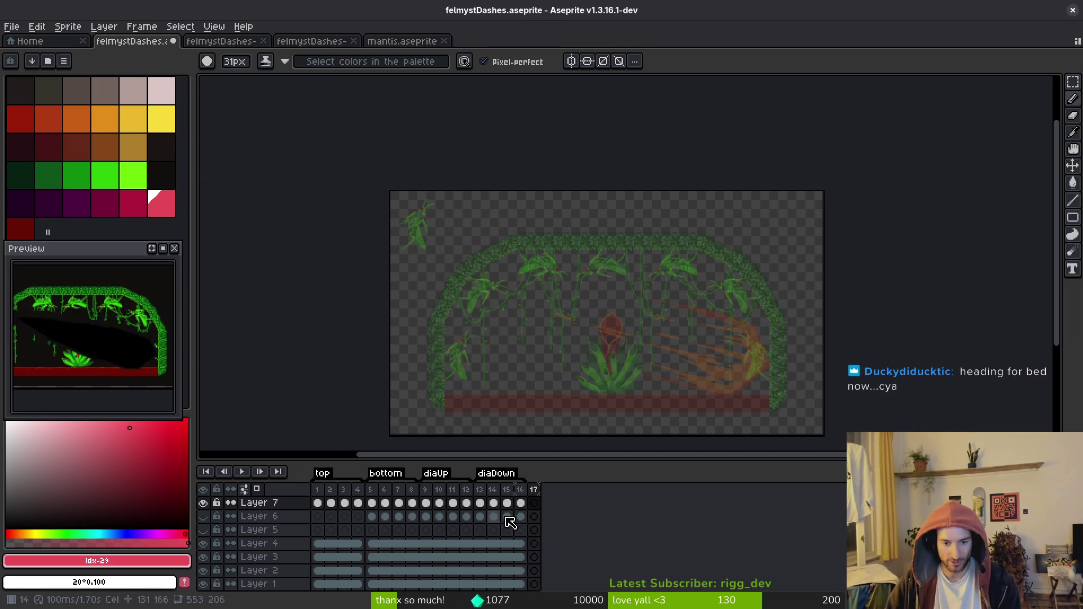
key("Return")
left_click(536, 570)
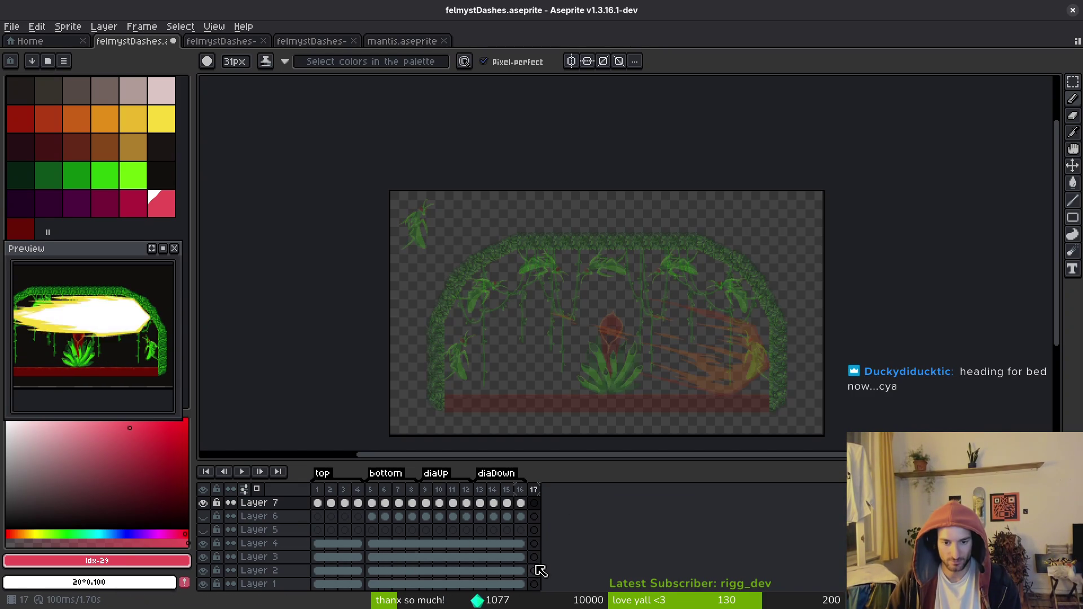
left_click_drag(461, 550, 533, 584)
right_click(530, 584)
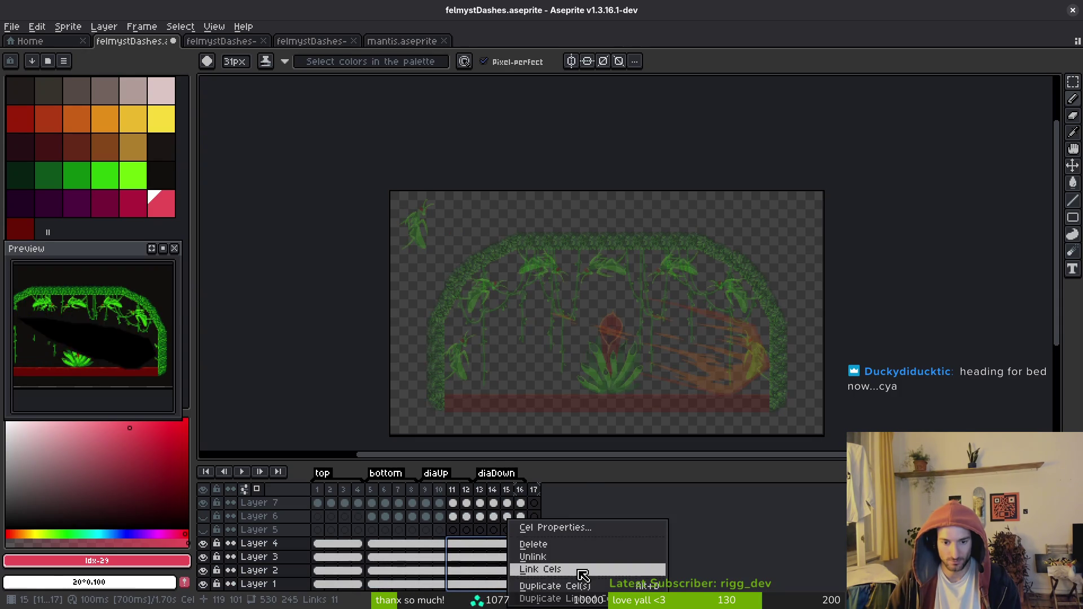
left_click(578, 571)
Make Layer 7 active, compare the dash in frames 9–10, and settle on frame 17.
left_click(534, 516)
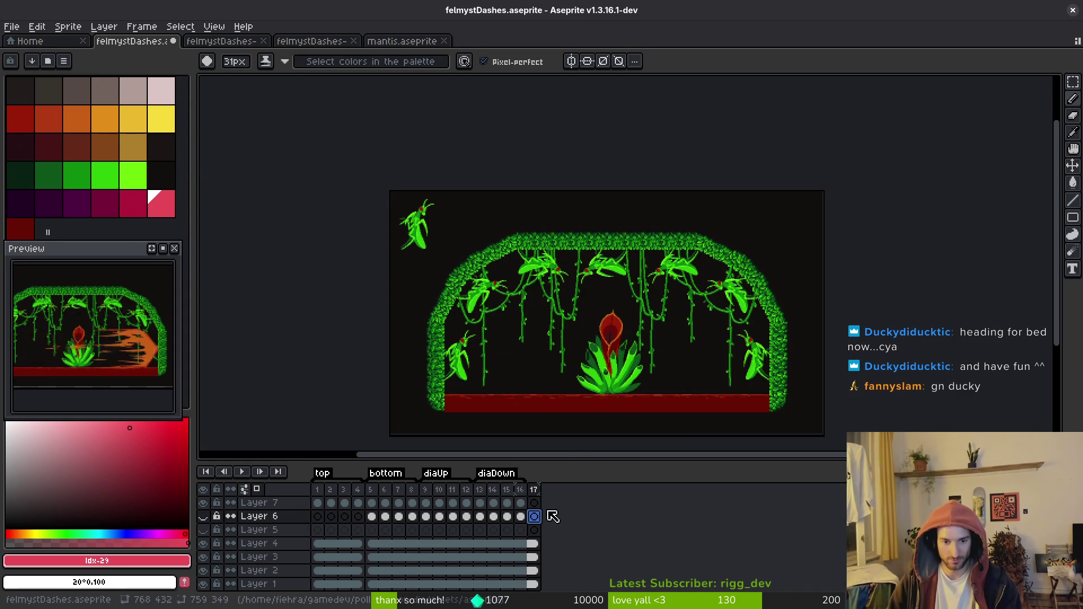
left_click(536, 502)
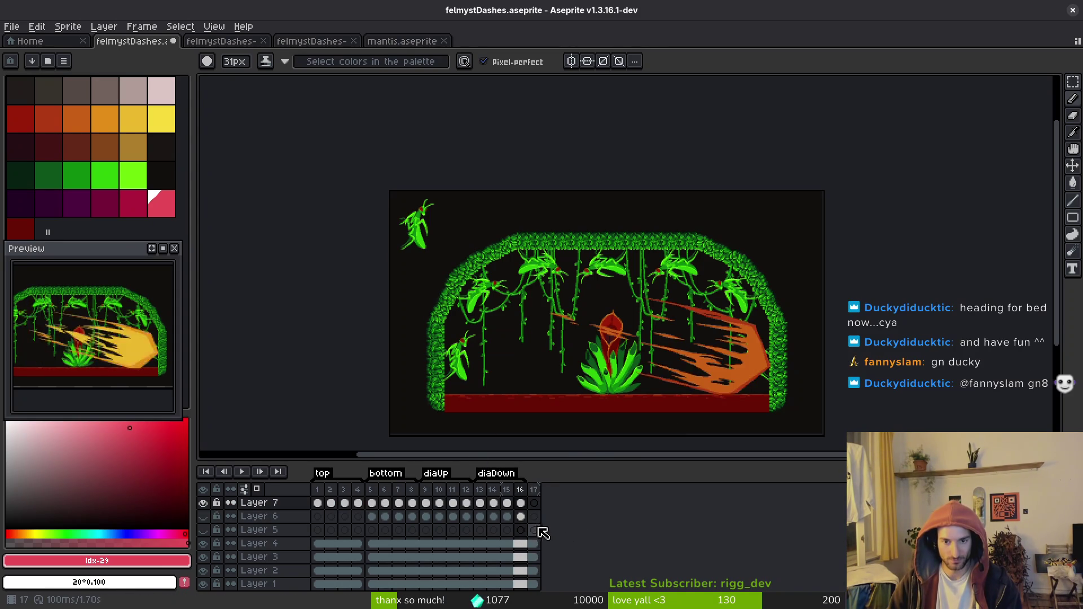
left_click(427, 506)
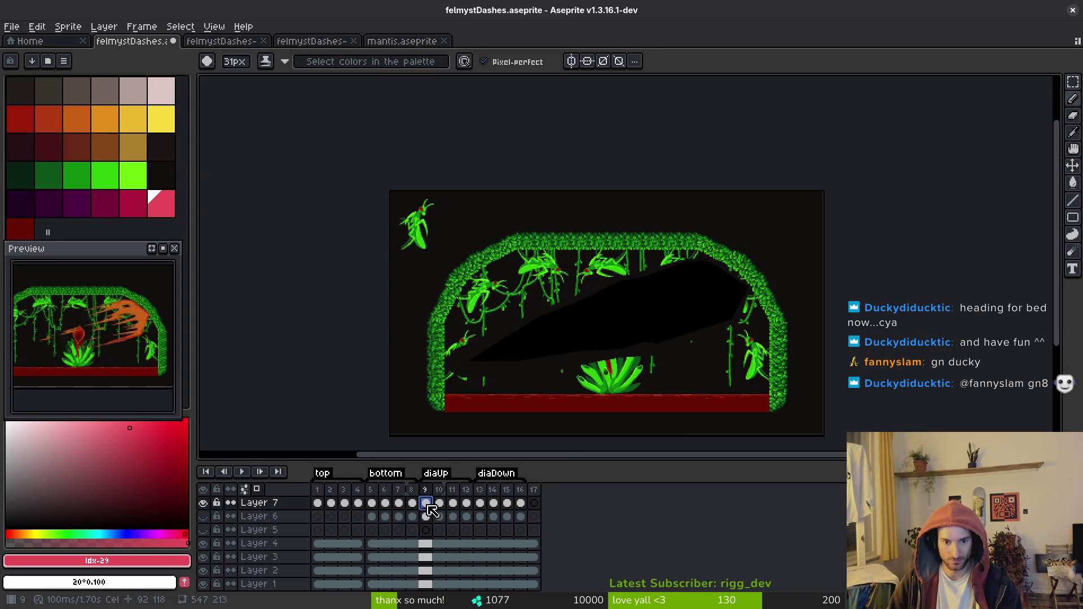
left_click(441, 506)
left_click(532, 505)
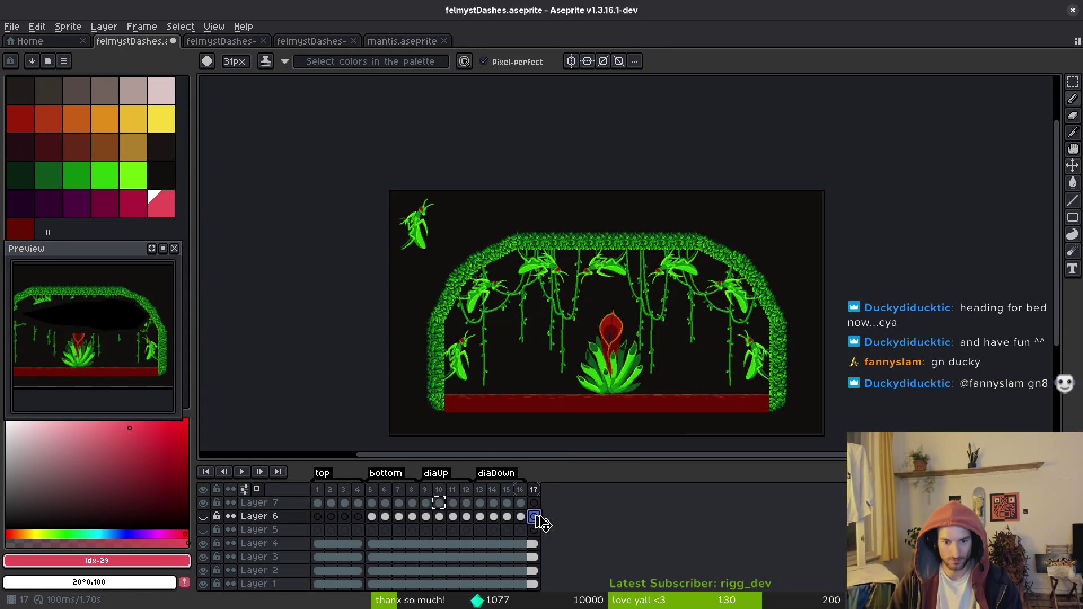
left_click(203, 516)
Select everything in frame 17 with Layer 7, the dash layer, active.
scroll(575, 340, "up", 2)
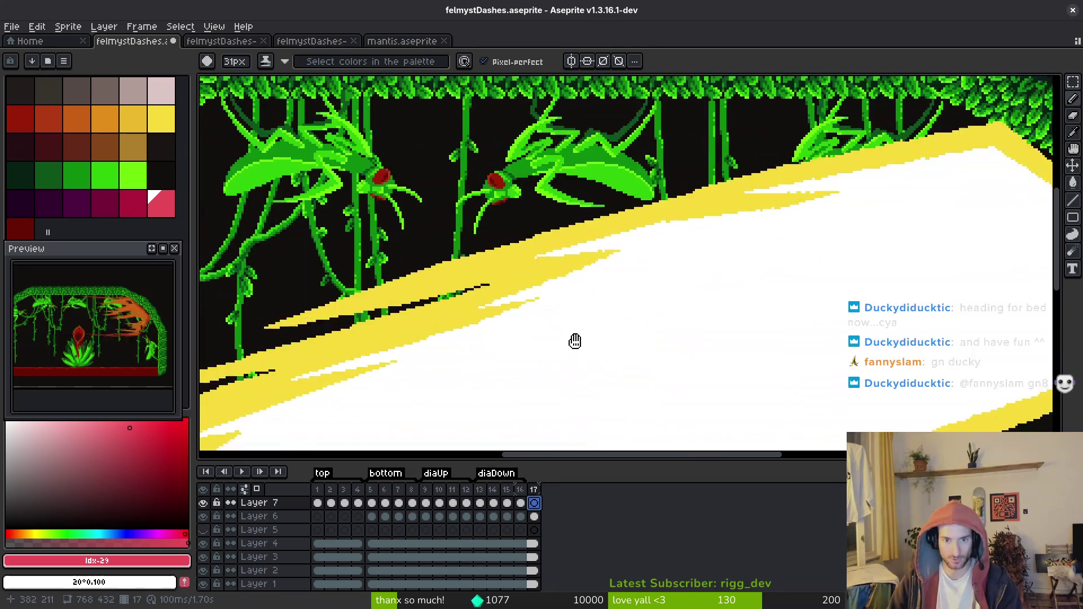
scroll(613, 338, "down", 2)
left_click_drag(614, 339, 636, 324)
key("m")
left_click_drag(451, 193, 889, 407)
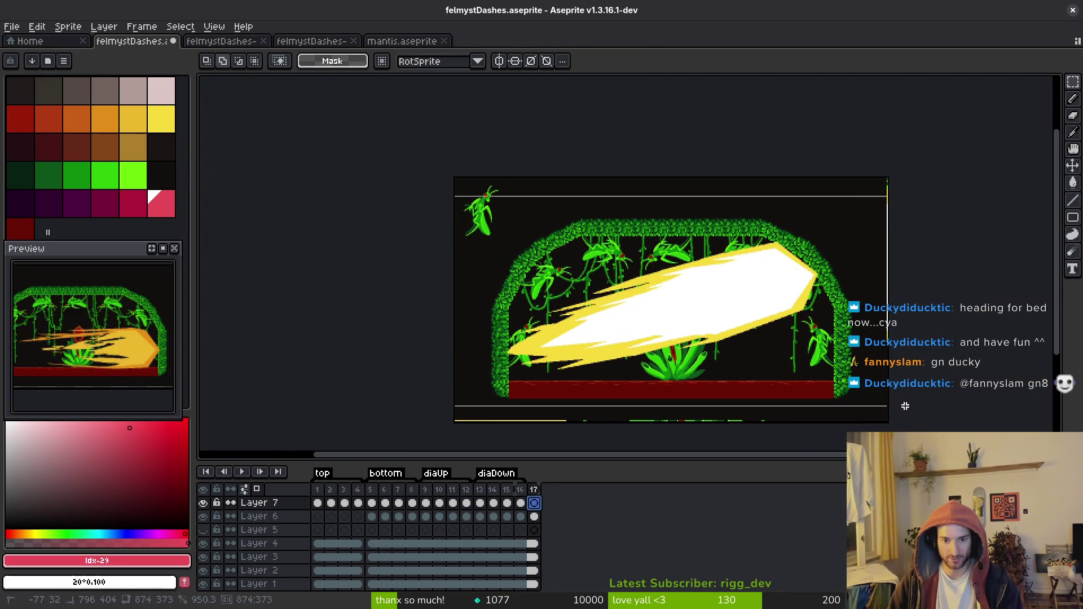
left_click(533, 516)
left_click(659, 319)
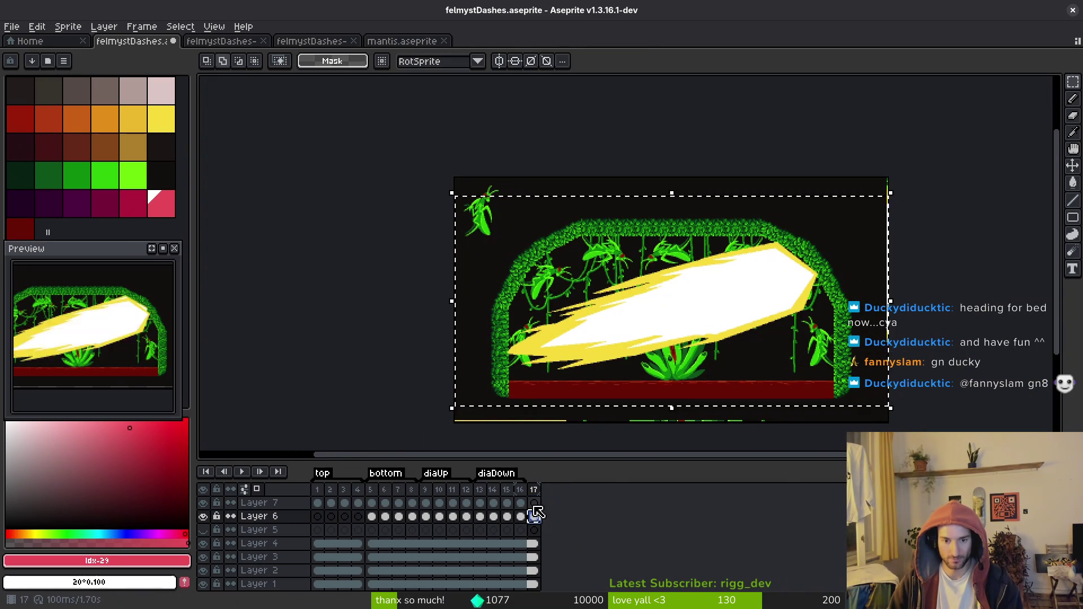
key("ctrl+a")
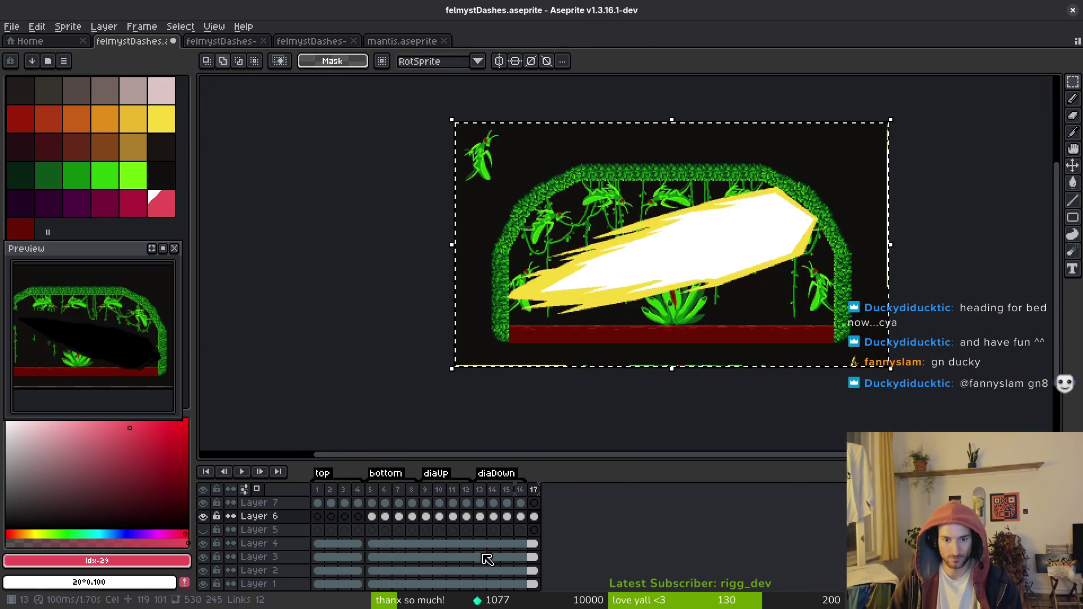
left_click(533, 502)
Shrink the dash, rotate it to about 27° toward the upper left, and save.
left_click(659, 343)
scroll(677, 339, "up", 2)
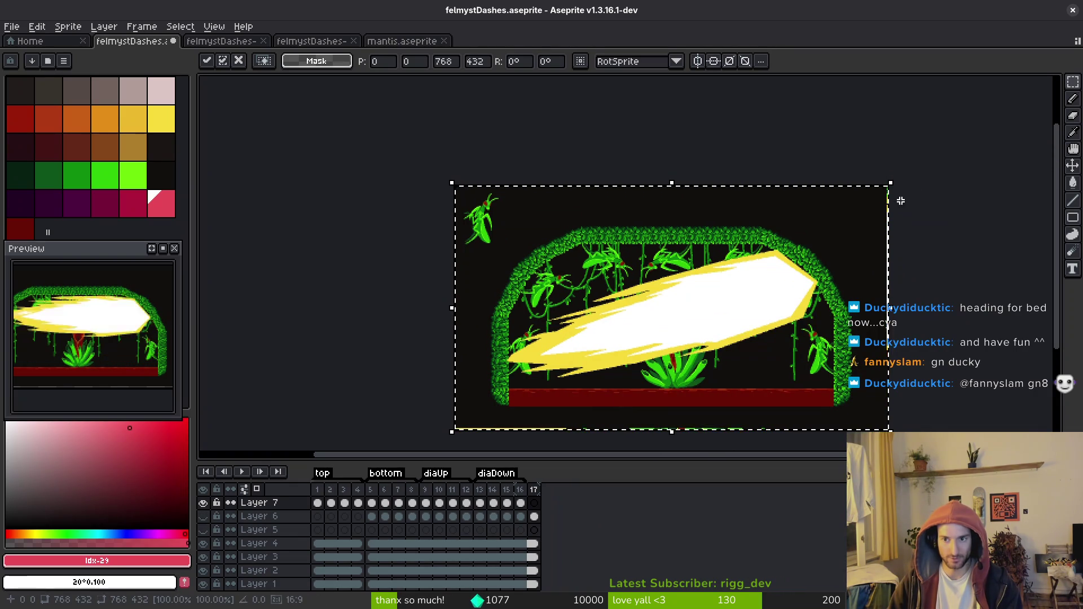
left_click_drag(891, 304, 833, 332)
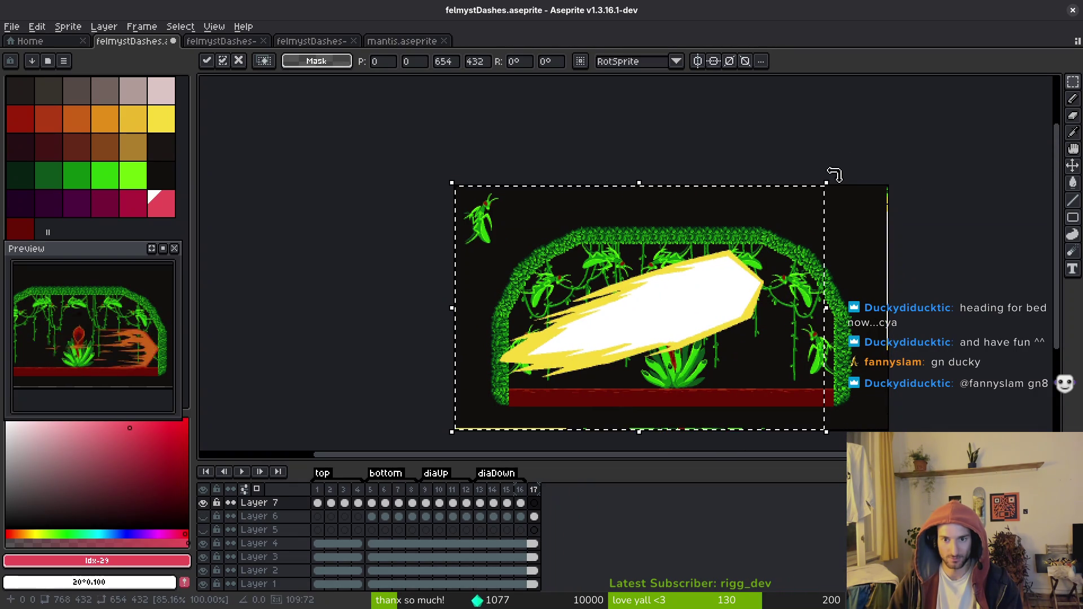
mouse_move(834, 175)
left_mouse_down()
mouse_move(742, 140)
mouse_move(729, 149)
mouse_move(749, 174)
left_mouse_up()
mouse_move(679, 310)
left_mouse_down()
mouse_move(634, 291)
mouse_move(658, 275)
left_mouse_up()
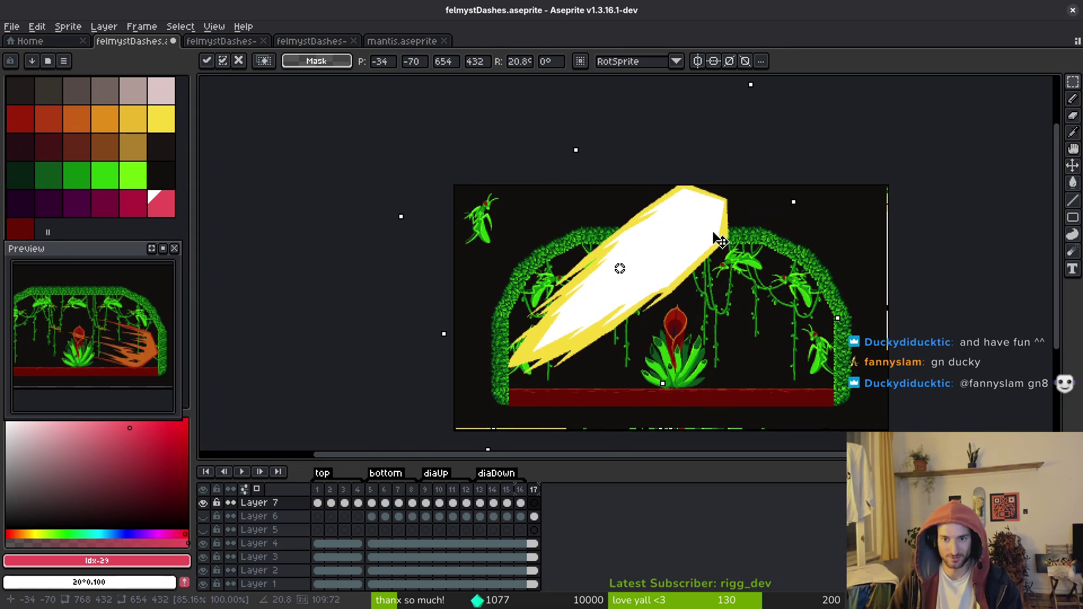
mouse_move(751, 85)
left_mouse_down()
mouse_move(752, 103)
mouse_move(718, 140)
mouse_move(691, 139)
mouse_move(648, 168)
left_mouse_up()
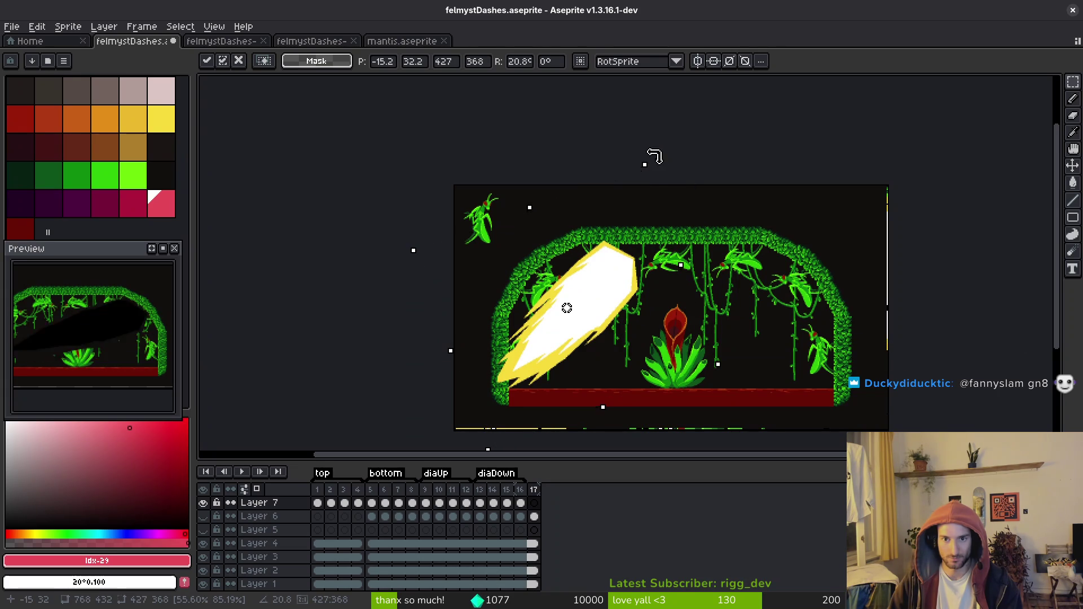
left_click_drag(602, 301, 611, 282)
mouse_move(624, 171)
left_mouse_down()
mouse_move(636, 131)
mouse_move(643, 135)
mouse_move(628, 133)
mouse_move(628, 157)
mouse_move(611, 176)
mouse_move(590, 174)
mouse_move(619, 168)
left_mouse_up()
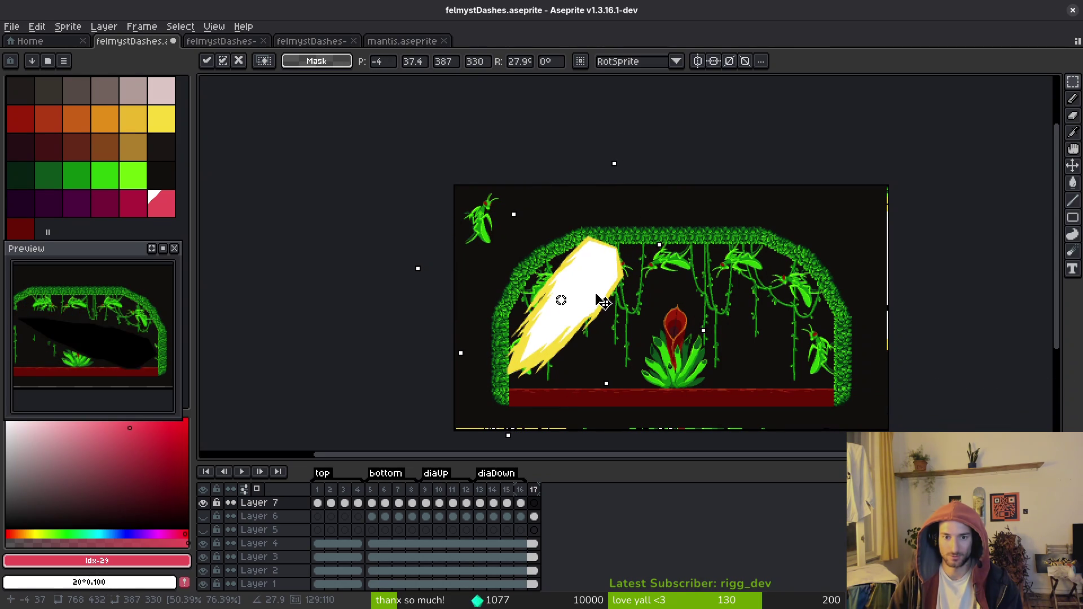
key("ctrl+s")
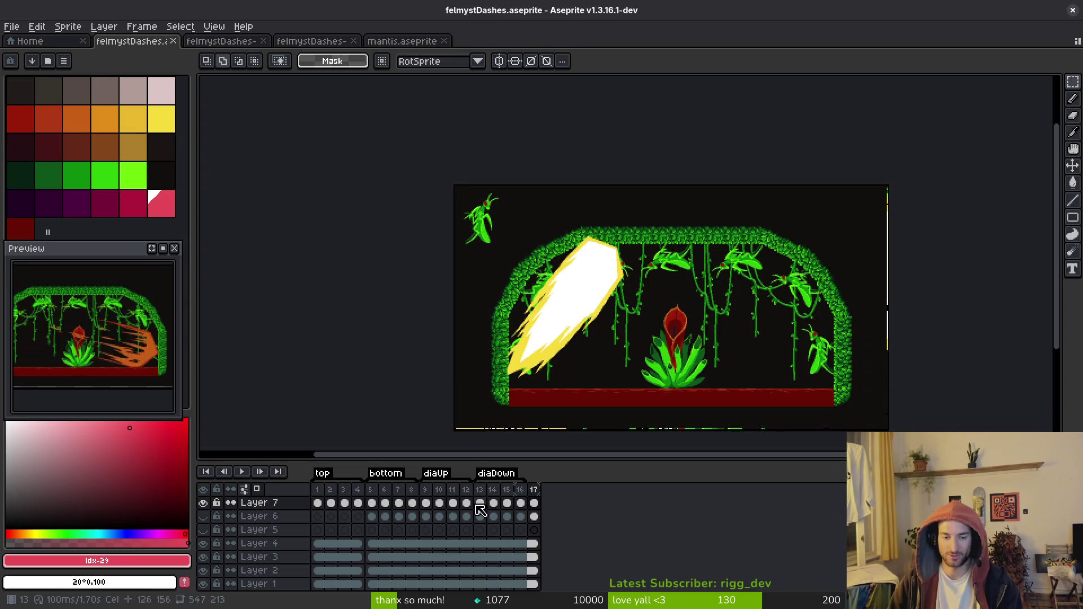
Reselect the slash, enlarge and reposition it up and to the right, and save again.
scroll(592, 364, "up", 1)
left_click_drag(674, 175, 680, 207)
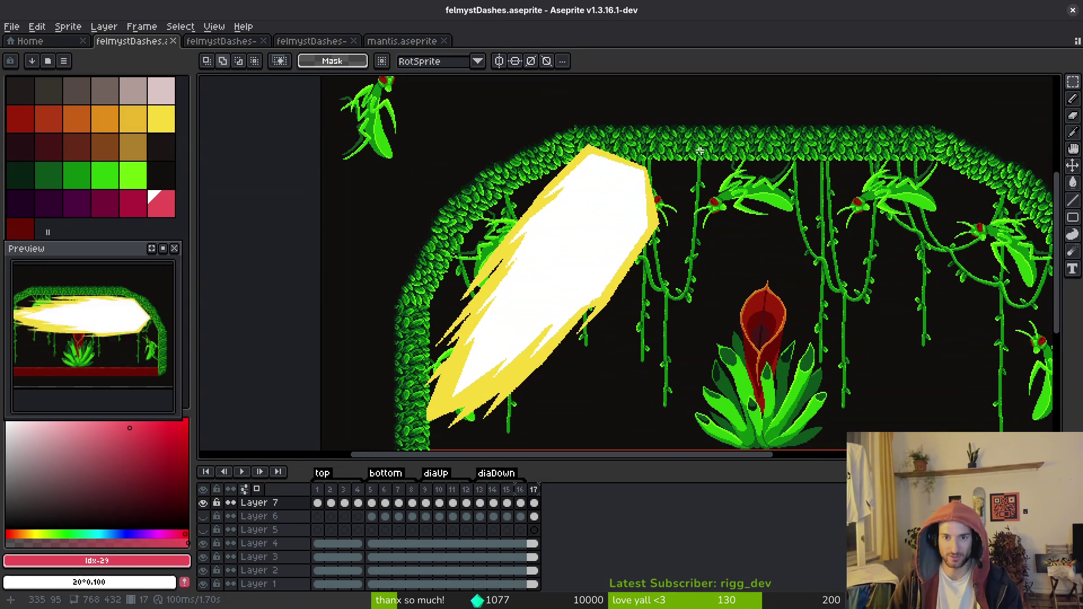
mouse_move(706, 124)
left_mouse_down()
mouse_move(394, 442)
mouse_move(368, 448)
left_mouse_up()
left_click_drag(367, 283, 354, 288)
left_click_drag(353, 120, 346, 115)
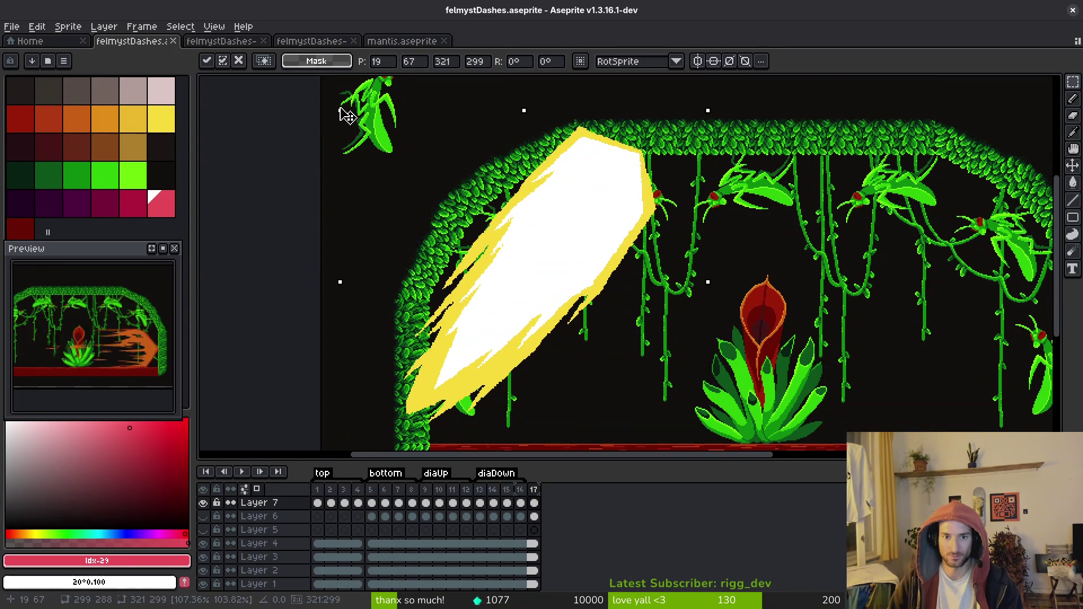
mouse_move(659, 265)
left_mouse_down()
mouse_move(604, 261)
mouse_move(676, 270)
left_mouse_up()
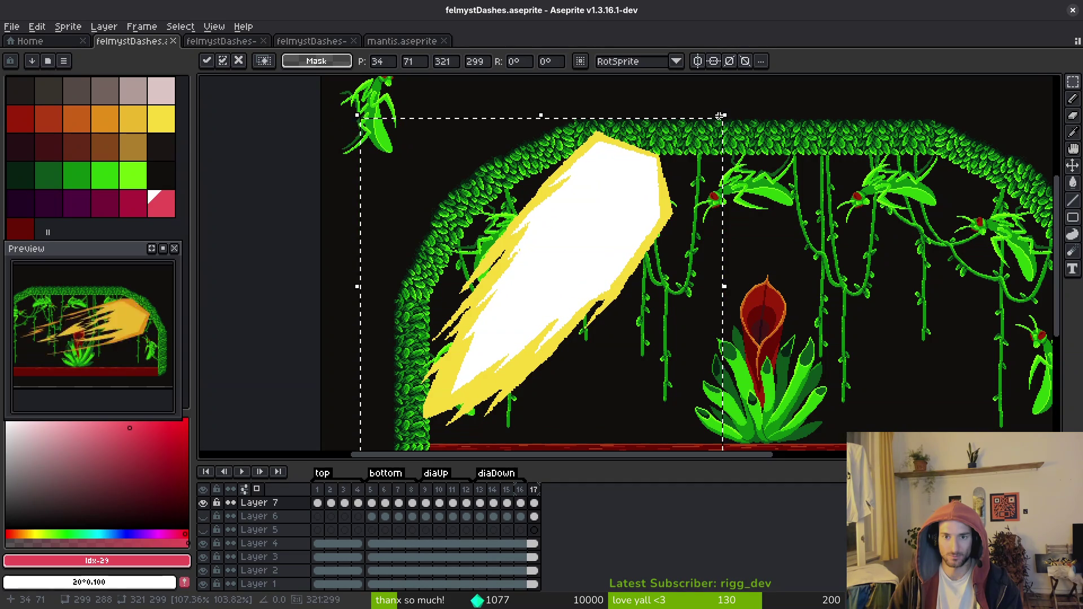
mouse_move(720, 112)
left_mouse_down()
mouse_move(686, 114)
mouse_move(720, 125)
left_mouse_up()
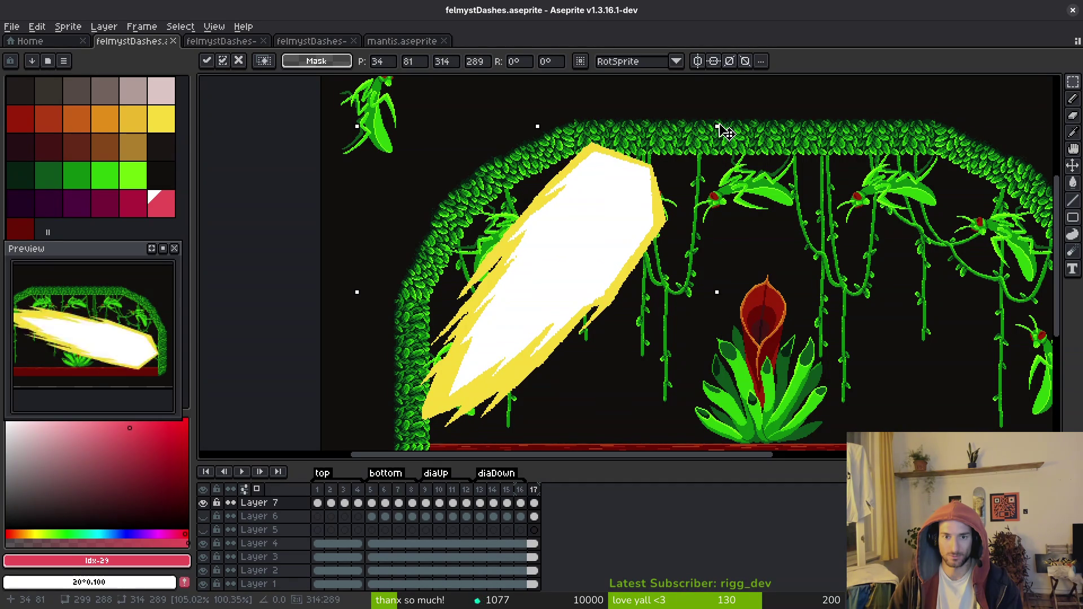
mouse_move(583, 263)
left_mouse_down()
mouse_move(597, 251)
mouse_move(579, 252)
left_mouse_up()
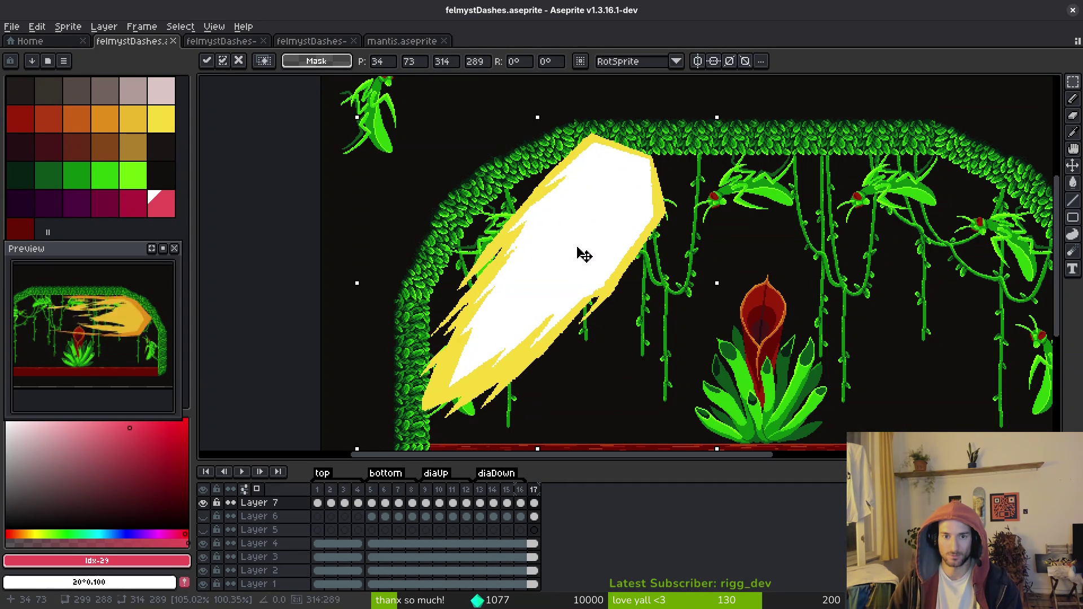
key("ctrl+s")
scroll(622, 289, "down", 2)
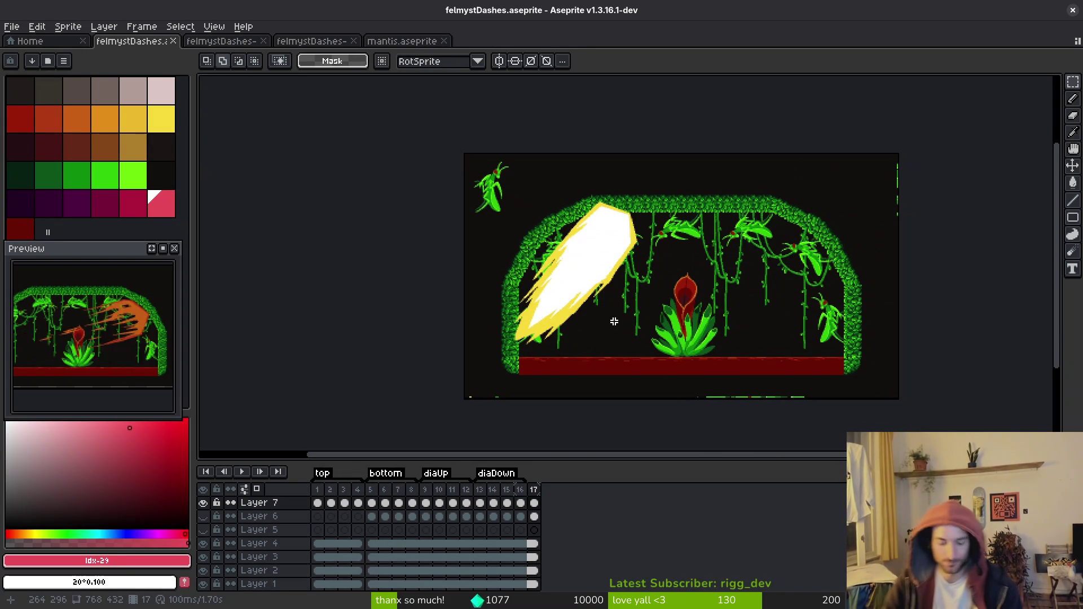
Add six new frames, link the jungle background cels across them, and save the sprite.
key("alt+b")
key("alt+b")
key("alt+b")
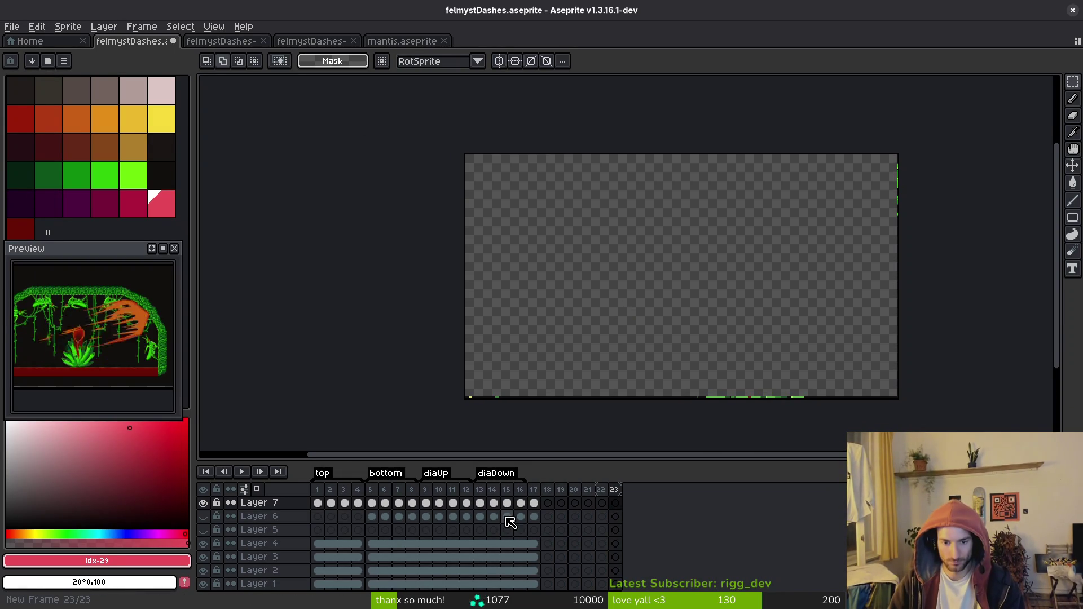
mouse_move(531, 581)
left_mouse_down()
mouse_move(473, 543)
mouse_move(453, 544)
left_mouse_up()
right_click(501, 571)
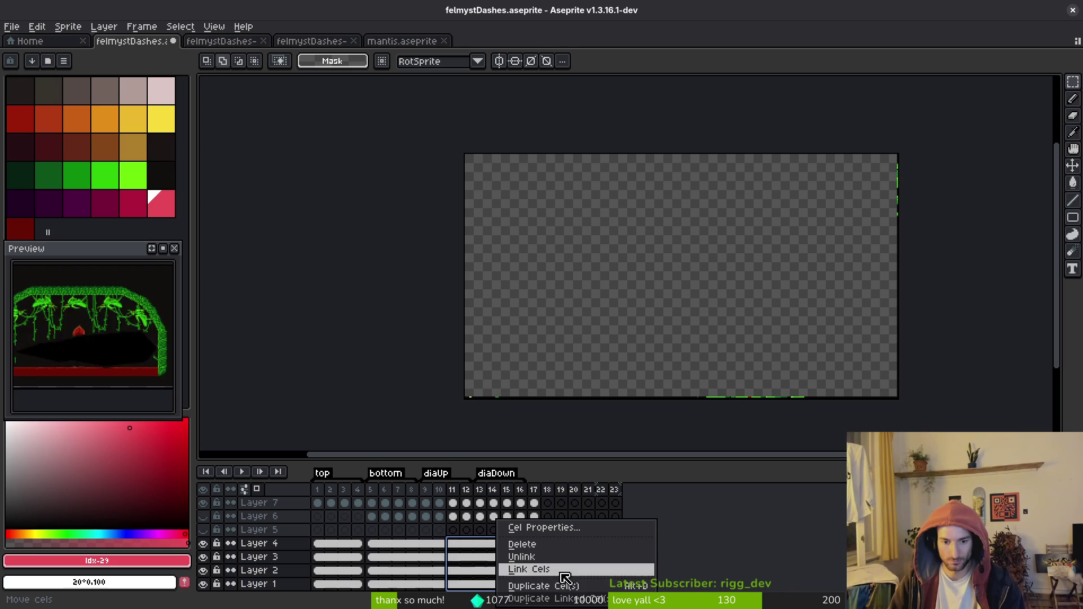
left_click(528, 569)
key("ctrl+s")
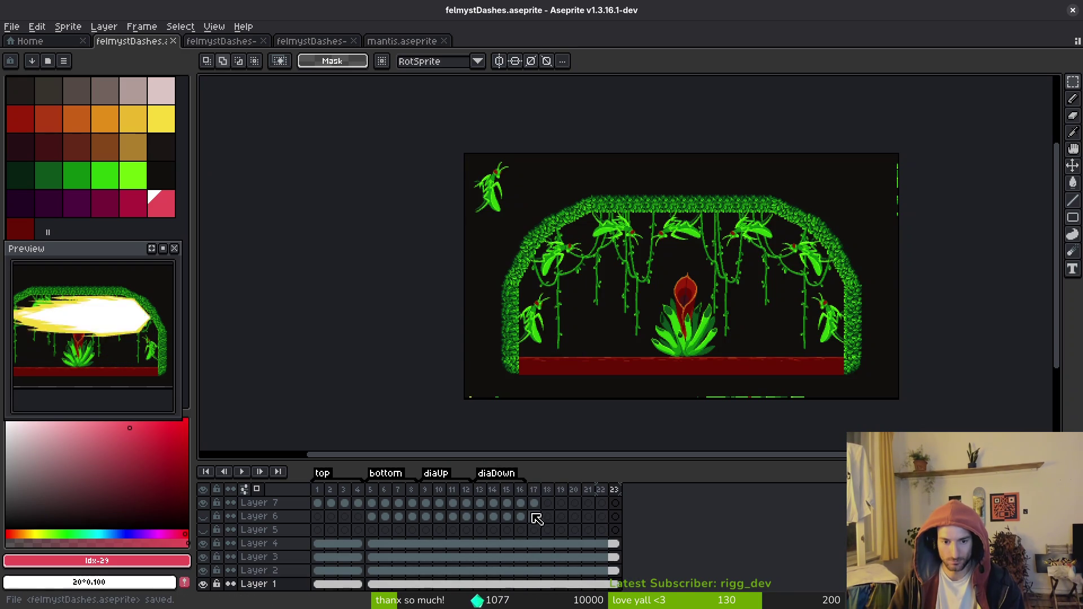
Review earlier frames 1–17 to locate the horizontal and diagonal dash frames.
left_click(536, 490)
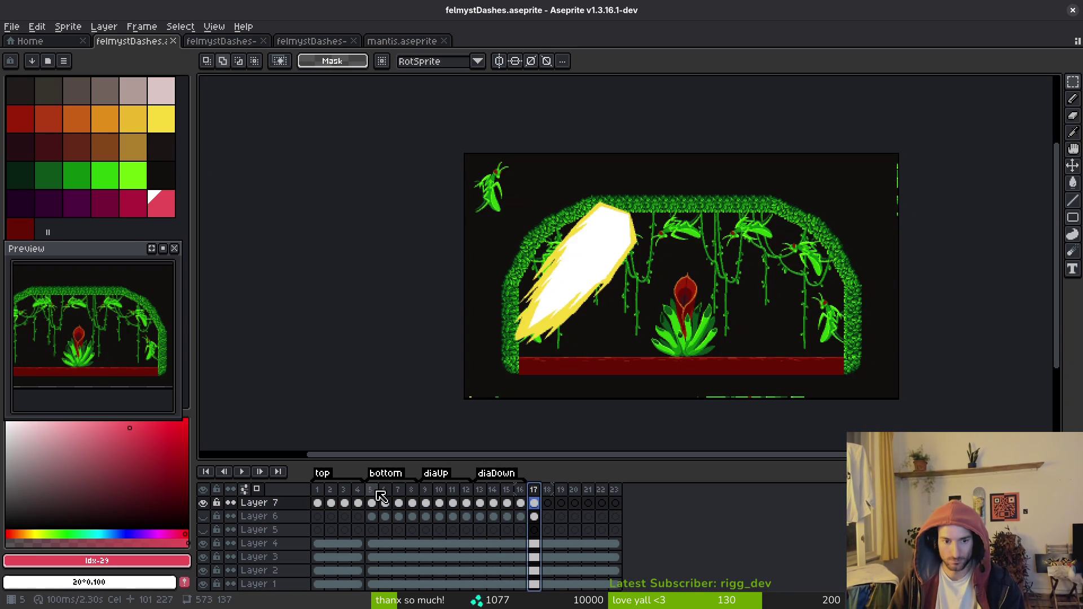
left_click_drag(382, 491, 426, 488)
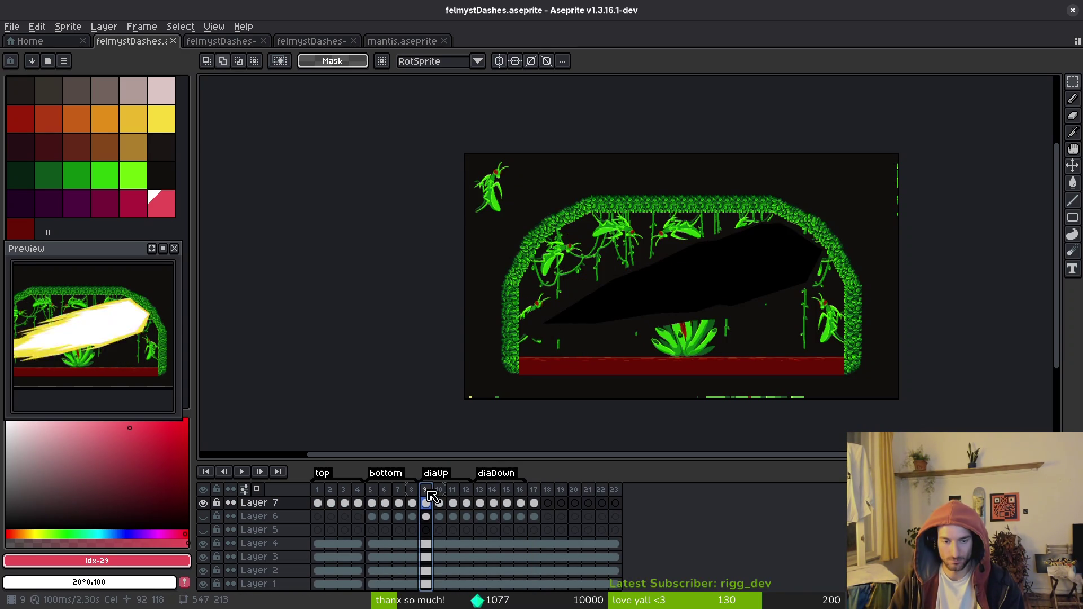
left_click(486, 494)
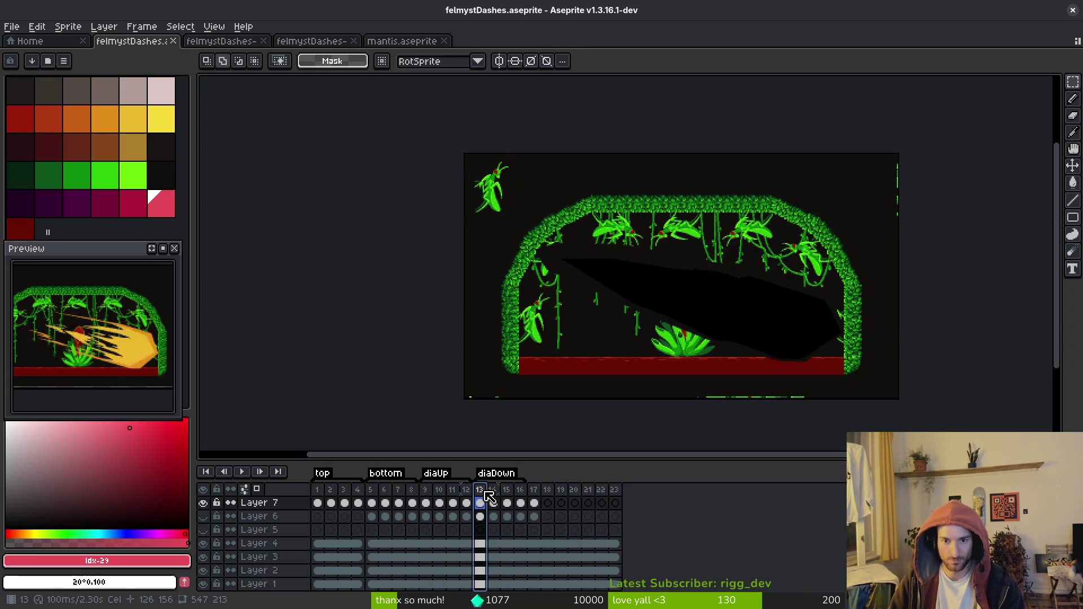
left_click(372, 491)
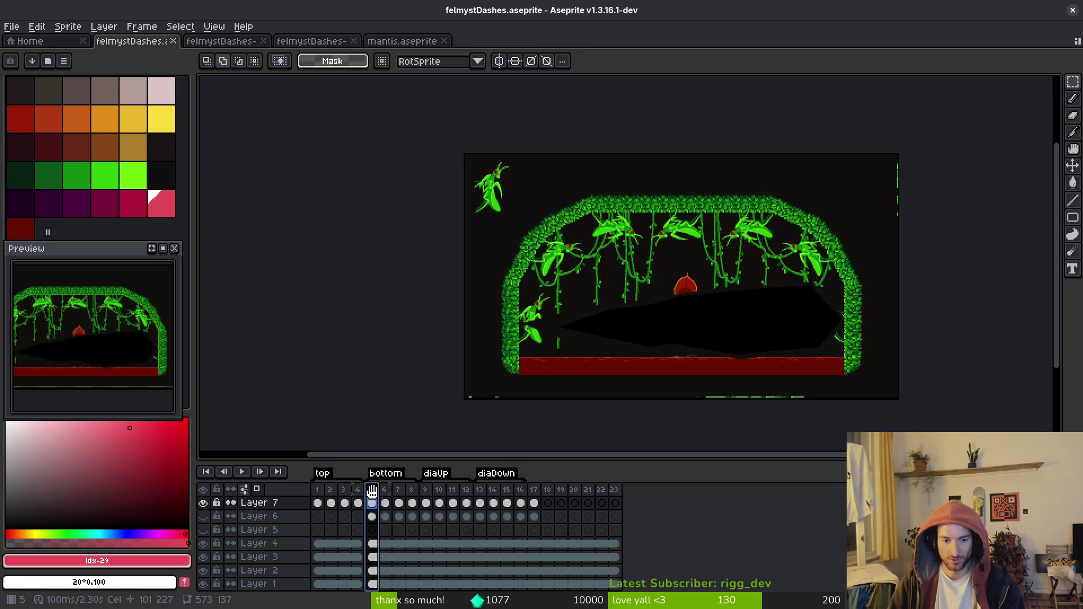
left_click(432, 499)
left_click(485, 499)
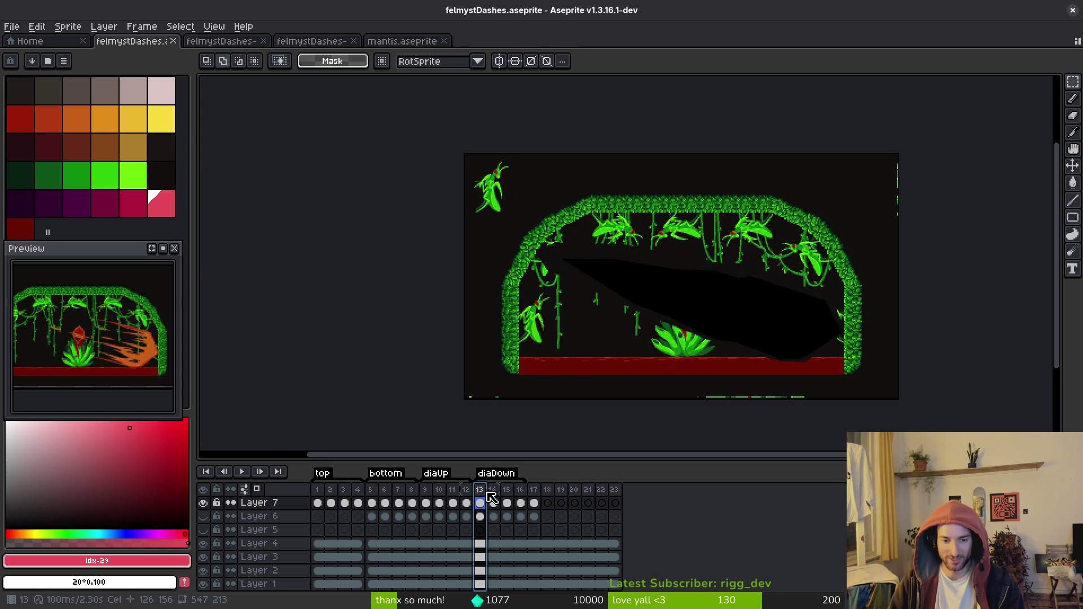
left_click(319, 497)
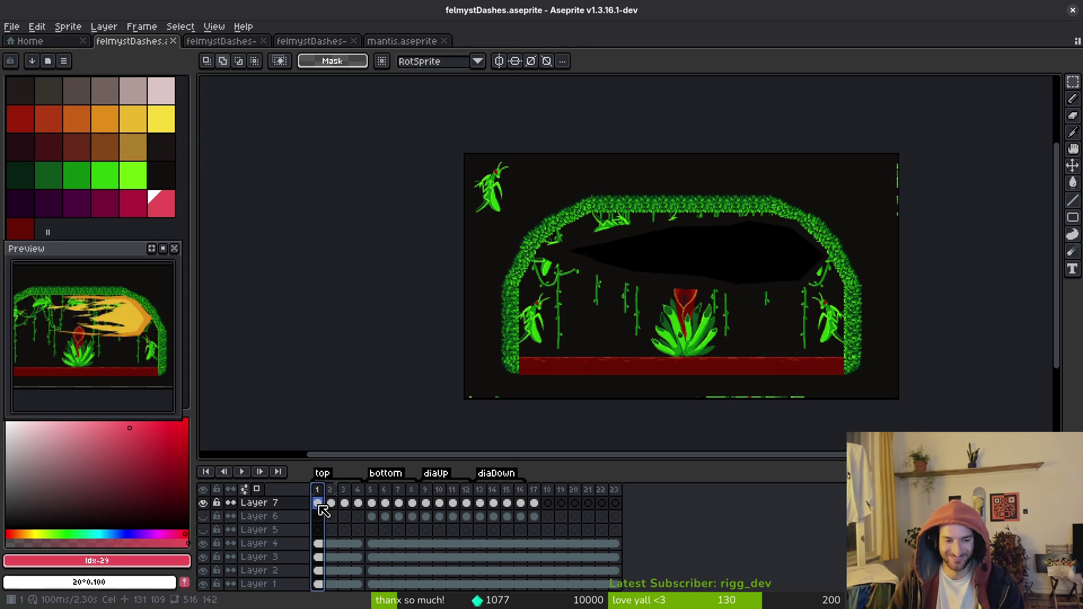
left_click(331, 500)
Copy horizontal and diagonal dash cels from frames 10 and 14 into new frames 18–21.
left_click(549, 504)
left_click(387, 515)
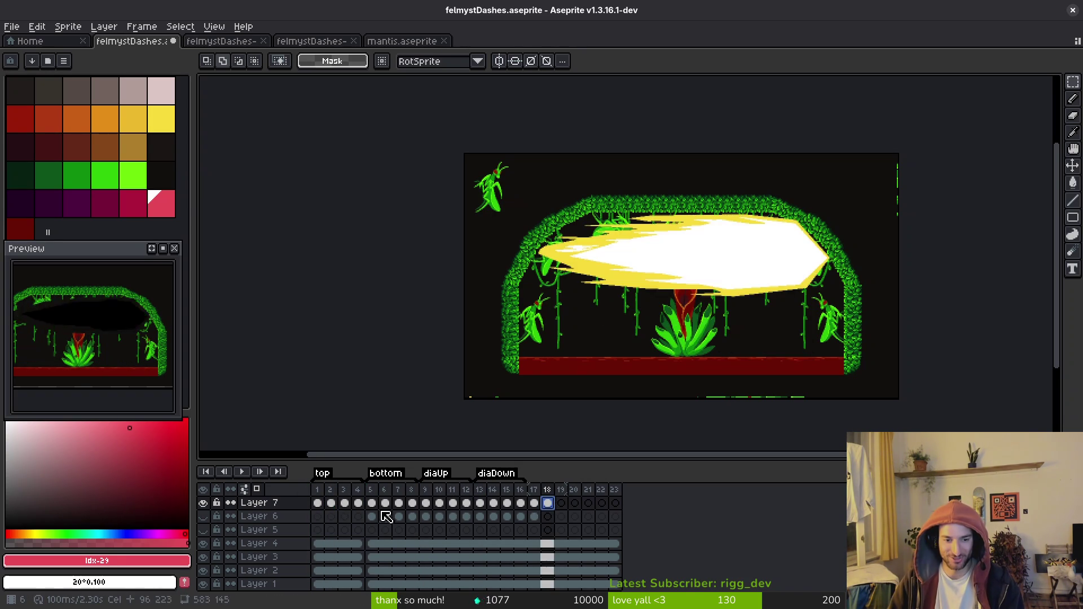
left_click(382, 502)
left_click(561, 502)
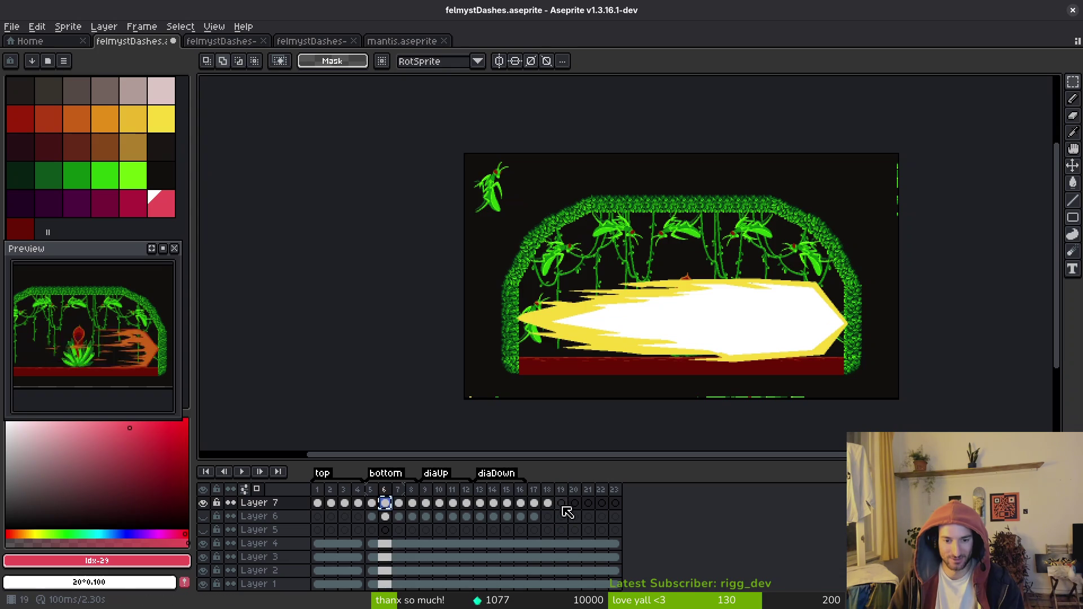
left_click(439, 503)
left_click(574, 502)
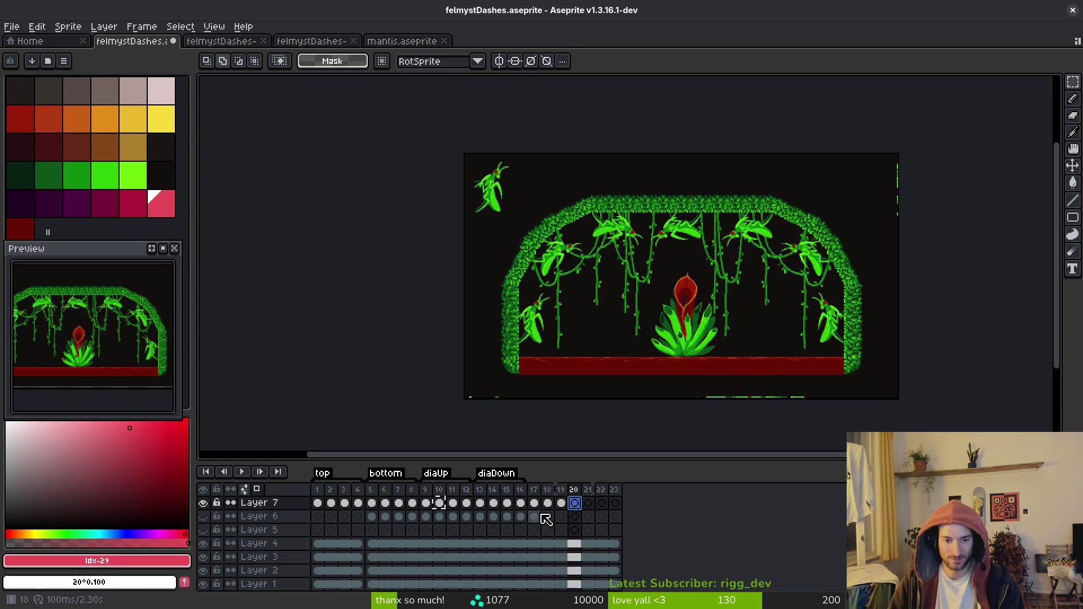
left_click(492, 502)
left_click(599, 510)
left_click(532, 508)
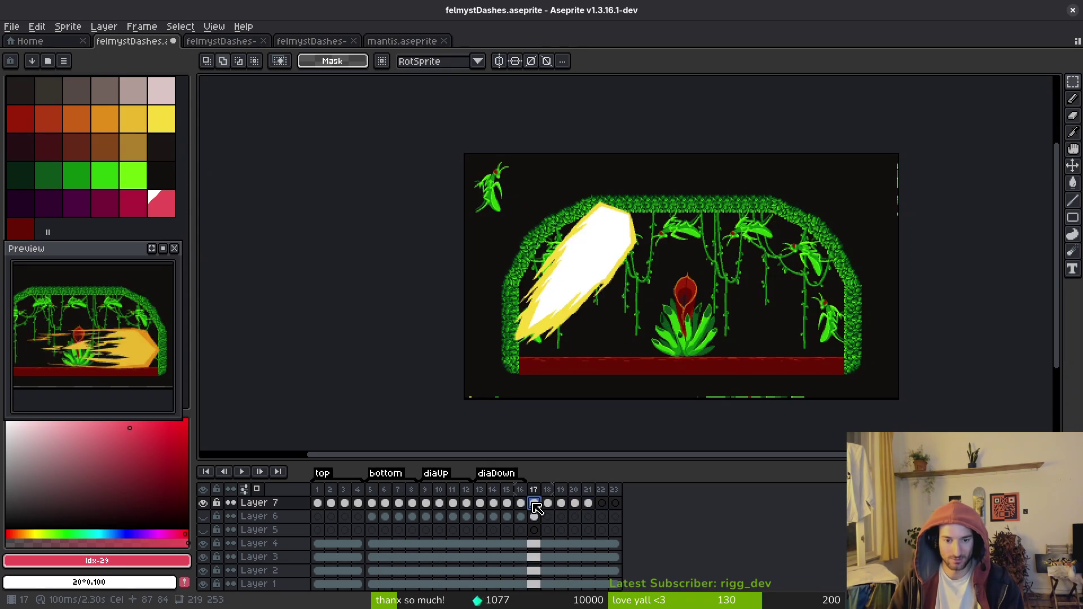
left_click(545, 507)
key("Right")
key("Right")
key("Right")
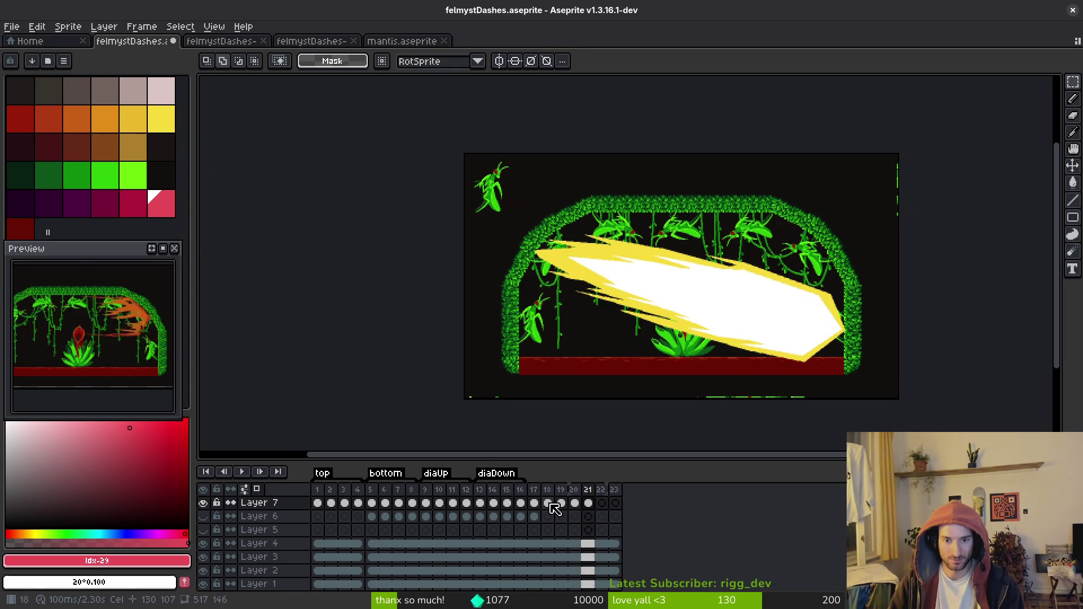
left_click(533, 504)
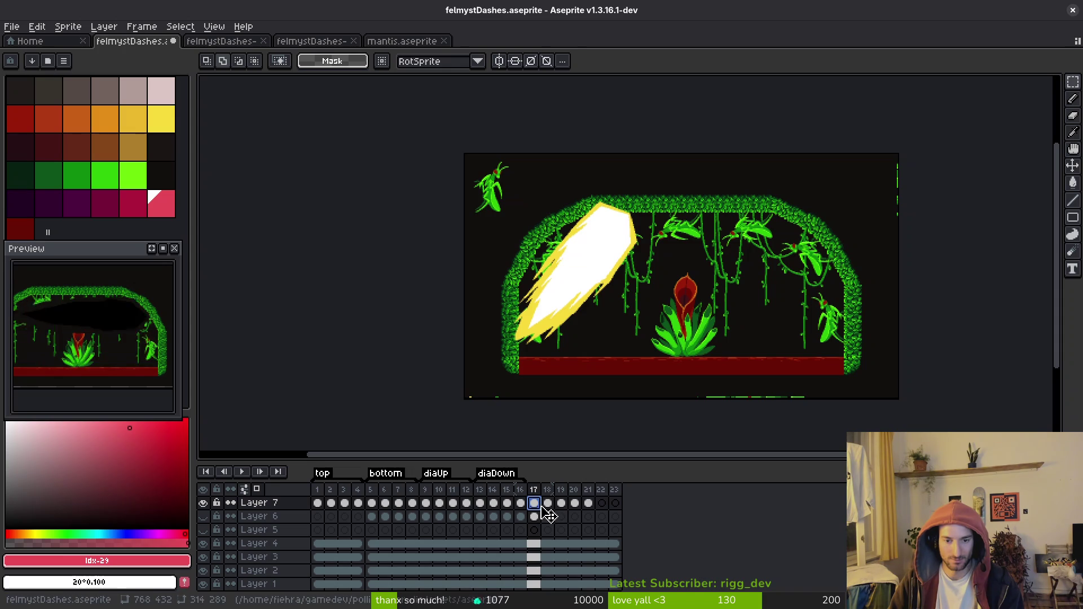
Move frame 17's tilted slash toward frame 21 and frame 22's diagonal before frame 21, then play.
left_click_drag(542, 508, 604, 511)
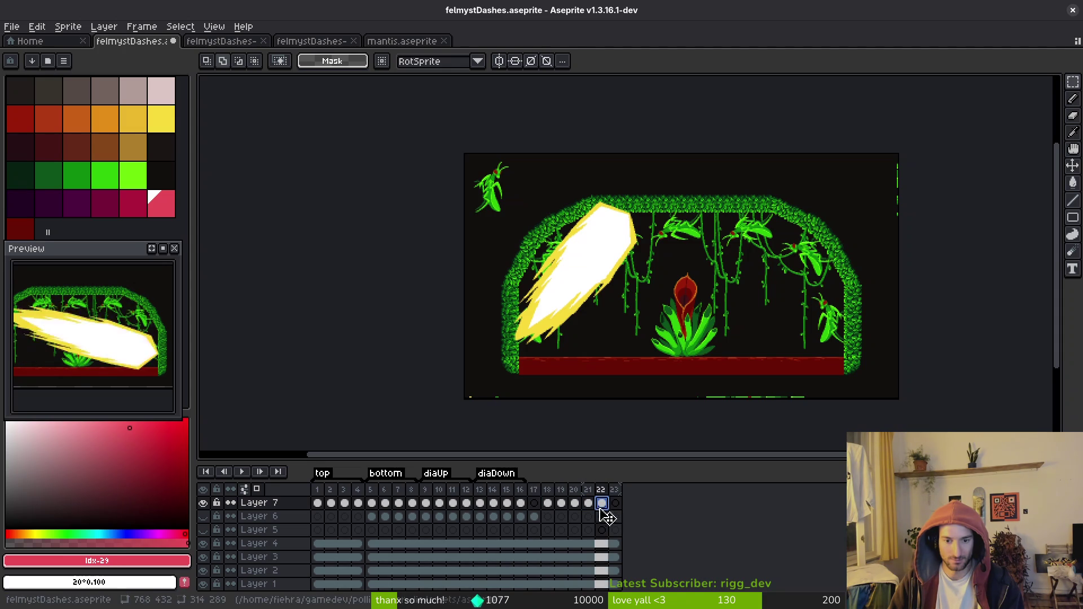
key("Left")
key("Left")
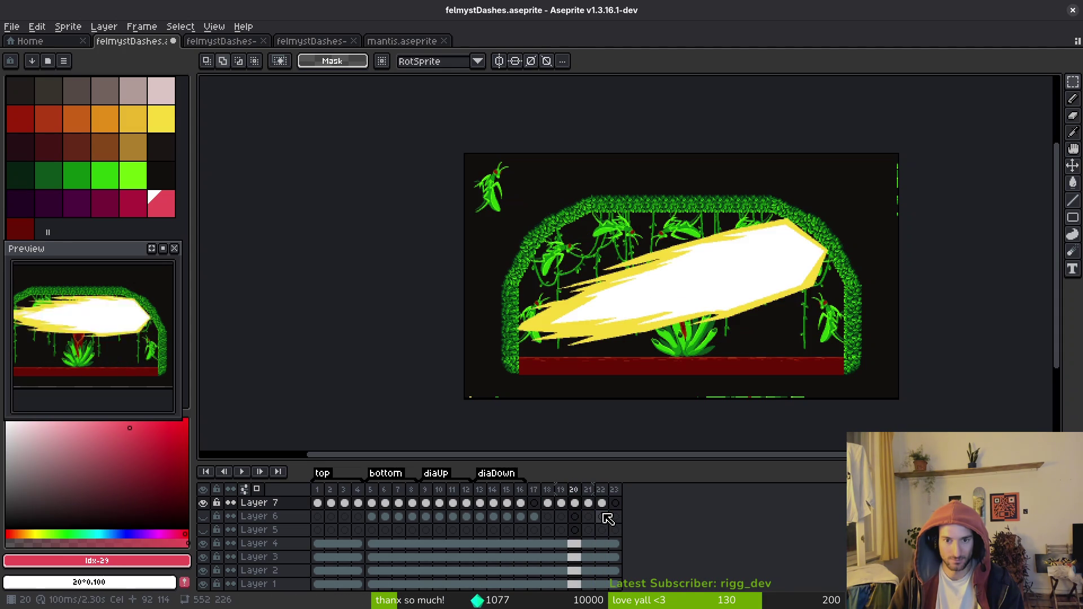
key("Right")
key("Left")
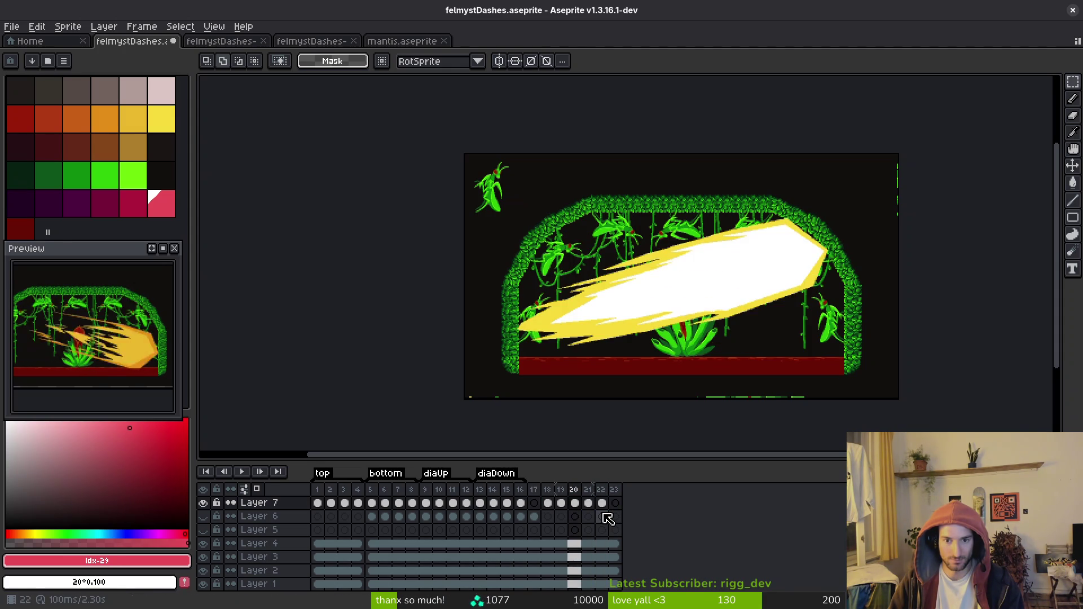
key("Right")
key("Left")
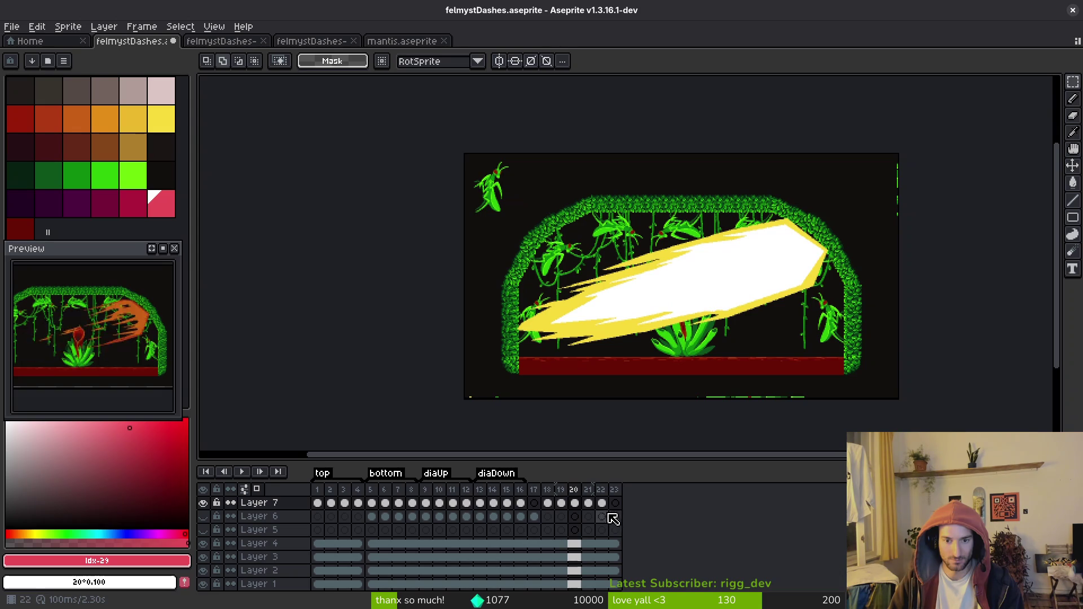
key("Right")
left_click(602, 503)
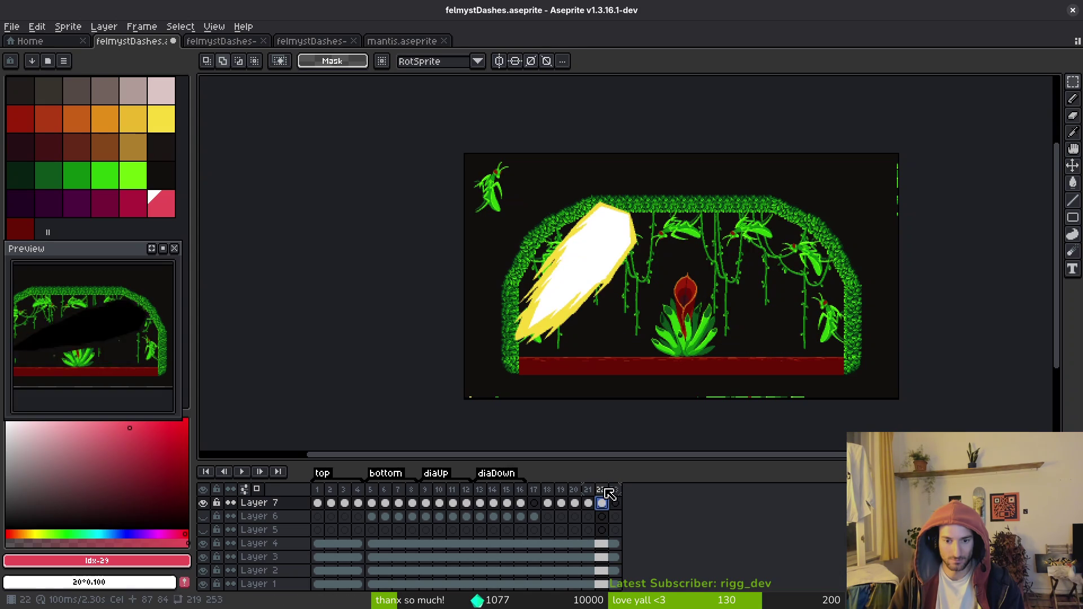
left_click_drag(605, 490, 552, 515)
left_click(537, 490)
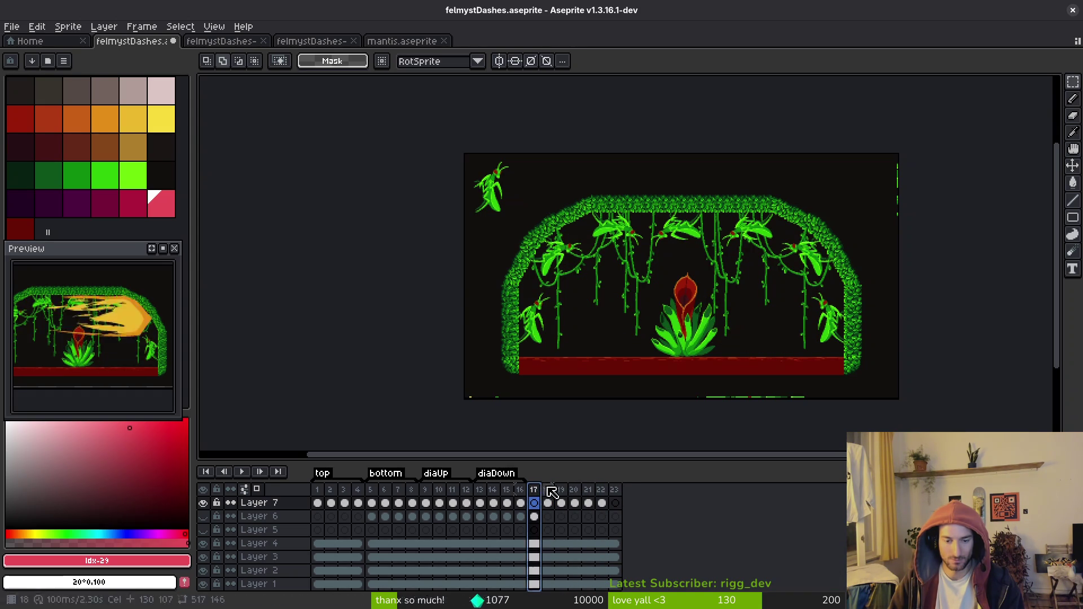
key("Return")
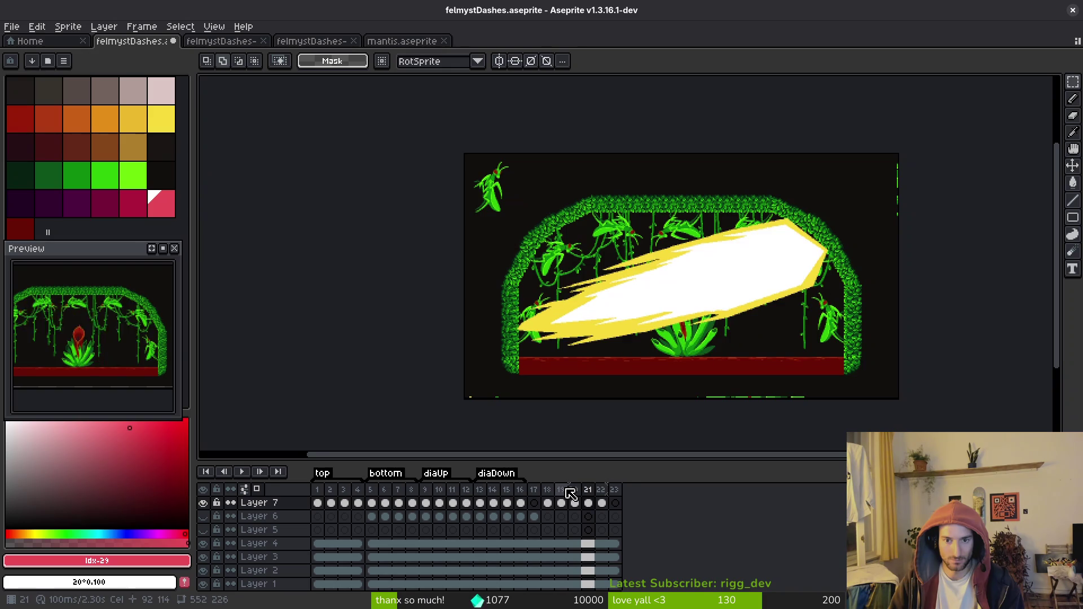
Move frame 21 before frame 20, then flip through frames 18–21 comparing diagonal and horizontal slashes.
left_click(564, 491)
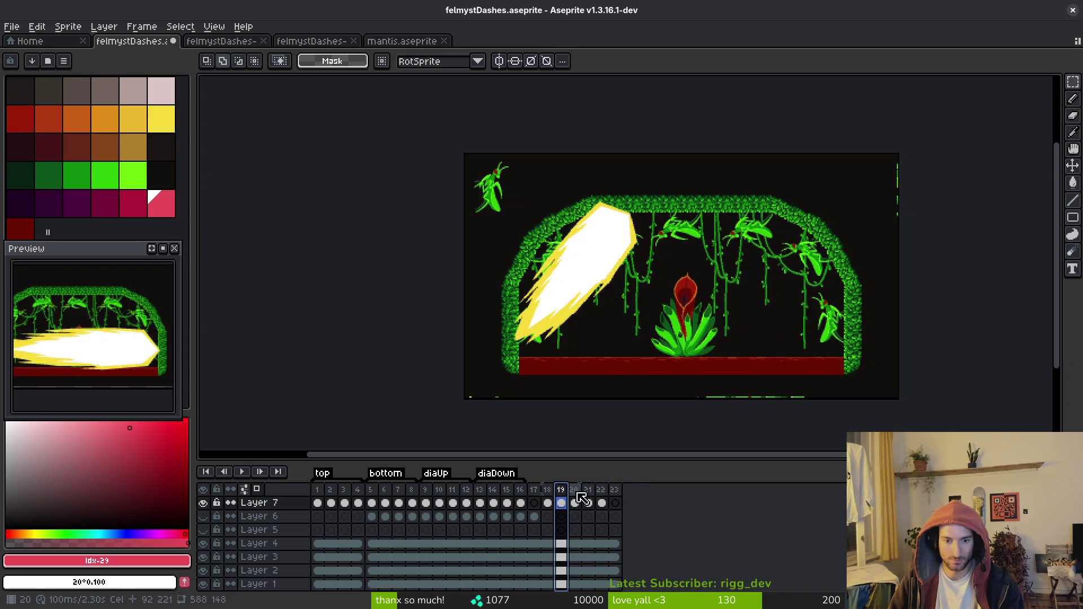
key("Right")
key("Right")
left_click(588, 489)
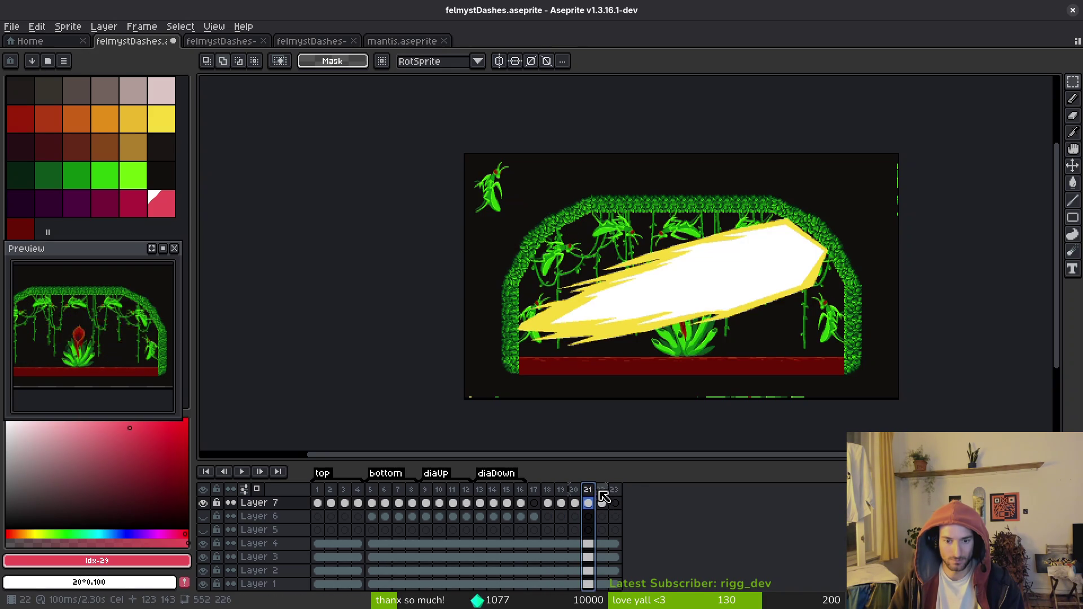
left_click_drag(587, 496, 572, 496)
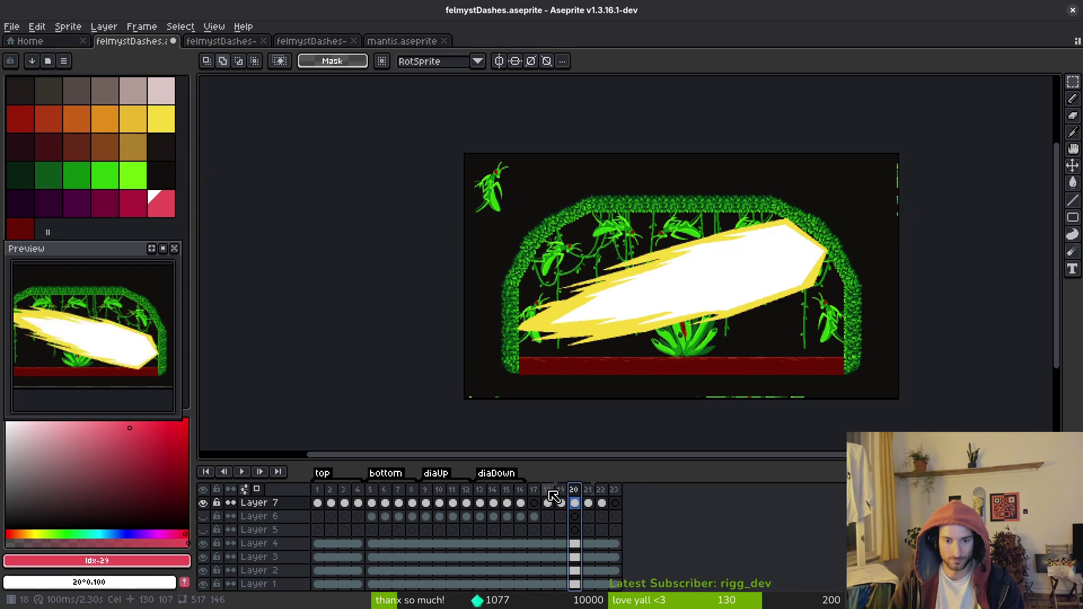
left_click(551, 497)
key("Right")
key("Right")
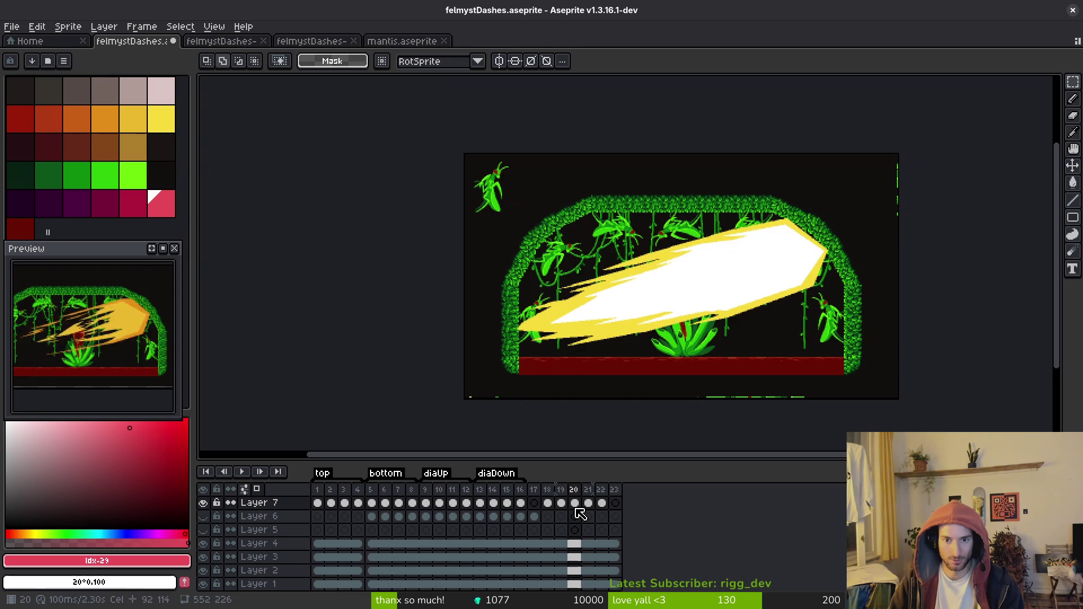
key("Right")
key("Left")
key("Left")
key("Right")
key("Right")
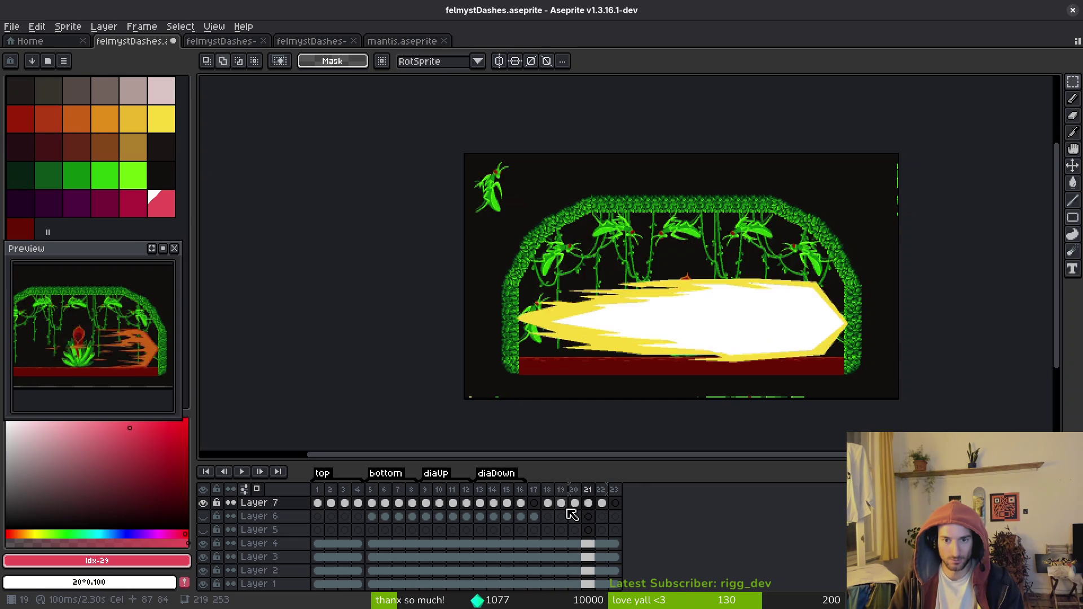
key("Left")
key("Left")
key("Right")
key("Right")
key("Left")
key("Left")
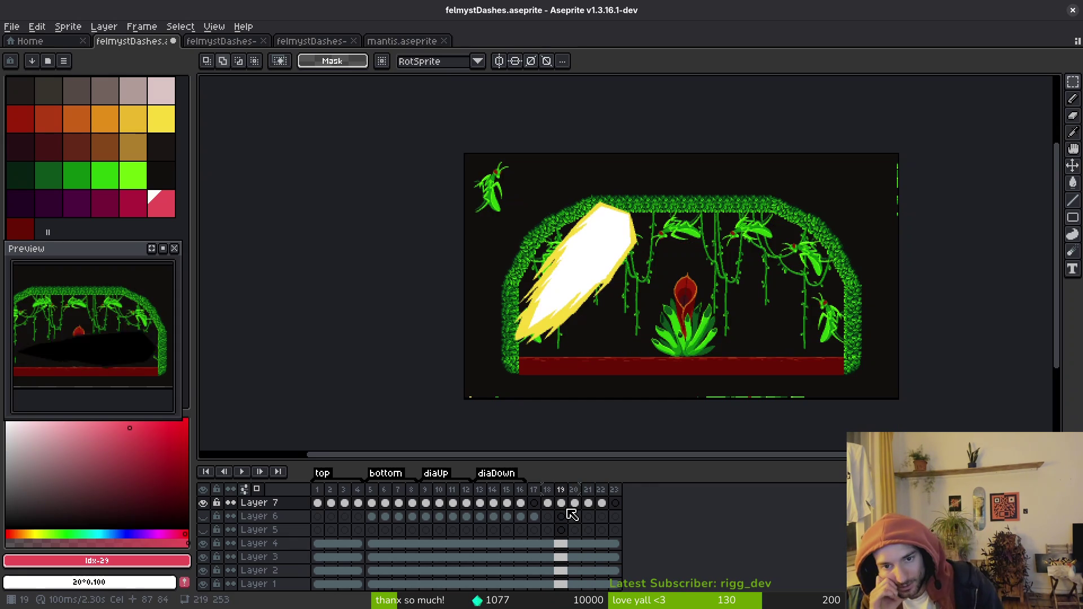
key("Right")
key("Left")
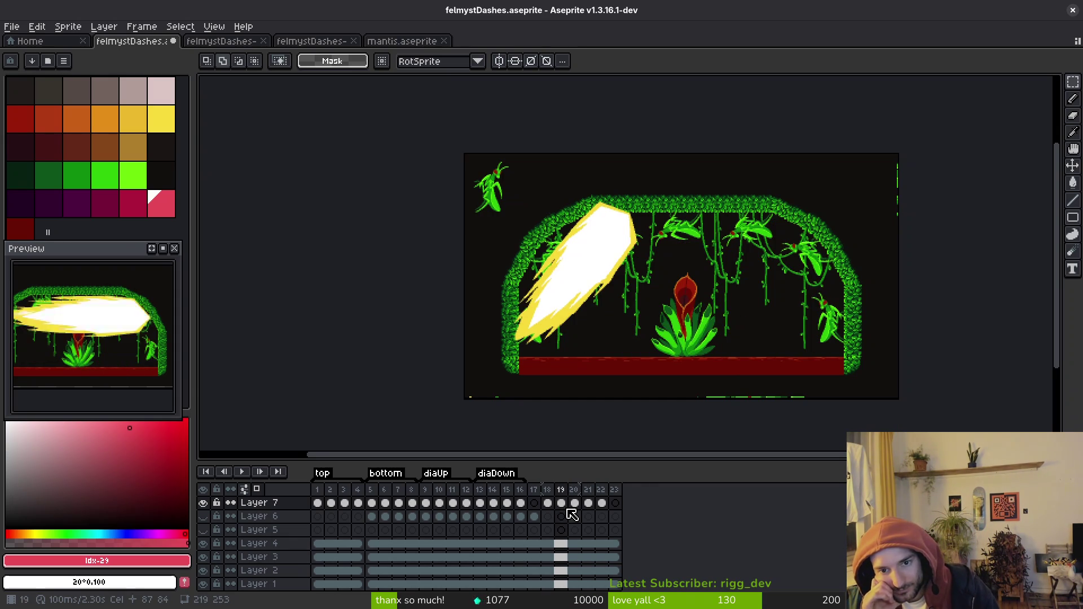
key("Right")
key("Left")
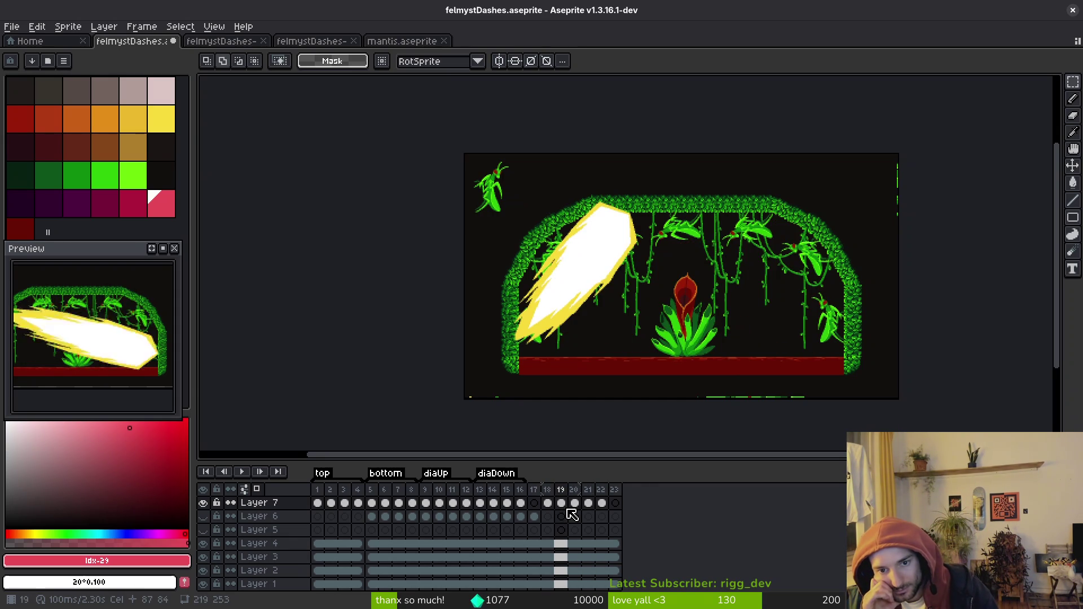
key("Right")
key("Left")
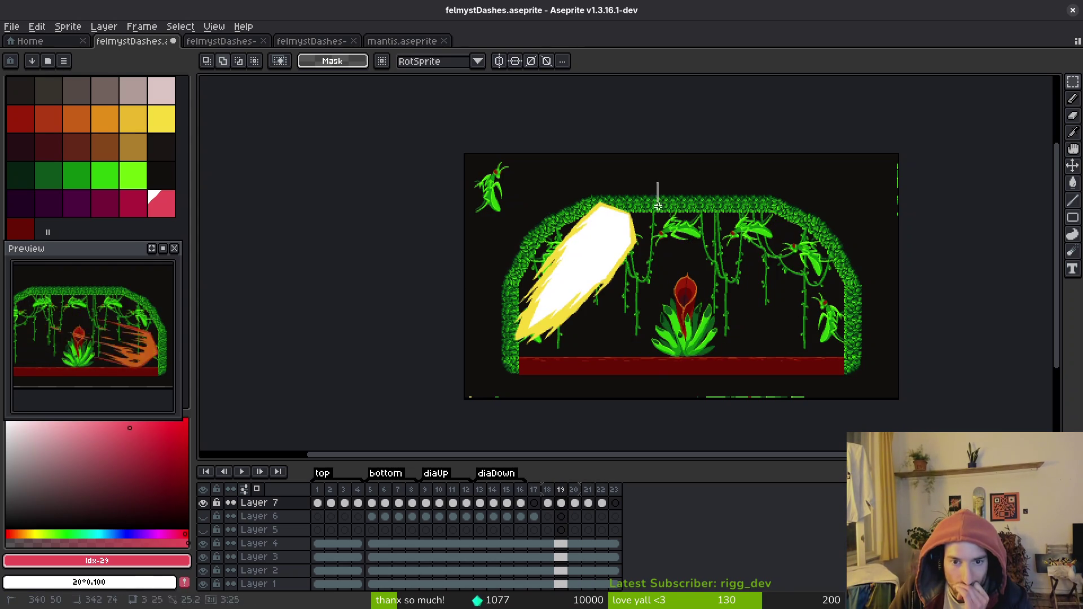
Clear frame 19's old slash and paste in a copy of frame 18's horizontal slash.
left_click_drag(658, 181, 466, 391)
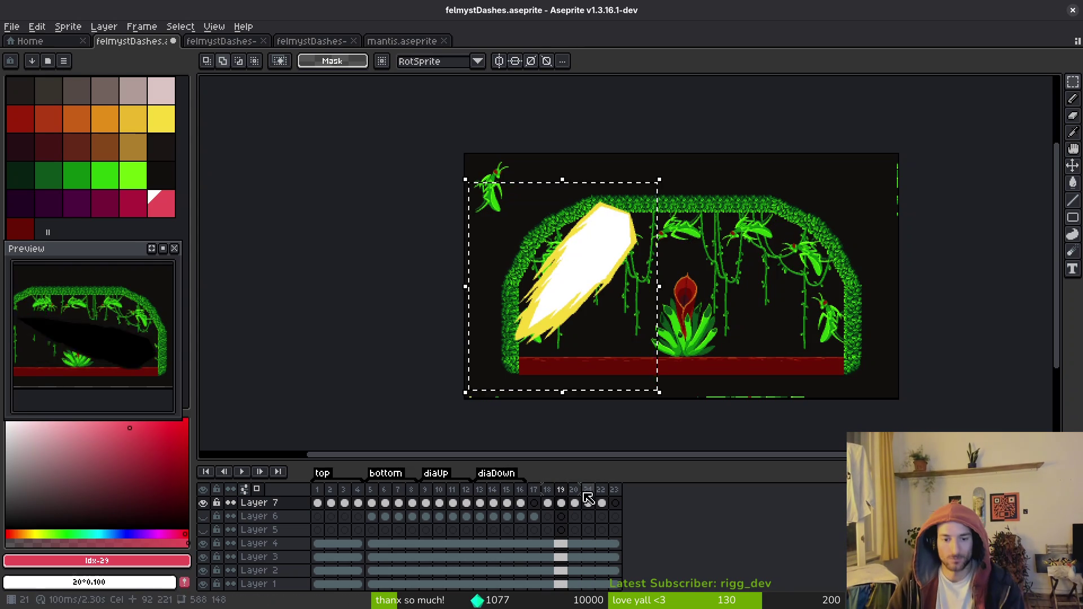
key("ctrl+d")
key("Delete")
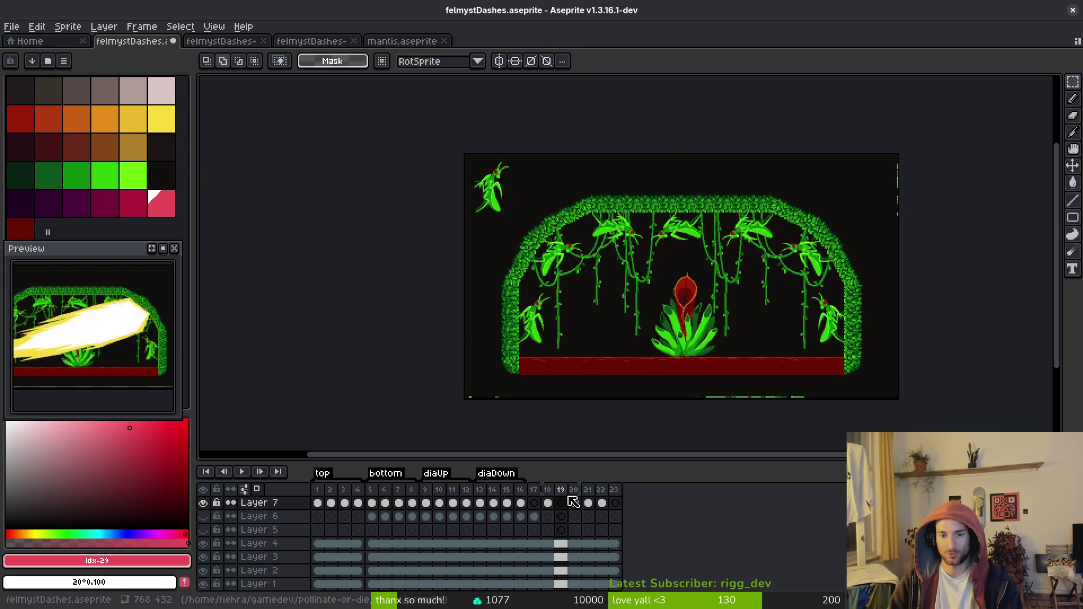
left_click(575, 504)
key("Left")
key("Left")
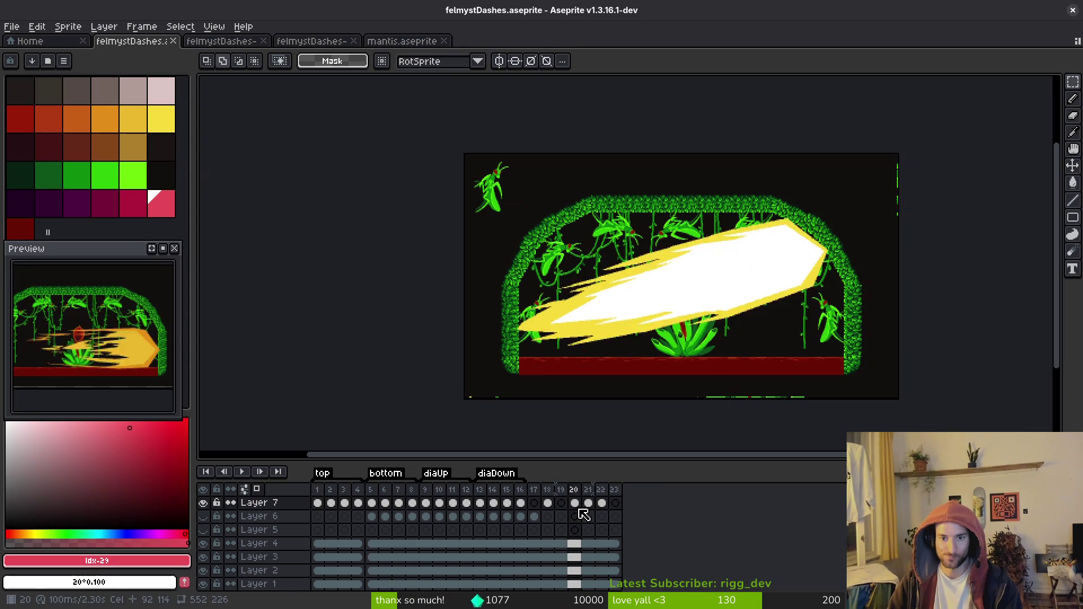
left_click_drag(902, 316, 462, 151)
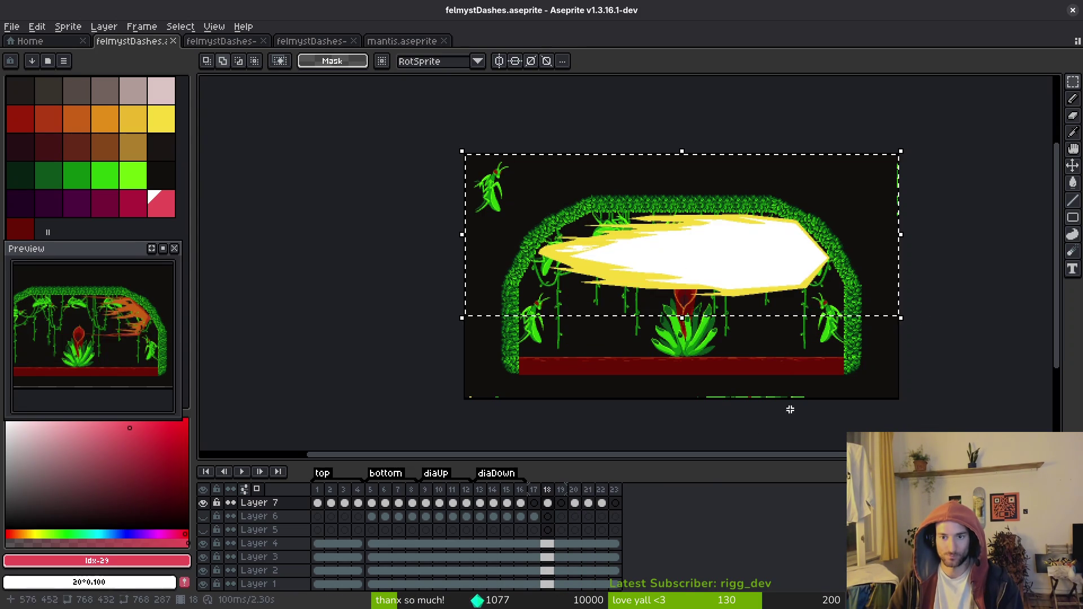
key("ctrl+c")
left_click(561, 503)
key("ctrl+v")
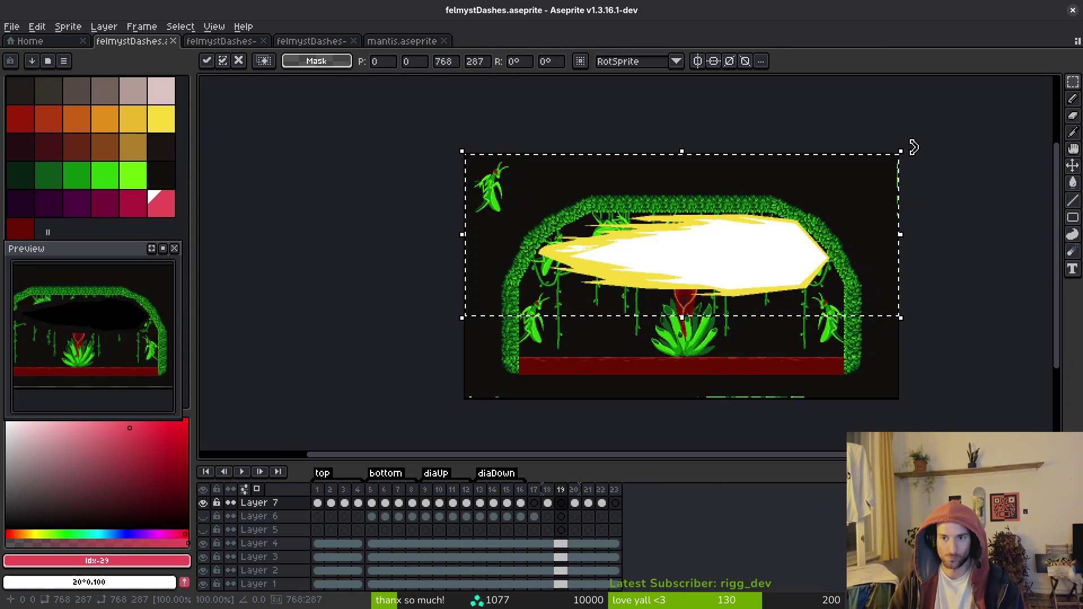
Re-paste the slash, narrow it, rotate it about 37.5°, position it and commit.
mouse_move(906, 145)
left_mouse_down()
mouse_move(887, 126)
mouse_move(791, 100)
mouse_move(759, 106)
left_mouse_up()
mouse_move(716, 220)
left_mouse_down()
mouse_move(624, 265)
mouse_move(616, 241)
left_mouse_up()
key("Escape")
key("ctrl+v")
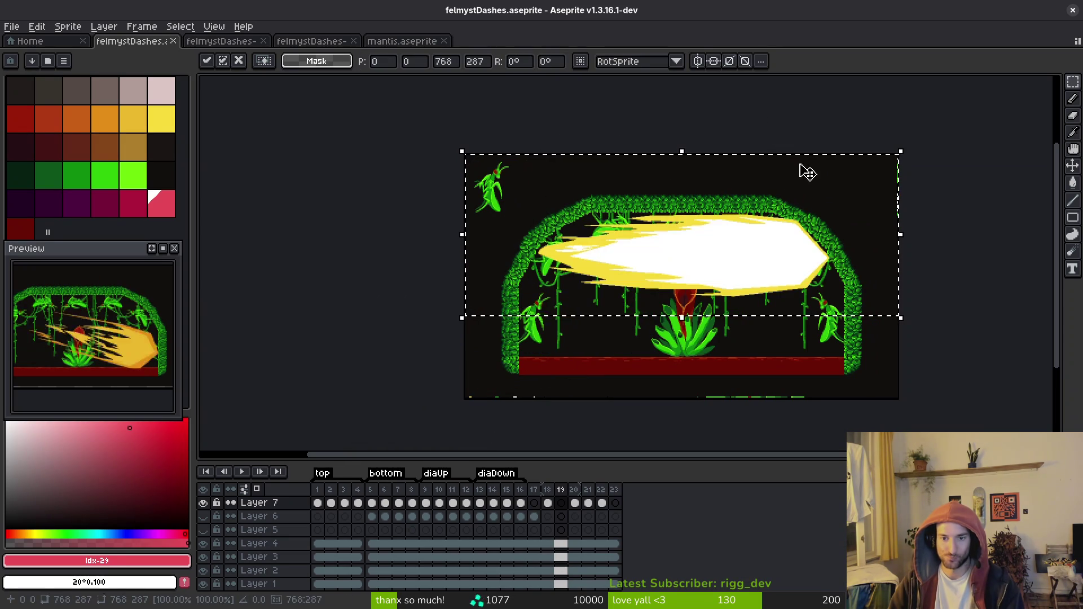
mouse_move(906, 246)
left_mouse_down()
mouse_move(769, 255)
mouse_move(791, 254)
left_mouse_up()
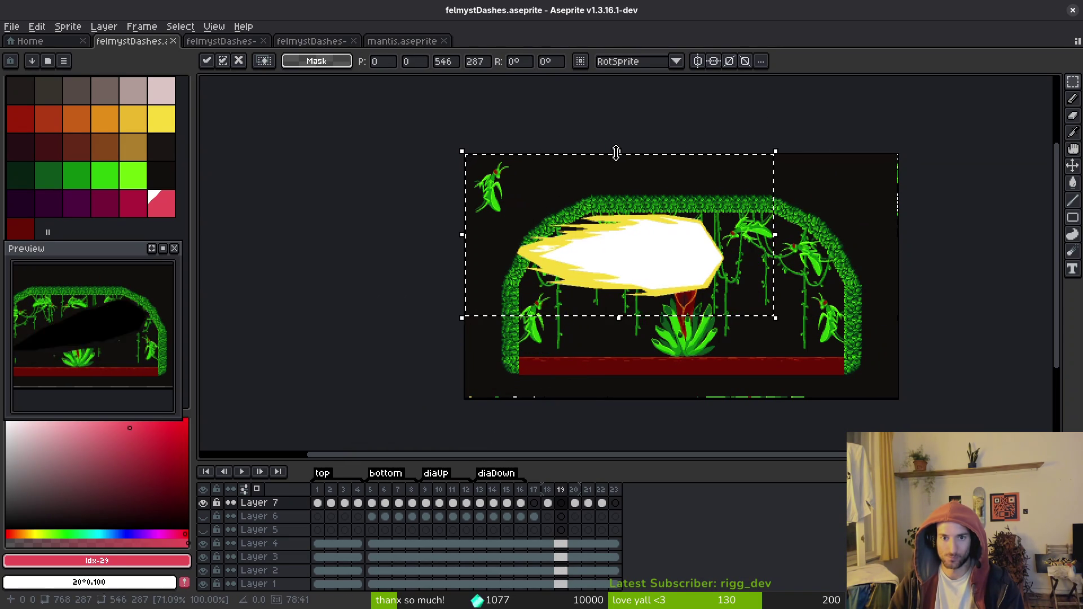
left_click_drag(642, 264, 650, 309)
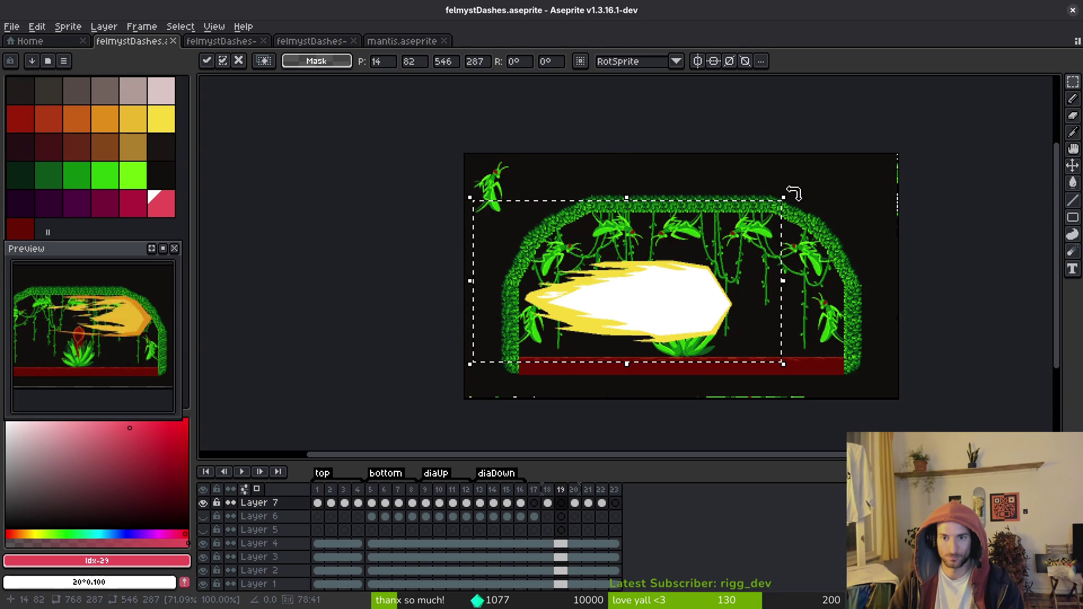
left_click_drag(794, 189, 701, 162)
mouse_move(658, 305)
left_mouse_down()
mouse_move(609, 293)
mouse_move(620, 287)
left_mouse_up()
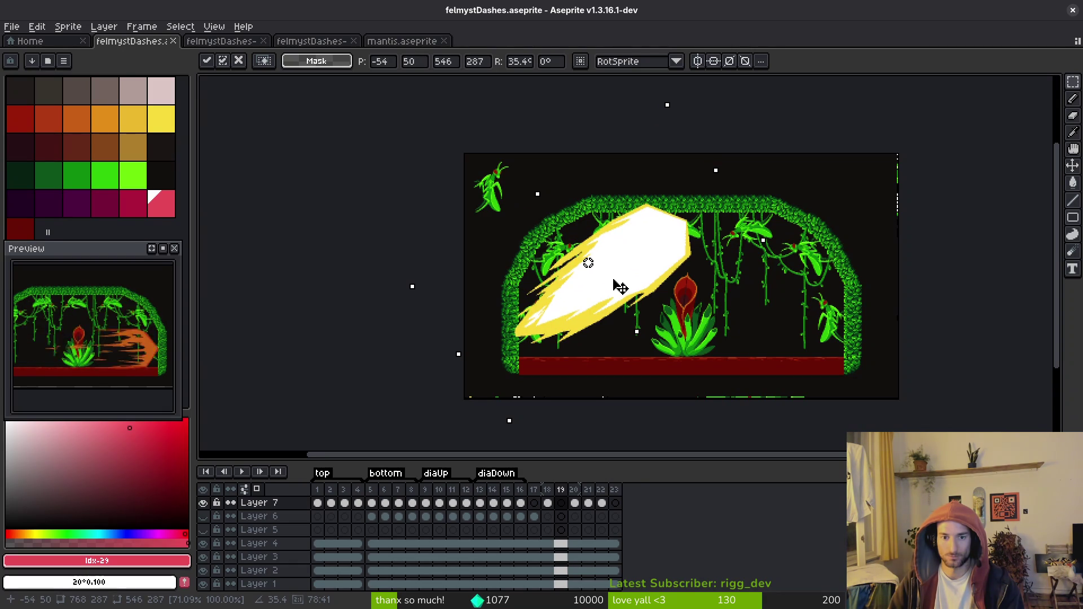
mouse_move(620, 287)
left_mouse_down()
mouse_move(592, 321)
mouse_move(640, 265)
mouse_move(623, 272)
mouse_move(652, 283)
left_mouse_up()
key("Return")
key("i")
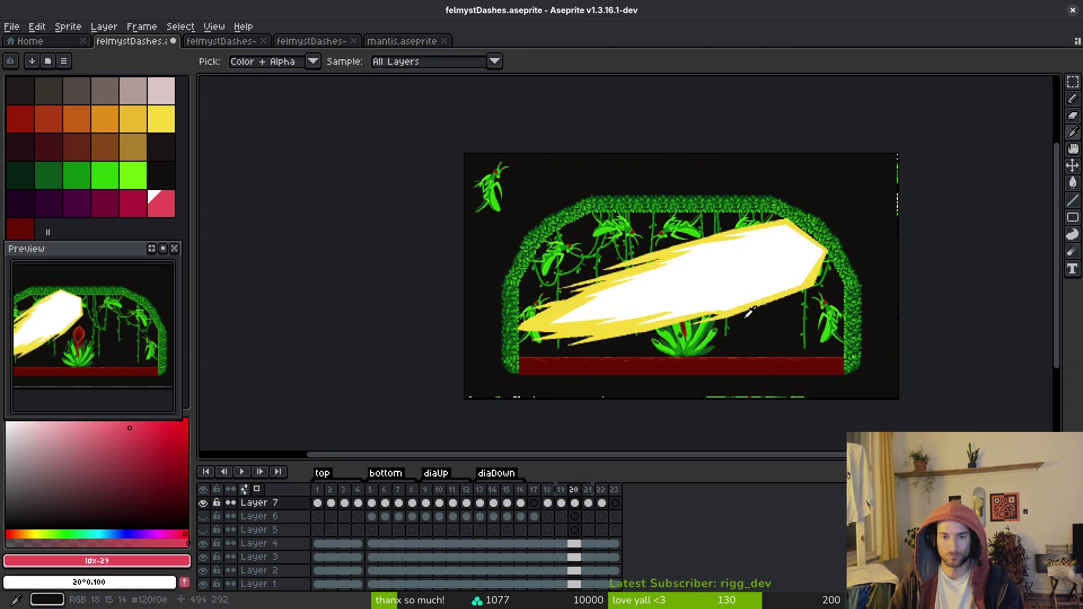
key("Left")
key("Left")
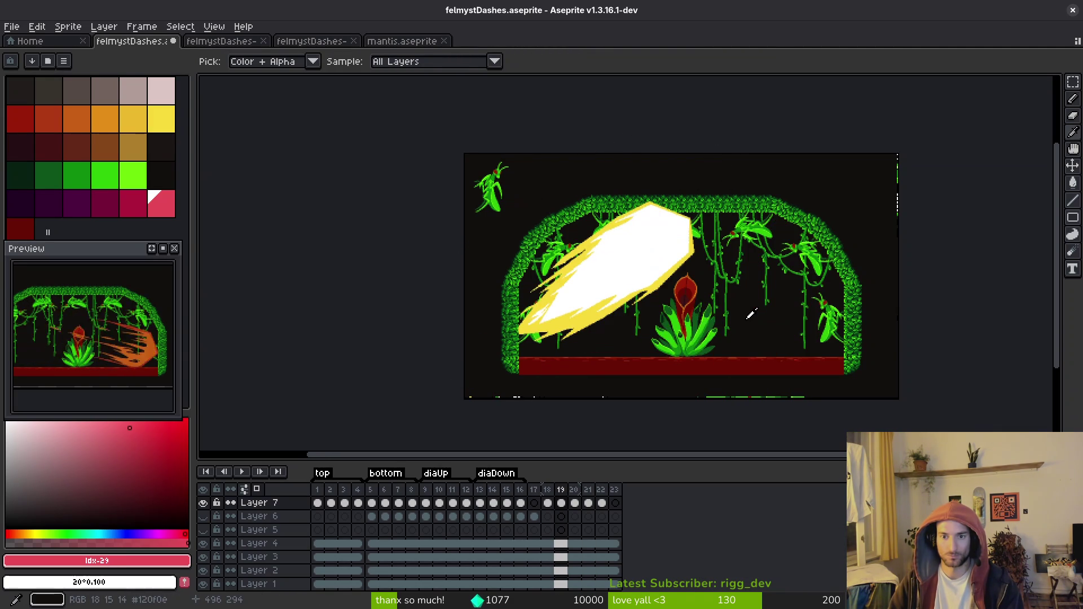
key("m")
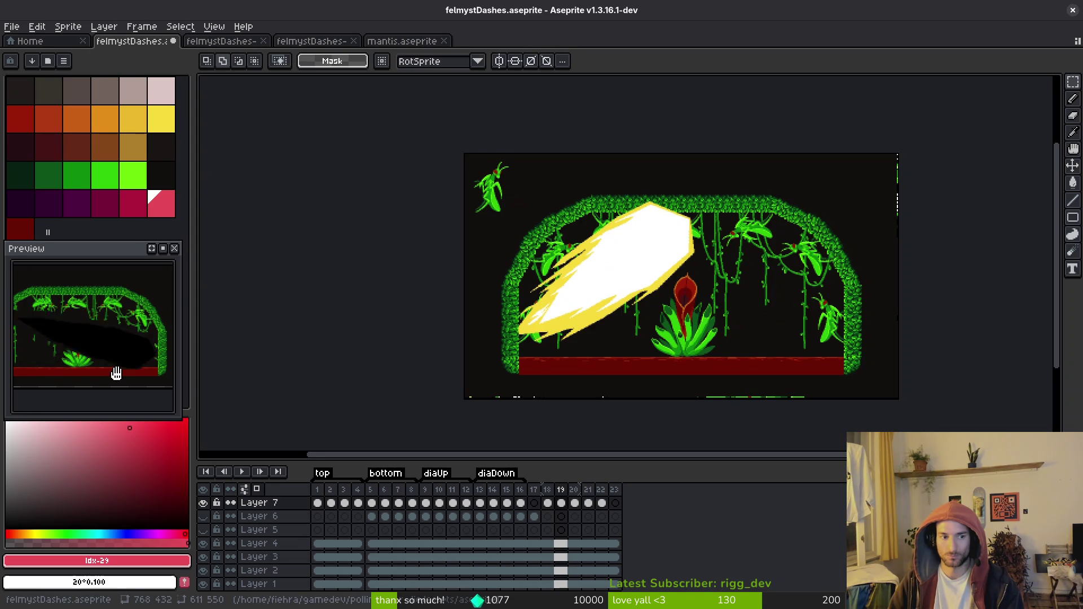
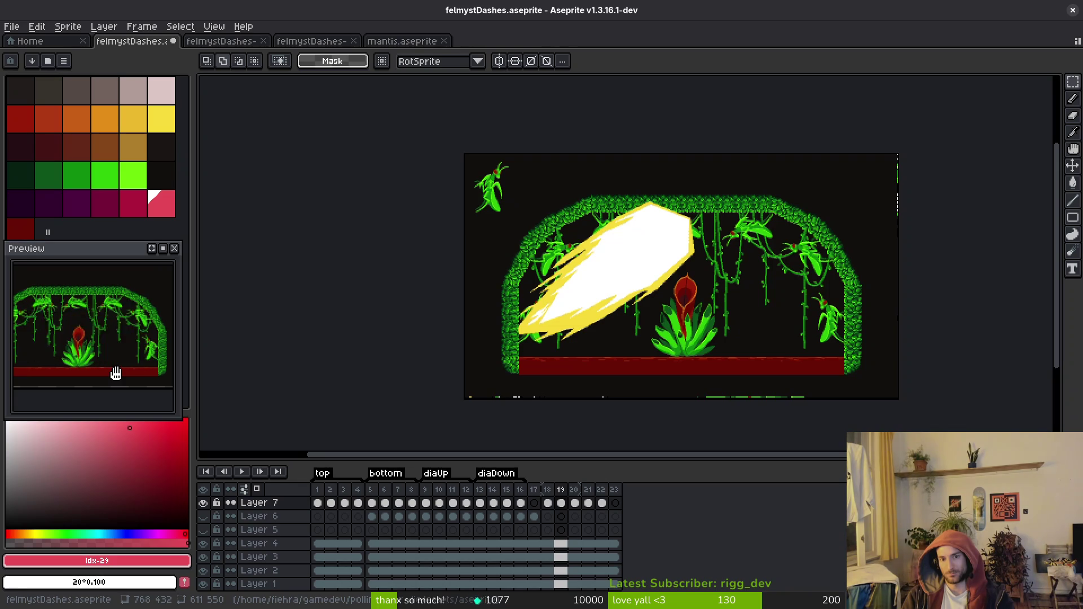
Flip between the diagonal and horizontal dash frames in Aseprite, then return to the Vim window.
key("Right")
key("Right")
key("Left")
key("Left")
key("Left")
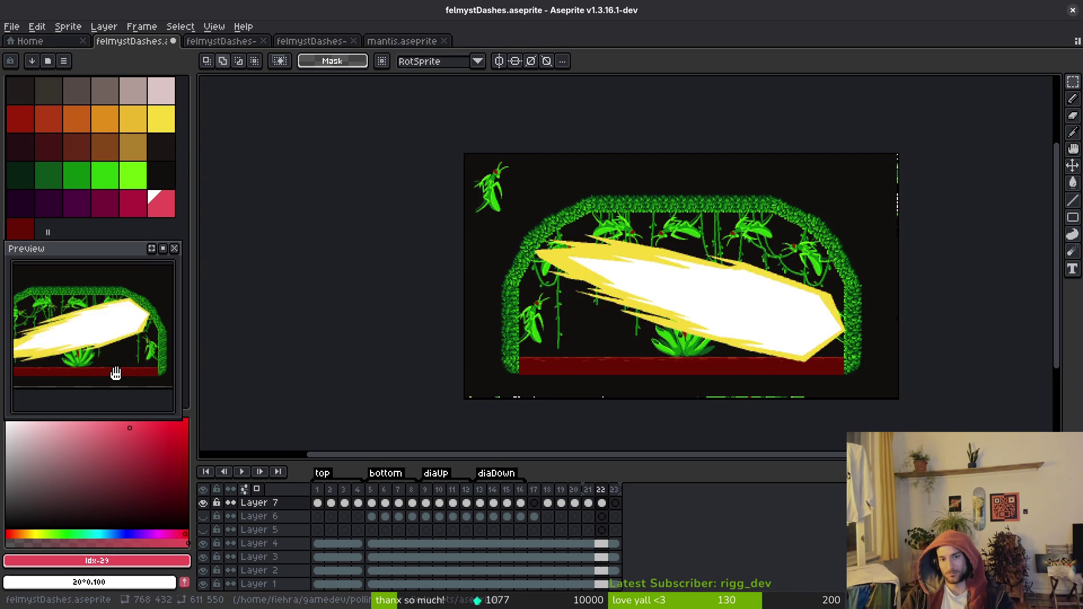
key("Left")
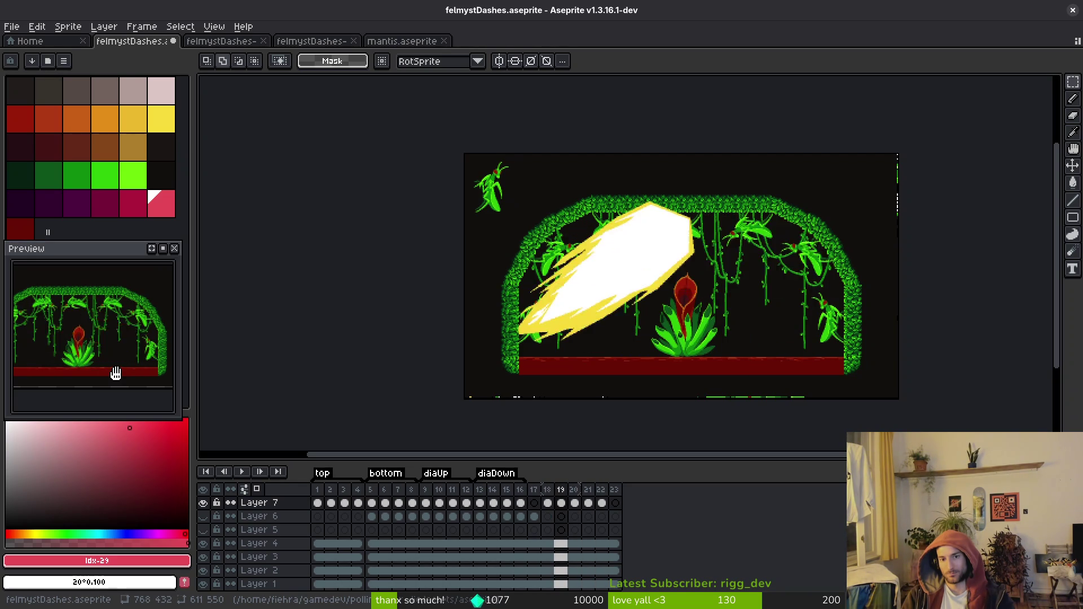
key("Right")
key("Right")
key("Left")
key("Left")
key("Right")
key("Right")
key("Left")
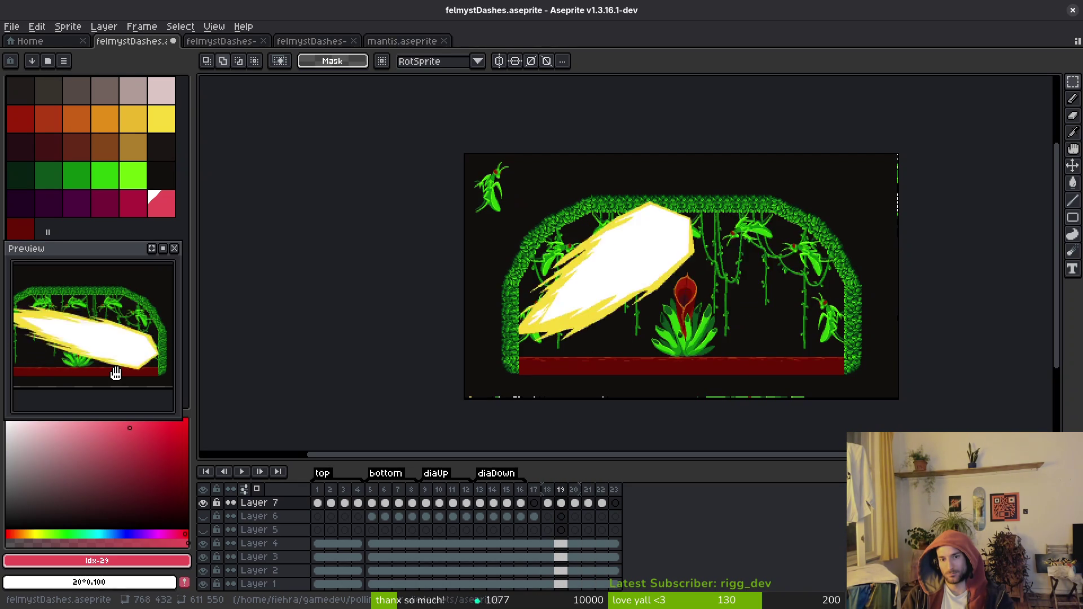
key("Right")
key("Right")
key("Left")
key("Left")
key("Right")
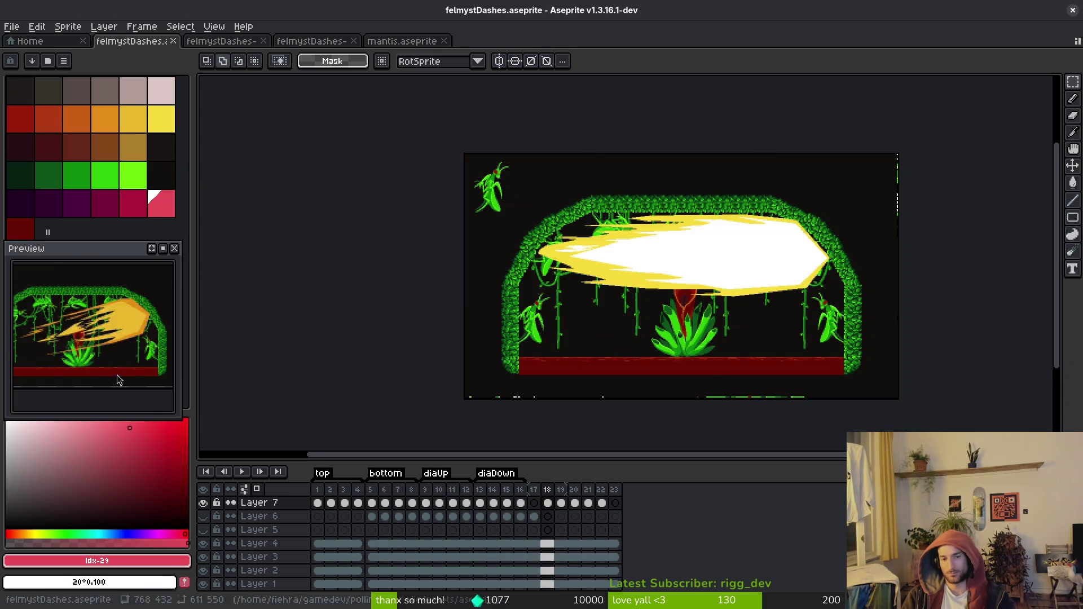
key("alt+Tab")
Test-run the dash in game, quit to the main menu and close the game, then exit Vim with :q.
key("F5")
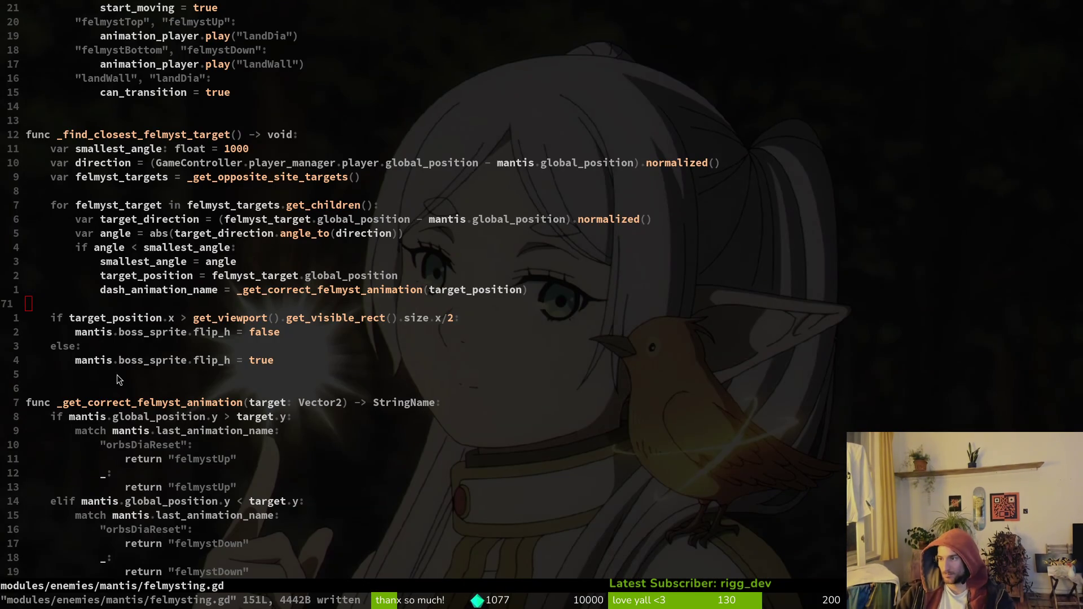
key("Return")
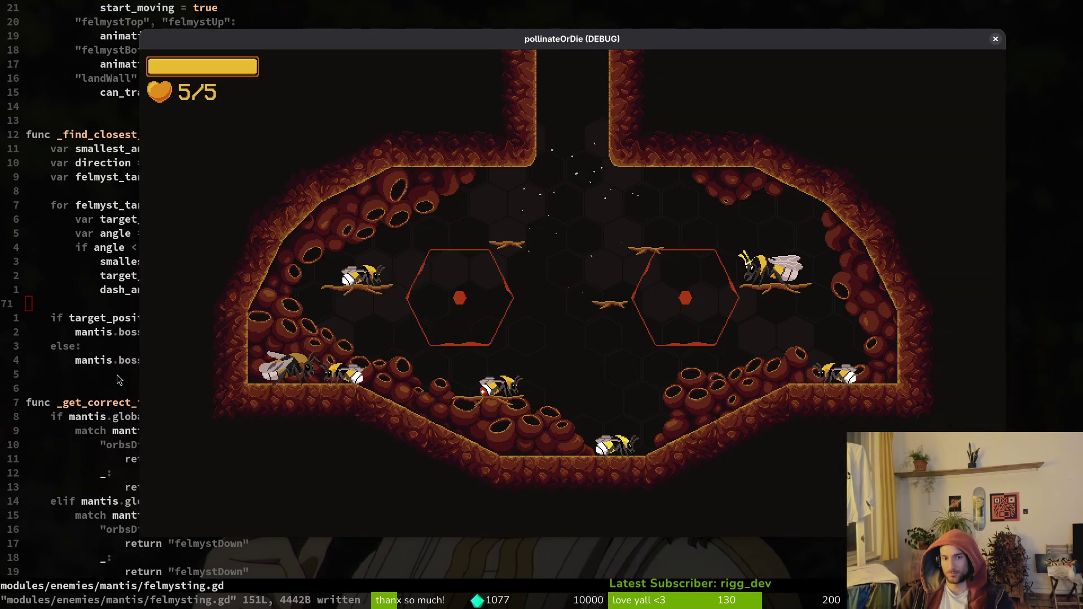
key("Escape")
key("Down")
key("Down")
key("Down")
key("Return")
key("Left")
key("Return")
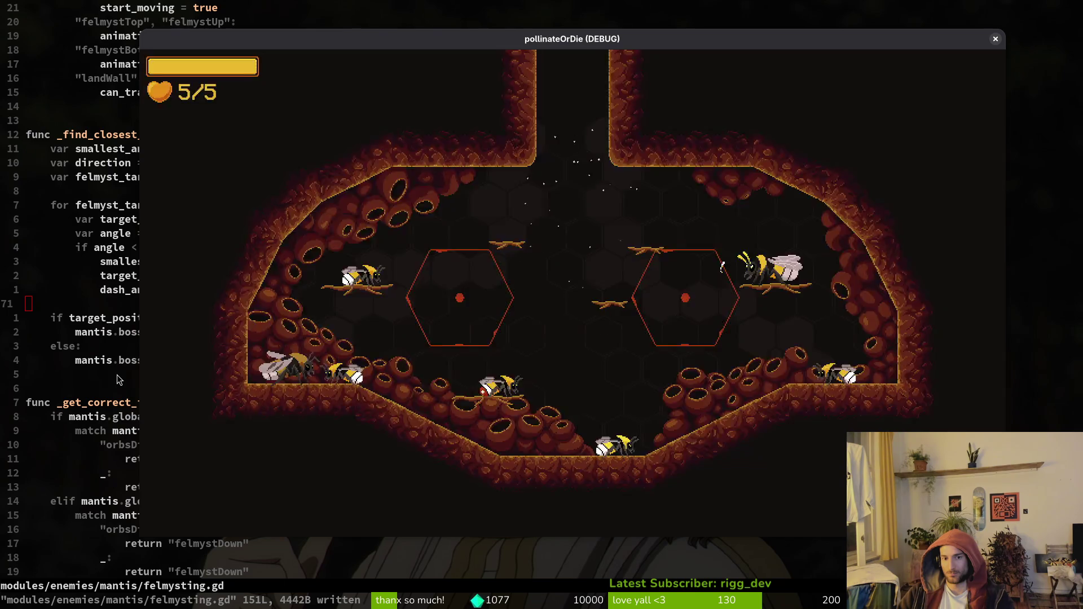
key("Down")
key("Down")
key("Down")
key("Return")
type(":q")
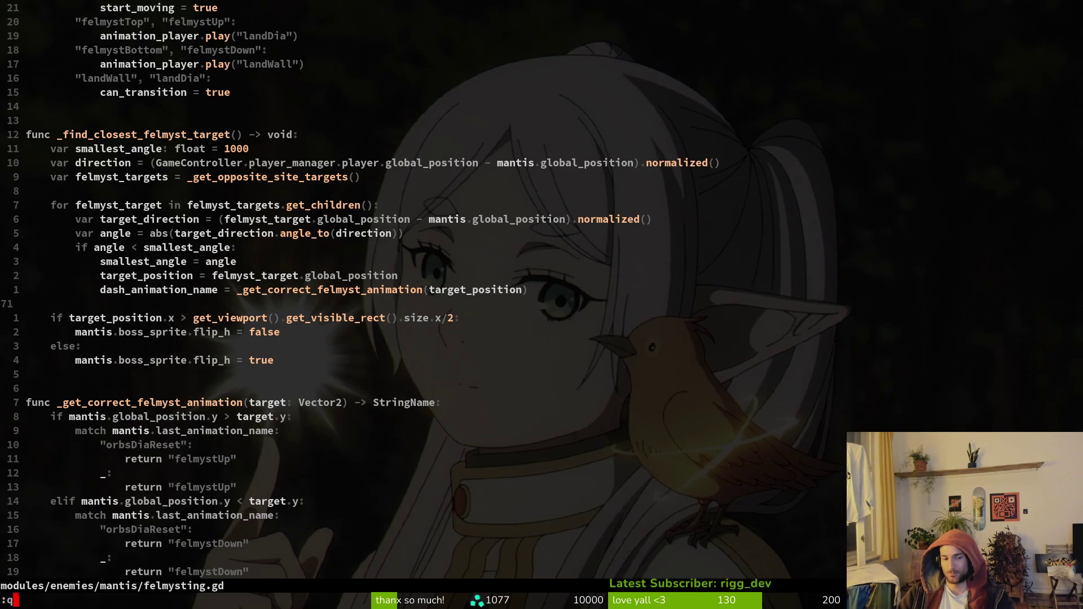
key("Return")
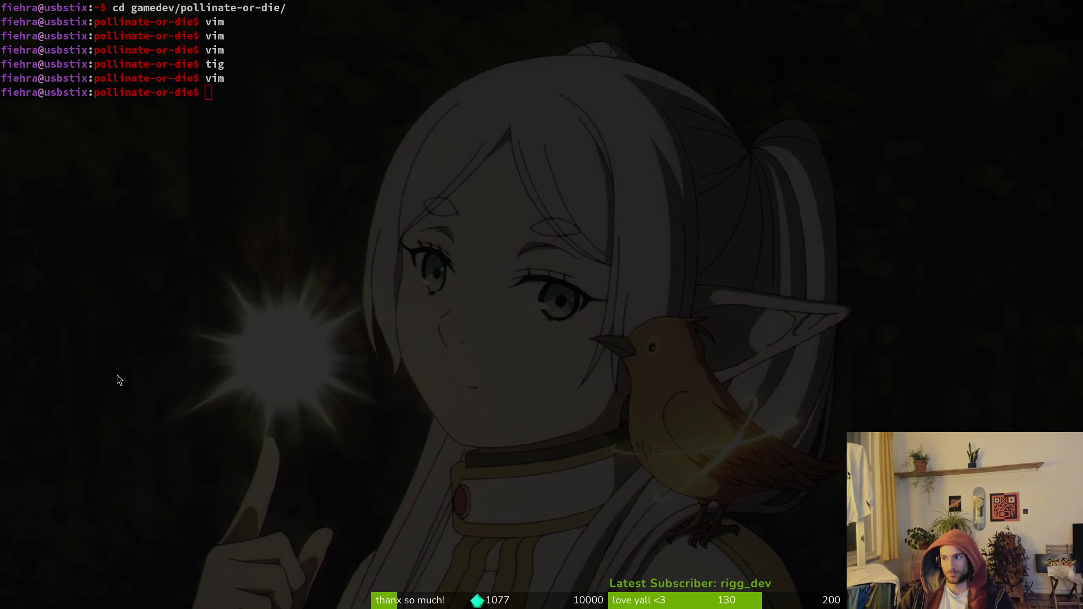
Launch tig's status view and stage amanita_mushroom.gd and amanita_mushroom.tscn.
type("ig")
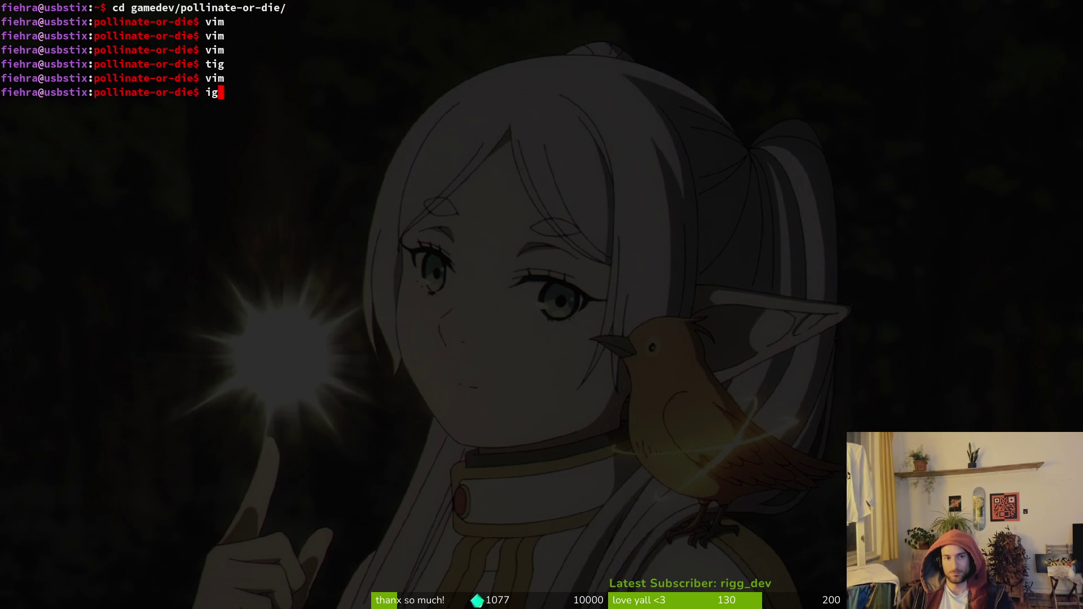
key("Return")
type("sjig")
key("Return")
key("s")
key("j")
key("j")
key("j")
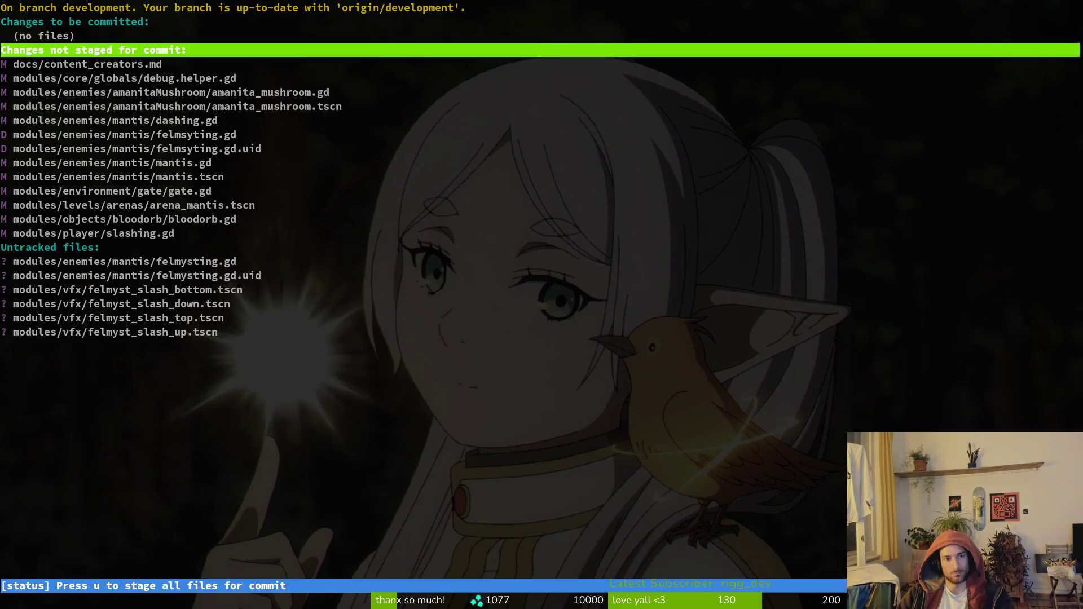
key("u")
key("u")
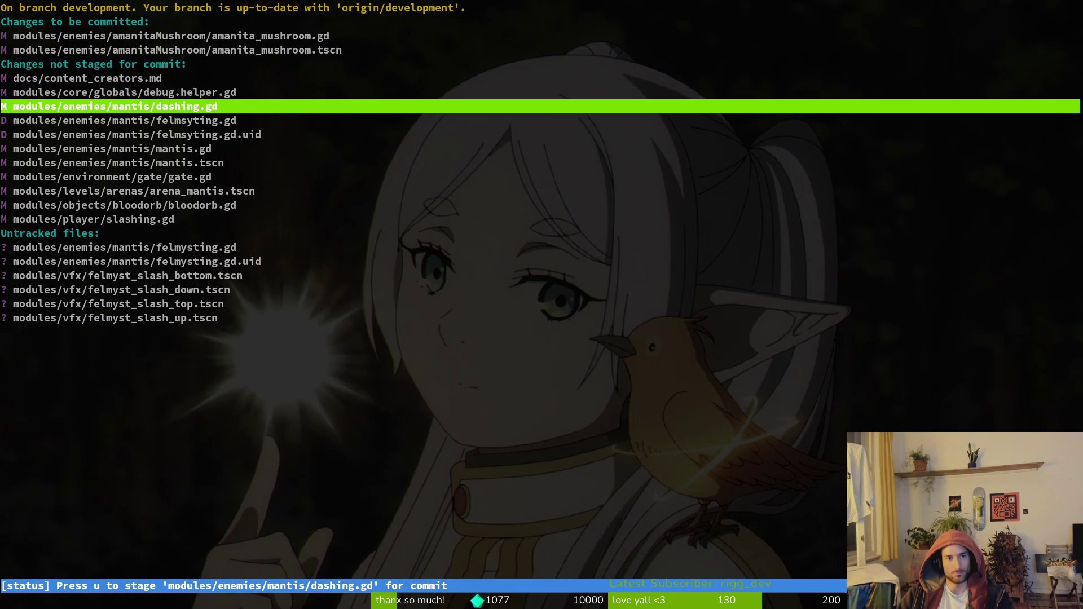
key("j")
key("j")
key("j")
key("j")
key("j")
key("j")
key("j")
key("k")
key("k")
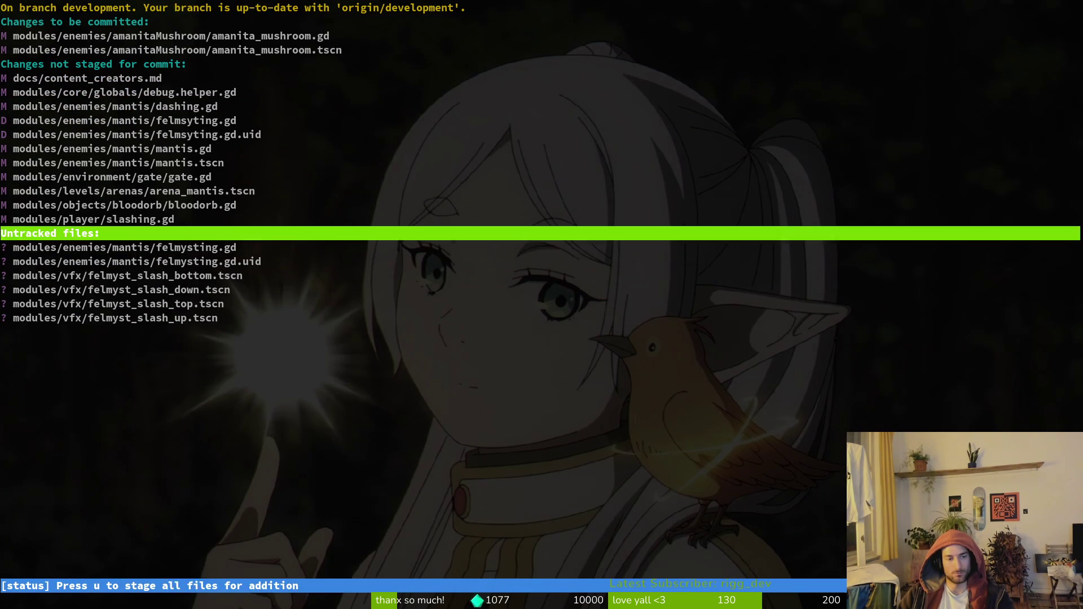
key("k")
key("k")
key("k")
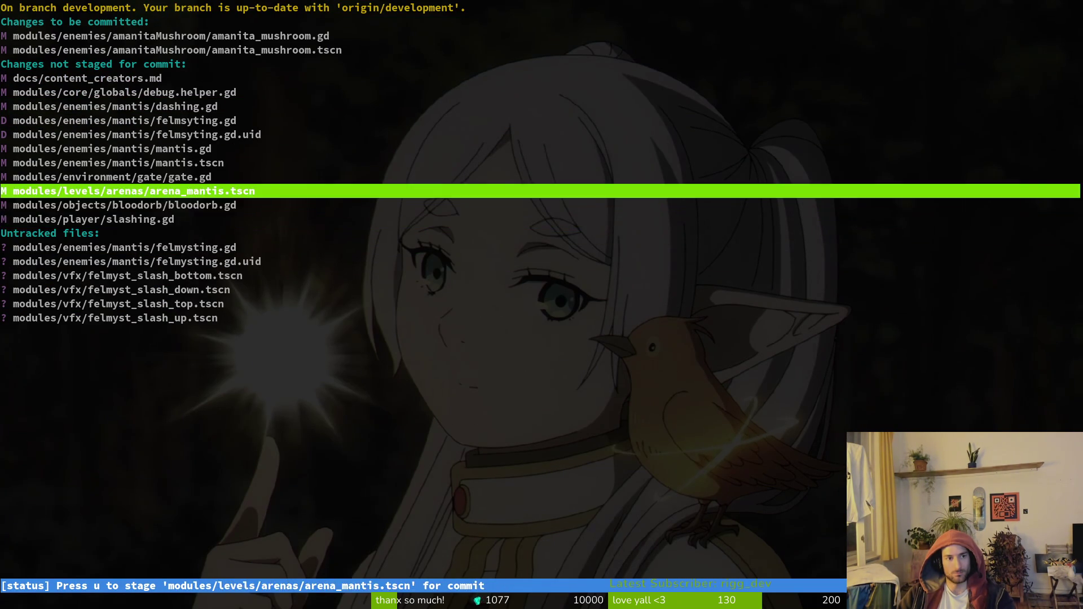
Commit the staged files with the message "worked on mushroom enemy".
type("qgit")
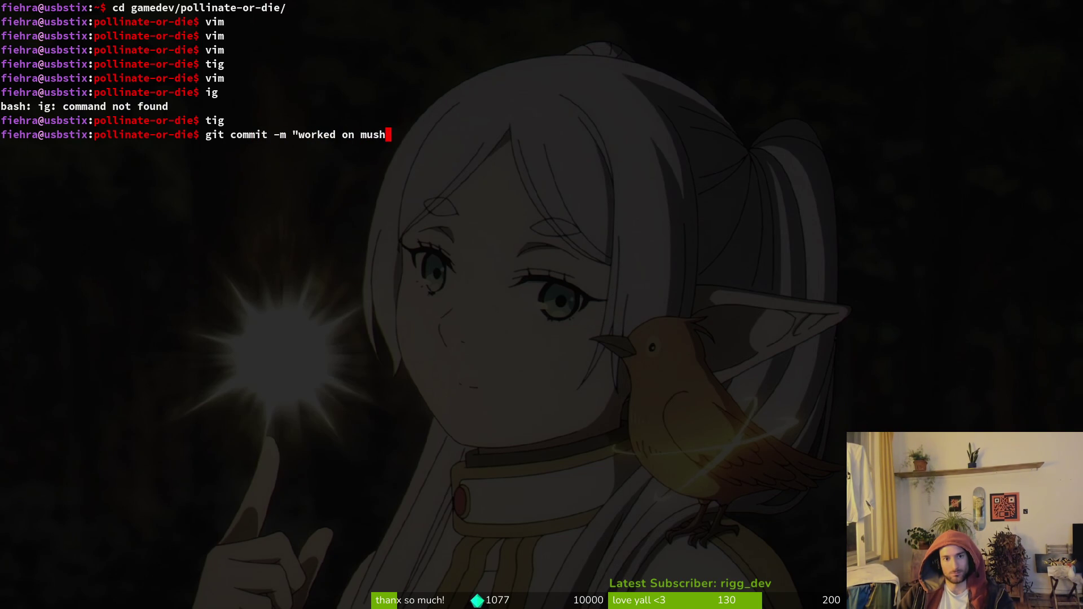
type("\"")
key("Return")
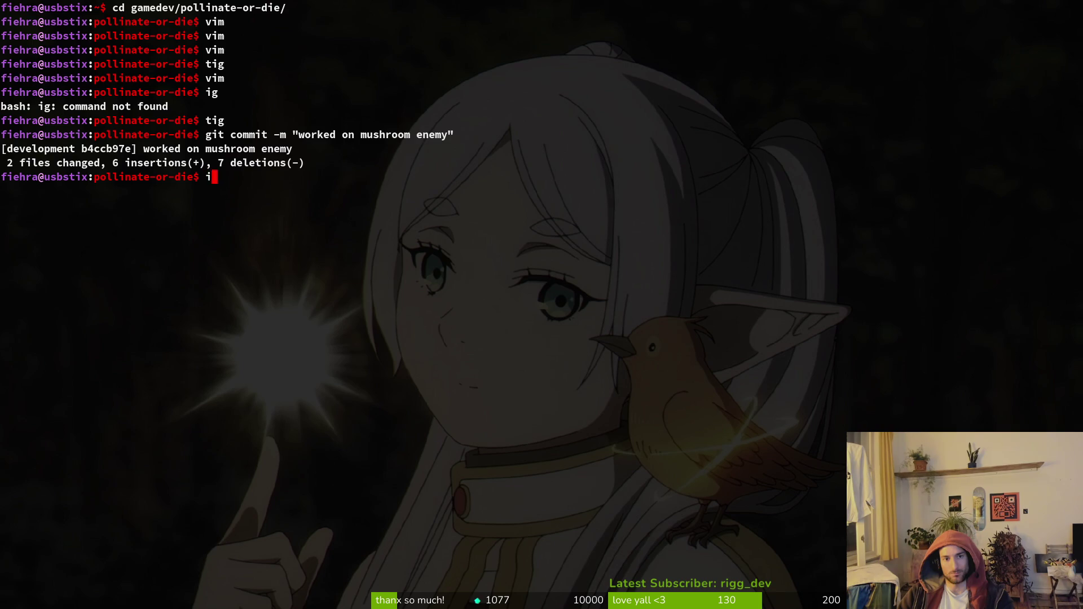
type("ig")
key("Return")
Review diffs in tig and toggle staging on dashing.gd, felmysting.gd, mantis.gd and debug.helper.gd.
key("Return")
key("Down")
key("Down")
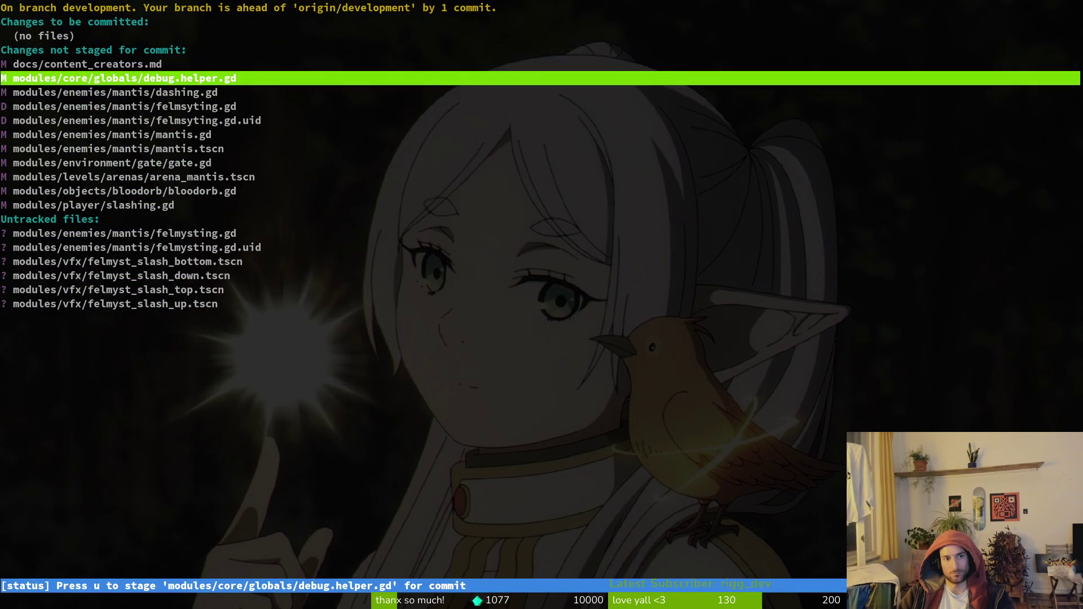
key("Down")
key("Return")
key("u")
key("Down")
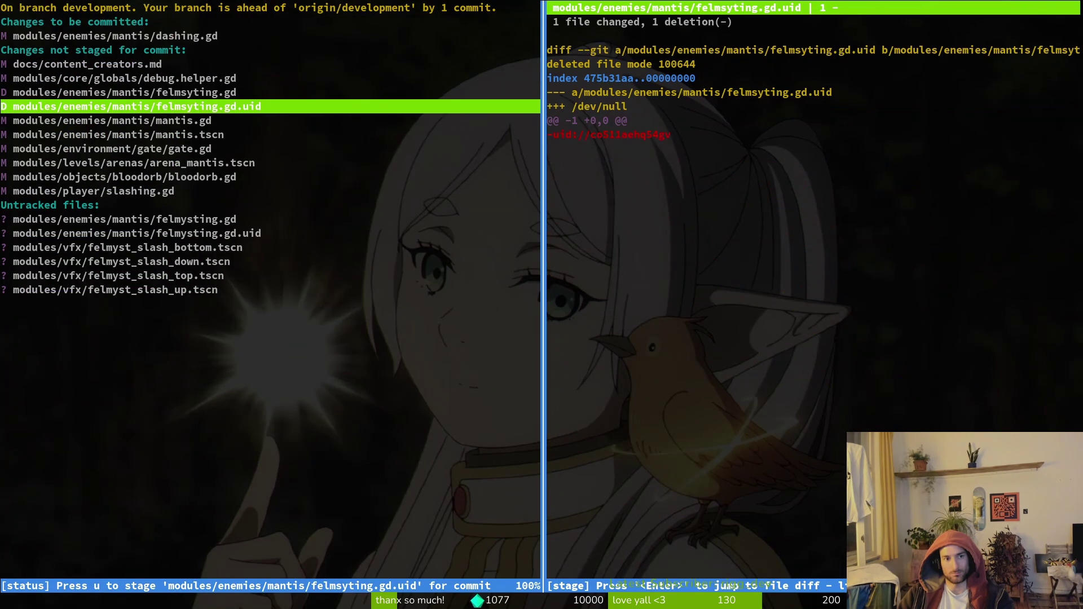
key("Up")
key("u")
key("Down")
key("u")
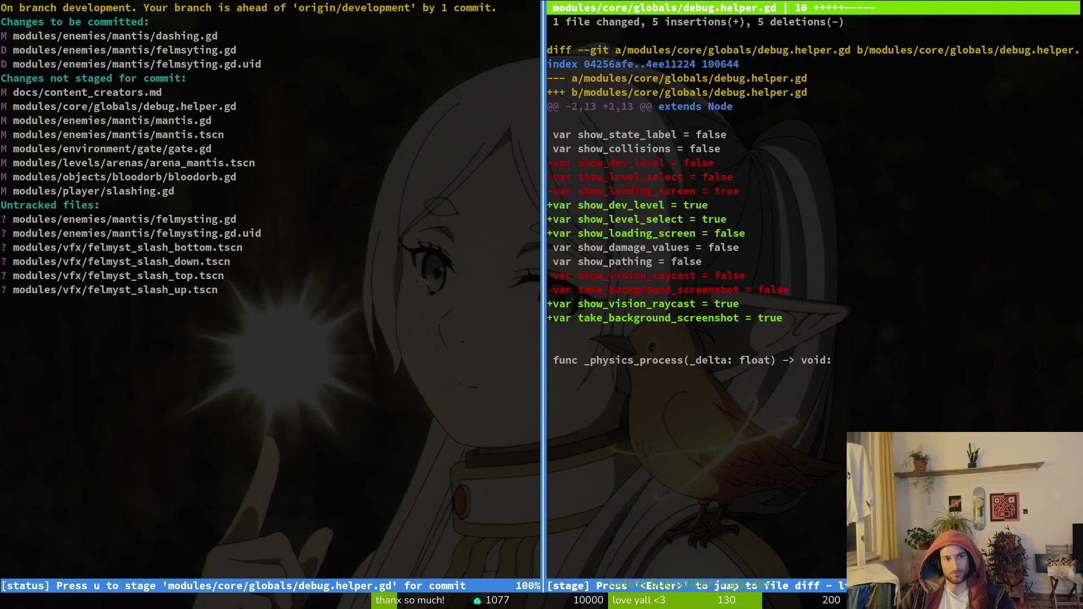
key("Down")
key("u")
Reopen tig and unstage the staged mantis files.
type("git")
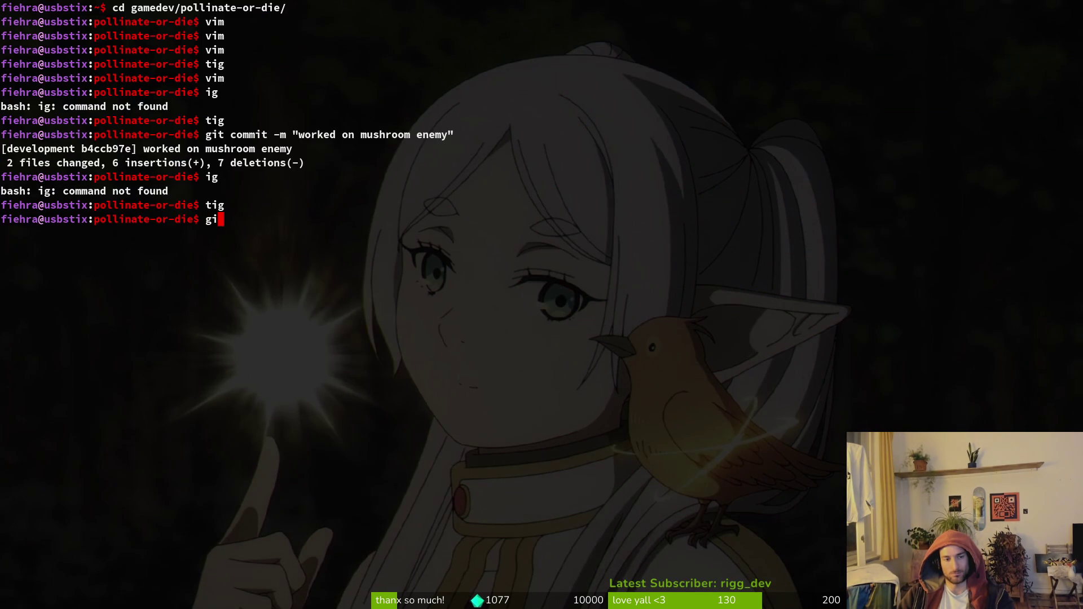
key("BackSpace")
key("BackSpace")
key("BackSpace")
type("tig")
key("Return")
key("s")
key("Down")
key("u")
key("u")
key("u")
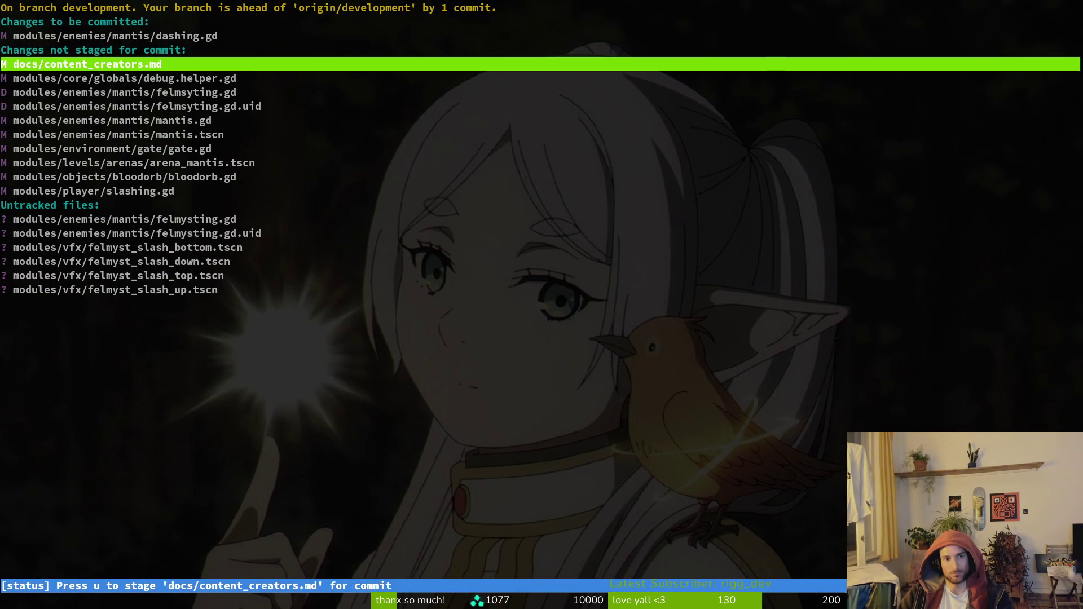
key("Up")
key("Up")
Push the mushroom commit on the development branch to the remote with git push.
type("uqgit puhs")
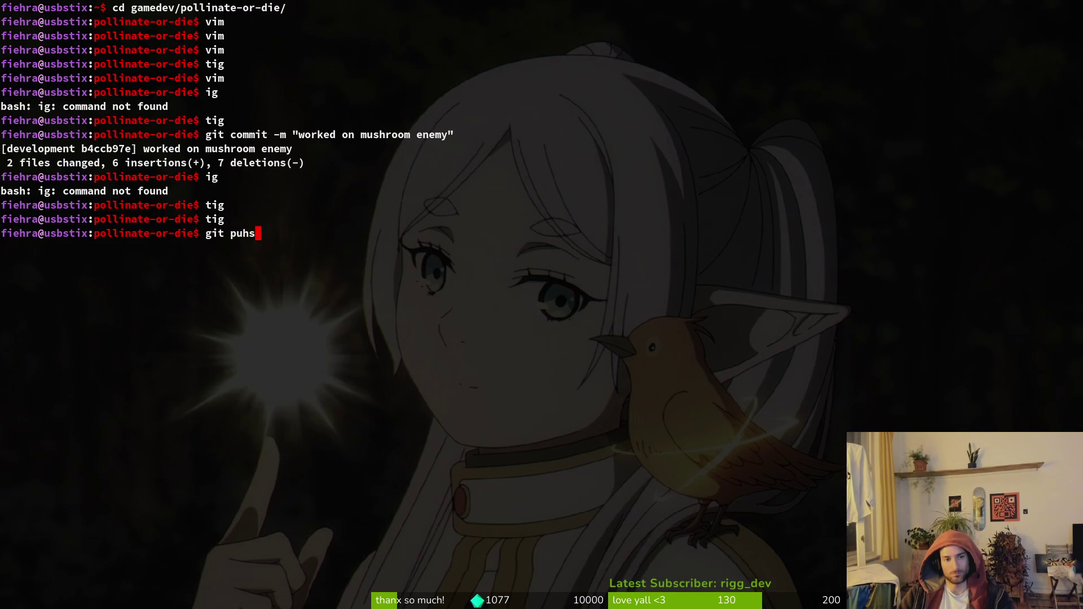
key("Return")
type("git push")
key("Return")
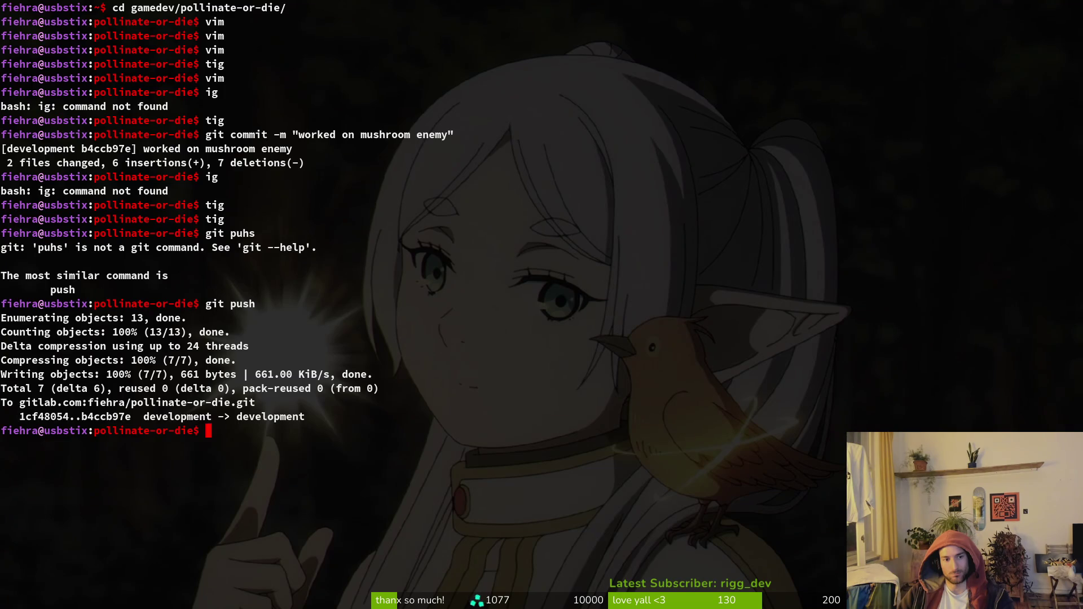
List local branches, then create and switch to a new 'mantis' branch.
type("git branch")
key("Return")
type("git")
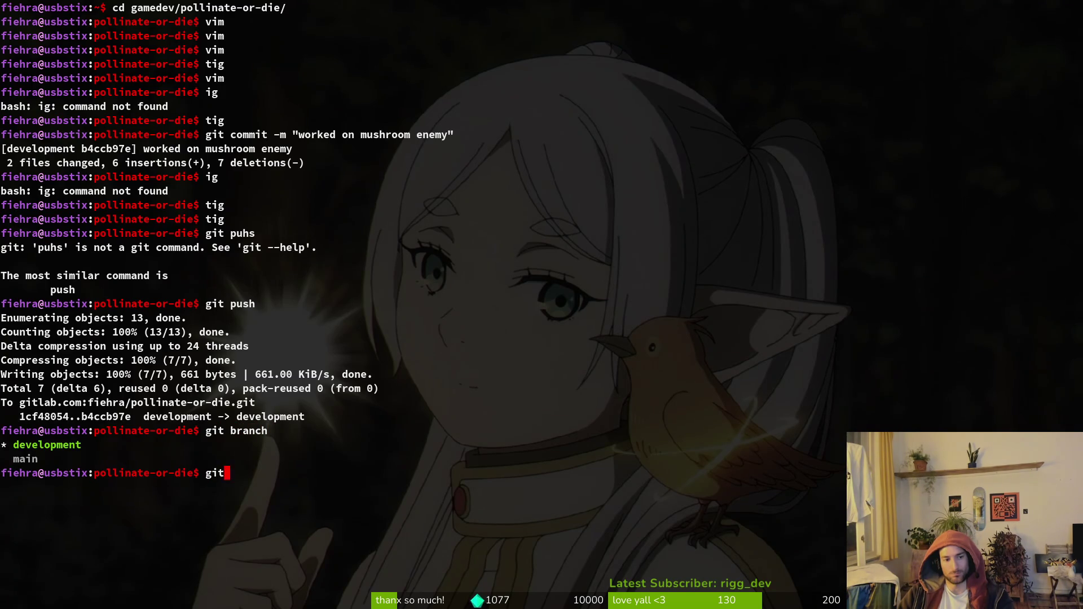
type(" checkout -b ")
type("\"mantis")
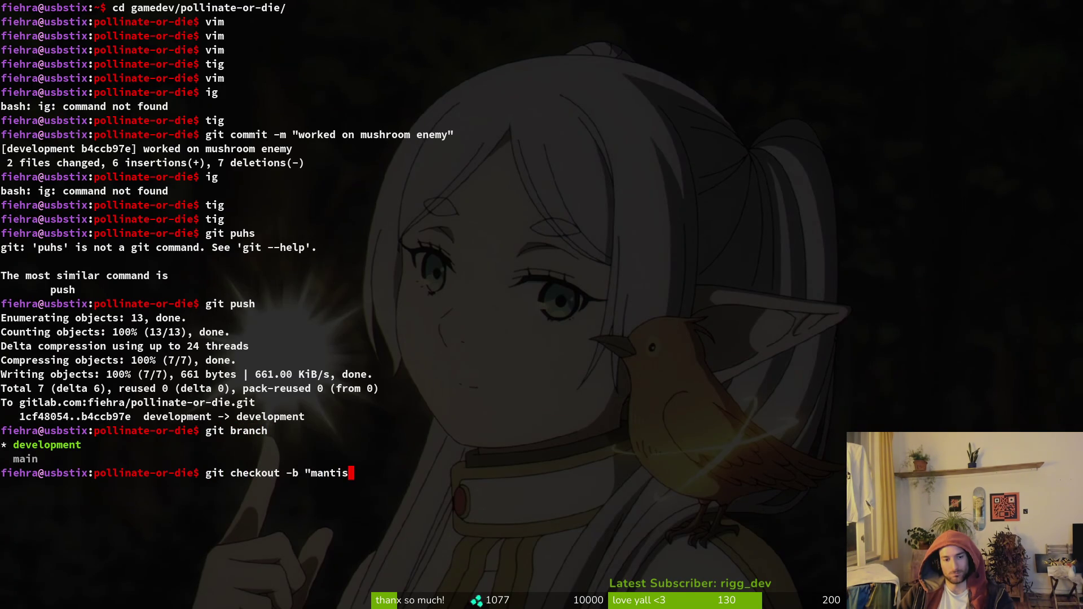
key("BackSpace")
key("BackSpace")
key("BackSpace")
type("mantis")
key("Return")
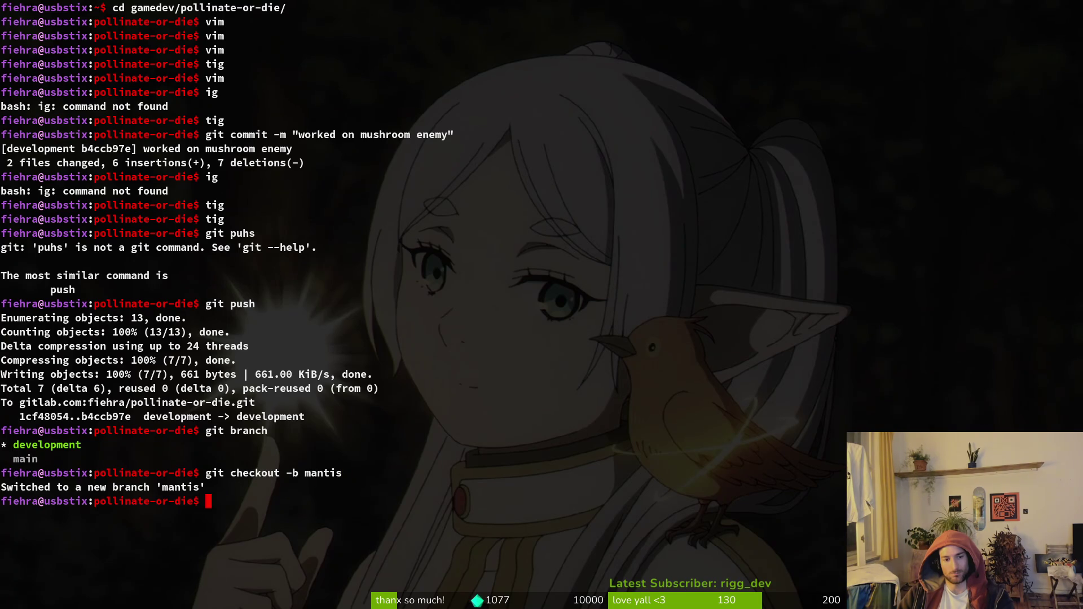
Publish the mantis branch to origin using the suggested git push --set-upstream origin mantis.
type("git push")
key("Return")
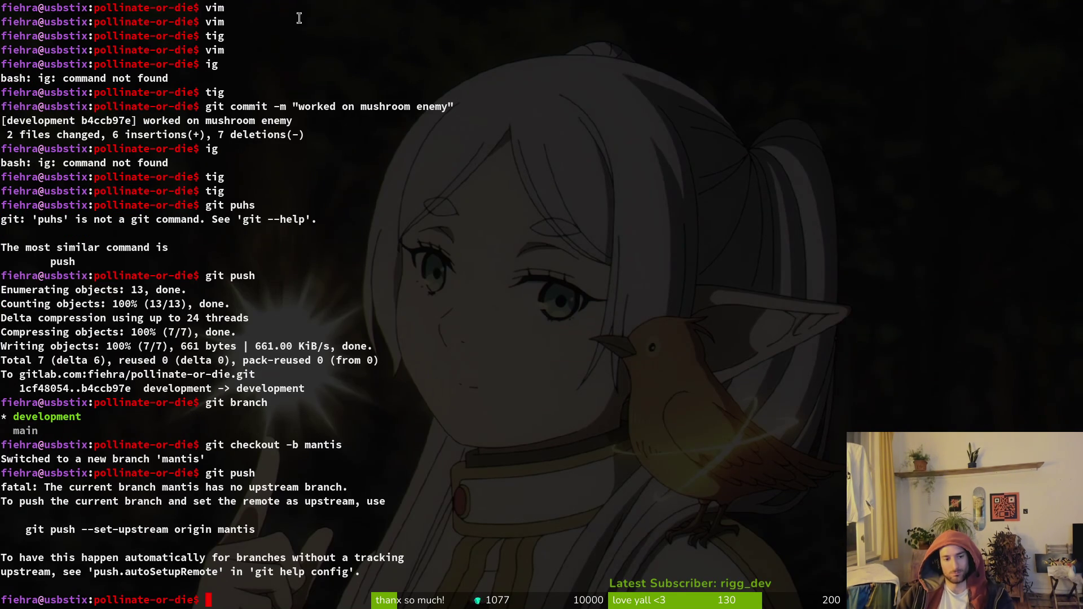
triple_click(299, 529)
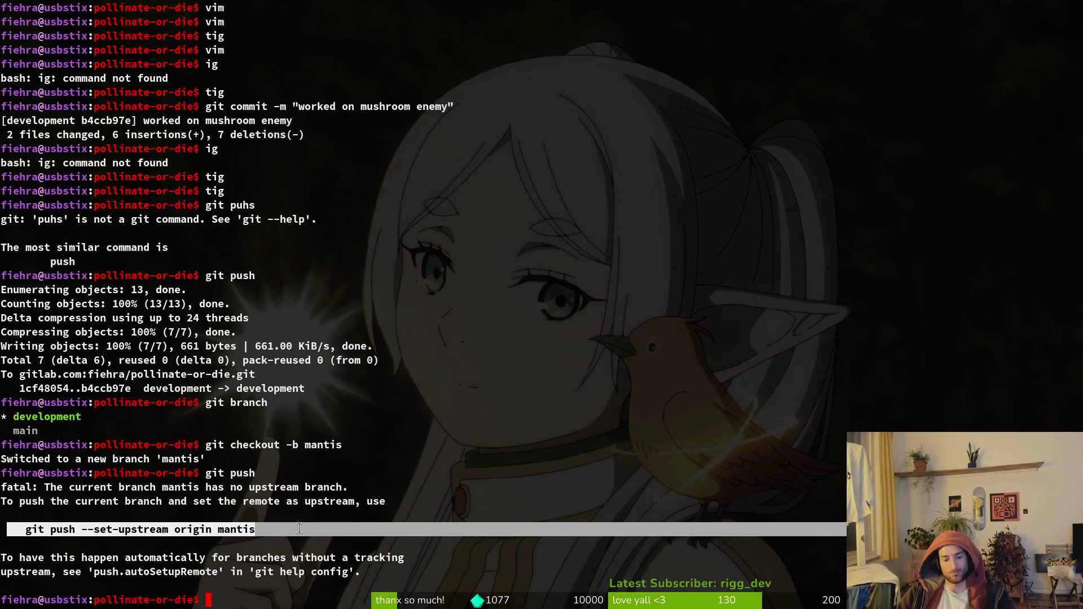
middle_click(299, 528)
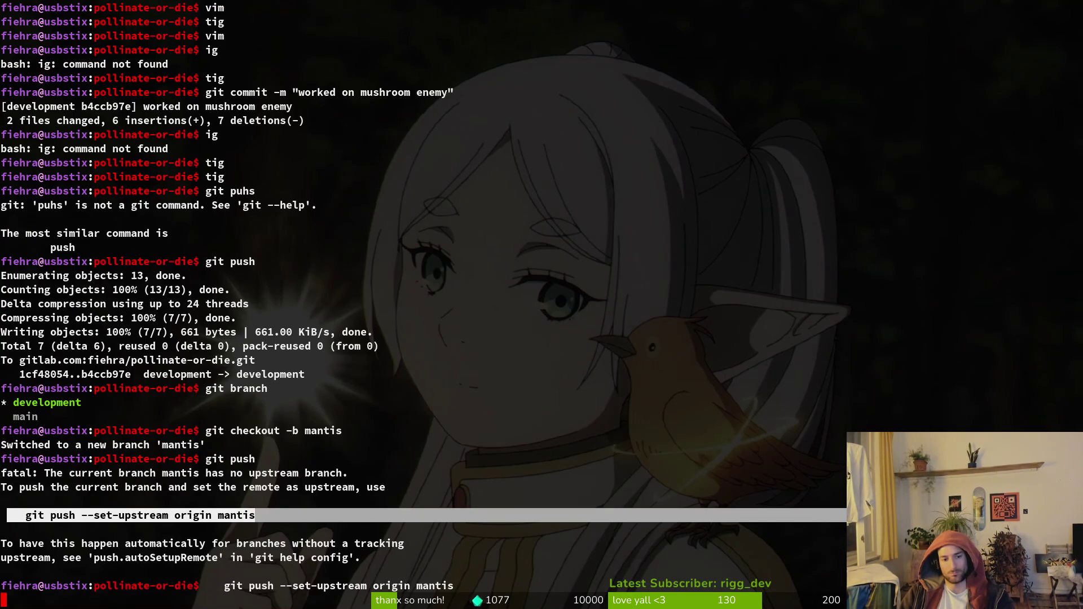
In tig, stage dashing.gd and the deleted felmsyting.gd, and review the gate.gd diff.
type("tig")
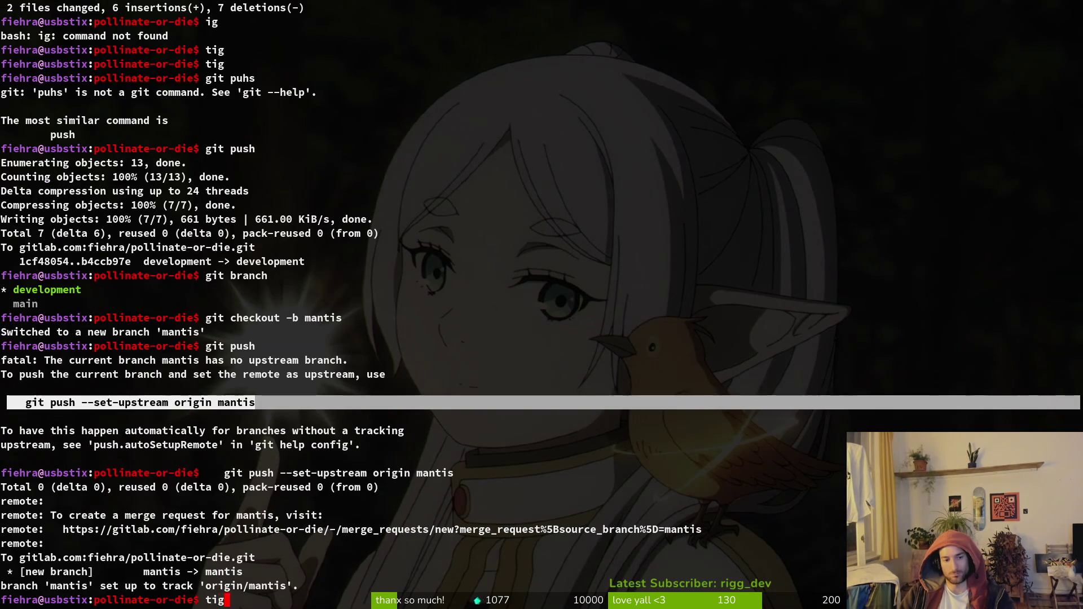
key("Return")
key("Down")
key("Down")
key("Down")
key("u")
key("u")
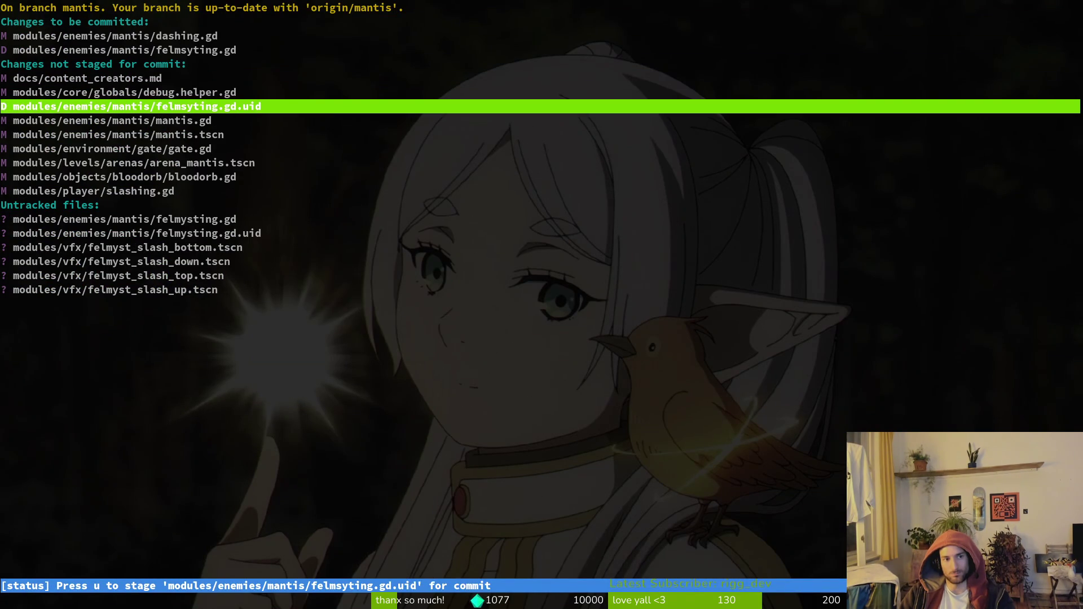
key("u")
key("u")
key("u")
key("Return")
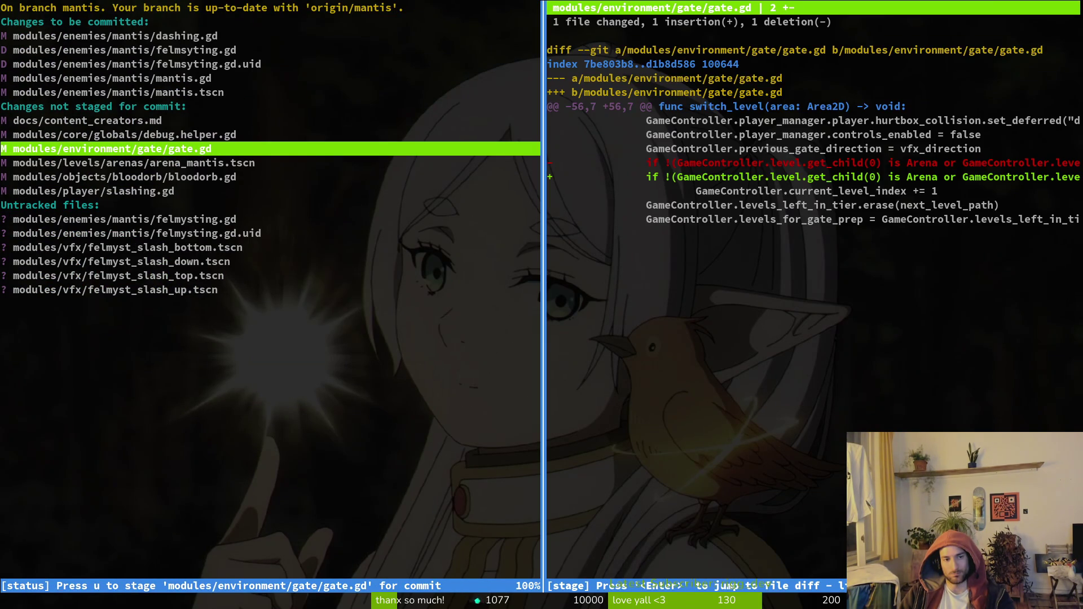
key("q")
Stage arena_mantis.tscn, bloodorb.gd, and the new felmysting.gd with its uid file.
key("Down")
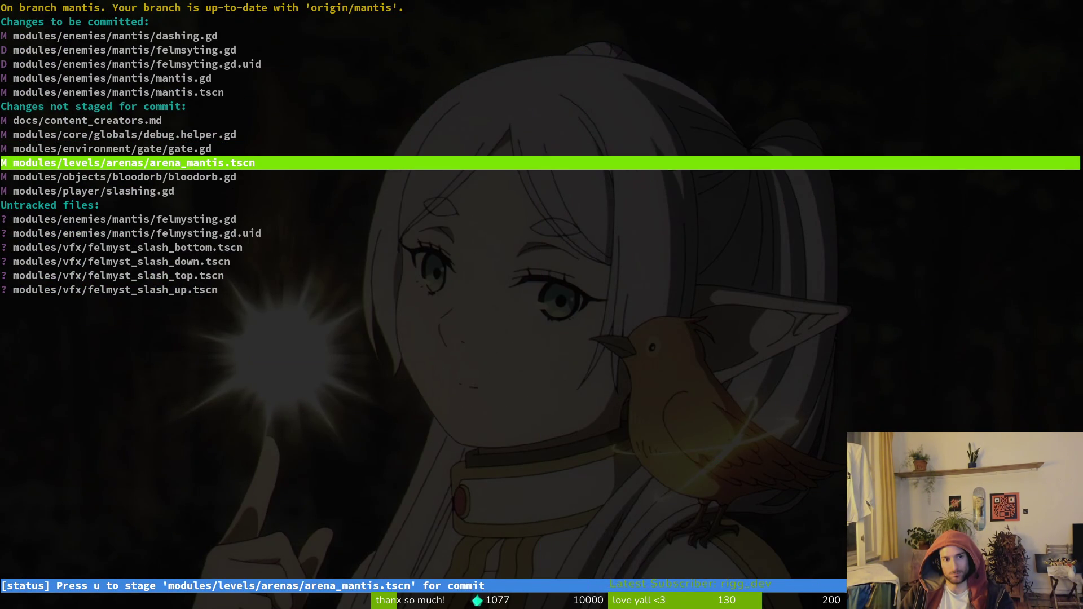
key("u")
key("Return")
key("Down")
key("u")
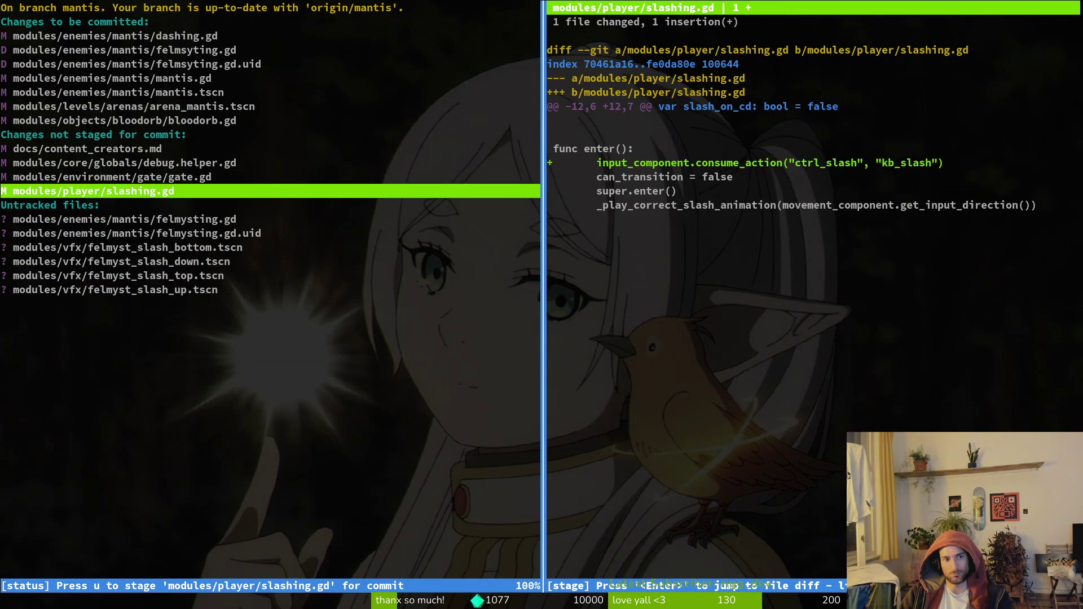
key("Down")
key("Down")
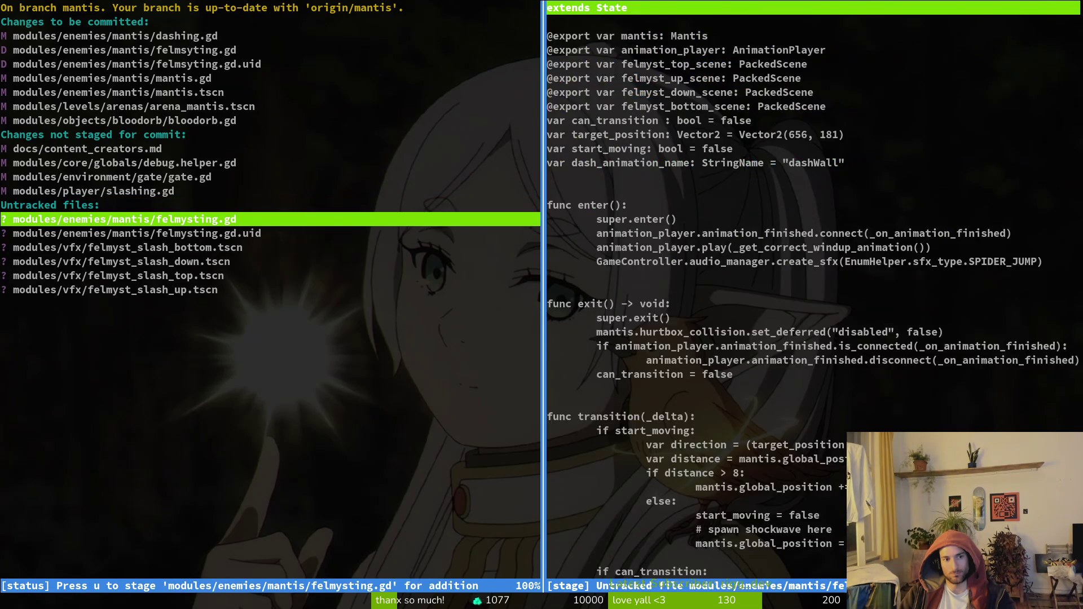
key("u")
key("u")
key("u")
key("u")
key("u")
key("u")
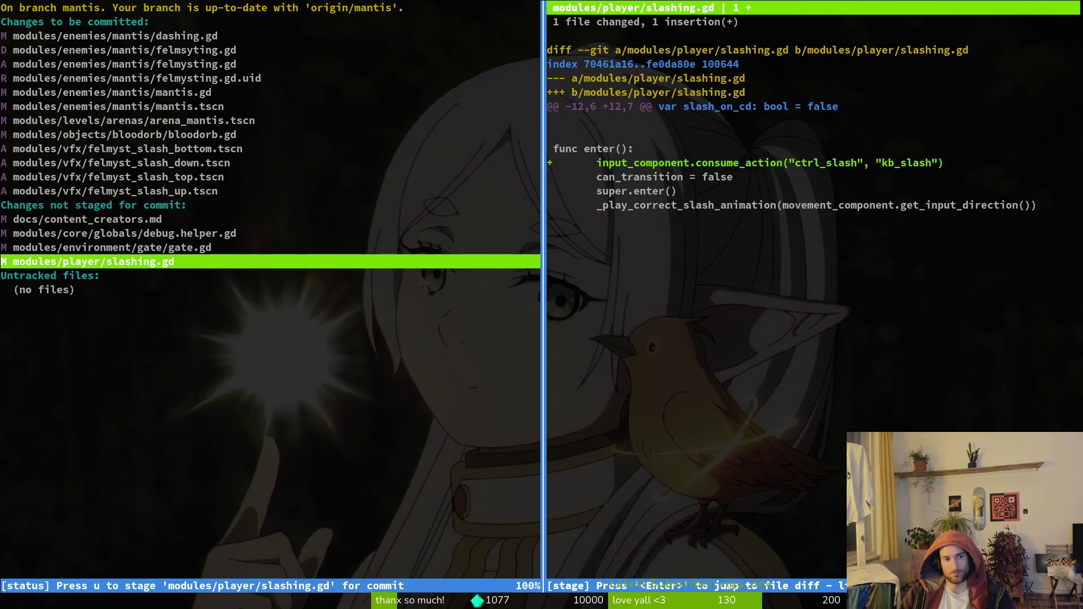
Commit the staged files with a message about adding the felmyst slash to mantis.
type("qgit commit -m \"add")
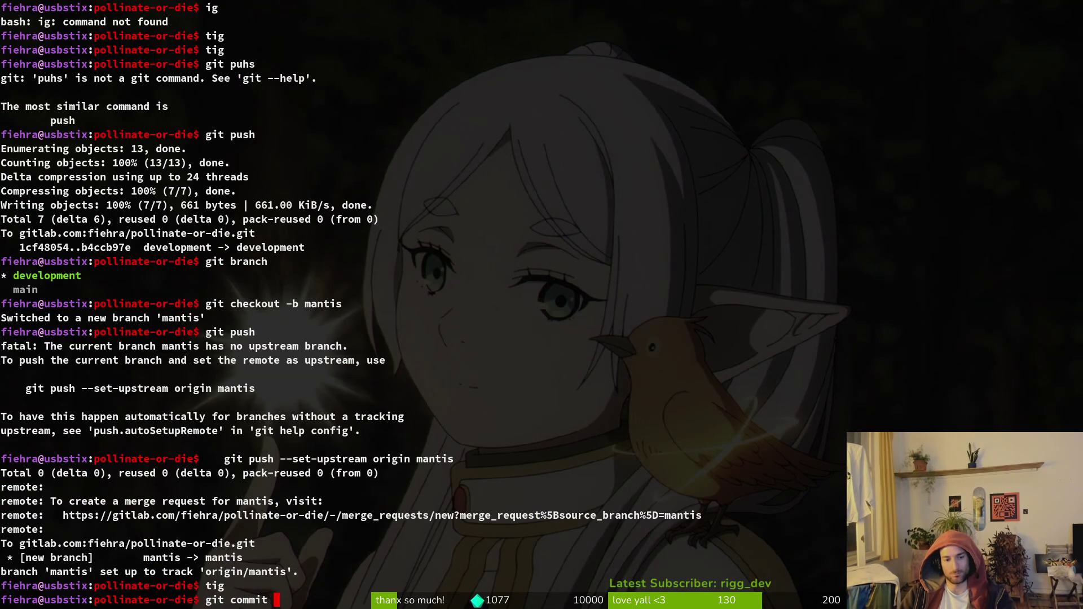
type("ed felmys")
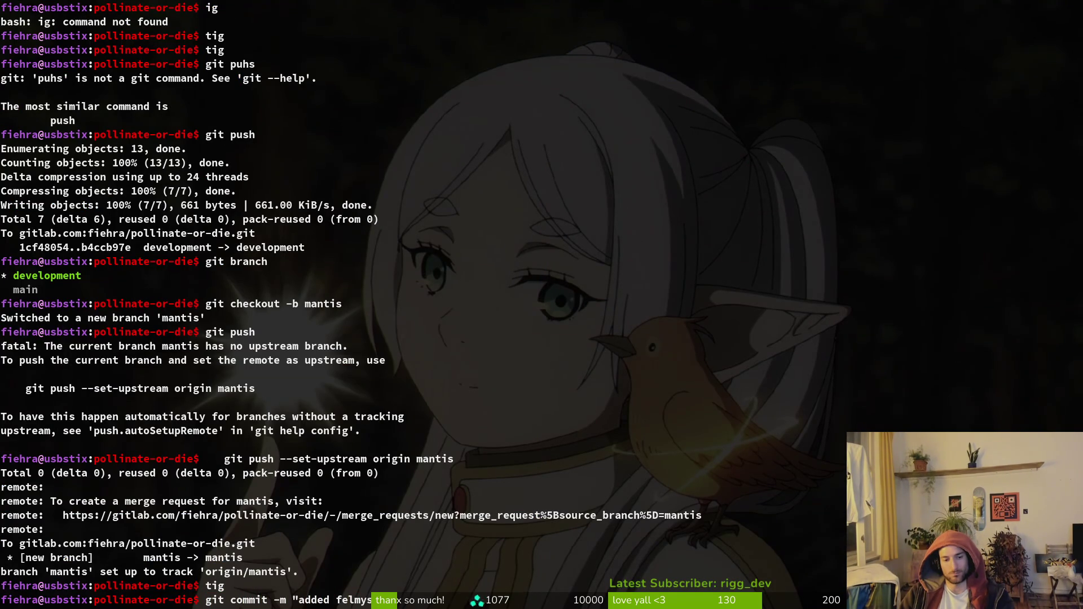
type("t slash to mantis")
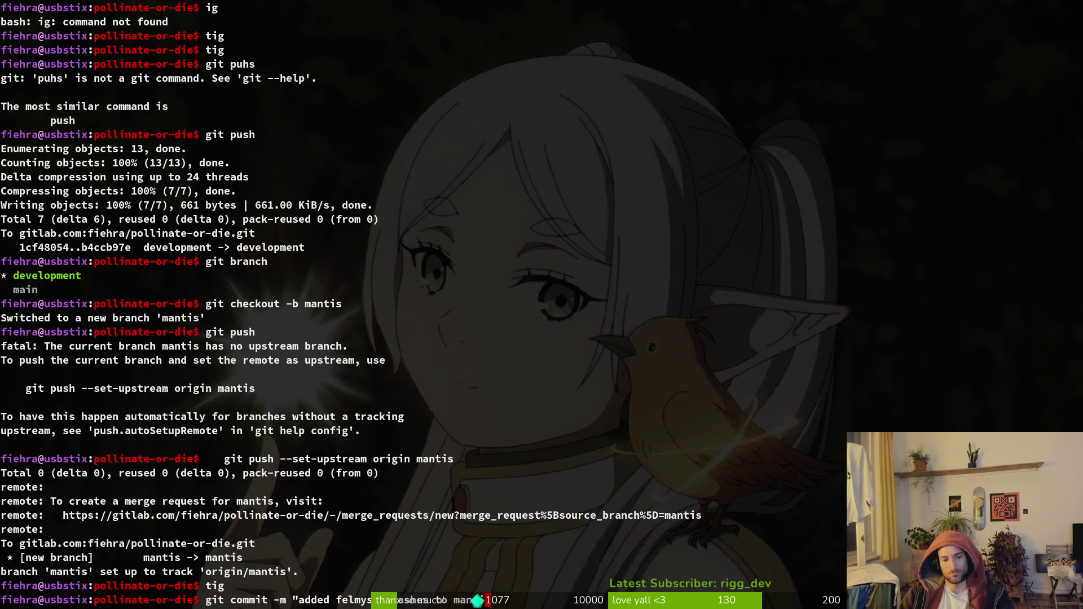
key("BackSpace")
type("and update")
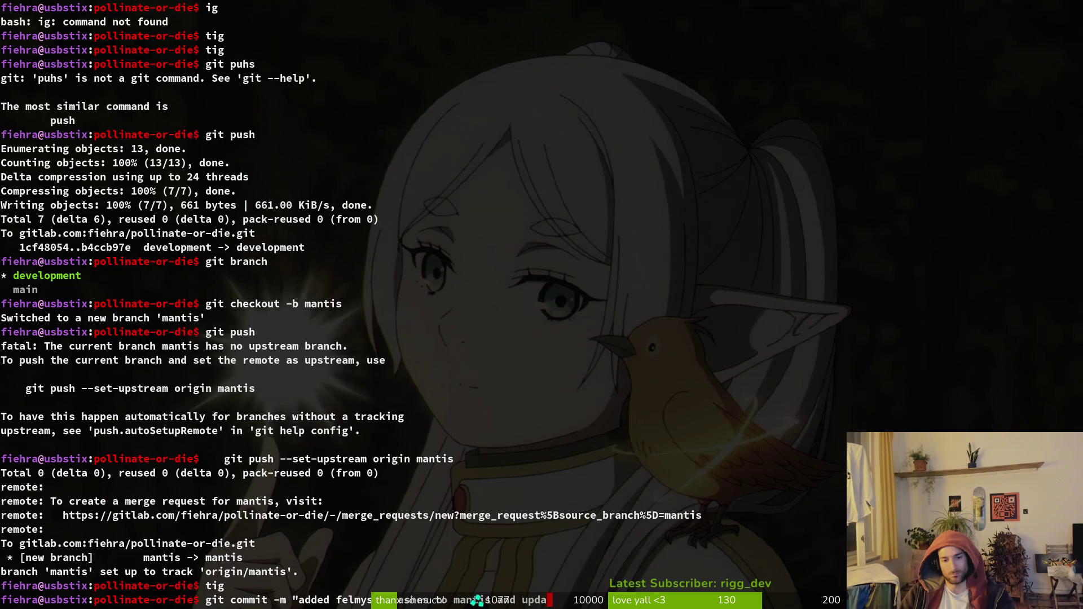
type("d the ")
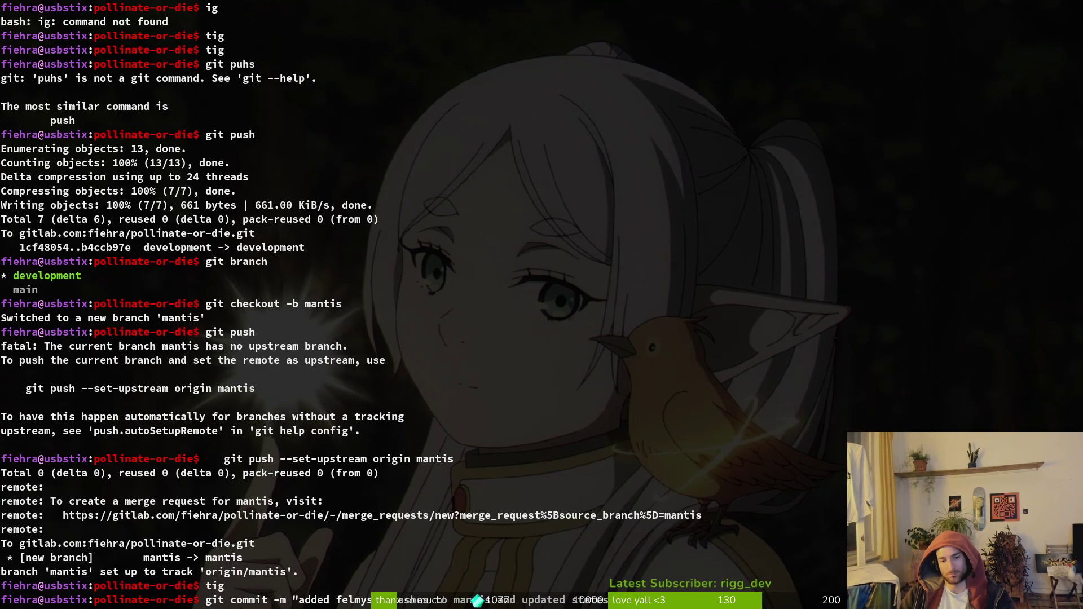
type(" accordingly\"")
key("Return")
Reopen tig and review the changes in slashing.gd.
type("tig")
key("Return")
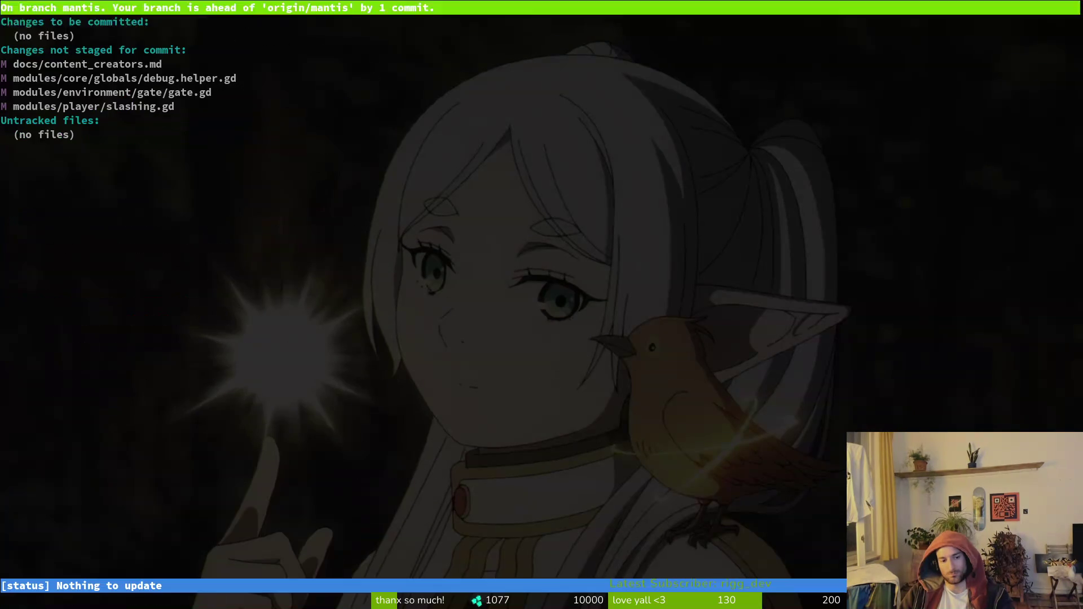
key("Down")
key("Down")
key("Down")
key("Down")
key("Down")
key("Down")
key("Down")
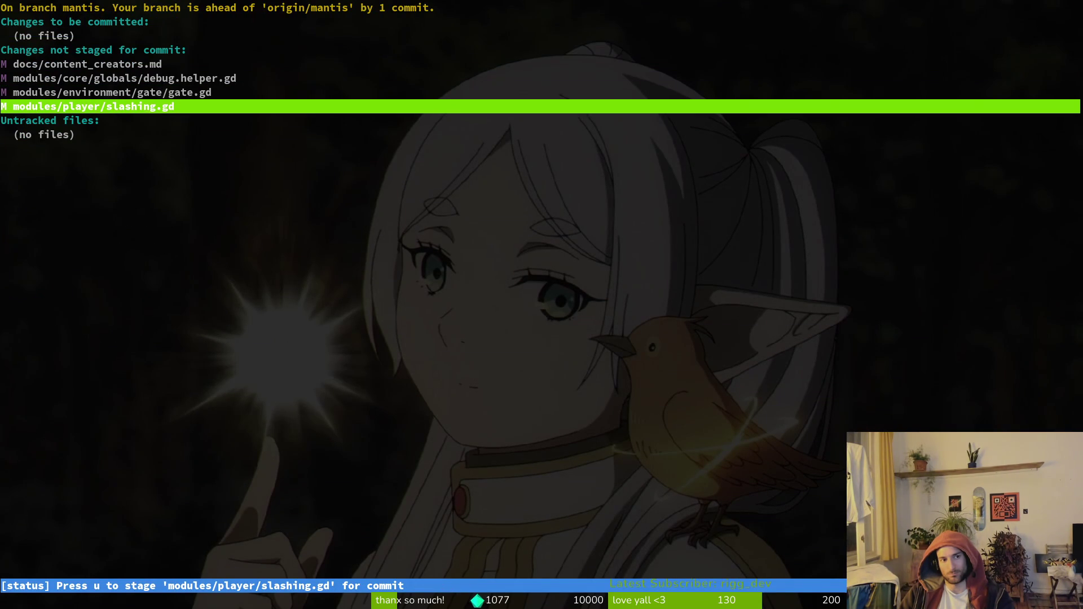
key("Return")
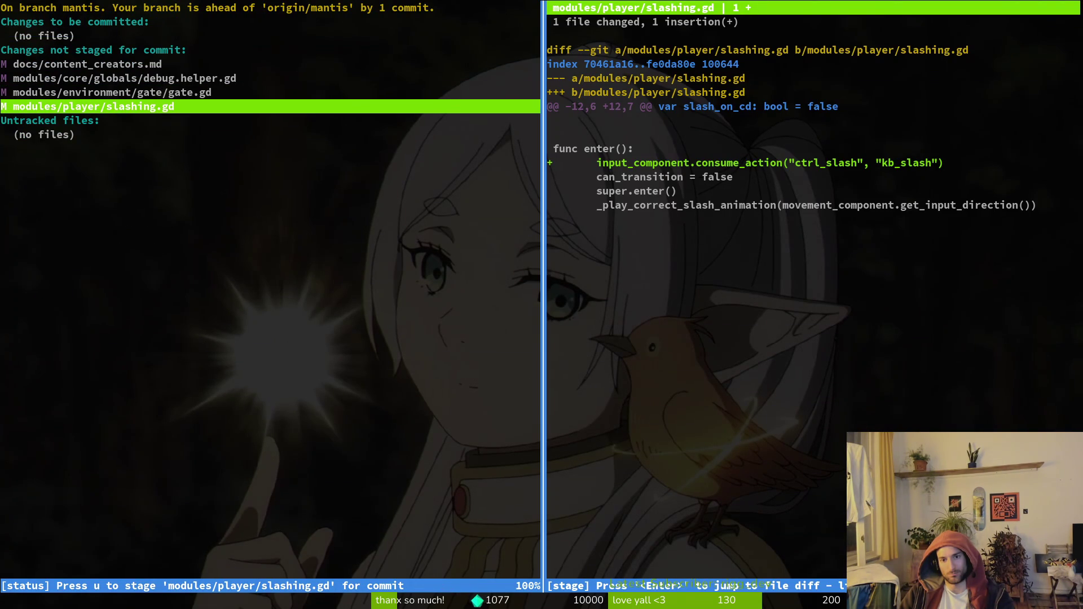
Stage the fix and commit it as the level-index bug fix invalidating the slash action buffer.
type("u")
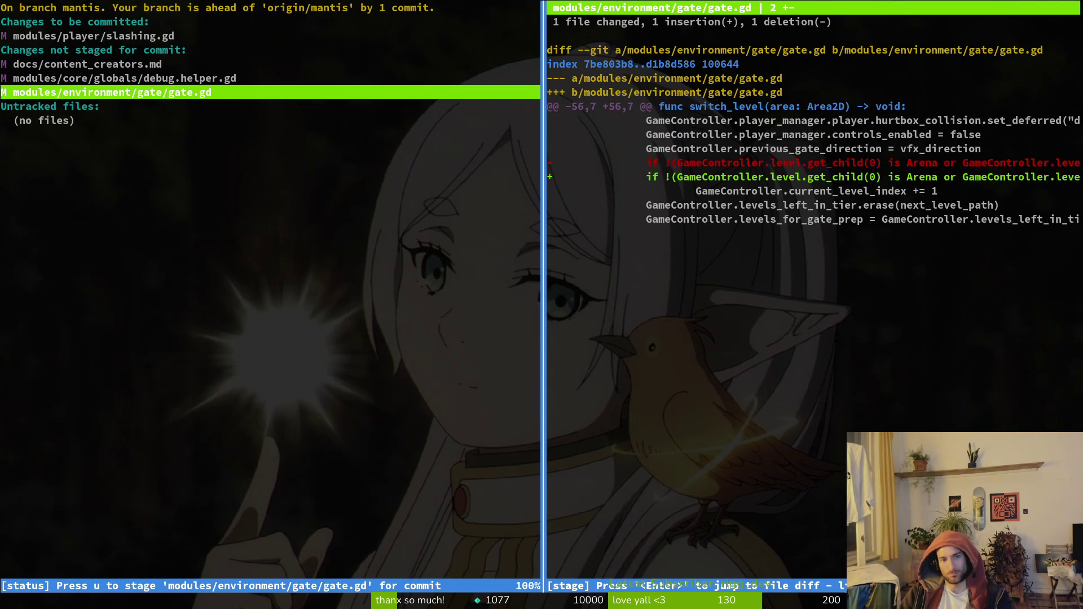
type("uqgit commit -m")
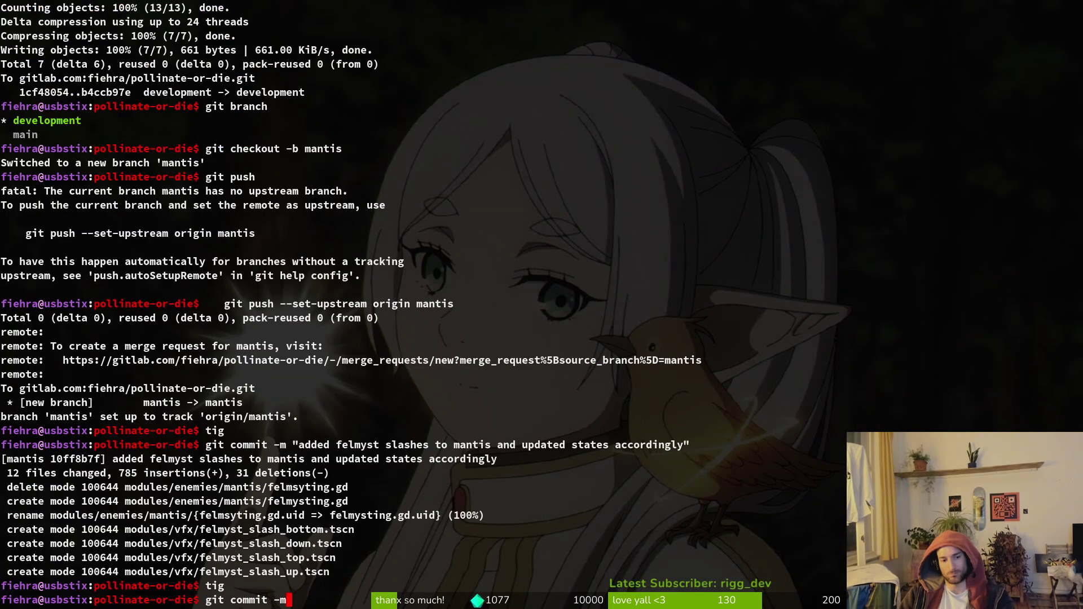
type(" \"")
type("fixed bug wh")
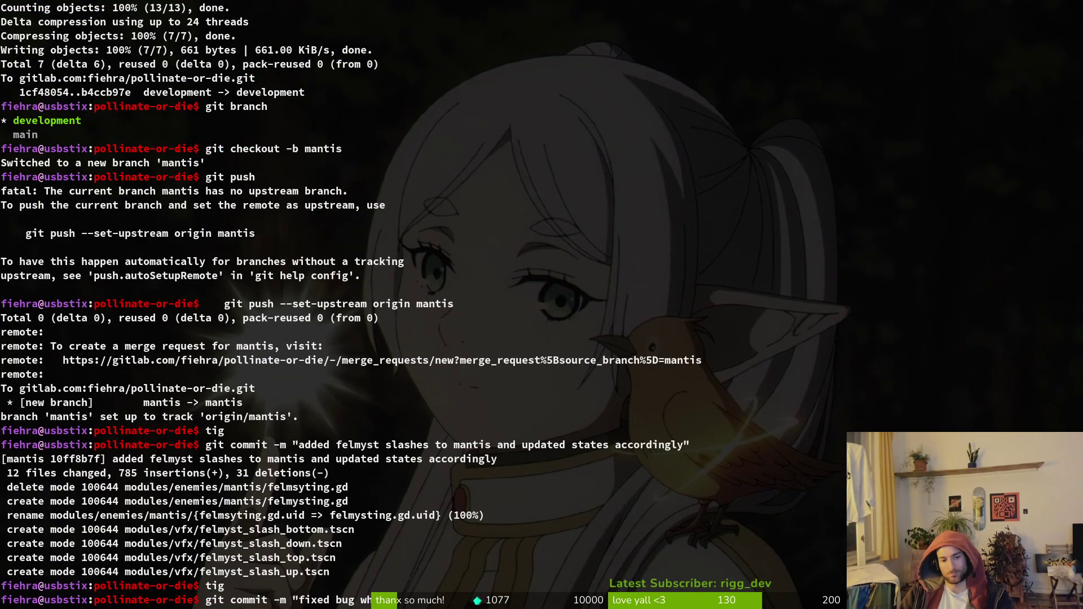
type("ere level findex")
type(" was being increase")
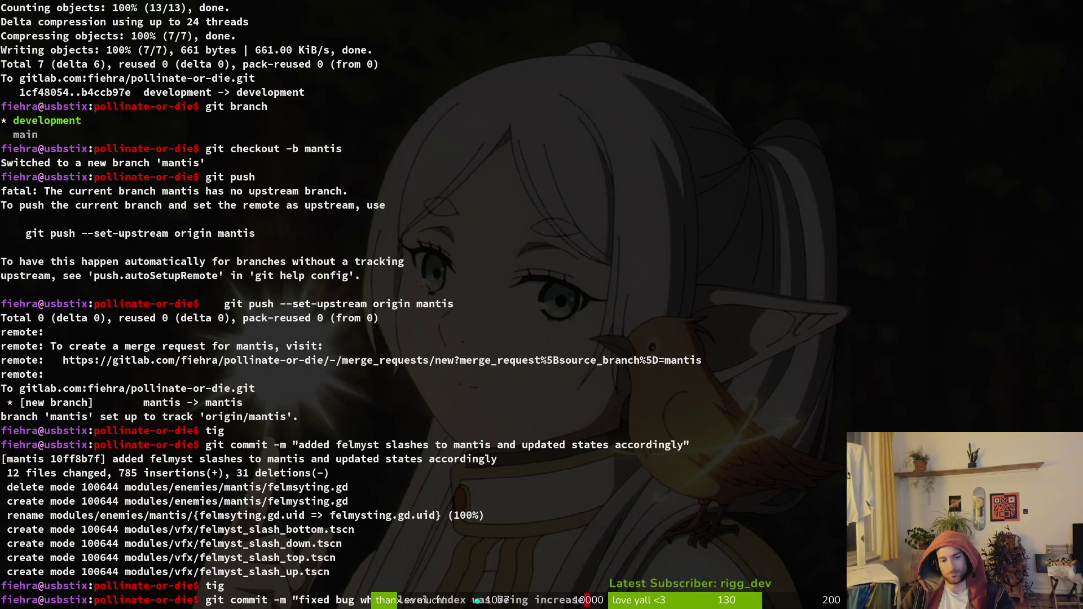
type("d w")
key("BackSpace")
type("n")
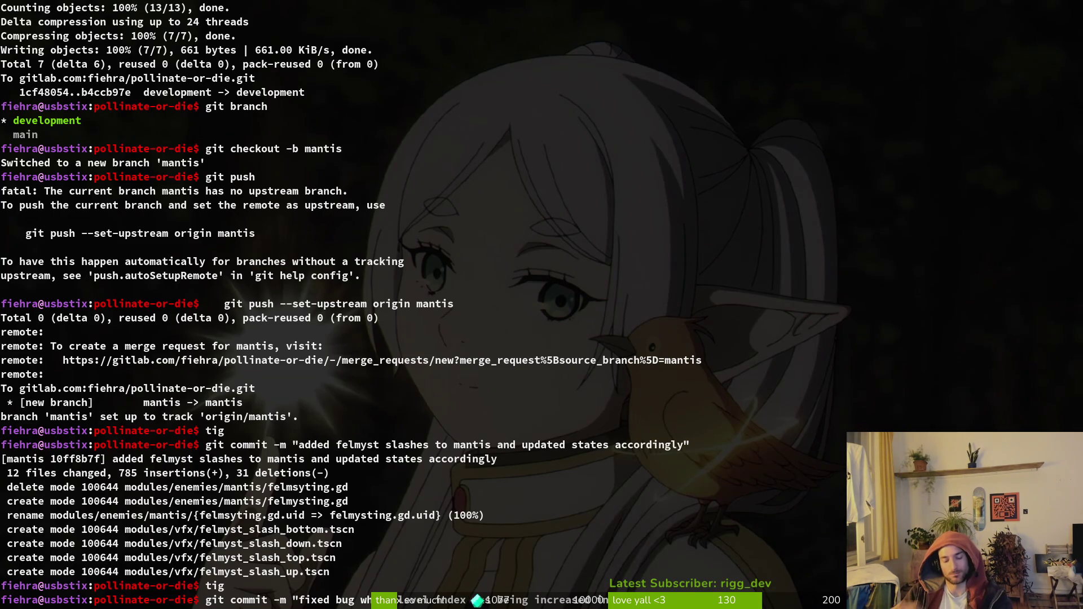
key("super+Return")
type("tig ")
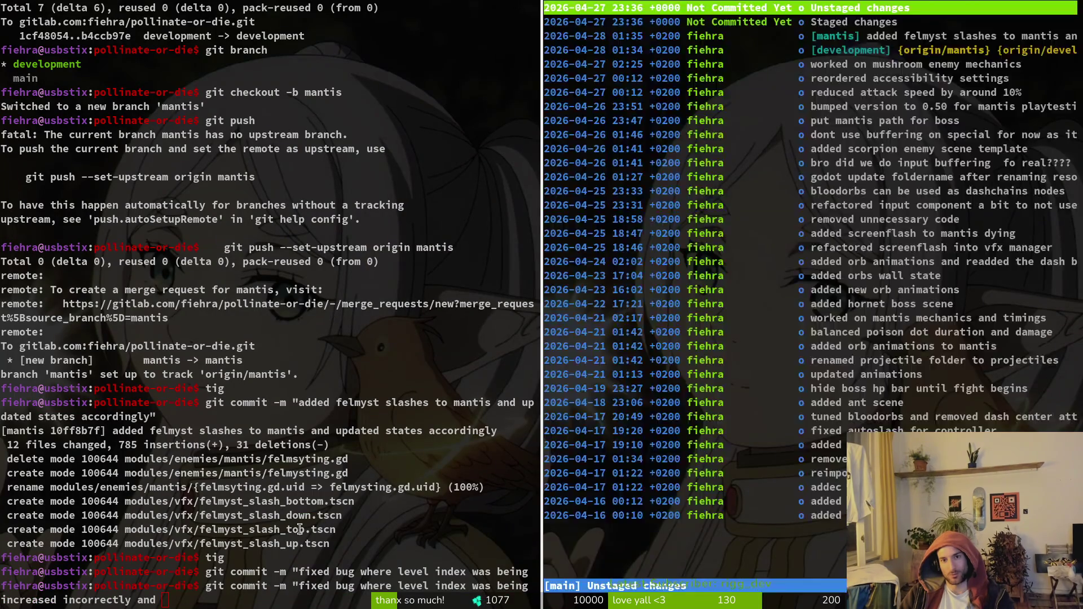
type("su")
key("super+shift+q")
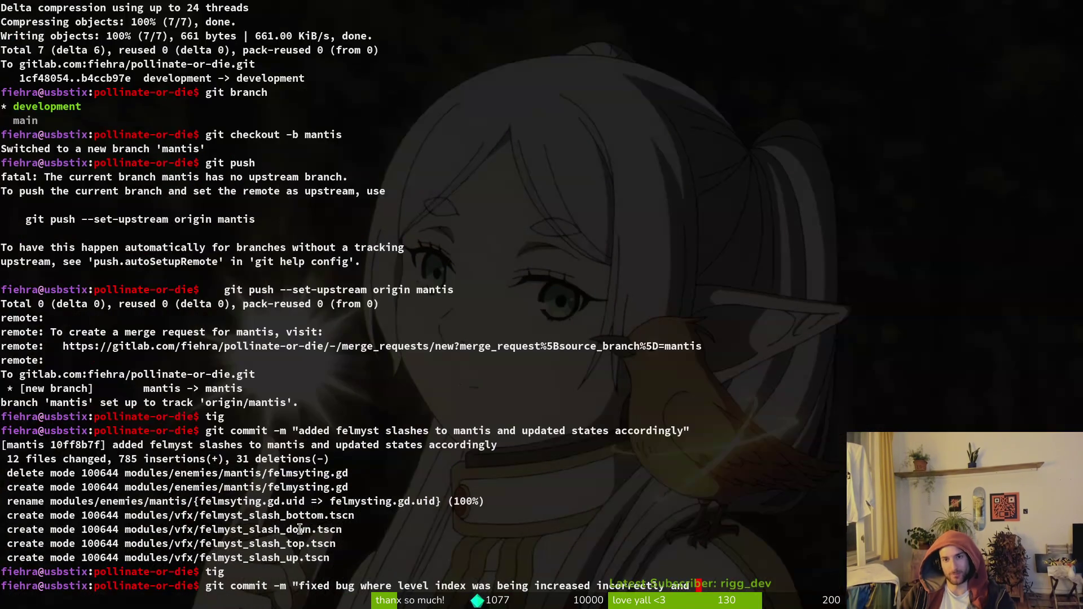
type("invalidate slash sac")
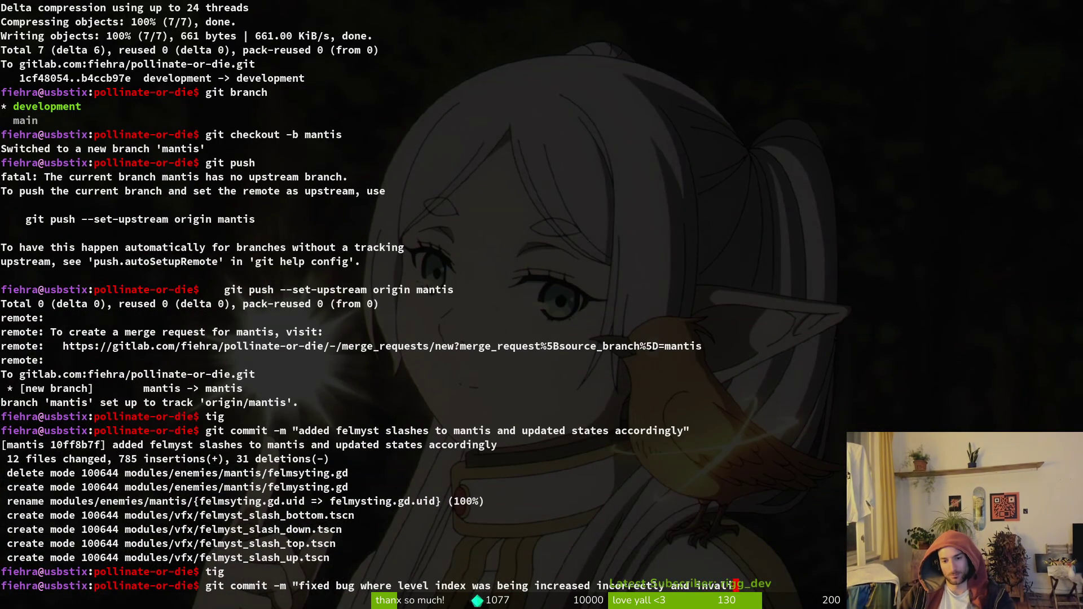
key("BackSpace")
key("BackSpace")
key("BackSpace")
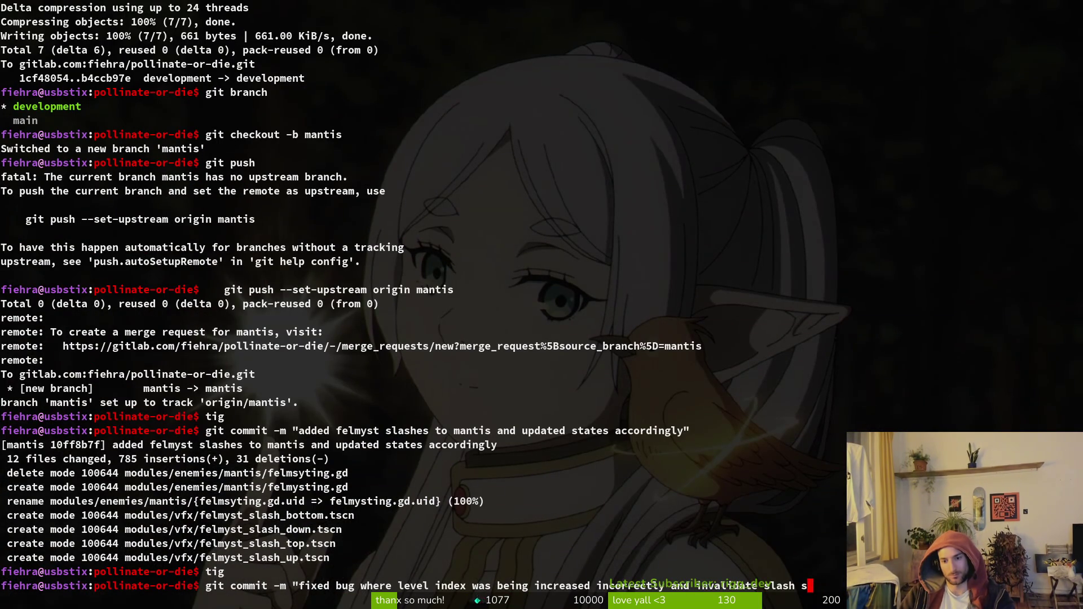
type("action ")
type("for buffer\"")
key("Return")
Push both commits to origin/mantis and check the remaining changes in tig.
type("git push")
key("Return")
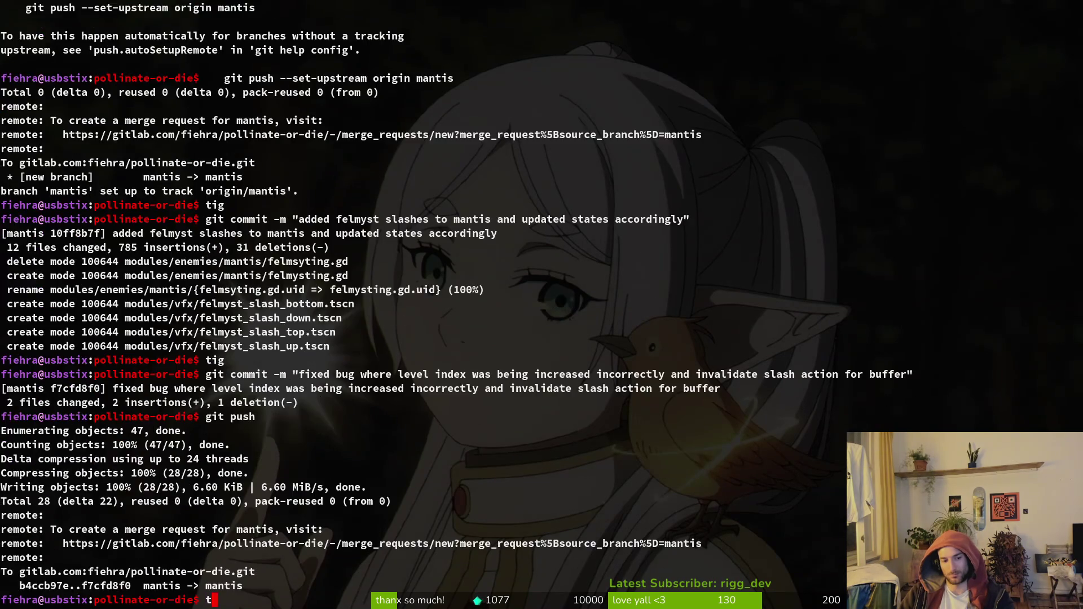
type("tig")
key("Return")
Stage docs/content_creators.md and commit it as 'added wheelbite to CC list'.
key("Down")
key("Down")
key("Return")
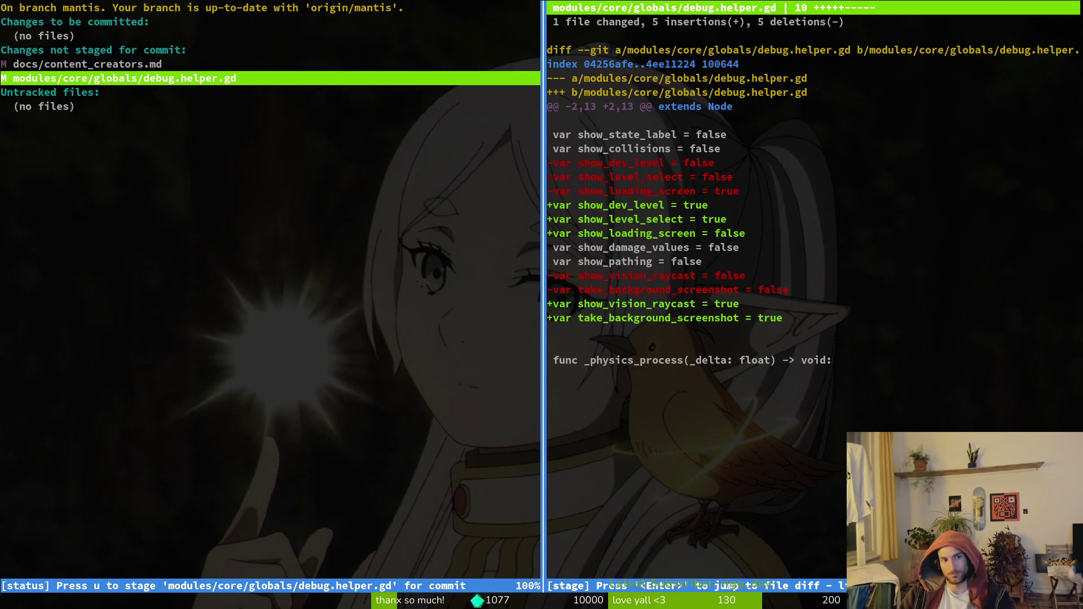
type("uqgit commit -&")
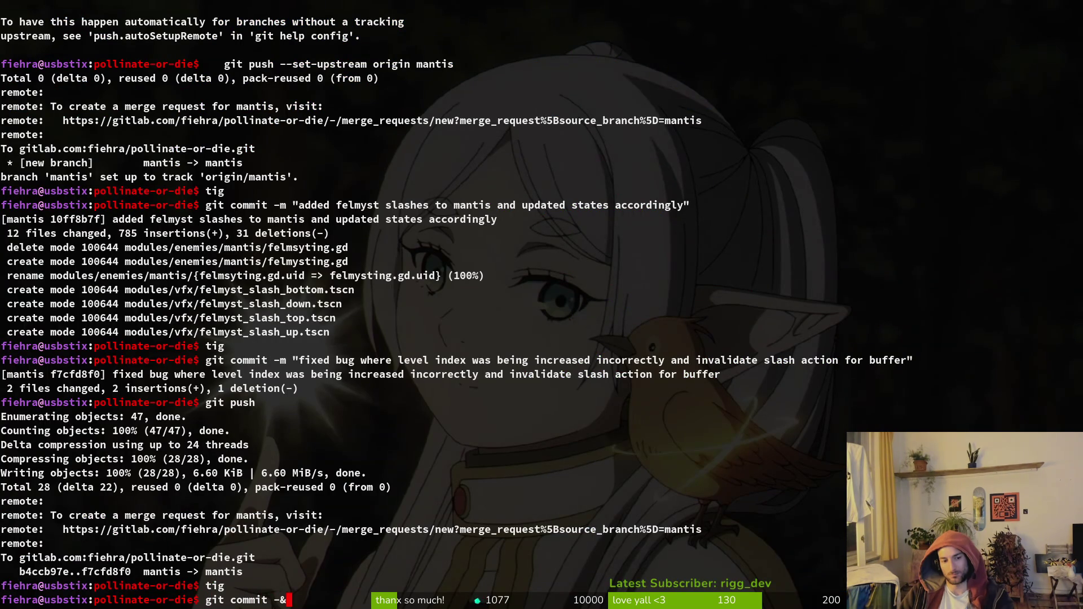
key("BackSpace")
type("m \"add")
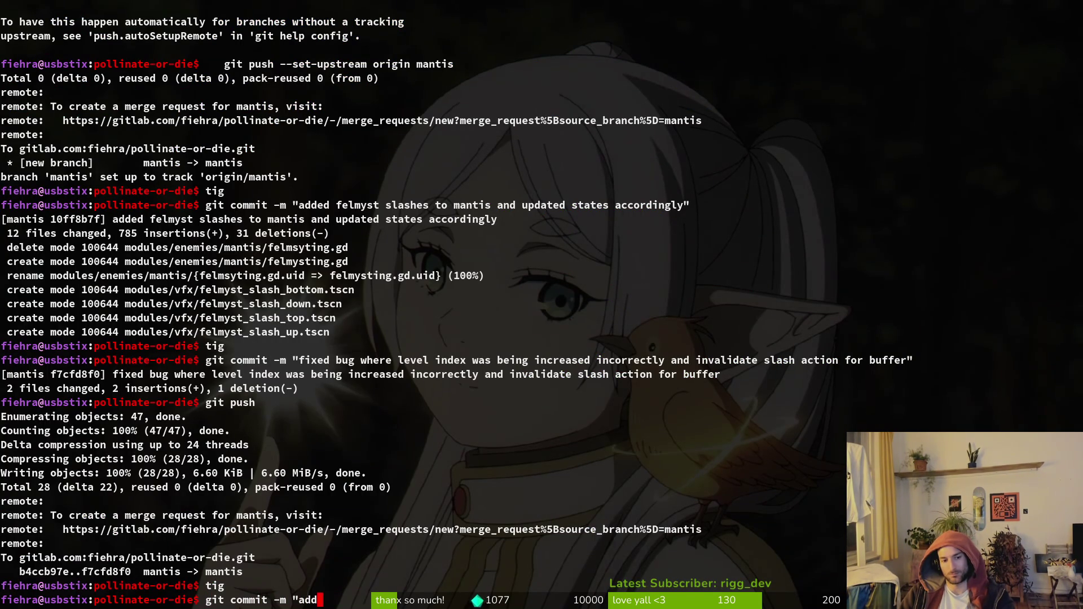
type("ed wheelb")
type("arrow to split\"")
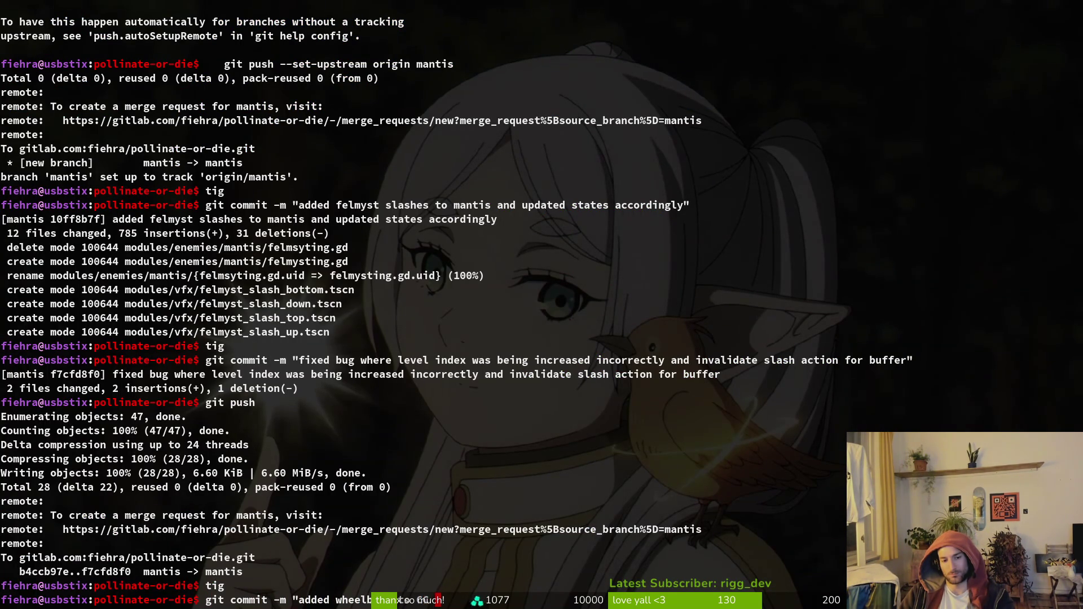
key("BackSpace")
type("ite to CC list\"")
key("Return")
Push the CC list commit to origin, then switch to the felmystDashes sprite in Aseprite.
type("git push")
key("Return")
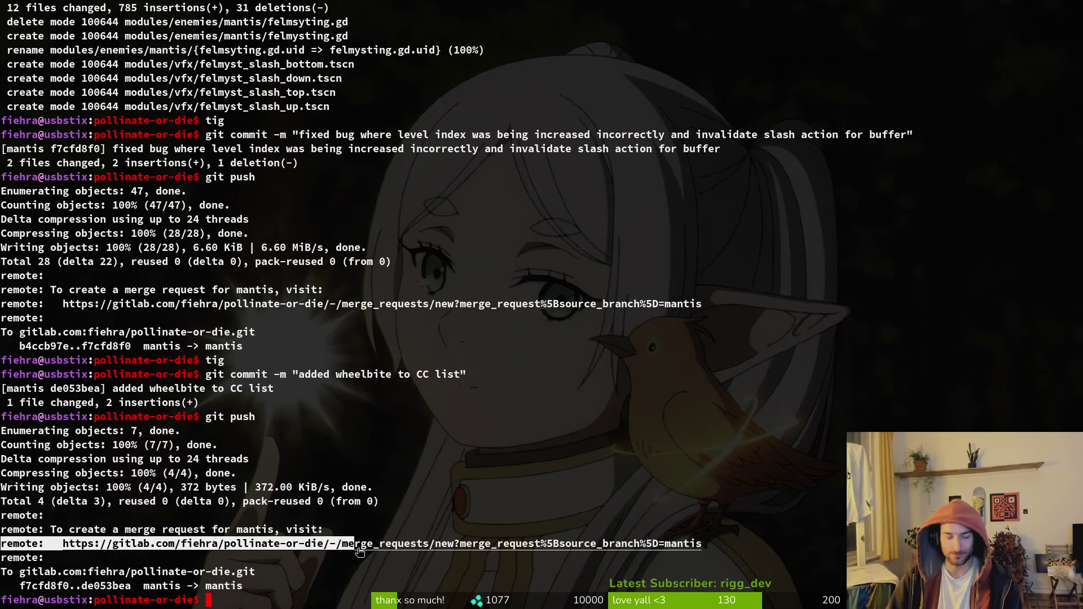
key("alt+Tab")
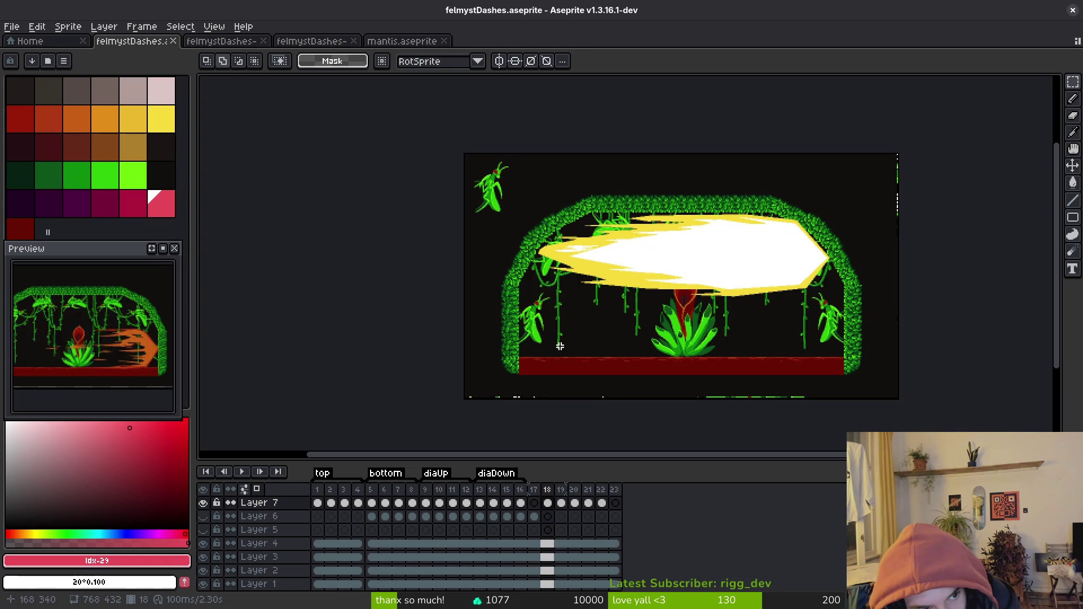
Run the game from Godot, load the mantis arena via the debug level select, and respawn after dying.
key("i")
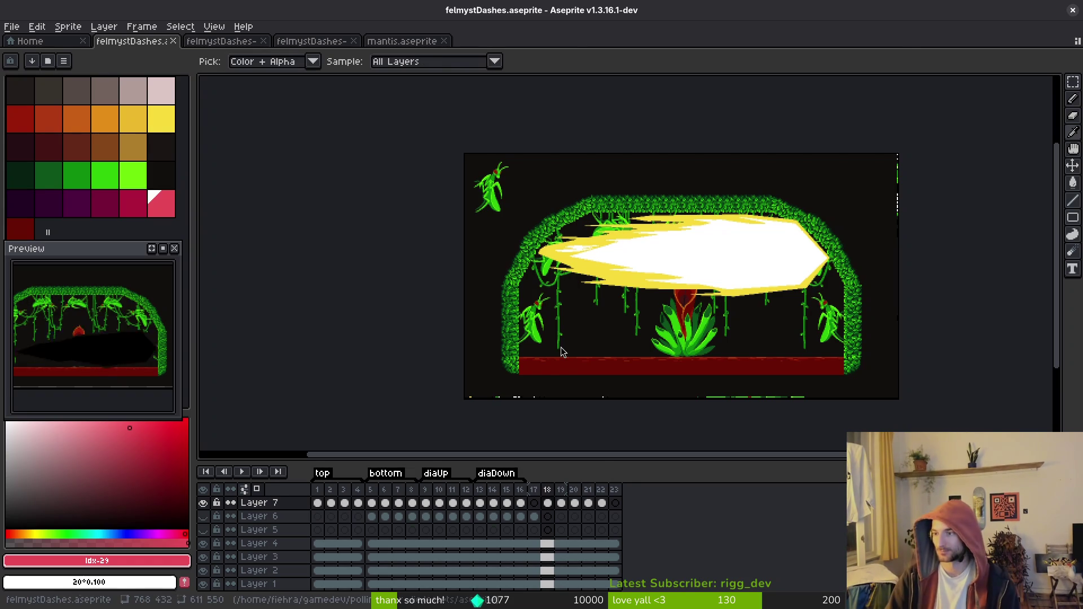
key("alt+Tab")
key("F5")
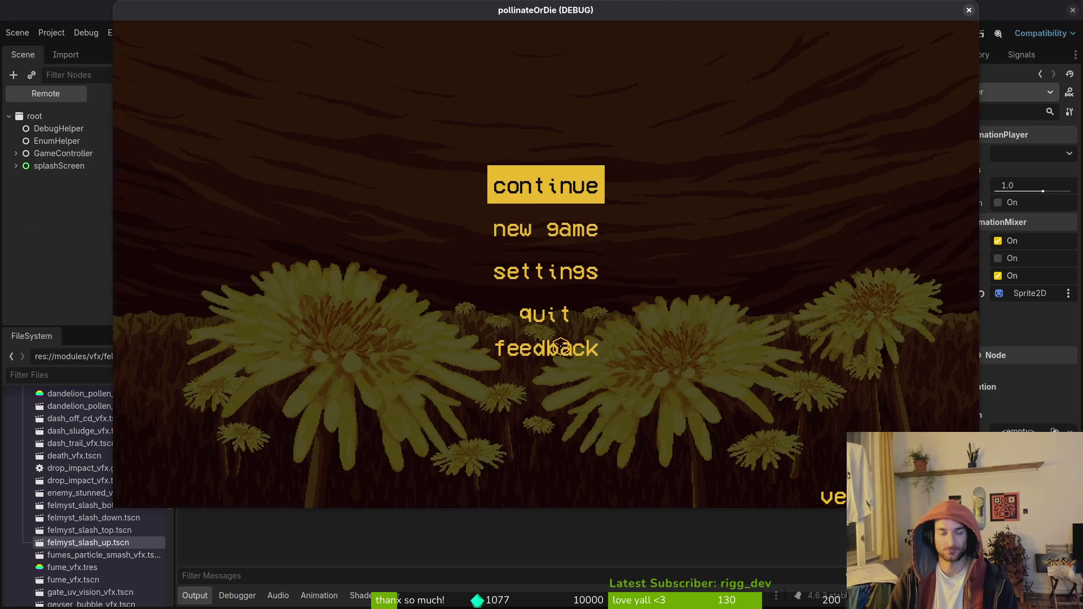
key("Return")
key("Escape")
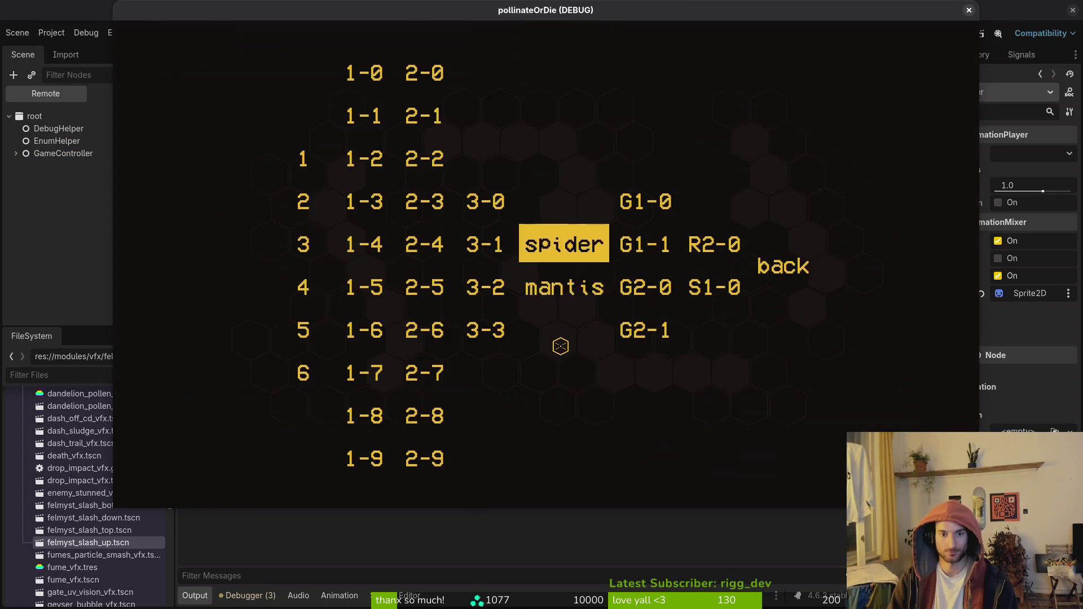
key("Down")
key("Return")
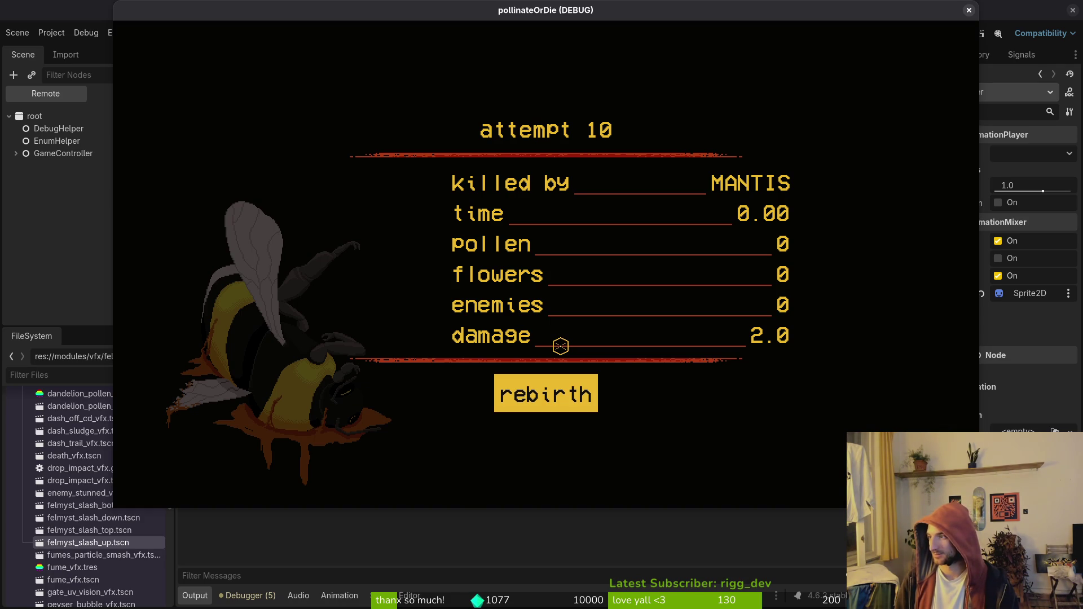
key("space")
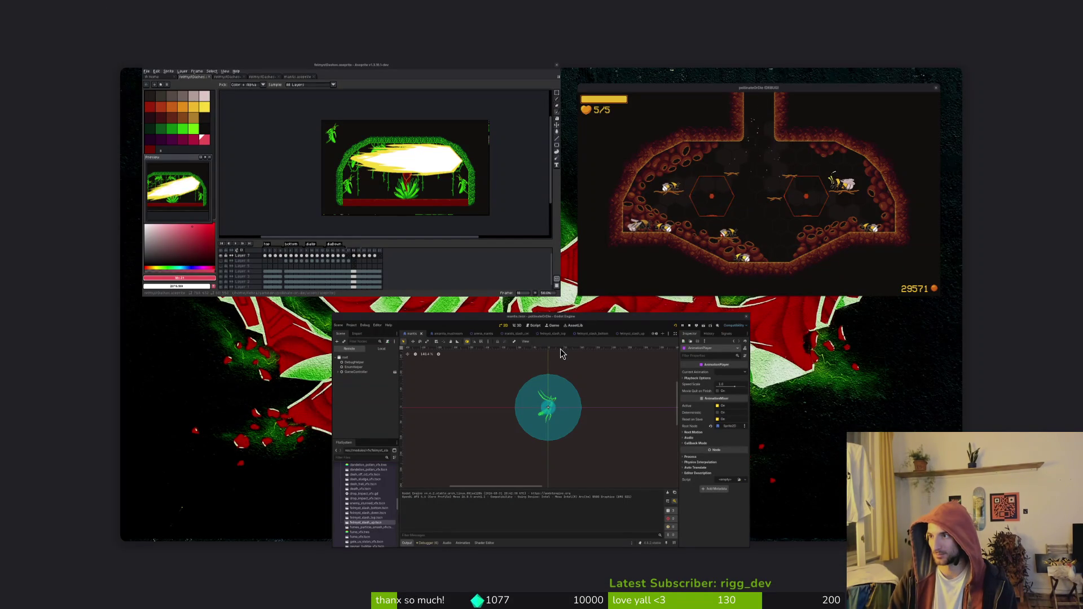
From a terminal, open the gamedev project in Neovim and open the mantis dashing.gd script.
key("super+Return")
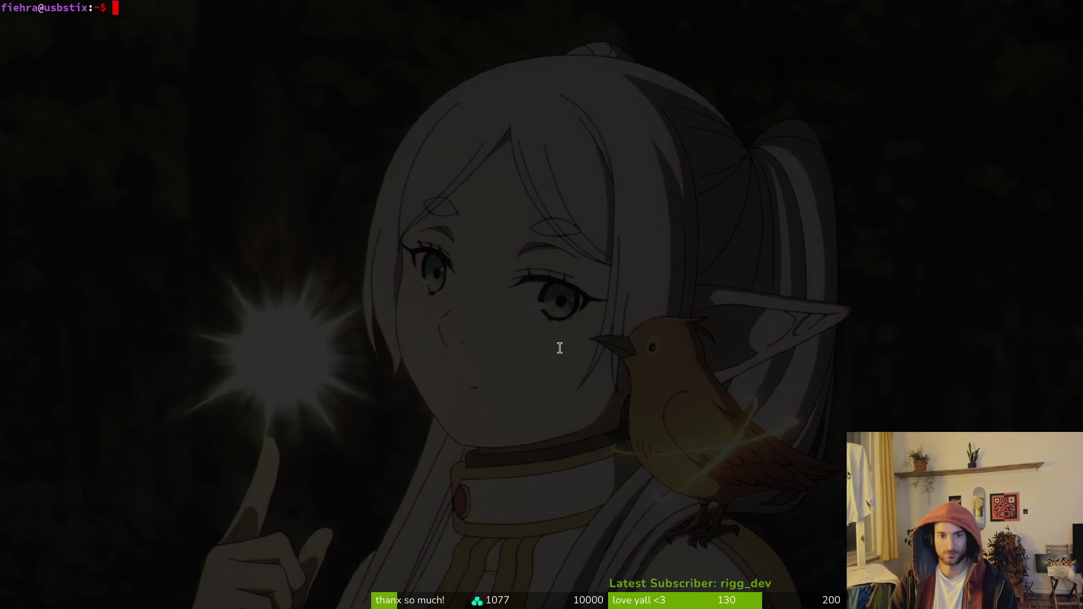
type("cd gamedev/pol")
key("Tab")
key("Return")
type("v .")
key("Return")
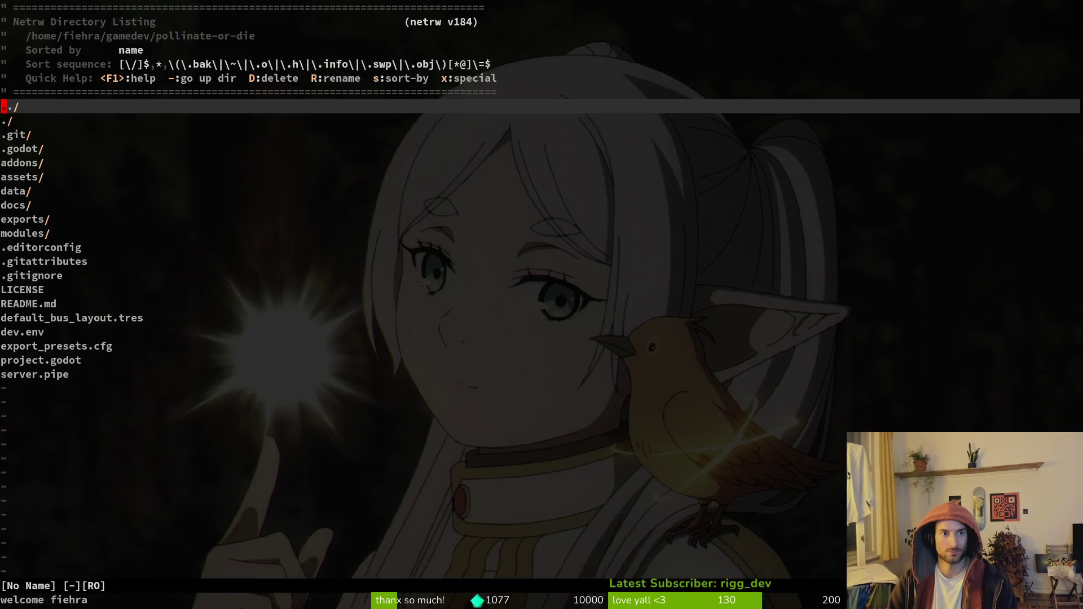
key("space")
key("f")
key("f")
type("dashing")
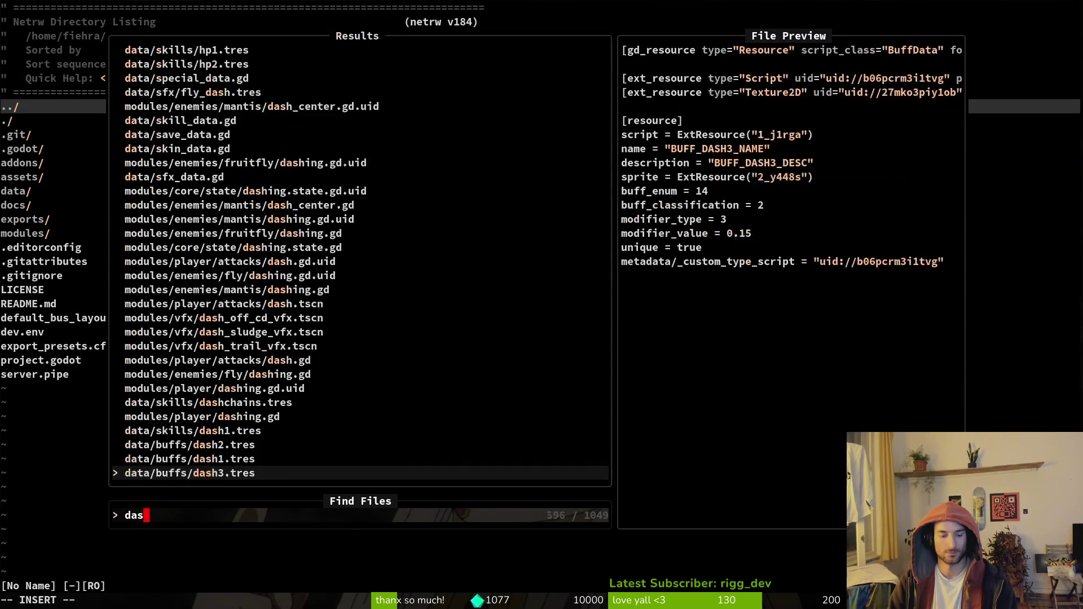
key("Up")
key("Up")
key("Up")
key("Return")
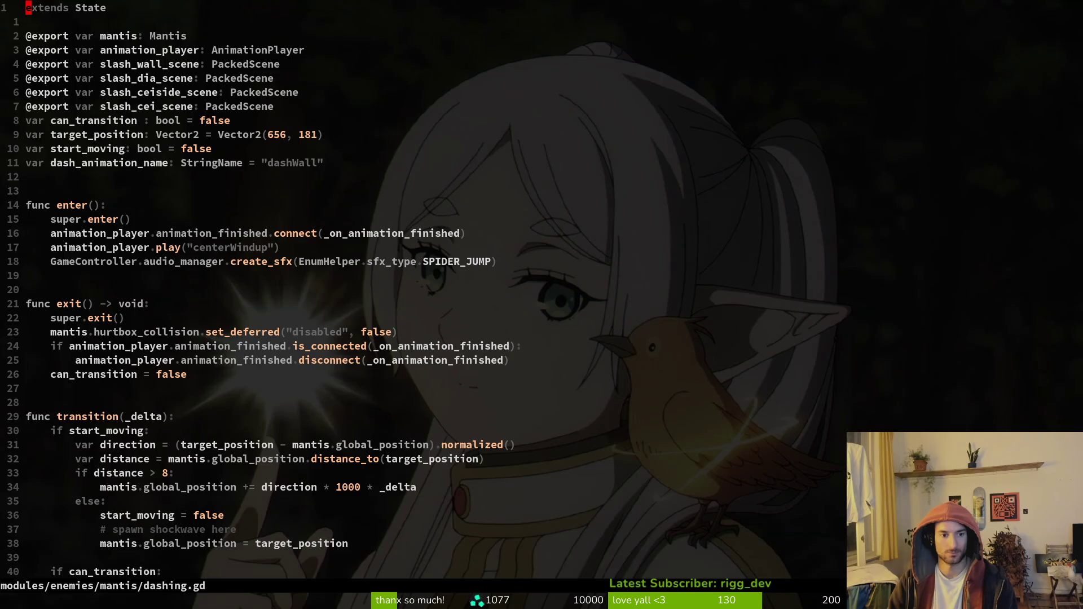
Uncomment the orbsWall state line, delete the duplicate felmysting line, and save dashing.gd.
key("ctrl+d")
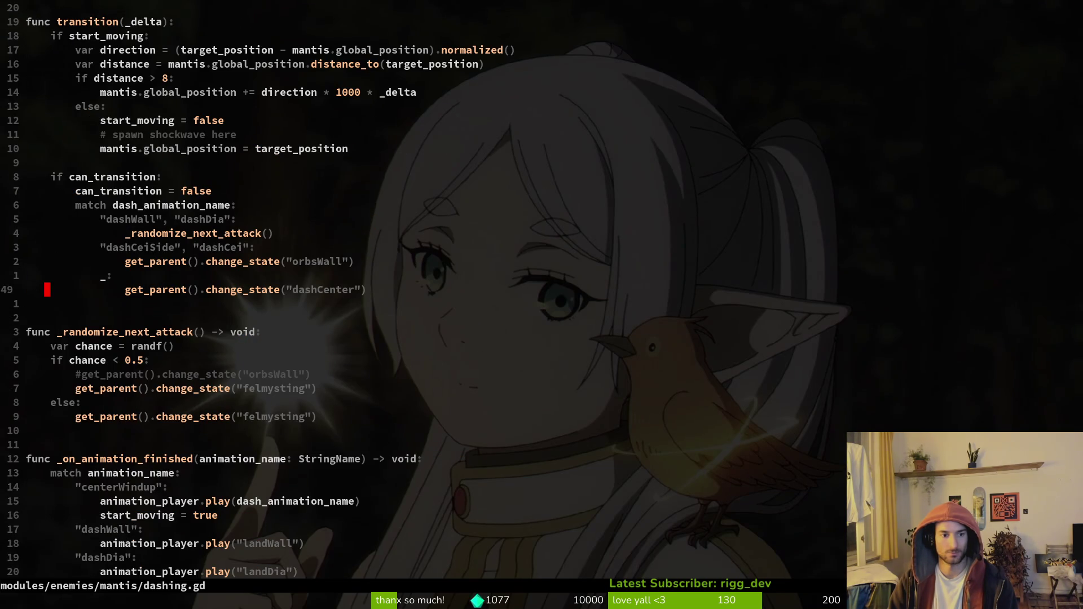
key("j")
key("j")
key("j")
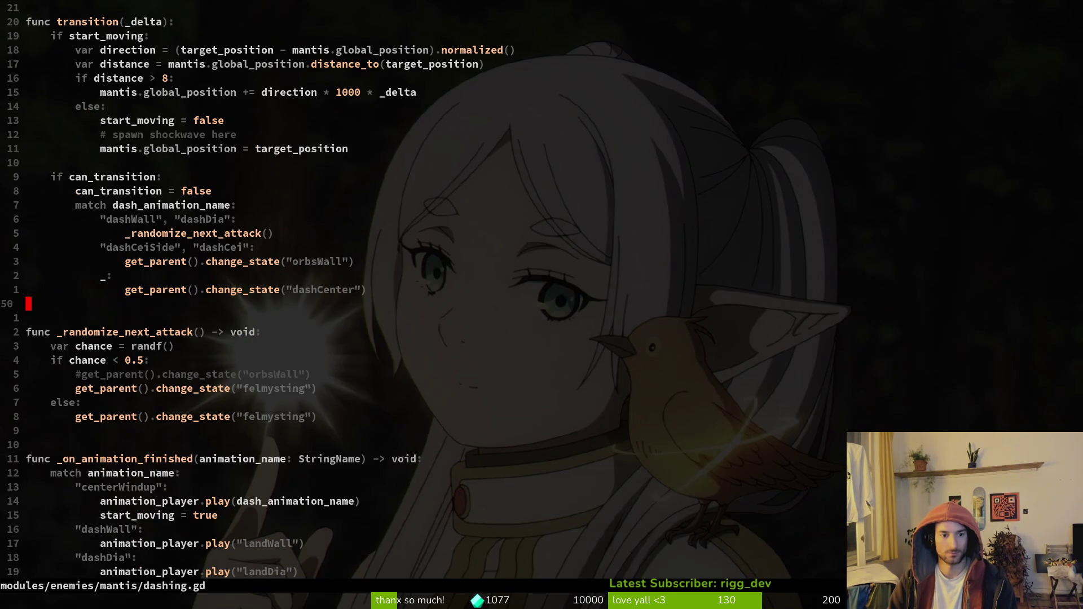
key("I")
key("Delete")
key("Escape")
key("j")
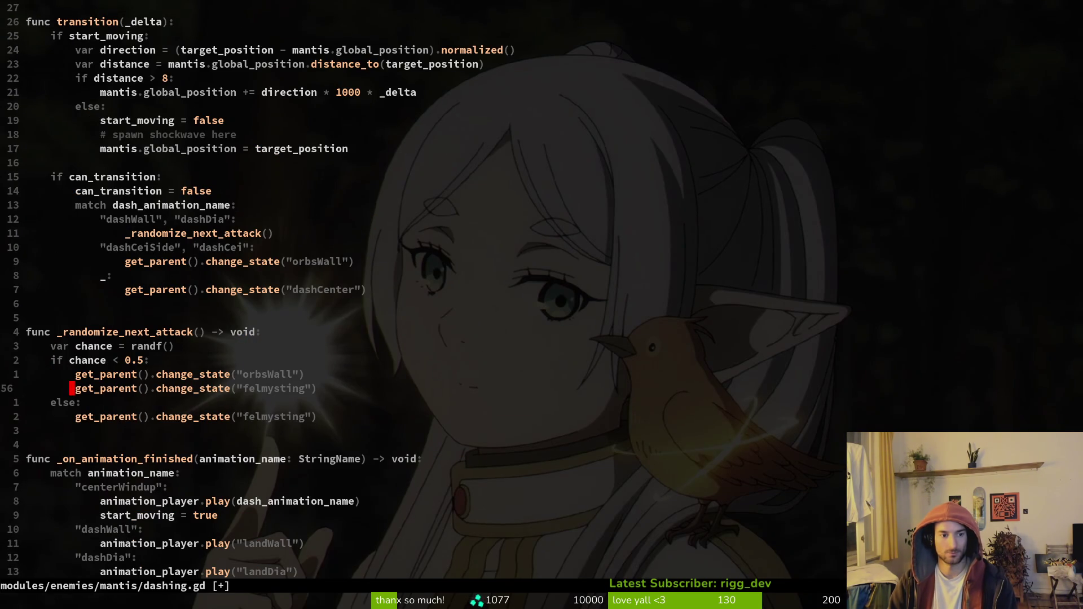
key("I")
key("Escape")
key("d")
key("d")
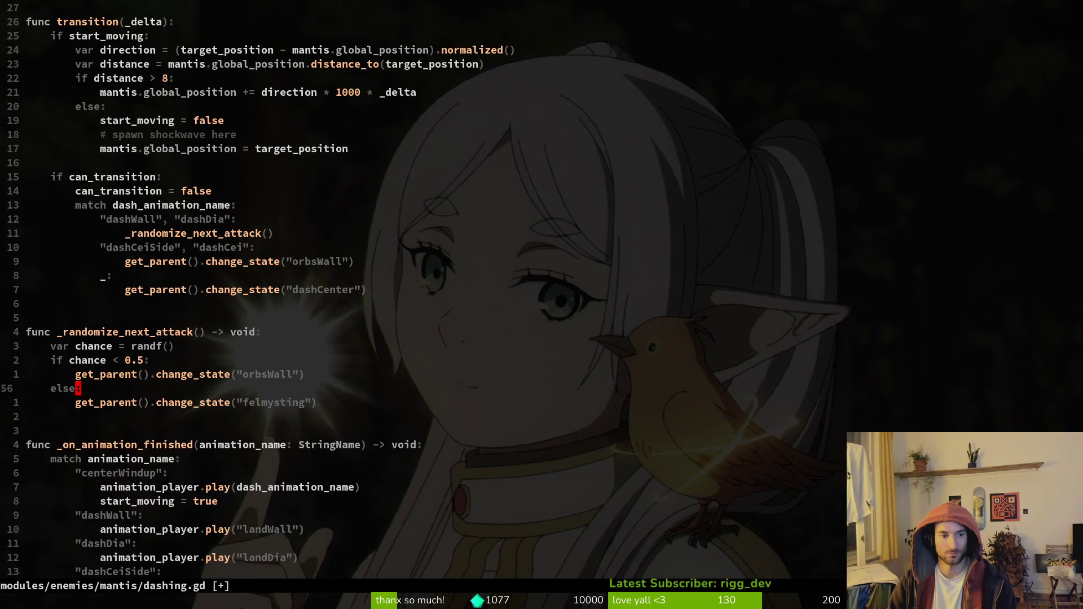
type(":w")
key("Return")
key("k")
key("k")
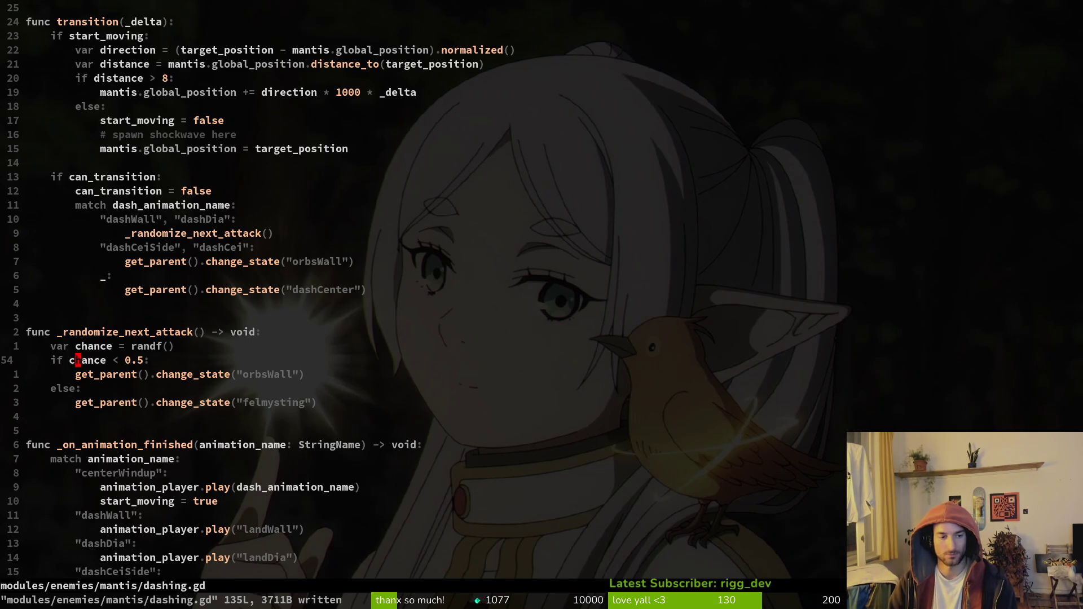
key("space")
Open spawn_web.gd in a vertical split beside dashing.gd and scroll to the spider attack chances.
key("f")
key("f")
type("spawnweb")
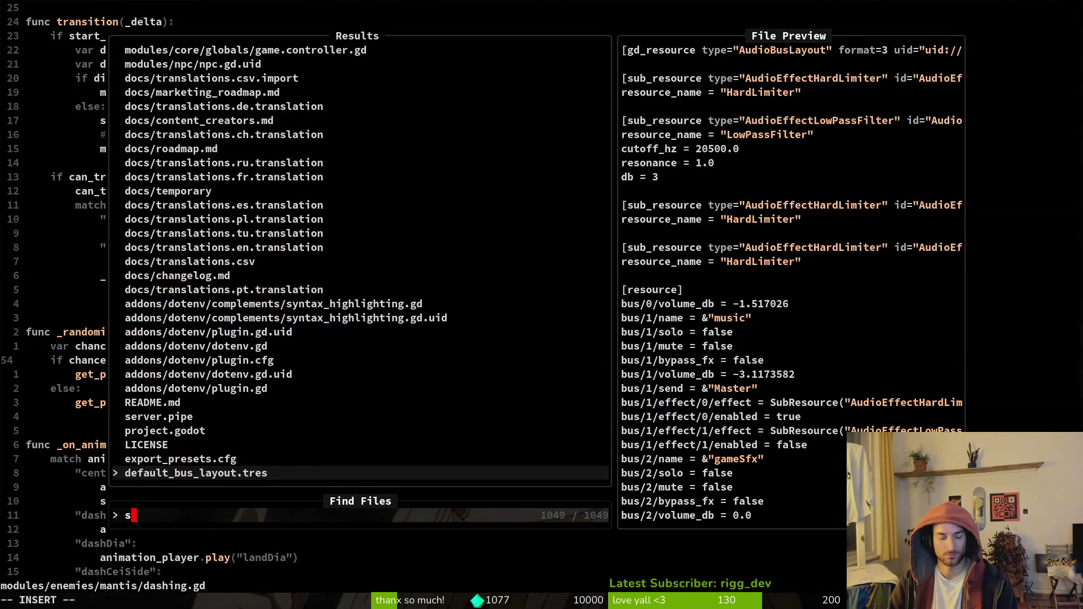
key("ctrl+v")
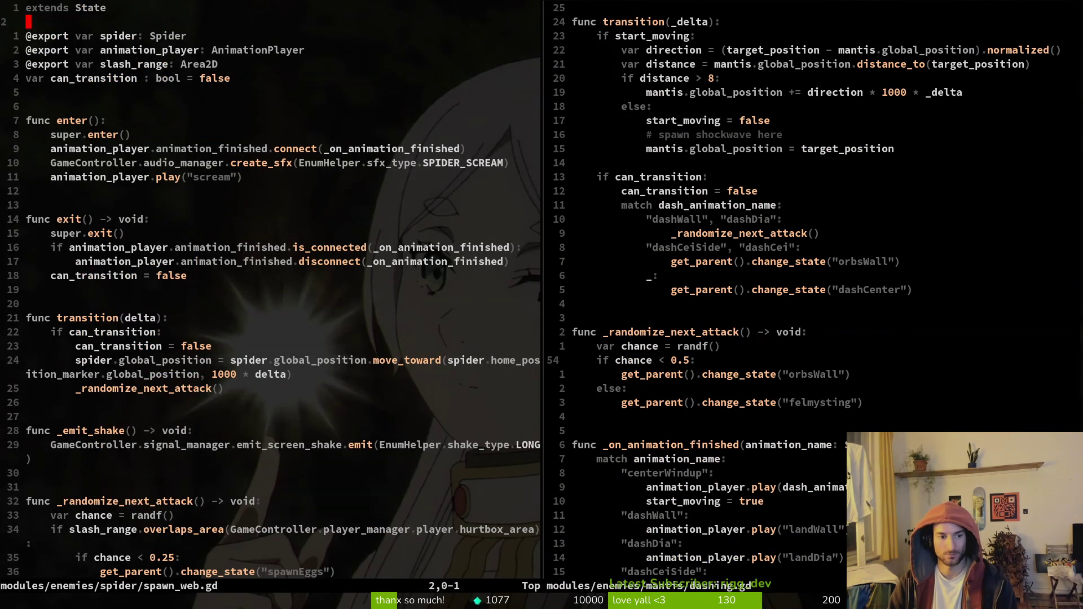
key("3")
key("3")
key("G")
key("braceright")
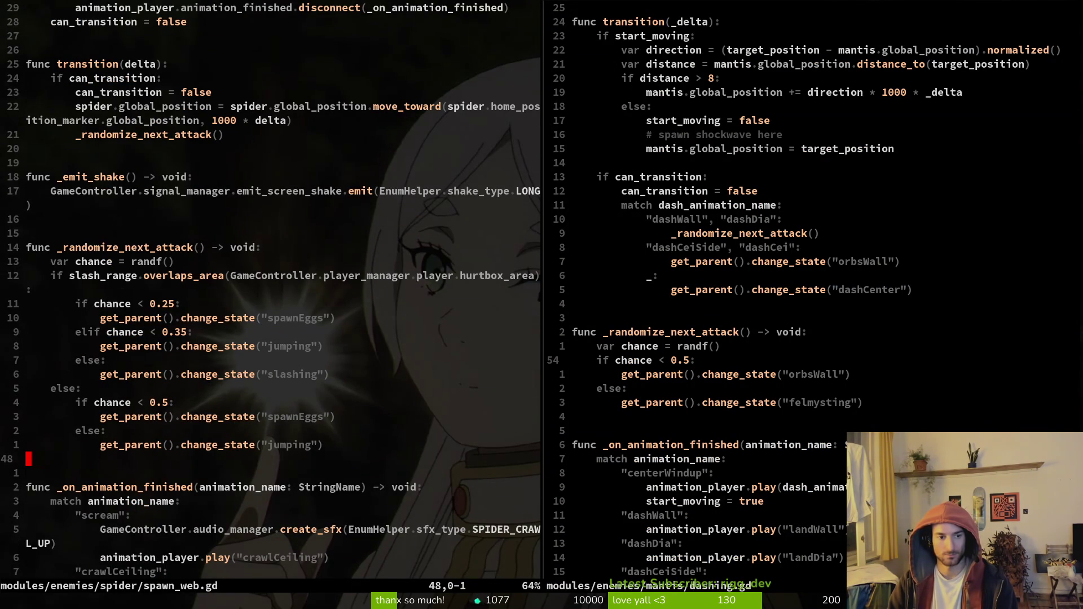
Open spawn_eggs.gd in the left pane.
key("space")
key("f")
key("f")
type("spaweg")
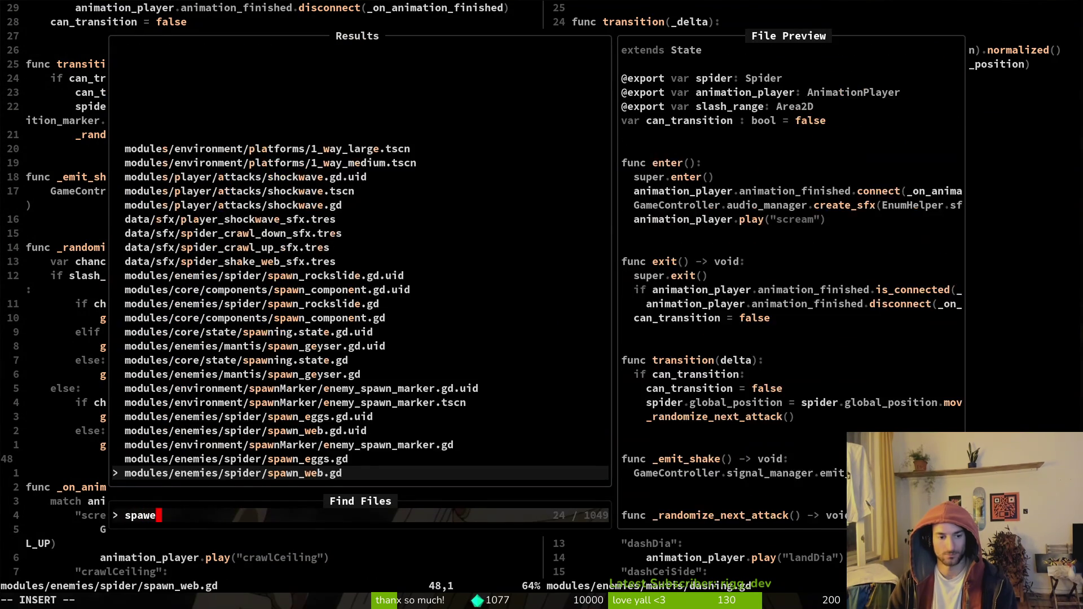
key("Return")
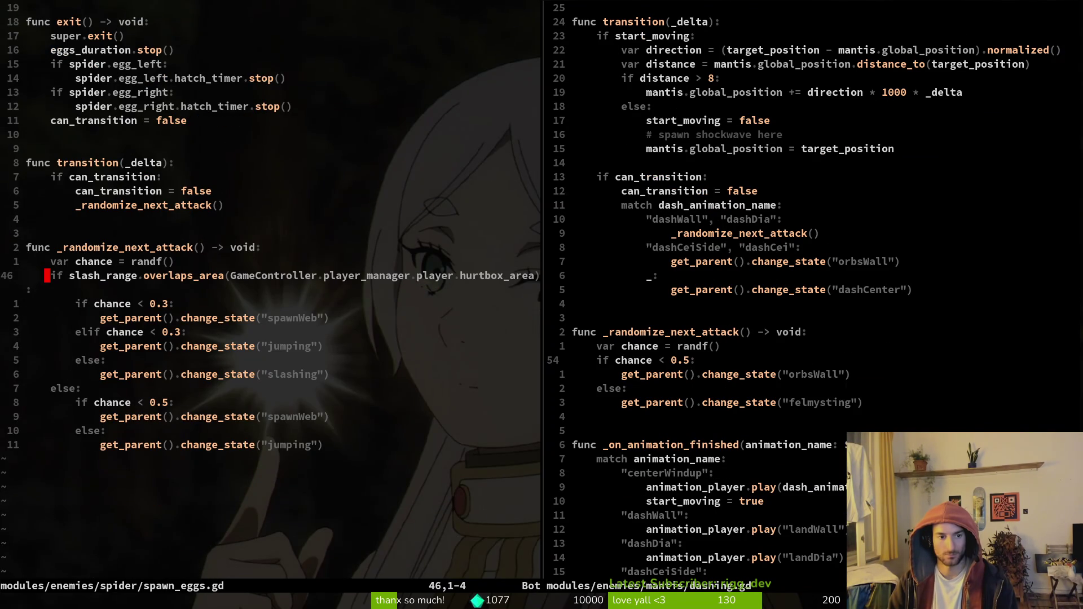
Select and copy the six chance-branch lines in spawn_eggs.gd.
key("space")
key("f")
key("f")
type("a")
key("Escape")
key("j")
key("k")
key("j")
key("shift+v")
key("j")
key("j")
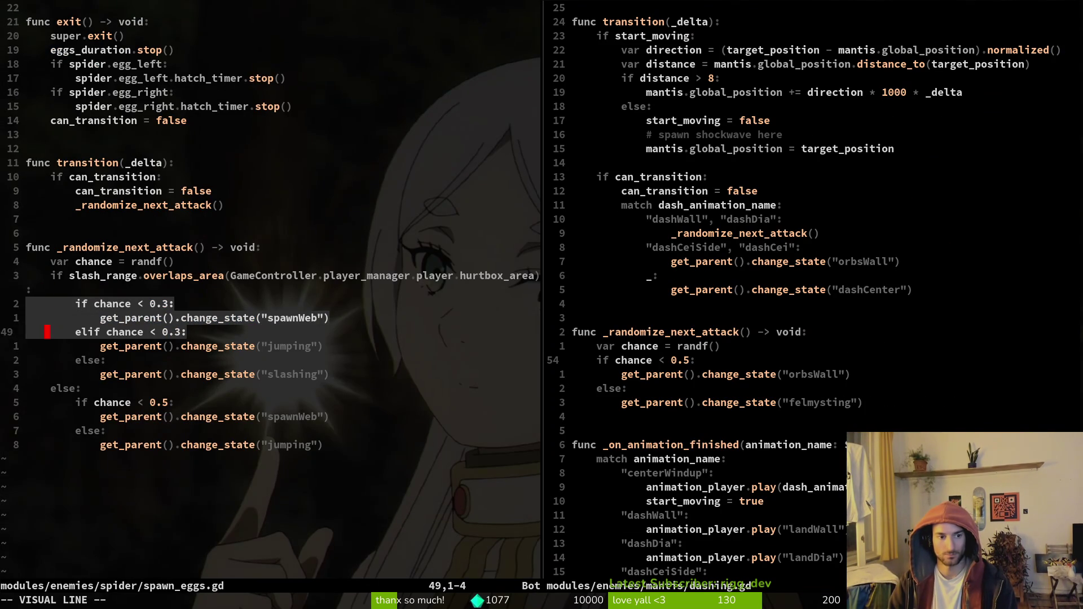
key("j")
key("j")
key("j")
key("y")
key("ctrl+l")
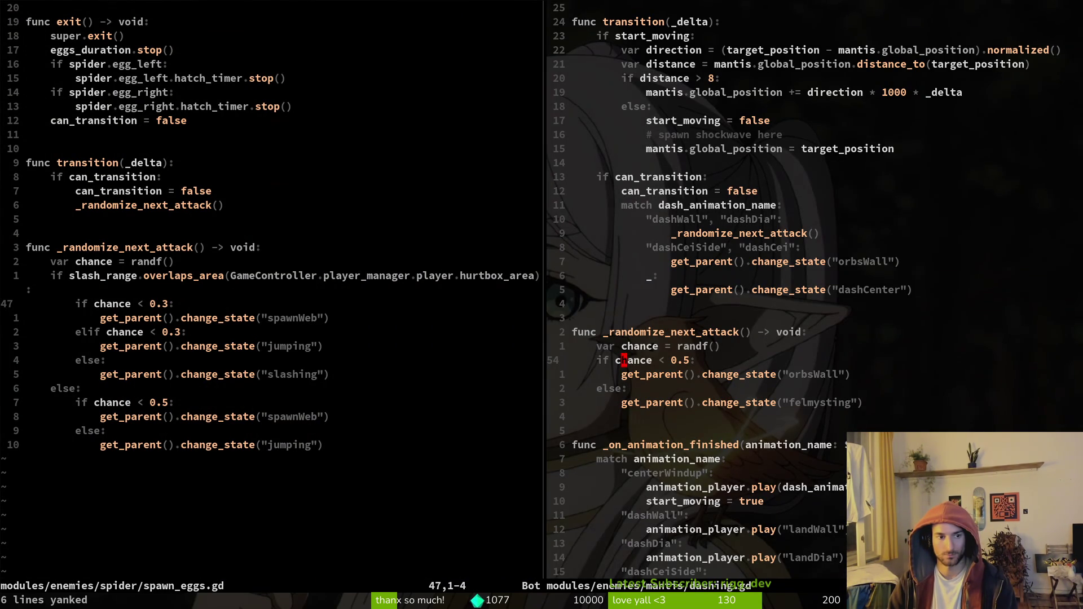
key("ctrl+h")
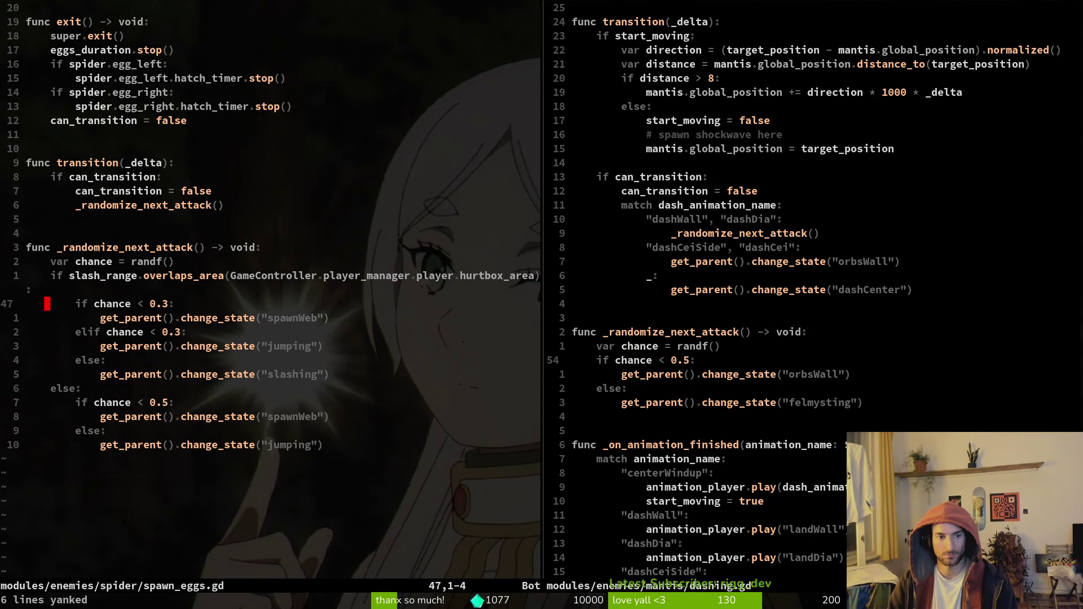
Undo and redo the last change on the elif chance line, then save spawn_eggs.gd.
key("j")
key("j")
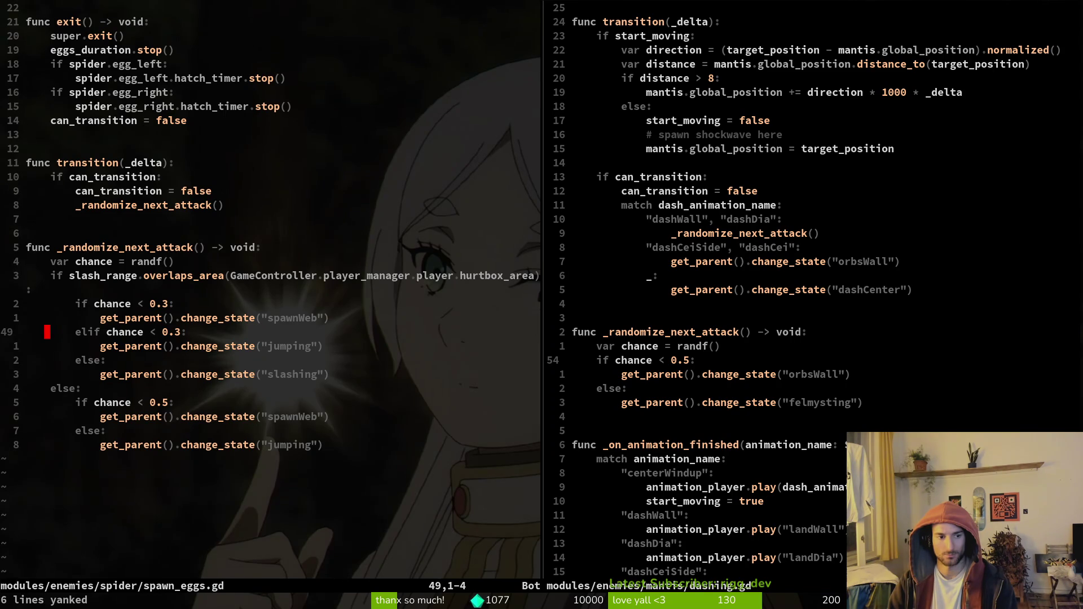
key("u")
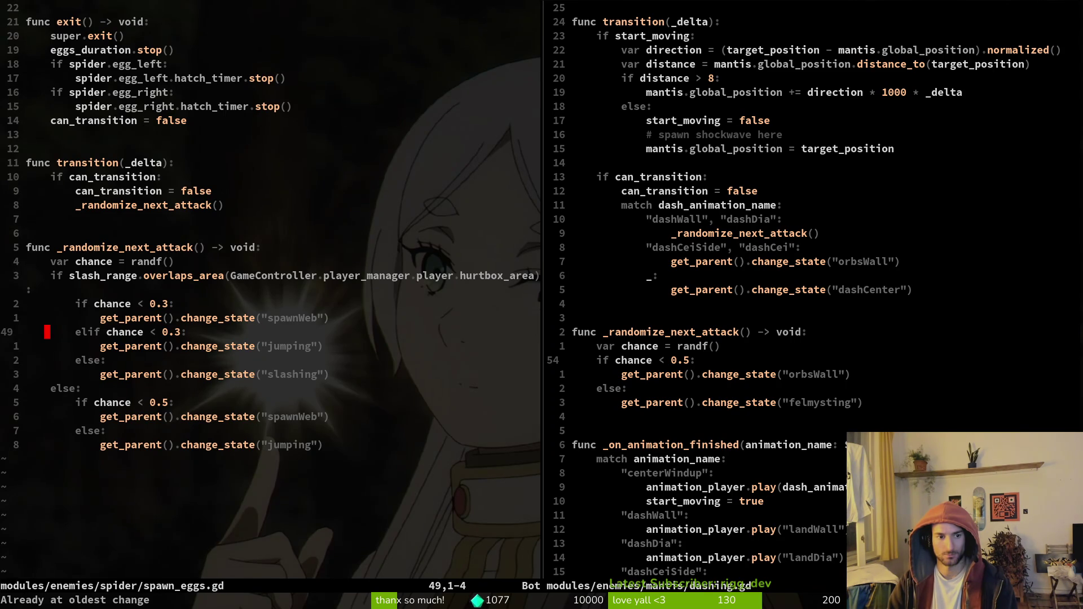
key("ctrl+r")
type(":w")
key("Return")
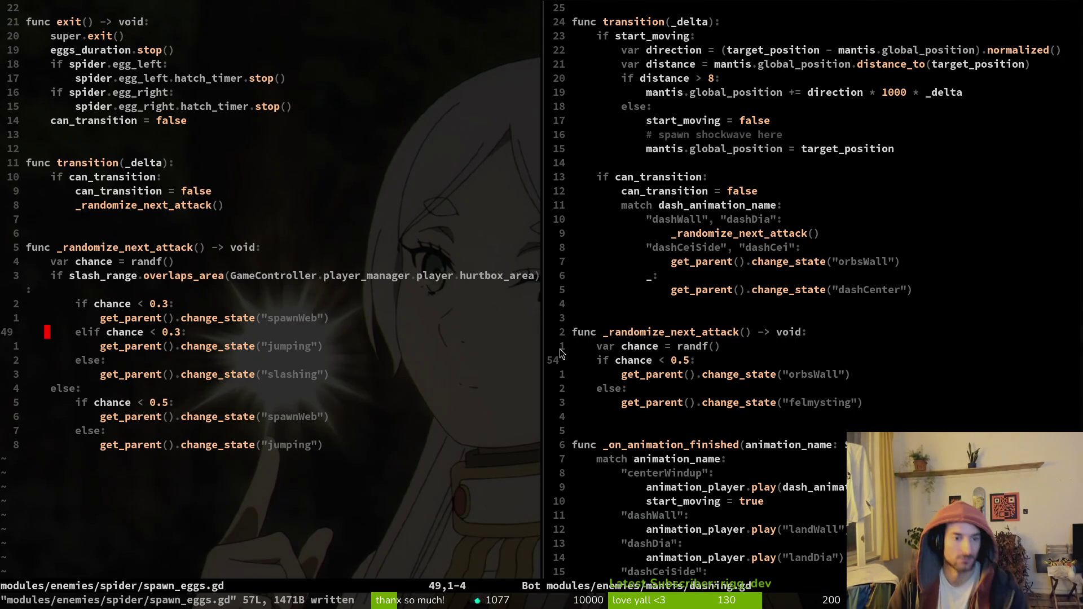
Change the elif chance threshold from 0.3 to 0.6 and save.
key("w")
key("w")
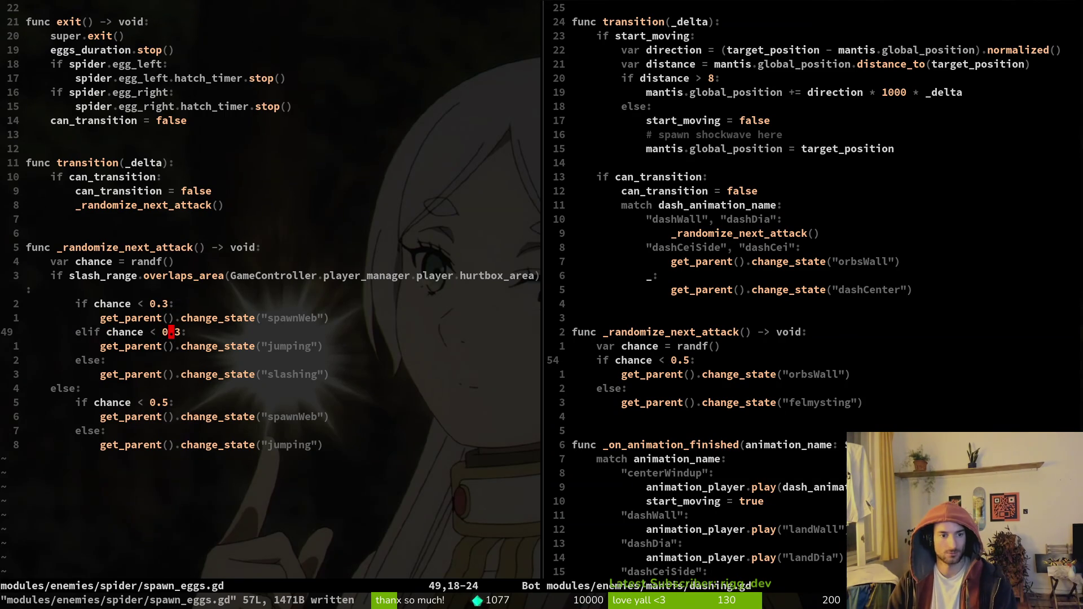
key("f")
key("3")
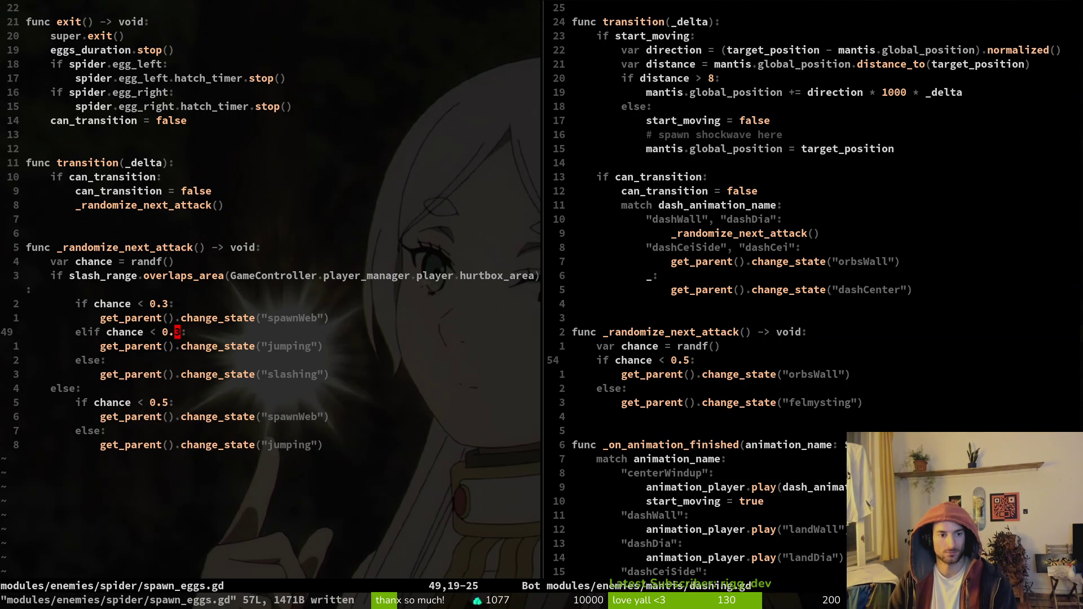
type("s")
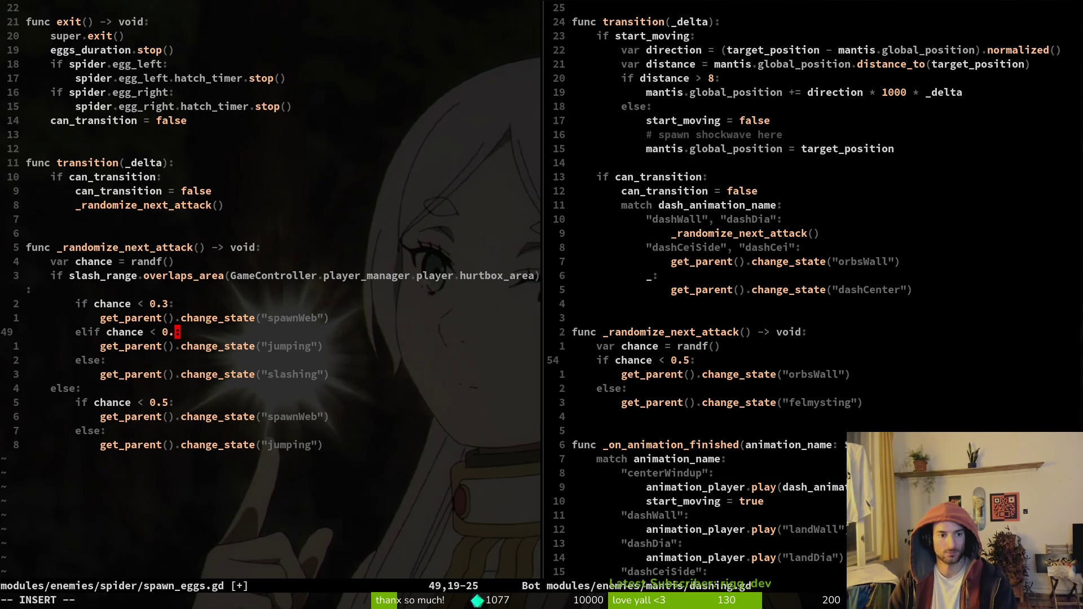
type("6")
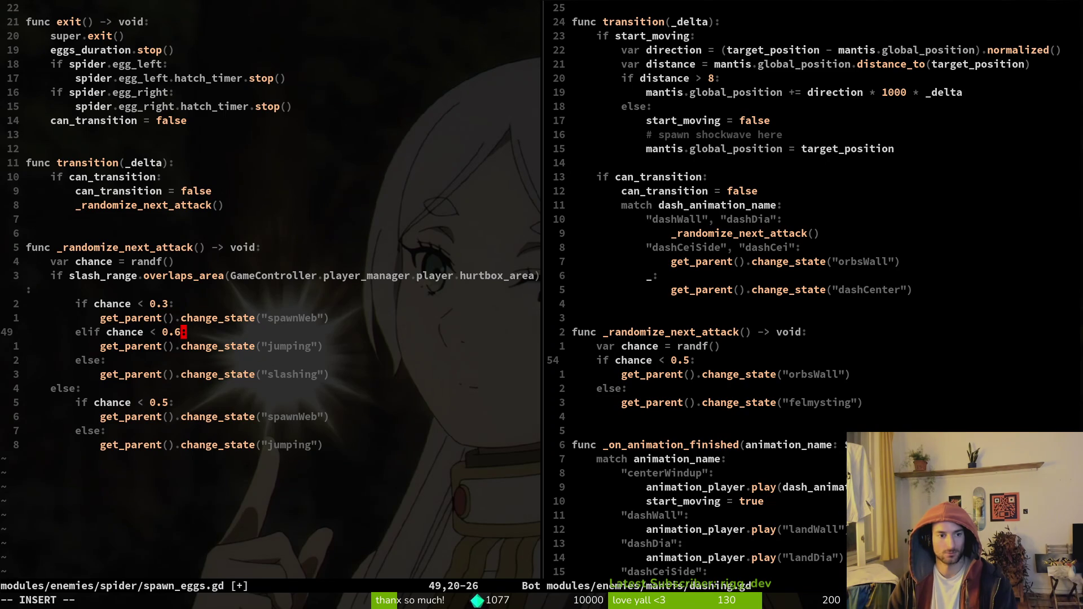
key("Escape")
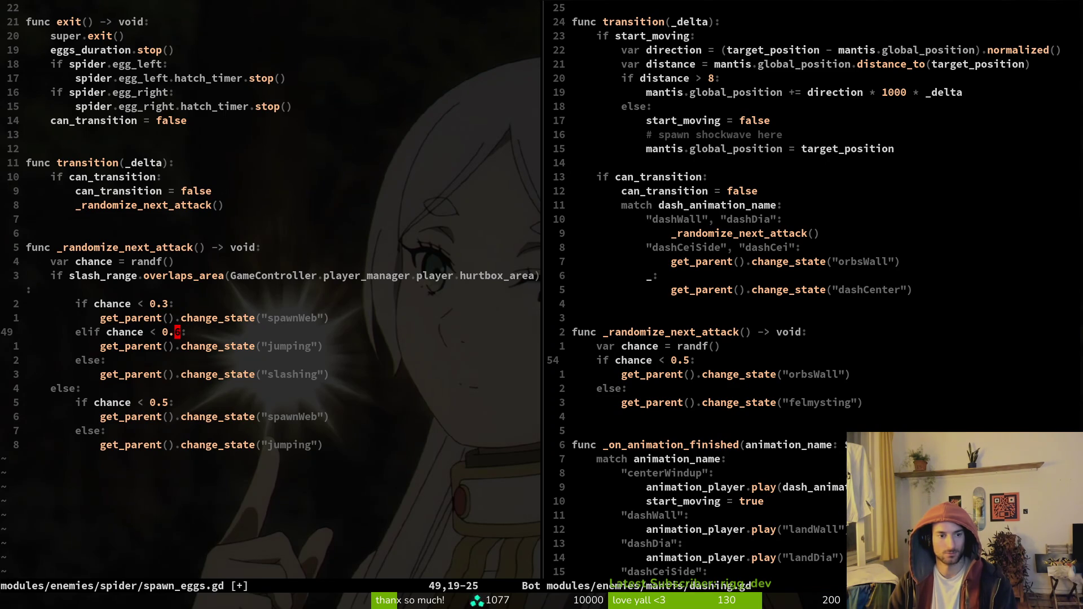
type(":w")
key("Return")
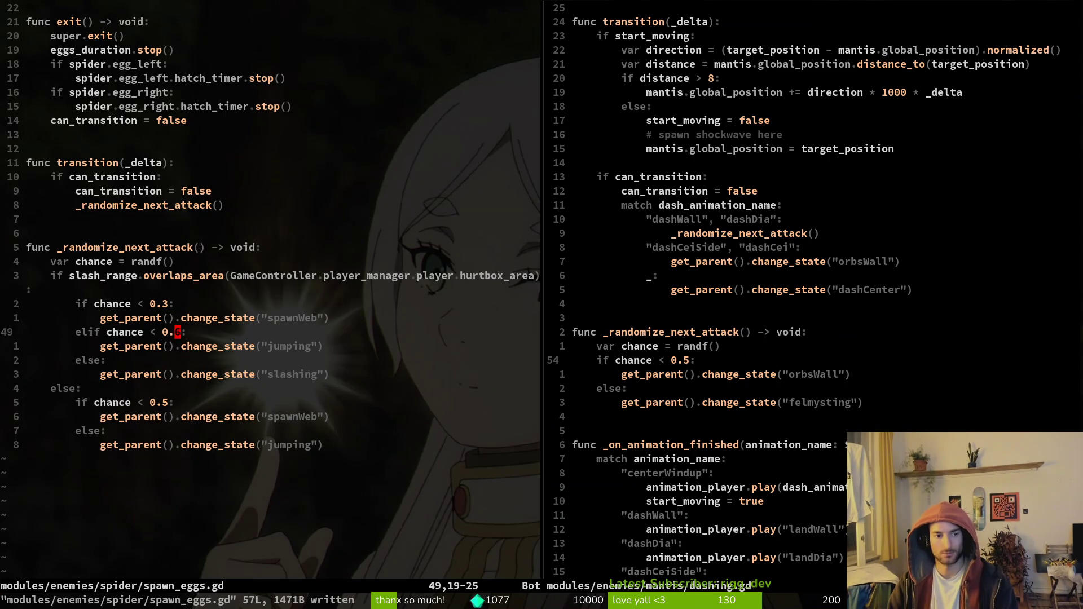
Keep the slash_range check line intact and close the right-hand split window.
key("k")
key("k")
key("d")
key("d")
key("u")
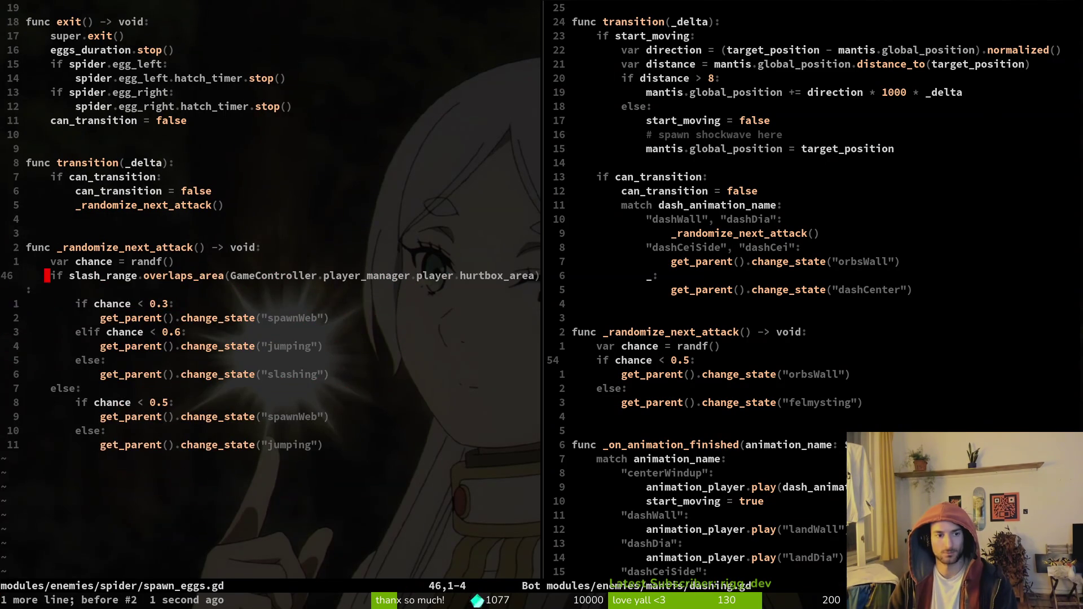
key("ctrl+w")
type("l:q")
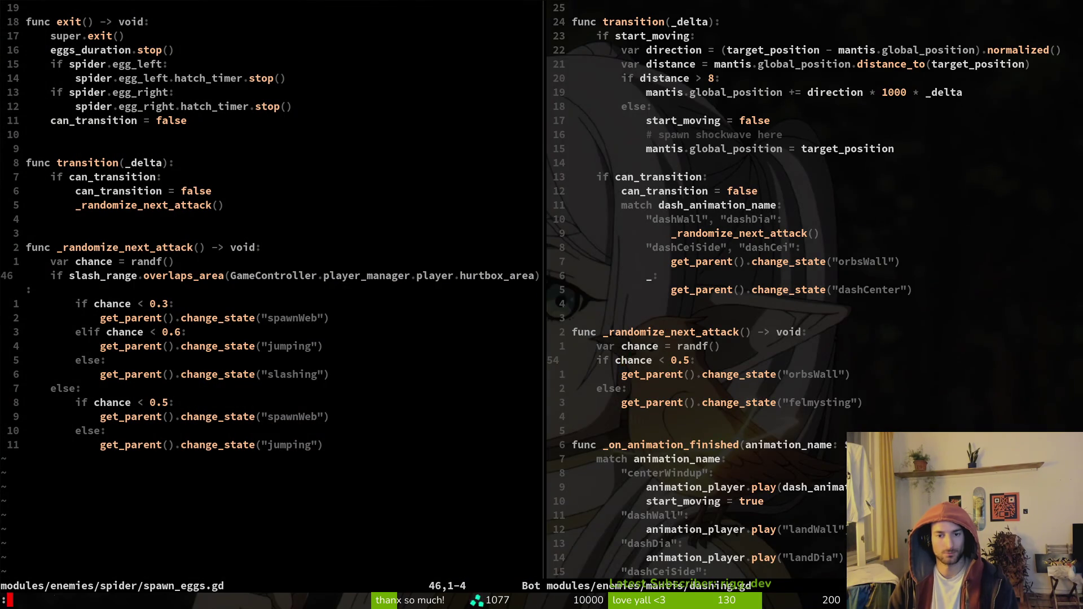
key("Return")
Change the elif threshold from 0.6 to 0.5 and save spawn_eggs.gd.
key("j")
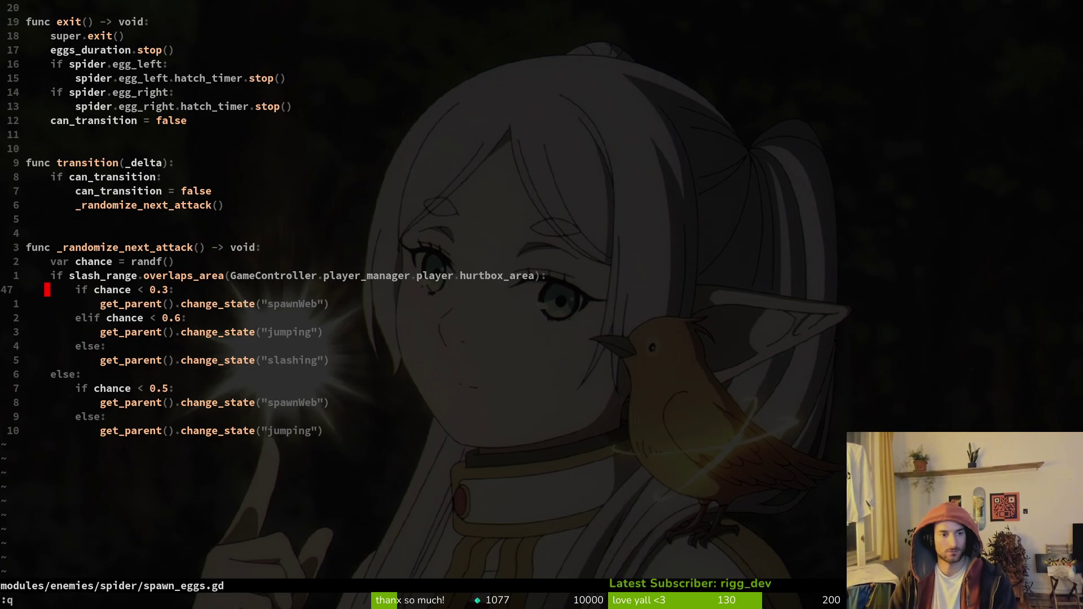
key("j")
key("j")
key("w")
key("w")
key("w")
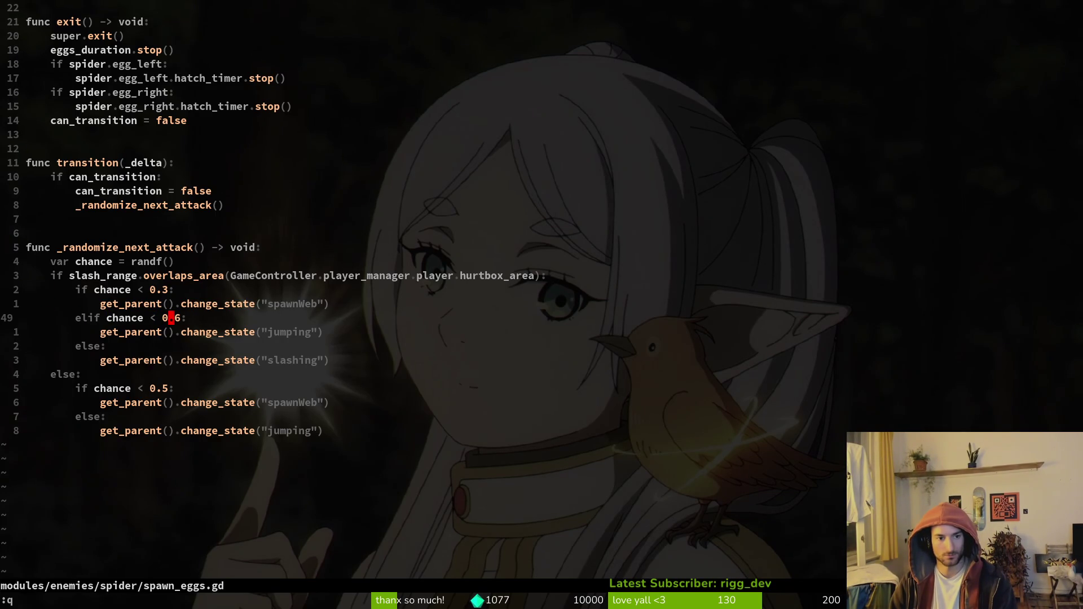
type("ls5")
key("Escape")
type(":w")
key("Return")
Set the elif threshold to 0.4 and the first threshold to 0.2, then save.
key("u")
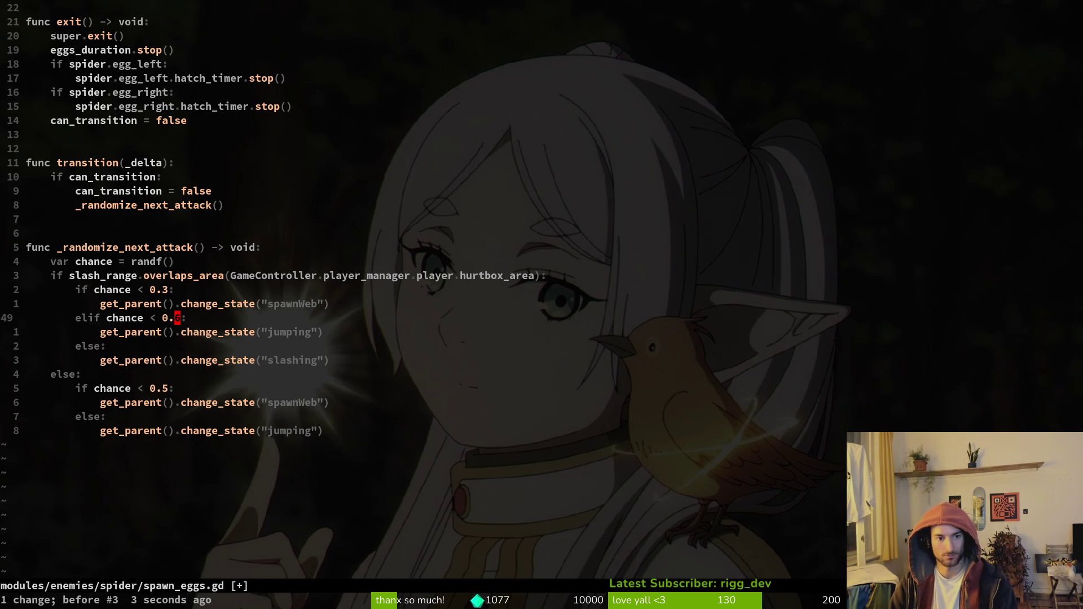
type("s")
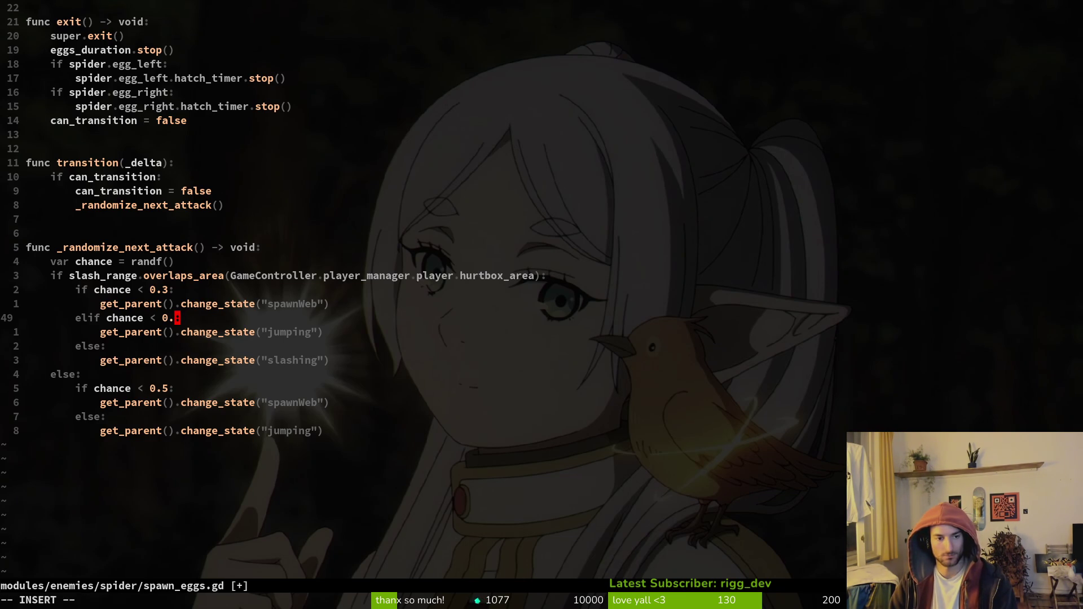
type("4")
key("Escape")
key("k")
key("k")
type("h")
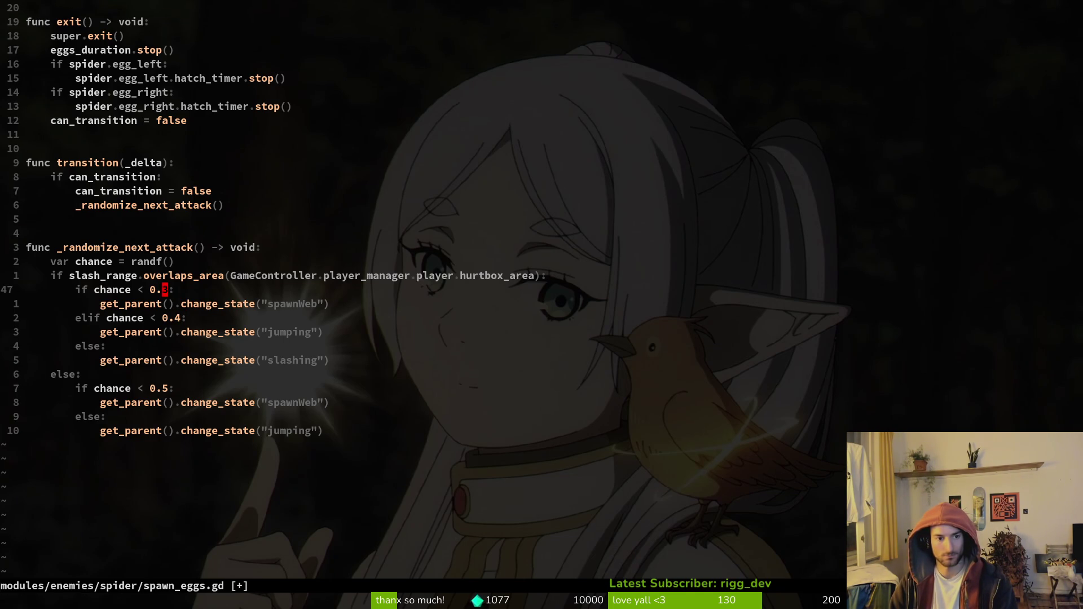
type("s2")
key("Escape")
type(":write")
key("Return")
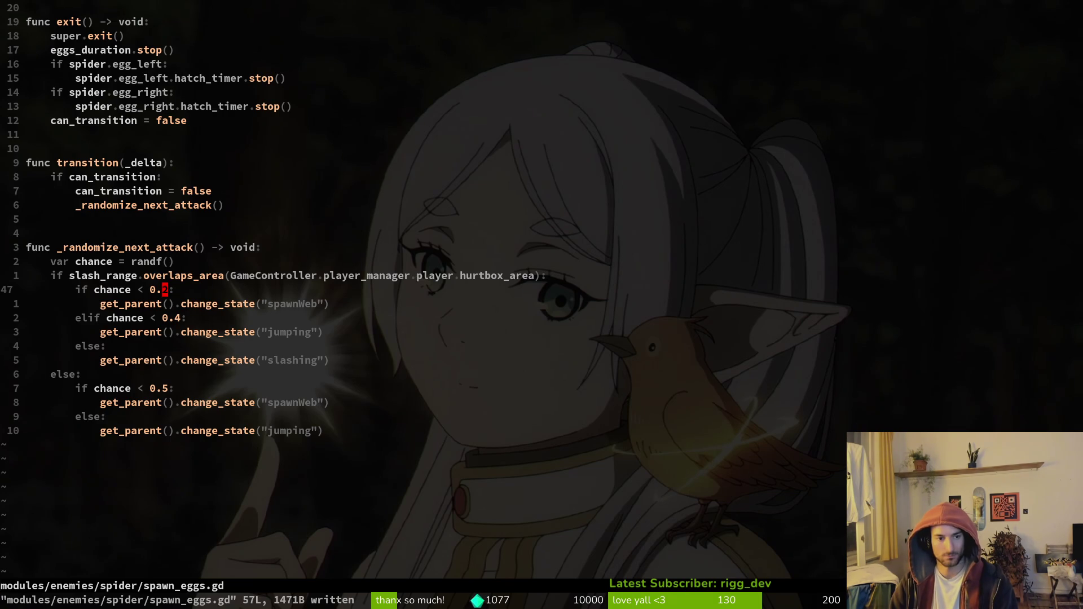
Set the first threshold to 0.25 and the elif threshold to 0.5, then save.
type("s")
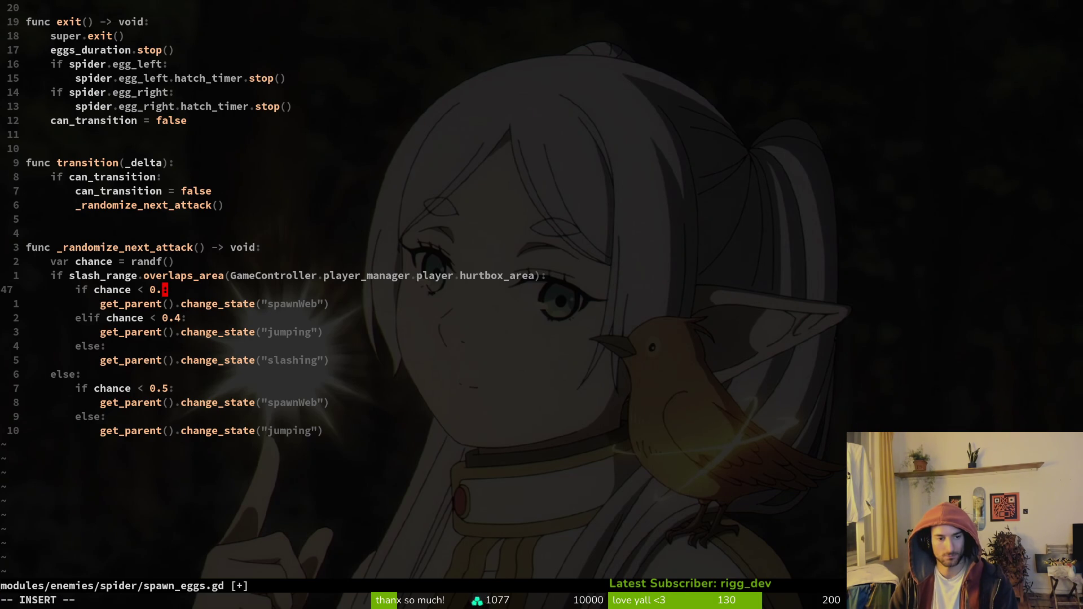
type("25")
key("Escape")
key("j")
key("j")
type("ls5")
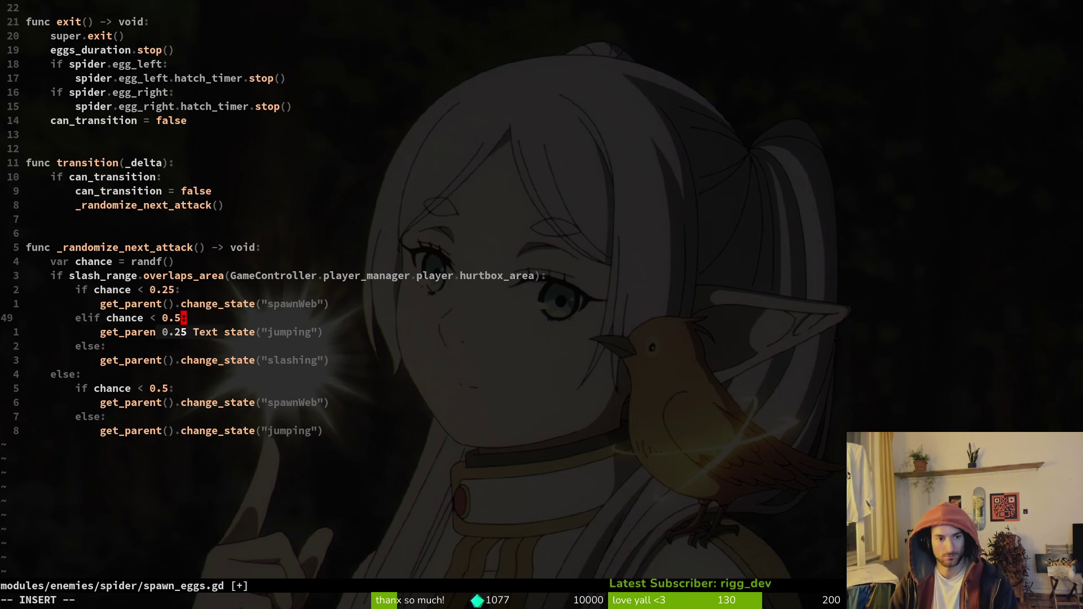
key("Escape")
type(":w")
key("Return")
key("j")
key("j")
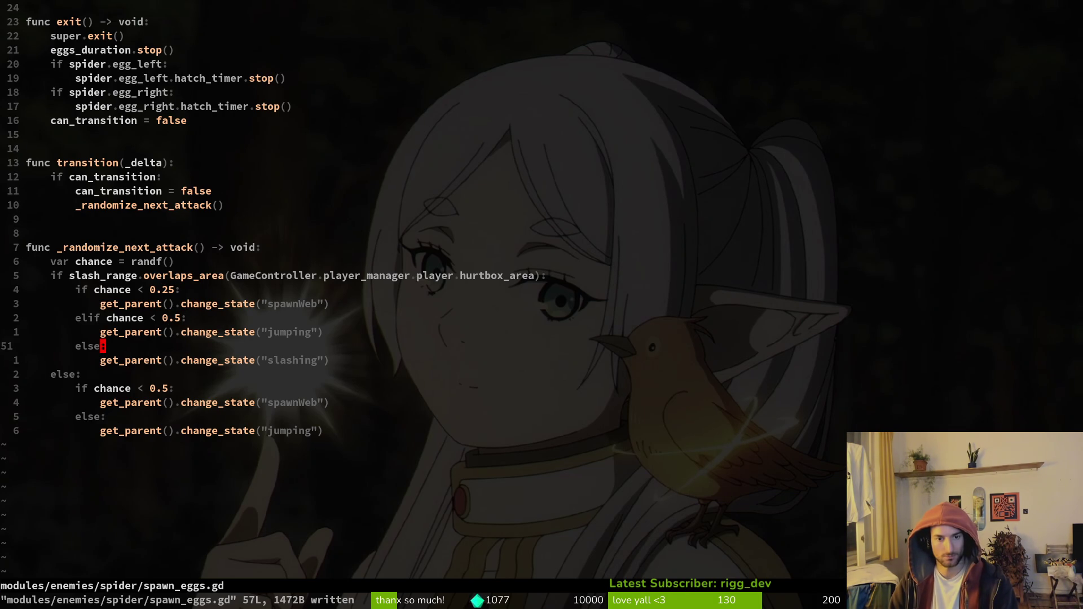
key("j")
key("k")
key("k")
key("k")
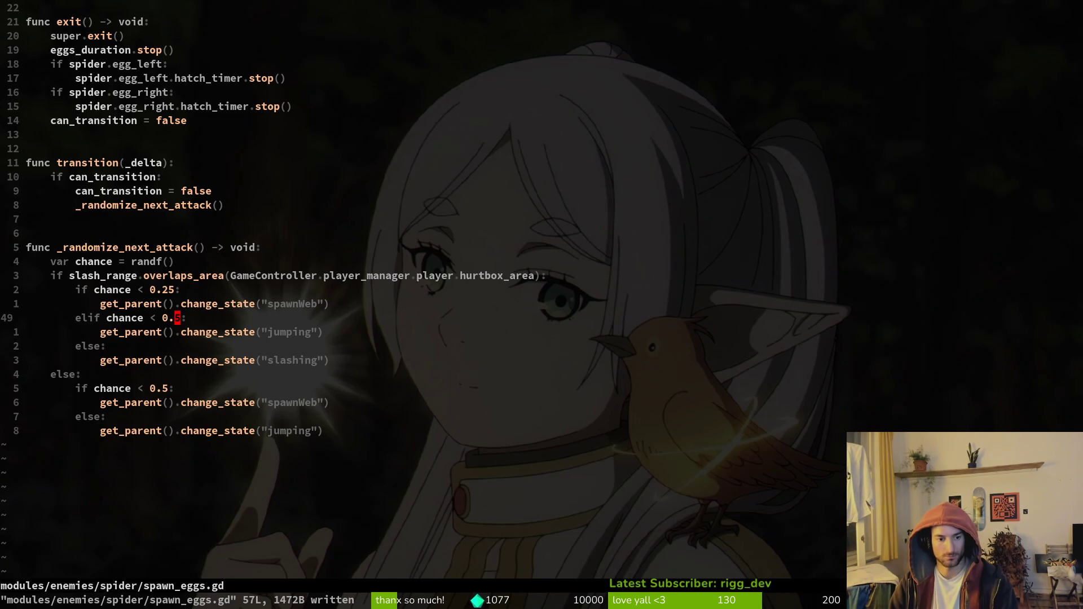
key("space")
Find and open the mantis dashing.gd script.
key("f")
key("f")
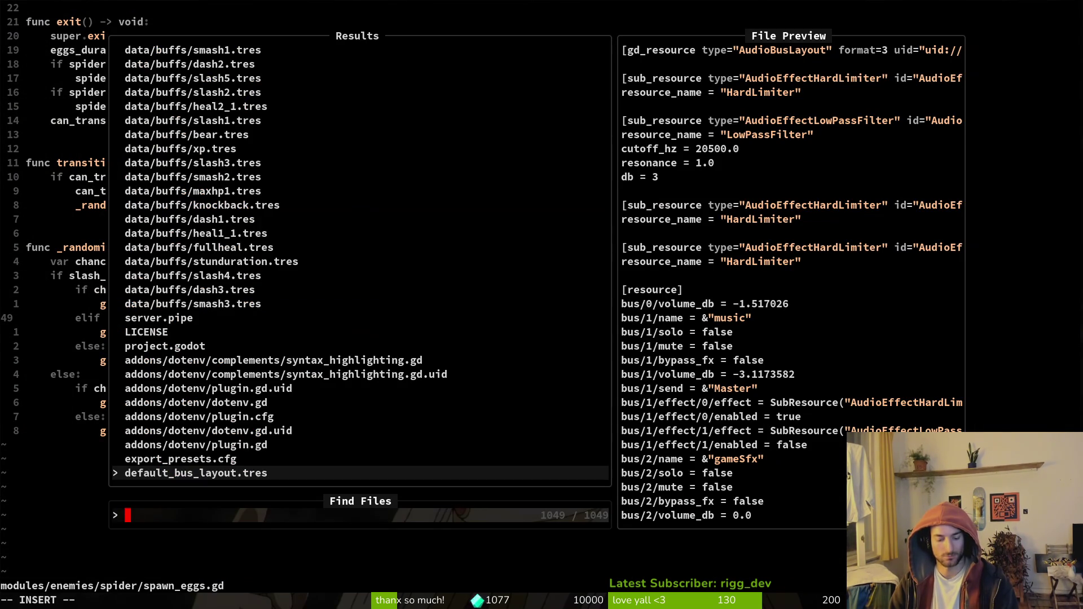
type("dashing")
key("Up")
key("Up")
key("Up")
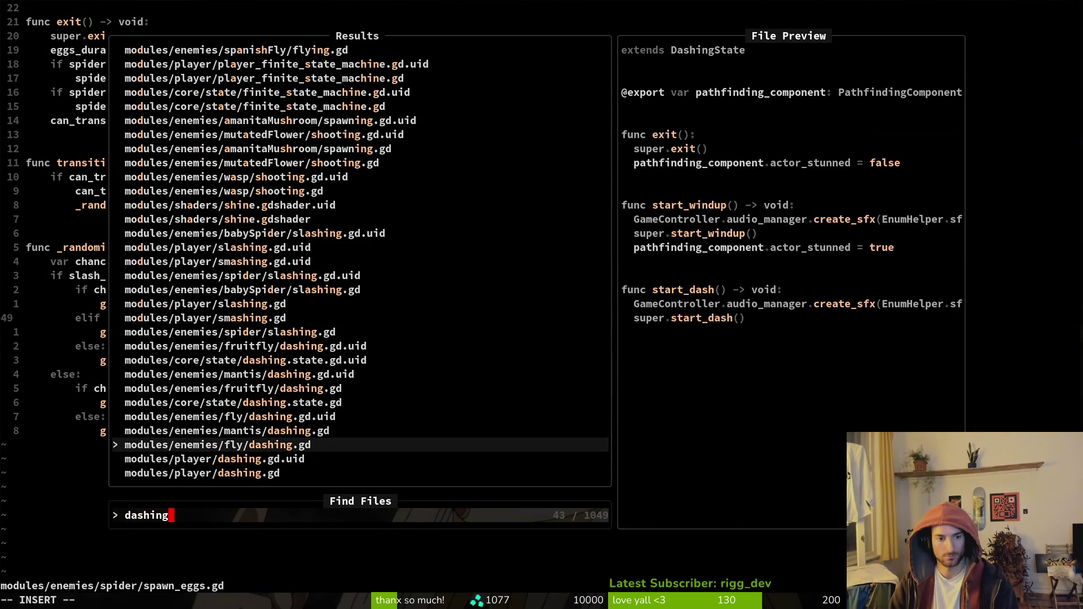
key("Return")
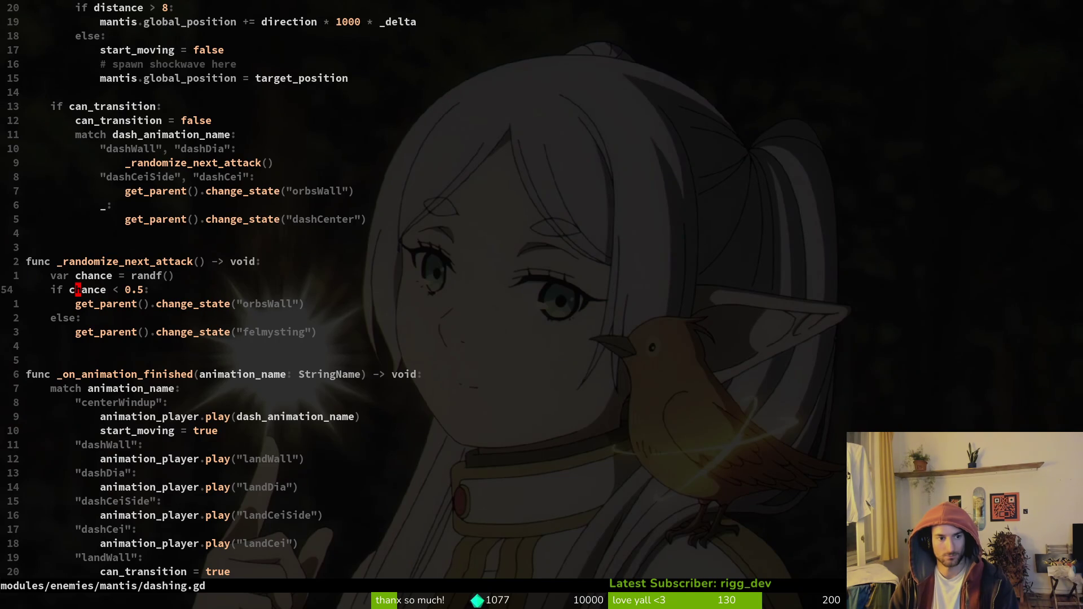
Lower the first chance check to 0.33 and duplicate it as an elif branch at 0.66.
key("w")
key("w")
key("w")
type("ws3")
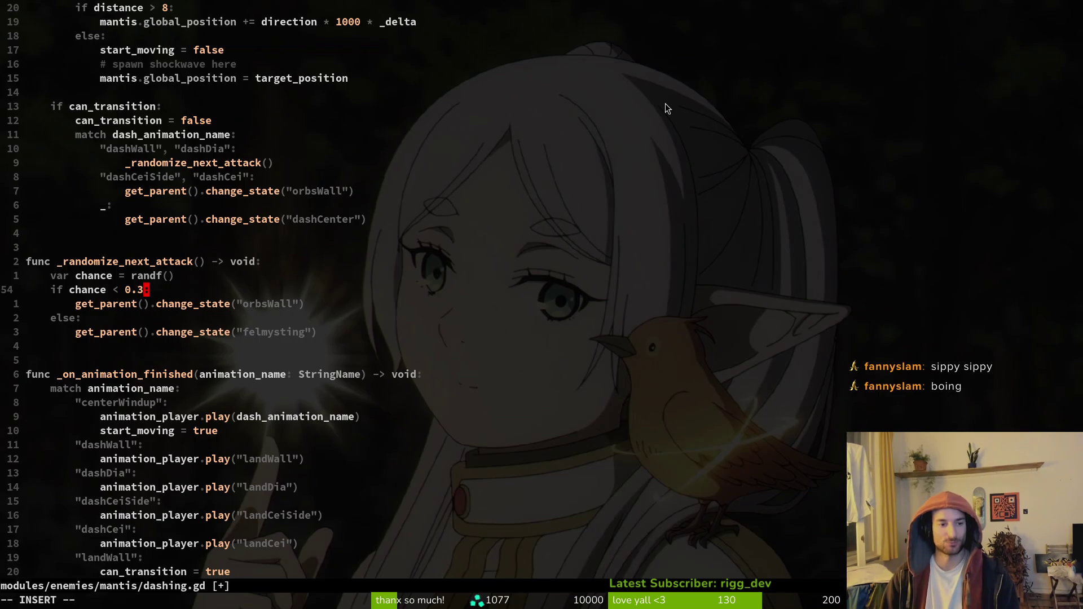
key("Escape")
key("V")
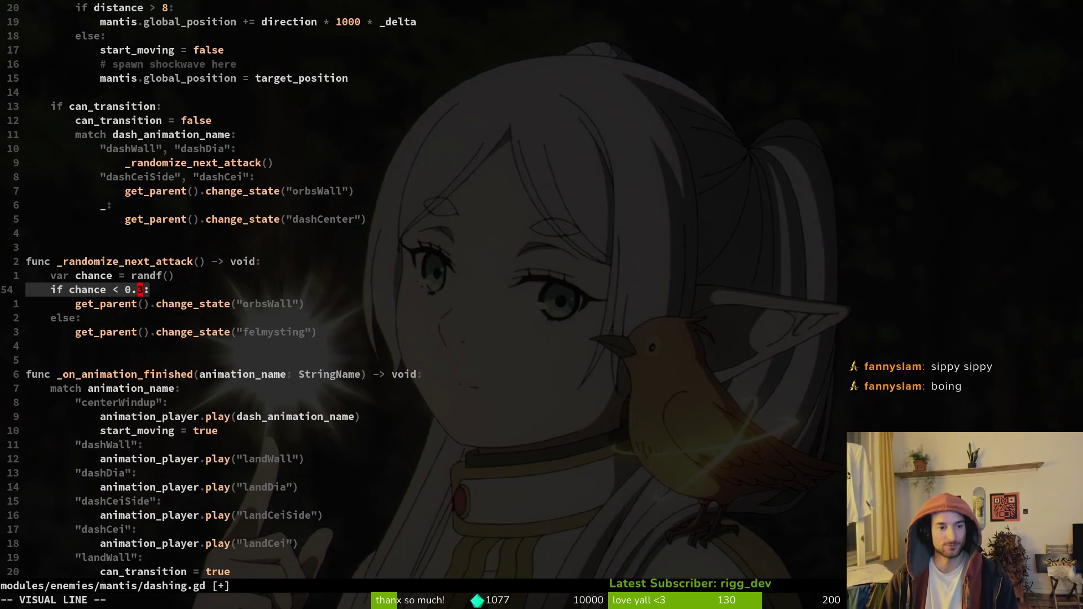
type("jyjpdwielif ")
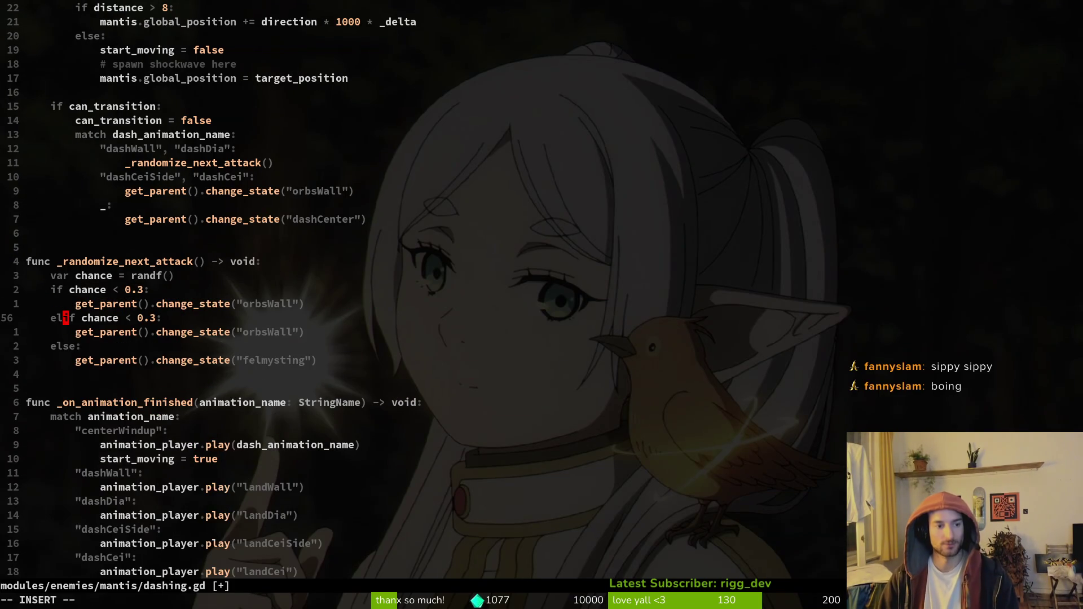
type("u")
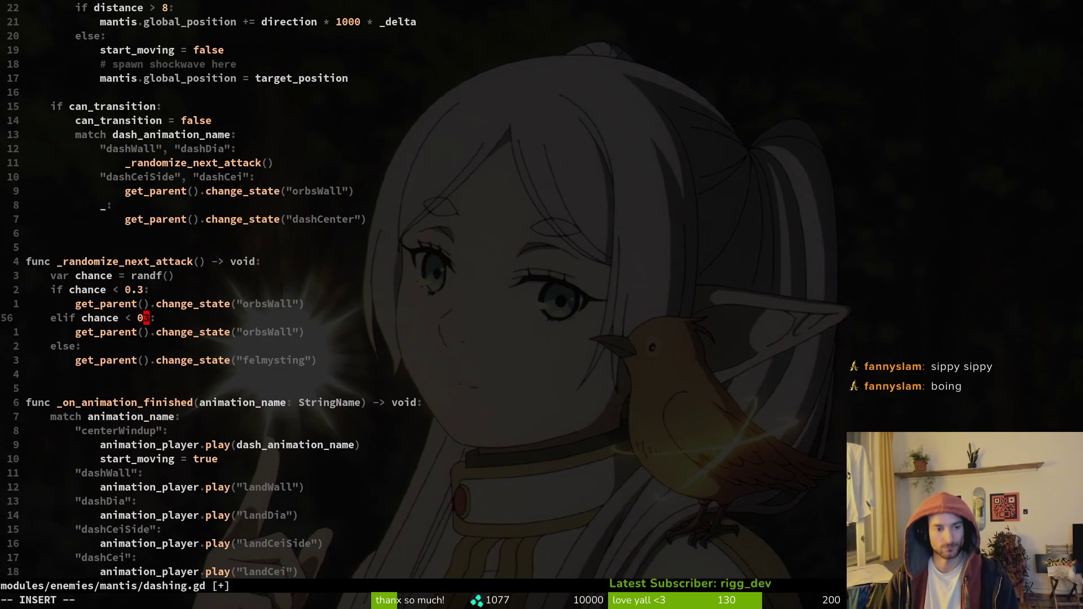
type("l")
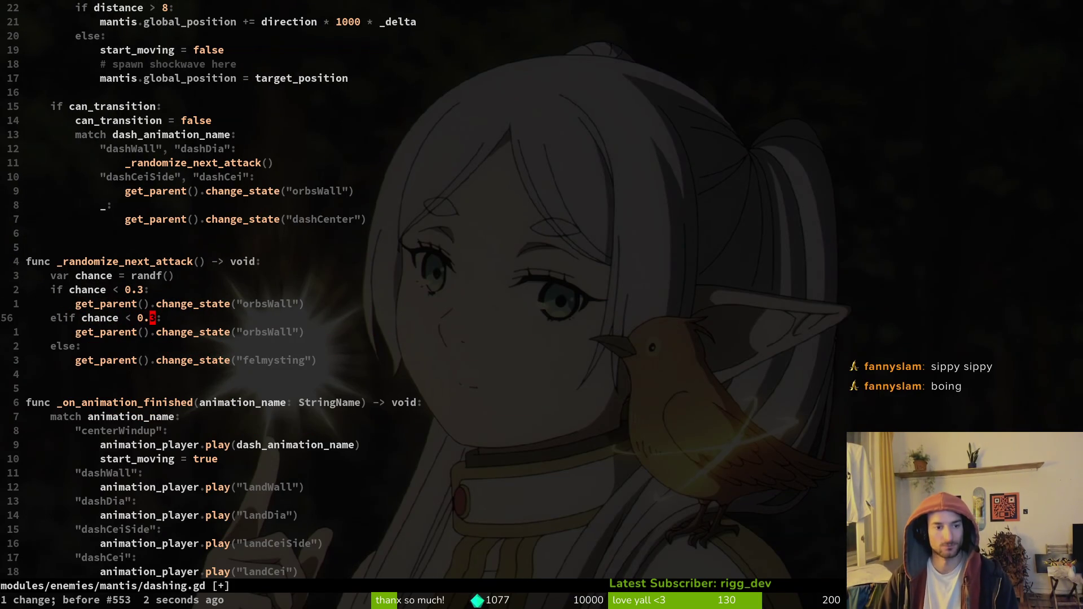
type("s")
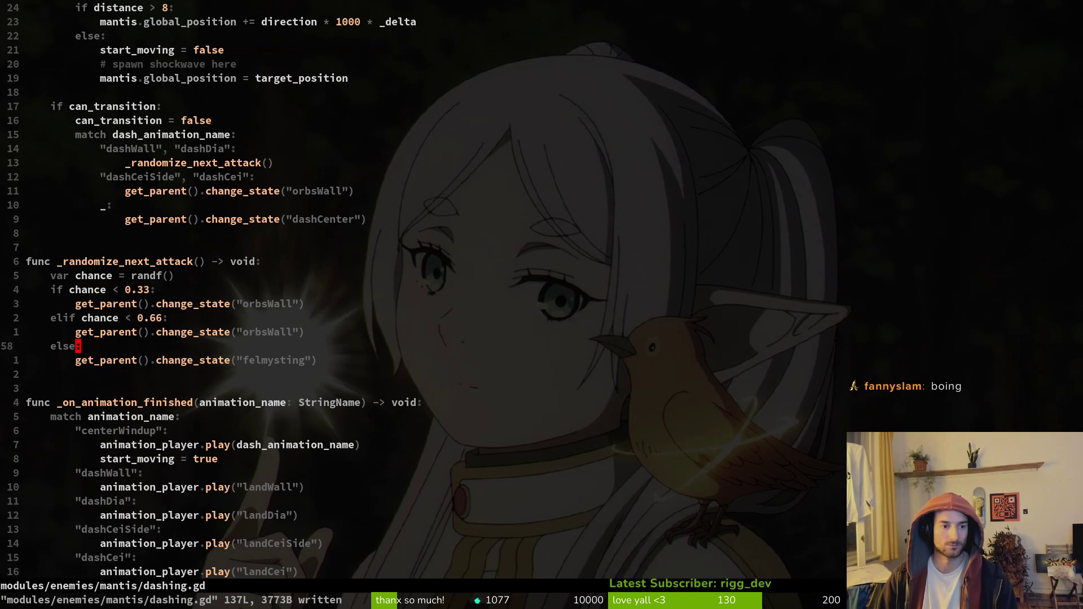
Move the felmysting call under the elif branch and make the else branch use dashCenter.
key("j")
key("V")
key("K")
key("K")
key("Escape")
key("j")
key("V")
key("J")
key("Escape")
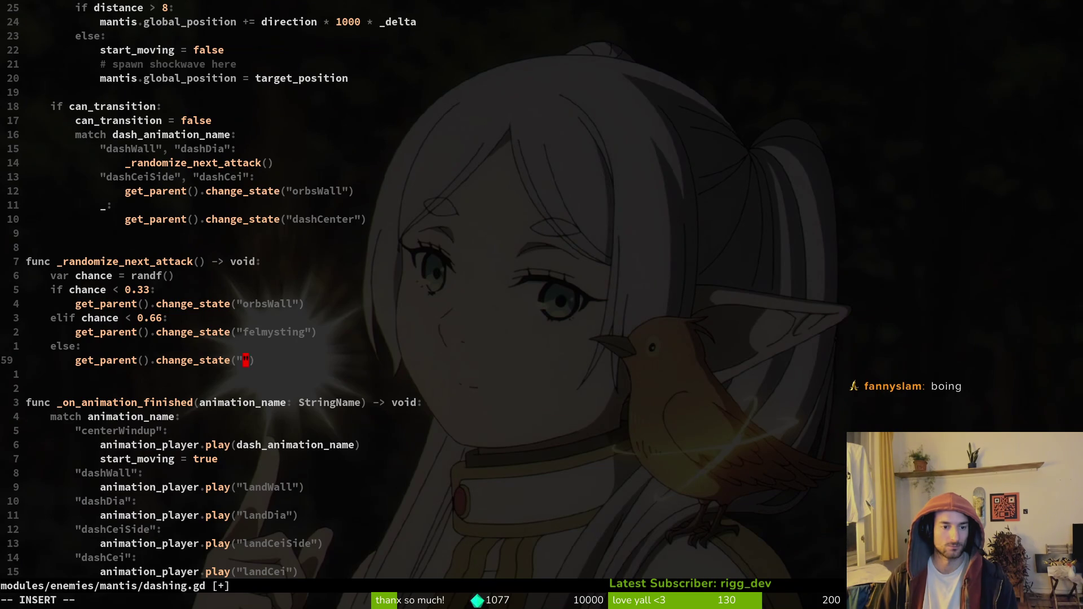
type("dash")
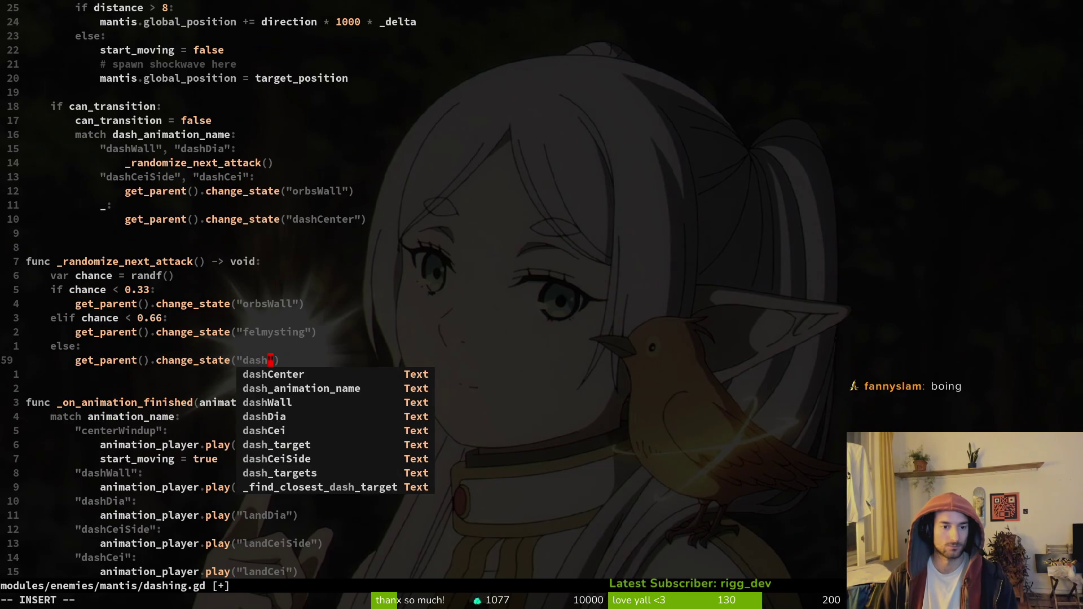
type("Center")
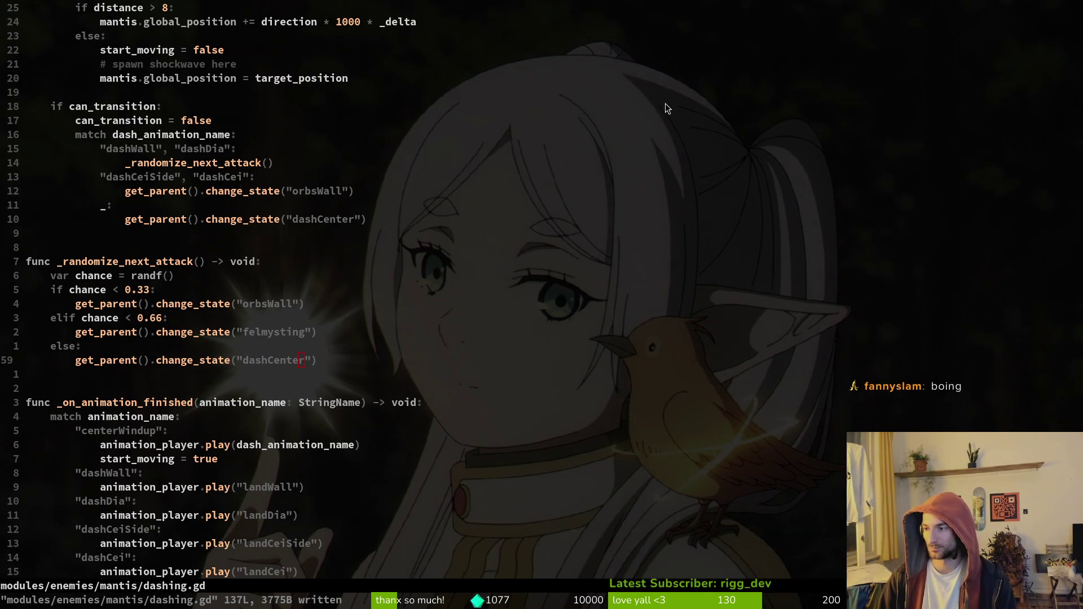
Launch the game from Godot and start the mantis boss level from level select.
key("alt+Tab")
key("F5")
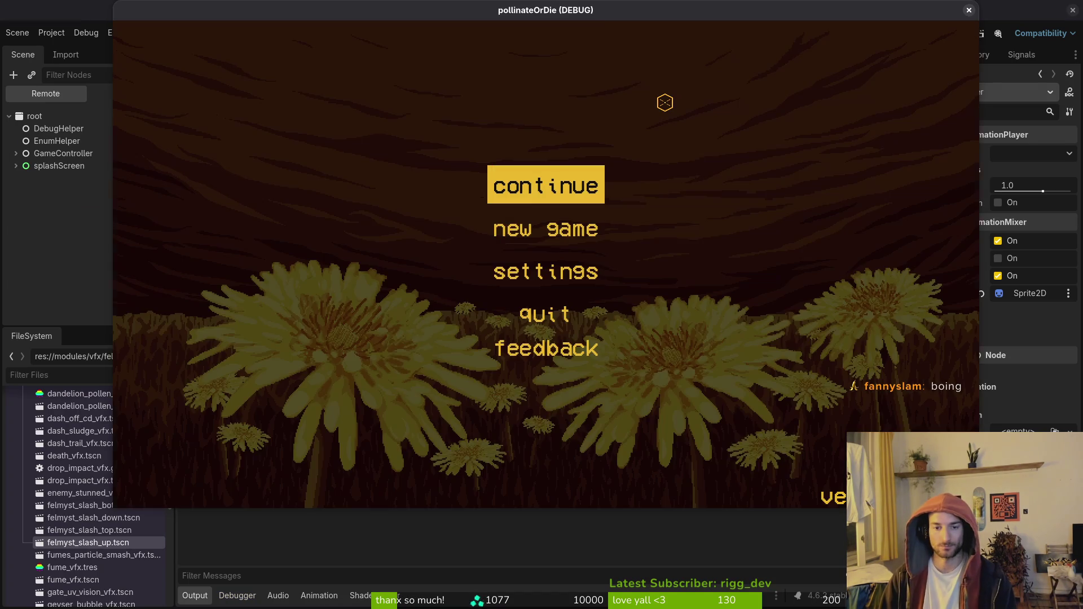
key("Return")
key("Escape")
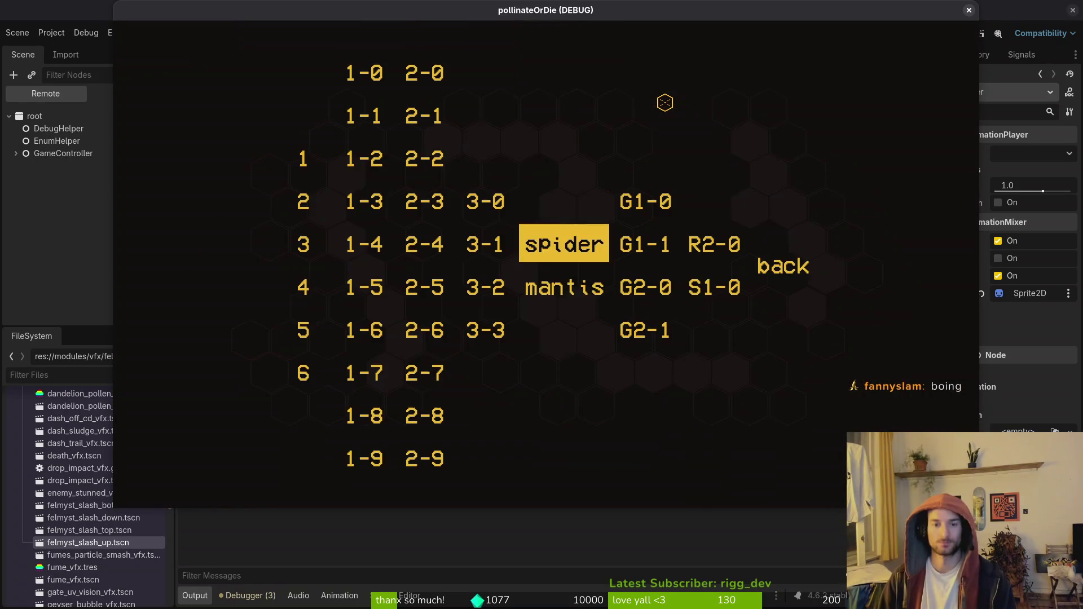
key("Down")
key("Return")
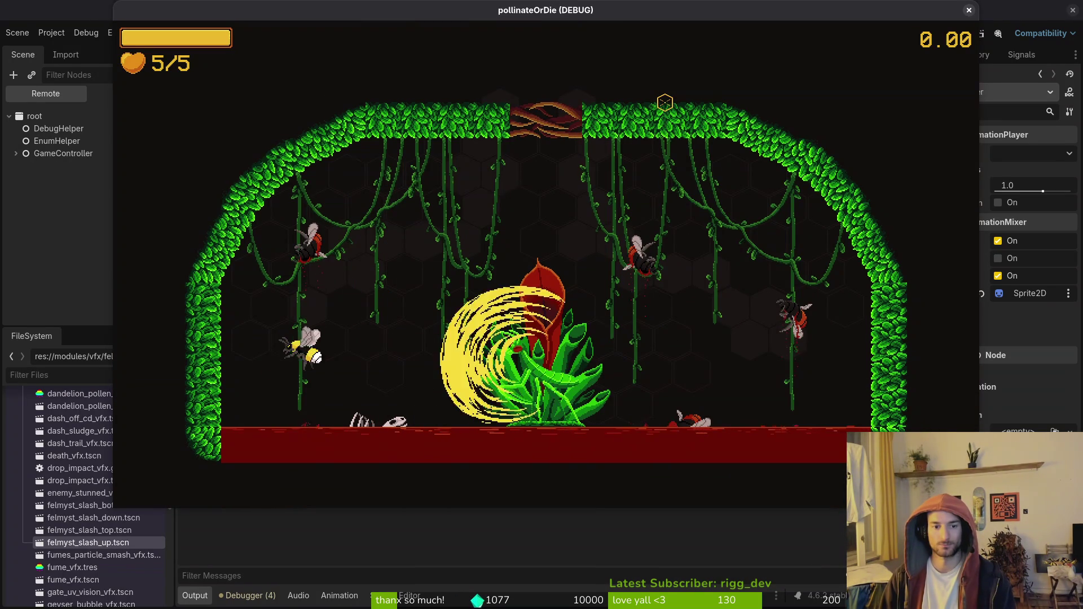
Fight the mantis boss, flying around the plant and slashing, until the bee dies.
key("Up")
key("Right")
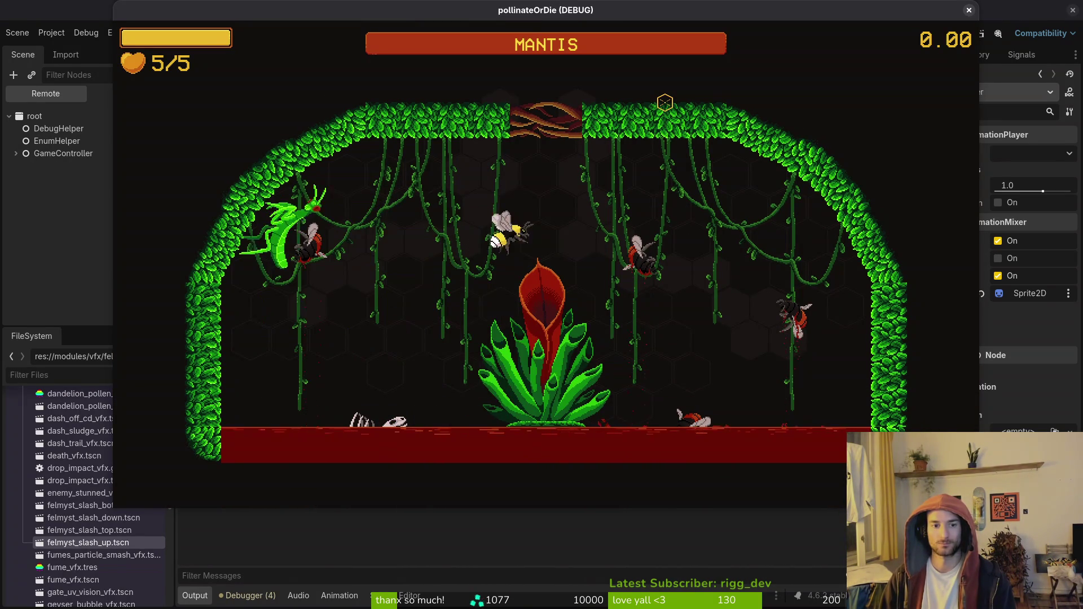
key("Right")
key("Left")
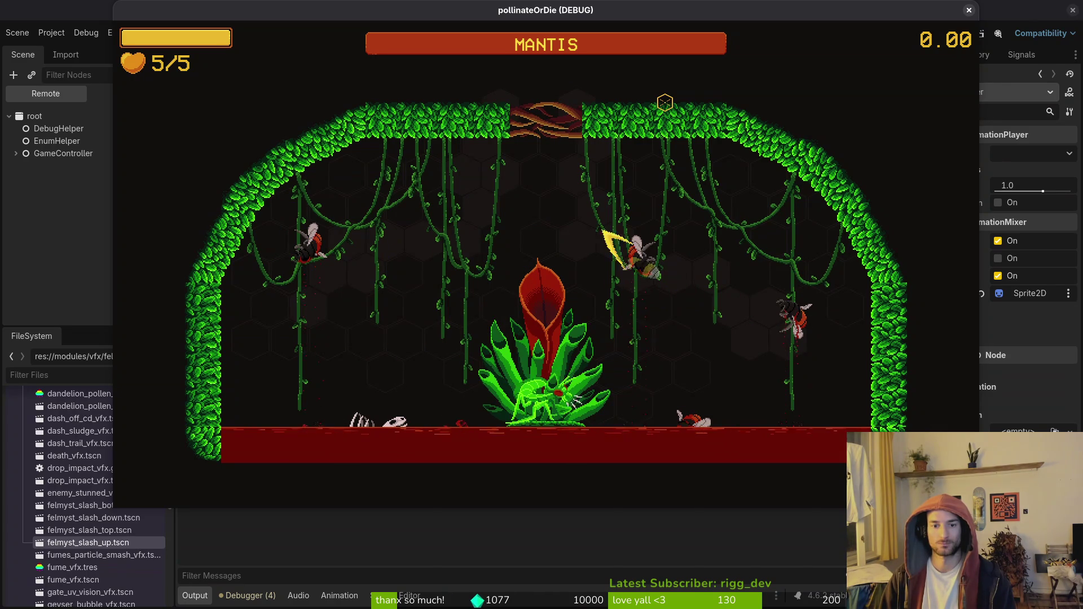
key("Left")
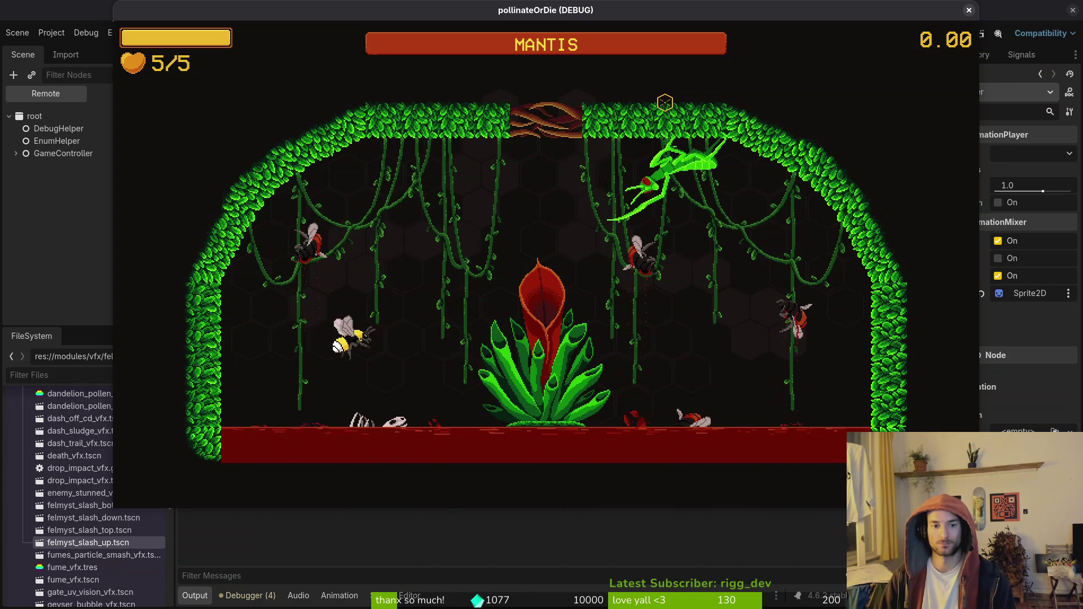
key("Up")
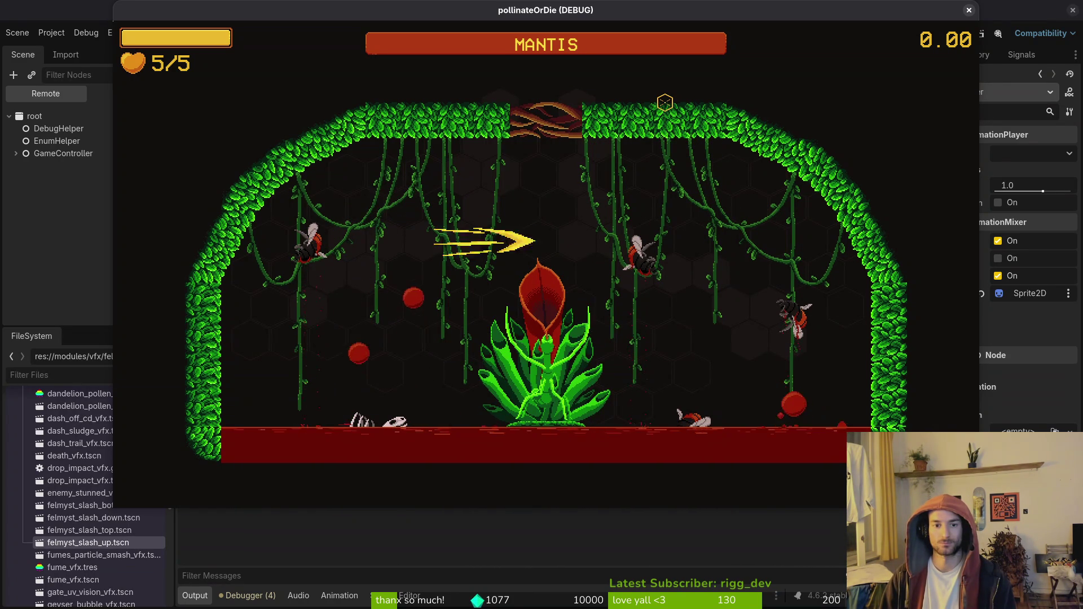
key("Left")
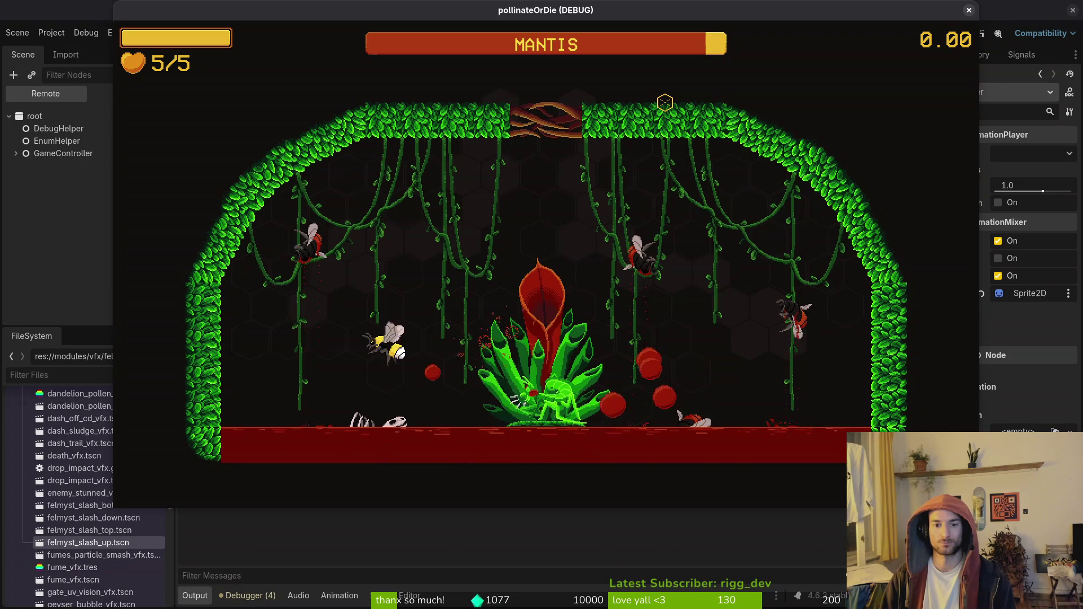
key("Right")
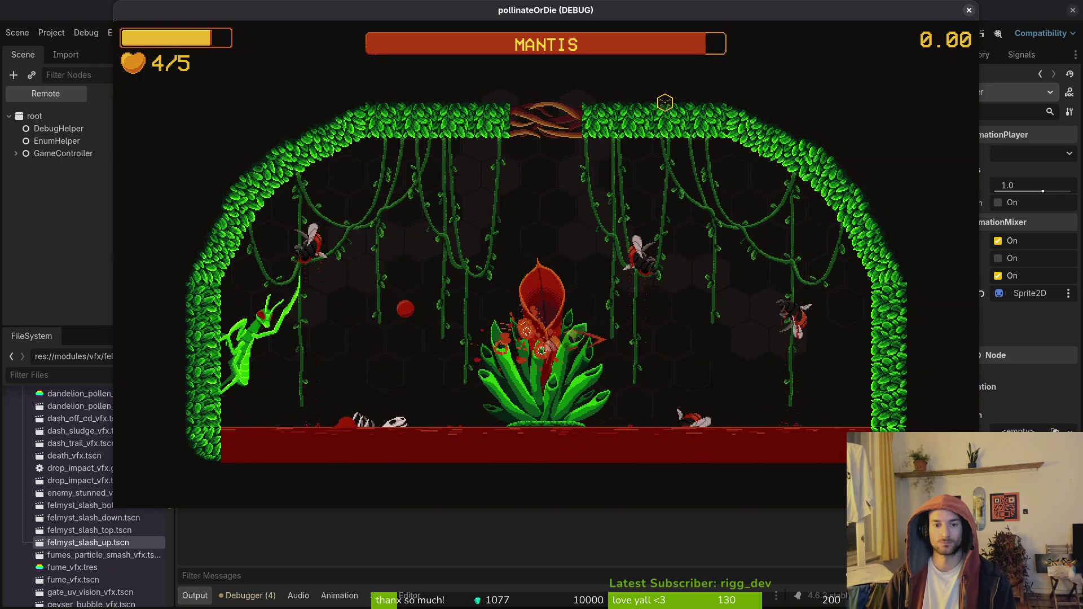
key("Left")
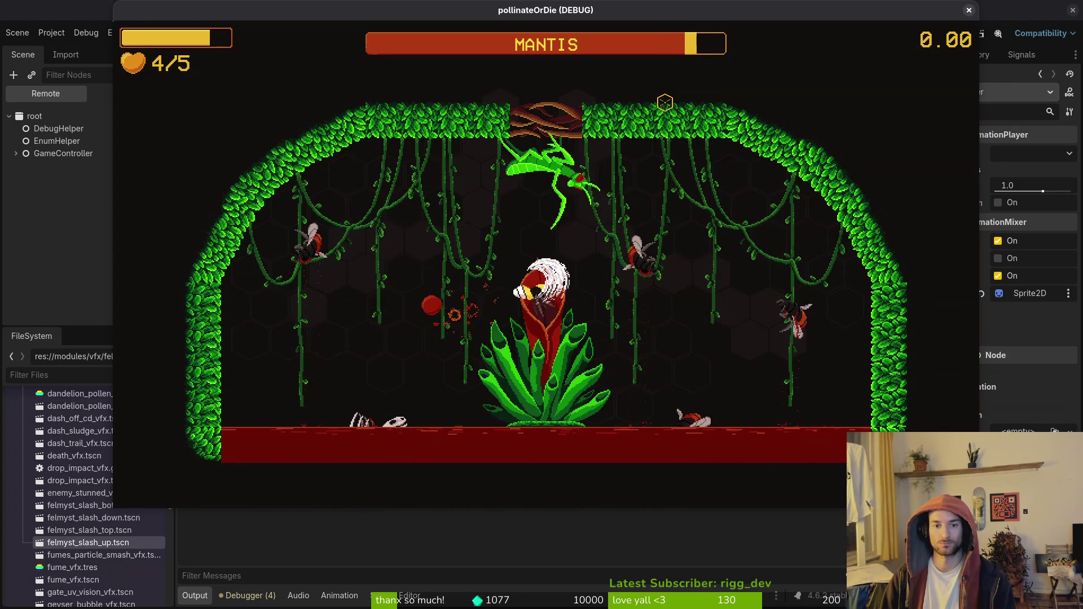
key("Right")
key("Down")
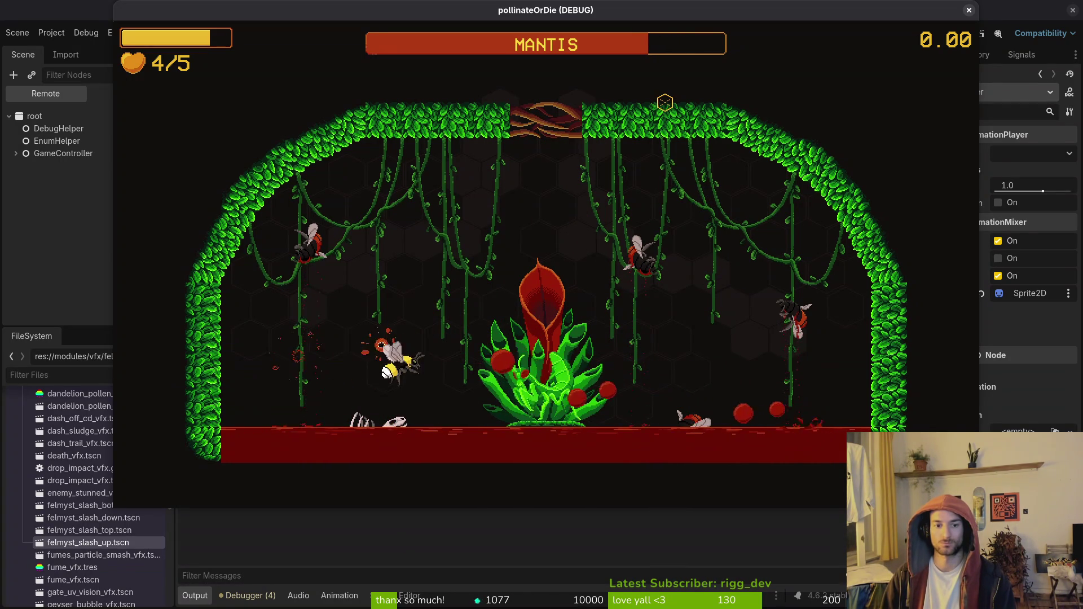
key("Down")
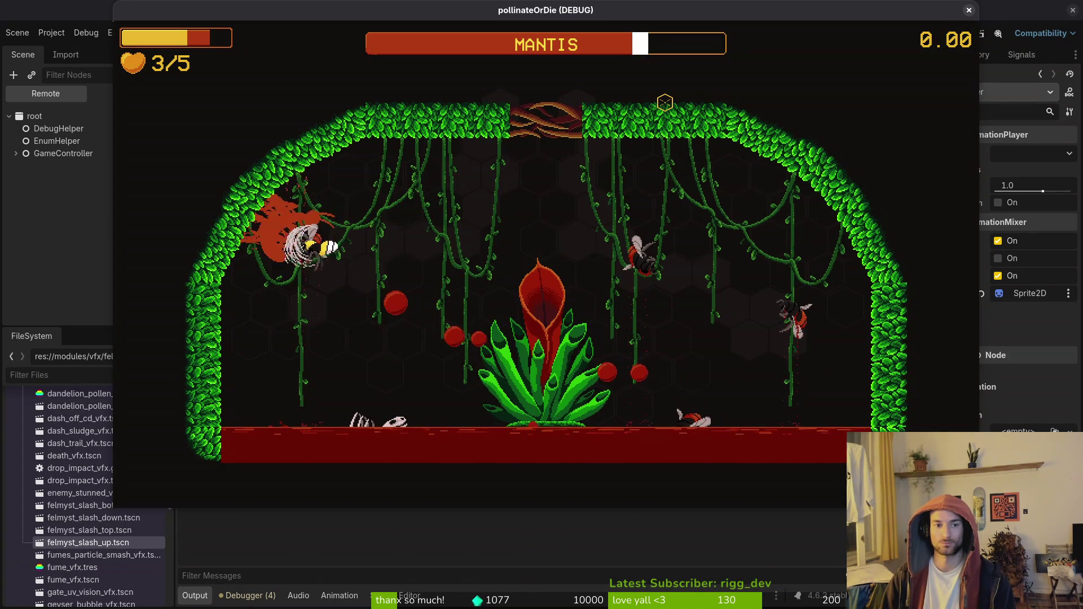
key("Down")
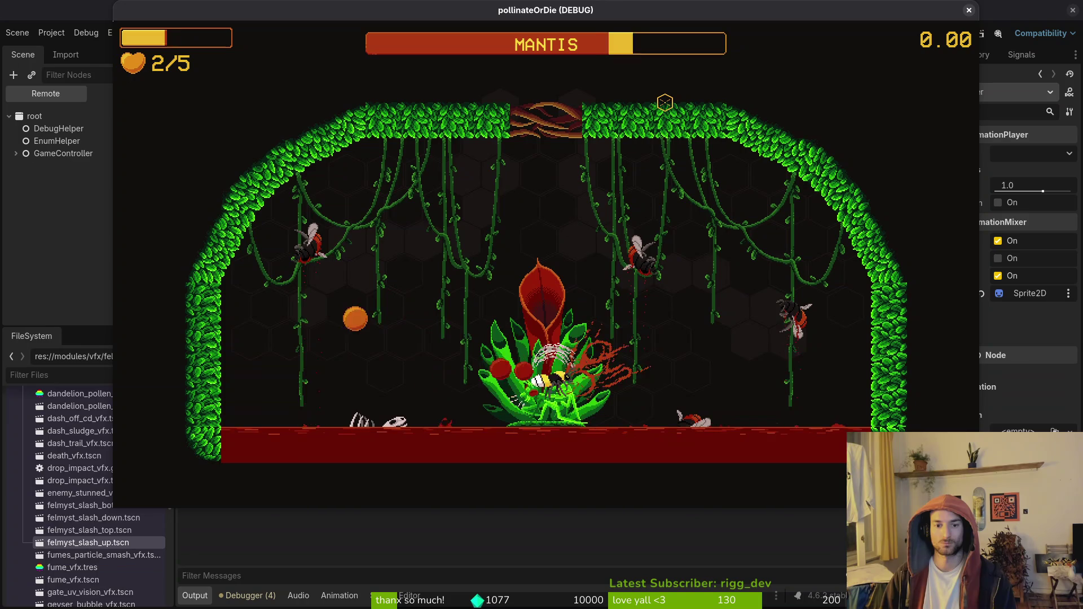
key("Up")
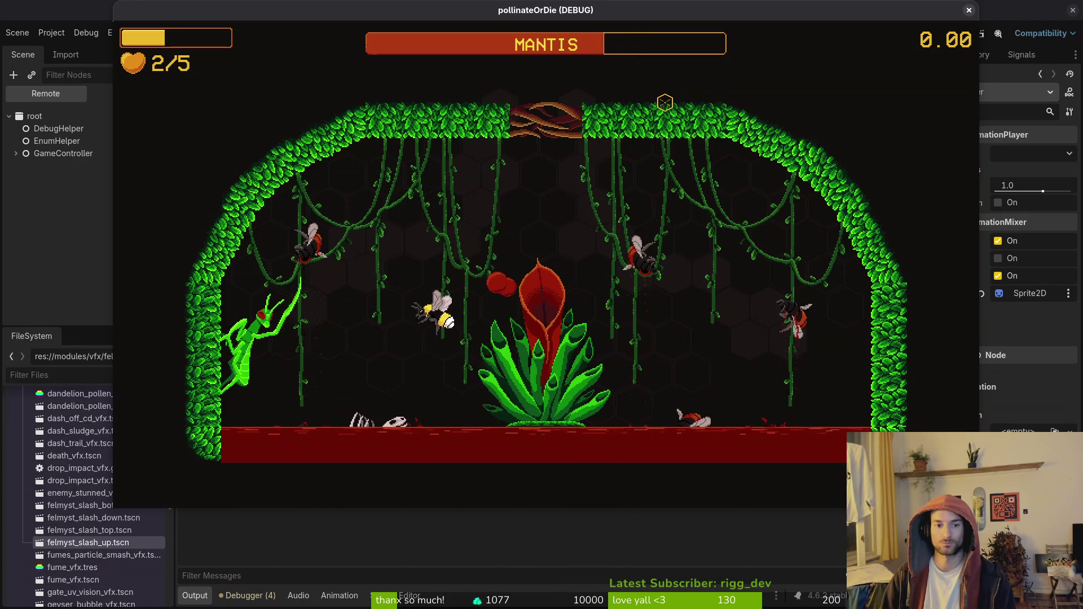
key("Left")
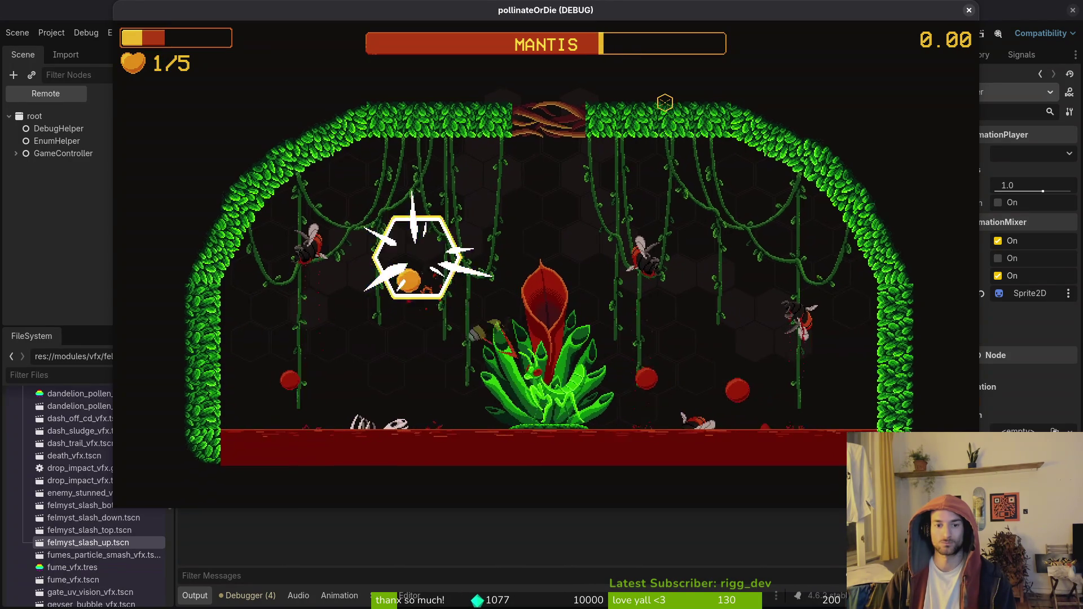
key("Up")
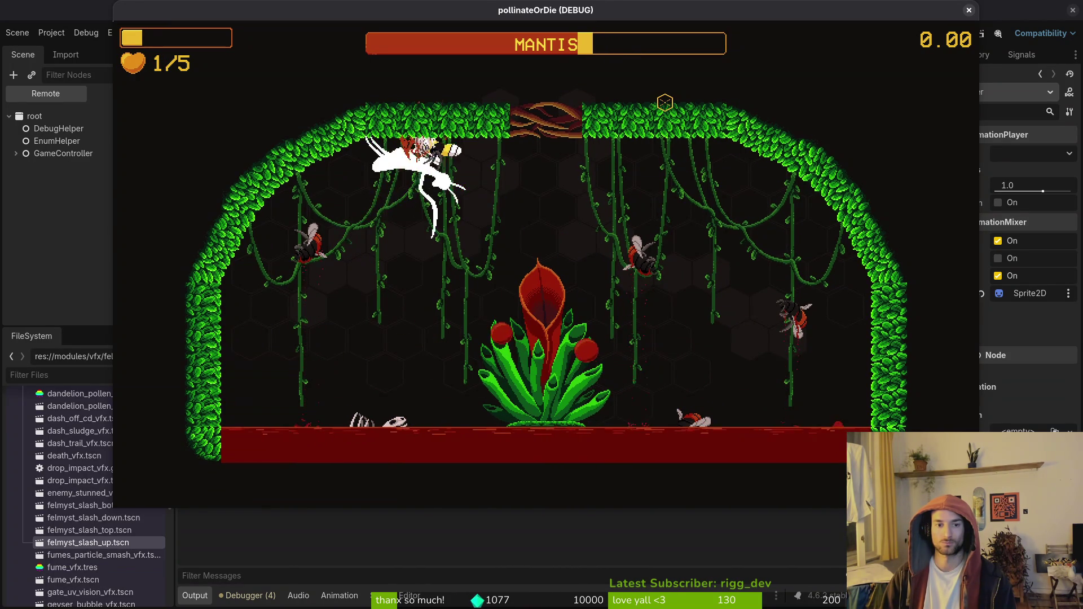
key("Left")
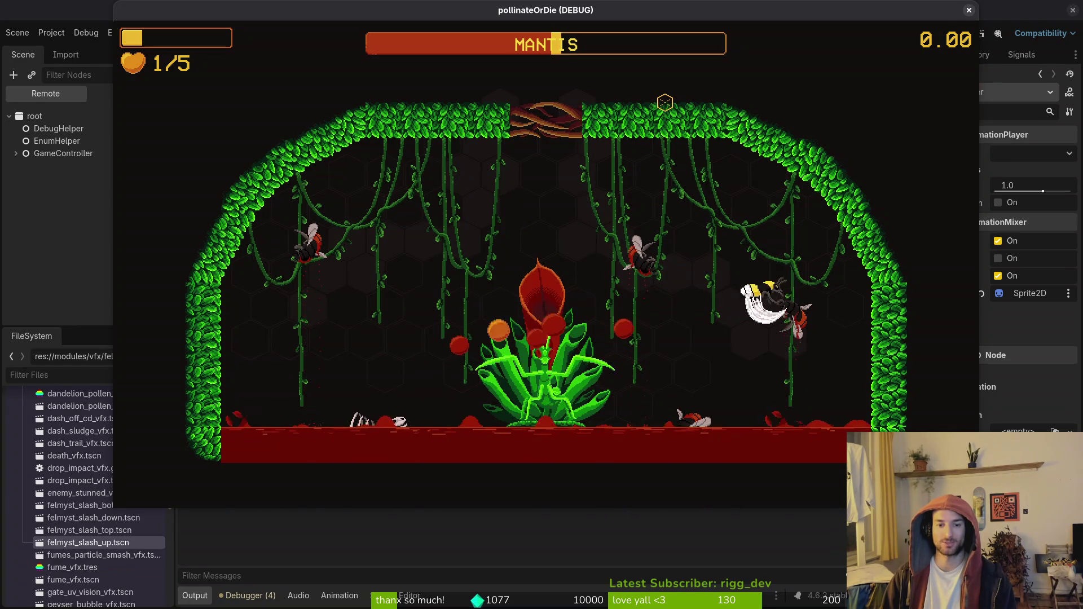
key("Left")
key("Up")
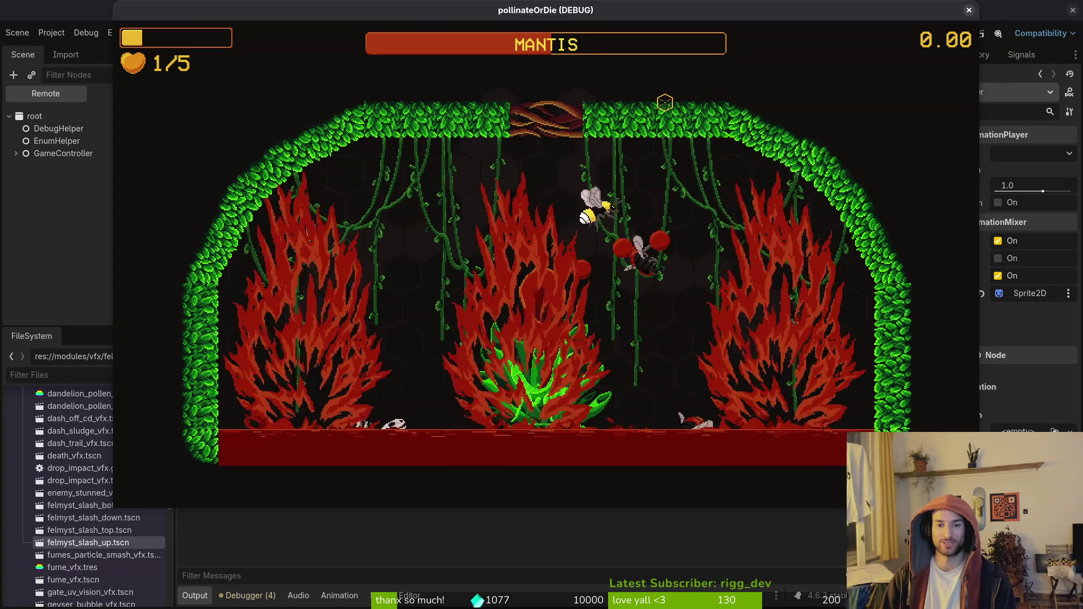
key("Up")
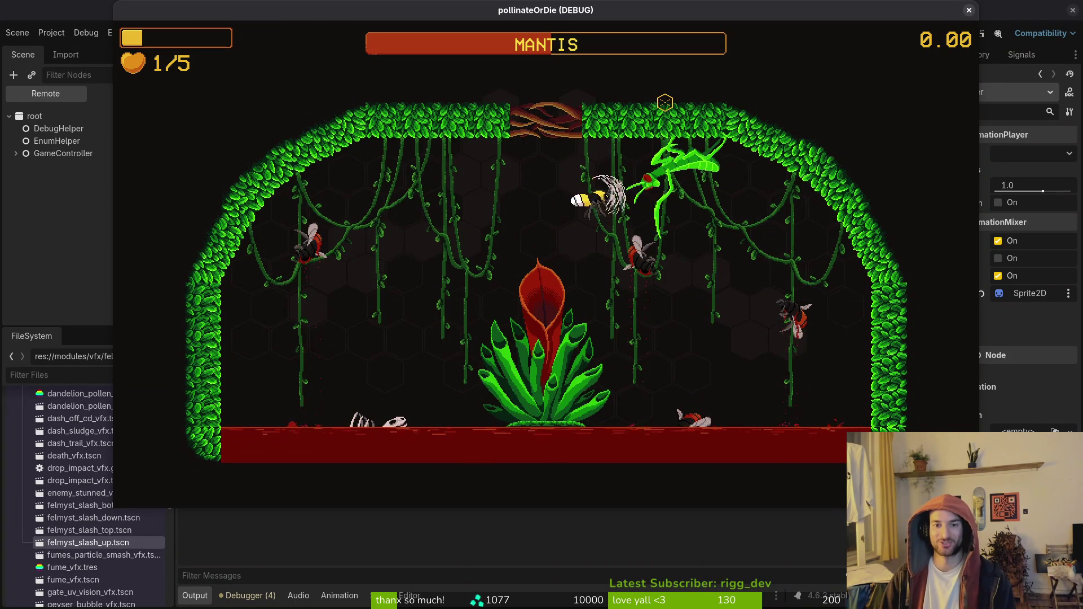
key("Left")
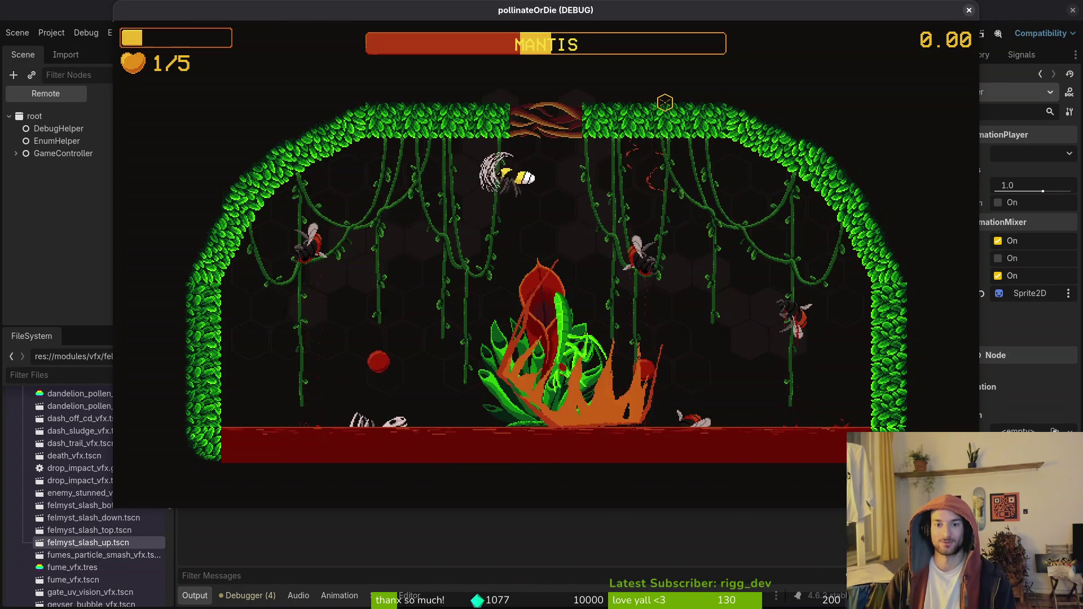
key("Down")
key("Left")
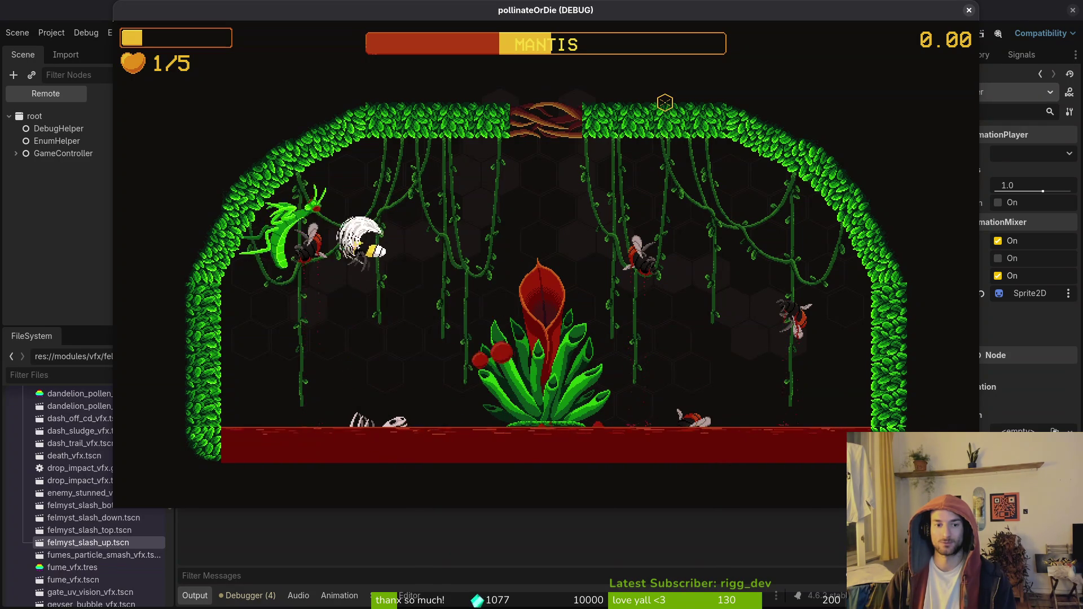
key("Right")
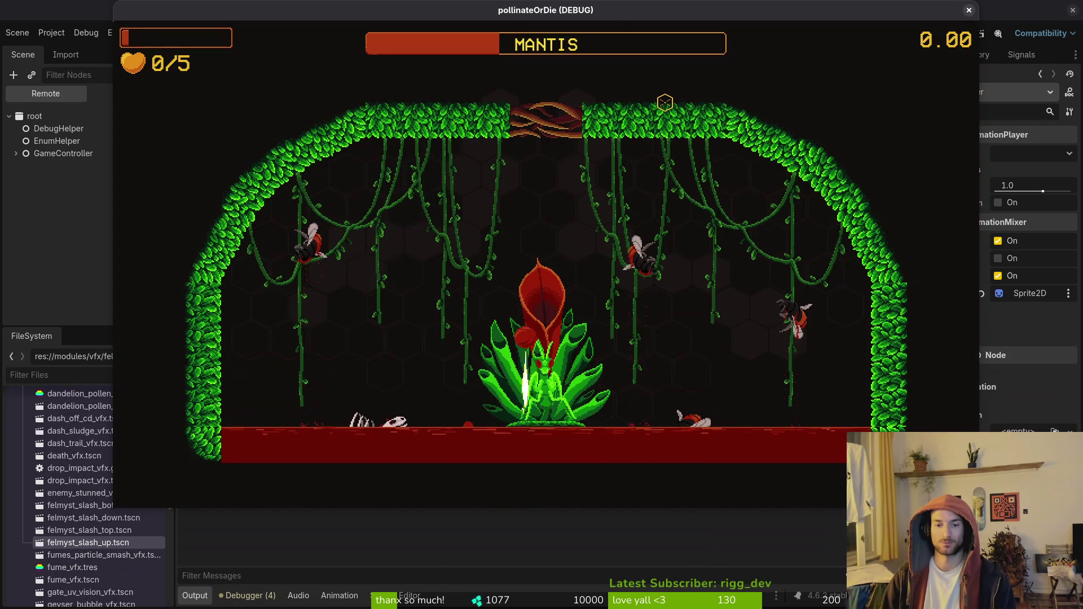
Reload the mantis level, pause the game, and return to the Godot editor.
key("Escape")
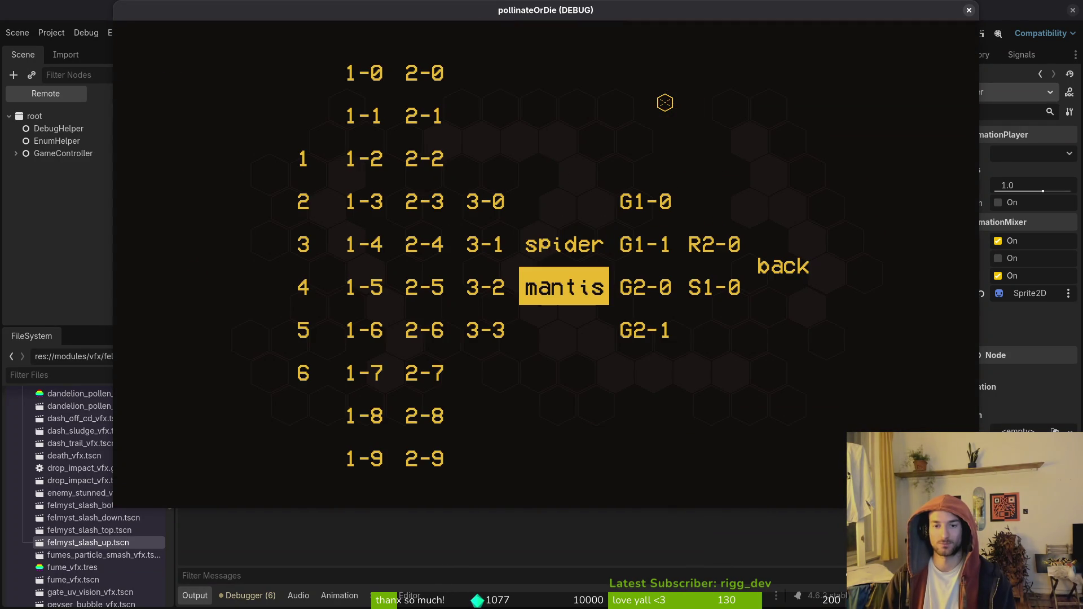
key("Return")
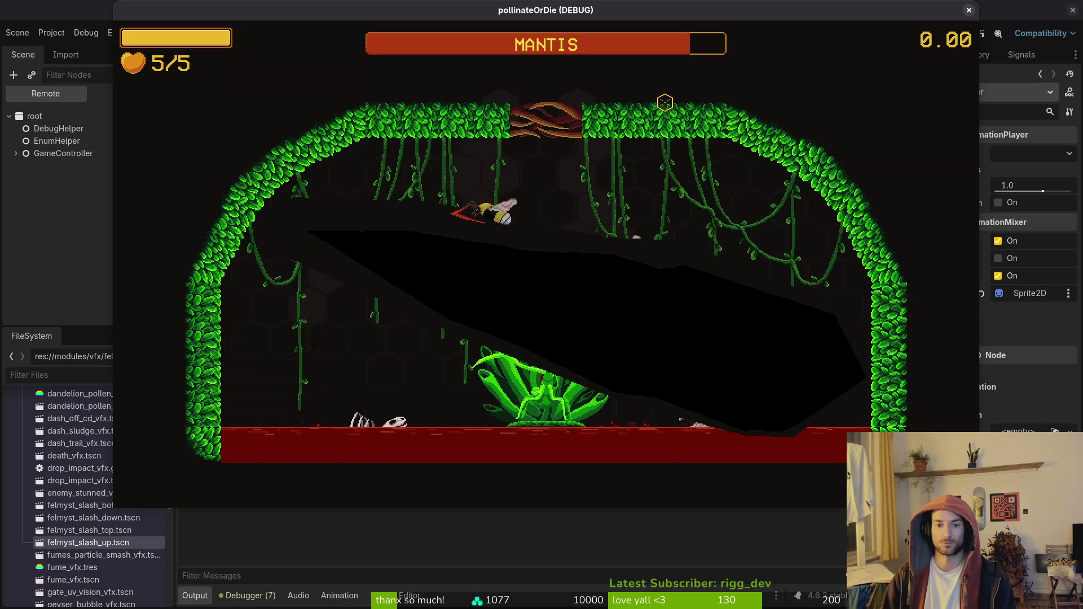
key("Escape")
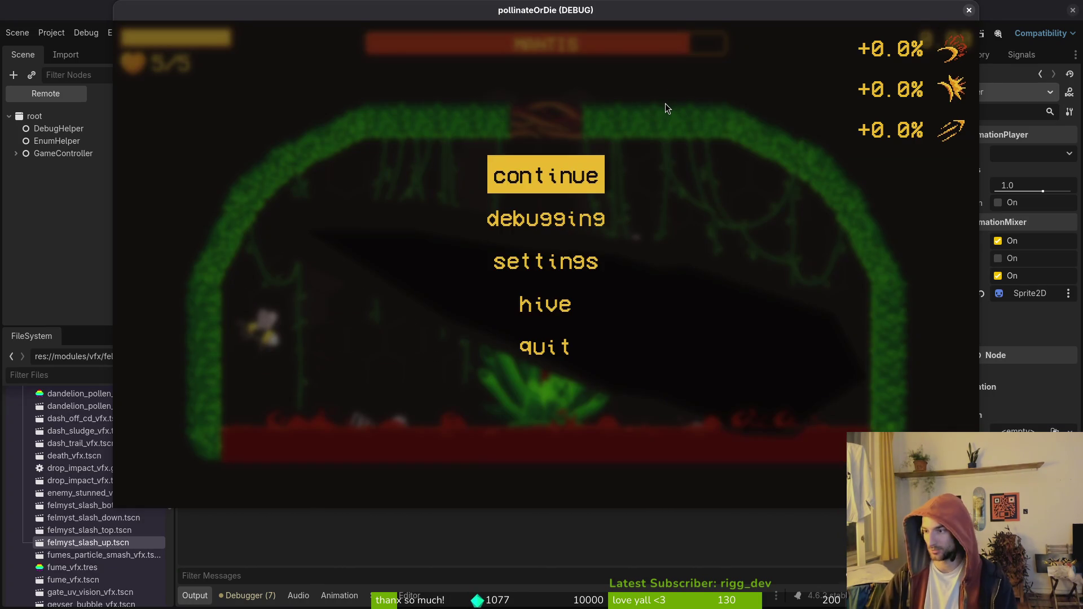
key("alt+Tab")
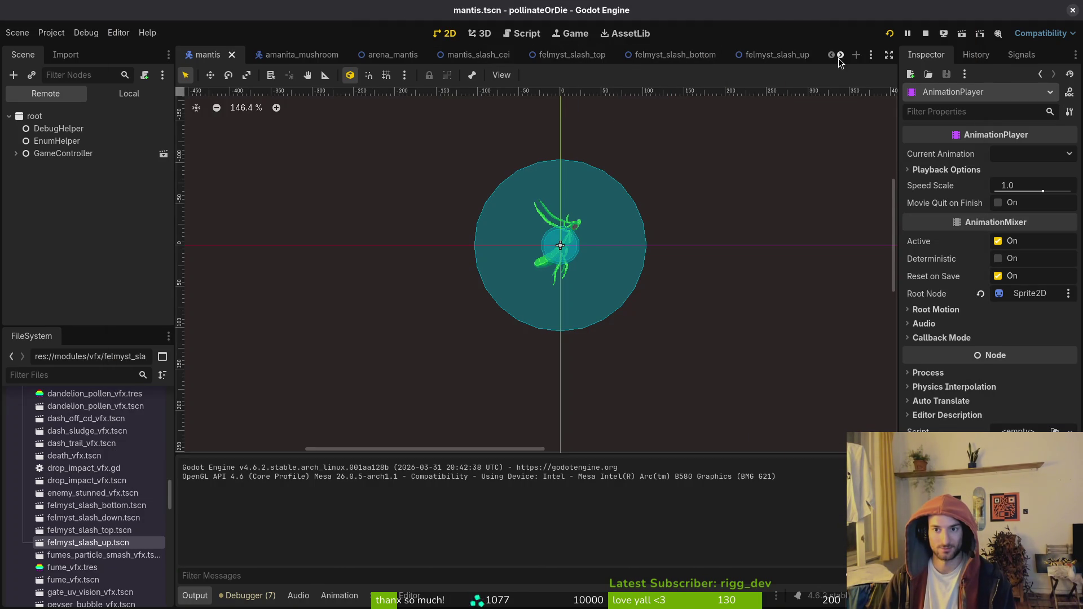
Close amanita_mushroom and mantis_slash, inspect felmyst_slash_down's local scene tree, and run the project.
middle_click(329, 66)
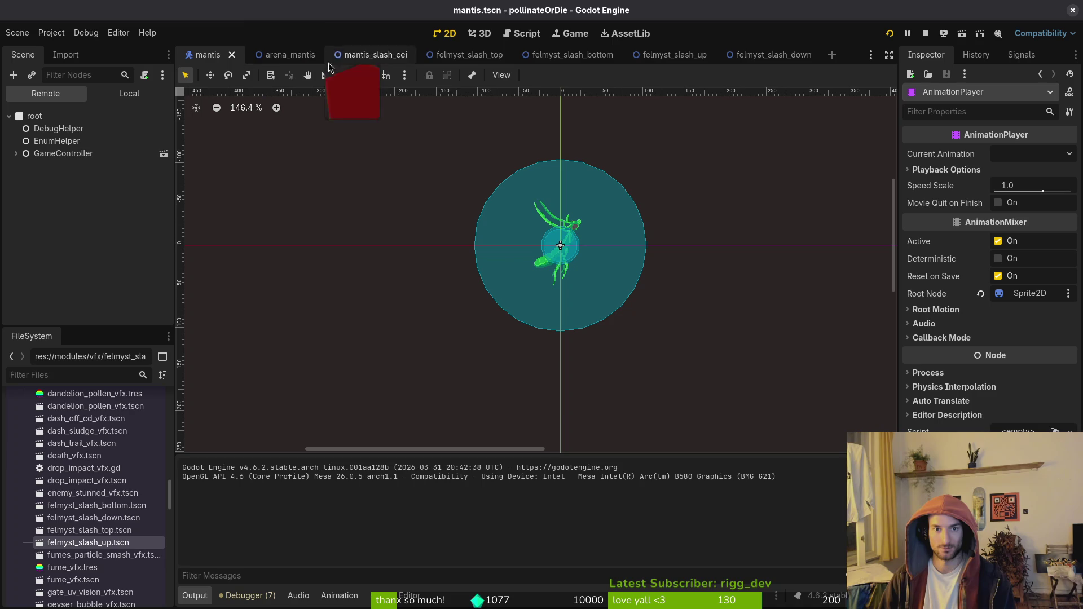
middle_click(379, 56)
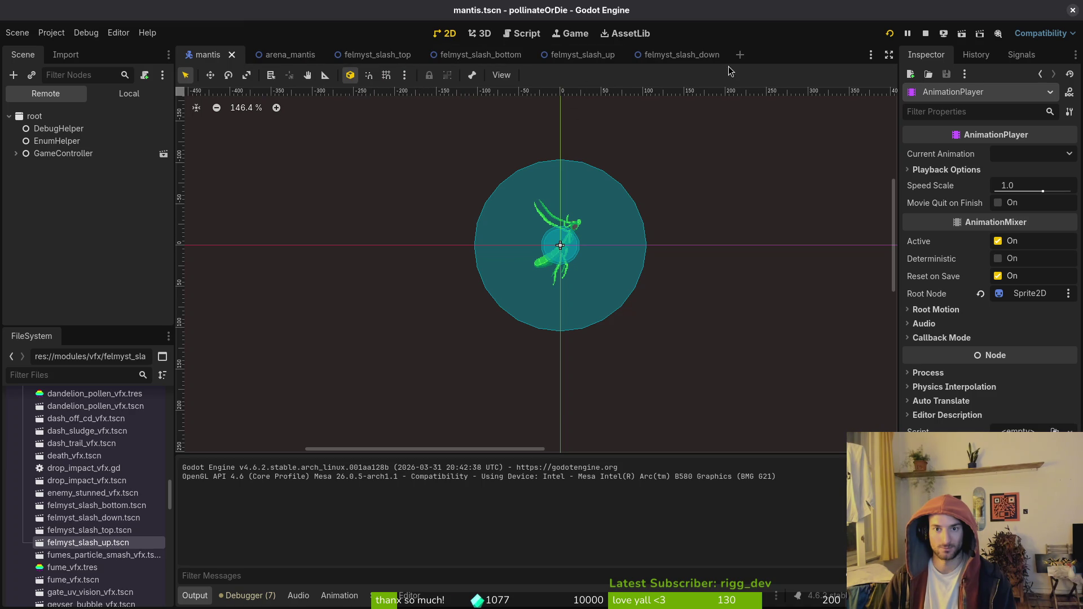
left_click(654, 55)
left_click(62, 141)
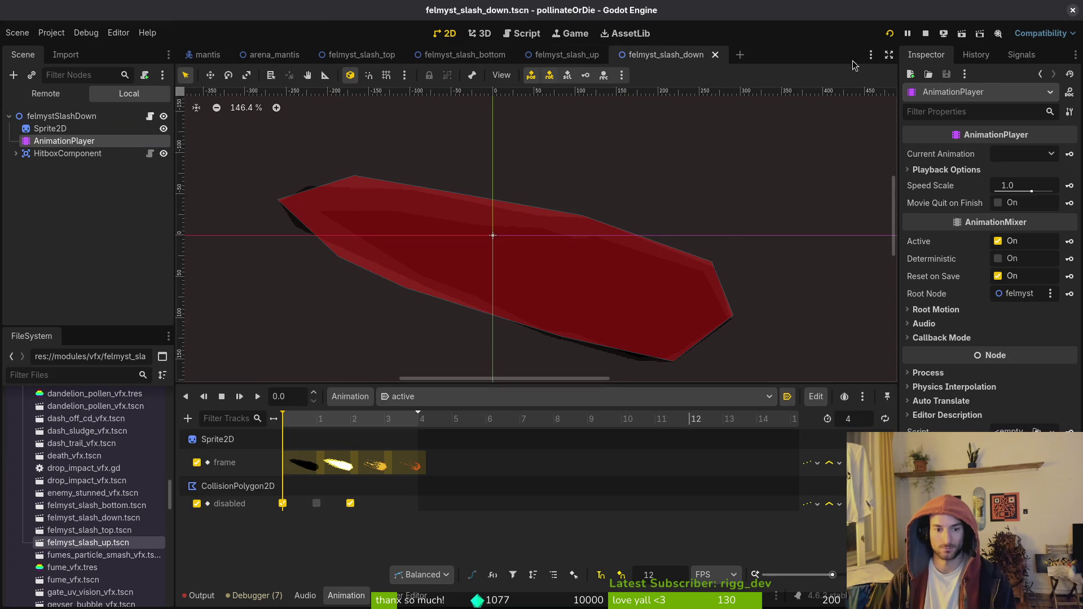
left_click(943, 35)
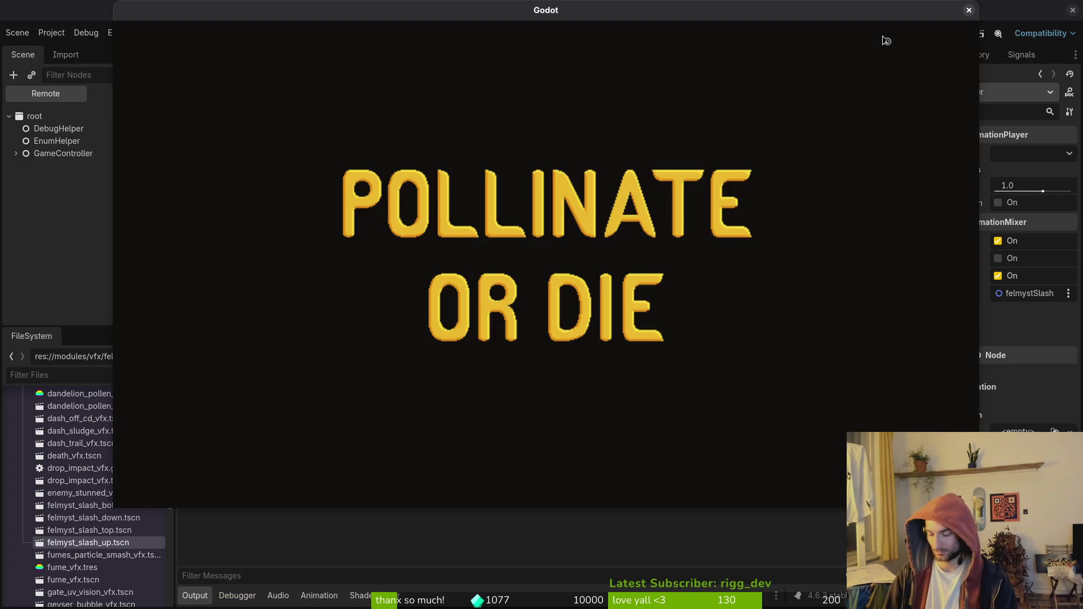
Skip the title and load the mantis arena via debug level select, reopening it after dying.
key("Return")
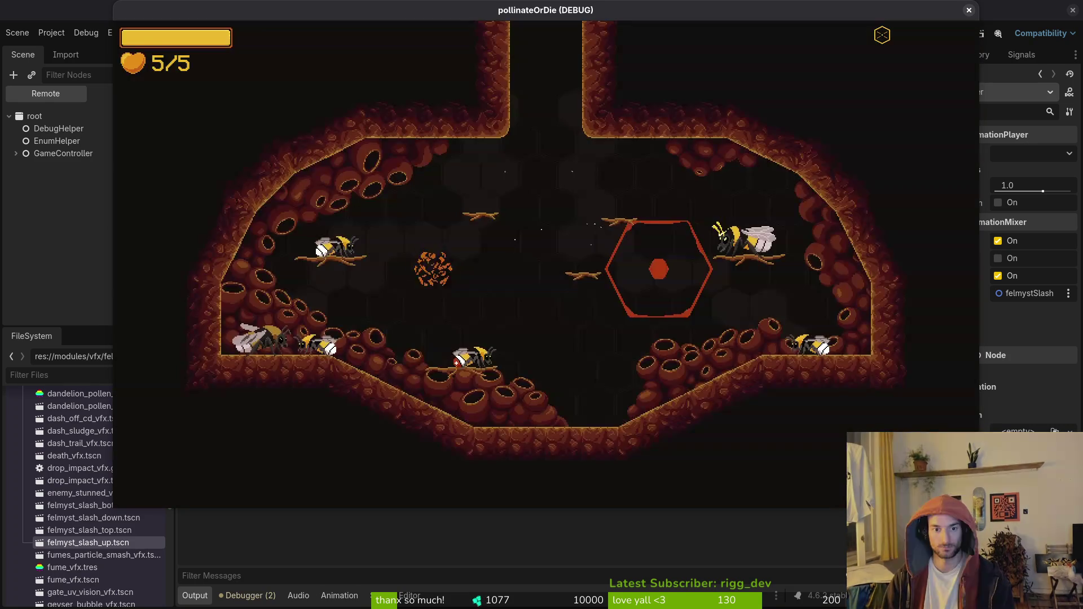
key("Escape")
key("Down")
key("Return")
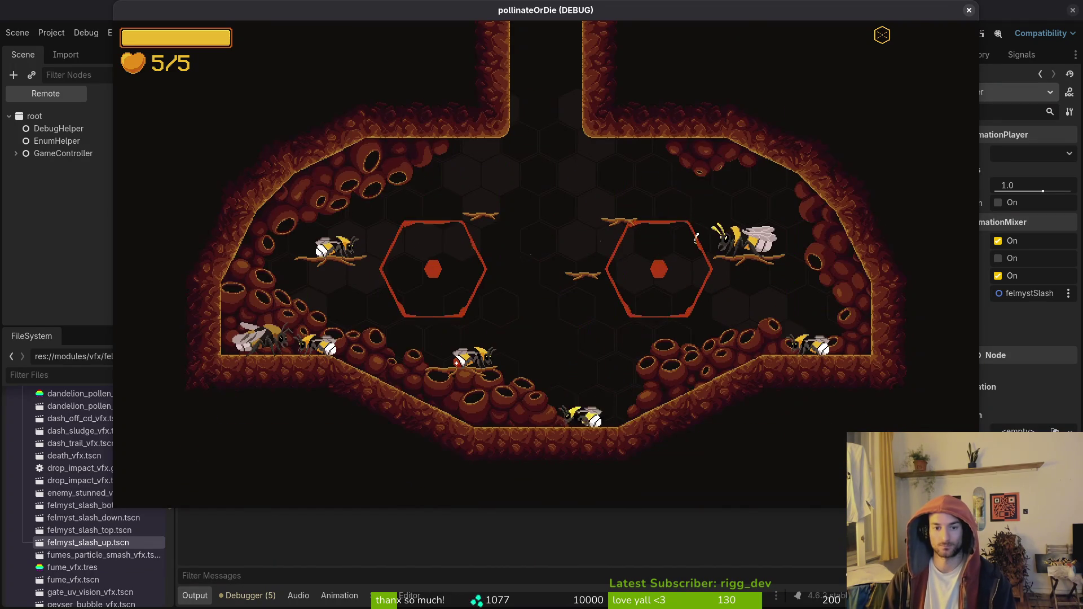
key("Escape")
Load the mantis arena and open the fight, dodging and slashing at the boss.
key("Down")
key("Return")
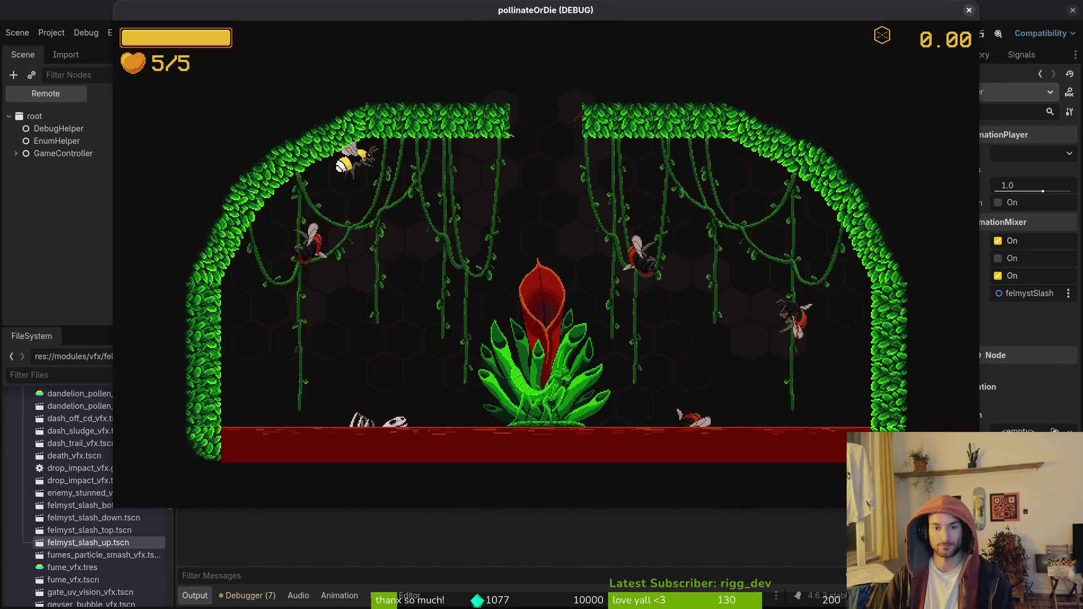
key("a")
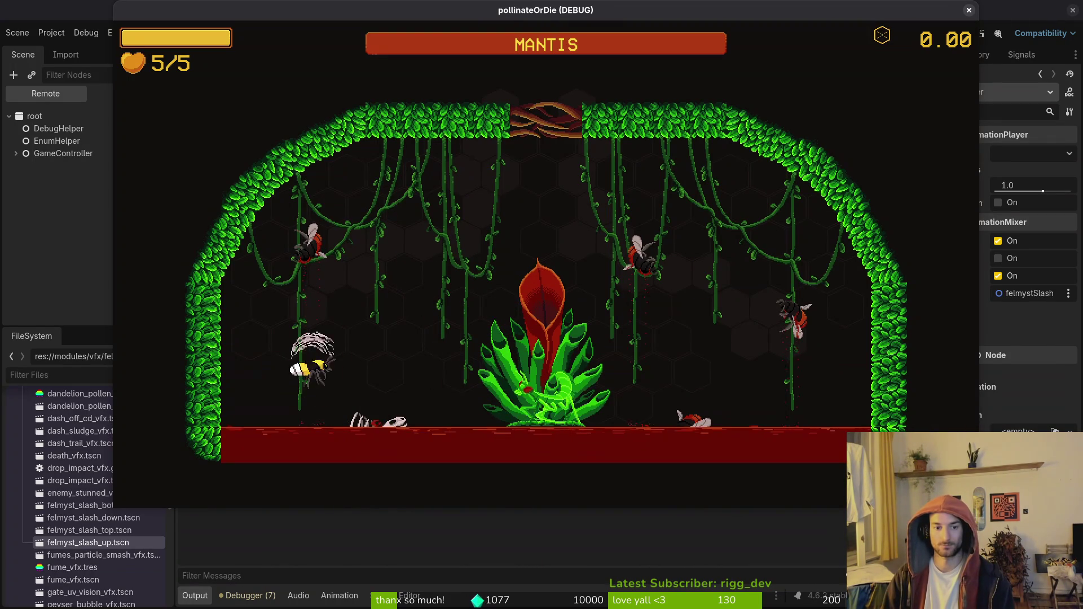
key("d")
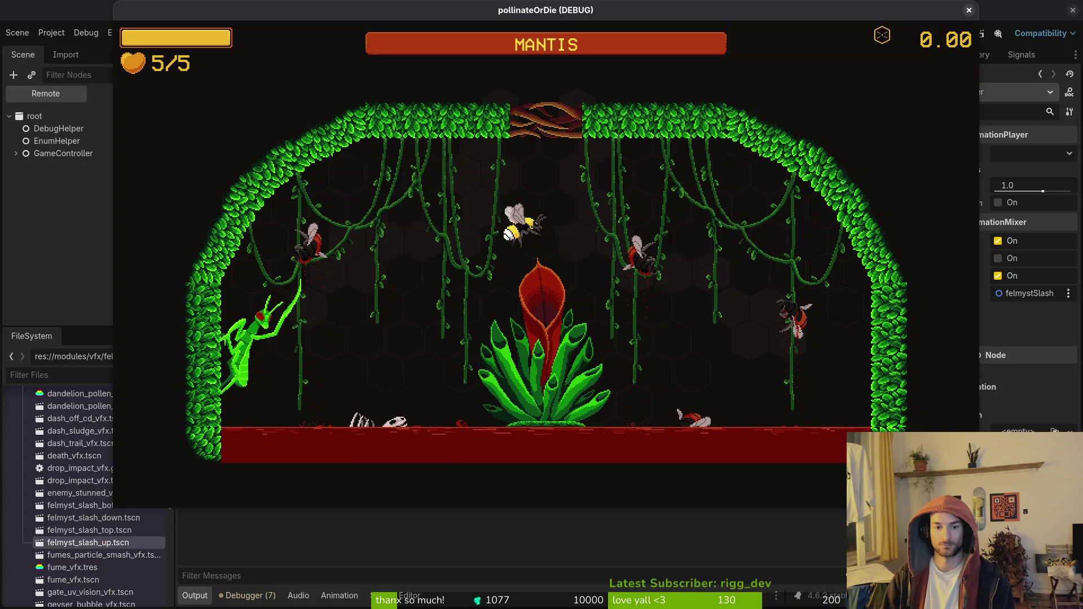
key("d")
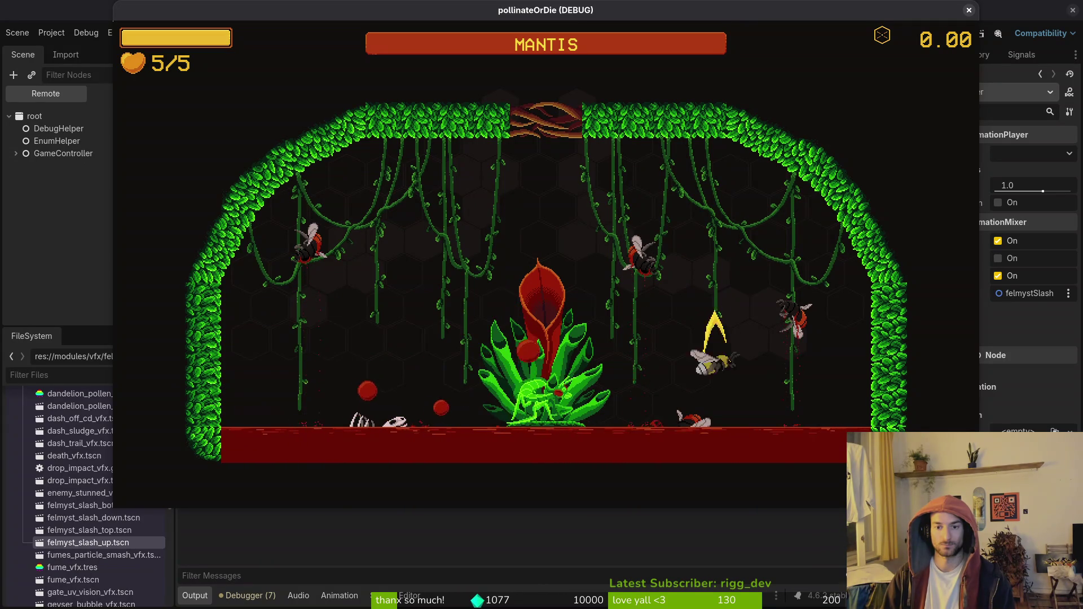
key("a")
key("d")
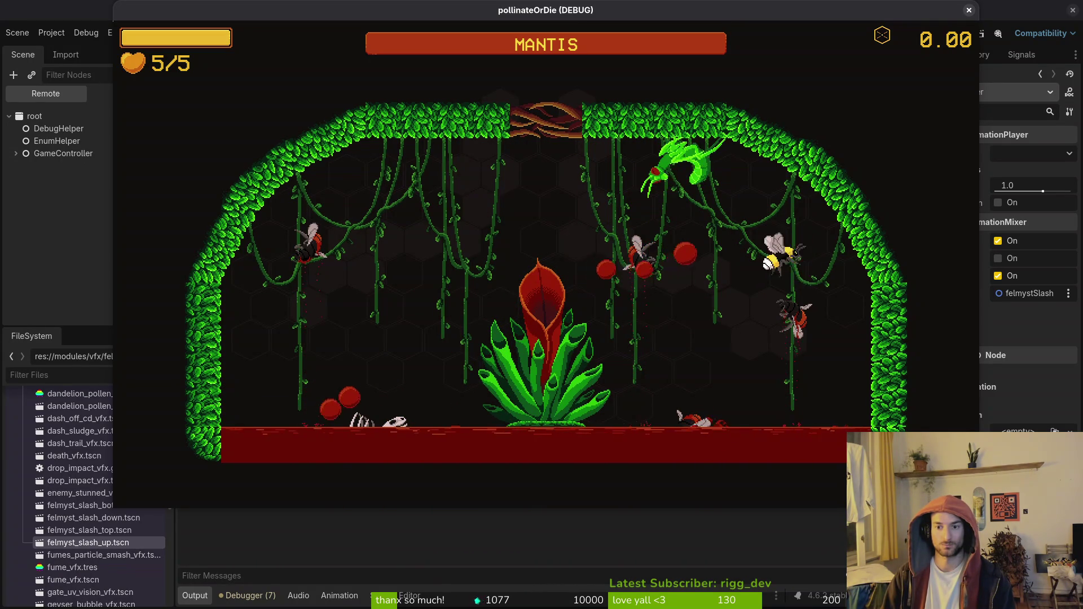
key("s")
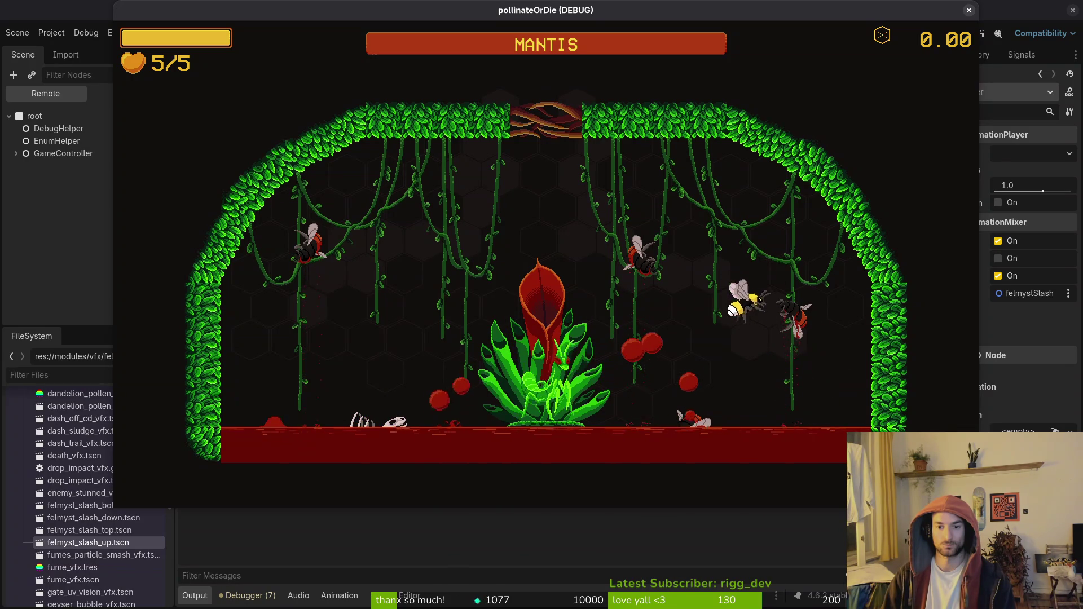
key("a")
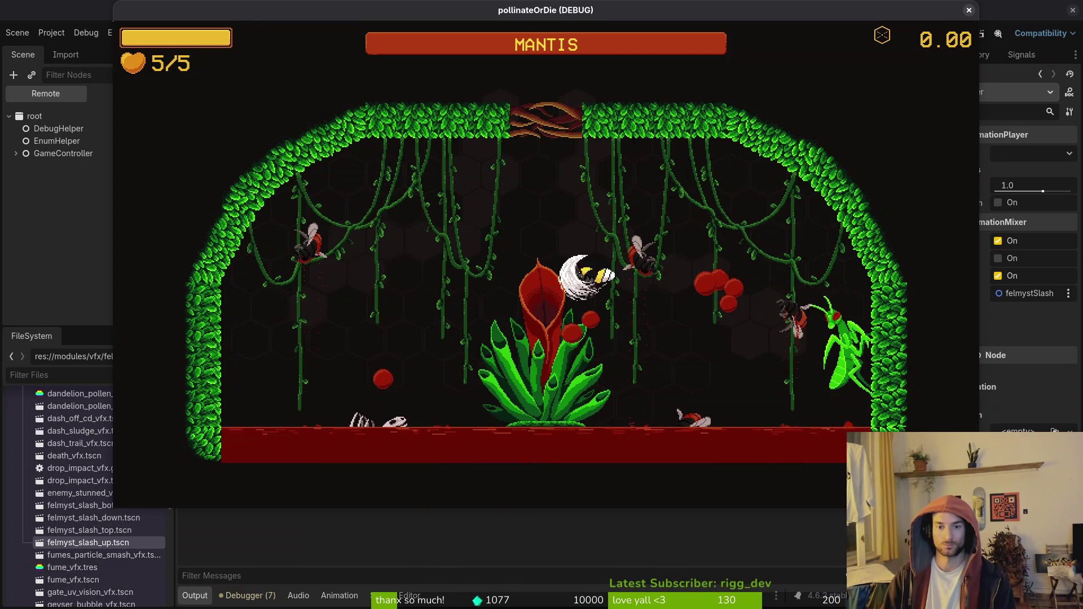
key("a")
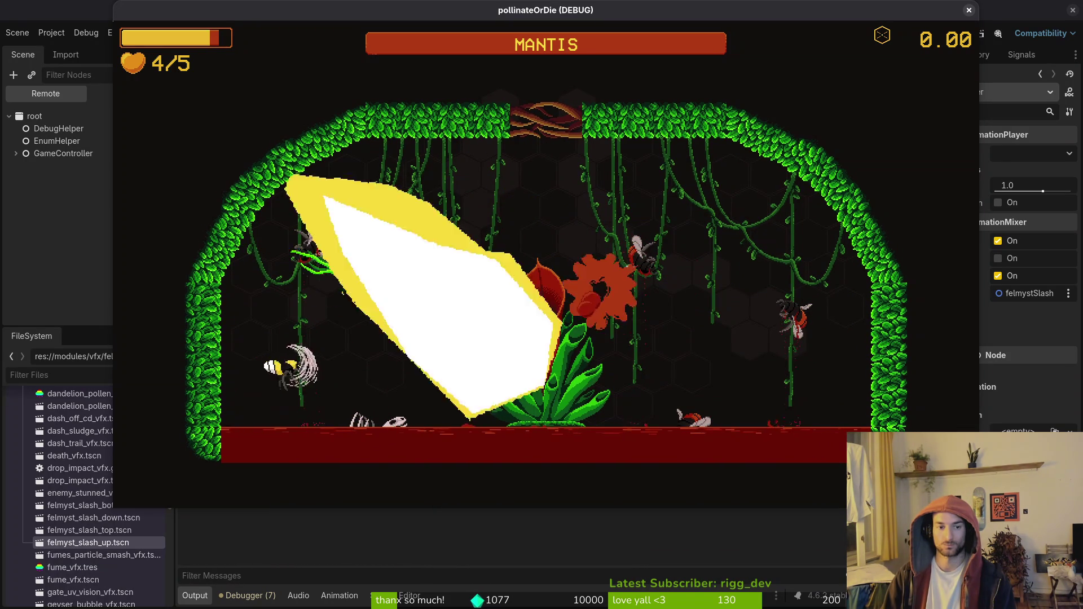
key("d")
key("d")
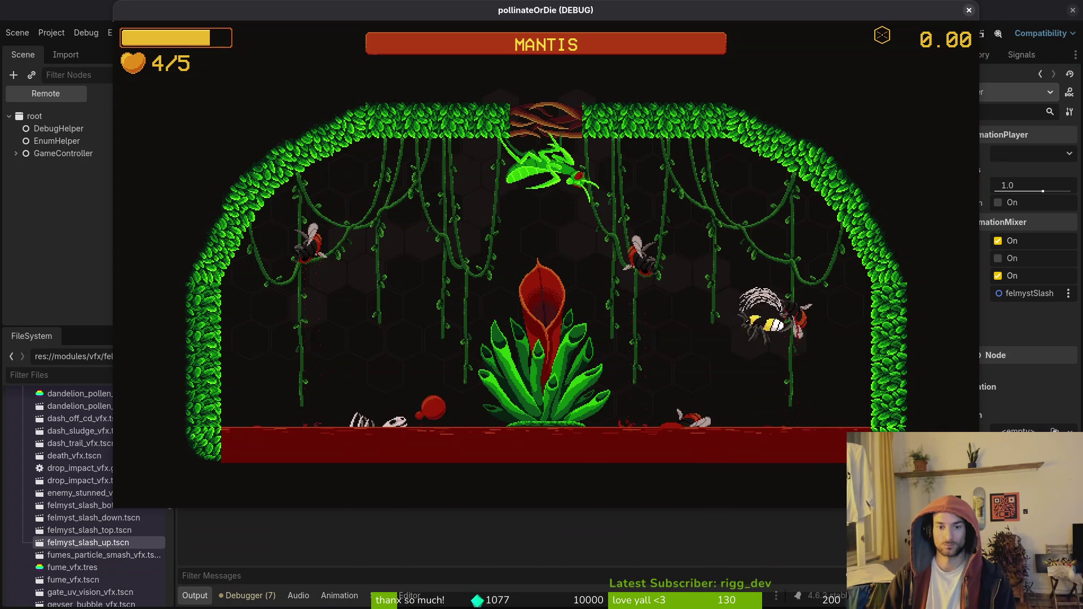
key("a")
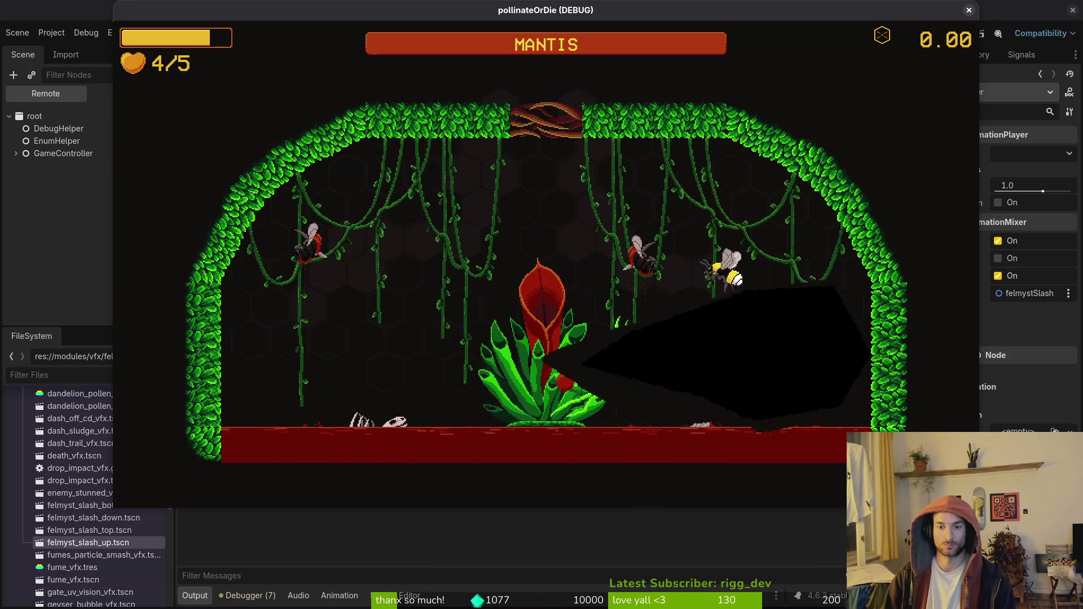
key("a")
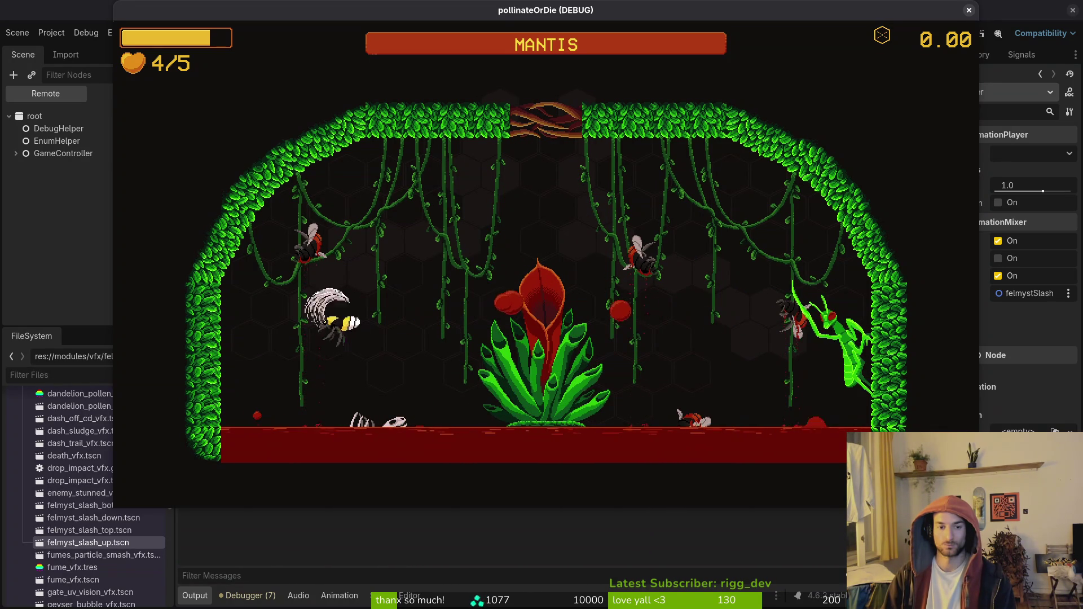
key("w")
Keep fighting the mantis down to one heart, then pause and switch to the GitLab browser.
key("s")
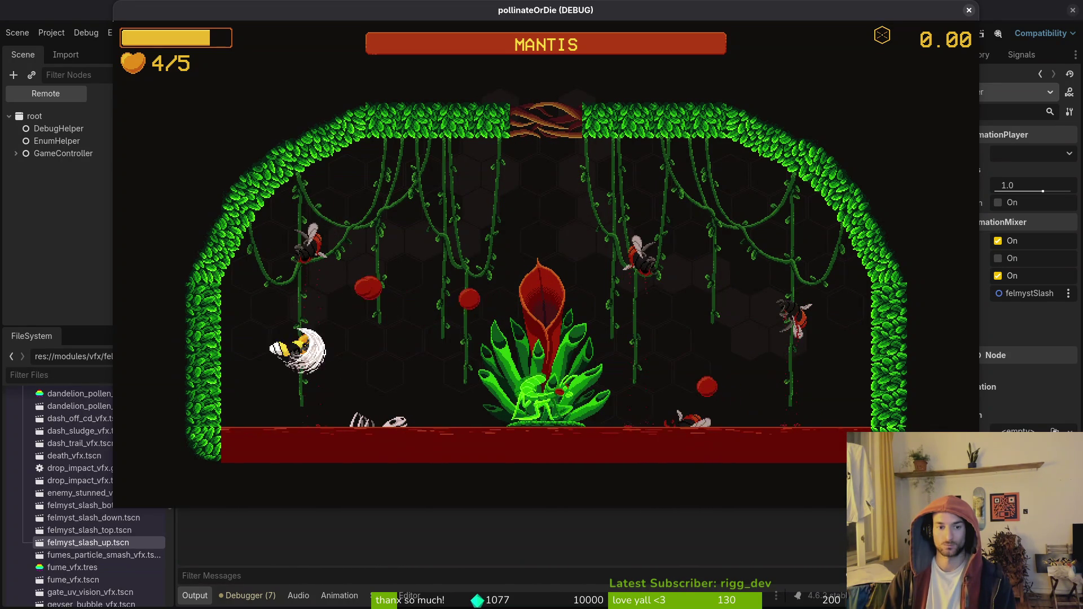
key("w")
key("d")
key("s")
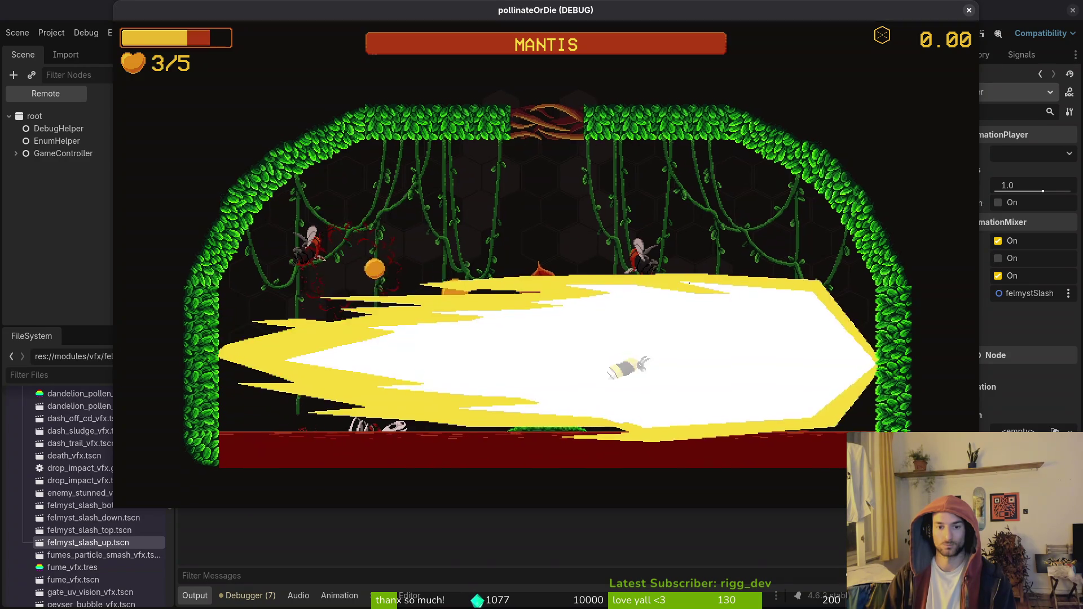
key("w")
key("a")
key("s")
key("a")
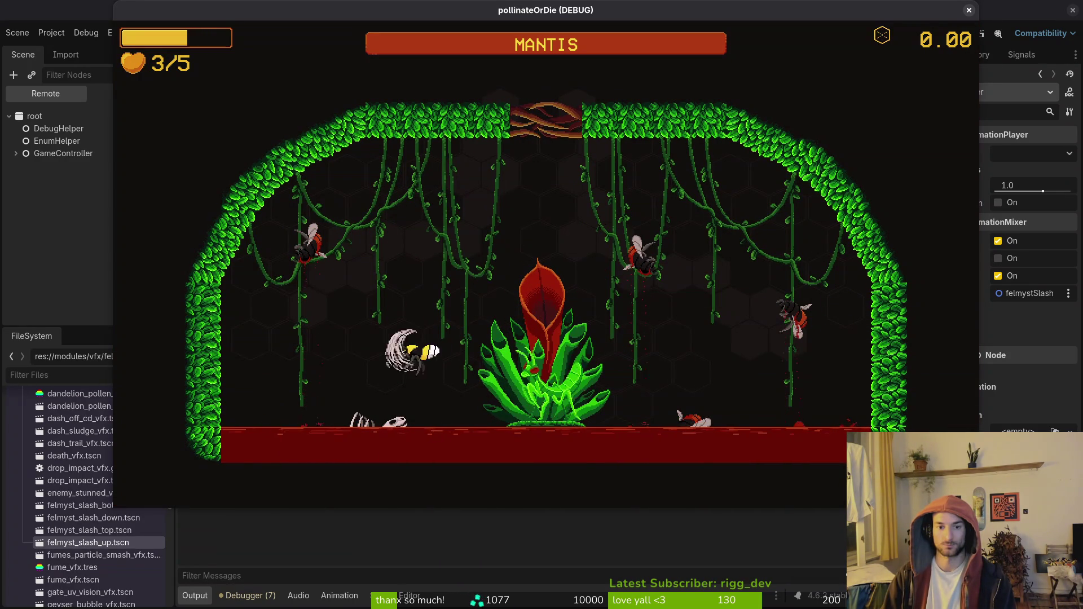
key("a")
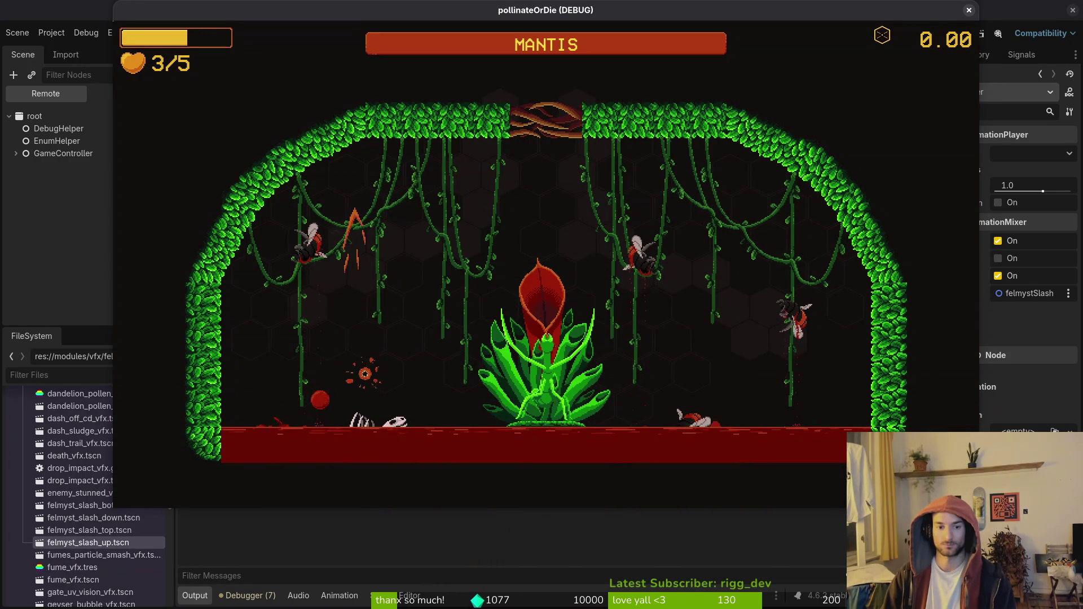
key("d")
key("s")
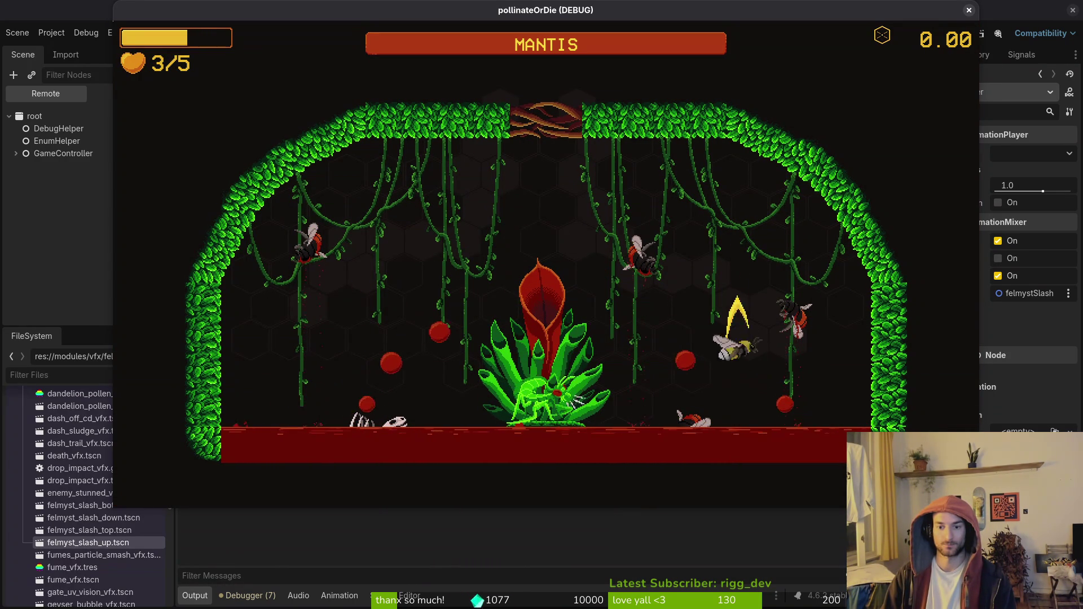
key("w")
key("a")
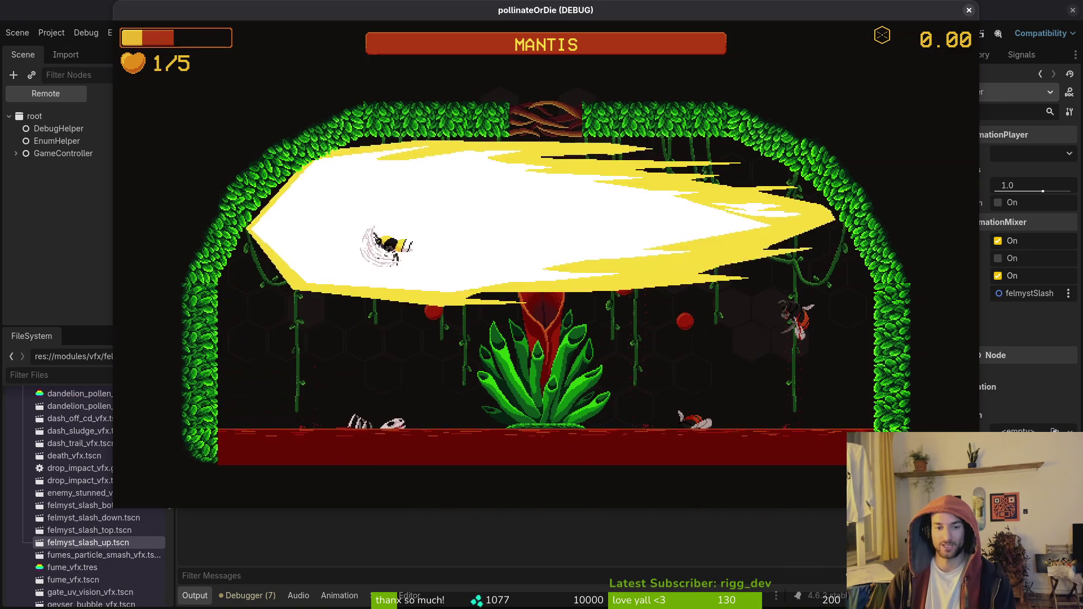
key("Escape")
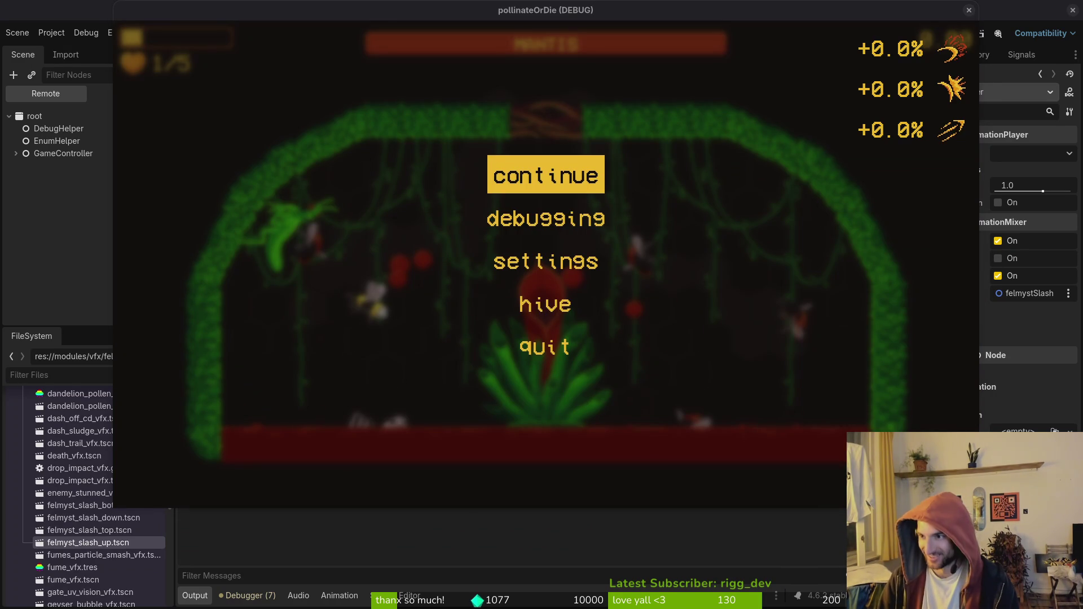
key("alt+Tab")
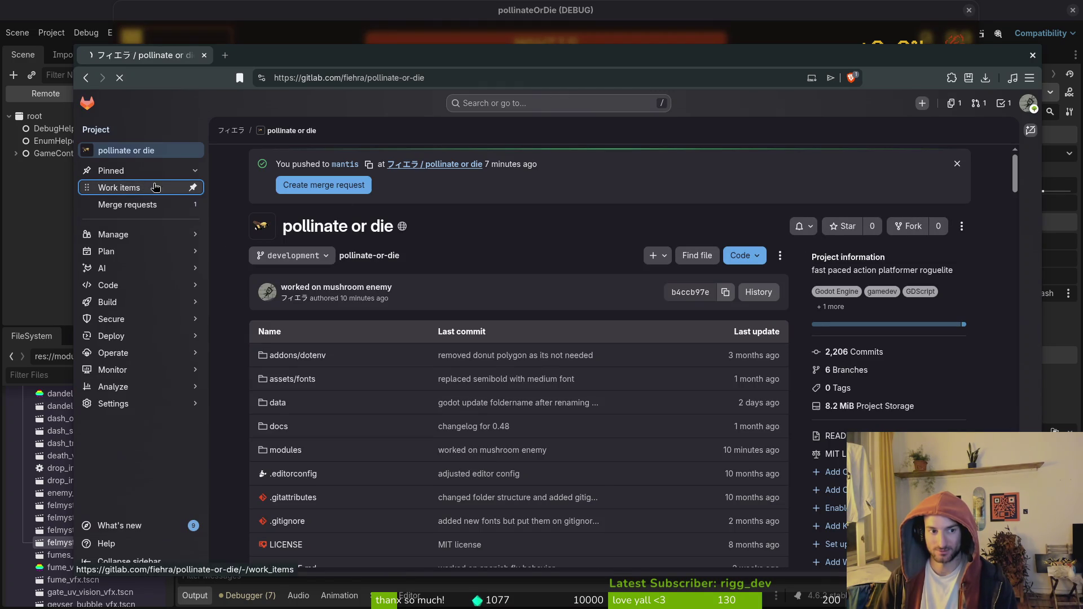
Create a vfx-labelled issue titled 'longer felmyst windup animation mantis'.
key("i")
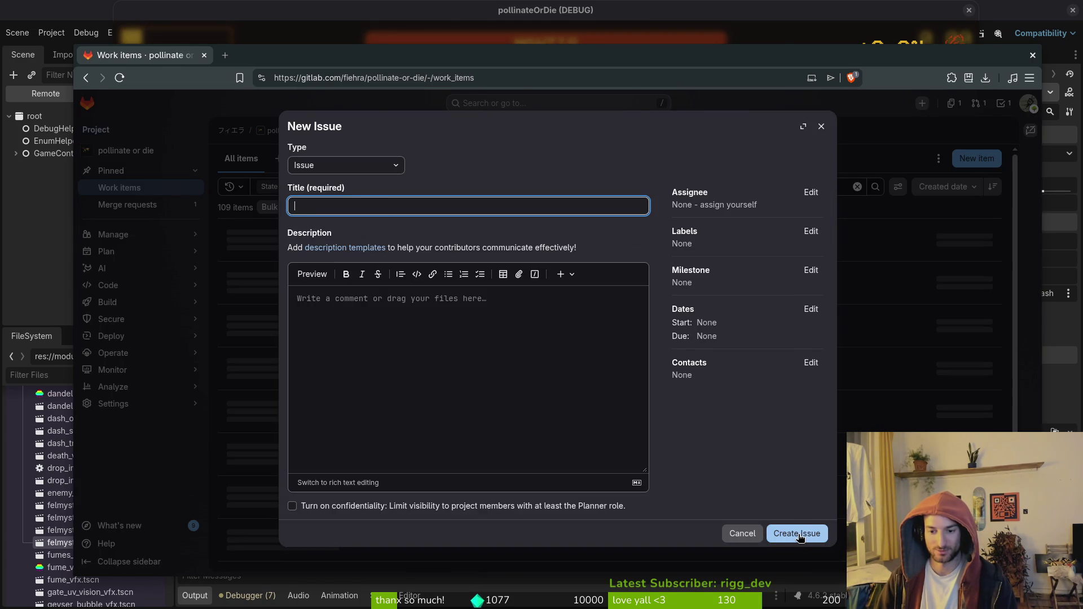
left_click(811, 233)
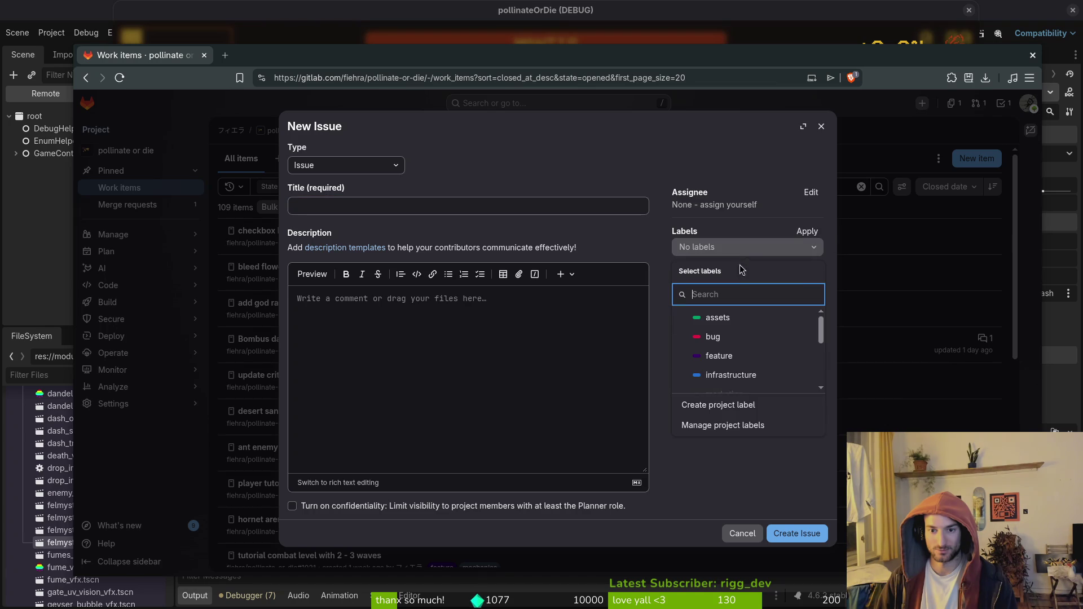
scroll(750, 352, "down", 3)
left_click(733, 363)
left_click(332, 204)
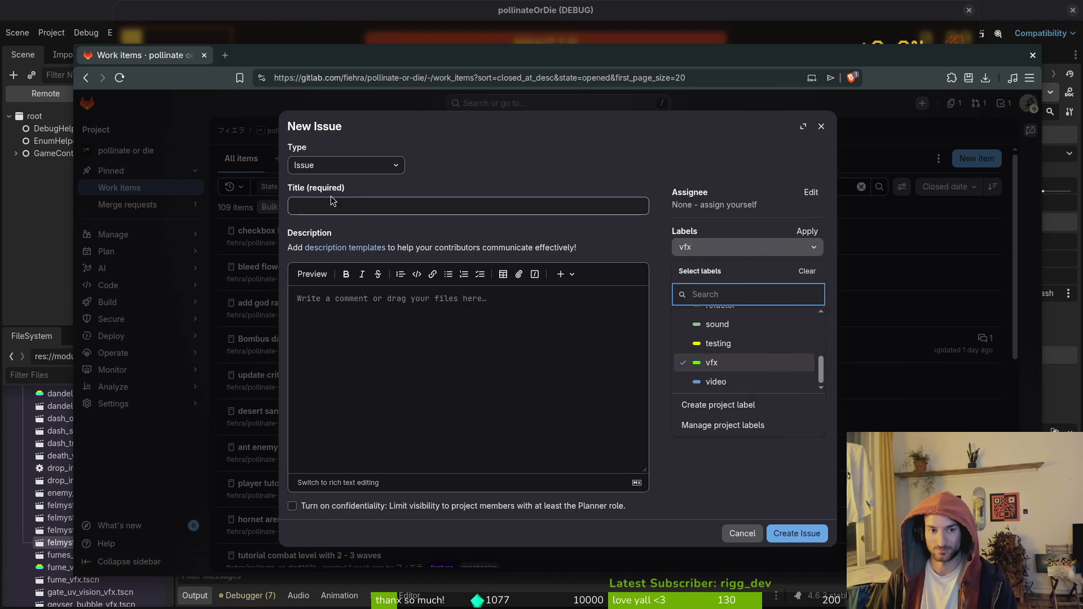
type("longer f")
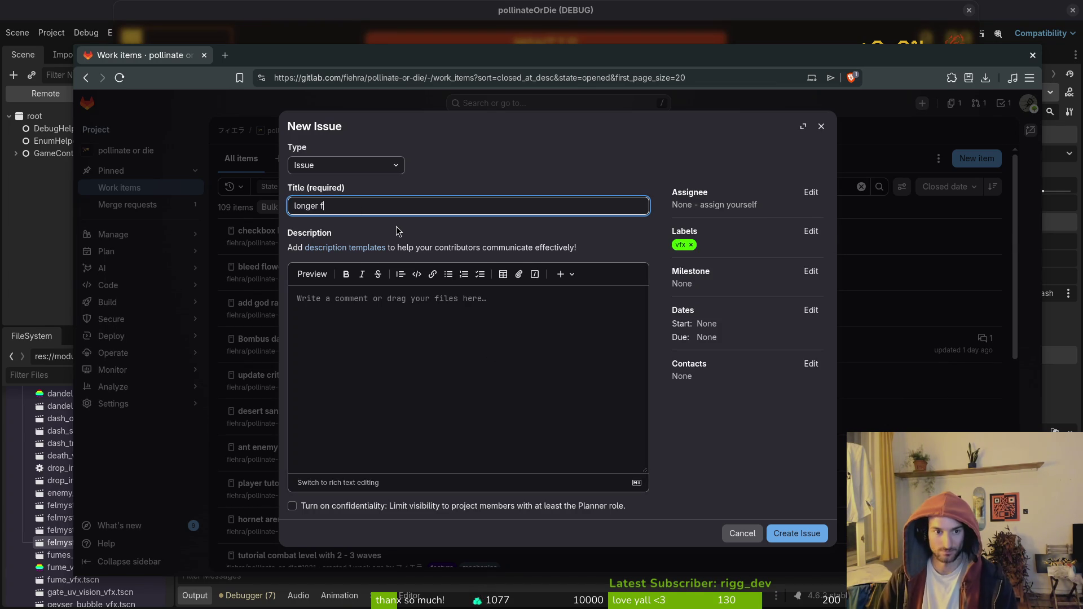
type("elmyst windup ani")
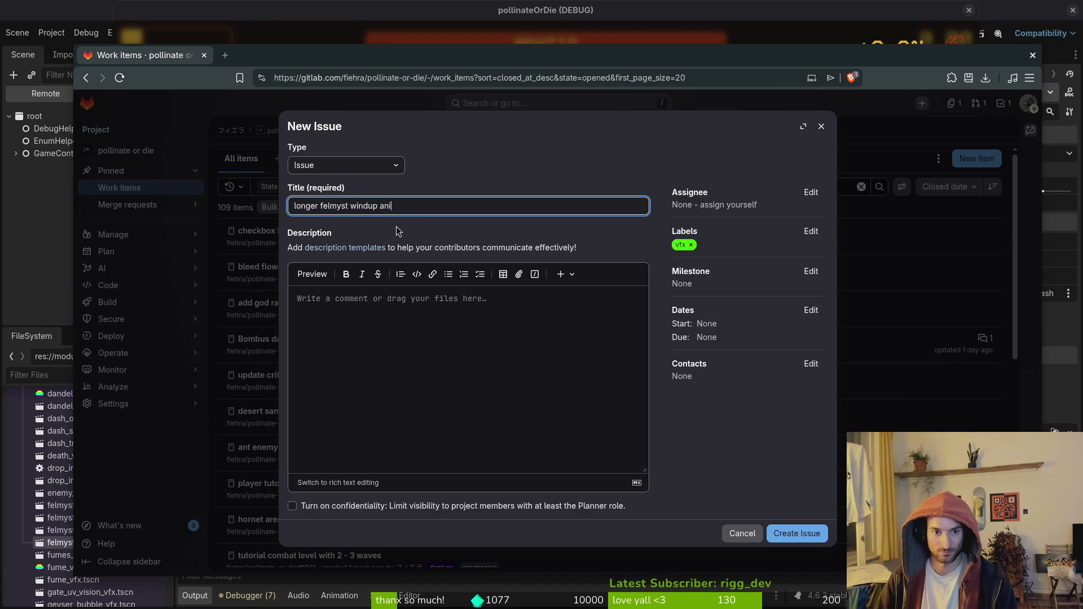
type("mation mantis")
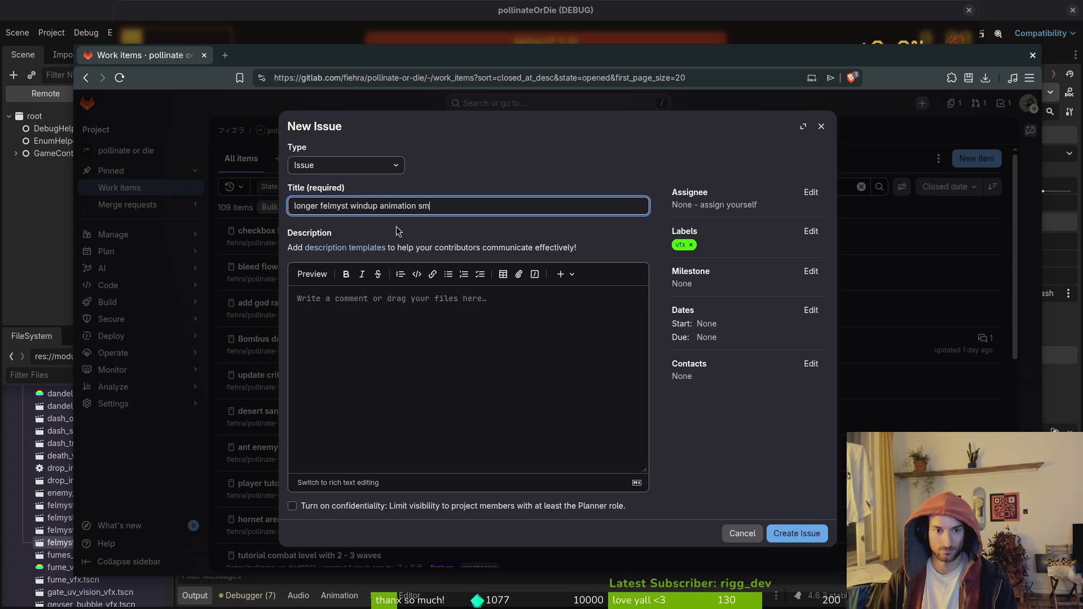
left_click(776, 536)
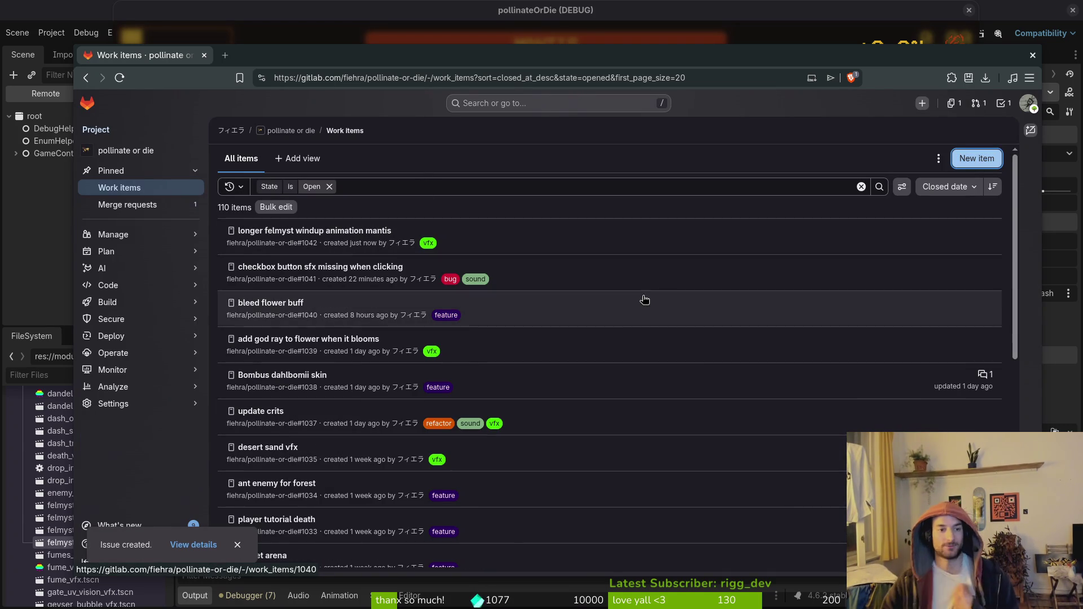
Create a new '2nd Area' milestone with a due date of June 15, 2026.
mouse_move(136, 244)
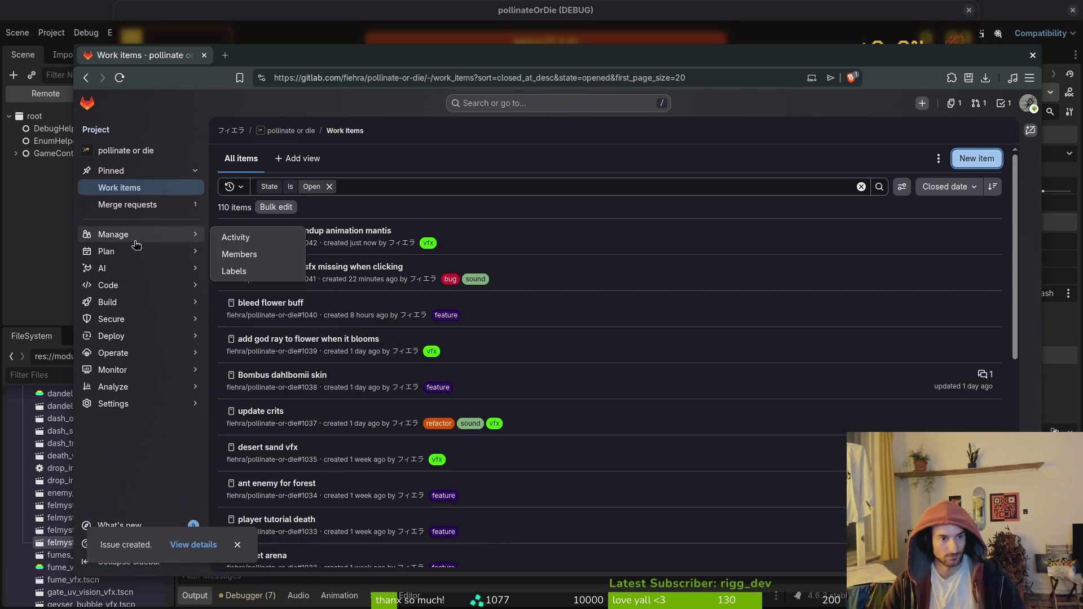
left_click(288, 287)
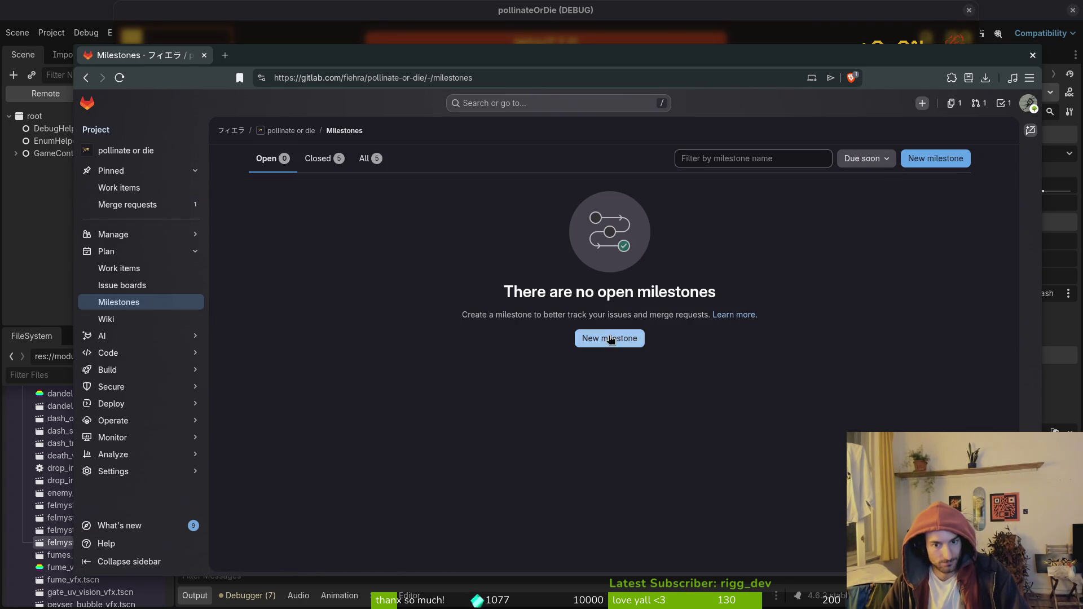
left_click(609, 338)
type("2nd Area")
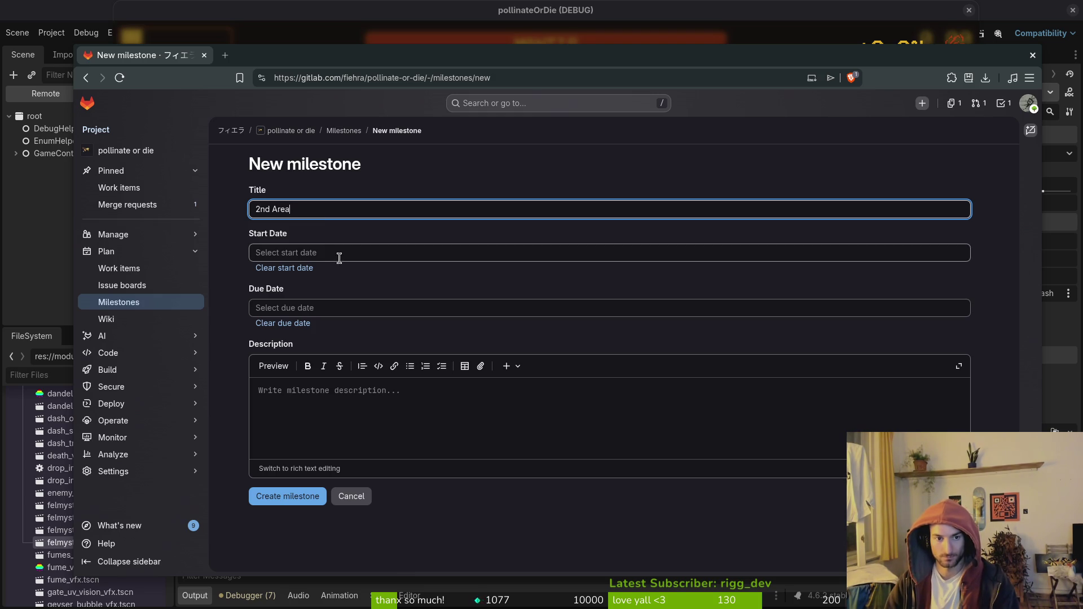
left_click(274, 307)
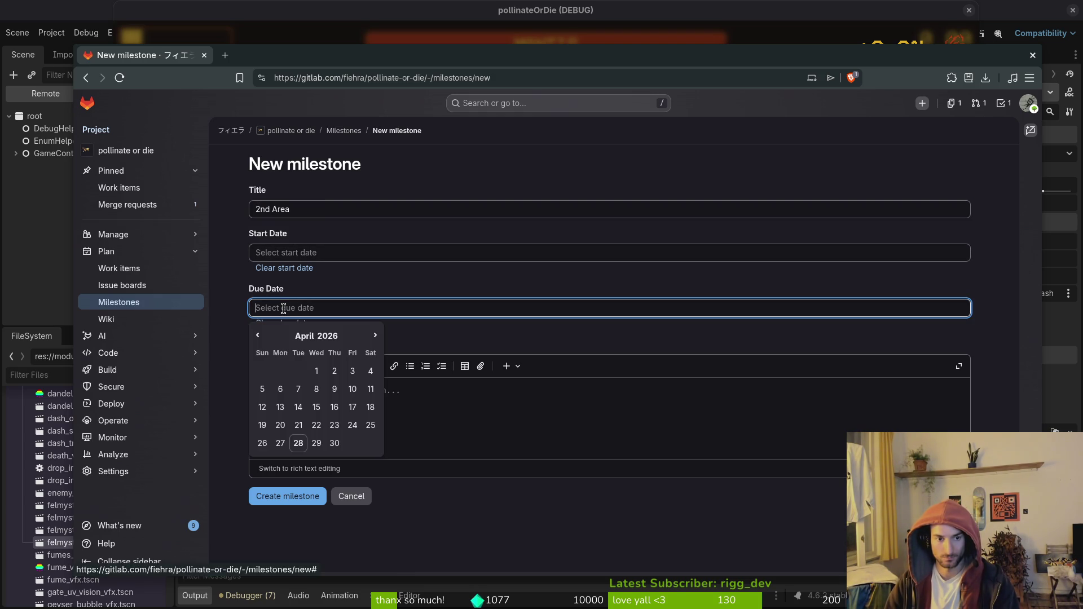
left_click(376, 336)
left_click(375, 336)
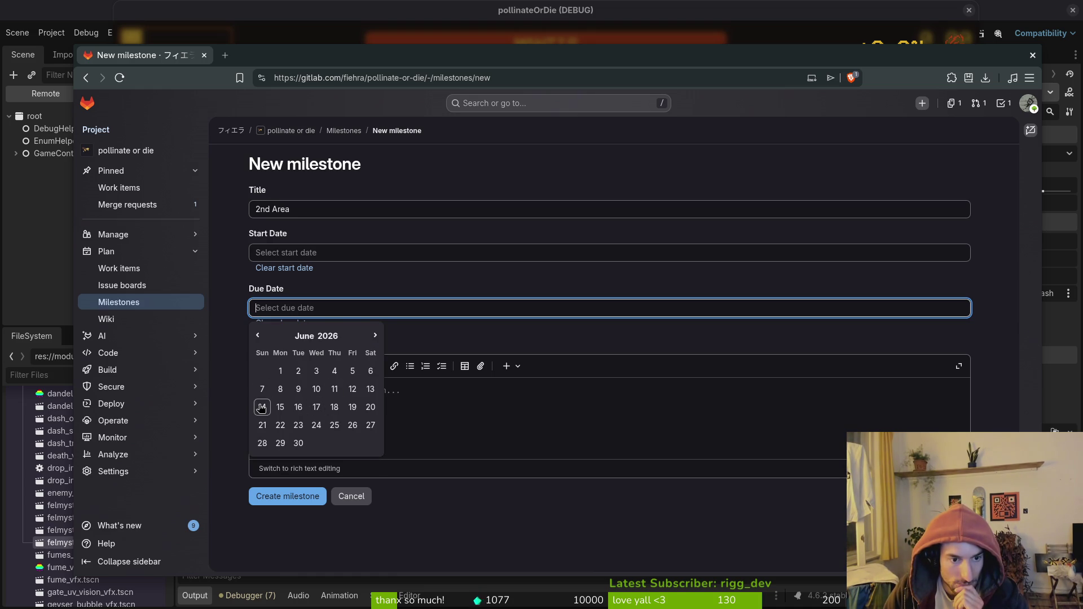
left_click(279, 407)
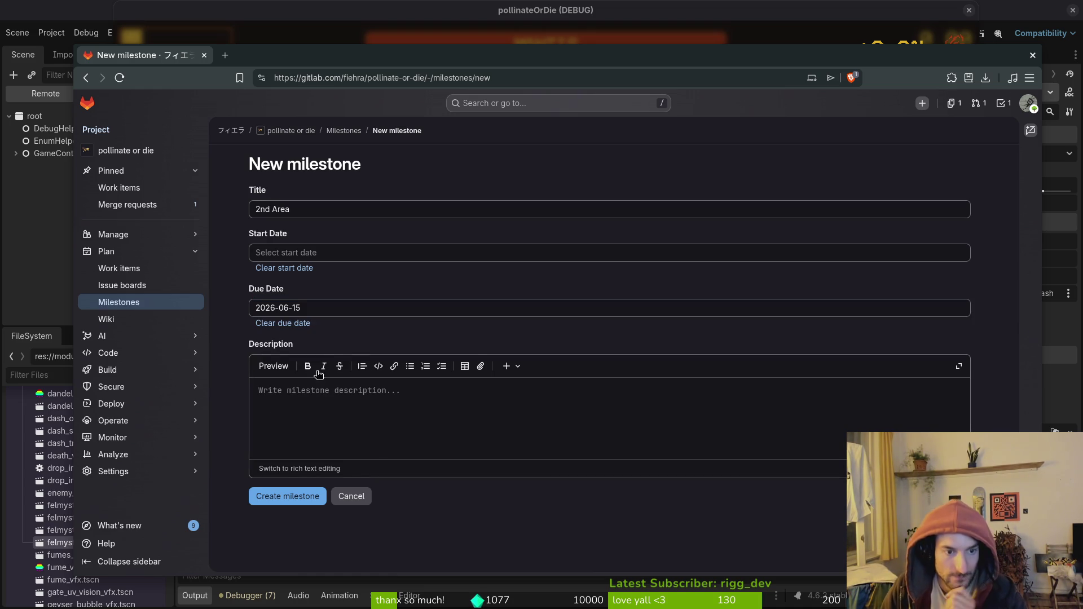
left_click(282, 499)
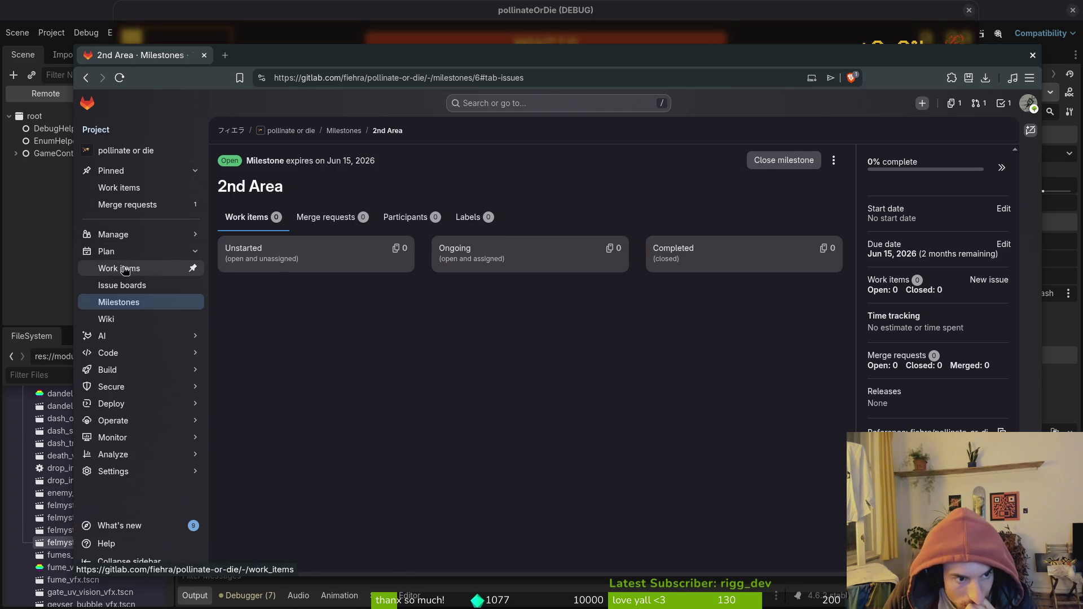
Revisit the 2nd Area milestone from the milestones list, then return to the work items list.
left_click(130, 286)
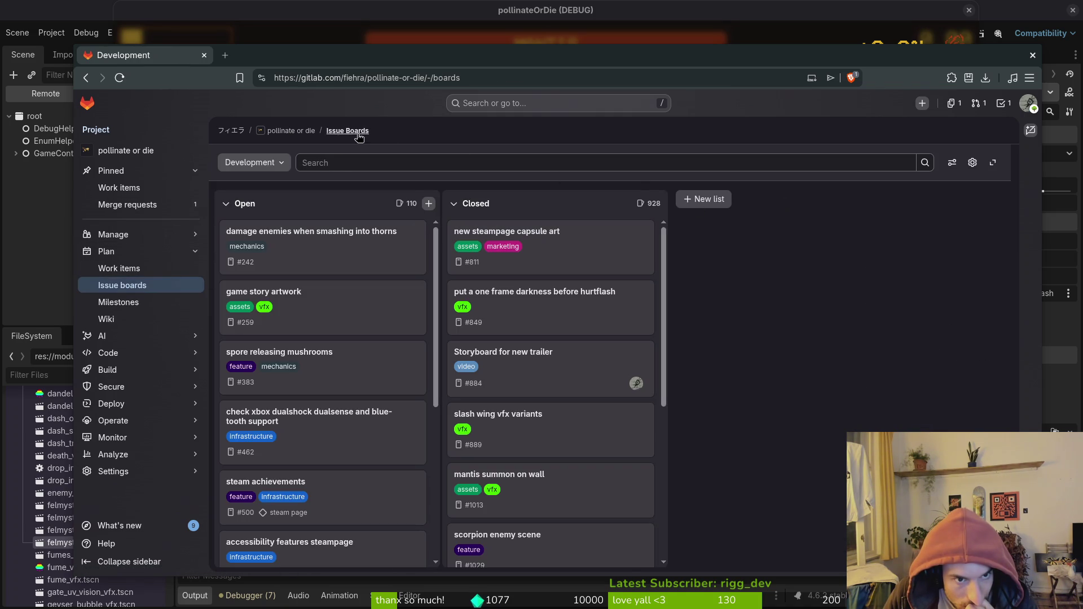
left_click(119, 301)
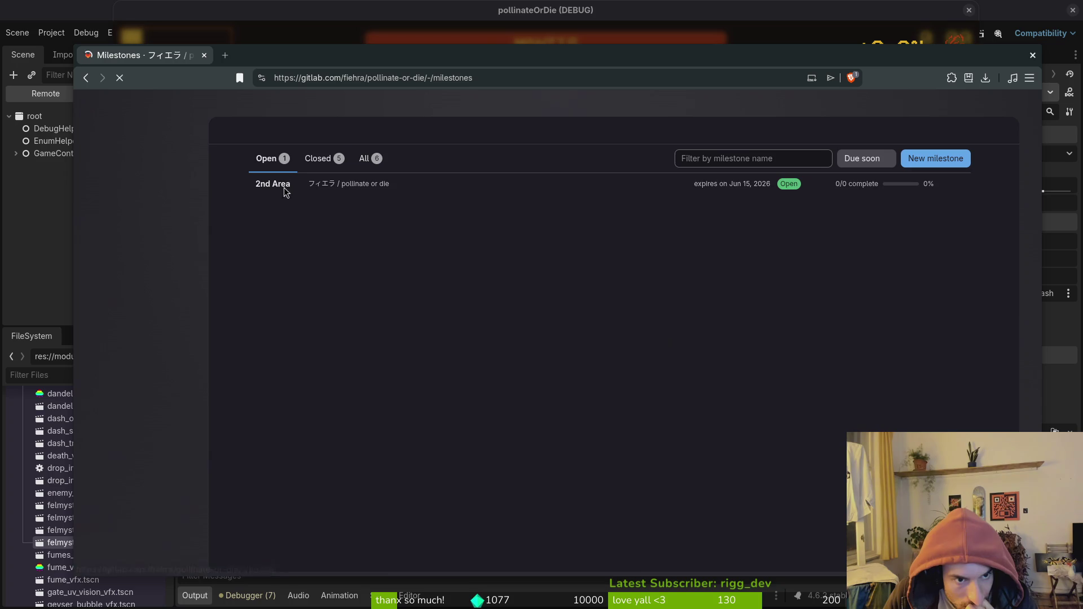
left_click(270, 186)
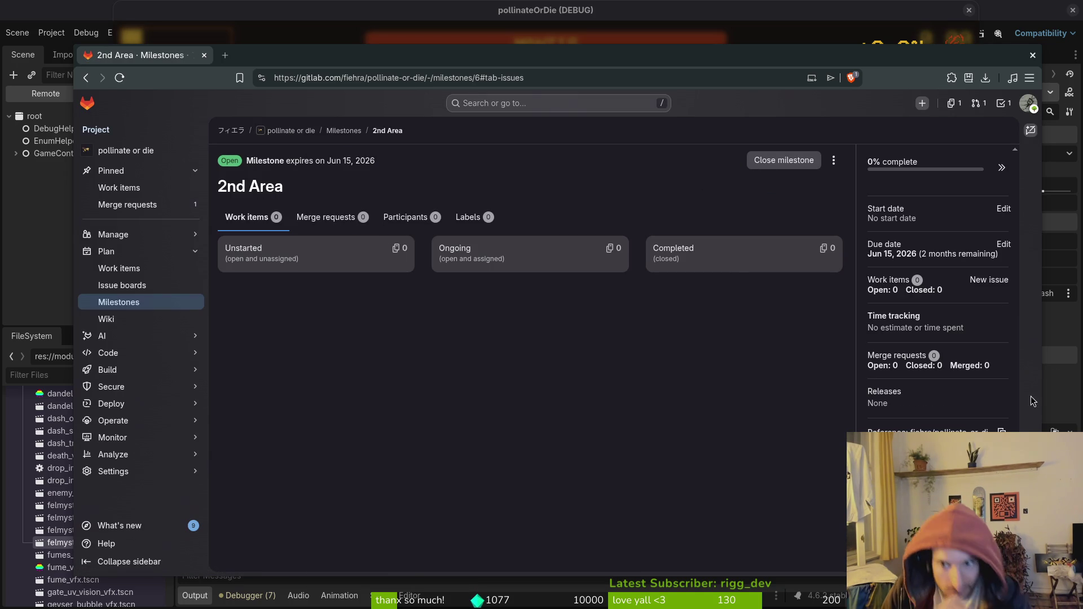
left_click(138, 269)
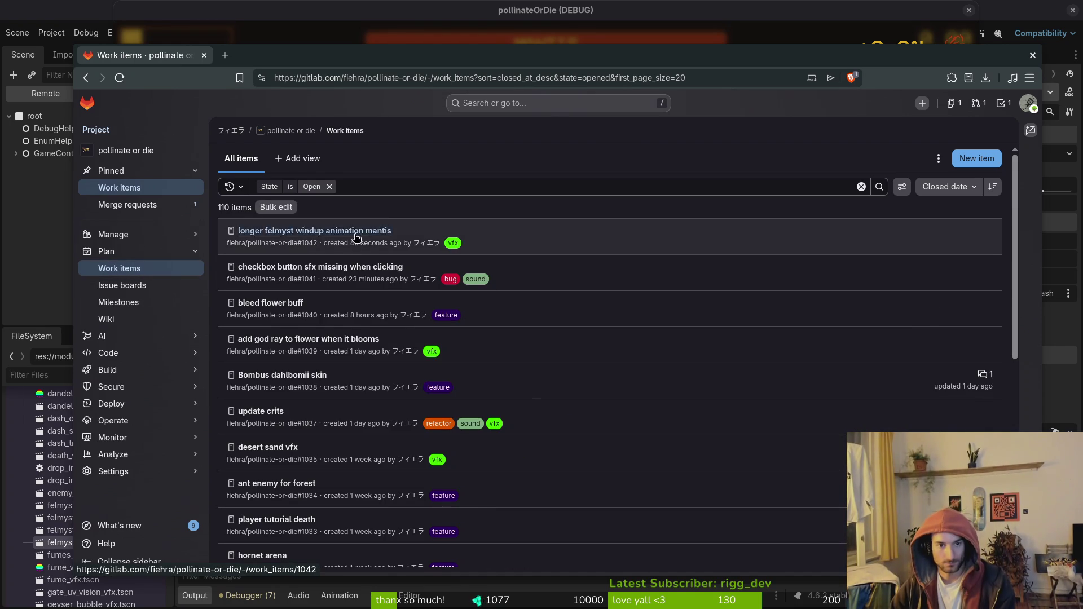
Set issue #1042's milestone to 2nd Area and close its detail panel.
left_click(316, 231)
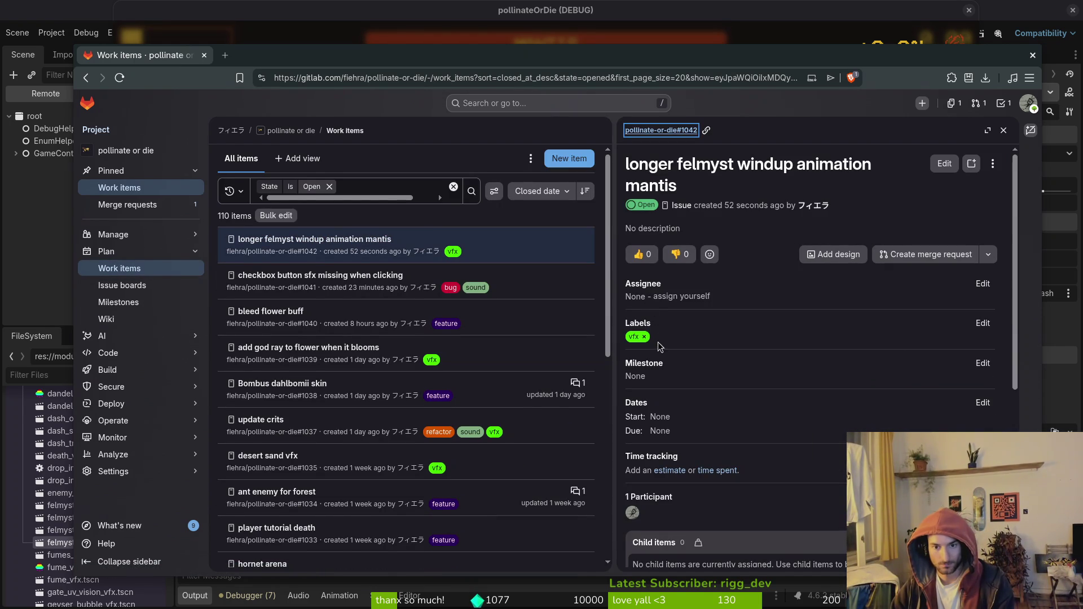
left_click(981, 363)
left_click(671, 352)
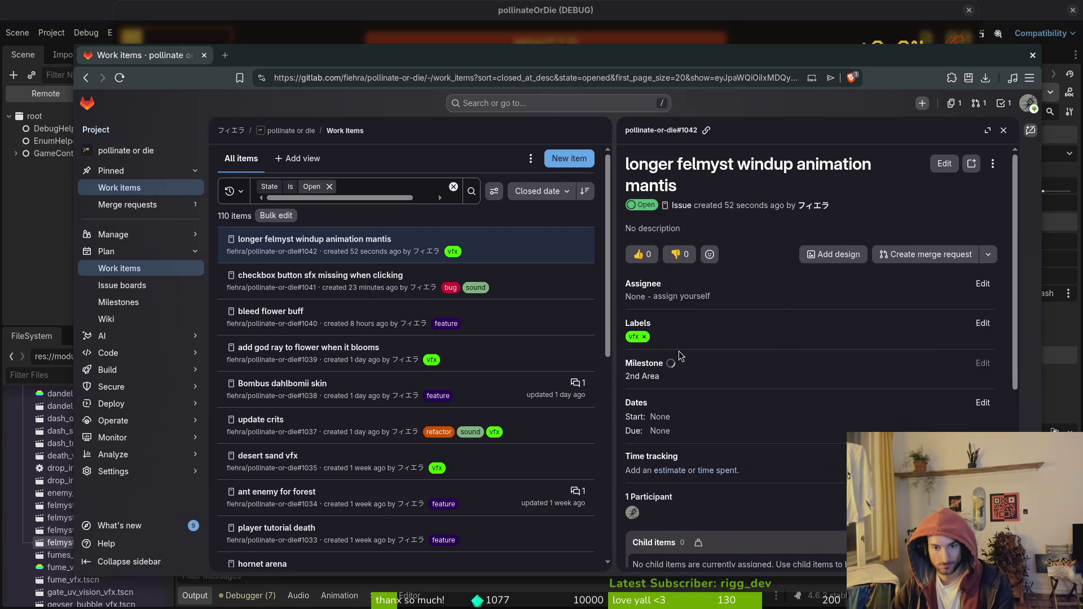
left_click(1003, 130)
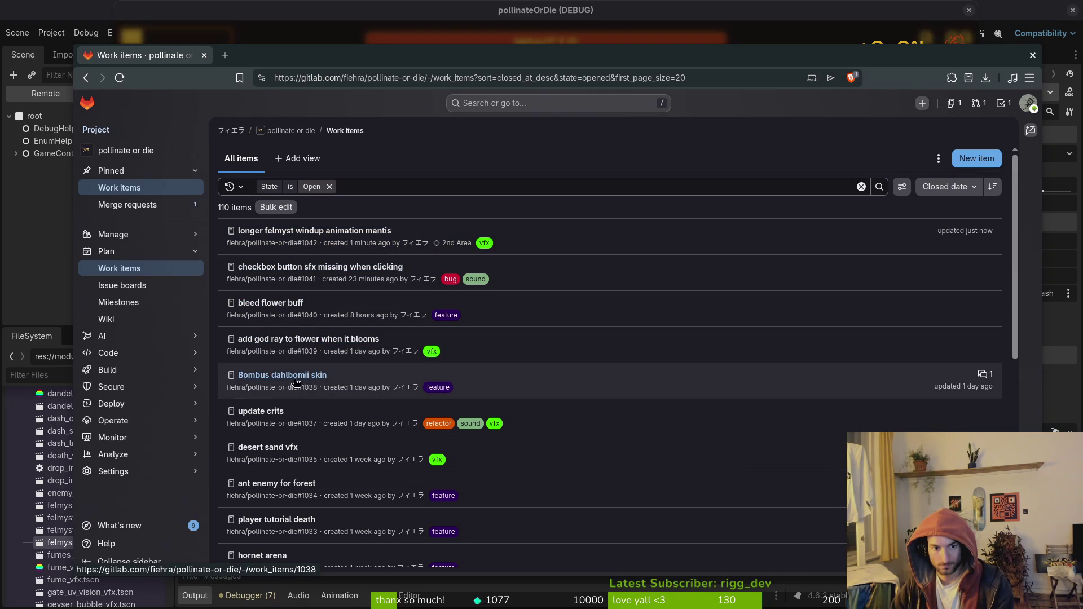
Open update crits, desert sand vfx, ant enemy, tutorial, hornet arena and hornet Boss issues in tabs.
middle_click(264, 410)
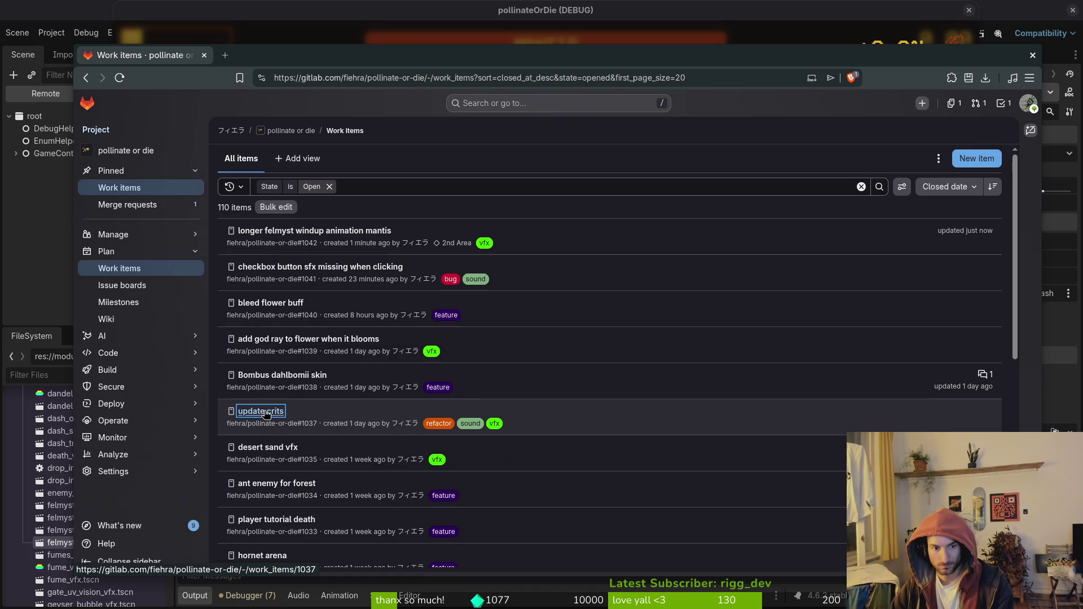
middle_click(281, 448)
scroll(291, 417, "down", 2)
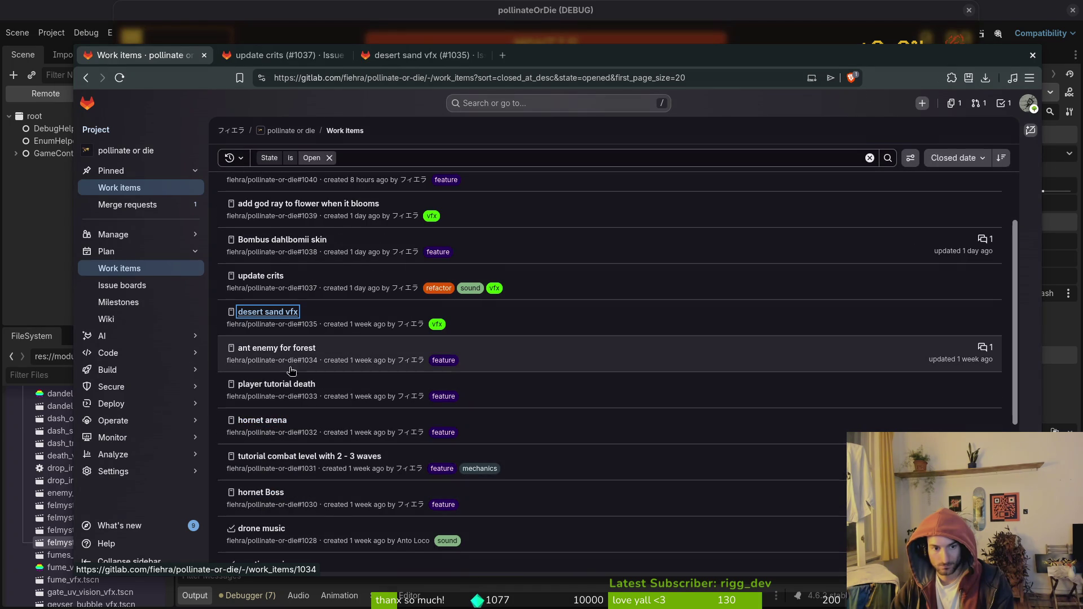
middle_click(292, 350)
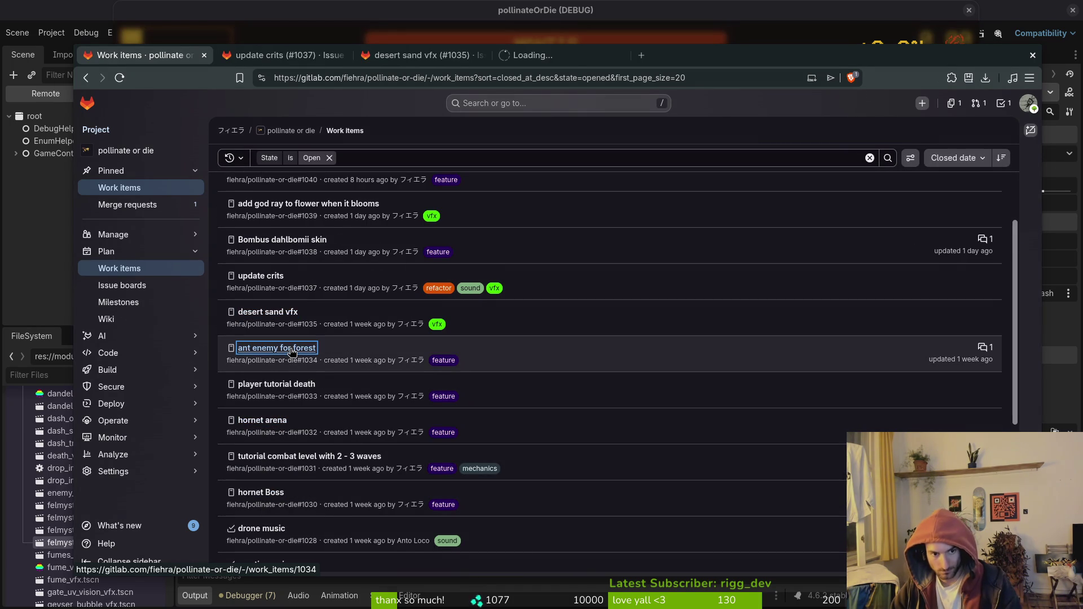
middle_click(292, 385)
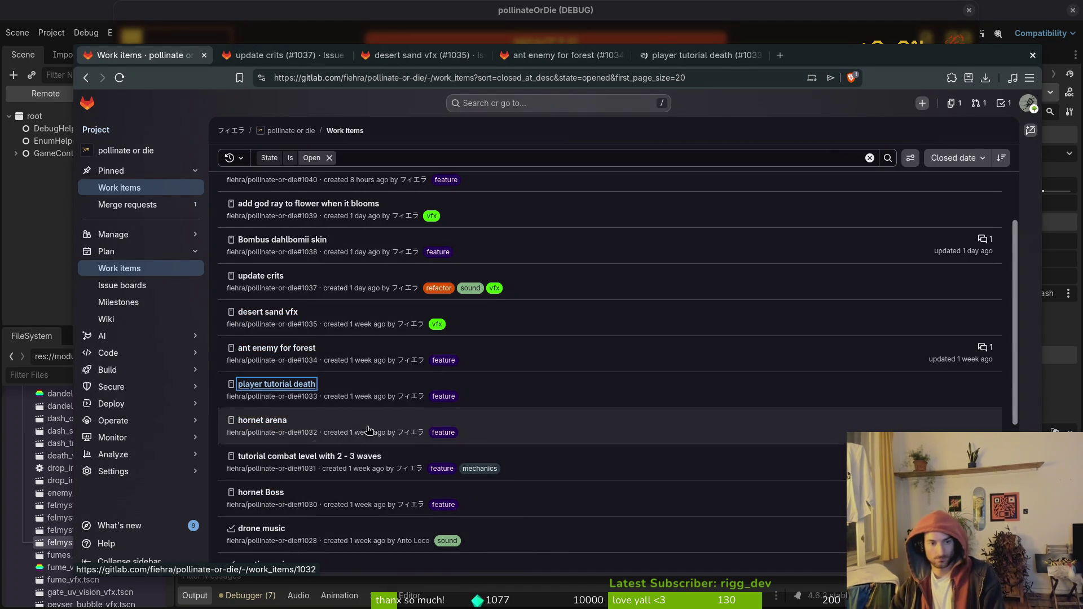
middle_click(269, 422)
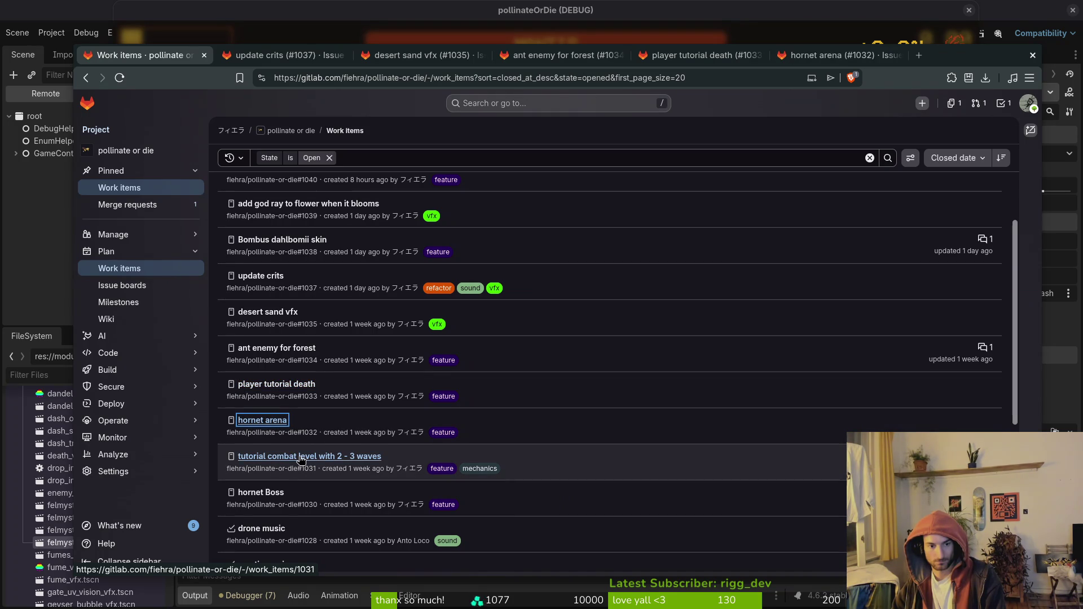
middle_click(301, 458)
middle_click(265, 492)
Open mantis music through orange butt bumblebee npc issues in tabs, then go to the next page.
scroll(318, 433, "down", 2)
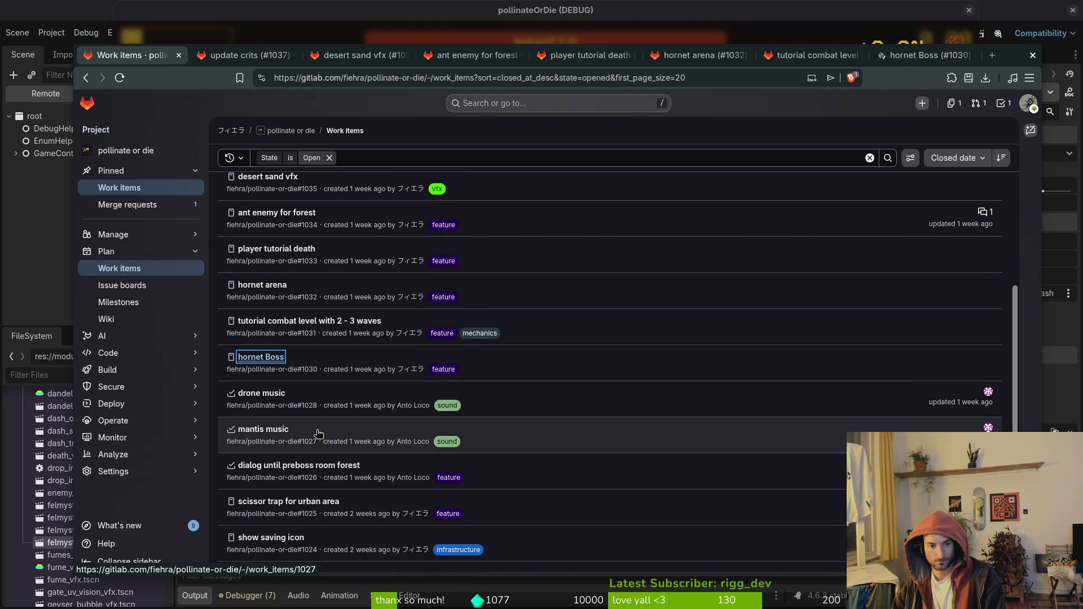
middle_click(244, 430)
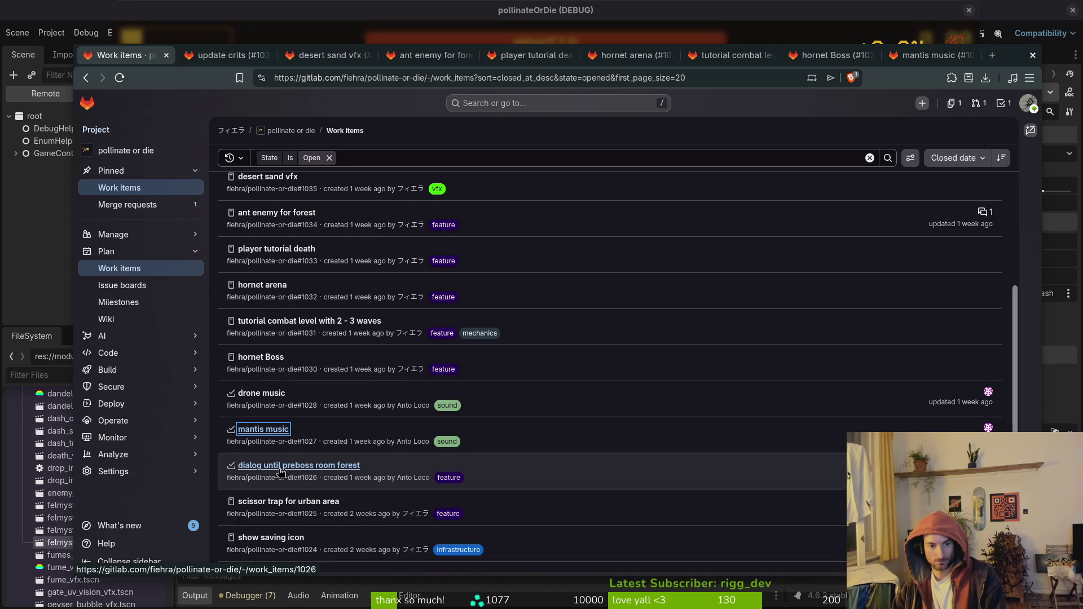
middle_click(281, 466)
scroll(314, 372, "down", 2)
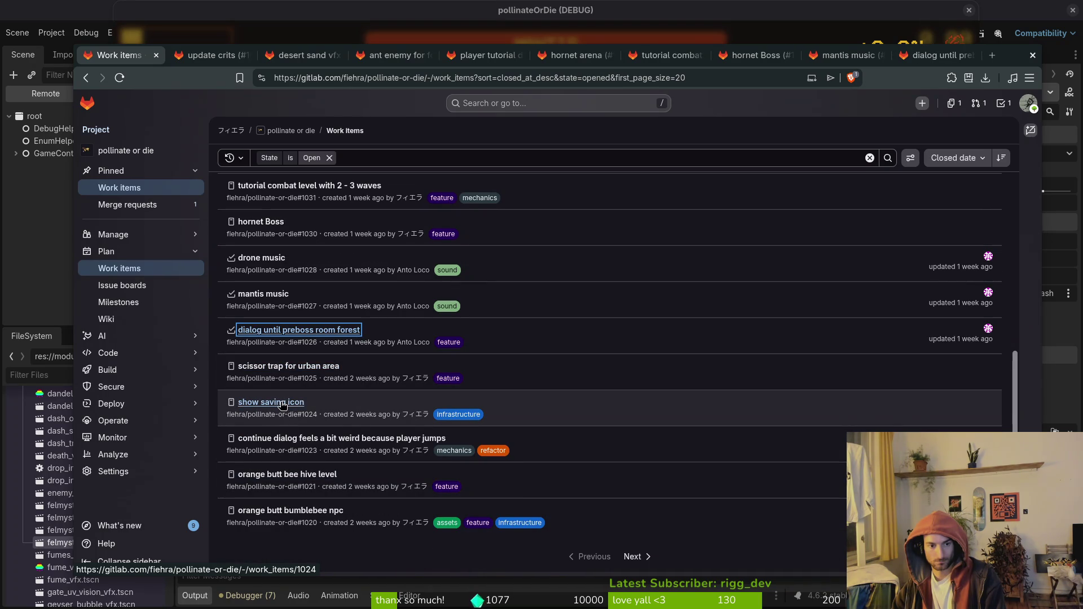
middle_click(304, 442)
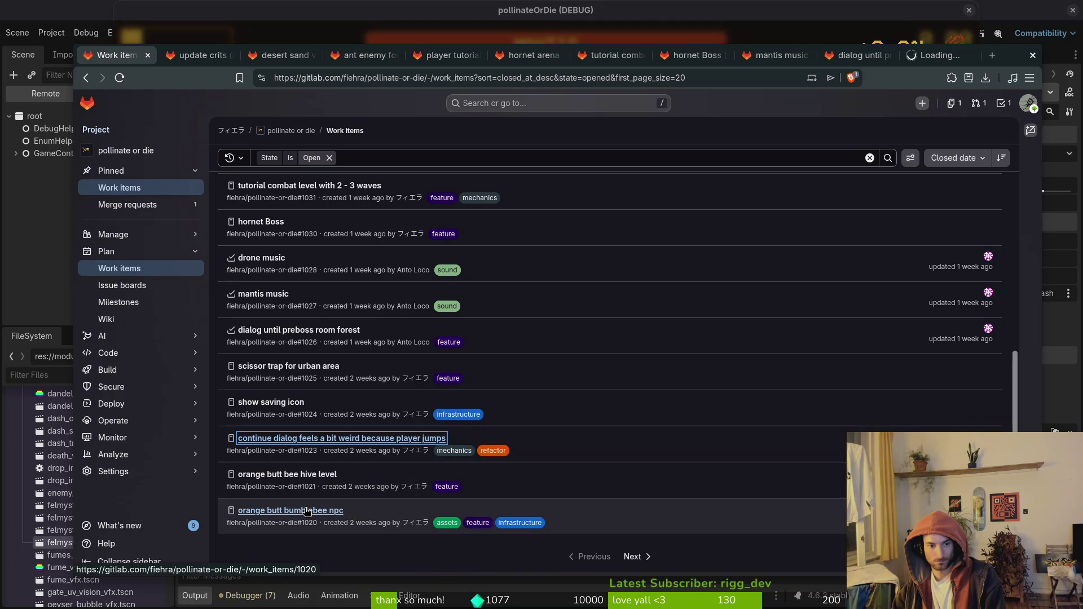
middle_click(288, 474)
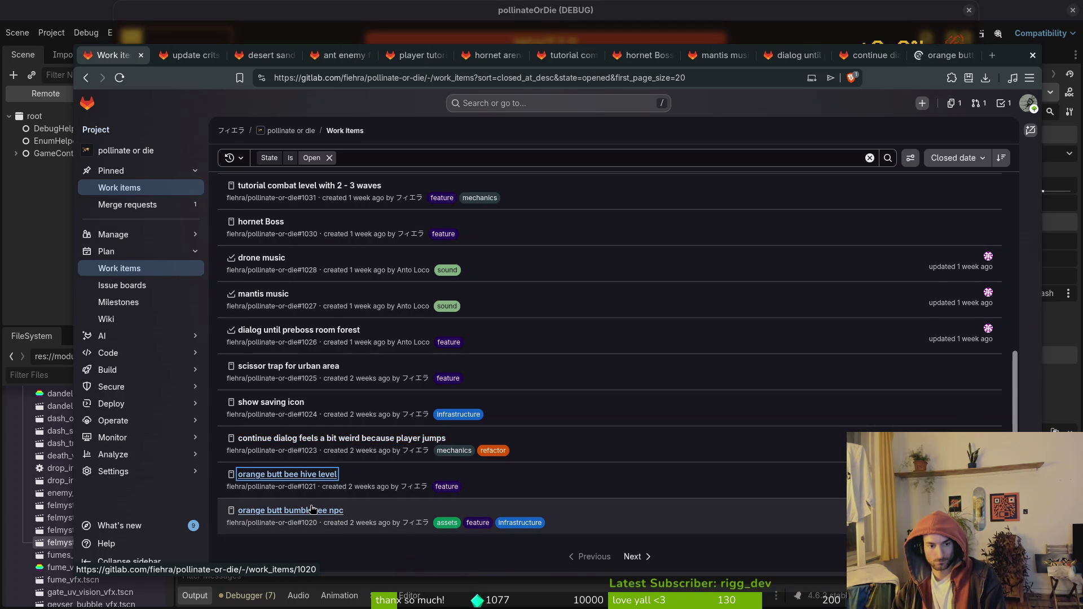
middle_click(316, 510)
left_click(634, 556)
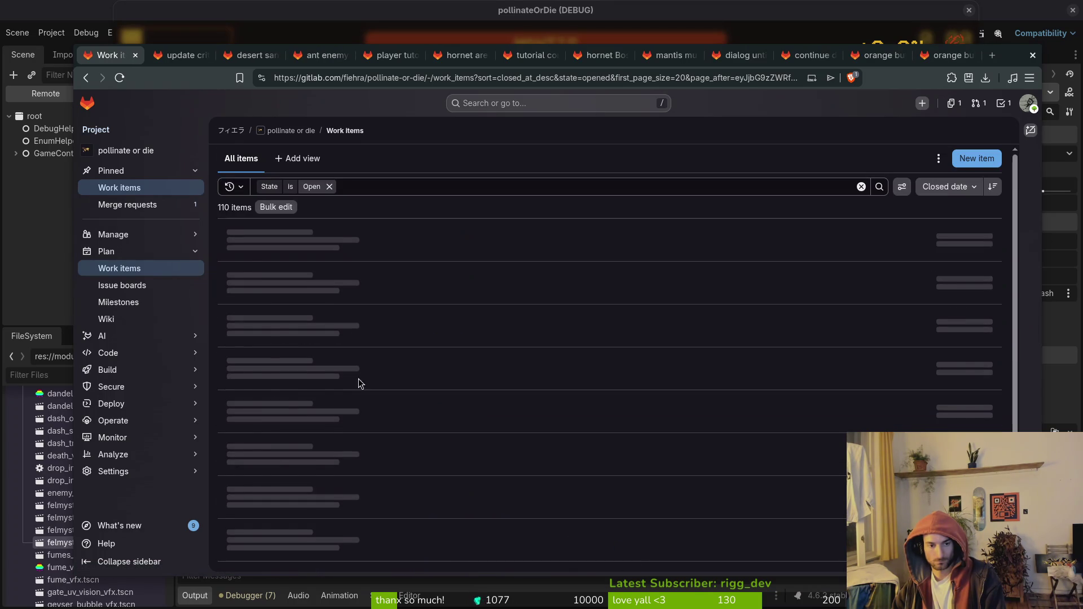
Open preboss level desert, butterfly animations, butterfly enemy and red sludge vfx issues in tabs.
middle_click(284, 231)
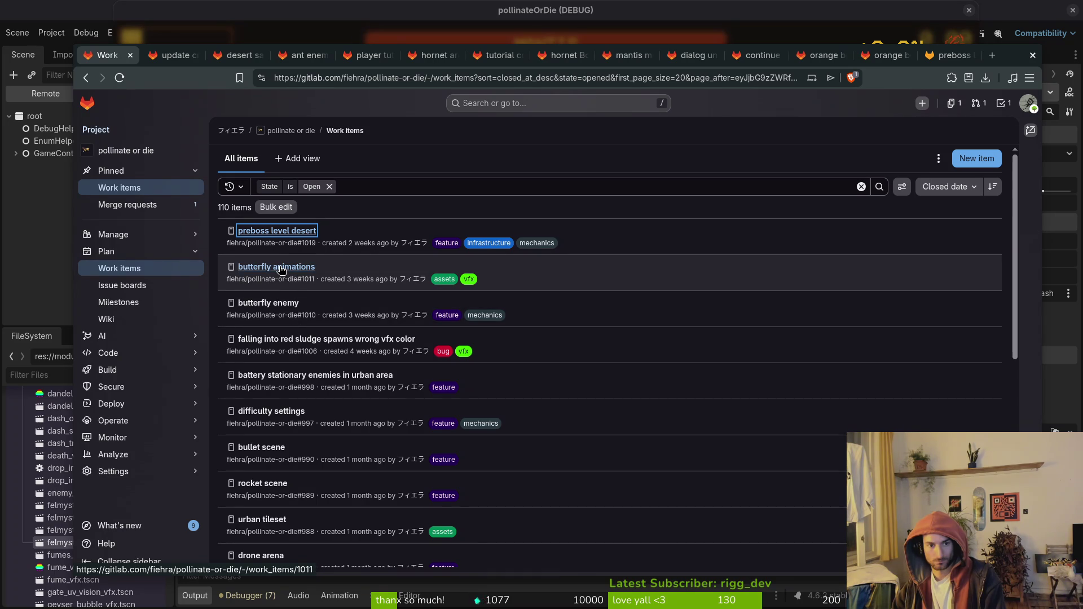
middle_click(281, 268)
middle_click(271, 303)
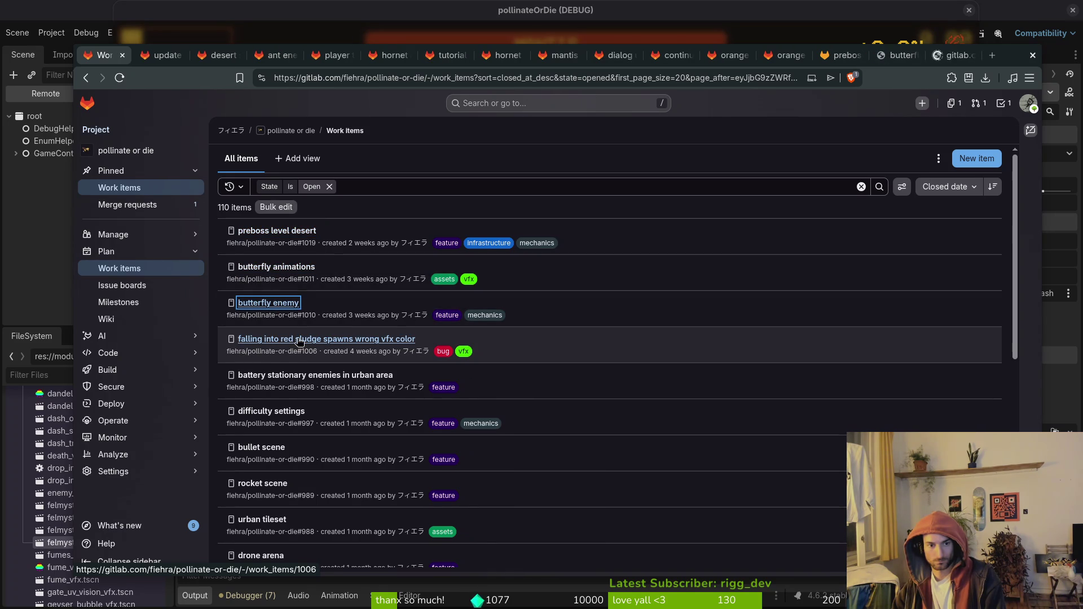
middle_click(293, 341)
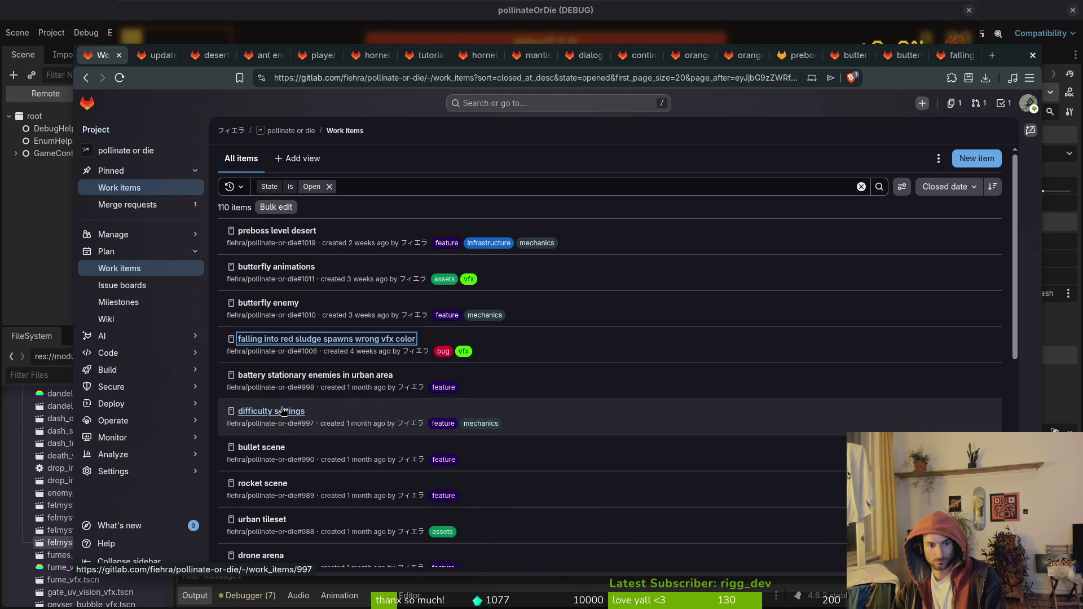
scroll(286, 415, "down", 2)
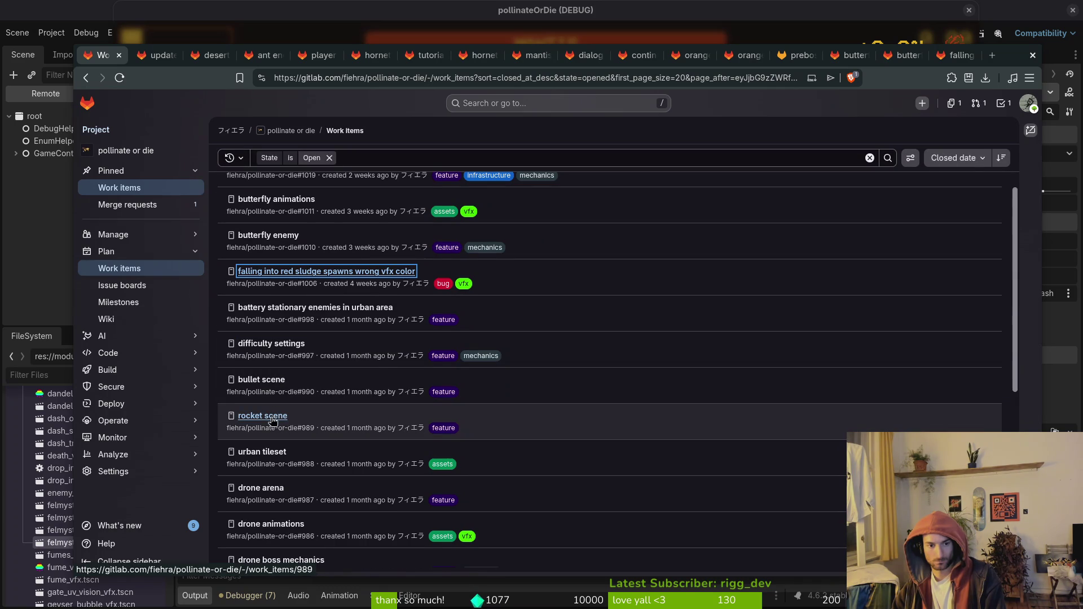
scroll(282, 449, "down", 2)
scroll(293, 397, "down", 4)
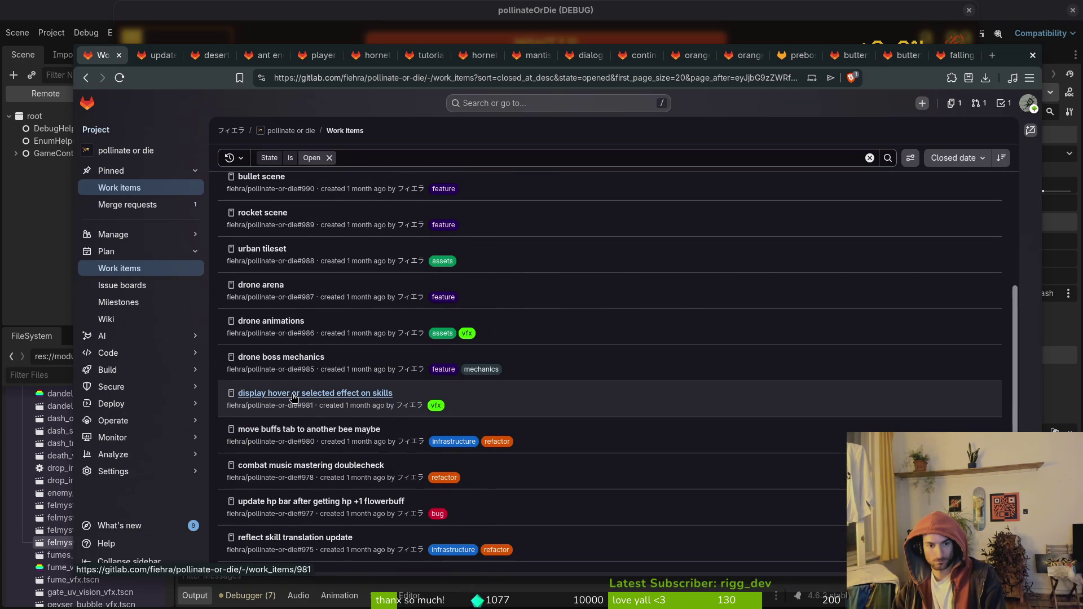
Open move buffs, combat music mastering, hp bar, skill translation, unused buffs and prebake shaders issues in tabs.
middle_click(302, 431)
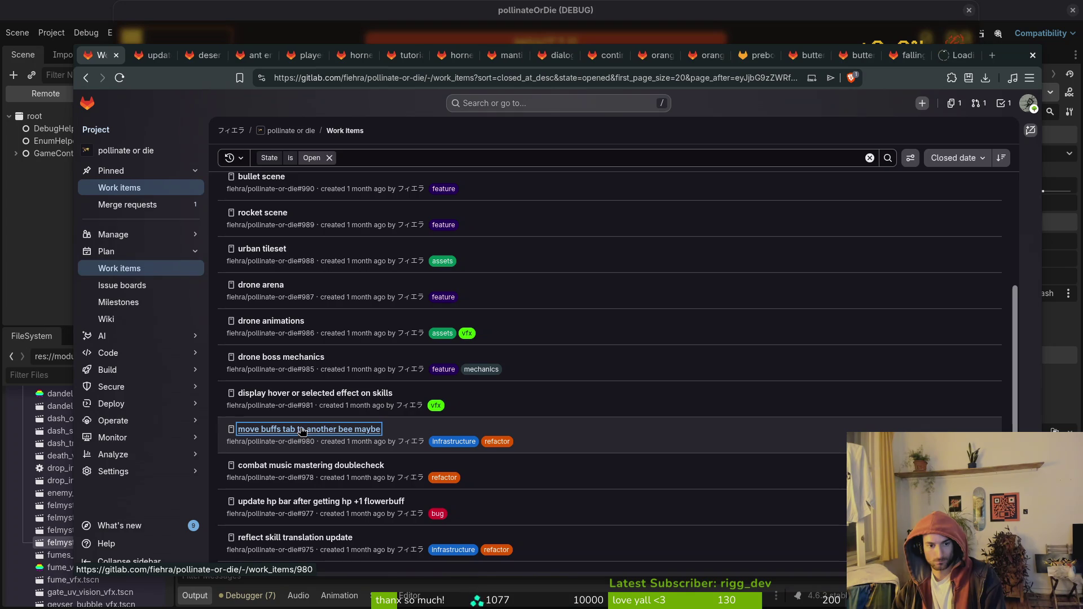
middle_click(326, 465)
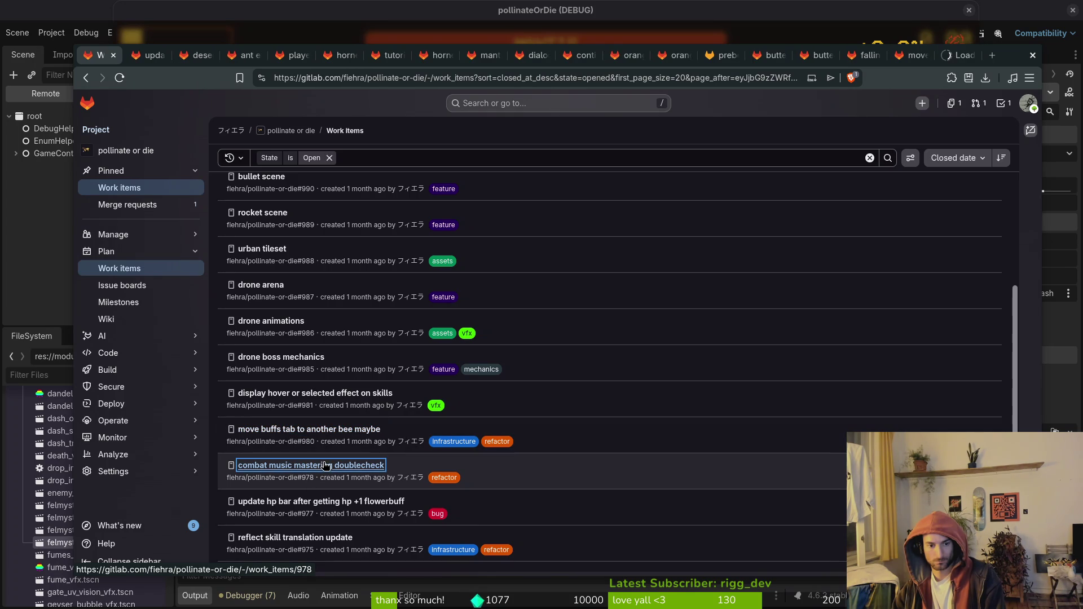
scroll(318, 505, "down", 3)
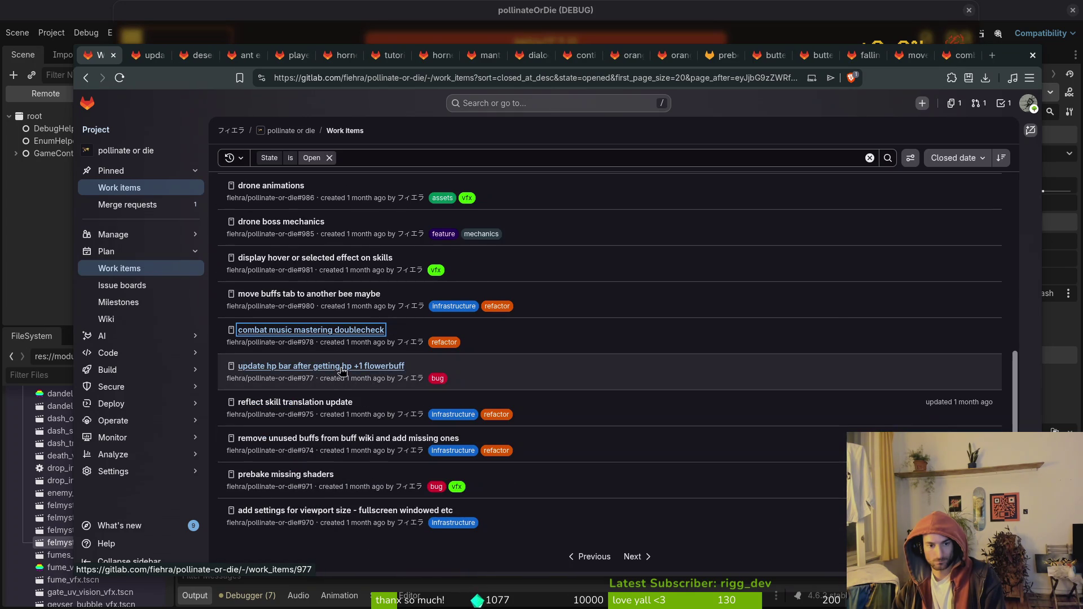
middle_click(316, 367)
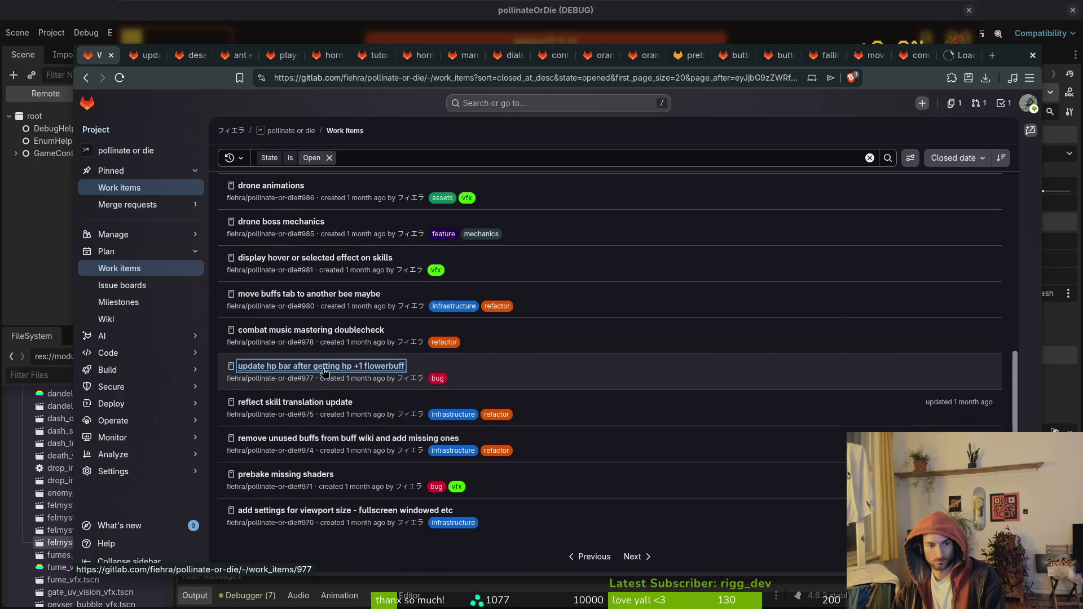
middle_click(304, 403)
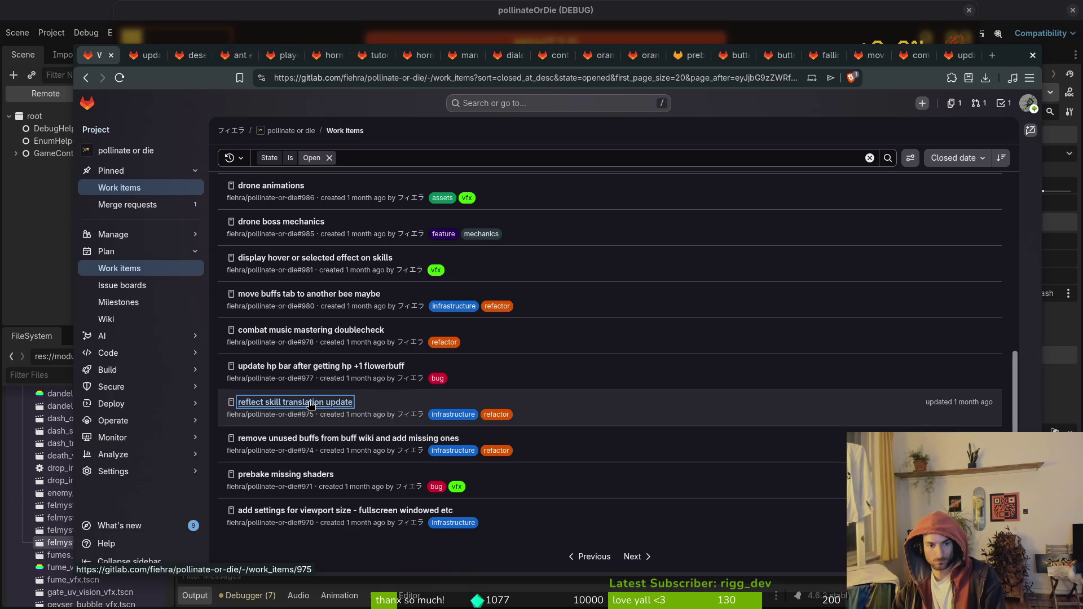
middle_click(319, 439)
middle_click(307, 474)
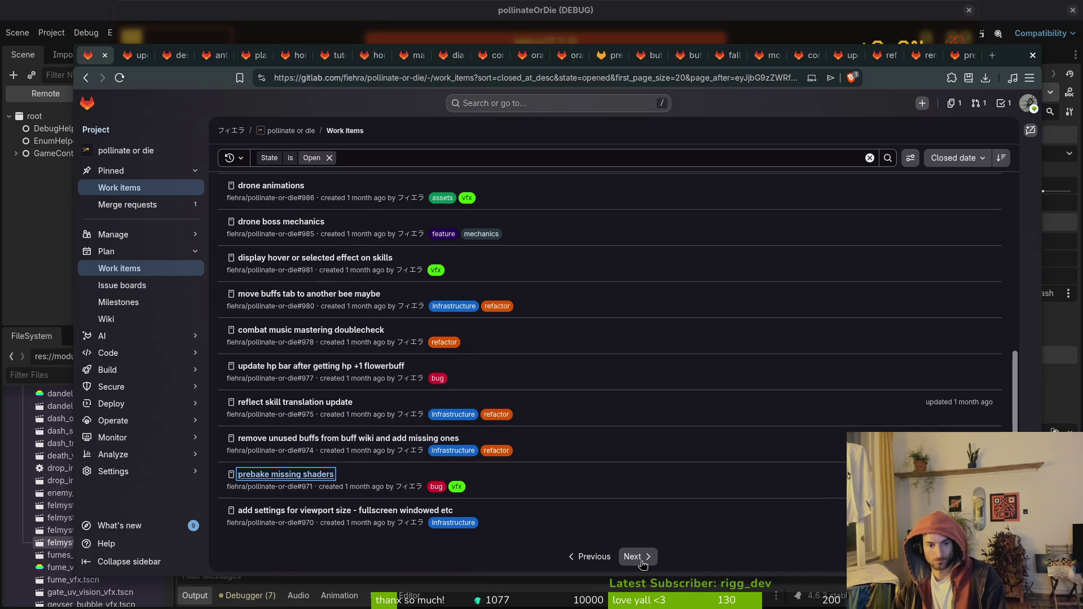
On the next page of work items, queue display cooldown, savefile validation and left over fumes in background tabs.
left_click(641, 564)
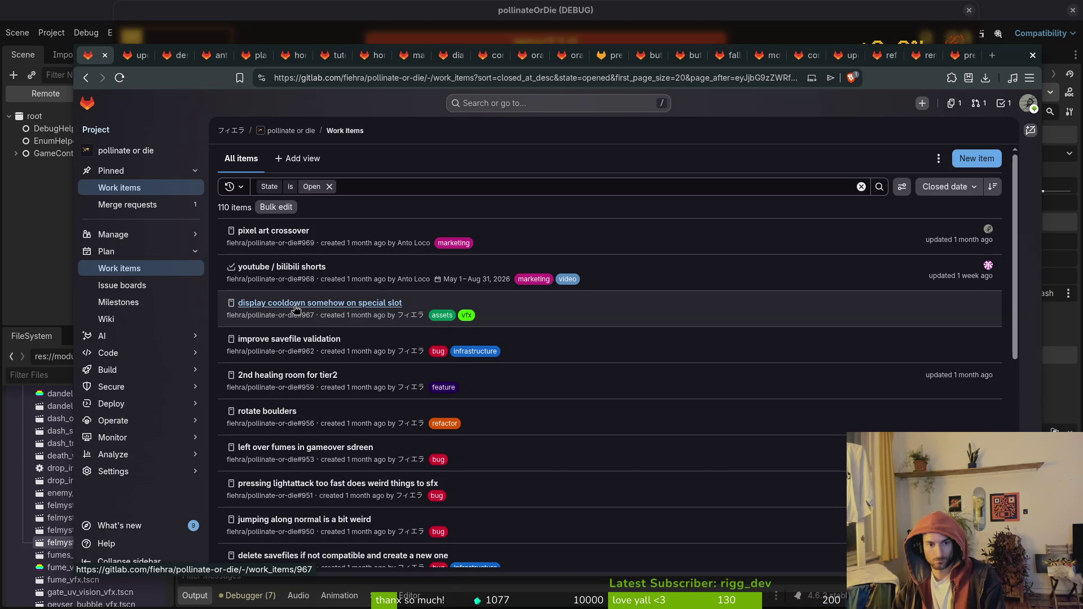
middle_click(295, 309)
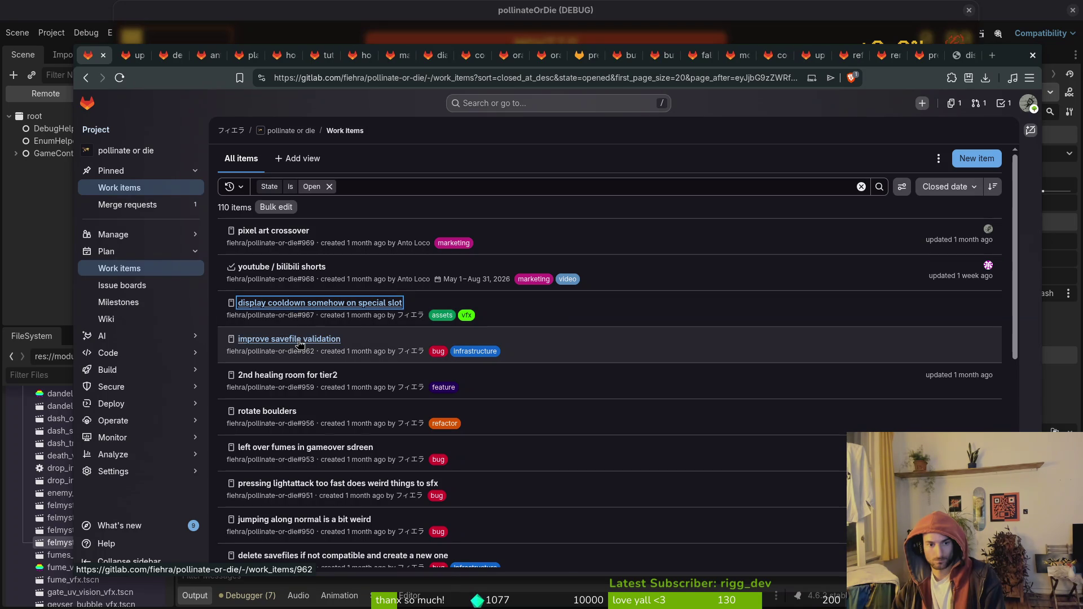
middle_click(300, 341)
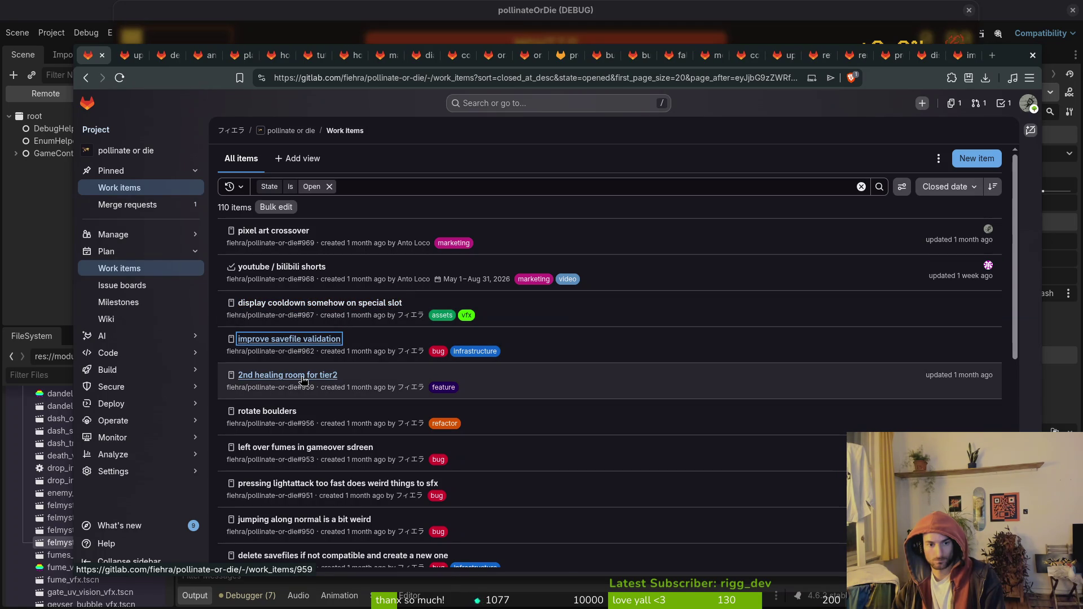
middle_click(339, 447)
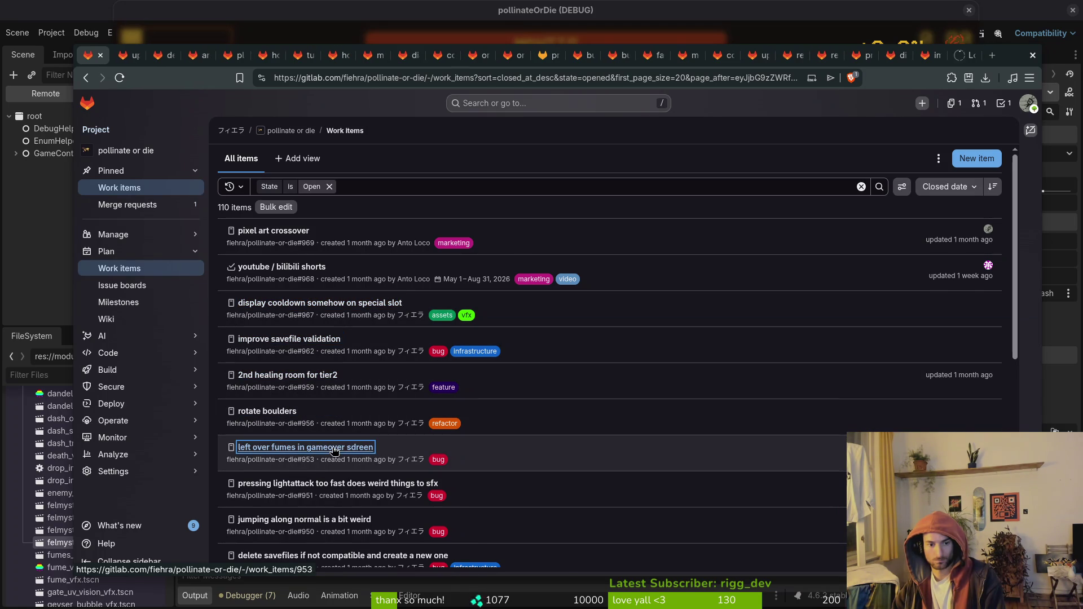
Open issue #951 in a new tab, close the issue, then return to the work items list.
right_click(398, 488)
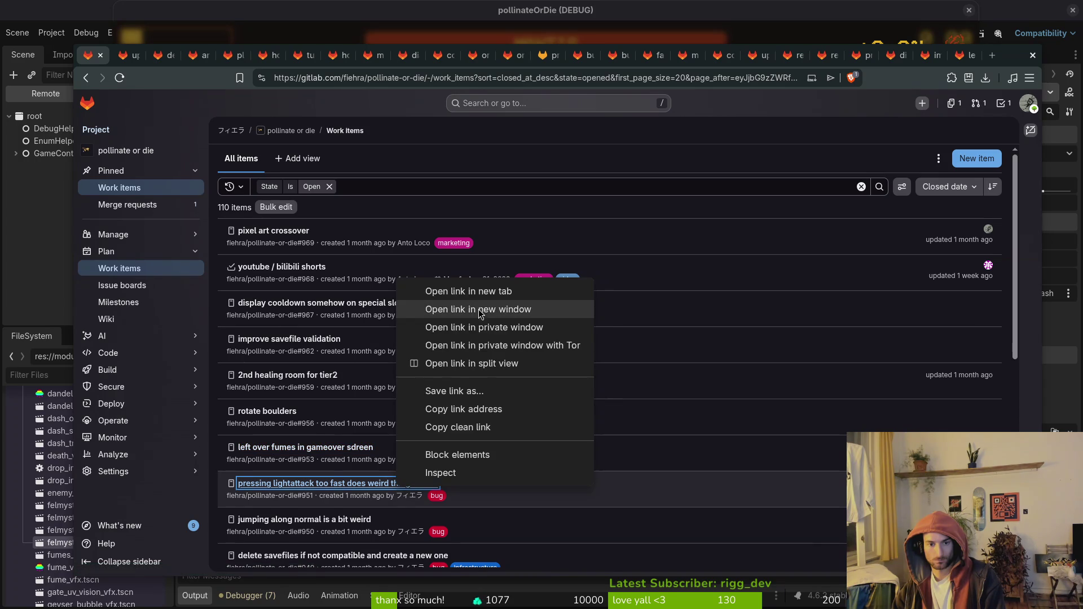
left_click(445, 293)
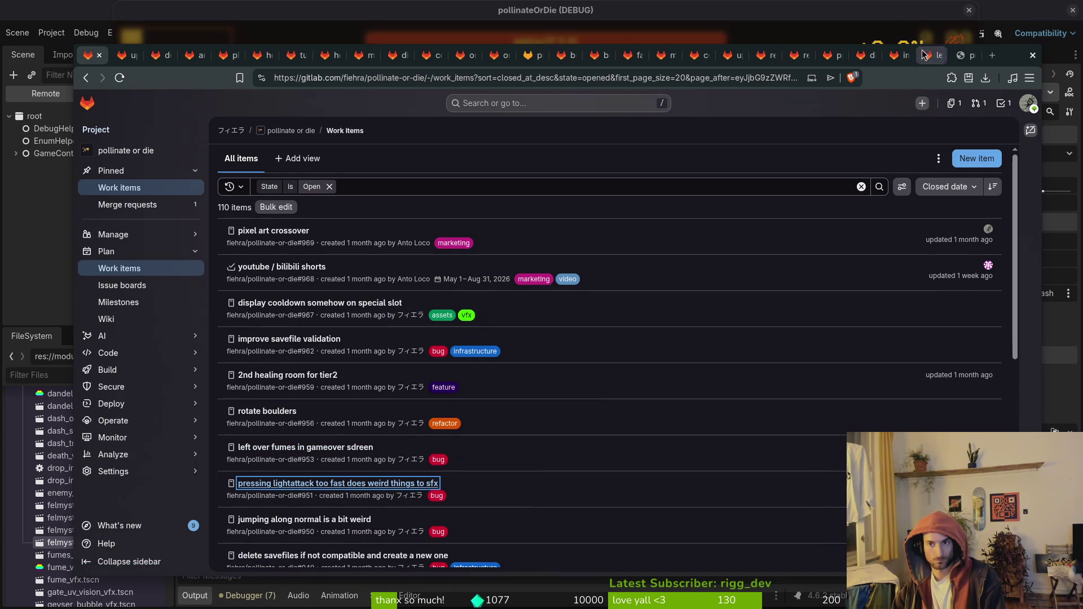
left_click(966, 56)
scroll(508, 338, "down", 3)
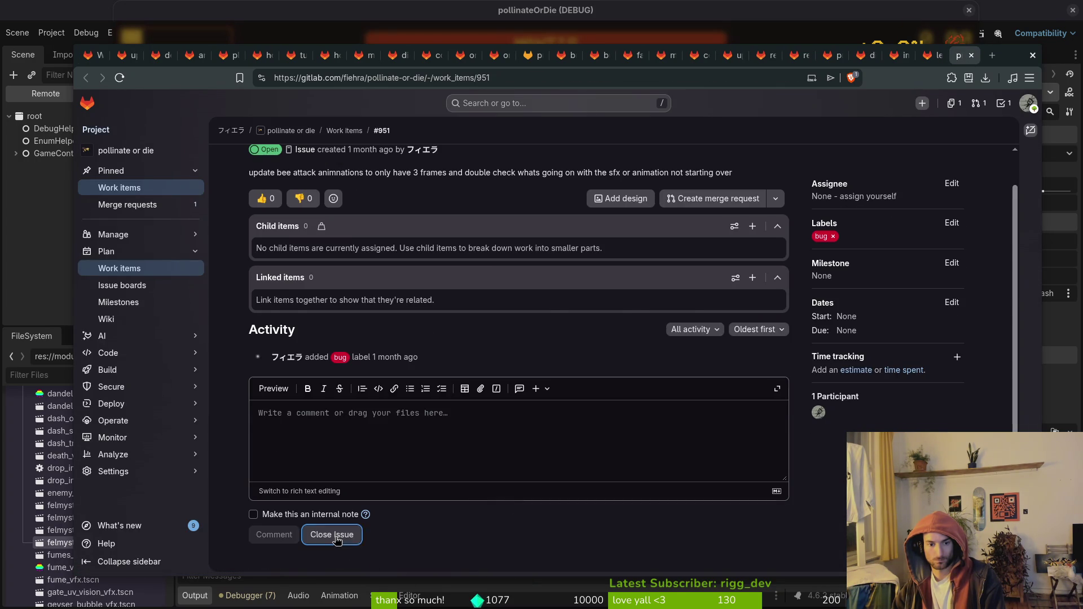
left_click(337, 534)
left_click(971, 55)
left_click(90, 55)
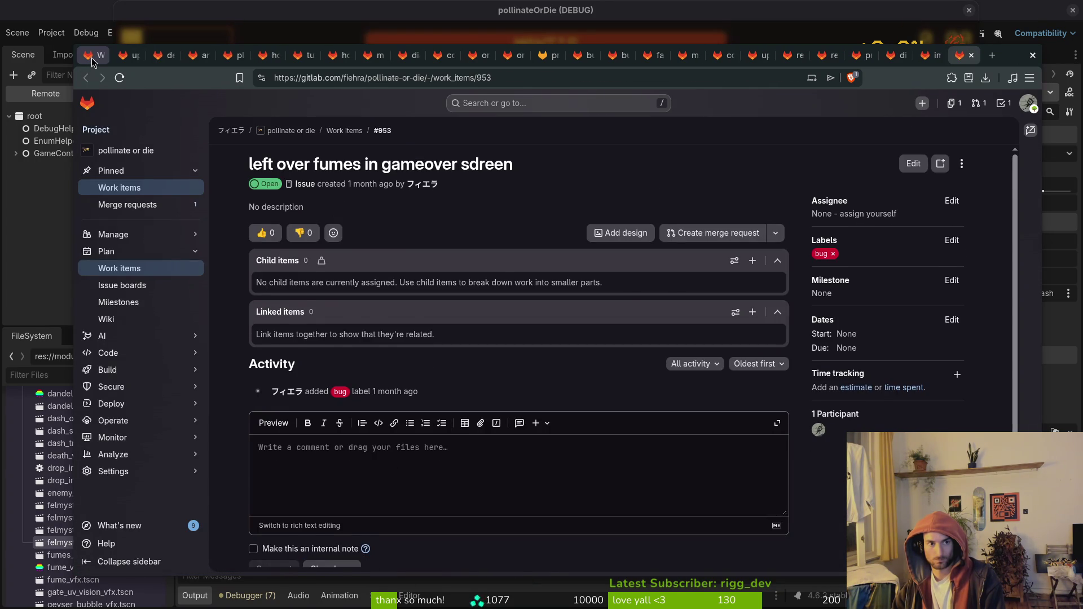
Queue enemy wiki panel info, spawn more bubbles, play sfx cooldown, cactus plant, dripping sand vfx and scorpion enemy tabs.
scroll(679, 471, "down", 3)
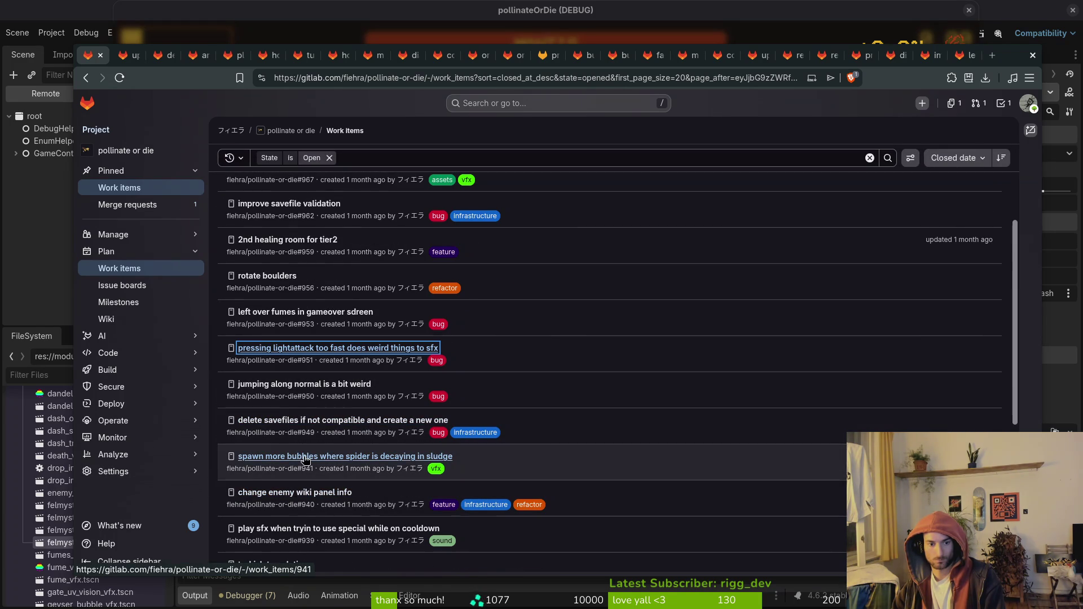
scroll(300, 496, "down", 2)
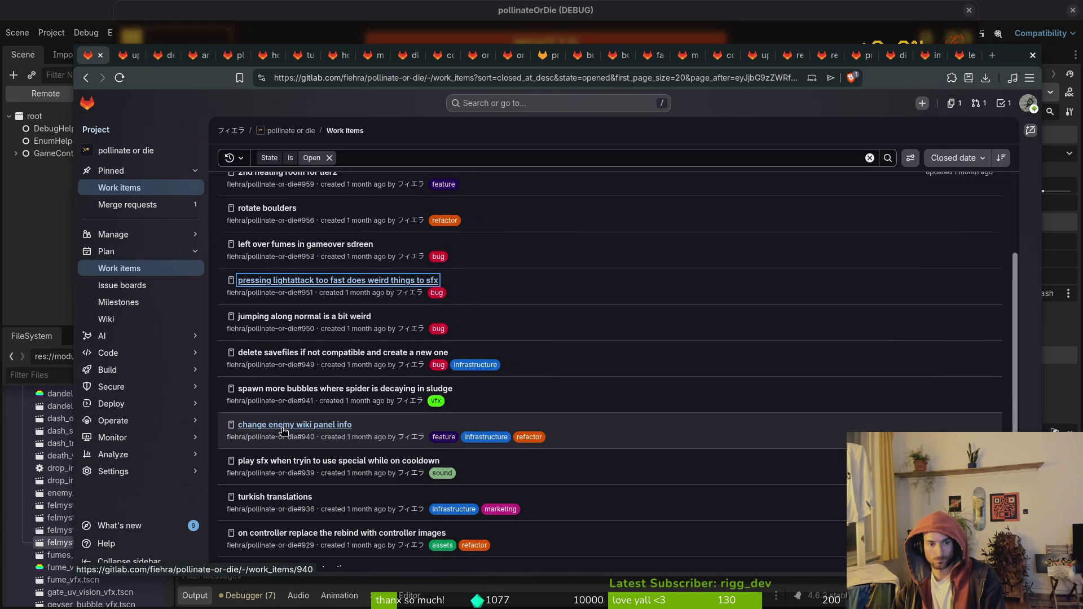
middle_click(296, 425)
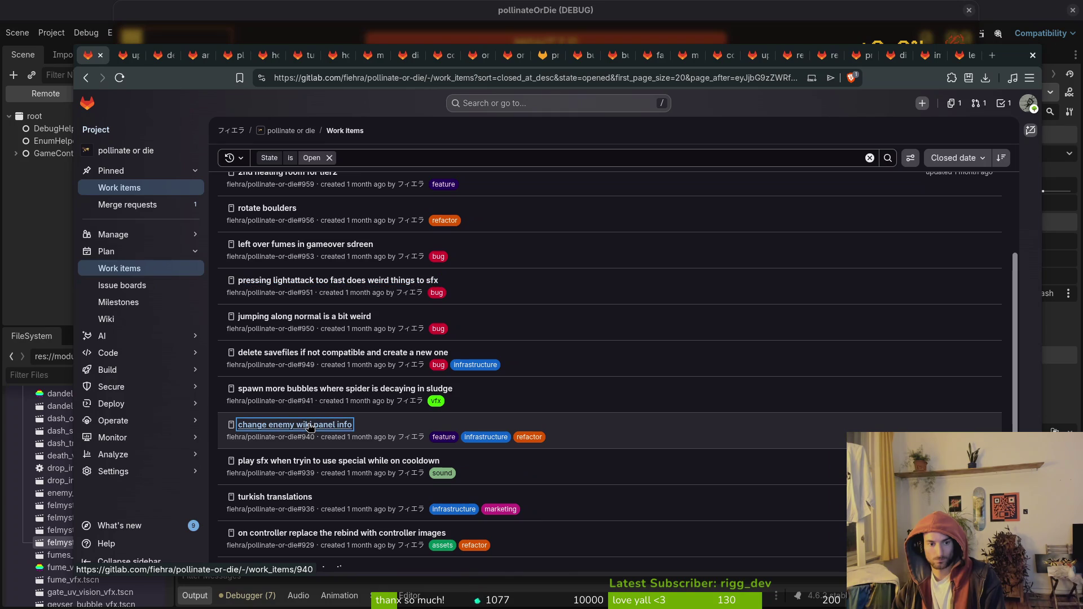
middle_click(308, 391)
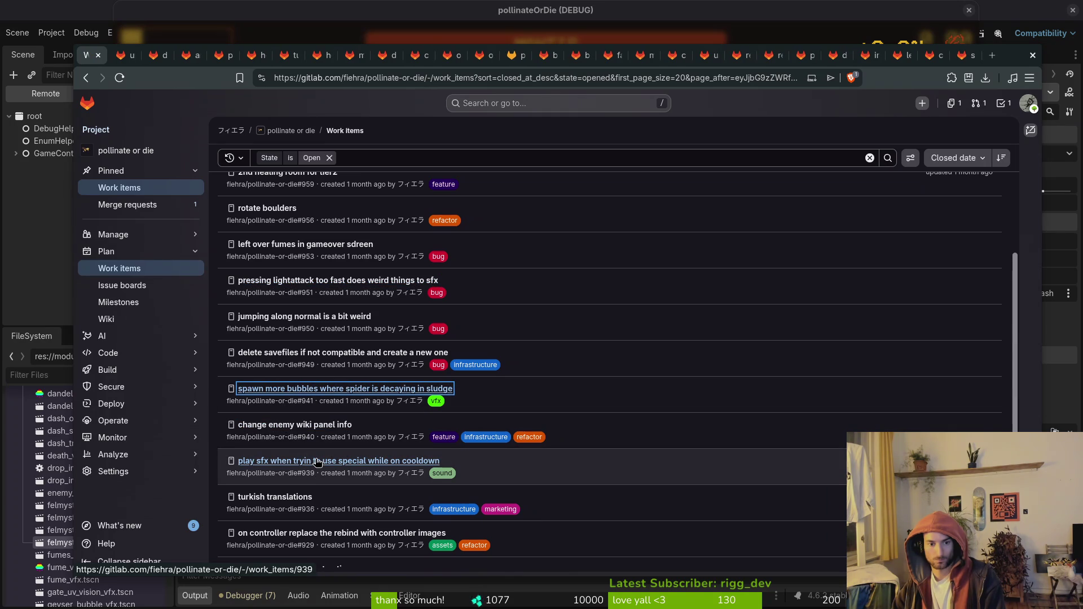
middle_click(317, 462)
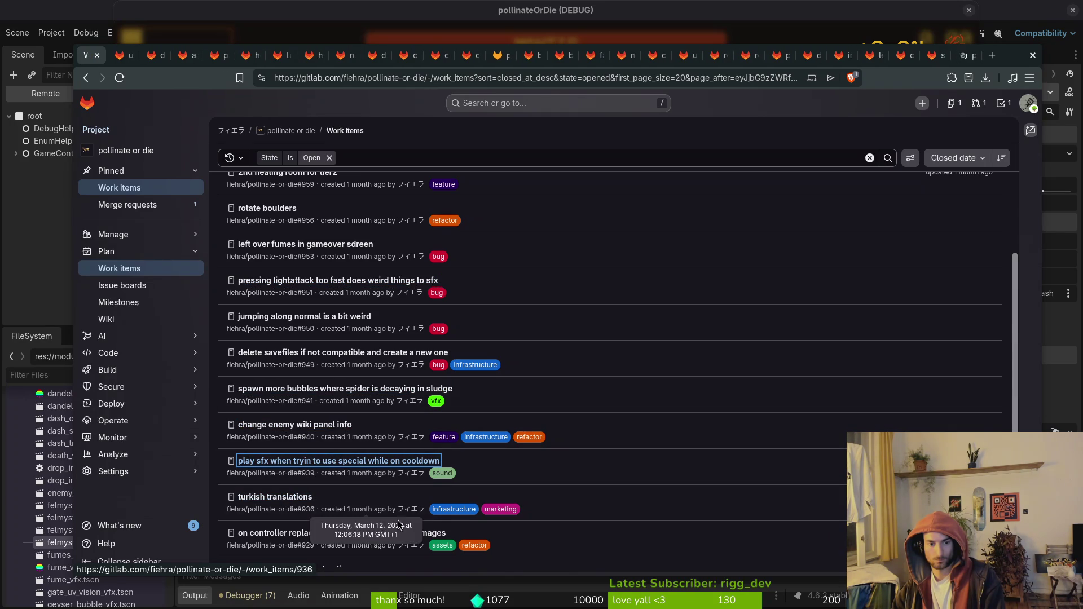
scroll(564, 479, "down", 3)
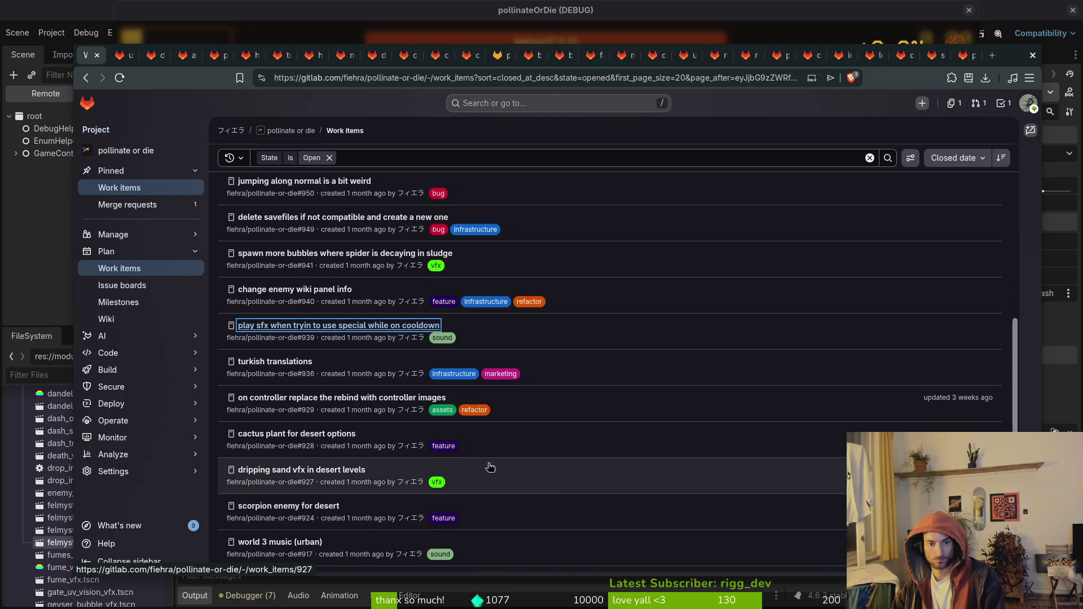
middle_click(302, 435)
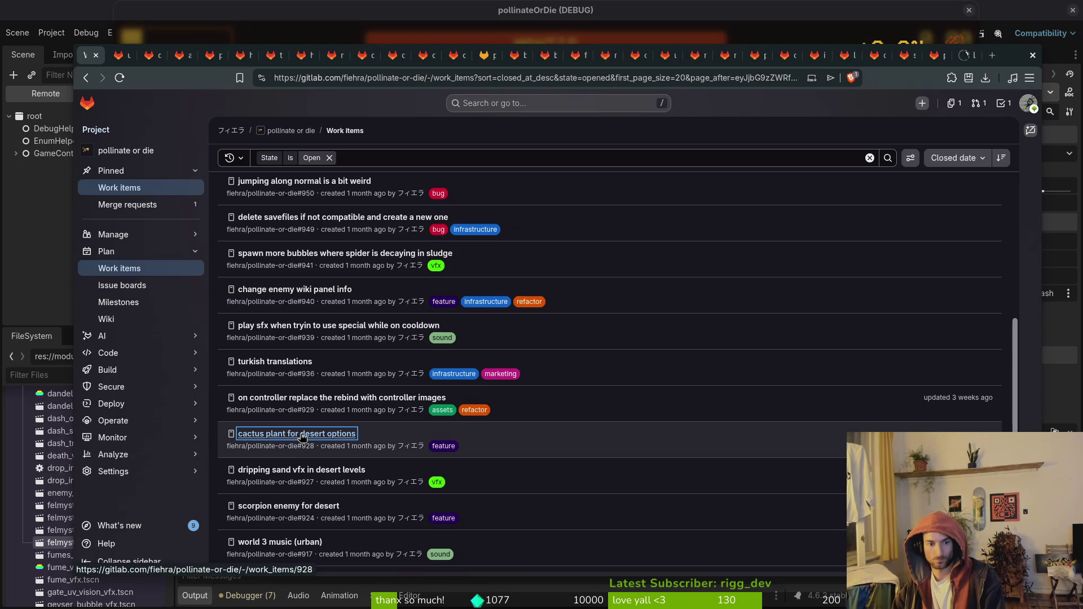
middle_click(318, 471)
middle_click(301, 506)
scroll(304, 507, "down", 2)
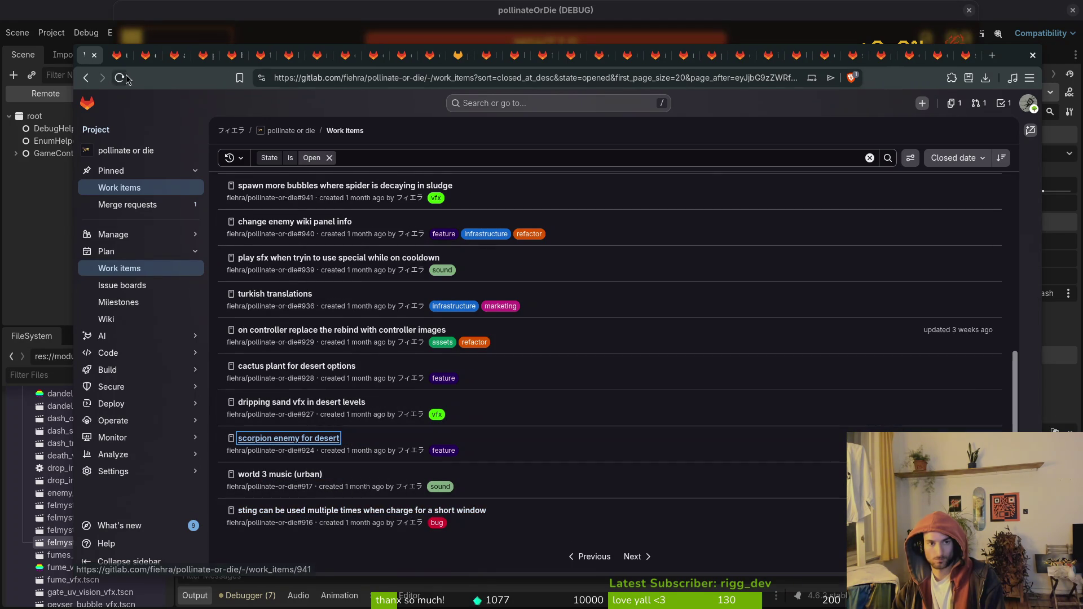
Set the 2nd Area milestone on update crits, desert sand vfx and ant enemy for forest, closing their tabs.
key("ctrl+Tab")
left_click(951, 280)
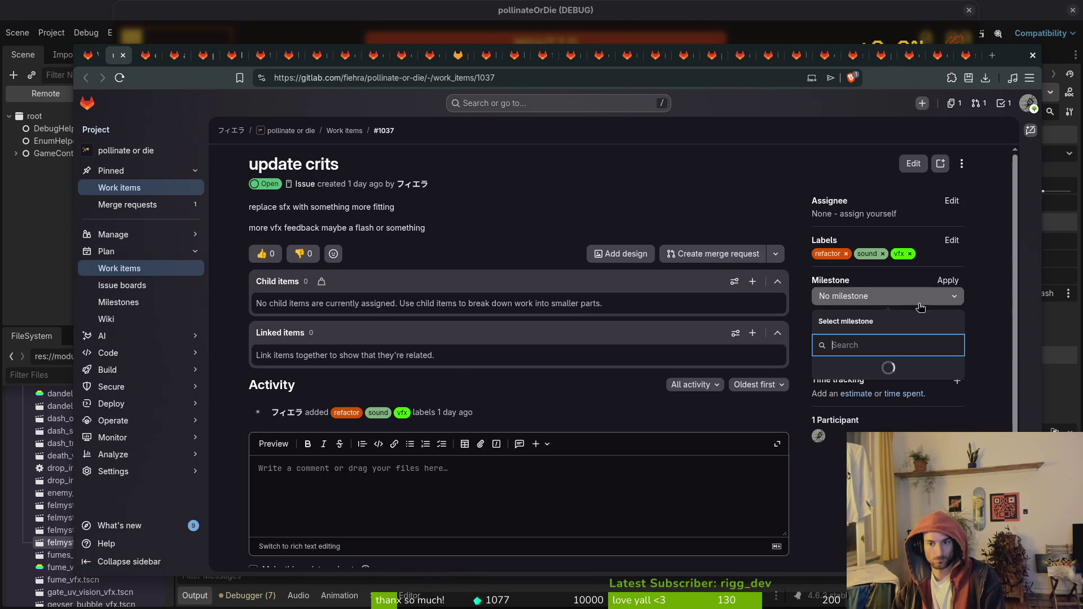
left_click(872, 369)
left_click(146, 55)
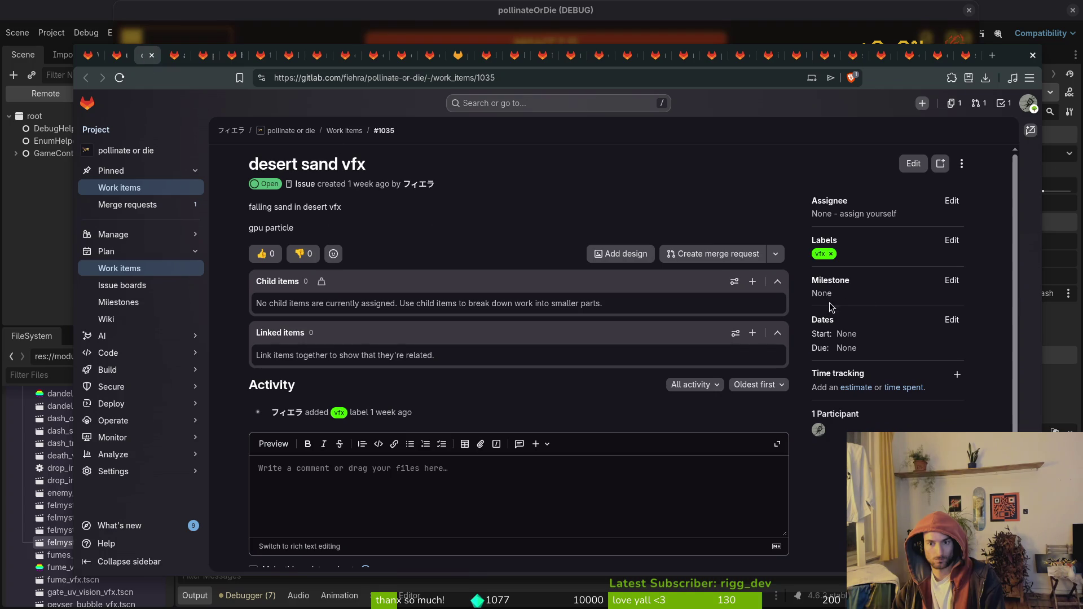
left_click(951, 280)
left_click(843, 370)
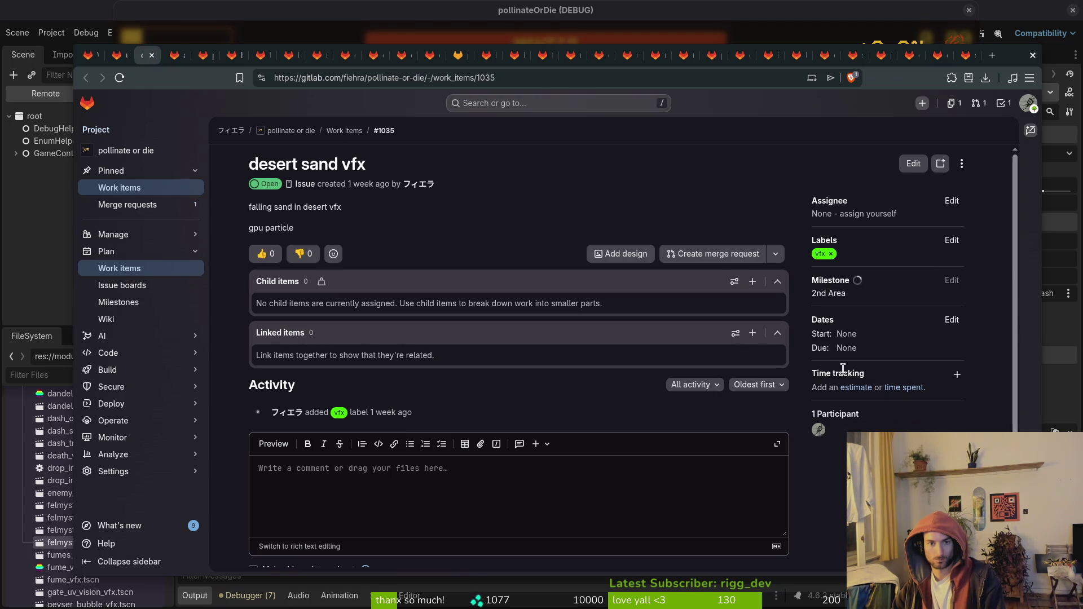
left_click(174, 55)
left_click(952, 280)
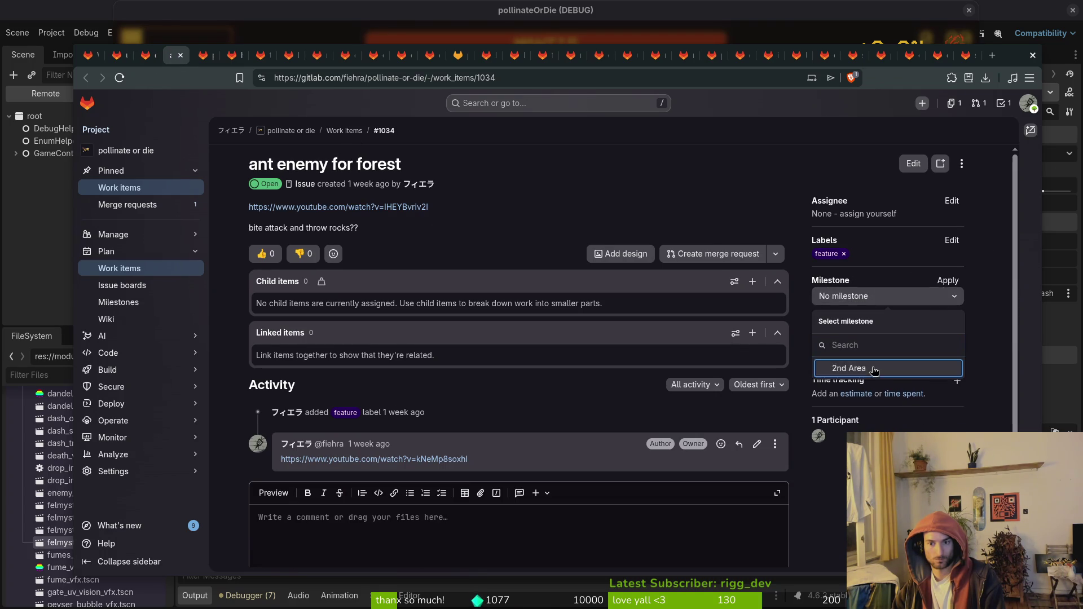
left_click(873, 369)
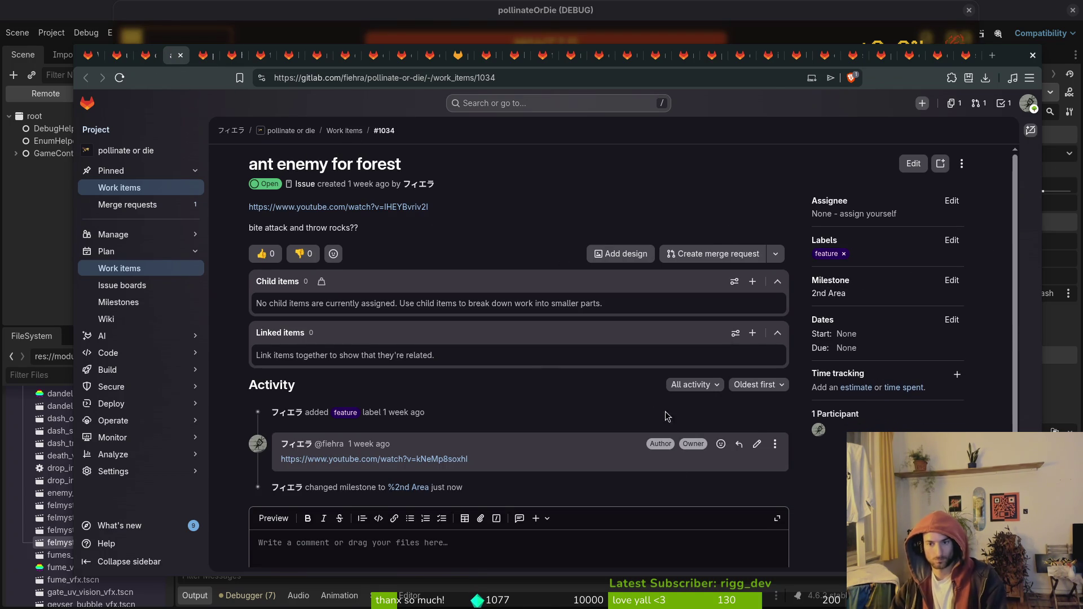
key("ctrl+w")
key("ctrl+w")
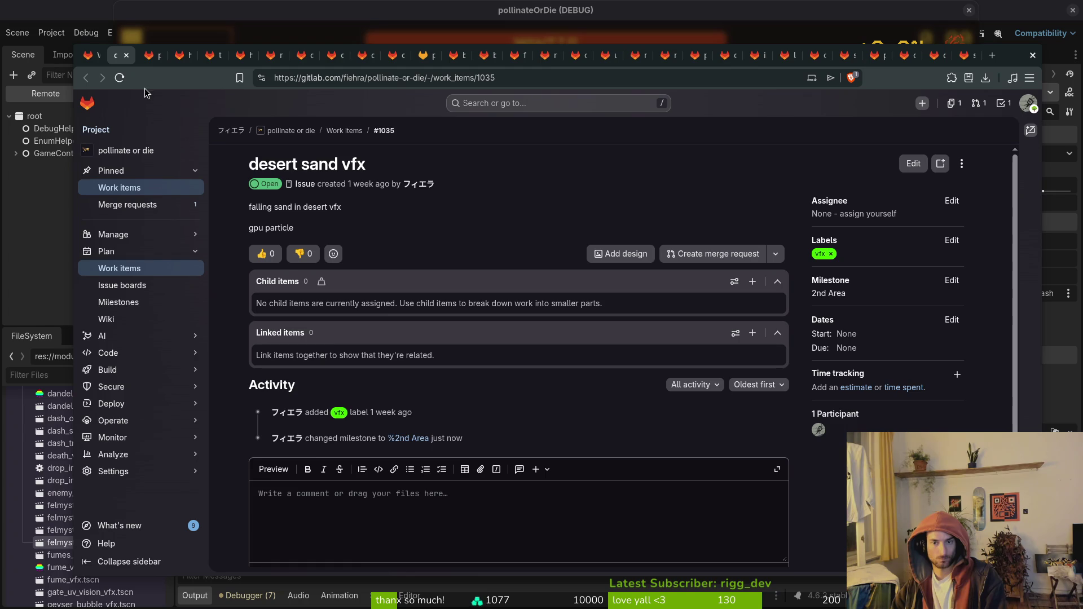
key("ctrl+w")
Assign player tutorial death, hornet arena, tutorial combat level and hornet Boss to 2nd Area, closing each.
left_click(951, 280)
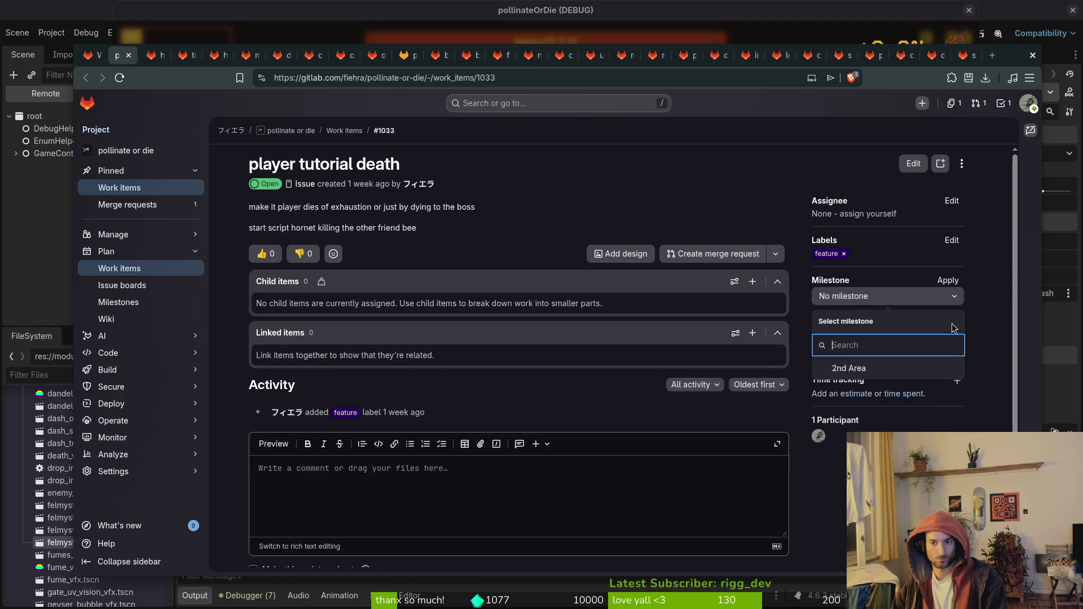
left_click(848, 367)
key("ctrl+w")
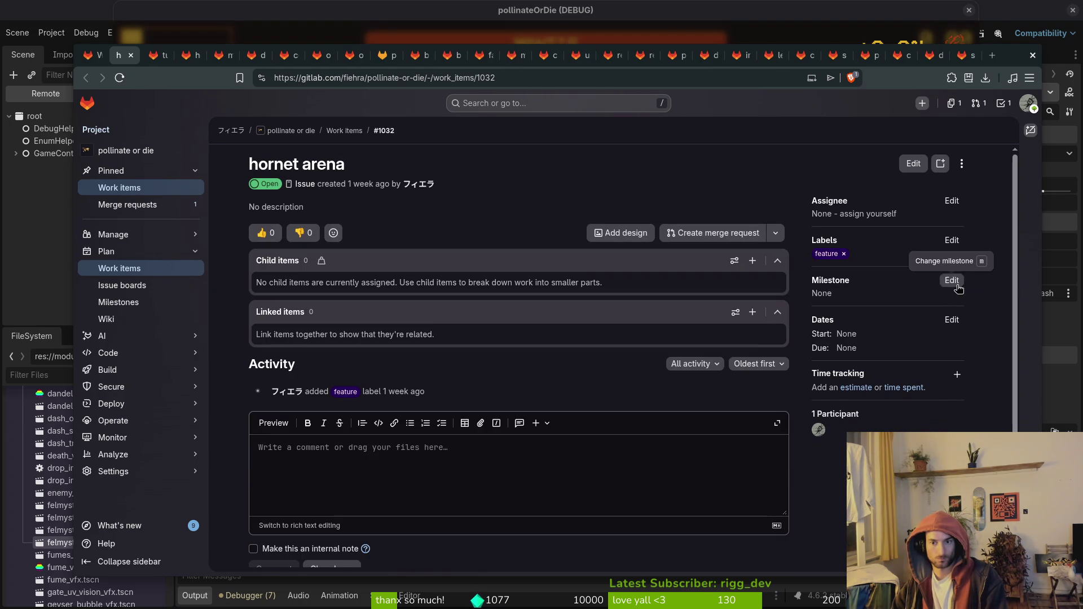
left_click(951, 280)
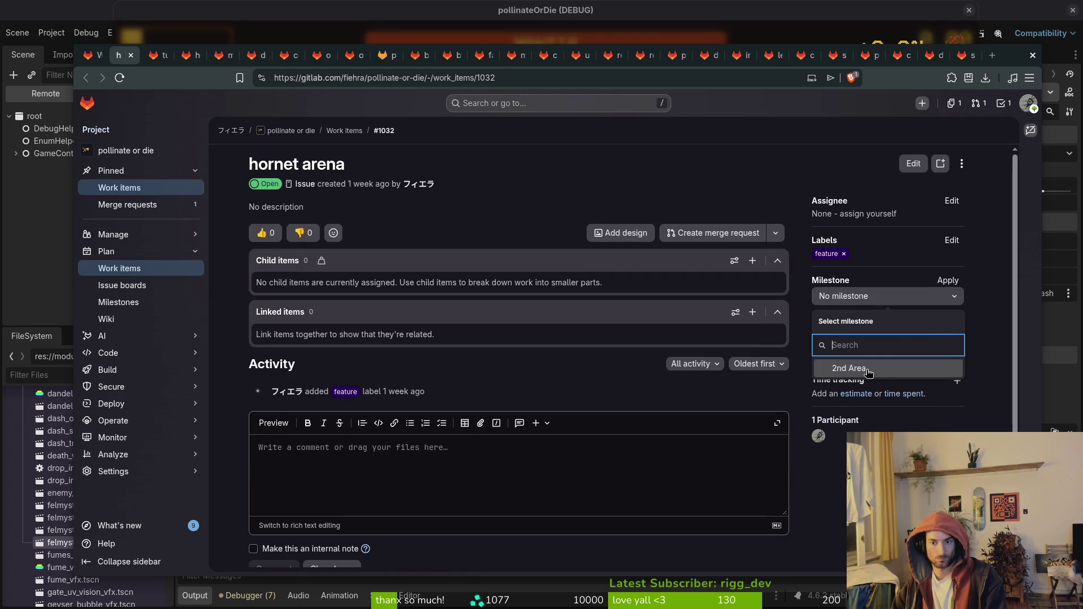
left_click(883, 369)
key("ctrl+w")
left_click(952, 280)
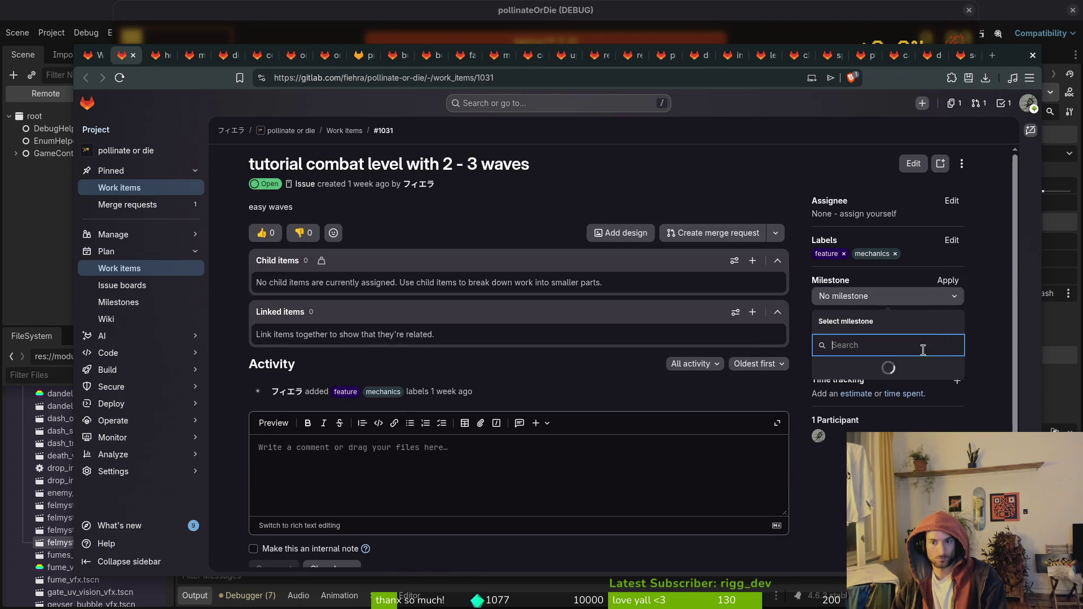
left_click(931, 365)
key("ctrl+w")
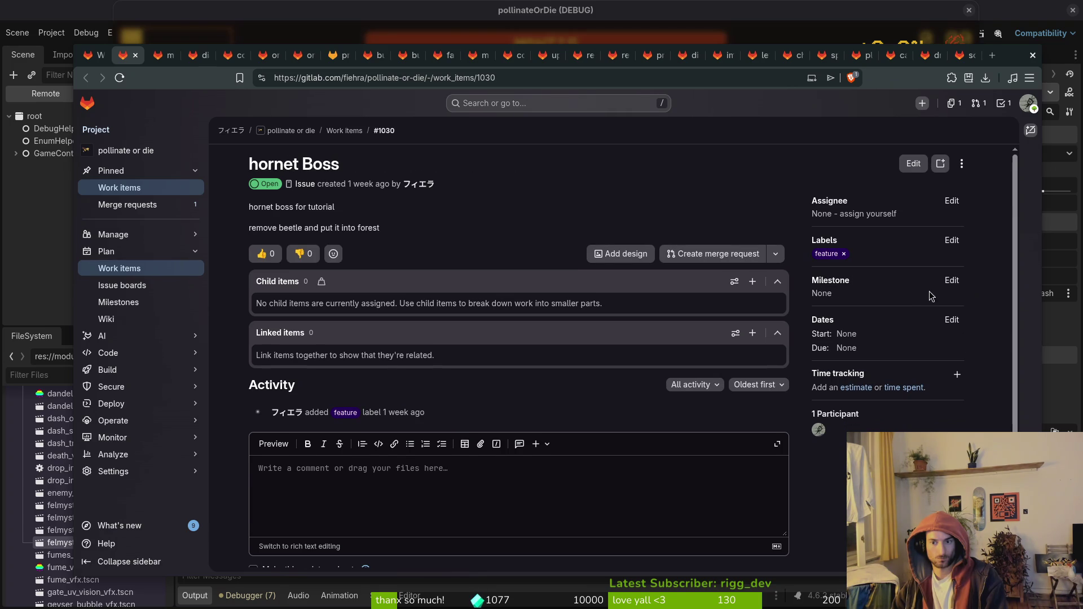
left_click(951, 280)
left_click(882, 370)
key("ctrl+w")
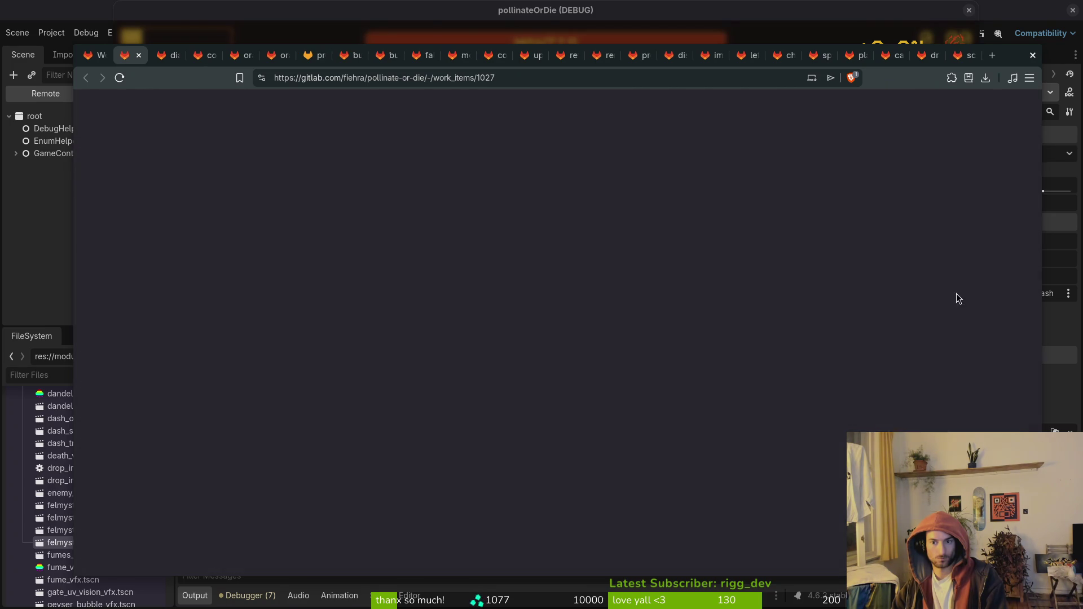
Assign mantis music, the preboss dialog task and the continue dialog issue to 2nd Area, closing each.
left_click(953, 284)
key("Escape")
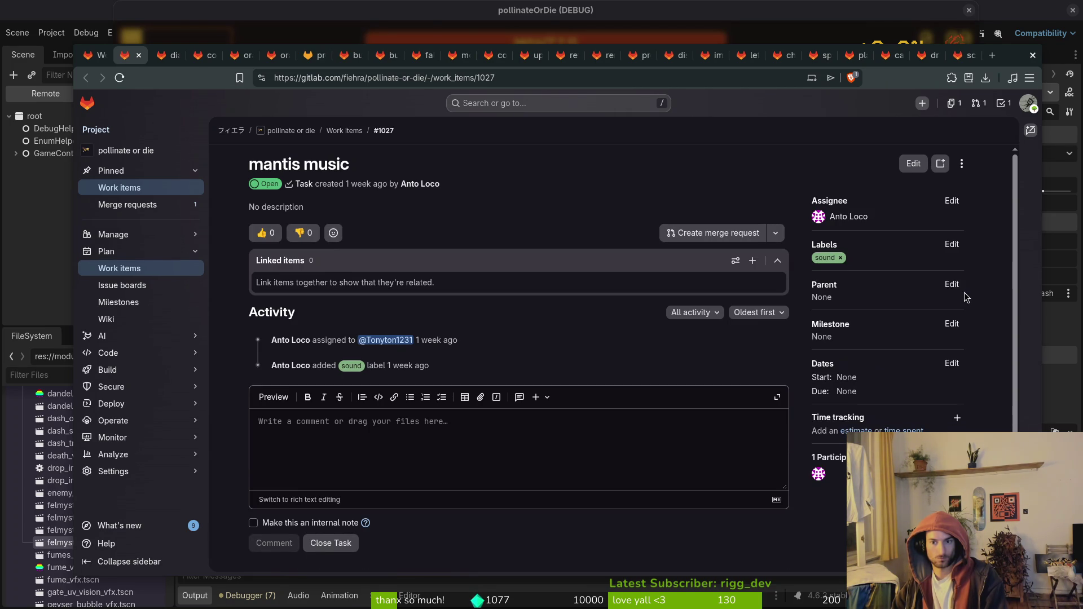
left_click(952, 323)
left_click(859, 414)
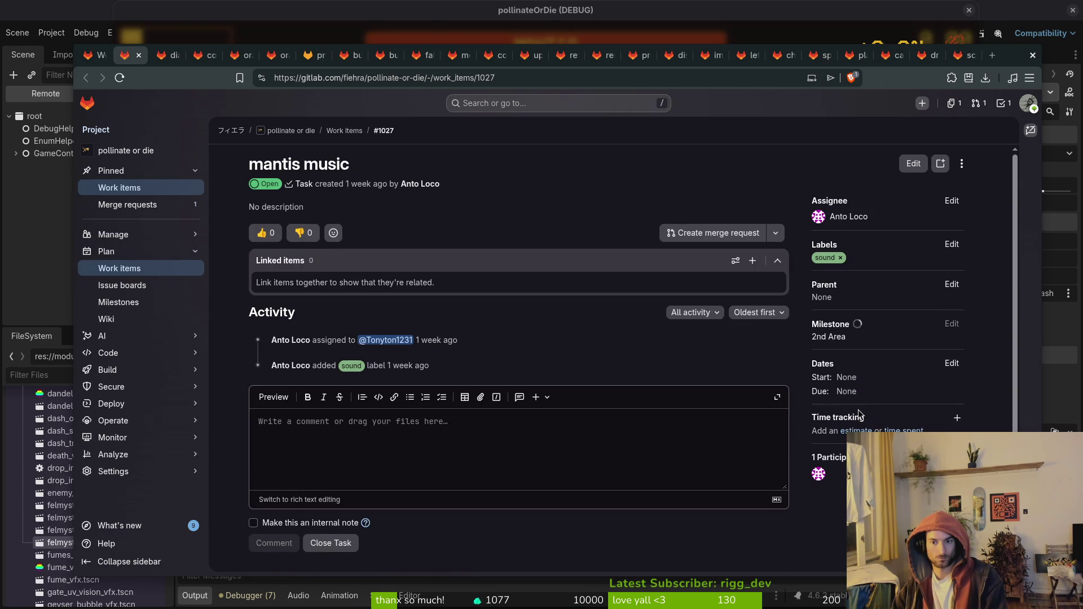
key("ctrl+w")
left_click(951, 323)
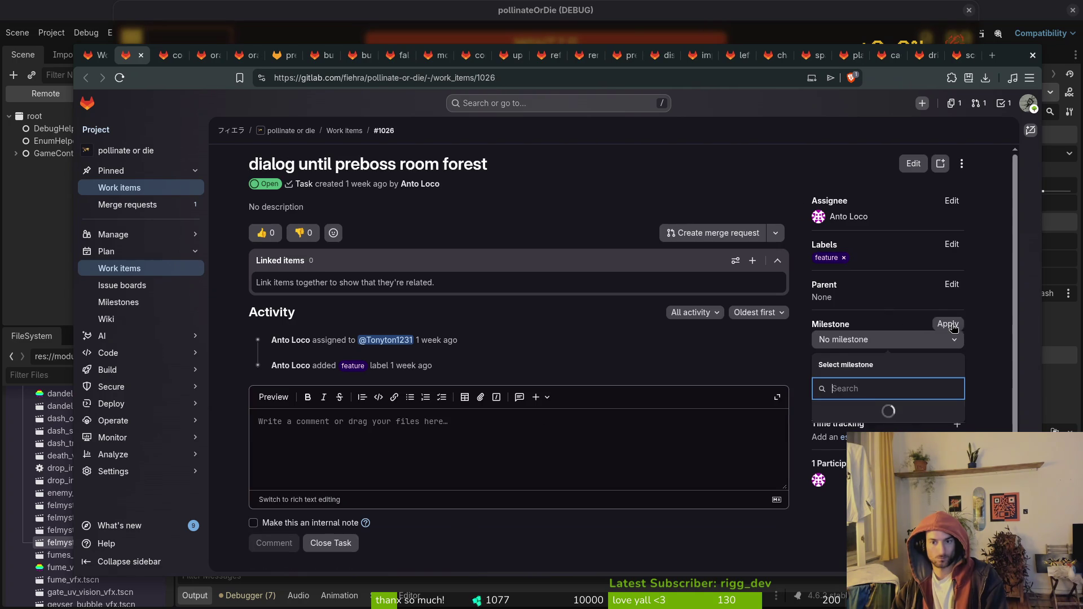
left_click(863, 411)
key("ctrl+w")
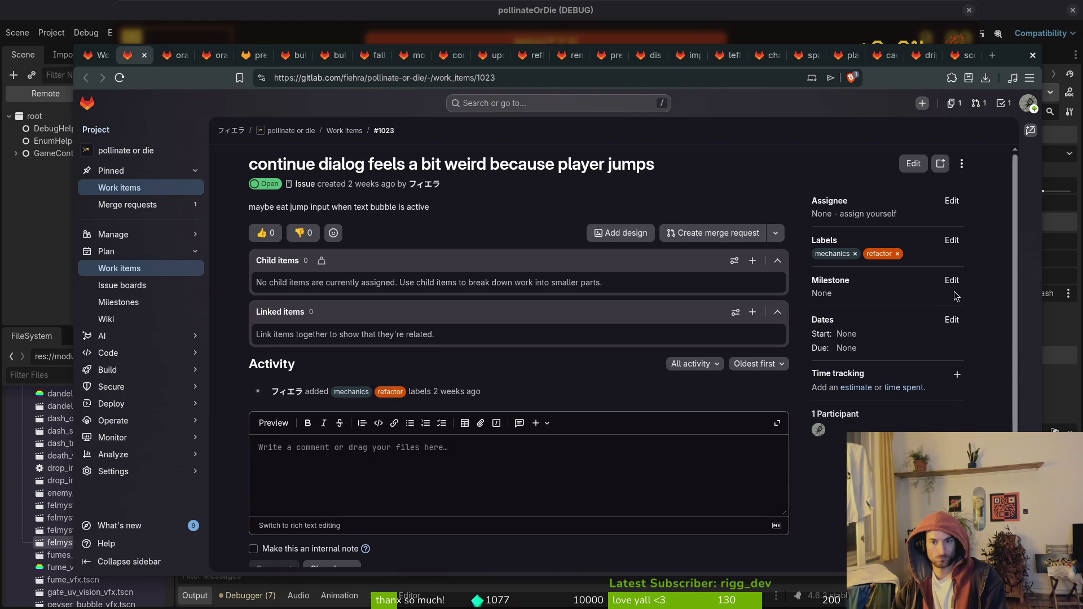
key("F5")
left_click(960, 288)
left_click(873, 370)
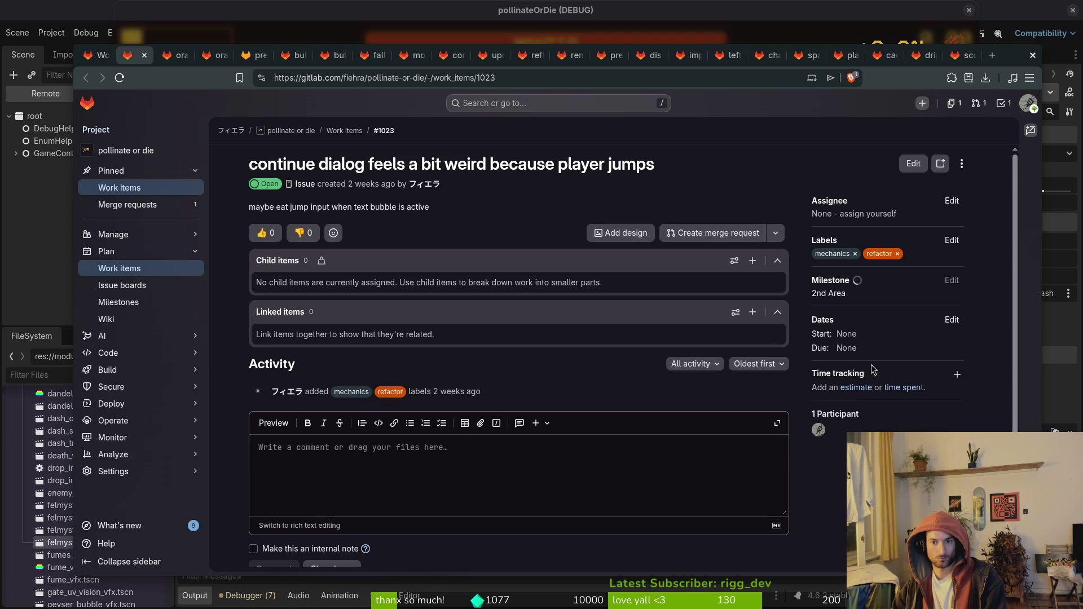
key("ctrl+w")
Assign bee hive level, bumblebee npc, preboss level desert and butterfly animations to 2nd Area, closing each.
left_click(951, 280)
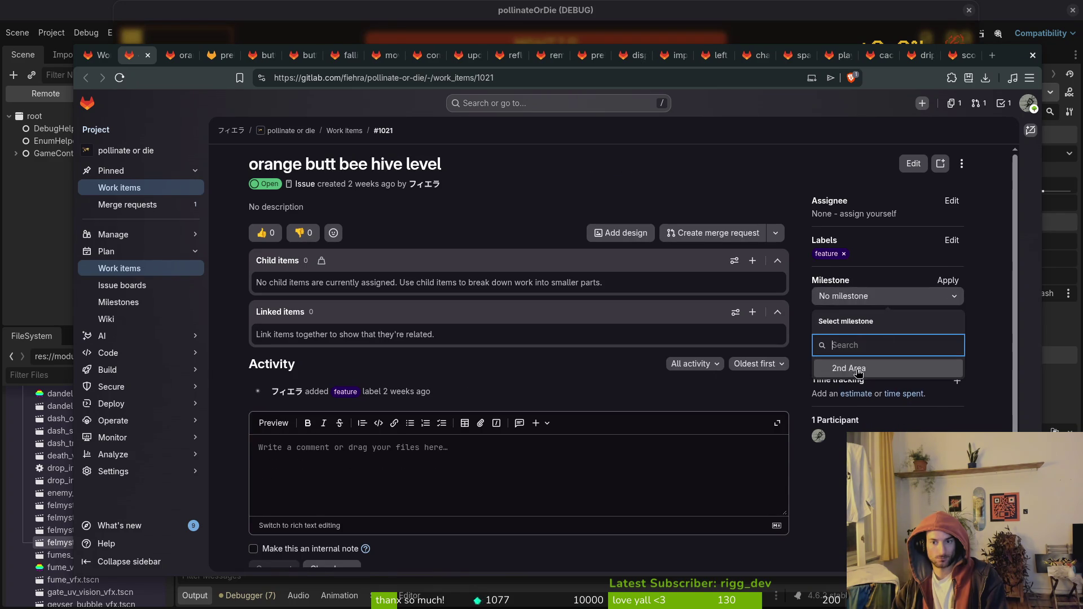
left_click(859, 370)
key("ctrl+w")
left_click(951, 281)
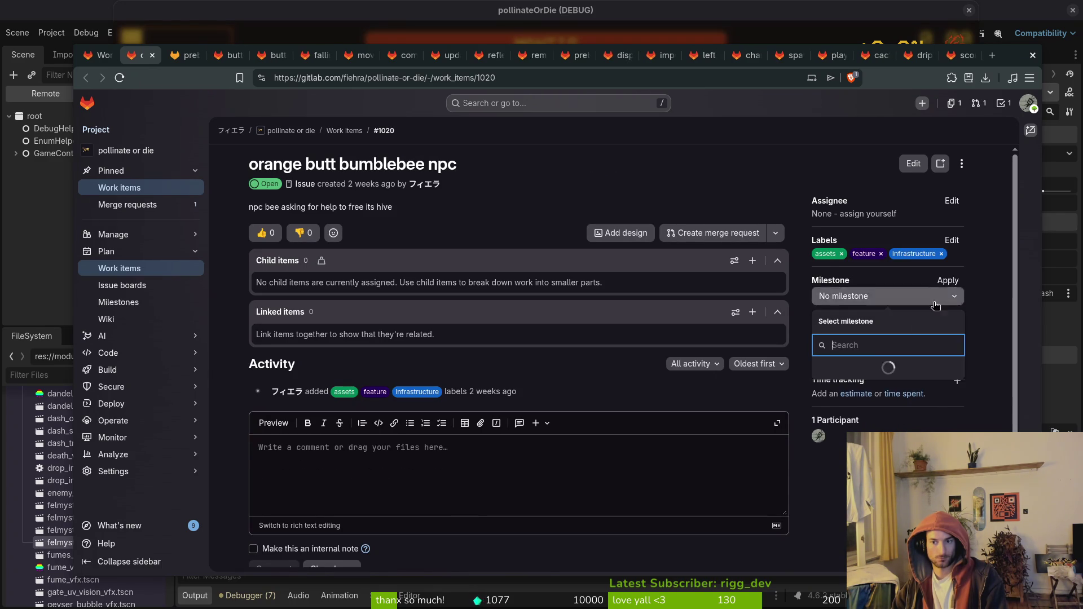
left_click(885, 368)
key("ctrl+w")
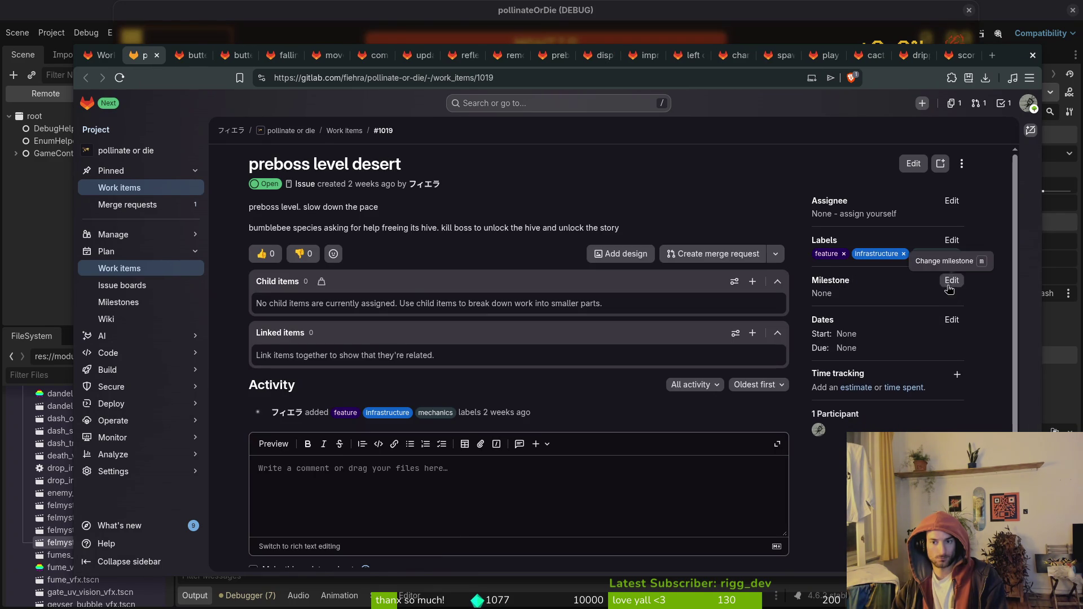
left_click(952, 280)
left_click(887, 370)
key("ctrl+w")
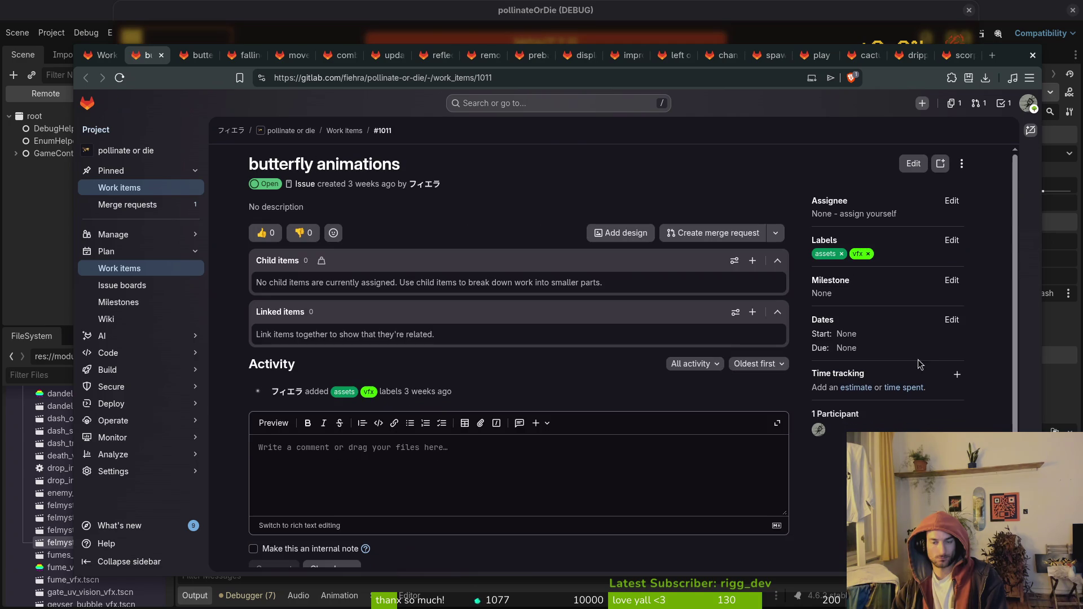
left_click(952, 280)
left_click(868, 372)
key("ctrl+w")
Assign butterfly enemy, red sludge, move buffs and combat music to 2nd Area, closing each.
left_click(951, 280)
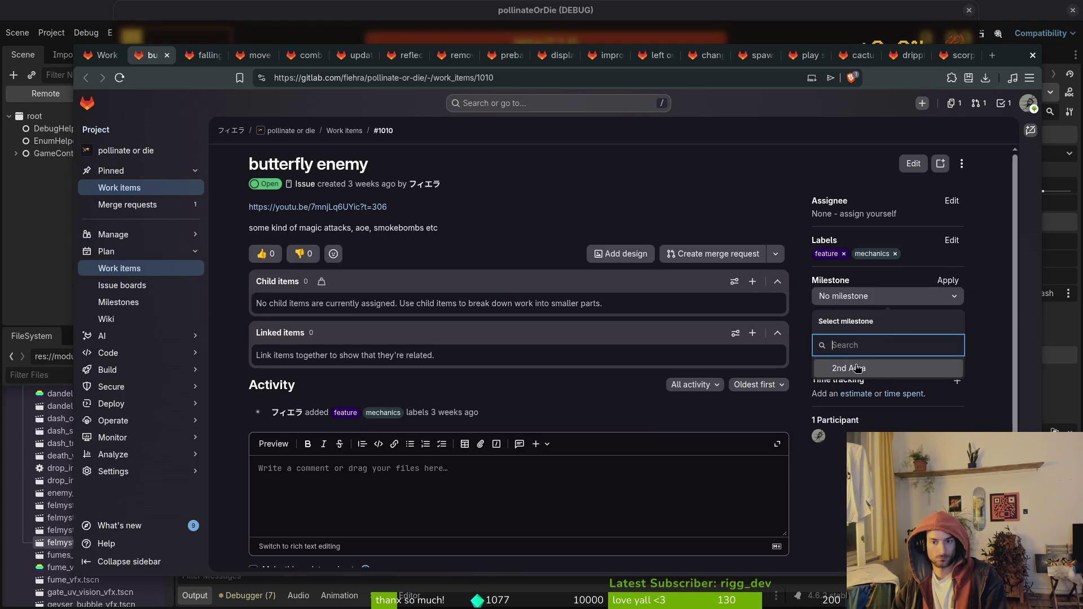
left_click(921, 367)
key("ctrl+w")
left_click(951, 281)
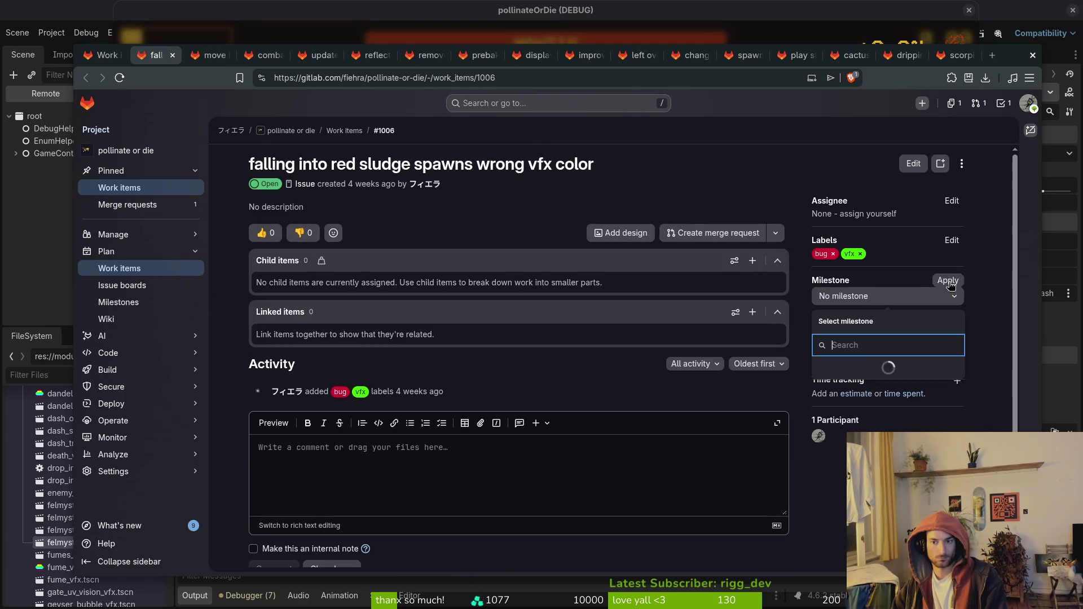
left_click(861, 373)
key("ctrl+w")
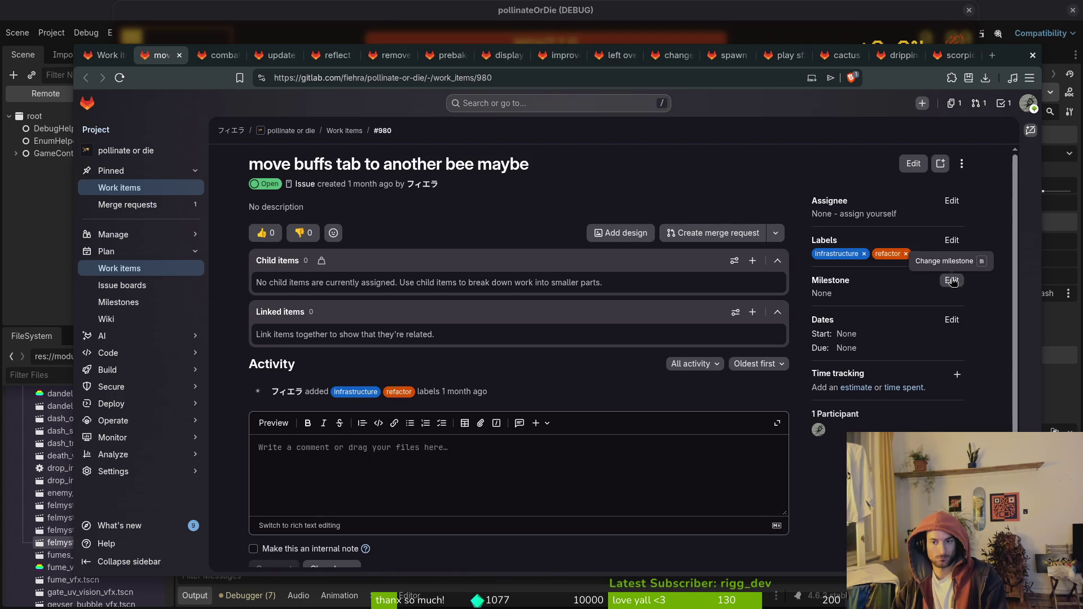
left_click(951, 280)
left_click(915, 367)
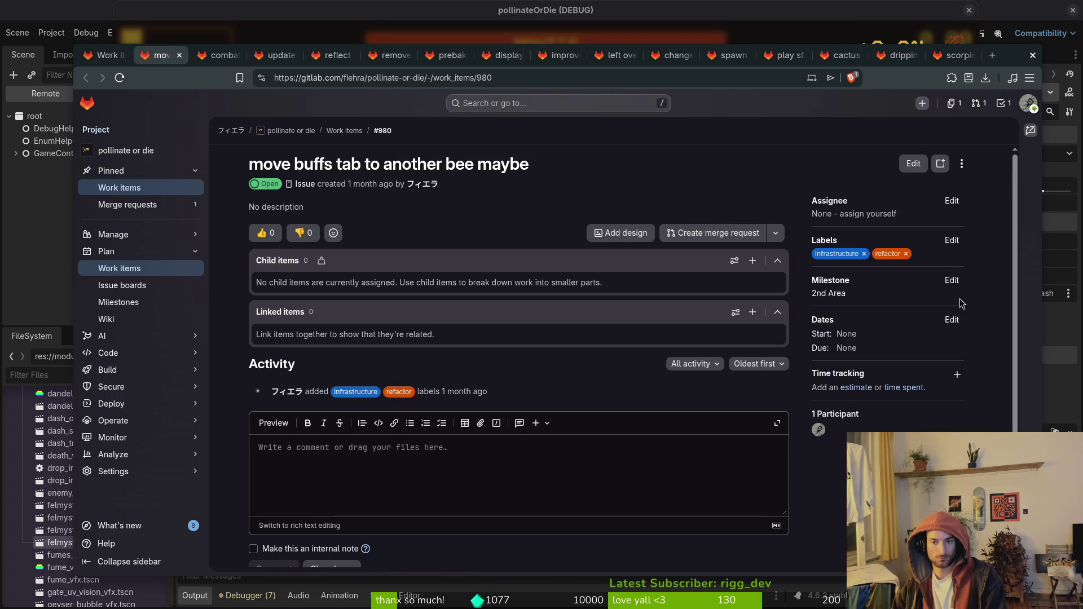
key("ctrl+w")
left_click(952, 280)
left_click(869, 369)
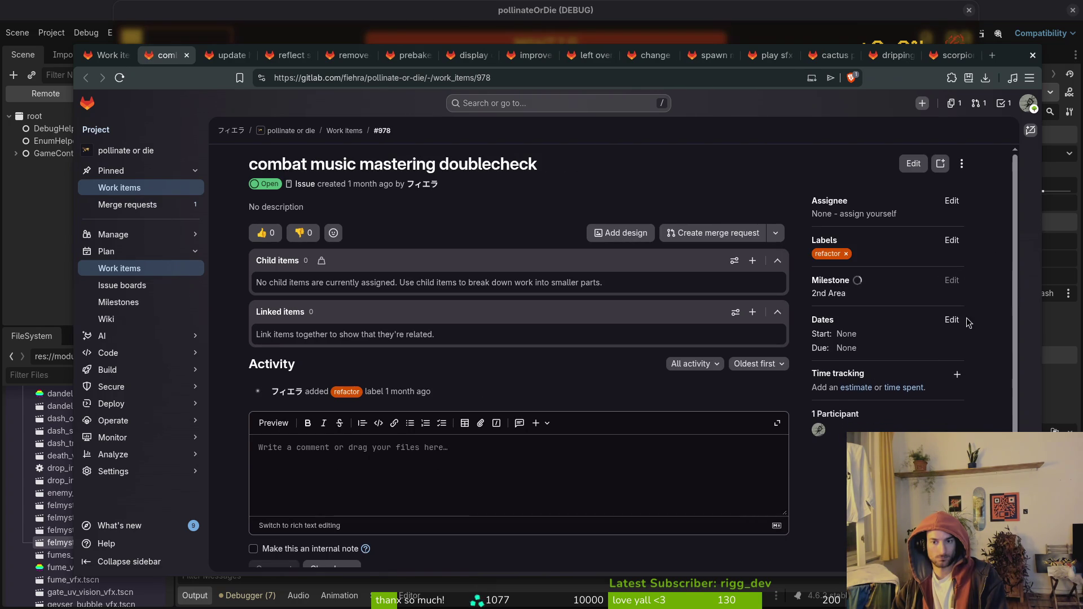
key("ctrl+w")
Assign hp bar, reflect skill, unused buffs and prebake shaders to 2nd Area, closing each.
left_click(951, 281)
left_click(858, 369)
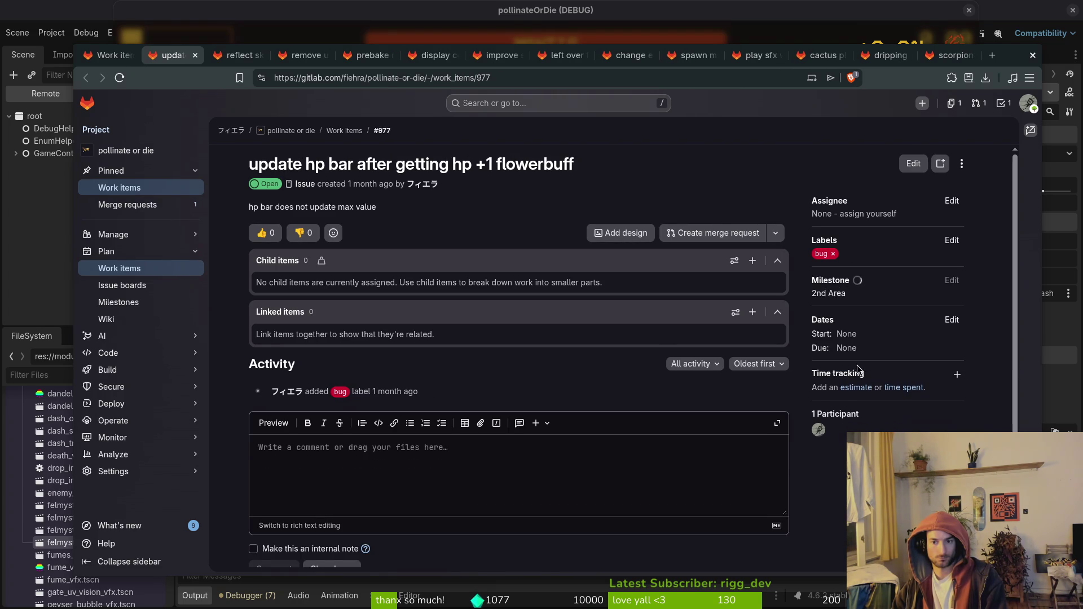
key("ctrl+w")
left_click(952, 280)
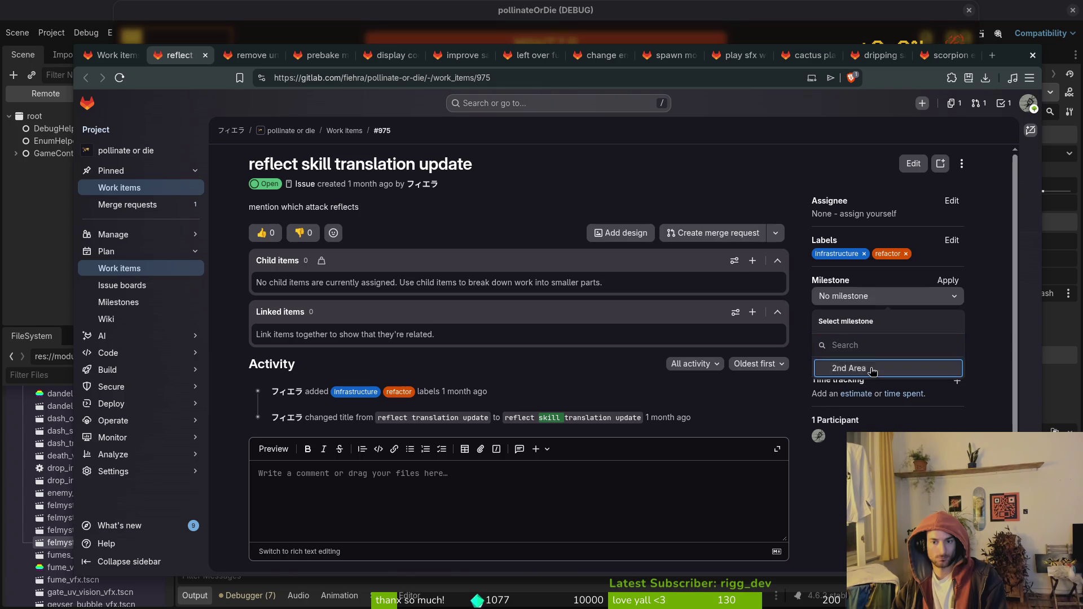
left_click(858, 370)
key("ctrl+w")
left_click(952, 280)
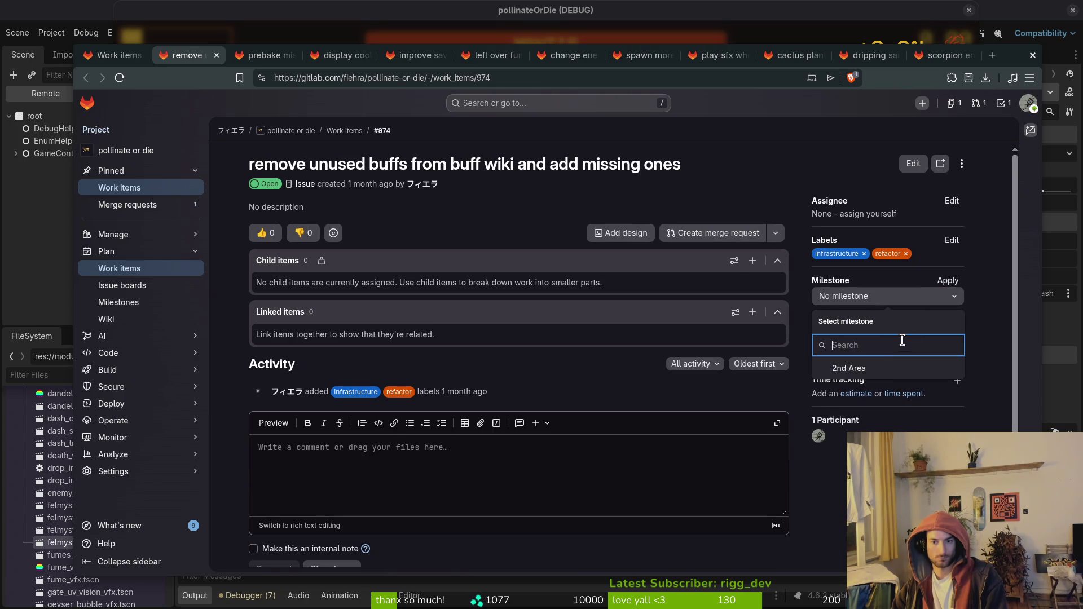
left_click(866, 369)
key("ctrl+w")
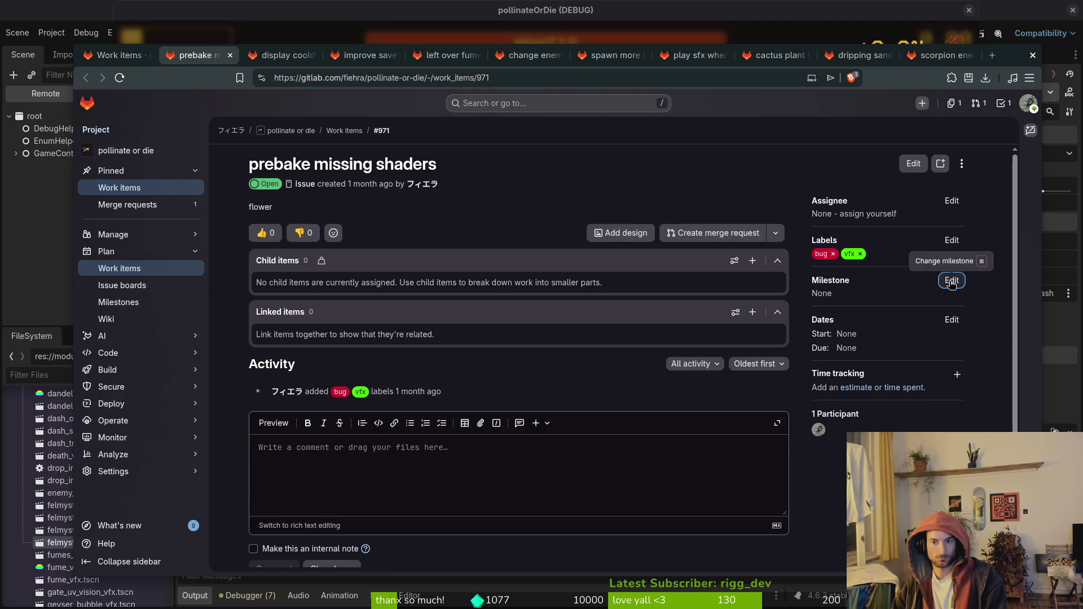
left_click(952, 280)
left_click(893, 369)
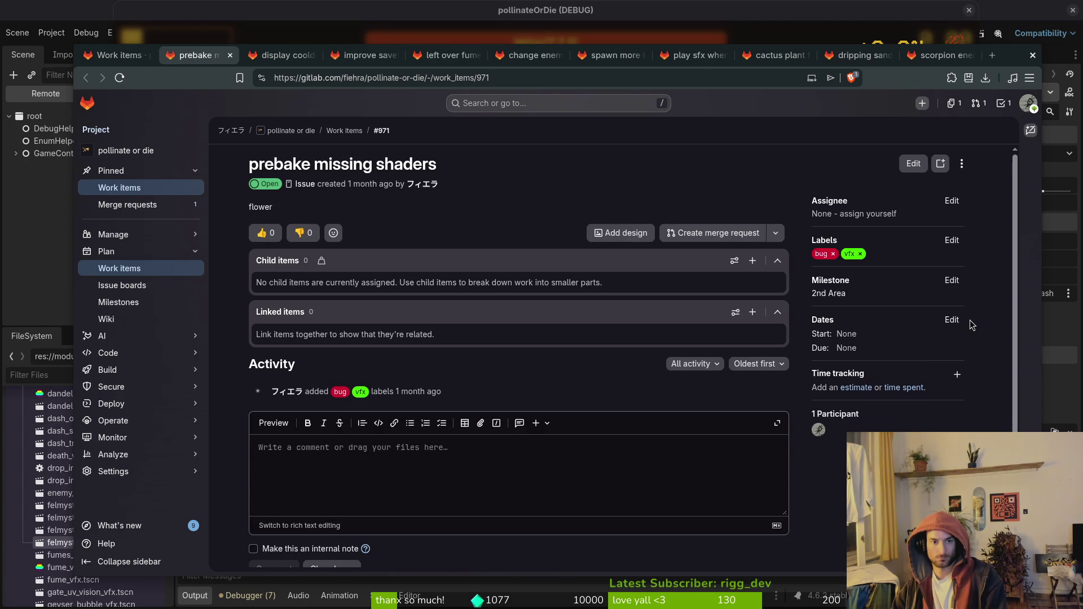
key("ctrl+w")
Assign display cooldown, savefile validation, left over fumes and enemy wiki to 2nd Area, closing each.
left_click(951, 280)
left_click(893, 368)
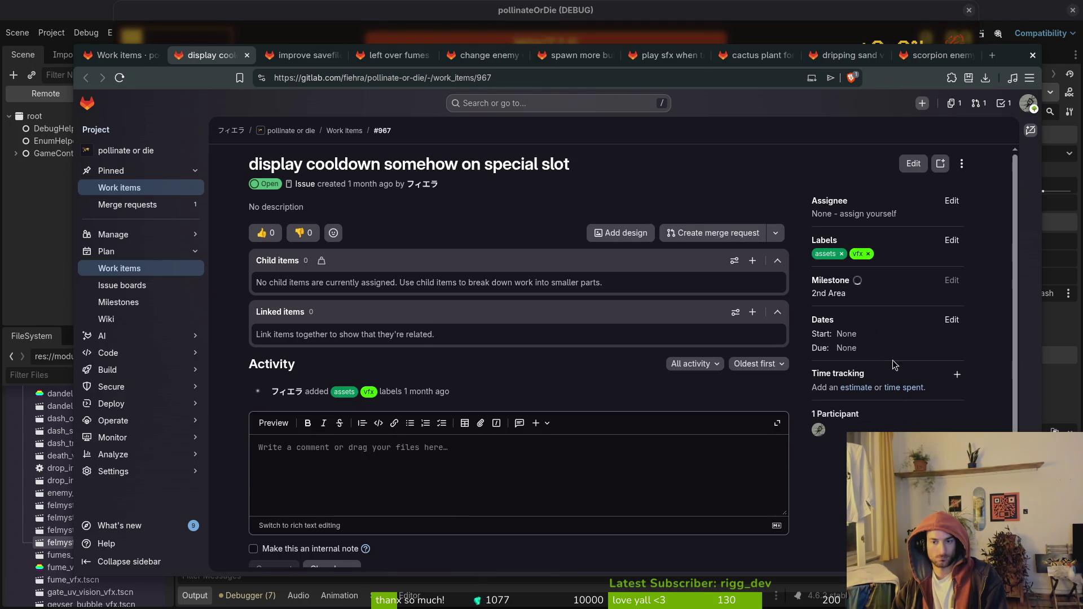
key("ctrl+w")
left_click(951, 280)
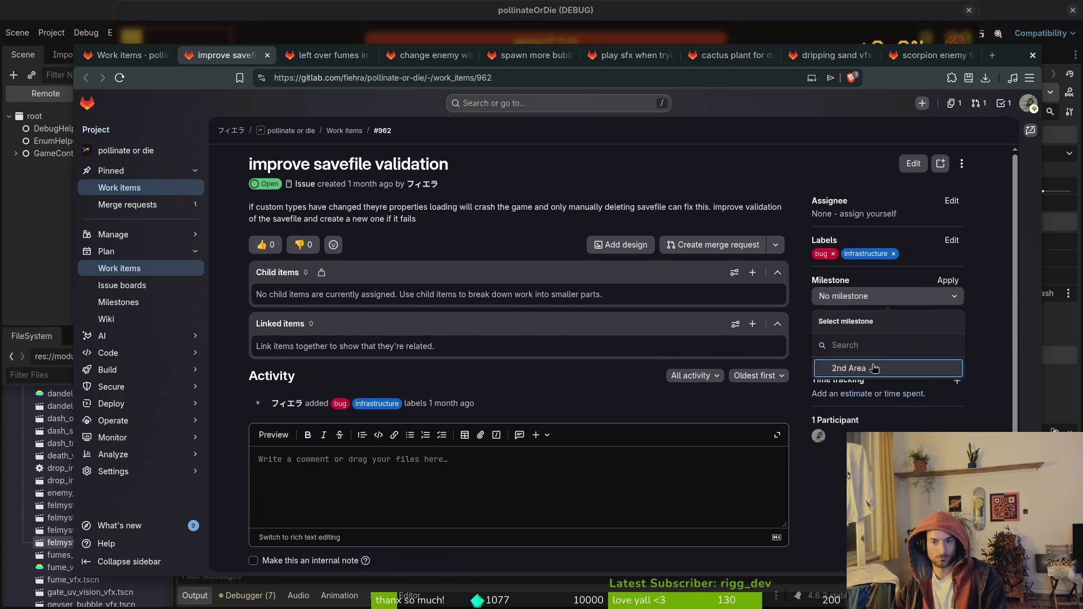
left_click(893, 367)
key("ctrl+w")
left_click(952, 280)
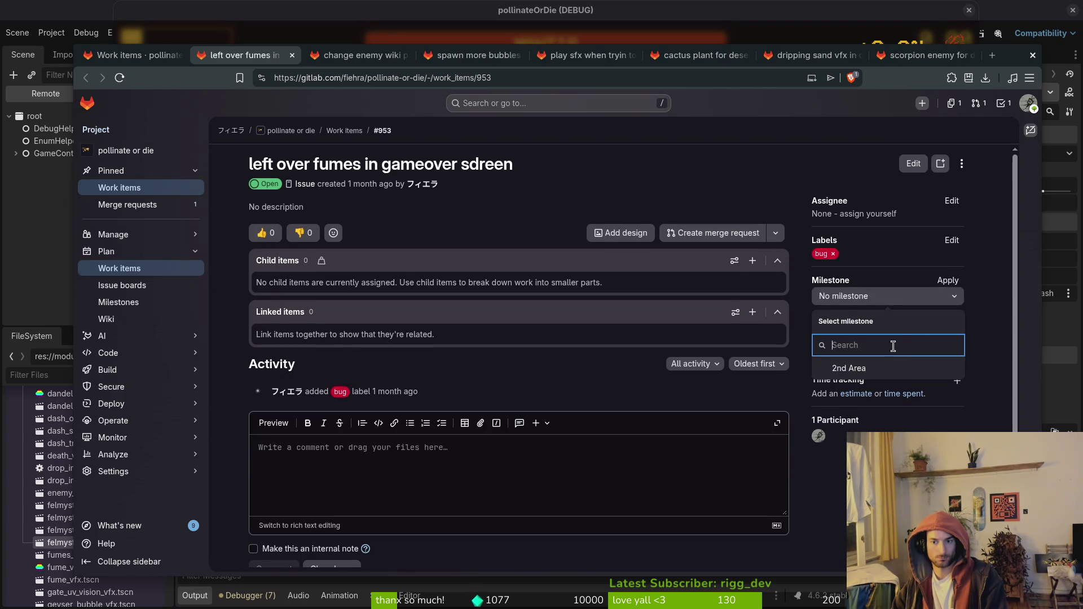
left_click(893, 368)
key("ctrl+w")
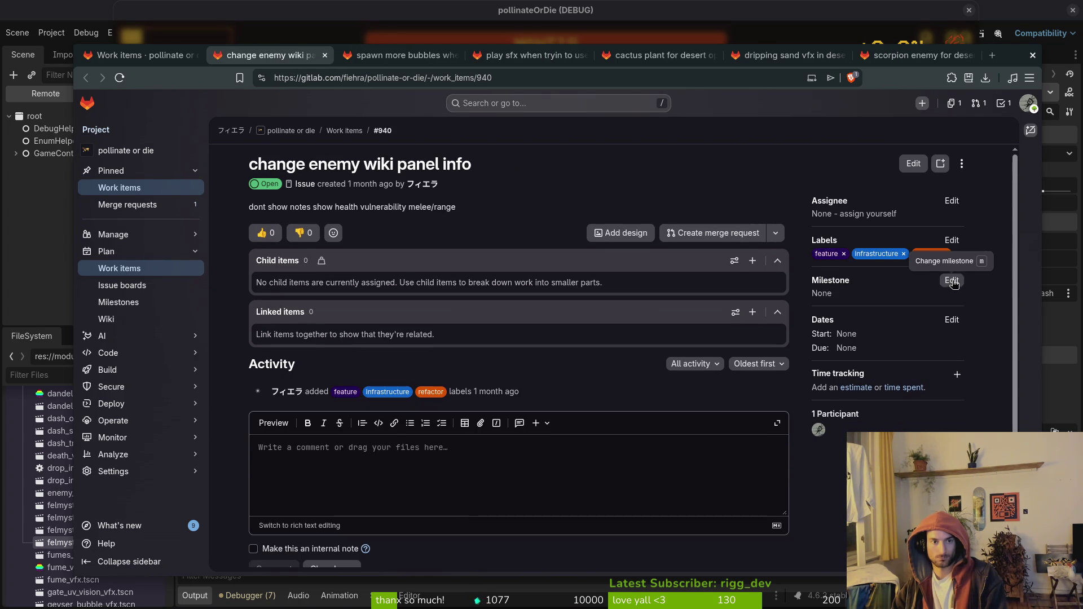
left_click(951, 280)
left_click(882, 369)
key("ctrl+w")
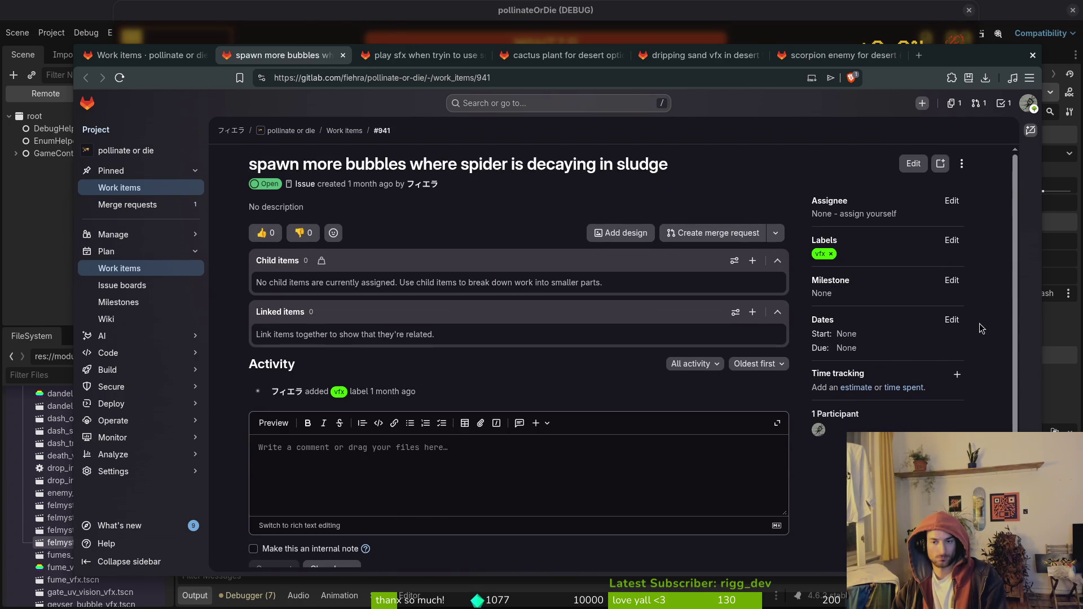
Assign spawn bubbles, play sfx and cactus plant to 2nd Area, closing each.
left_click(951, 280)
left_click(893, 367)
key("ctrl+w")
left_click(951, 280)
left_click(886, 371)
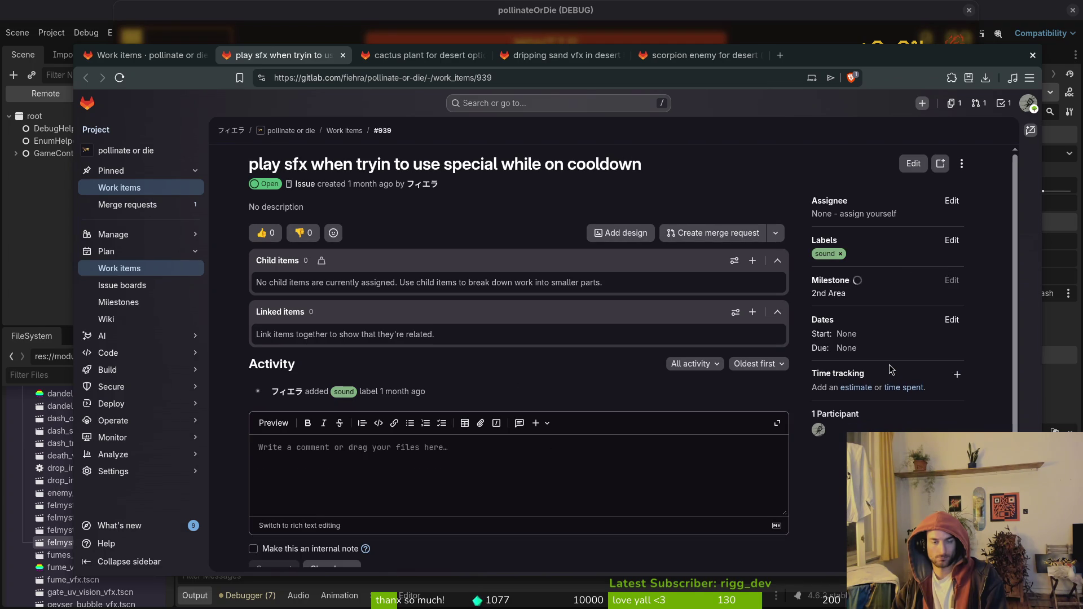
key("ctrl+w")
left_click(951, 281)
left_click(894, 366)
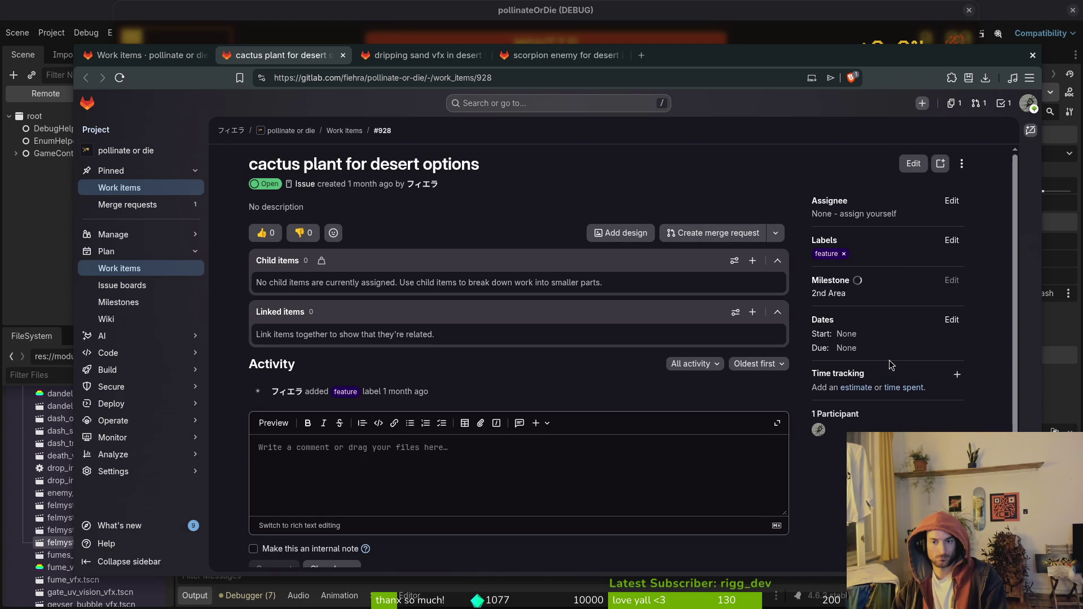
key("ctrl+w")
Assign dripping sand and scorpion enemy to 2nd Area, closing them to return to the list.
left_click(951, 280)
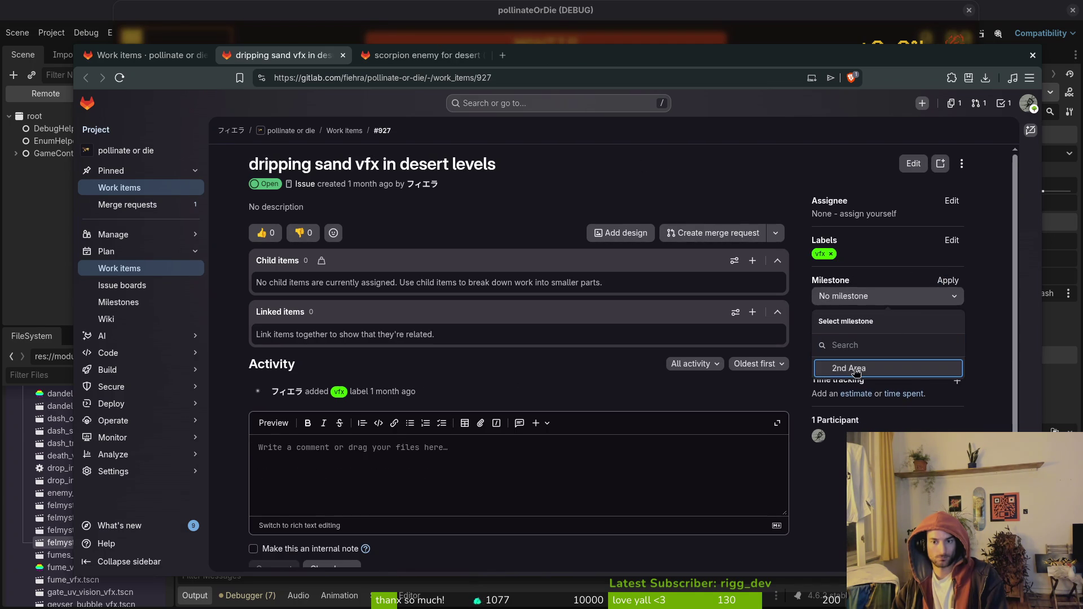
left_click(866, 364)
key("ctrl+w")
left_click(951, 280)
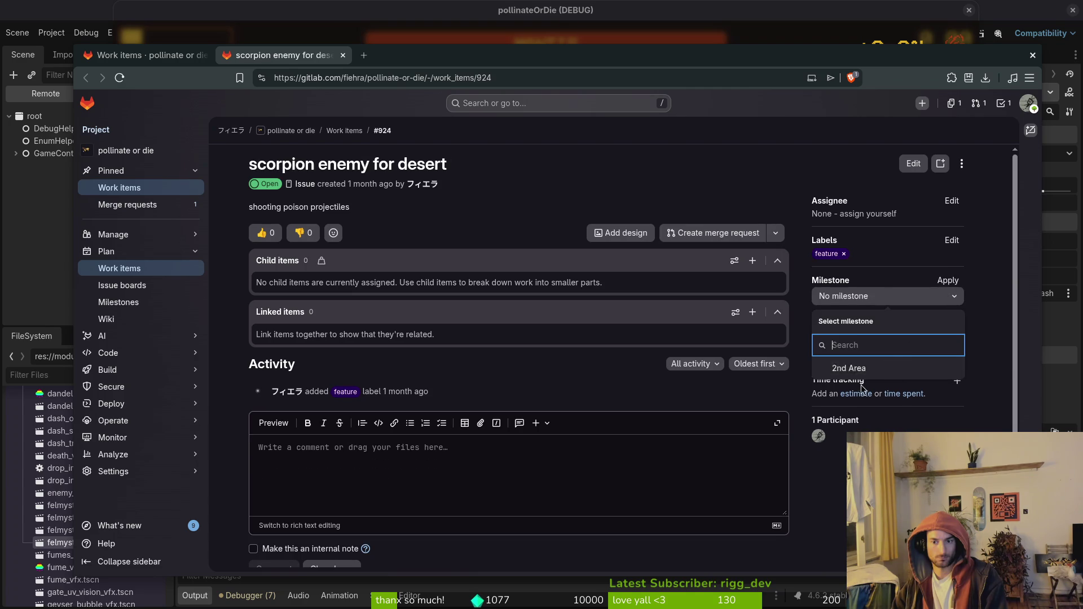
left_click(875, 367)
key("ctrl+w")
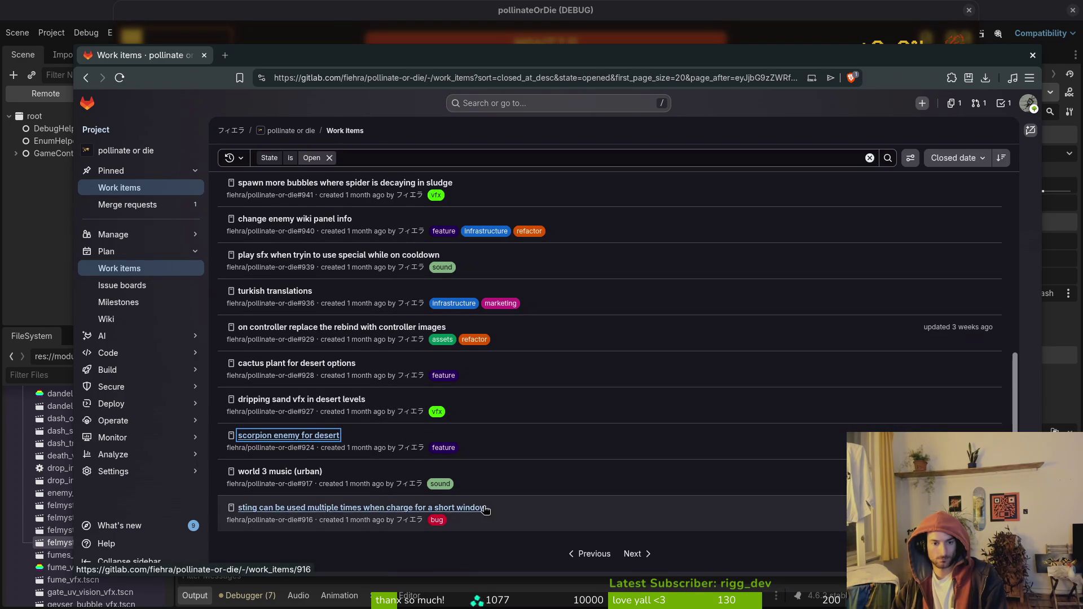
Queue sting, player dual death, CNC, world 2 (forrest) music, mastering trailer, record video and trailer music tabs.
middle_click(445, 508)
left_click(633, 553)
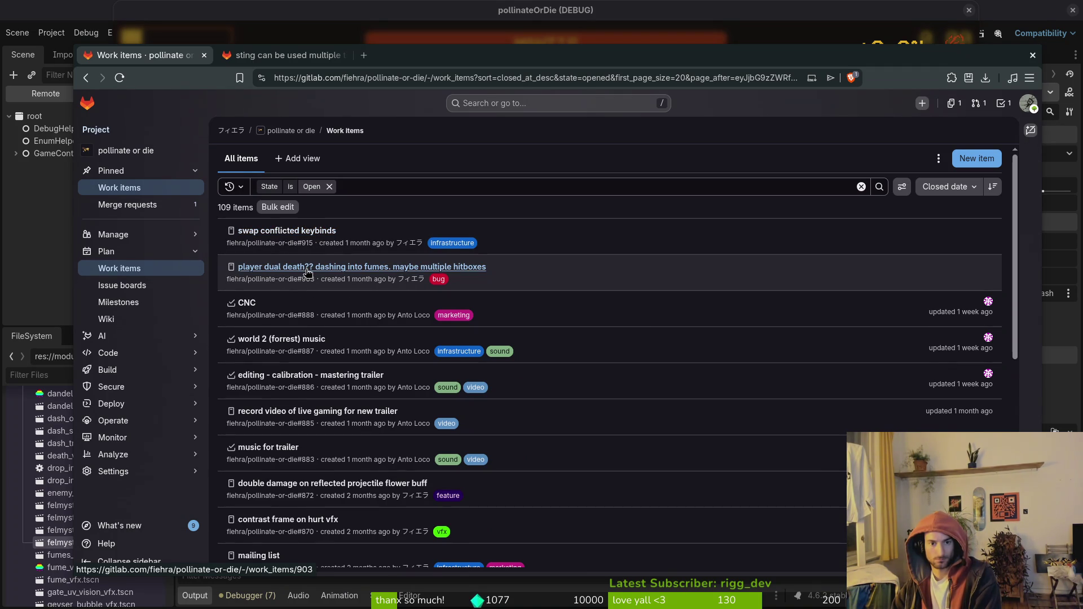
middle_click(307, 272)
middle_click(246, 302)
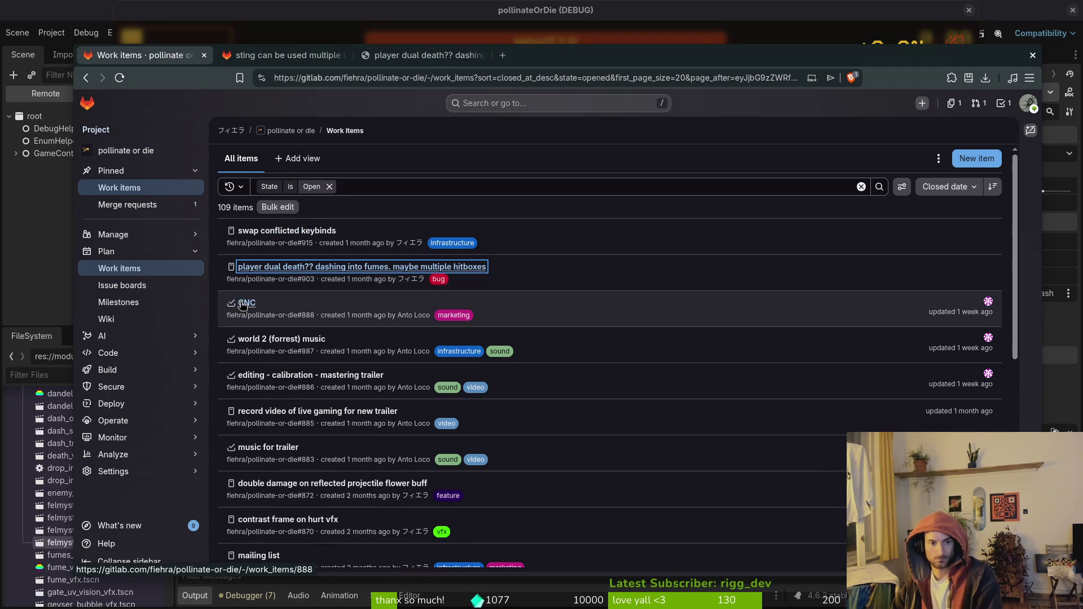
middle_click(271, 341)
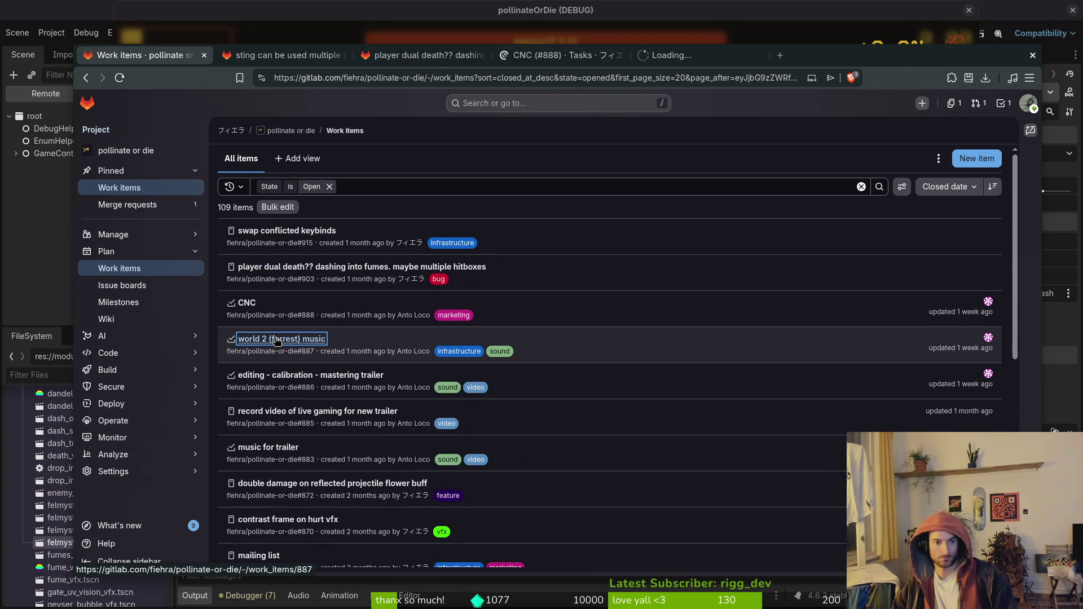
middle_click(295, 375)
middle_click(298, 412)
middle_click(294, 448)
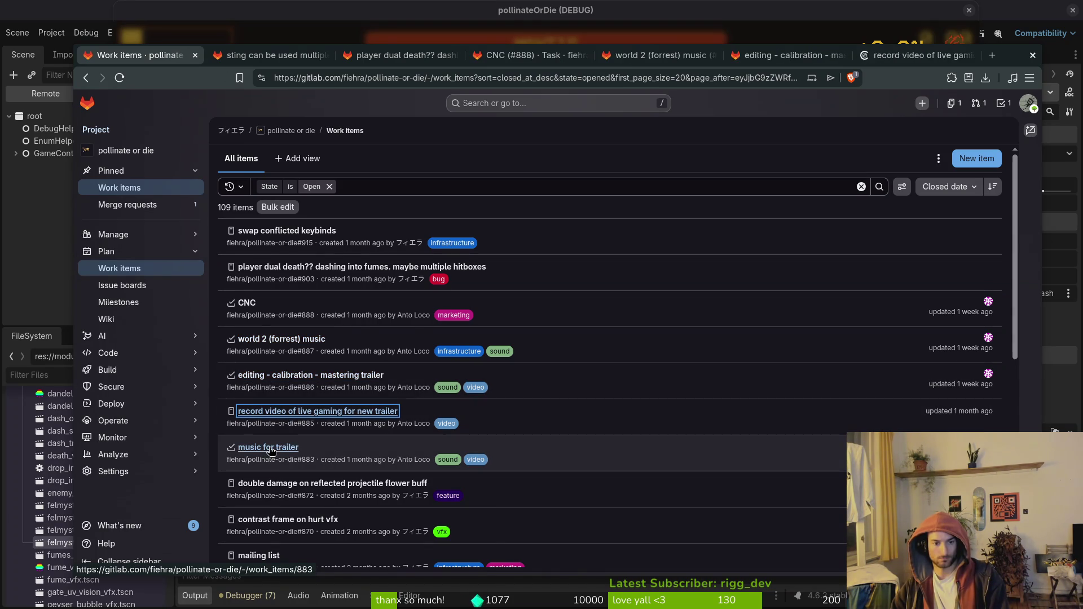
Further down the list, queue the mailing list and make bees move more in hive issues.
scroll(299, 485, "down", 2)
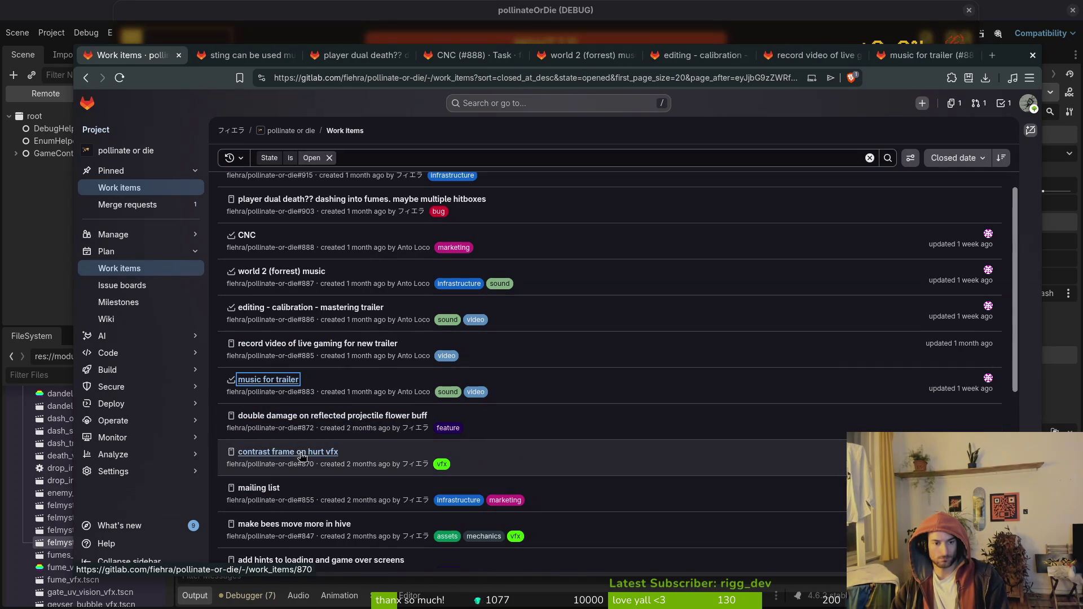
scroll(276, 487, "down", 2)
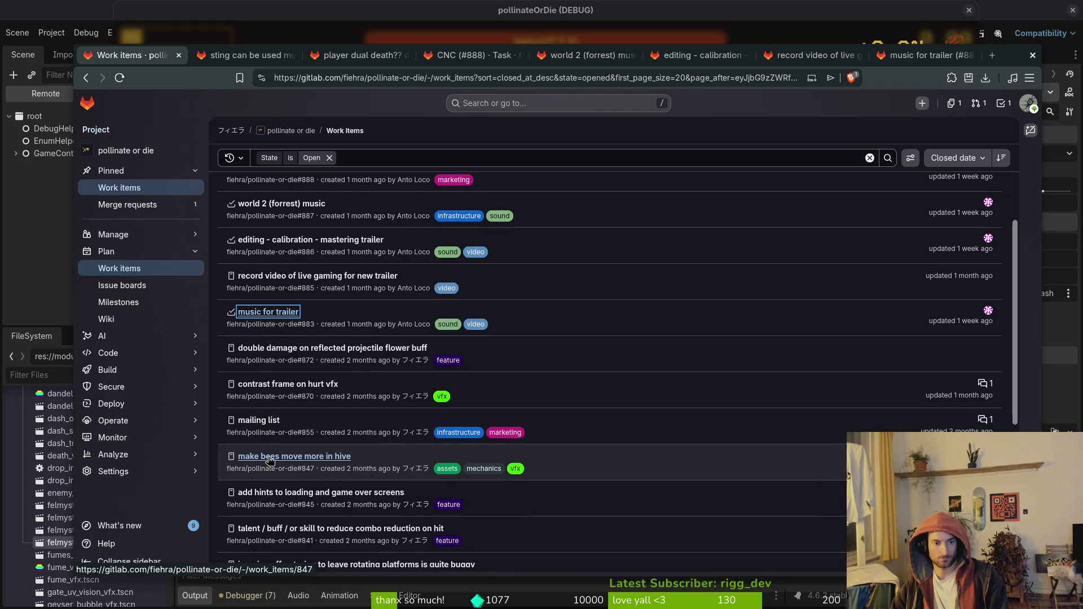
middle_click(260, 421)
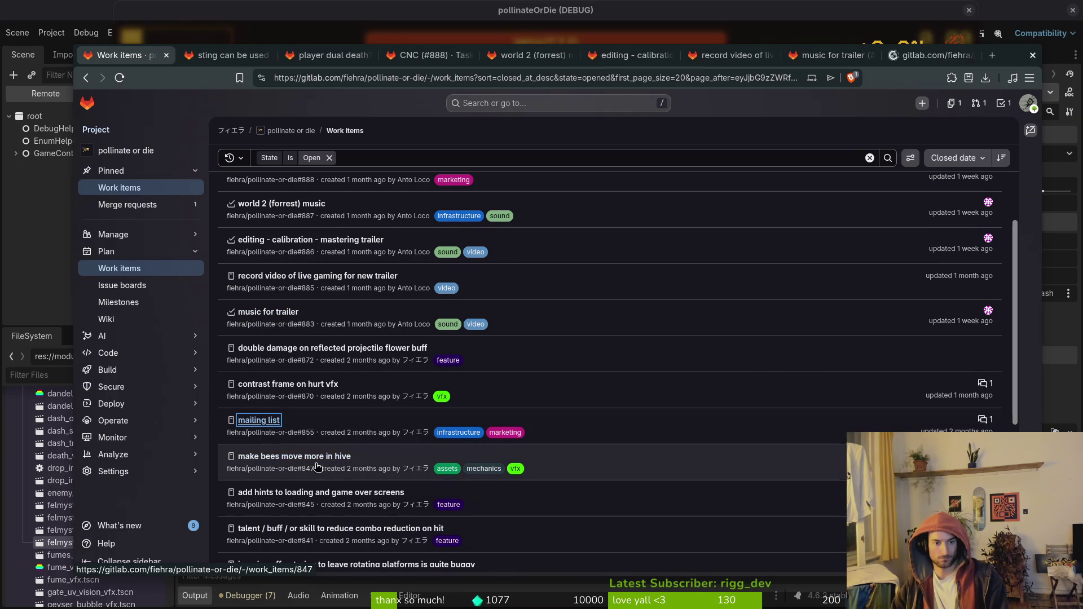
middle_click(336, 457)
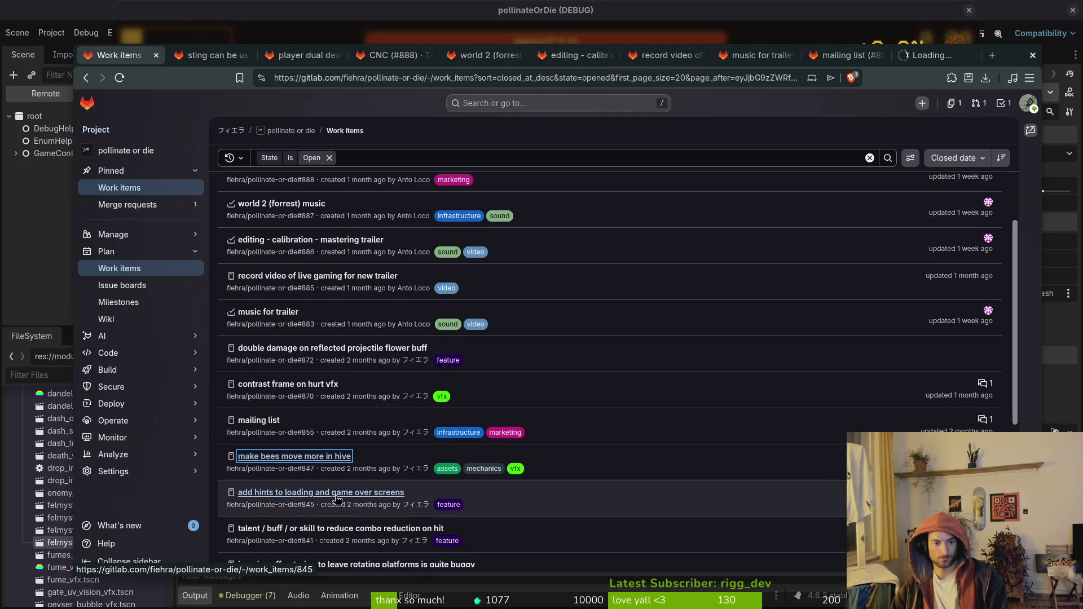
scroll(337, 495, "down", 2)
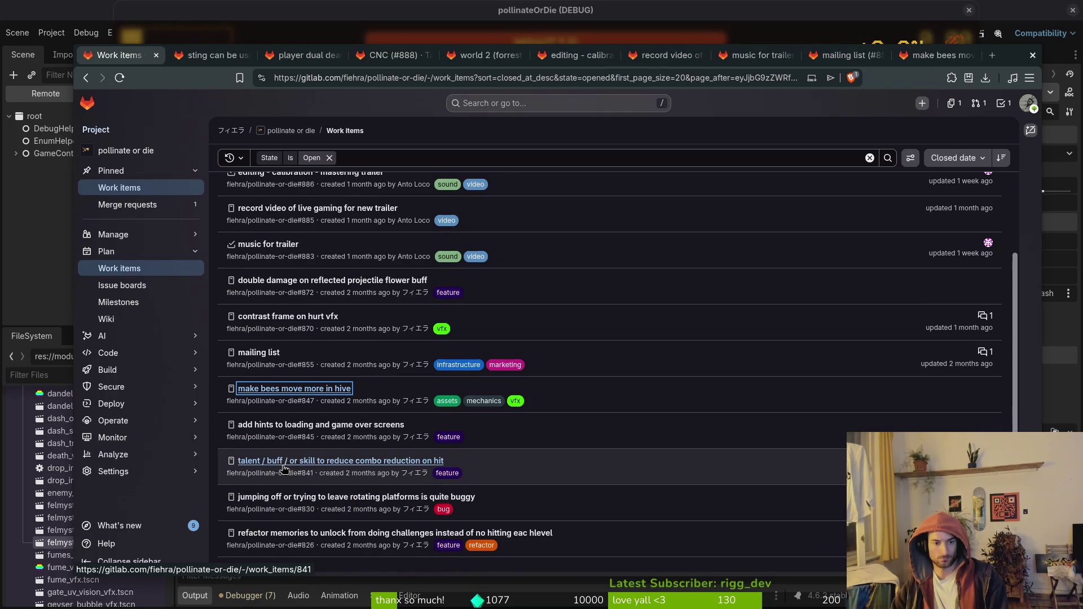
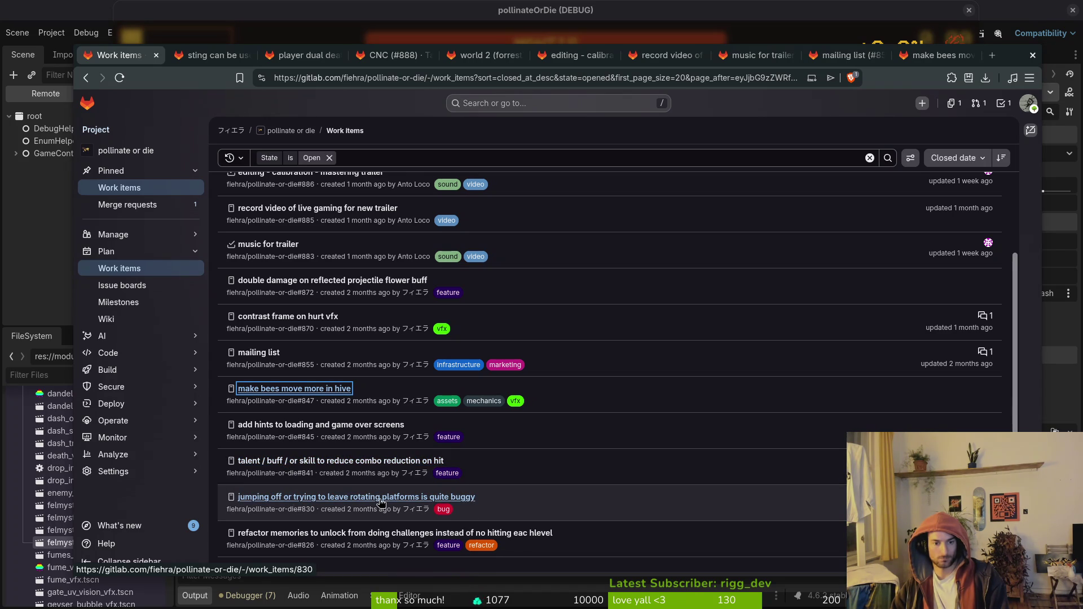
Open the refactor memories, crit vfx and checkout subreddits work items in background tabs.
scroll(385, 497, "down", 2)
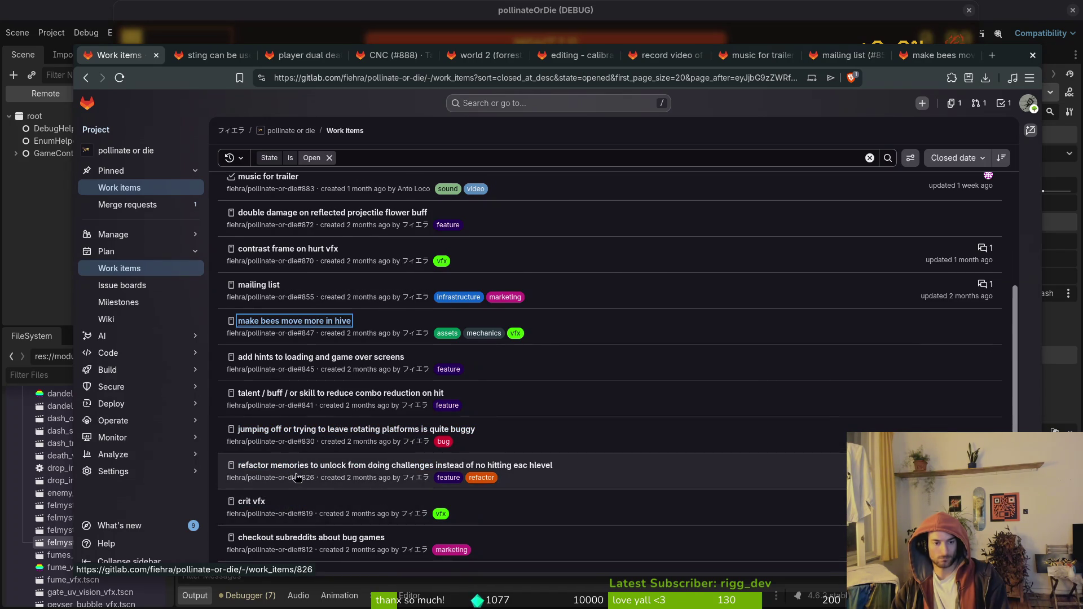
middle_click(330, 468)
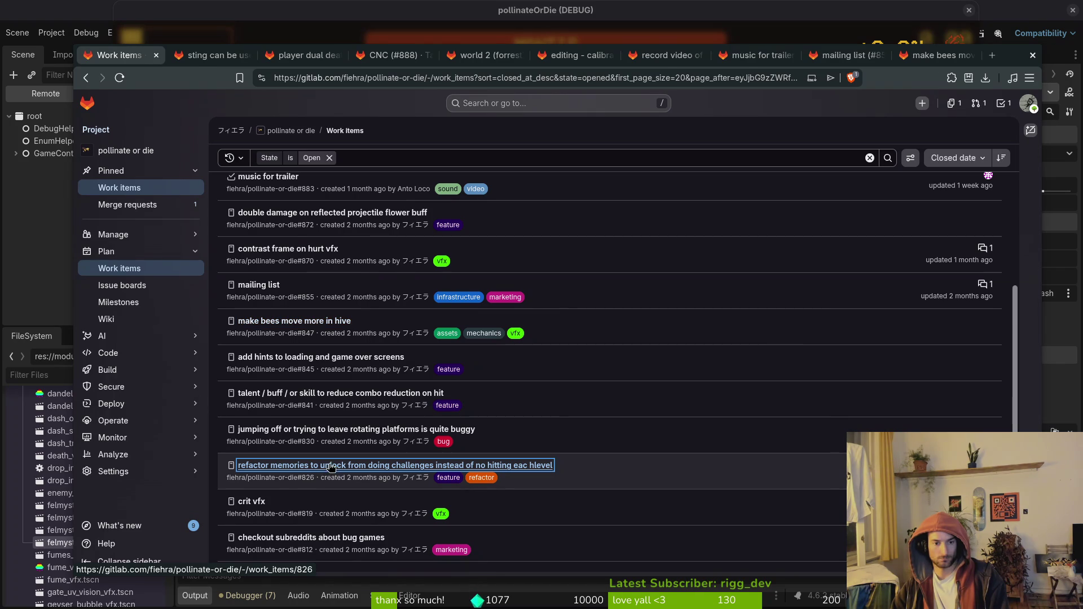
middle_click(261, 503)
middle_click(294, 539)
Look over the checkout subreddits issue, then return to the work items list.
scroll(294, 542, "down", 3)
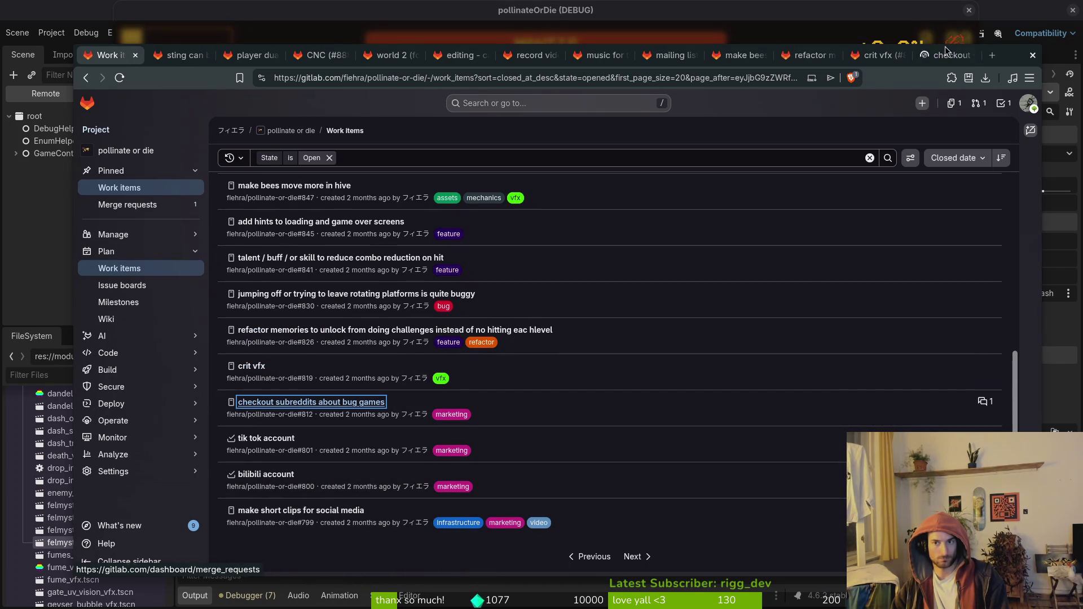
key("ctrl+shift+Tab")
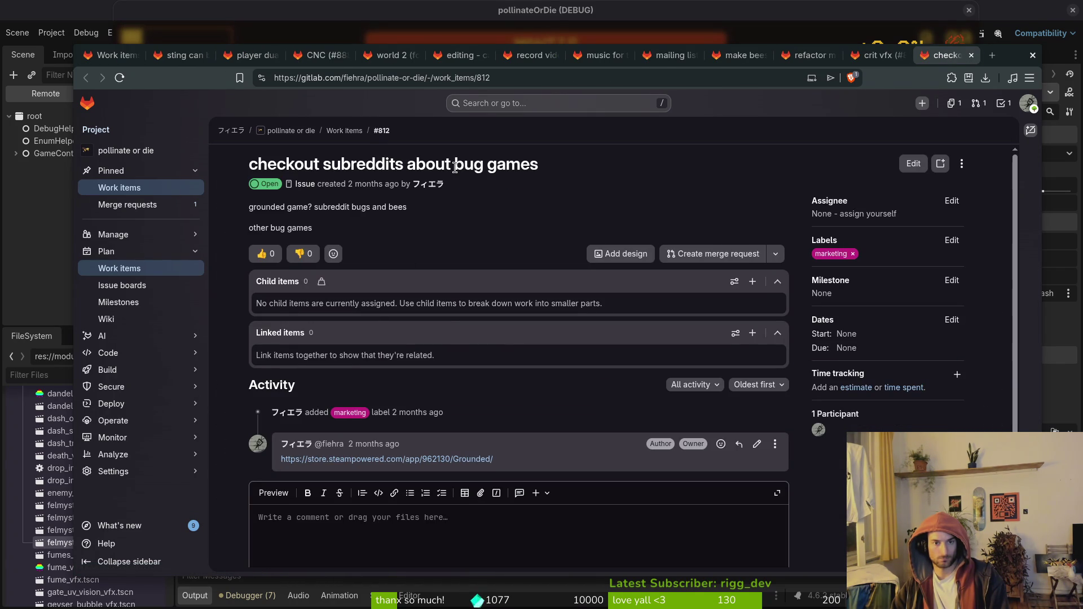
left_click(148, 53)
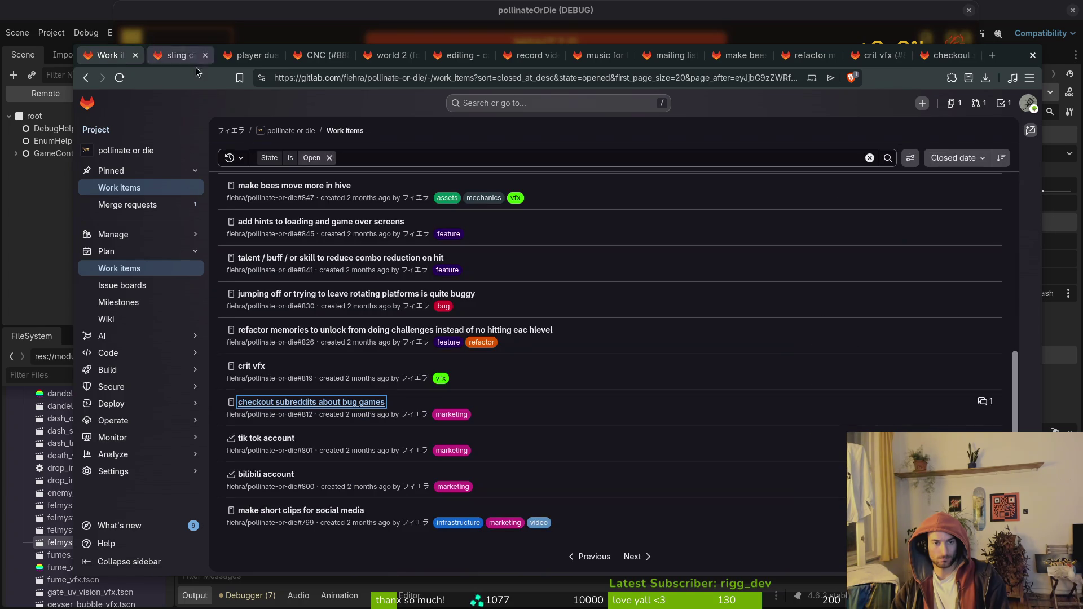
left_click(946, 58)
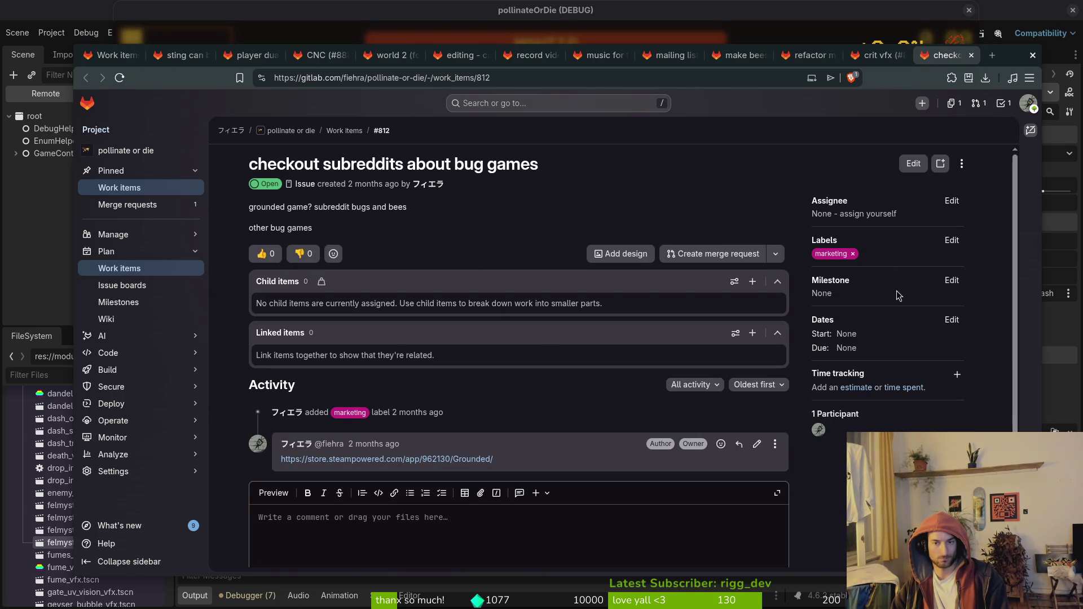
left_click(110, 55)
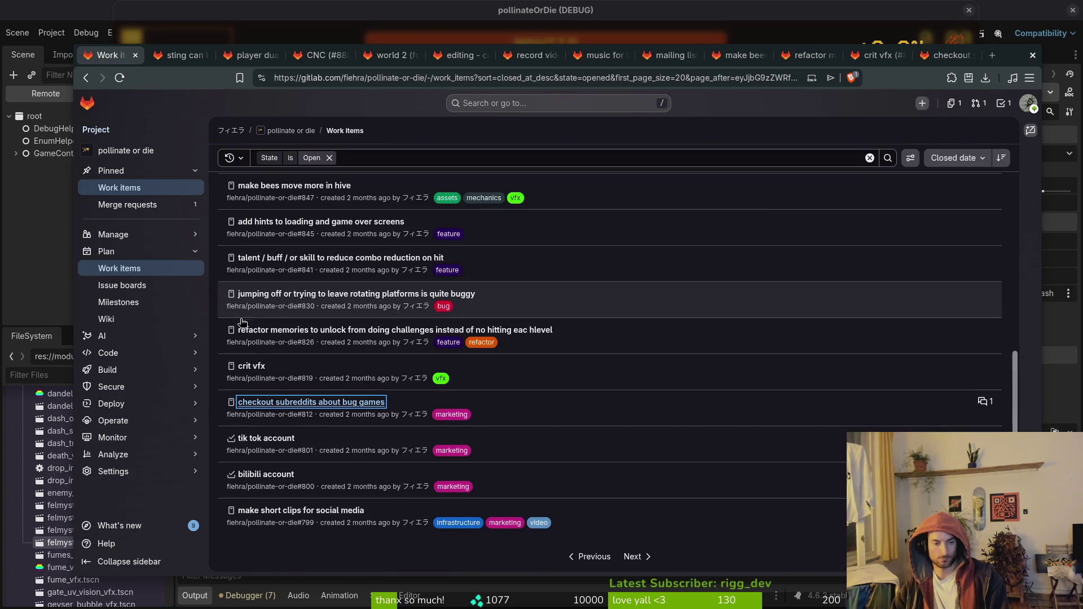
Open the tik tok account, bilibili account and make short clips items in tabs, then go to the next page.
middle_click(273, 439)
middle_click(271, 475)
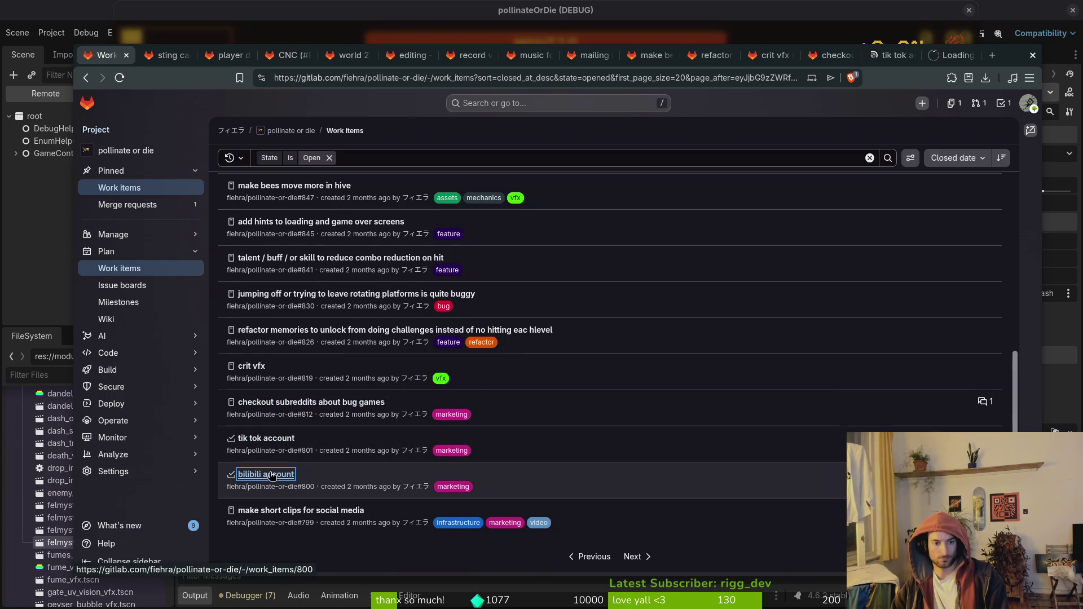
middle_click(318, 512)
left_click(632, 556)
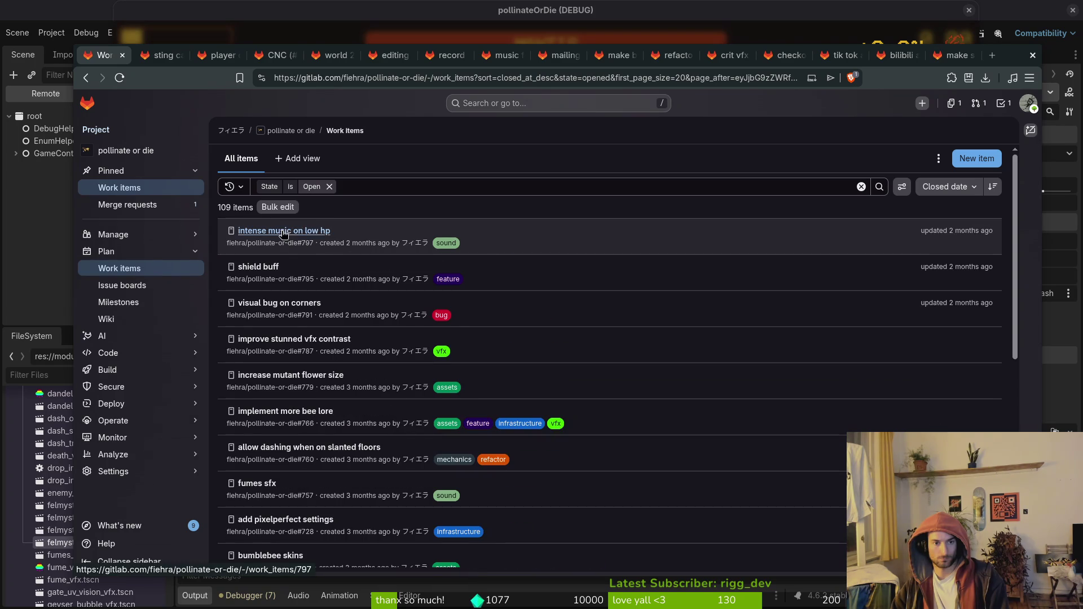
Open intense music on low hp, improve stunned vfx contrast, increase mutant flower size and implement more bee lore in tabs.
middle_click(293, 232)
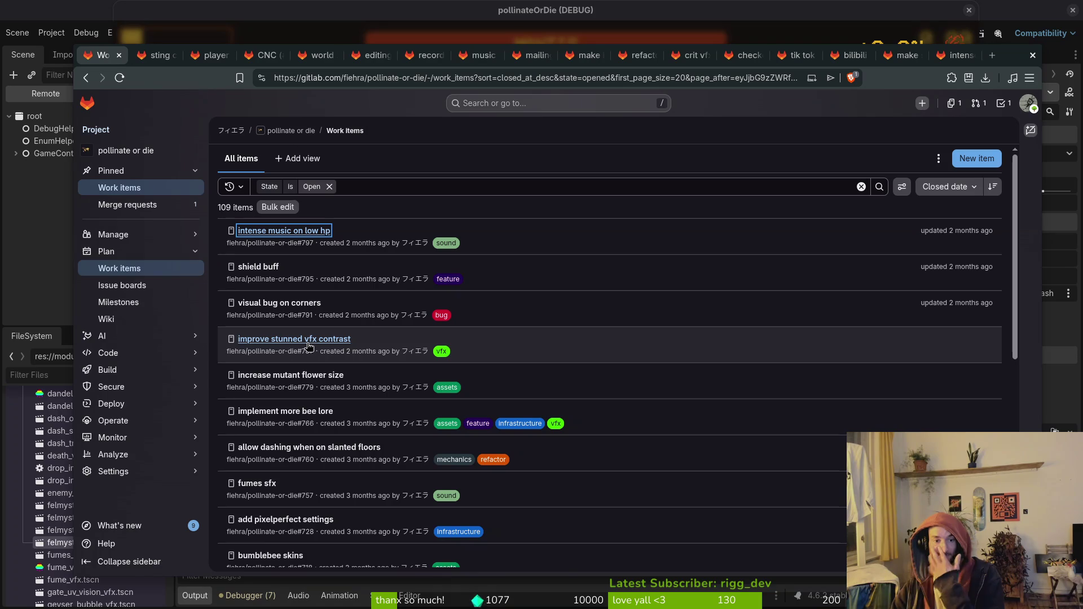
middle_click(312, 340)
middle_click(291, 377)
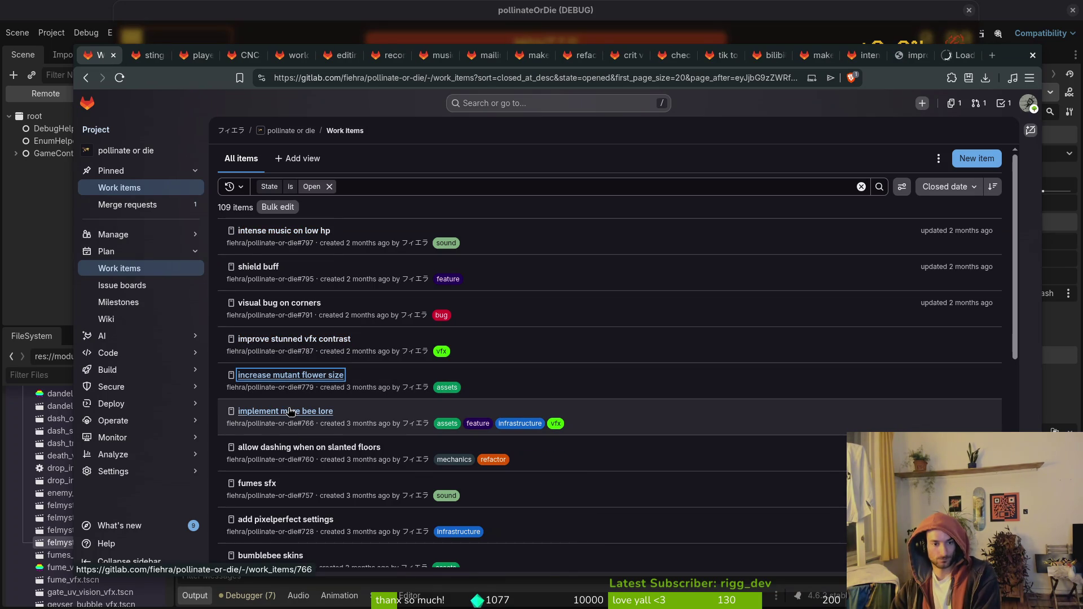
middle_click(291, 412)
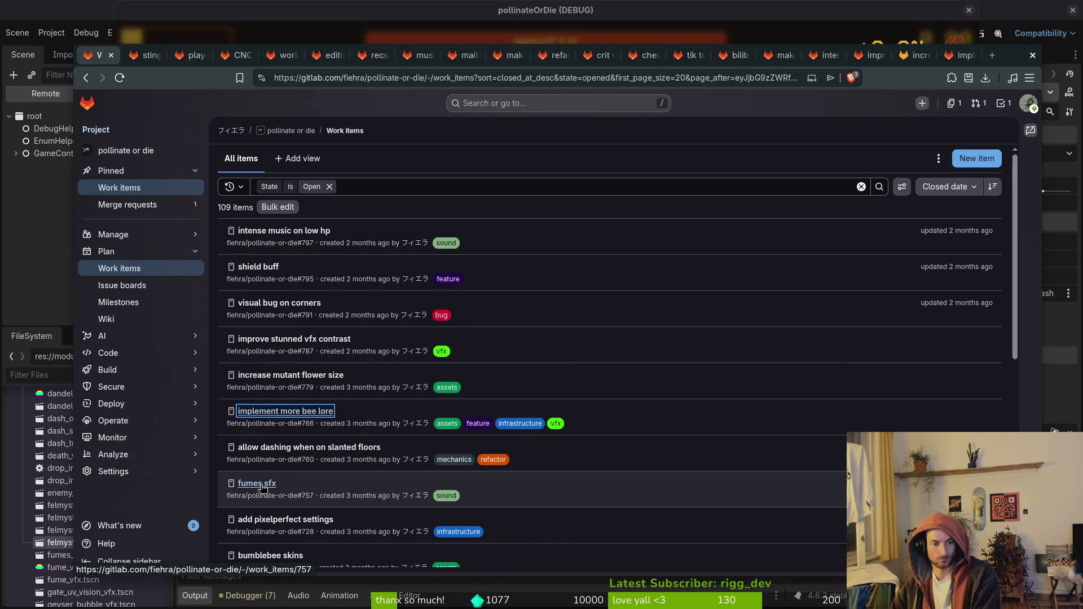
Close the spawn vfx issue #714 and its tab, returning to the work items list.
scroll(286, 520, "down", 2)
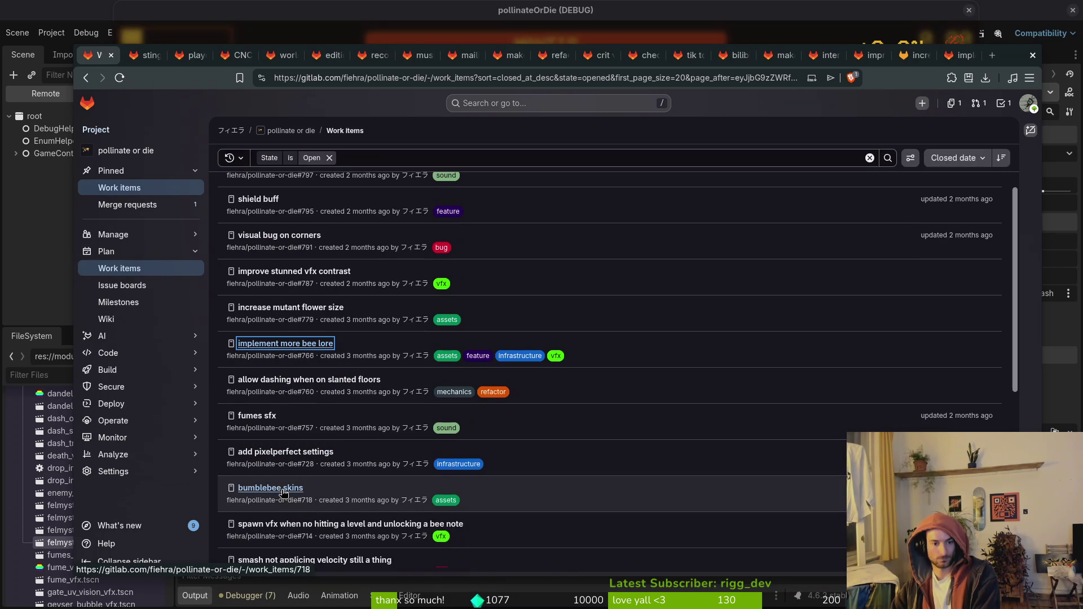
middle_click(392, 528)
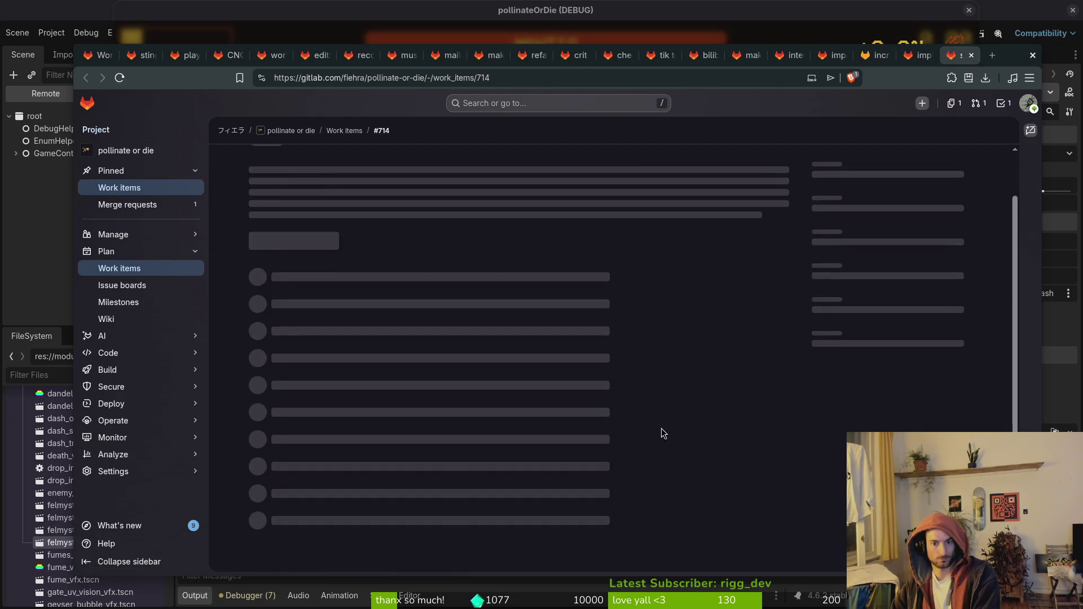
left_click(92, 57)
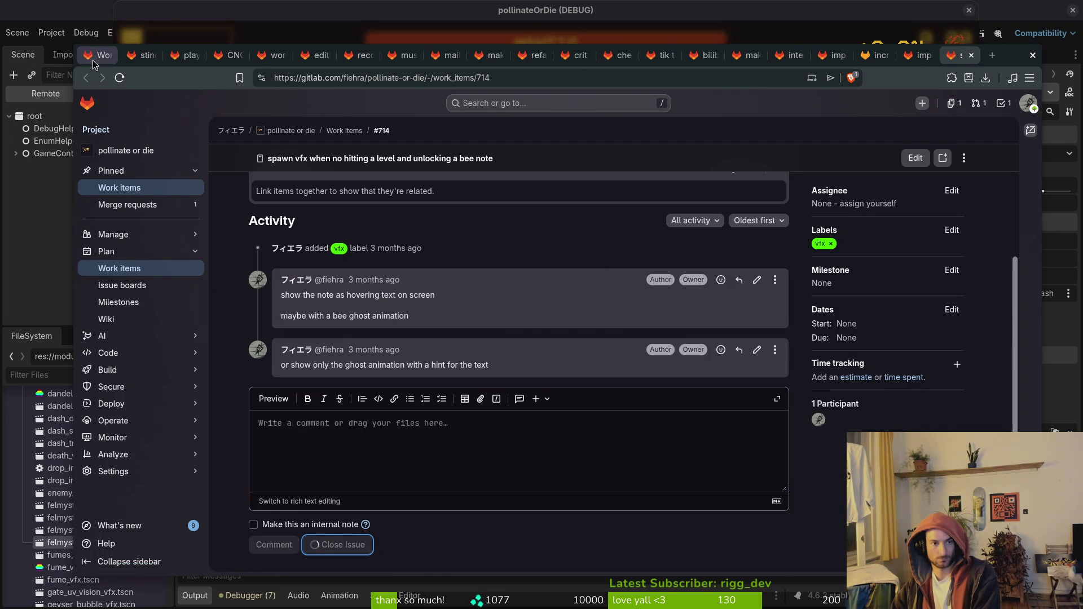
left_click(968, 53)
left_click(976, 55)
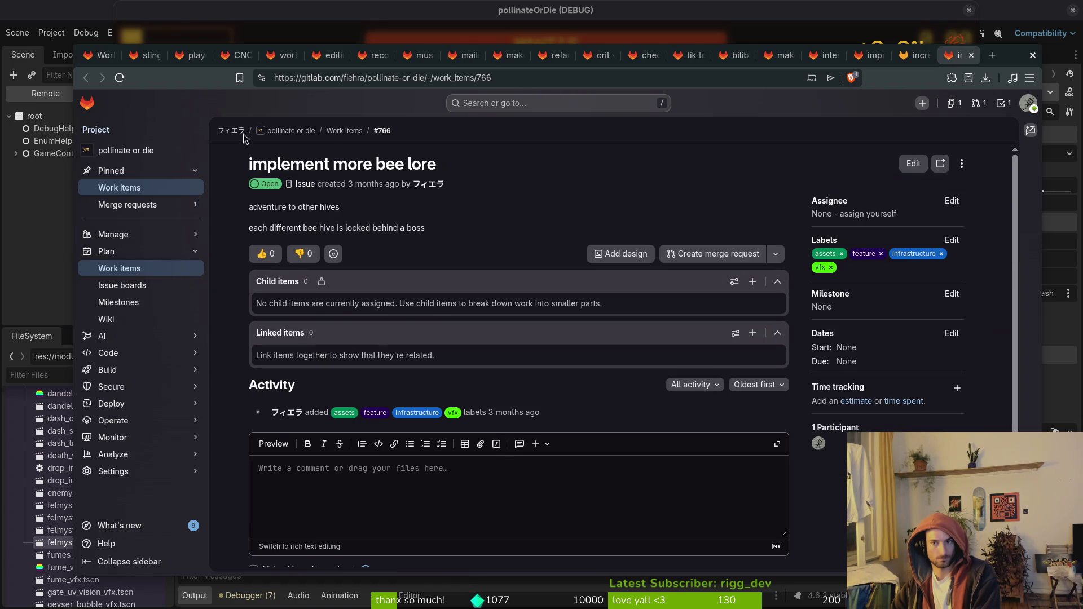
left_click(92, 56)
scroll(287, 428, "down", 5)
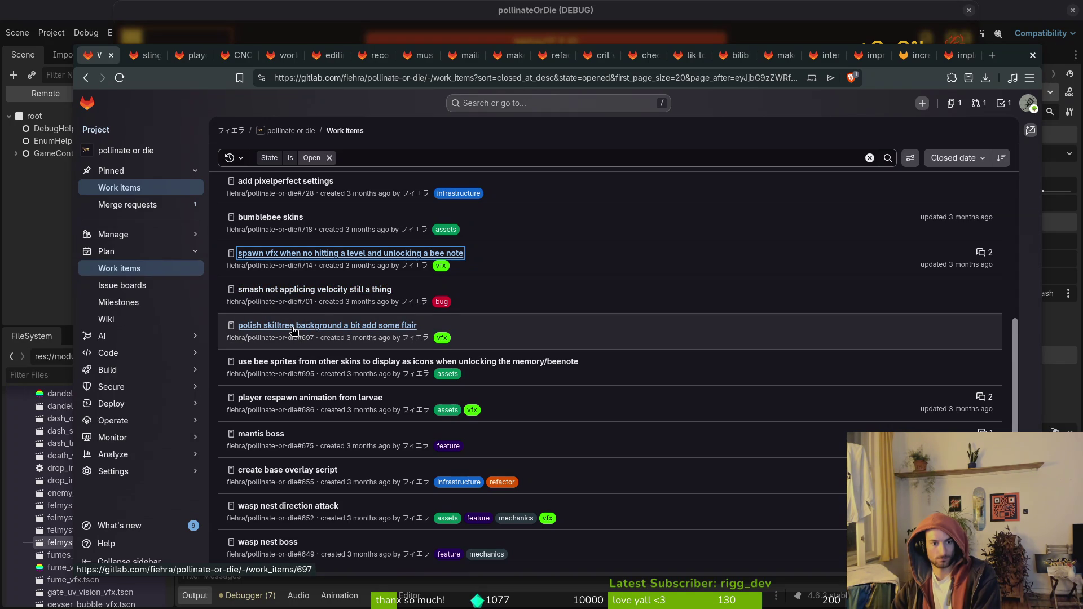
Close the polish skilltree background issue, then open player respawn animation in a new tab.
middle_click(292, 330)
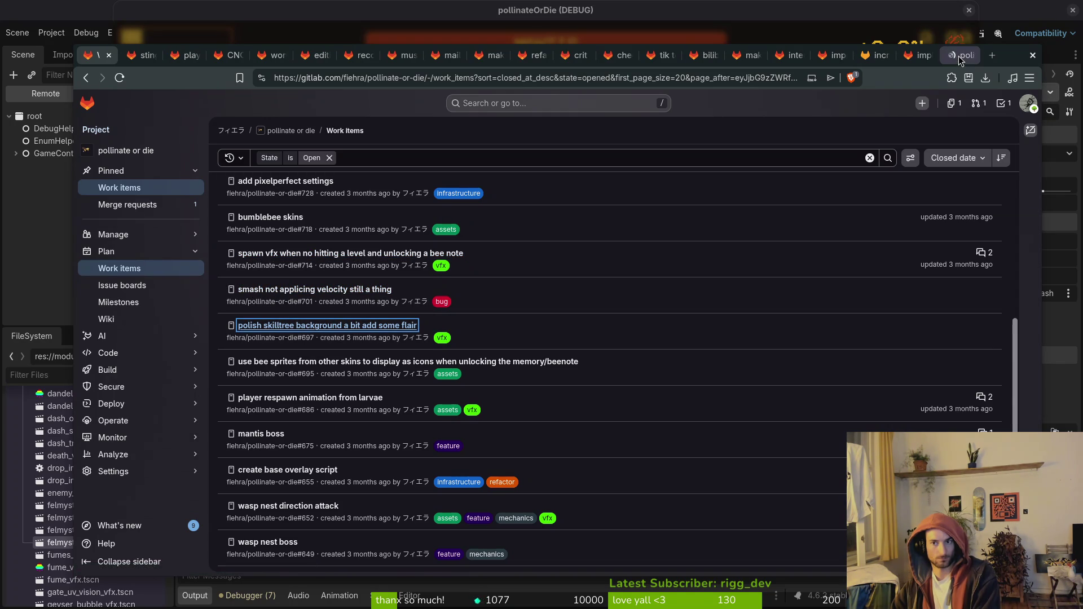
left_click(961, 61)
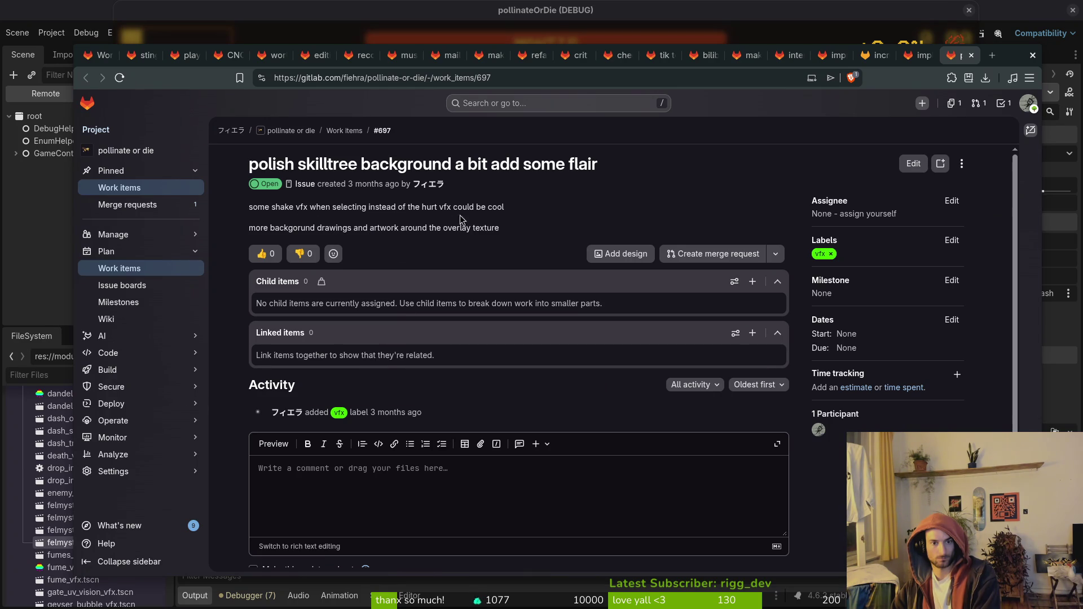
scroll(463, 219, "down", 2)
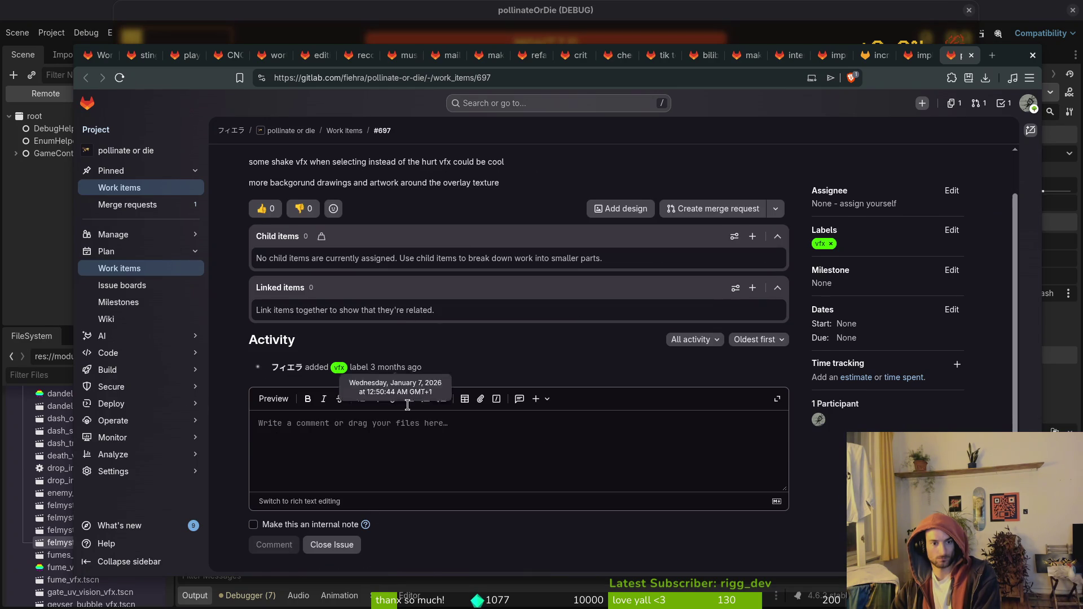
left_click(325, 546)
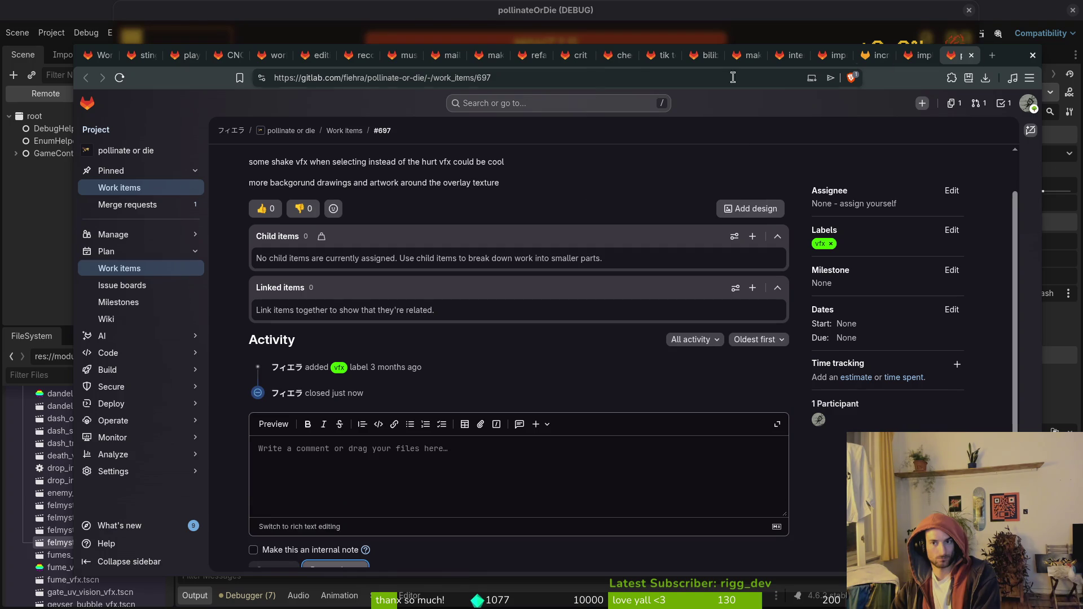
left_click(972, 55)
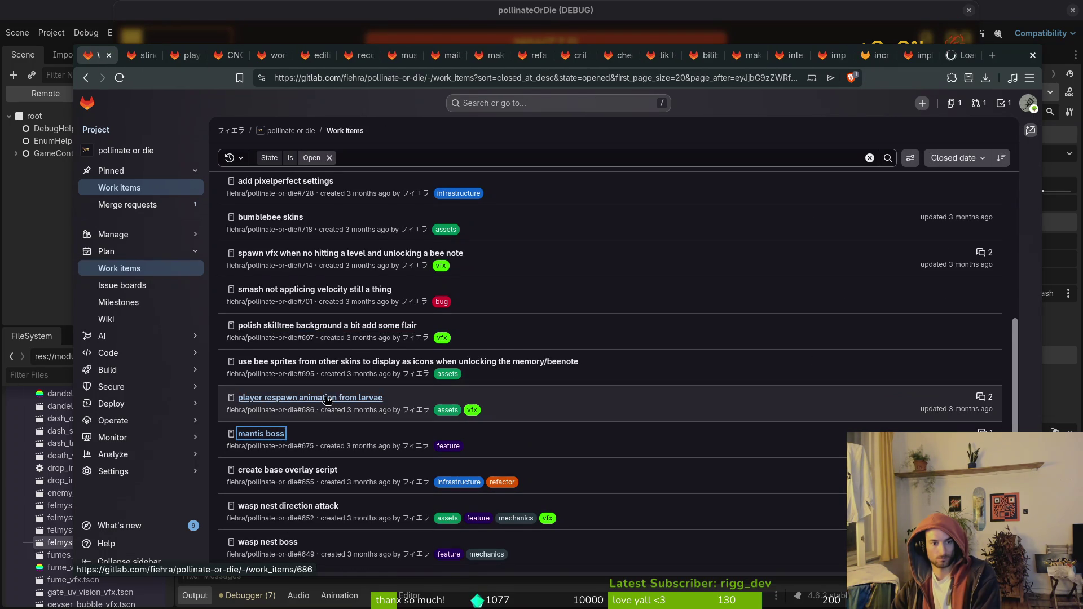
middle_click(309, 398)
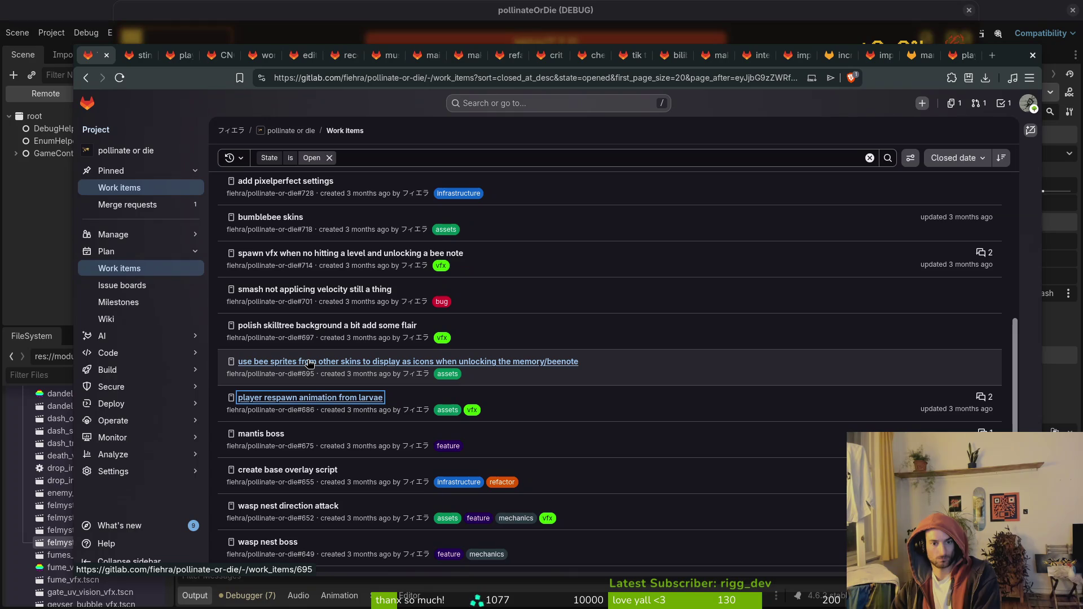
Close the use bee sprites issue #695 and open 'create base overlay script' in a new tab.
left_click(307, 367, "ctrl+shift")
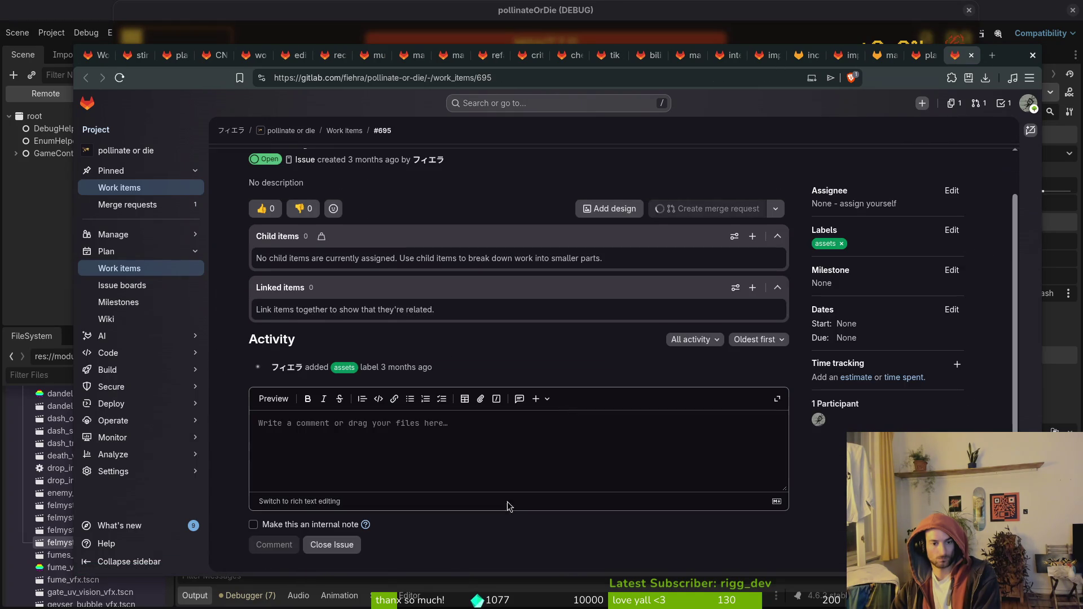
left_click(336, 542)
left_click(970, 54)
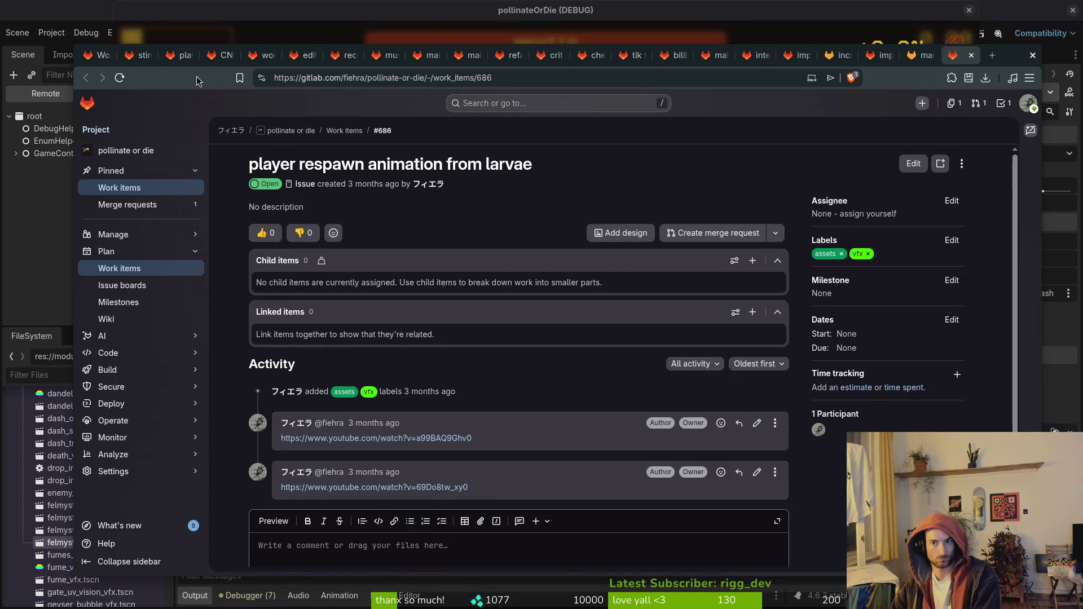
left_click(93, 55)
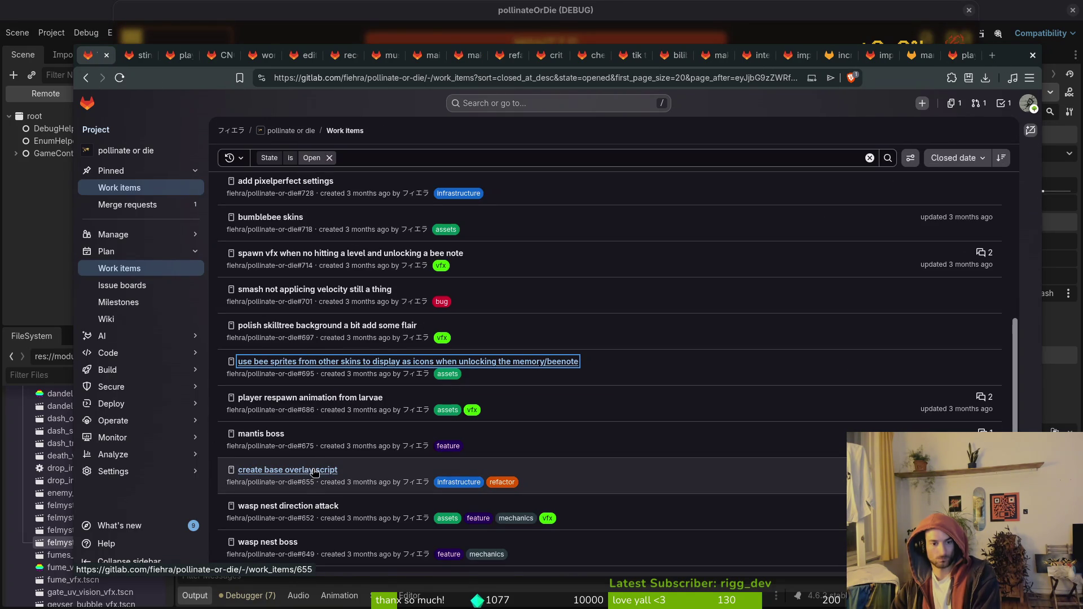
middle_click(310, 472)
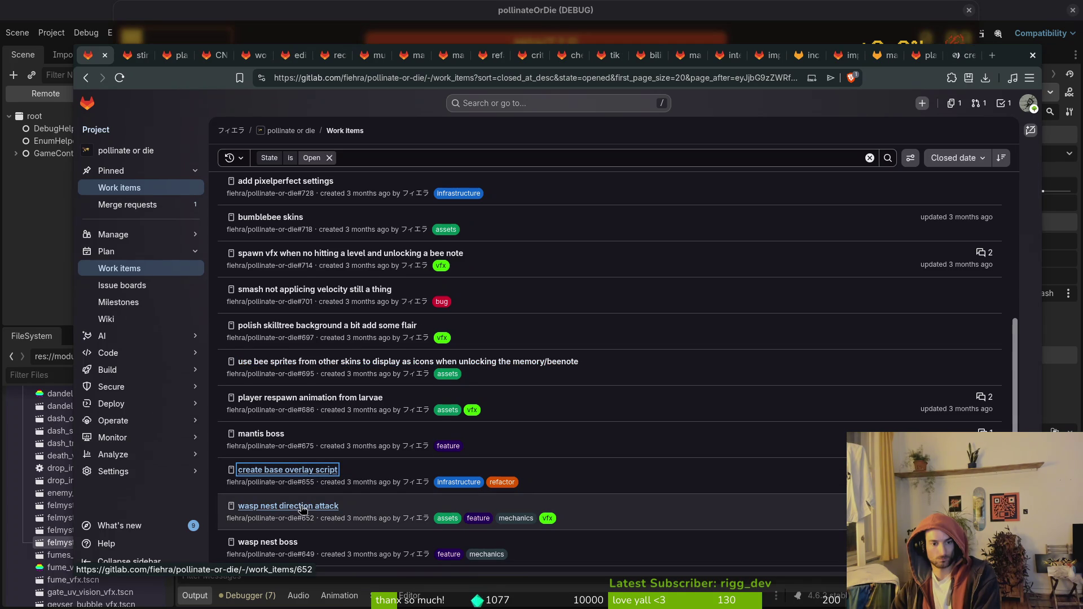
scroll(302, 508, "down", 3)
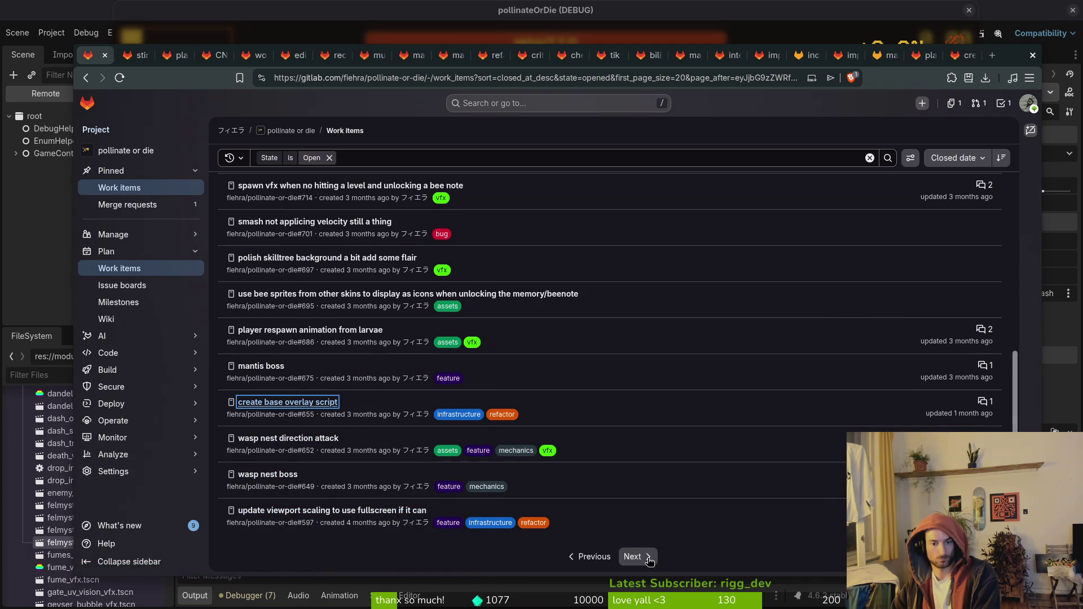
Close the viewport scaling issue #597 and move to the next page of work items.
middle_click(383, 513)
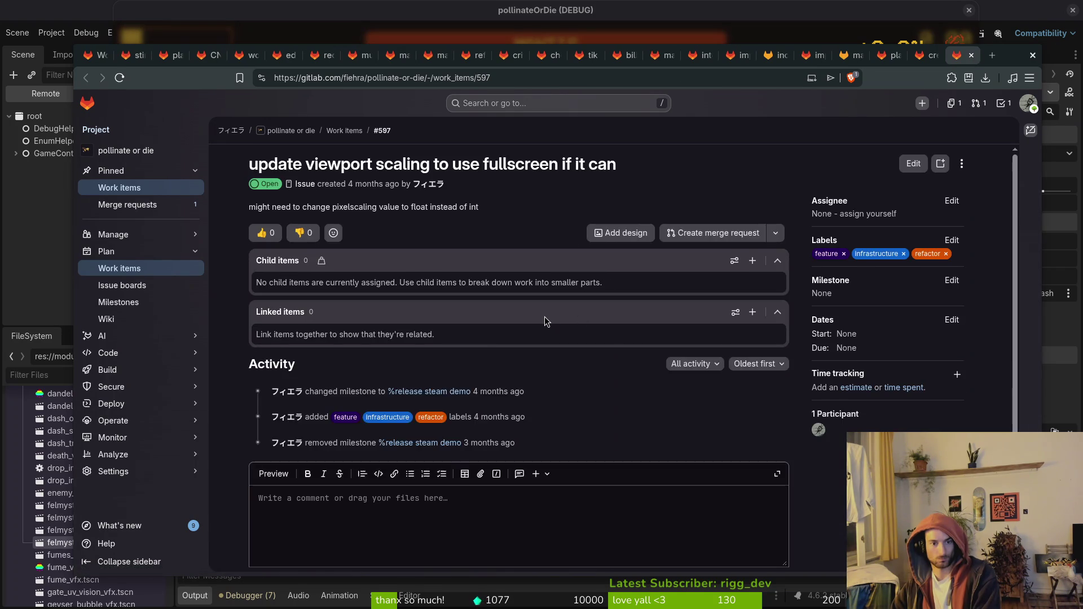
scroll(544, 316, "down", 3)
left_click(344, 542)
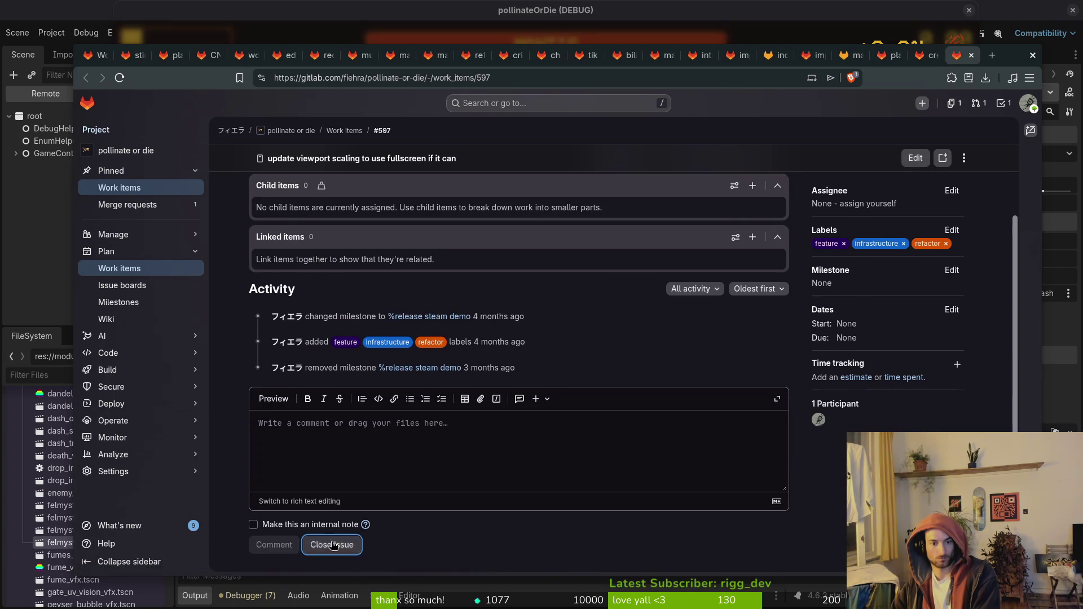
left_click(971, 54)
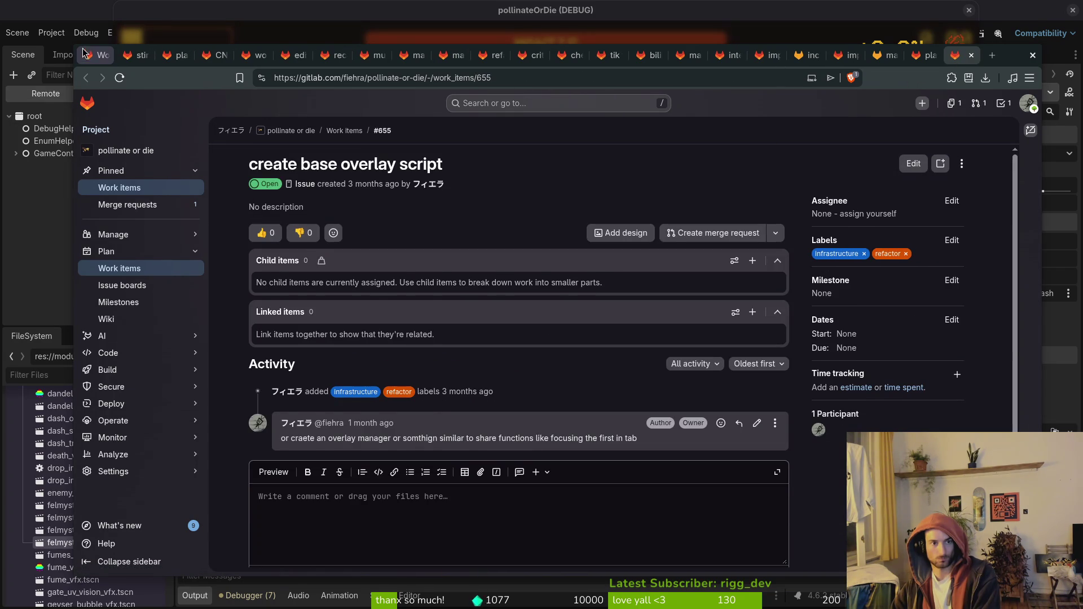
left_click(95, 55)
left_click(632, 557)
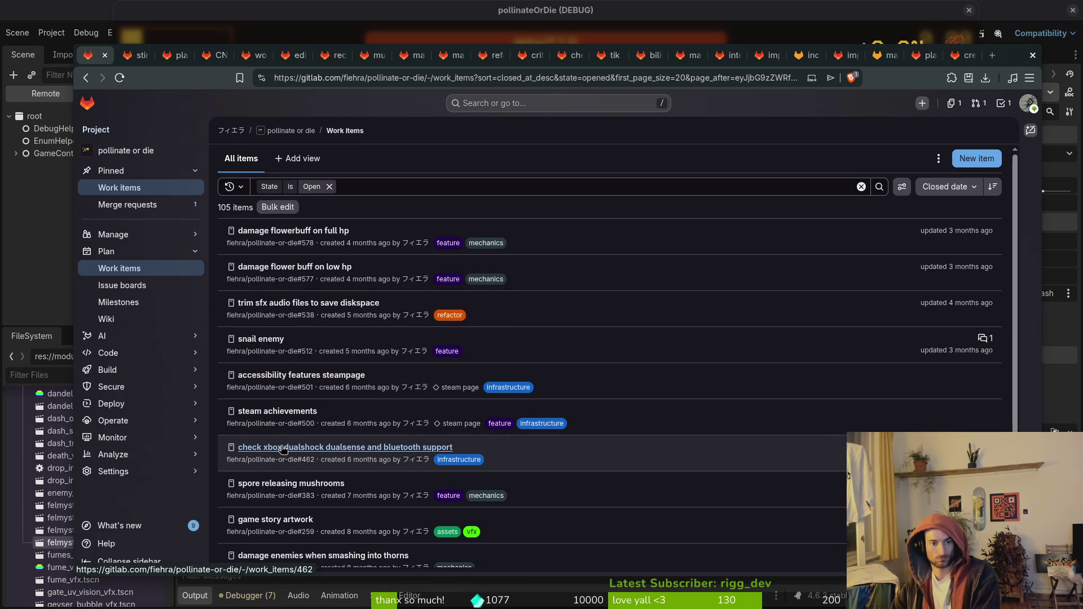
Close 'spore releasing mushrooms' #383, then open 'game story artwork' in a new tab.
left_click(293, 489)
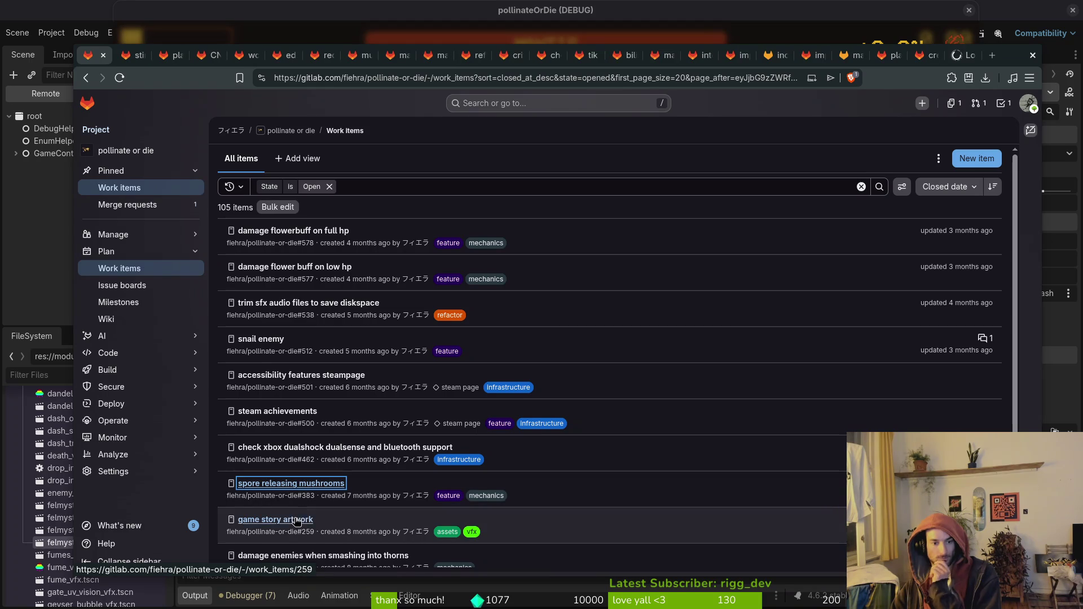
left_click(962, 56)
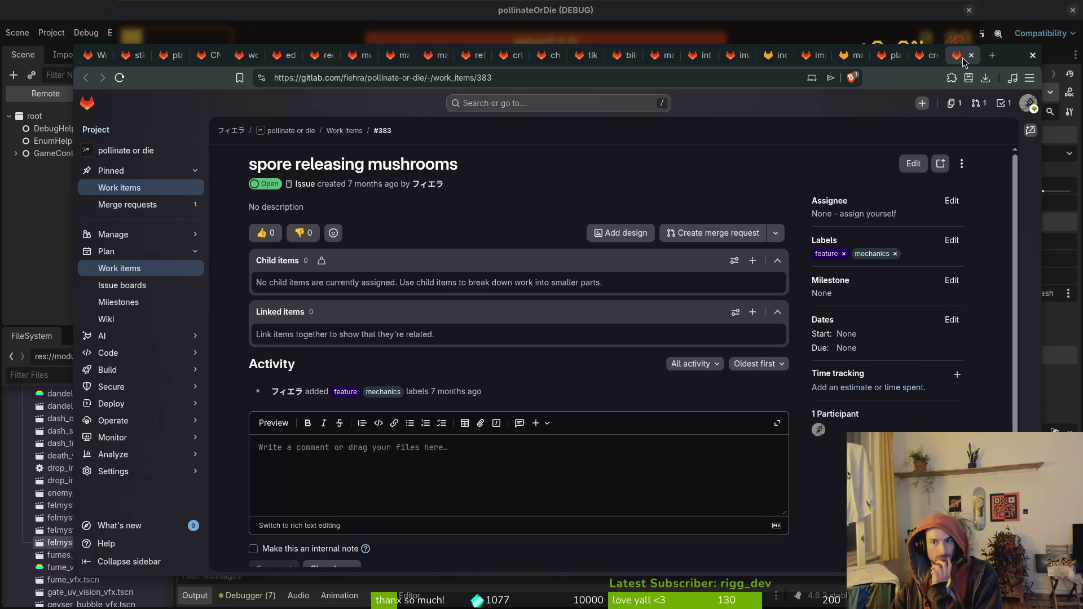
scroll(510, 408, "down", 2)
left_click(345, 536)
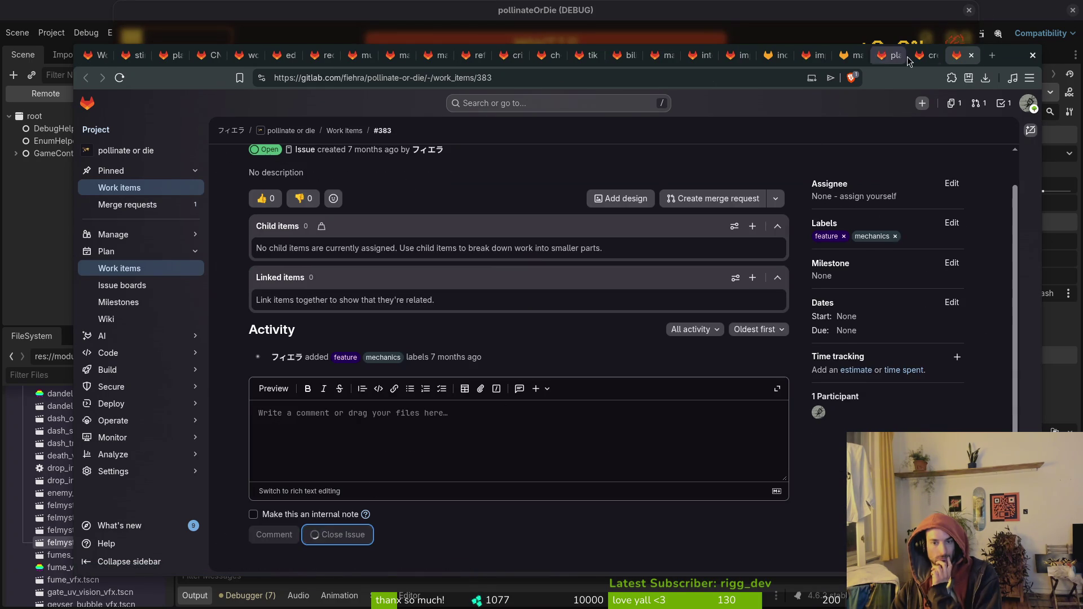
left_click(971, 55)
left_click(79, 59)
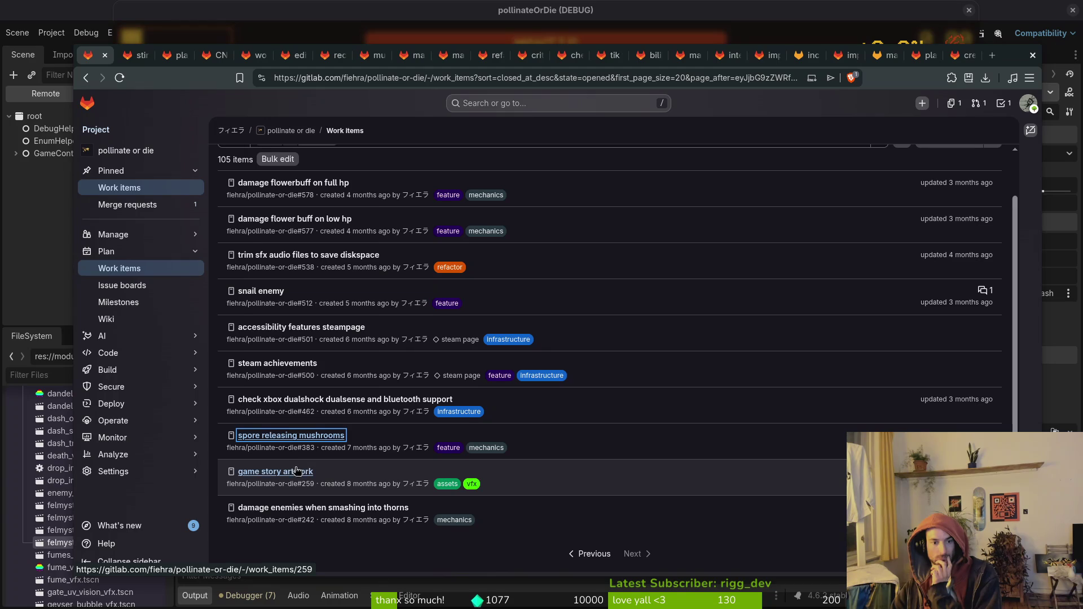
middle_click(288, 471)
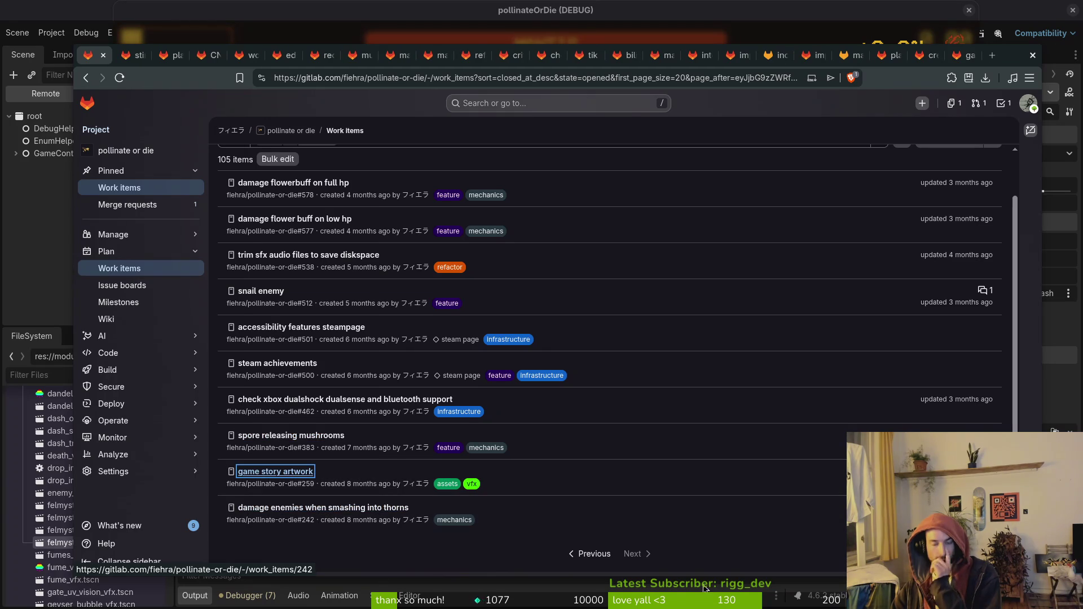
Assign 'game story artwork' to the 2nd Area milestone and close its tab.
left_click(965, 55)
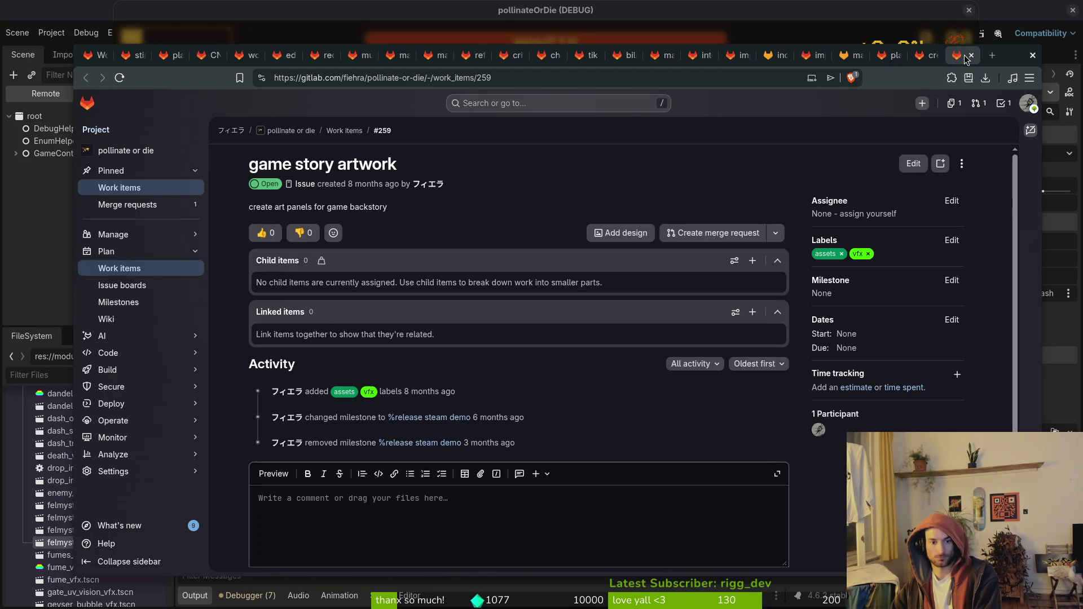
left_click(951, 280)
left_click(867, 372)
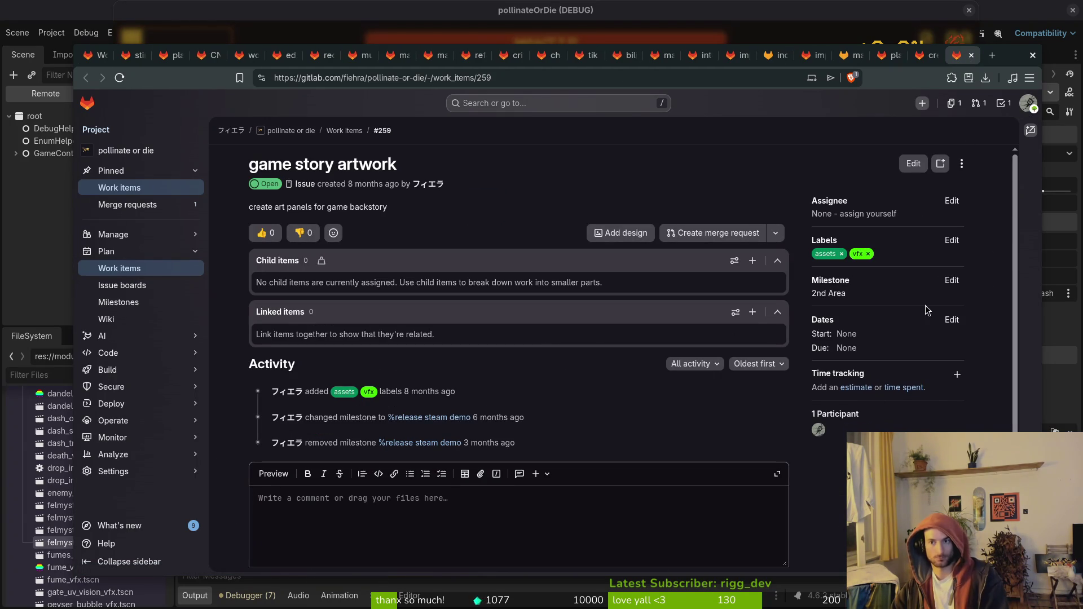
key("ctrl+w")
Close the 'create base overlay script' issue and assign it to 2nd Area.
left_click(951, 280)
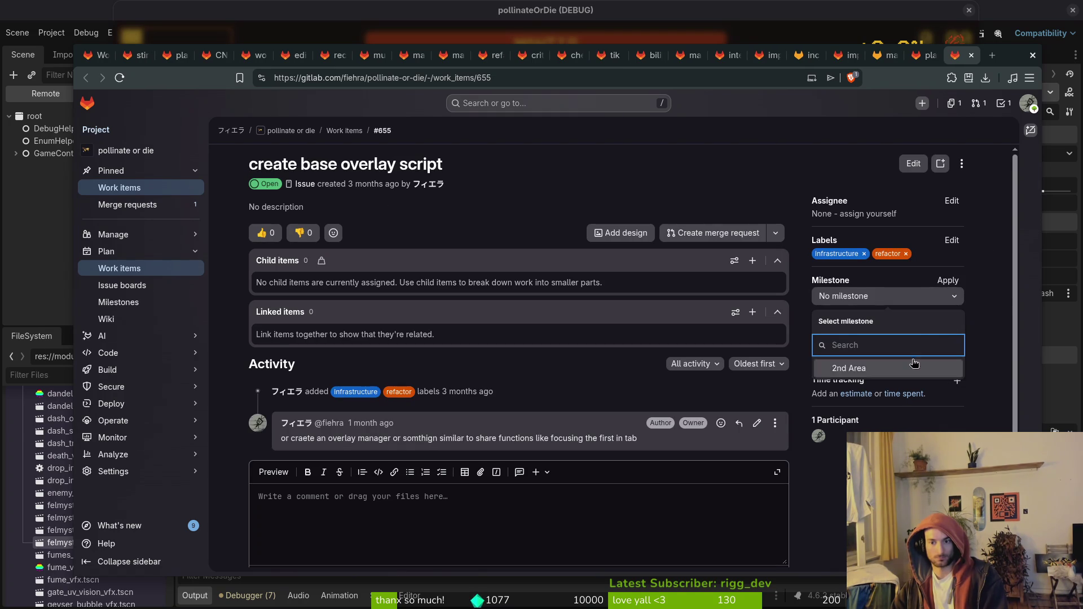
key("Escape")
scroll(923, 342, "down", 2)
left_click(337, 544)
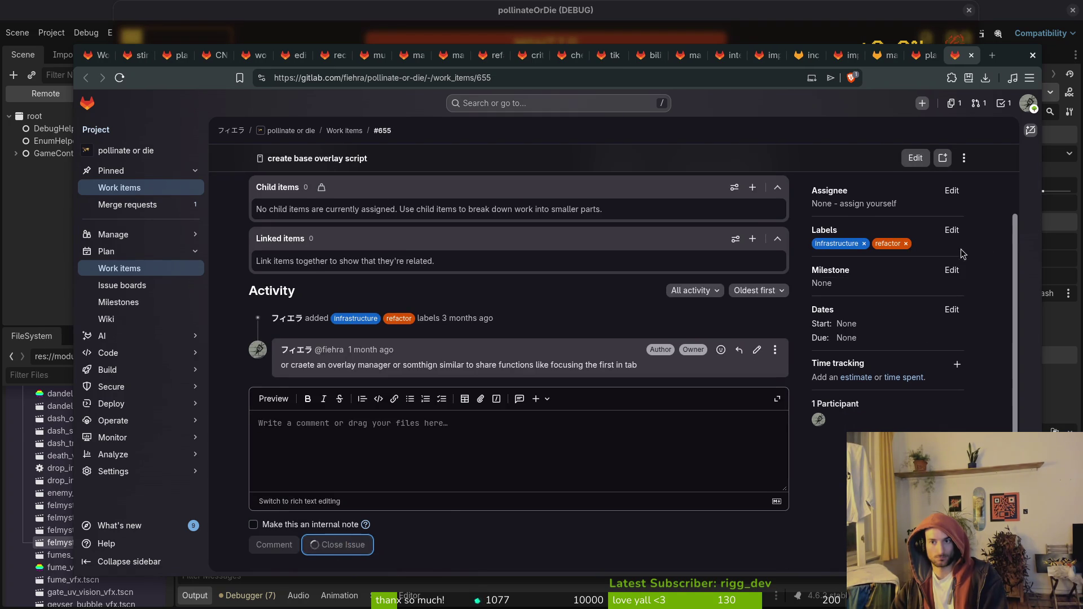
key("ctrl+w")
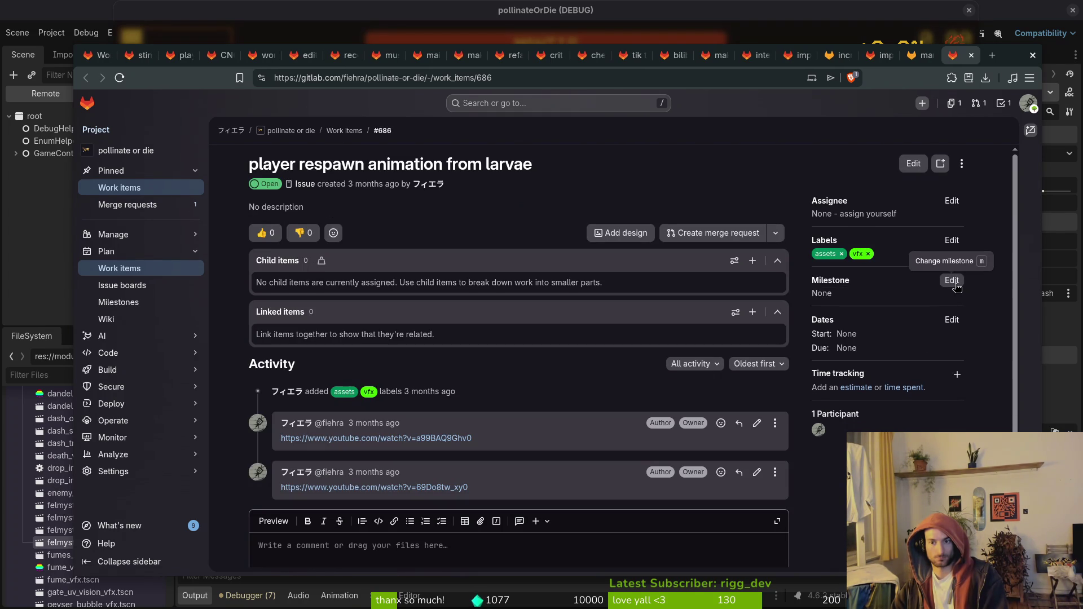
key("ctrl+shift+t")
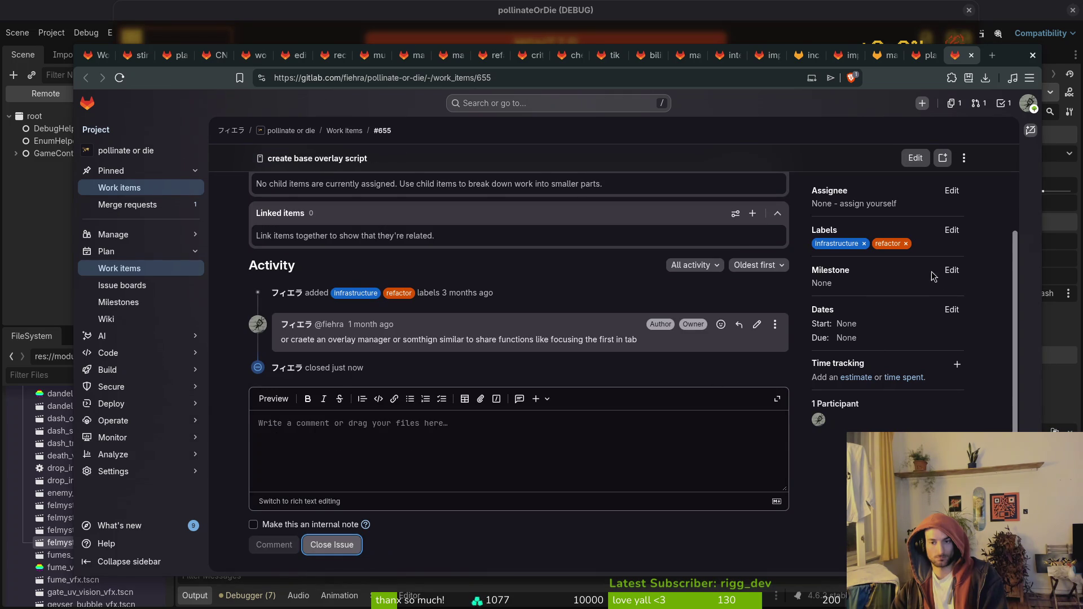
left_click(959, 271)
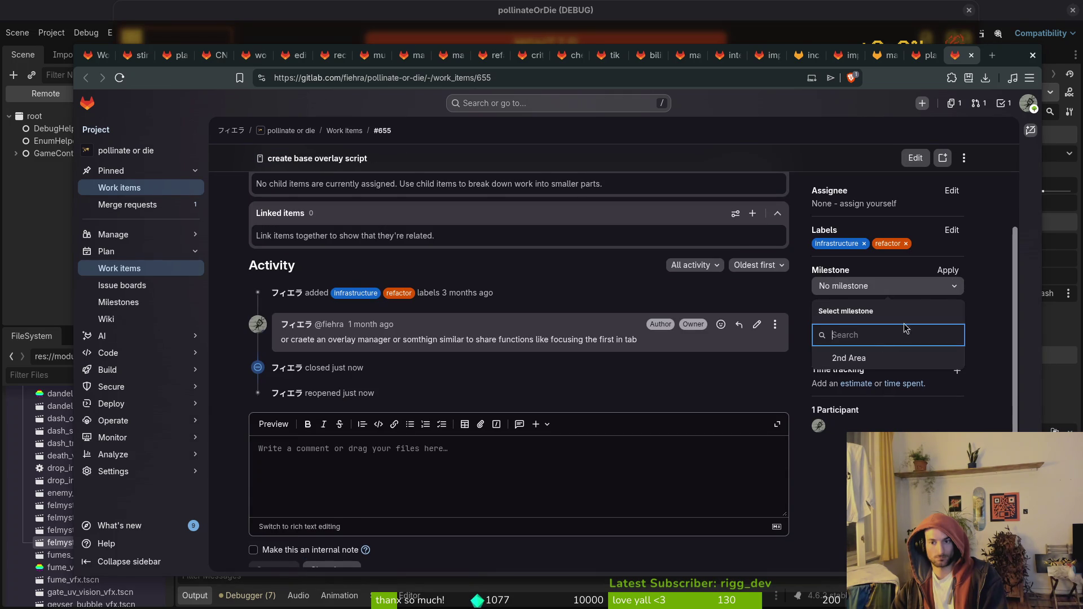
left_click(875, 357)
key("ctrl+w")
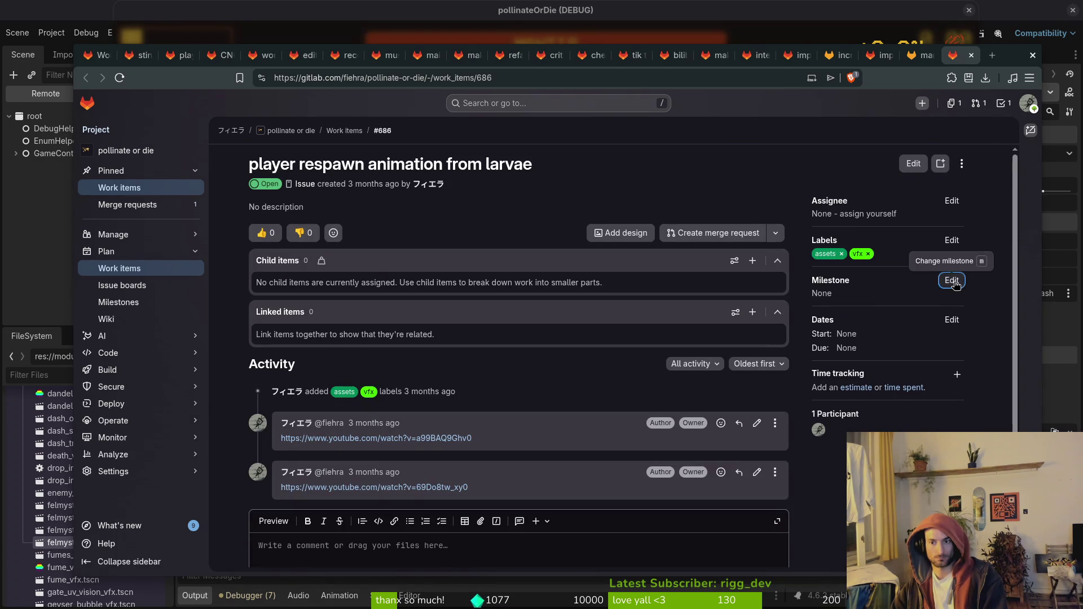
Put the larvae respawn, mantis boss and implement more bee lore issues in 2nd Area.
left_click(951, 280)
left_click(874, 368)
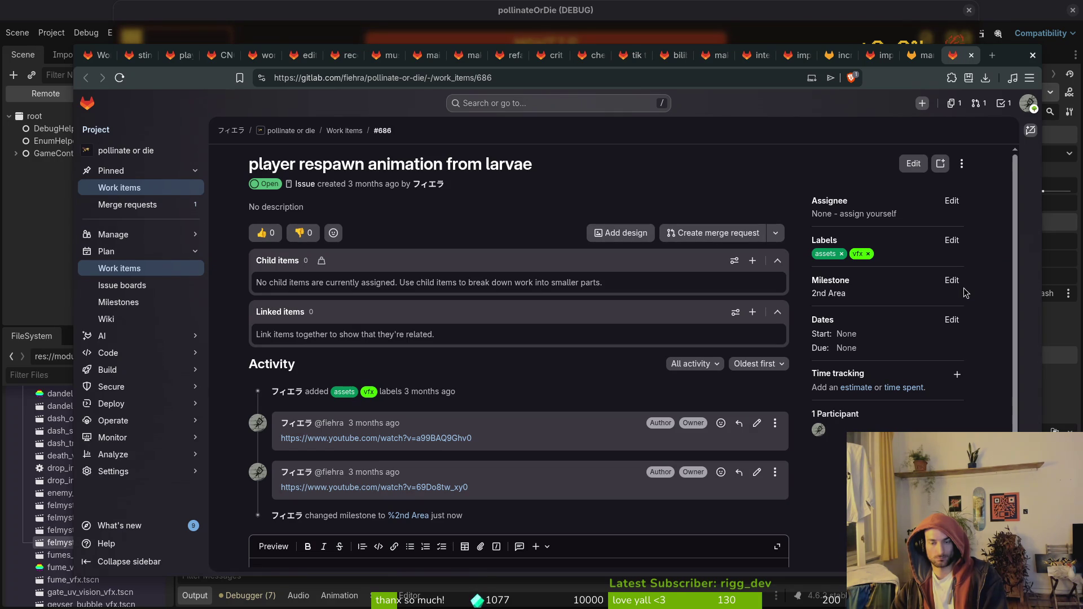
key("ctrl+w")
left_click(951, 280)
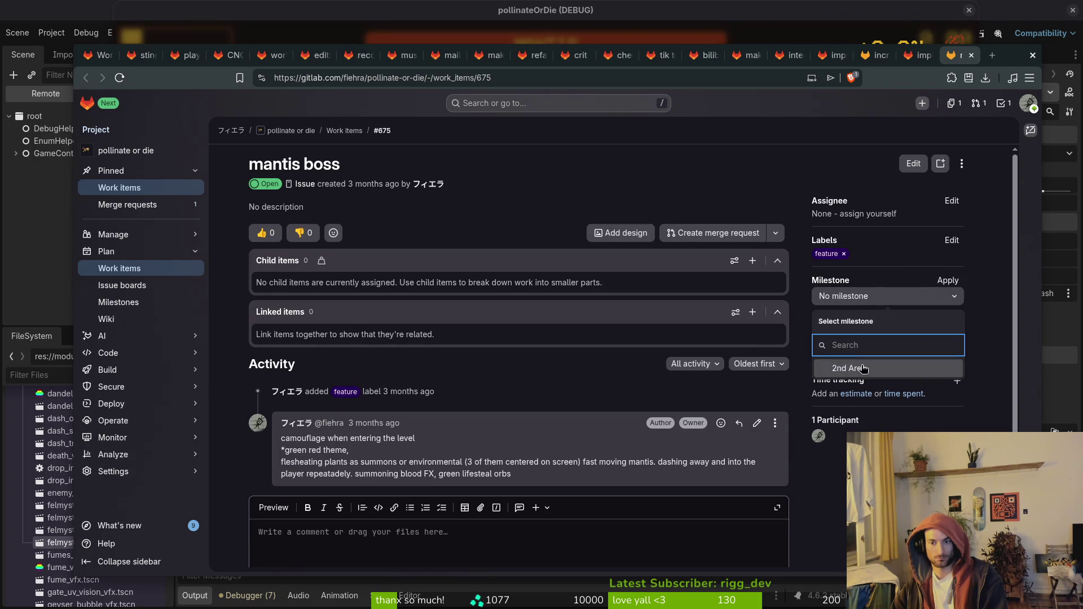
left_click(868, 367)
key("ctrl+w")
left_click(951, 293)
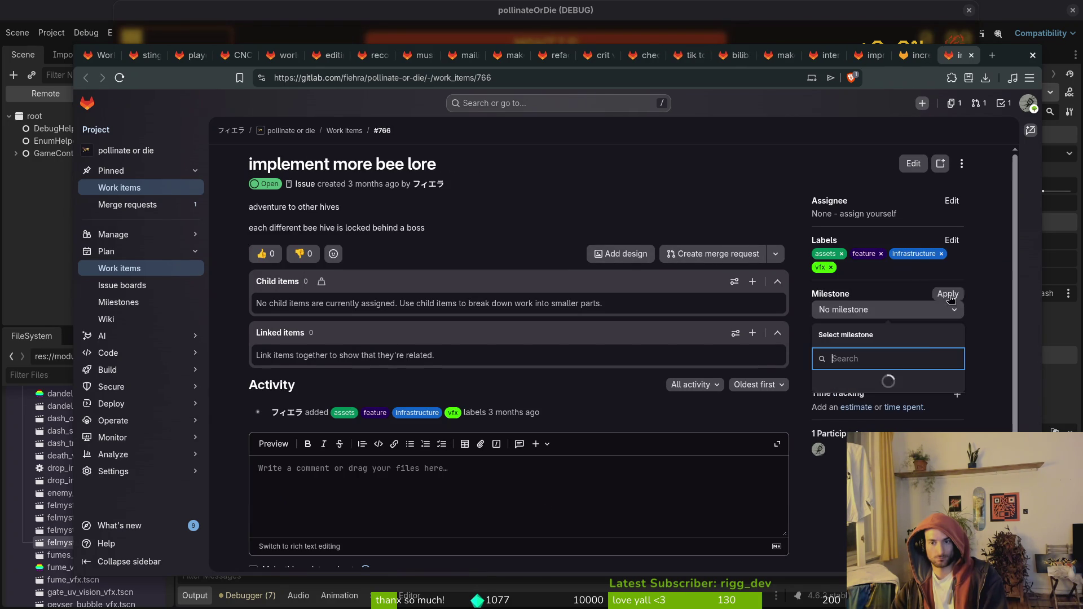
left_click(883, 383)
key("ctrl+w")
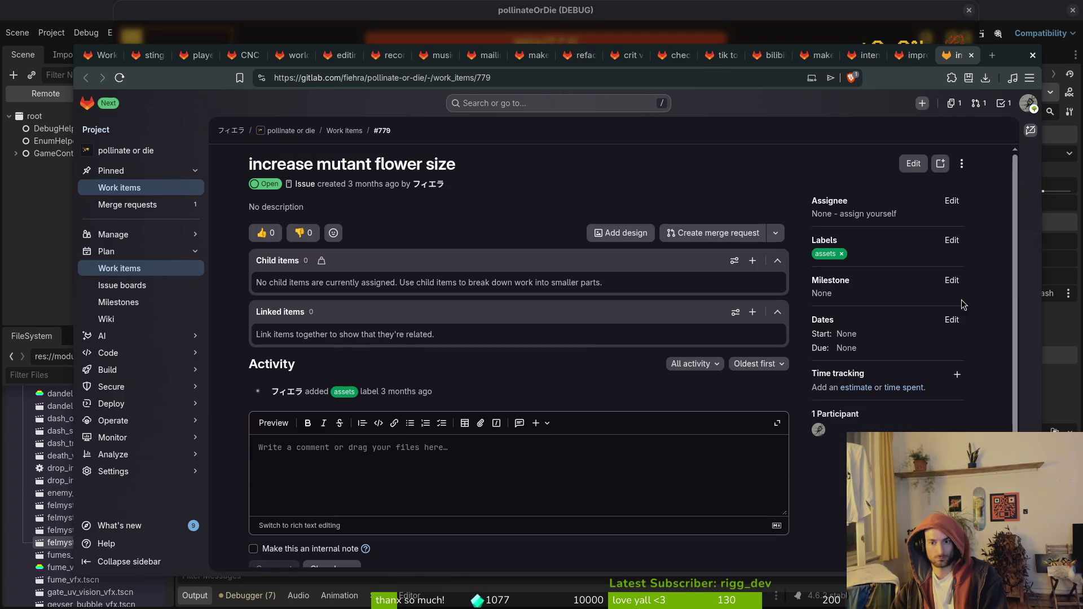
Put increase mutant flower size, improve stunned vfx contrast and intense music on low hp in 2nd Area.
left_click(952, 281)
left_click(896, 368)
key("ctrl+w")
left_click(951, 280)
left_click(884, 372)
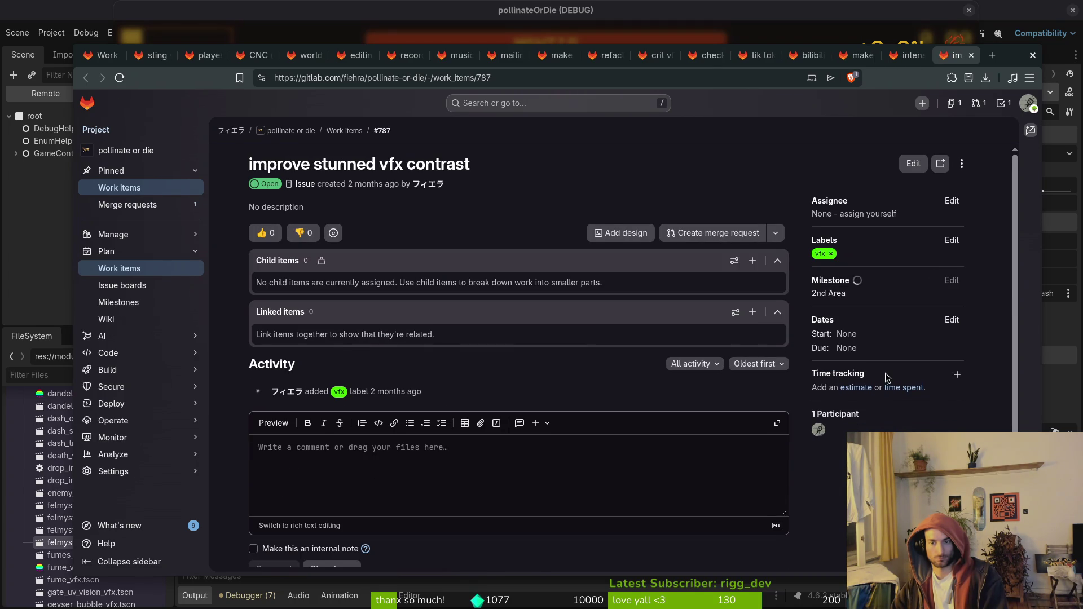
key("ctrl+w")
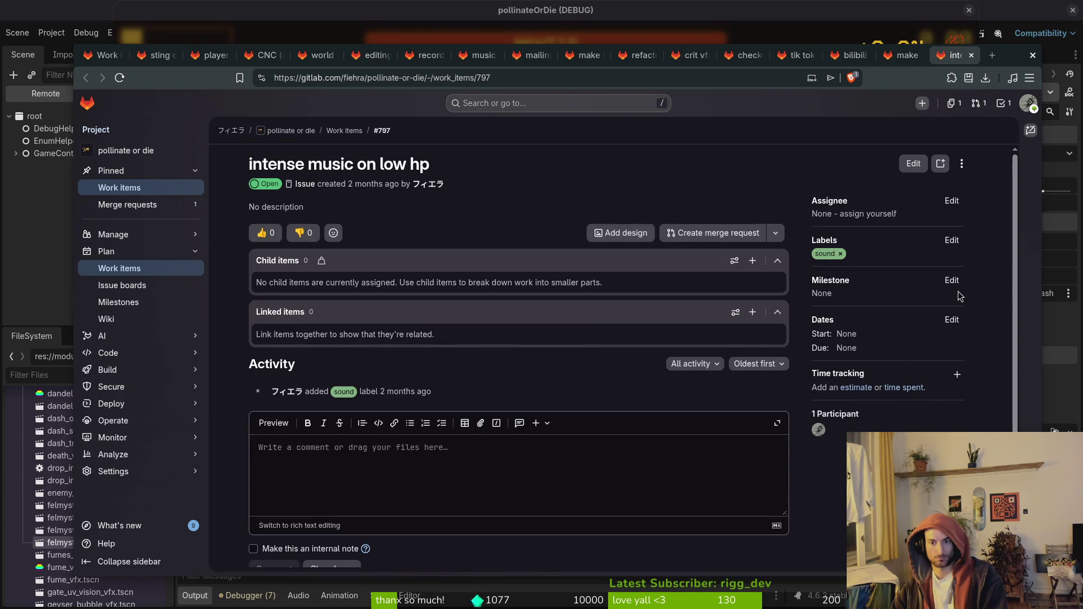
left_click(952, 280)
left_click(887, 367)
key("ctrl+w")
Put the social media clips issue and the bilibili and tik tok account tasks in 2nd Area.
left_click(951, 280)
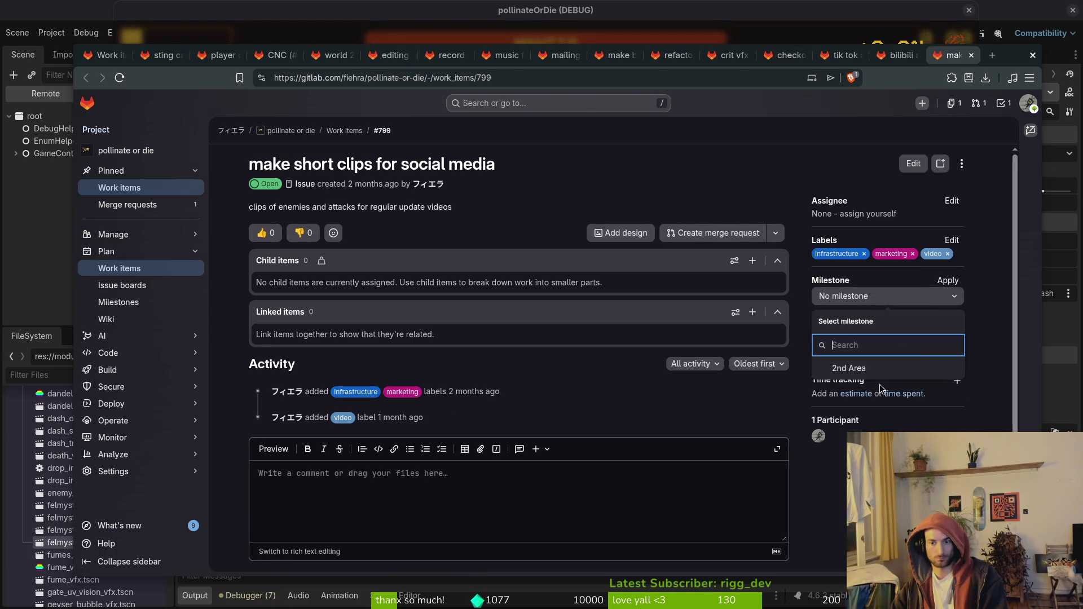
left_click(867, 368)
key("ctrl+w")
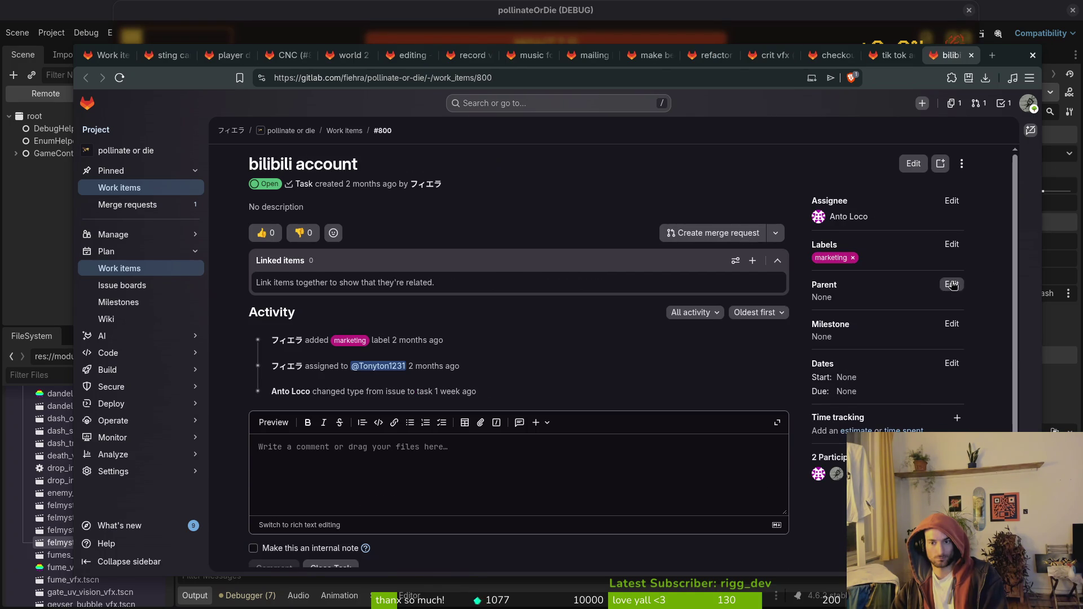
left_click(953, 284)
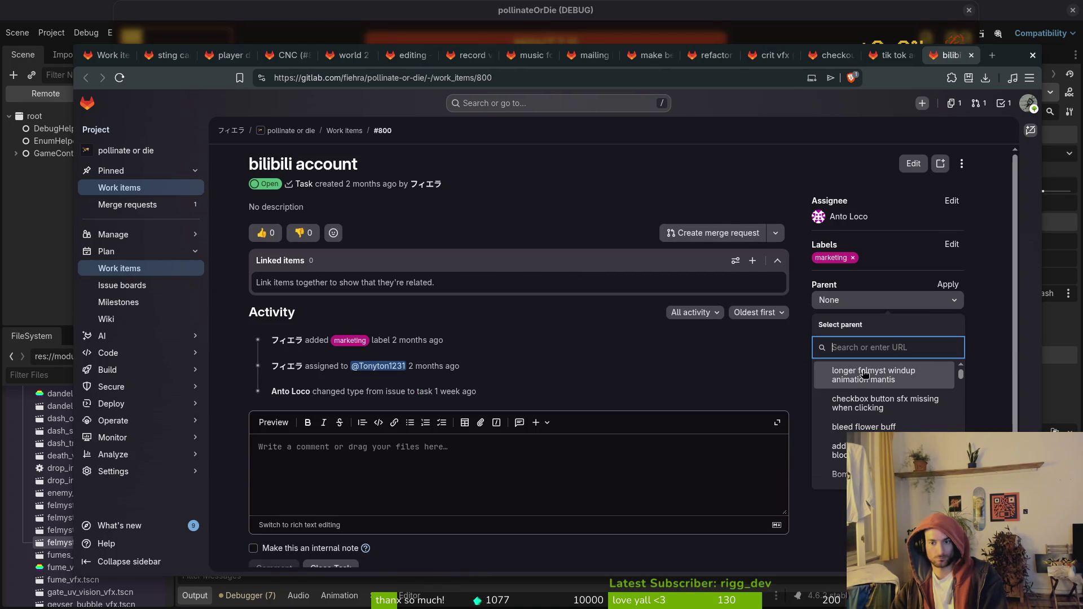
left_click(931, 299)
left_click(953, 324)
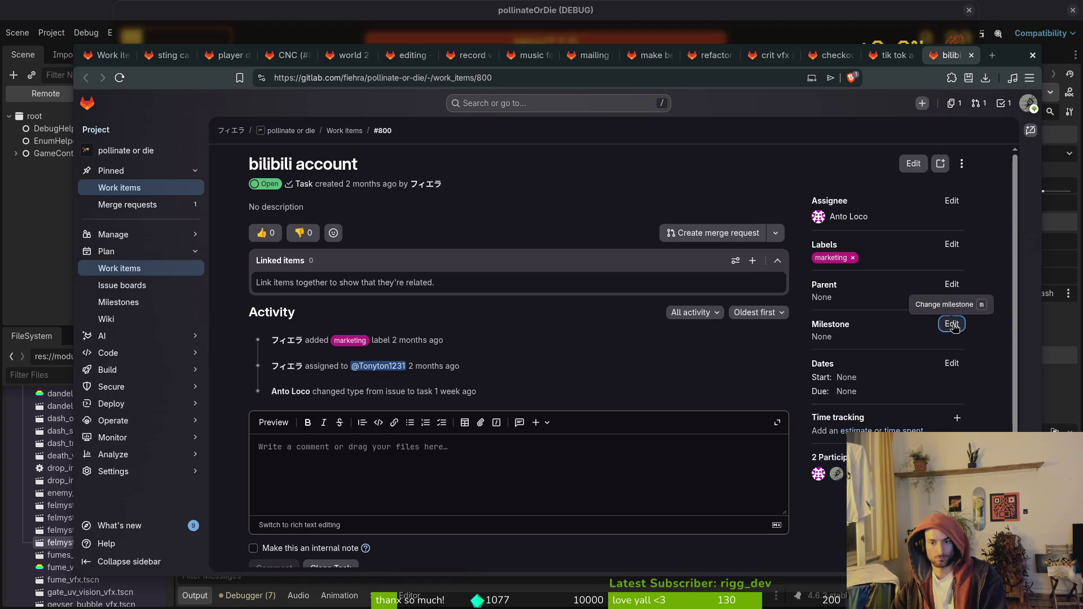
left_click(898, 413)
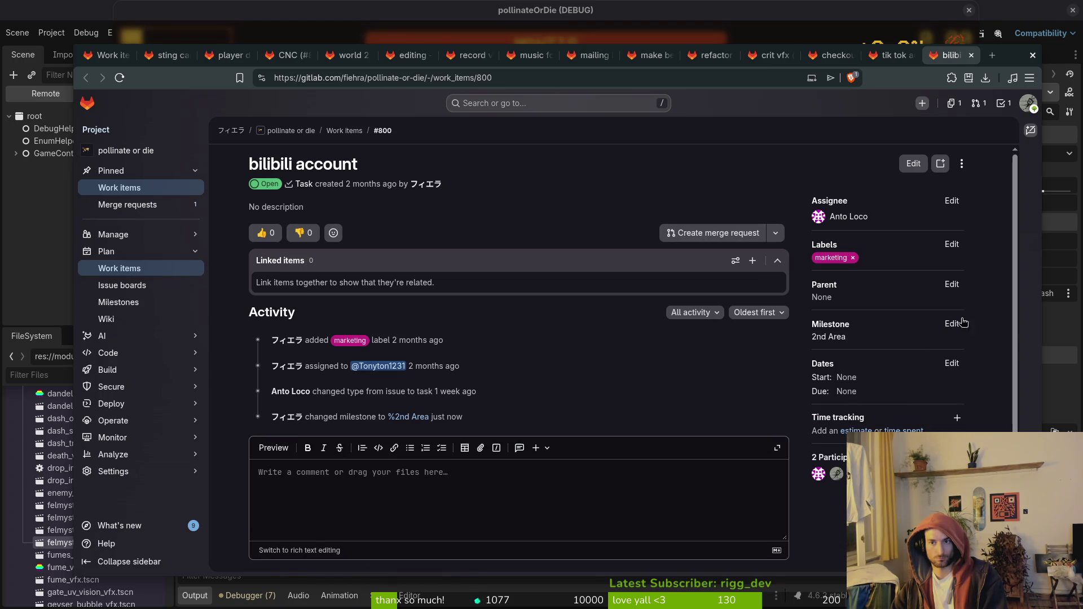
key("ctrl+w")
left_click(951, 325)
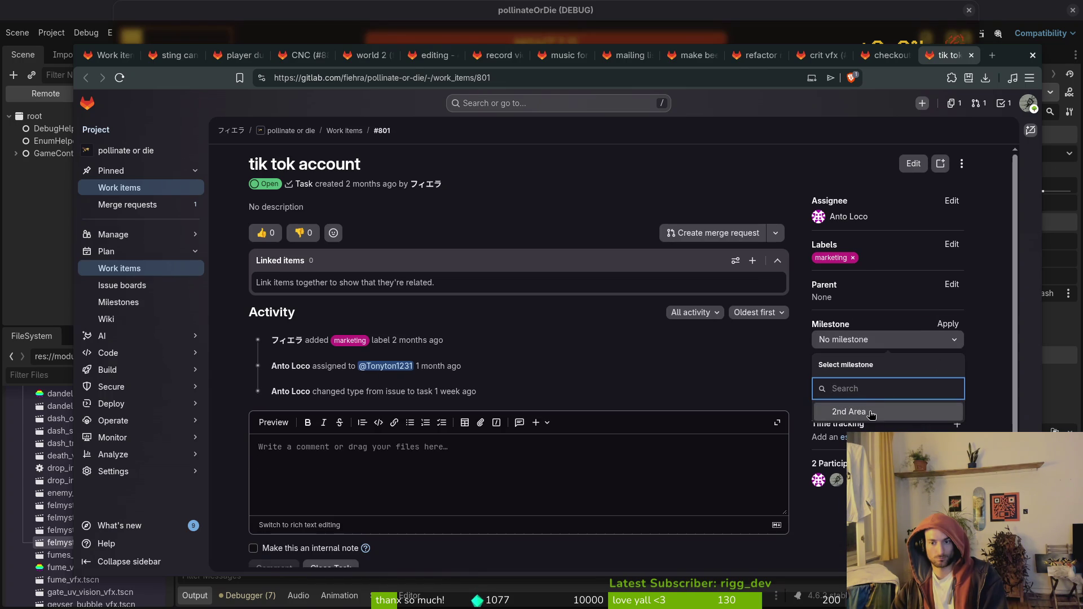
left_click(872, 412)
key("ctrl+w")
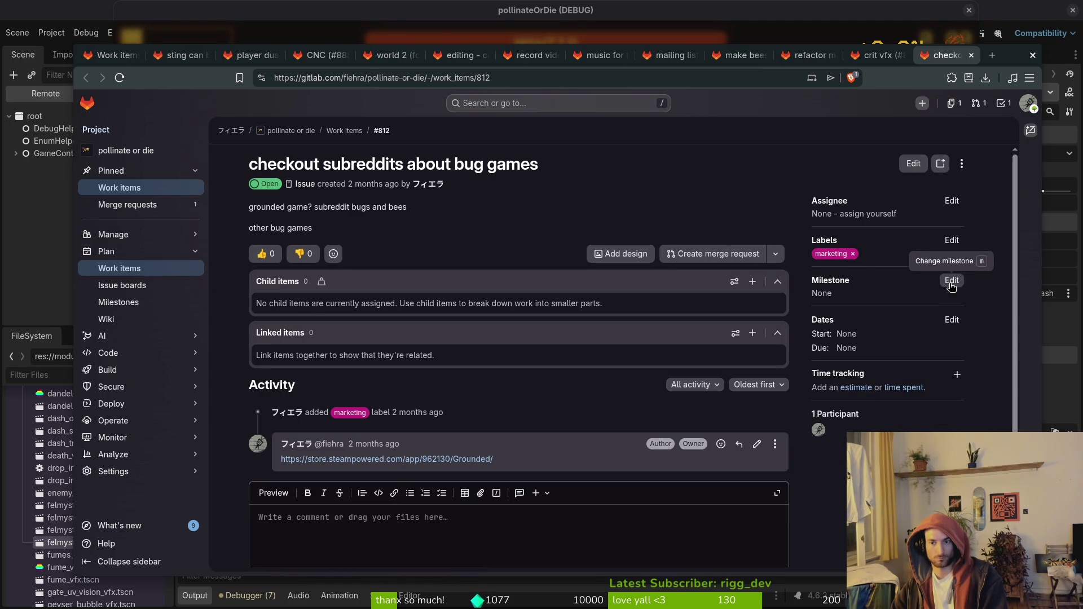
Put the checkout subreddits and crit vfx issues in 2nd Area, closing each tab.
left_click(951, 280)
left_click(886, 368)
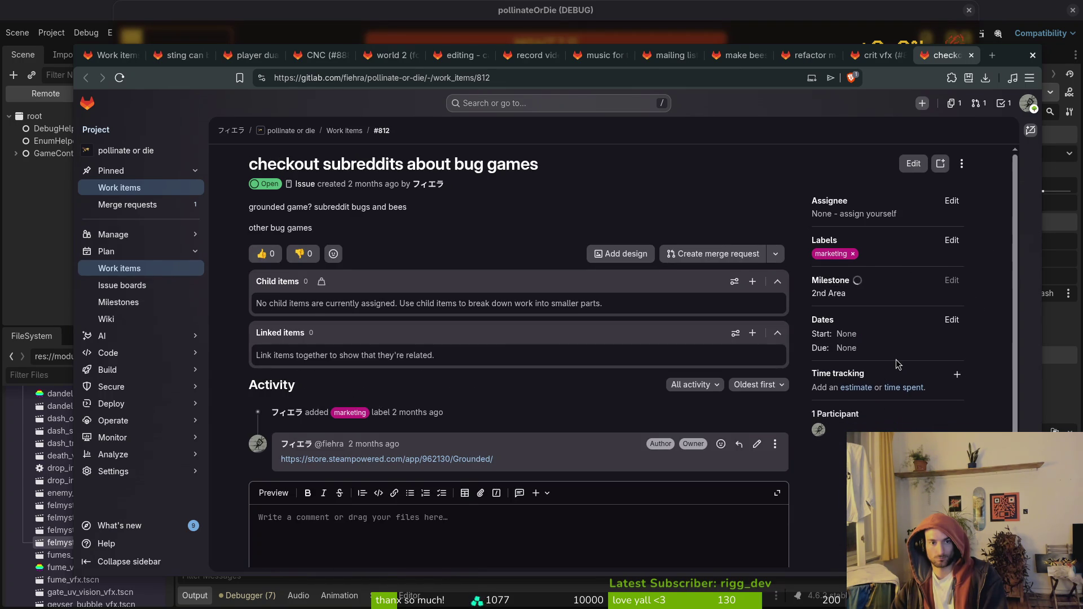
key("ctrl+w")
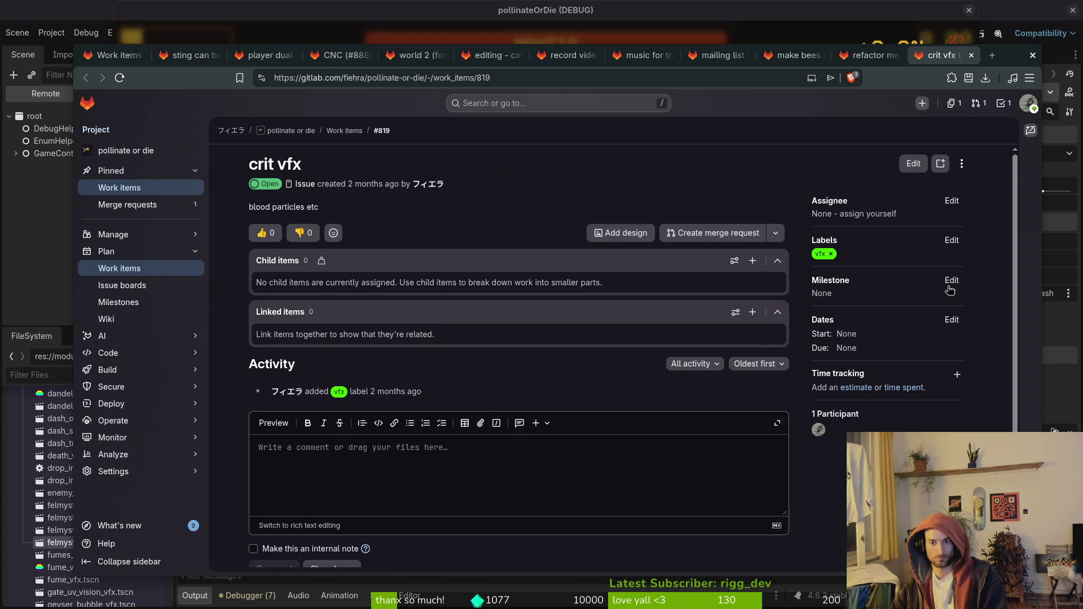
left_click(951, 280)
left_click(924, 367)
key("ctrl+w")
Put the refactor memories and make bees move more in hive issues in 2nd Area.
left_click(952, 280)
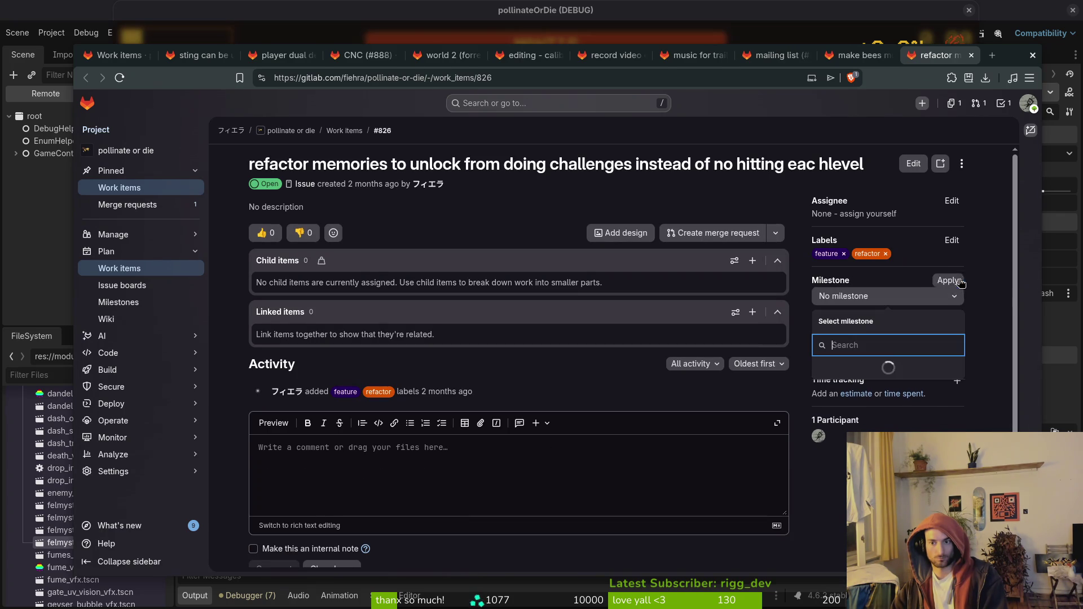
left_click(853, 369)
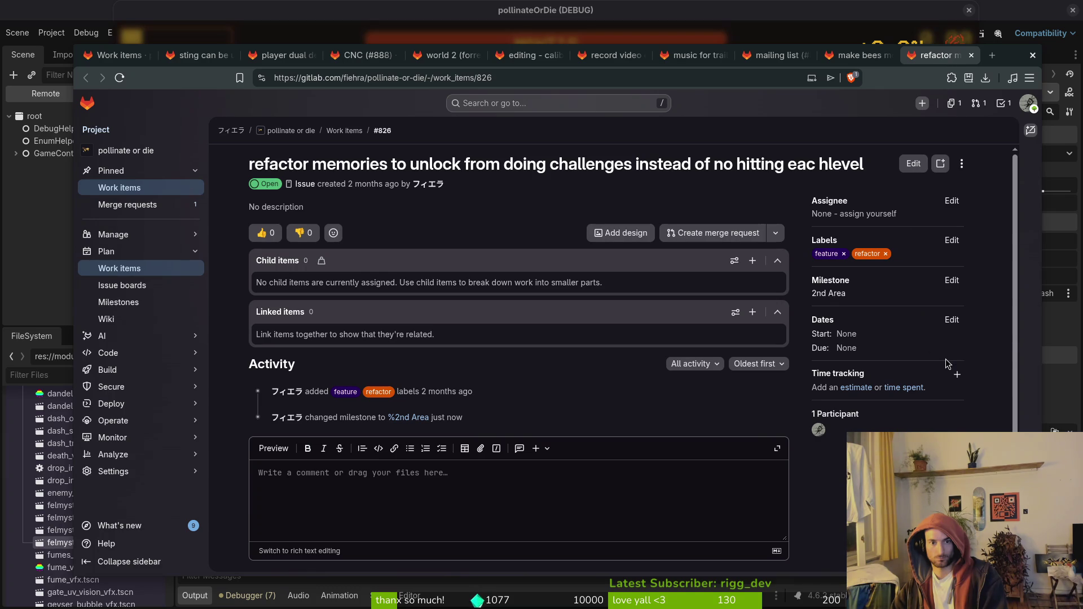
key("ctrl+w")
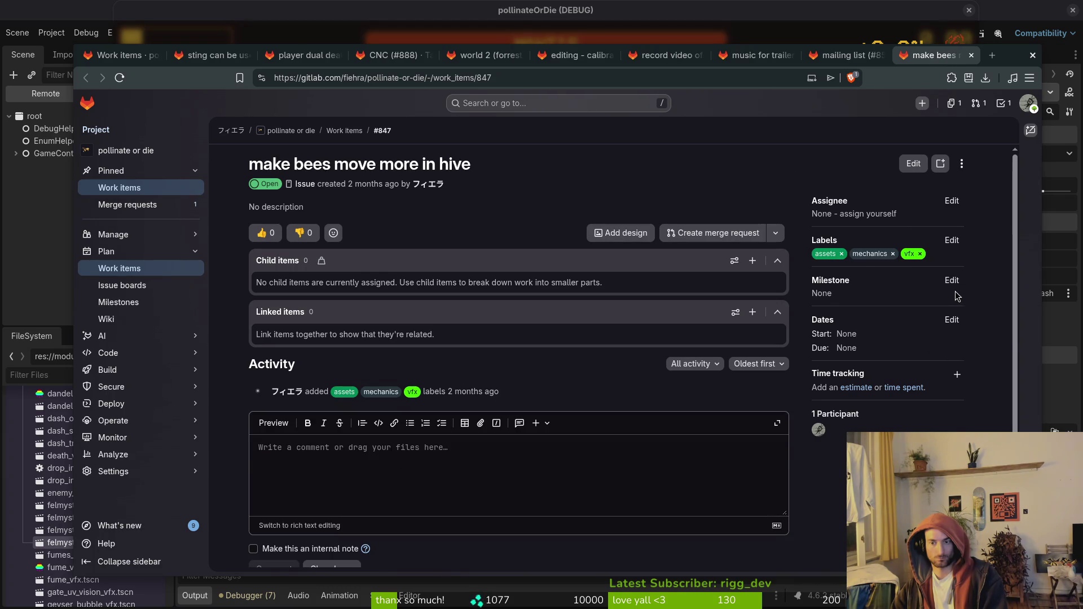
key("ctrl+shift+t")
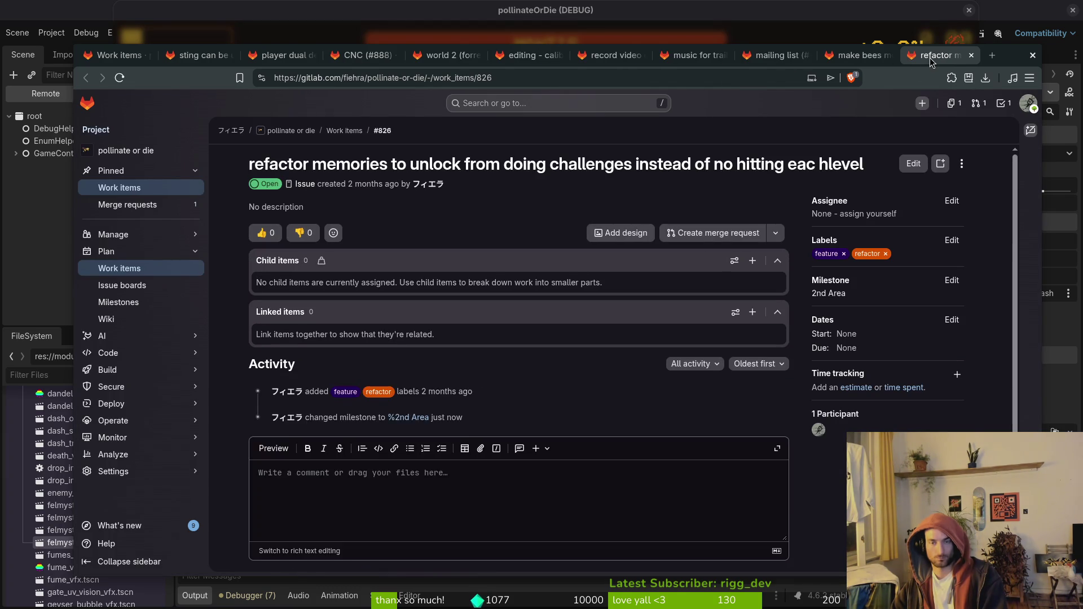
middle_click(929, 58)
left_click(952, 281)
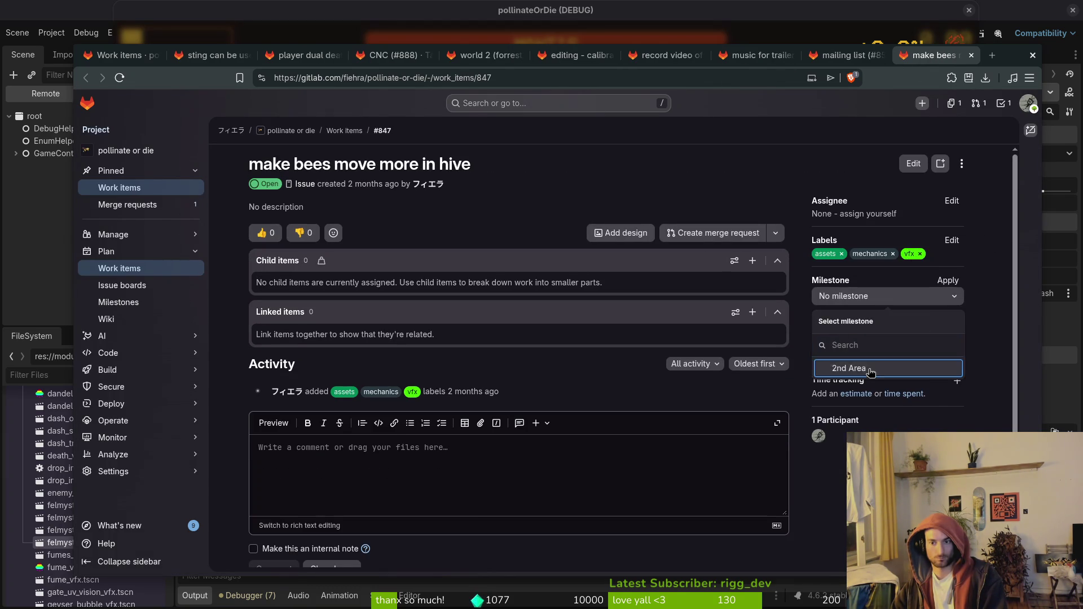
left_click(902, 367)
key("ctrl+w")
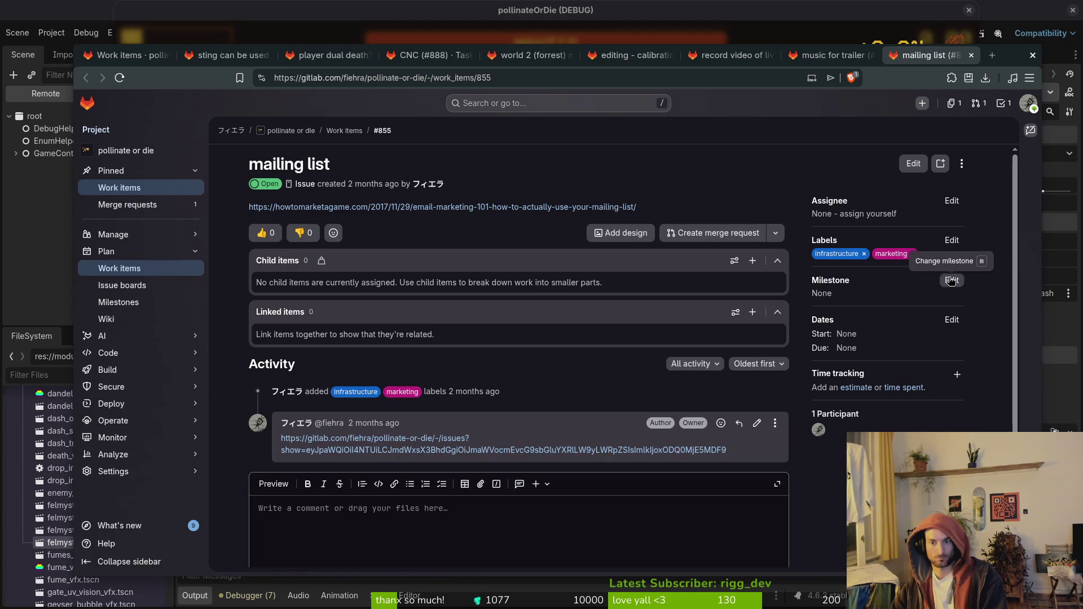
Put the mailing list issue and music for trailer task in 2nd Area.
left_click(952, 280)
left_click(881, 370)
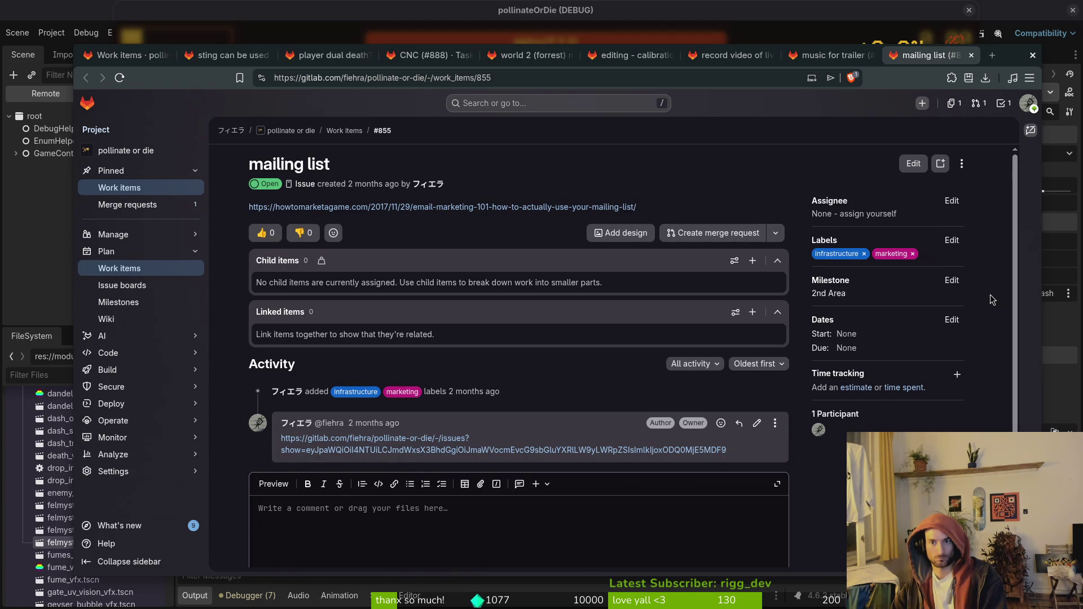
key("ctrl+w")
left_click(952, 284)
left_click(952, 285)
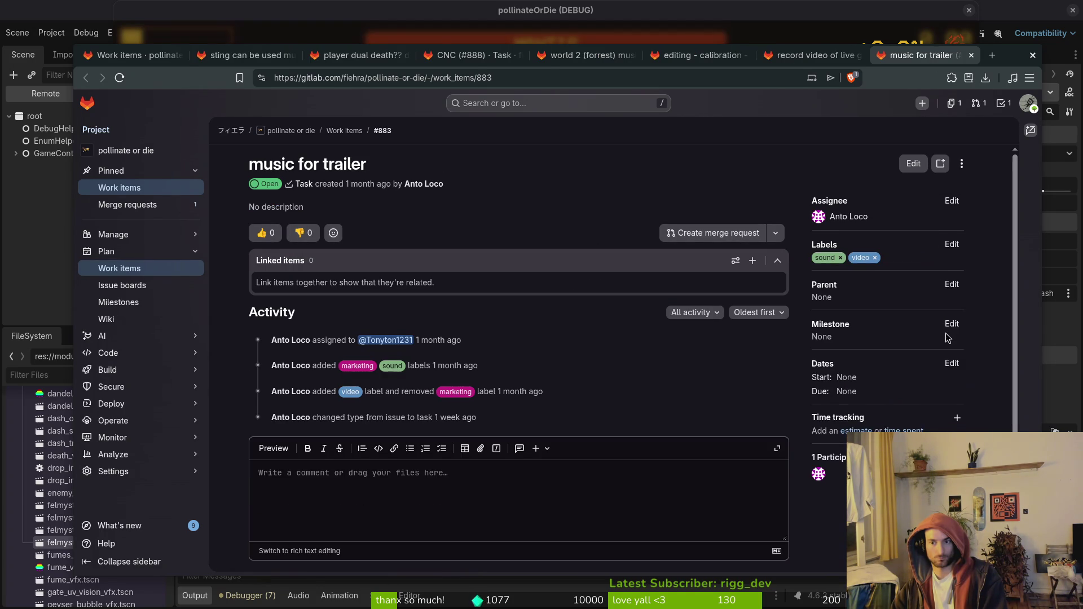
left_click(952, 323)
left_click(855, 418)
key("ctrl+w")
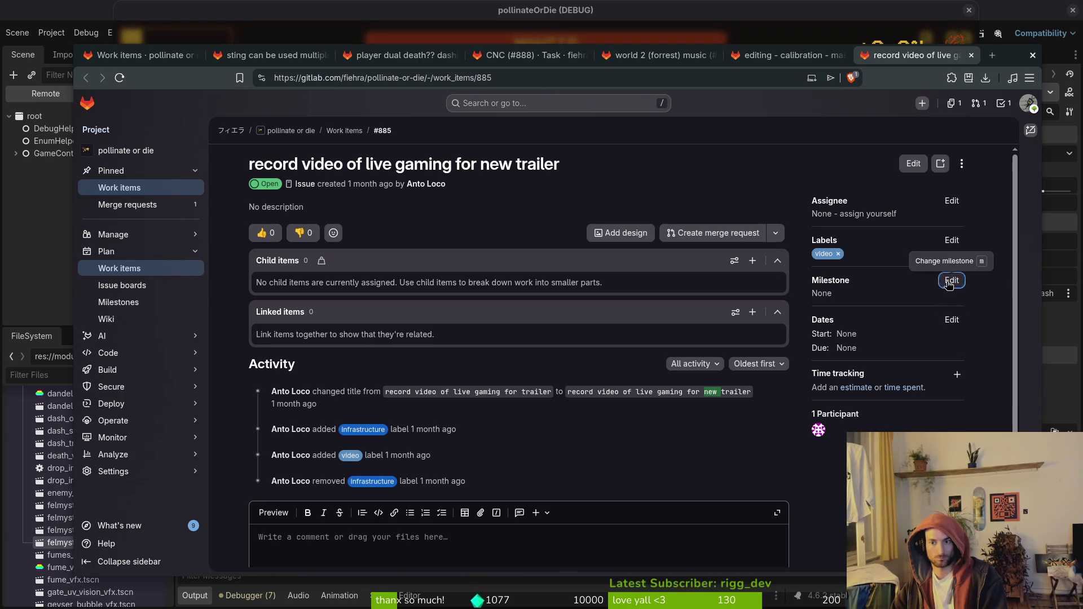
Put trailer recording, trailer editing and world 2 (forrest) music in 2nd Area.
left_click(952, 280)
left_click(853, 367)
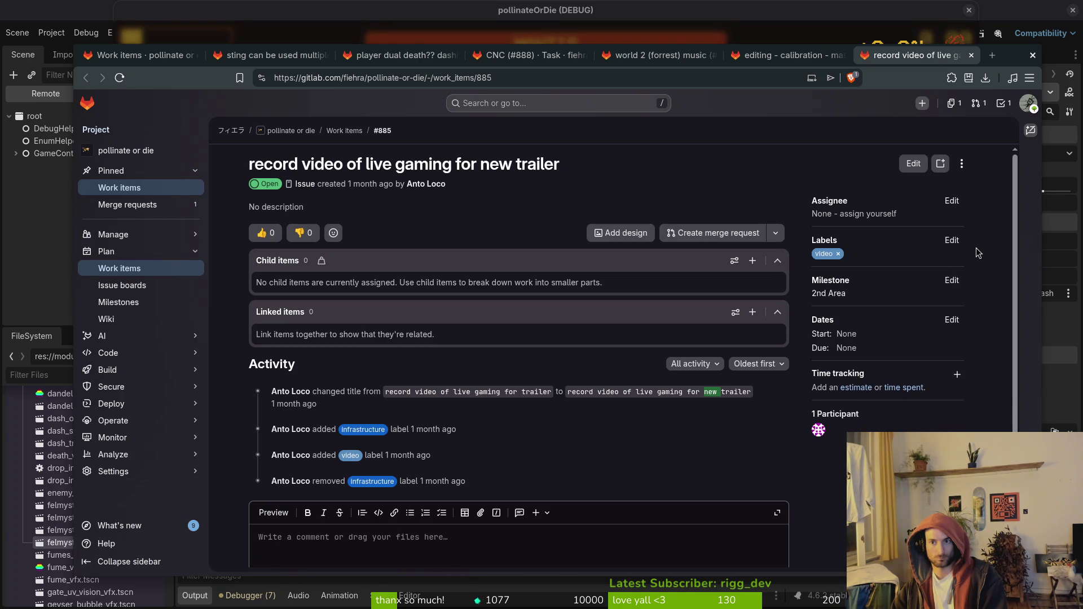
key("ctrl+w")
left_click(952, 322)
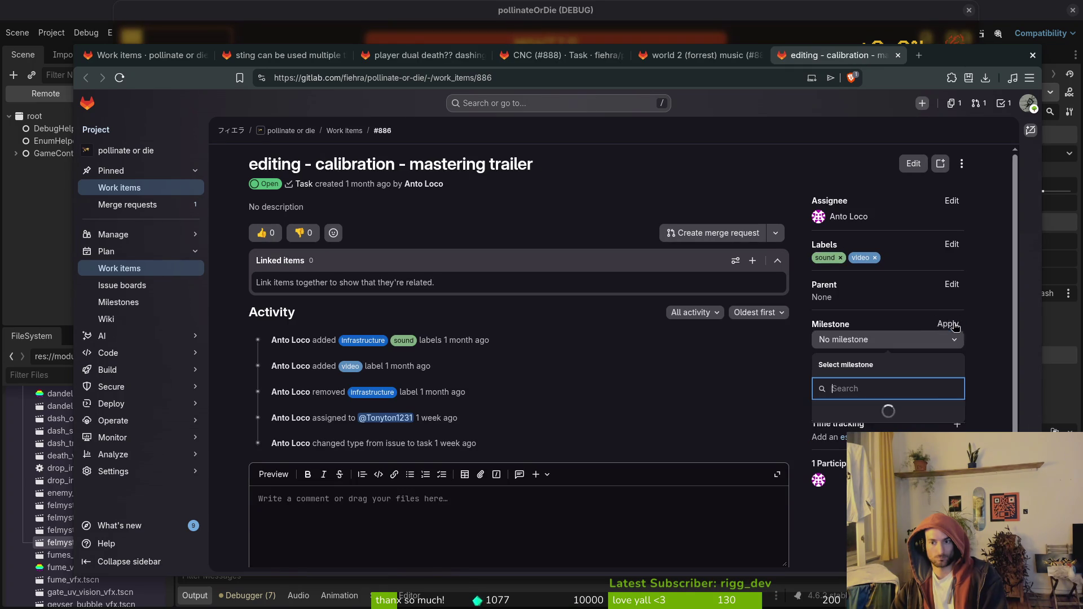
left_click(841, 412)
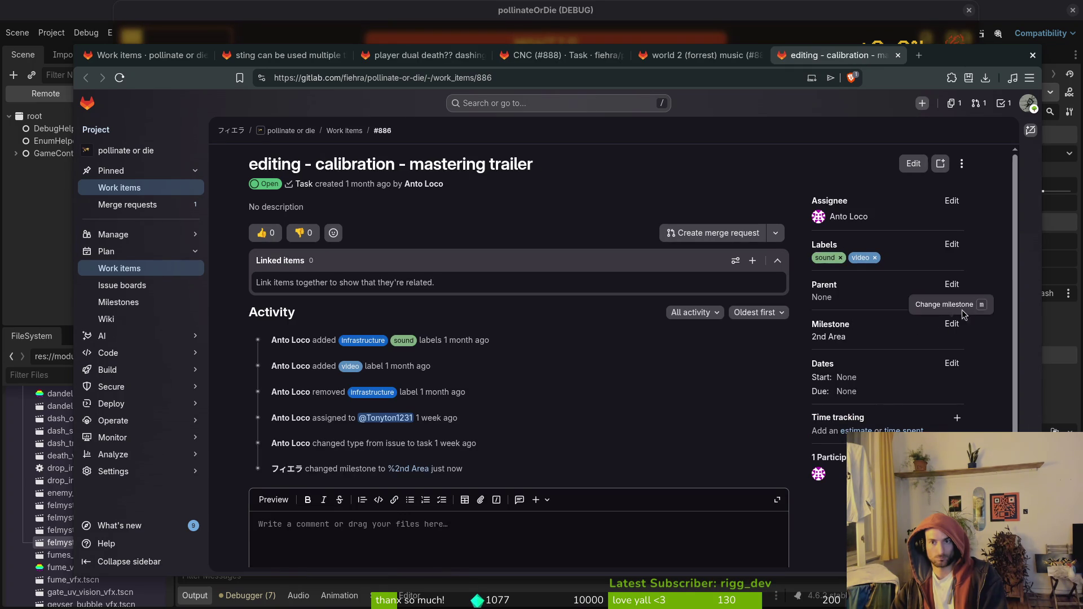
key("ctrl+w")
left_click(951, 323)
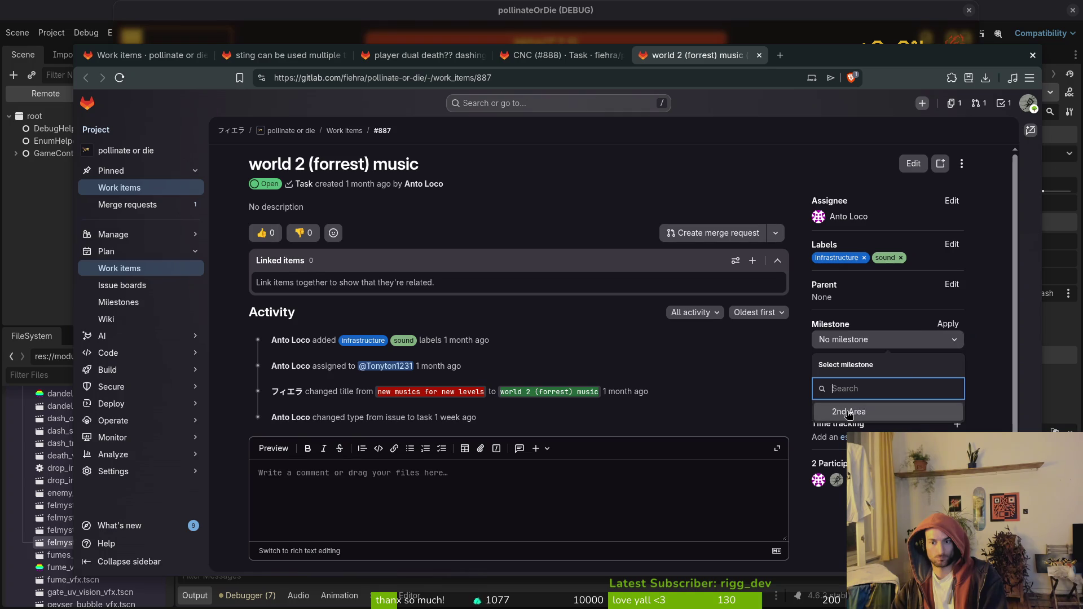
left_click(919, 410)
key("ctrl+w")
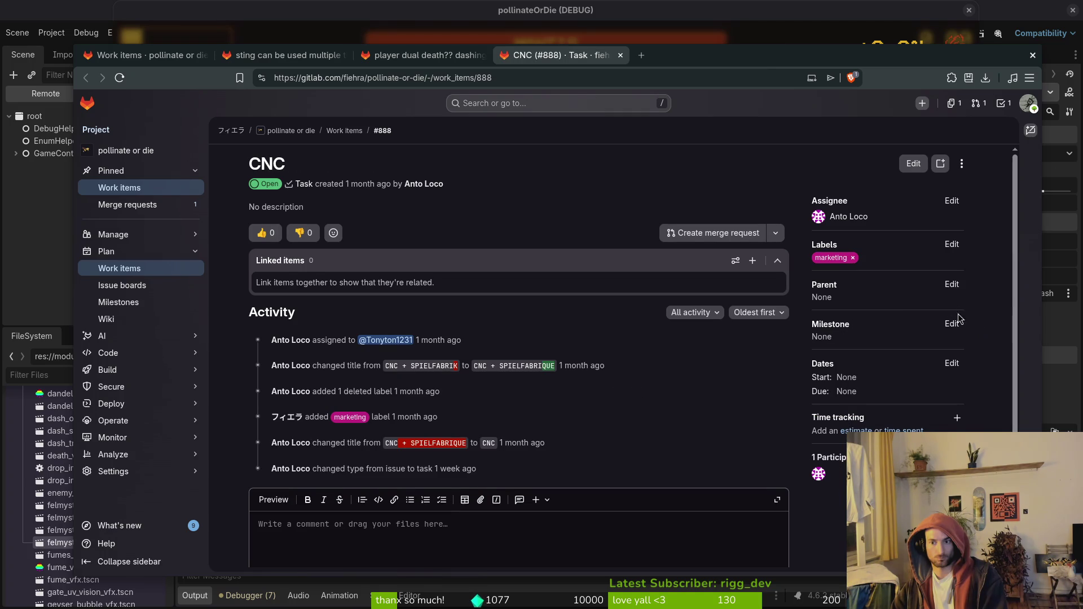
Put the CNC task, player dual death bug and sting charge bug in 2nd Area.
left_click(952, 323)
left_click(859, 412)
key("ctrl+w")
left_click(951, 280)
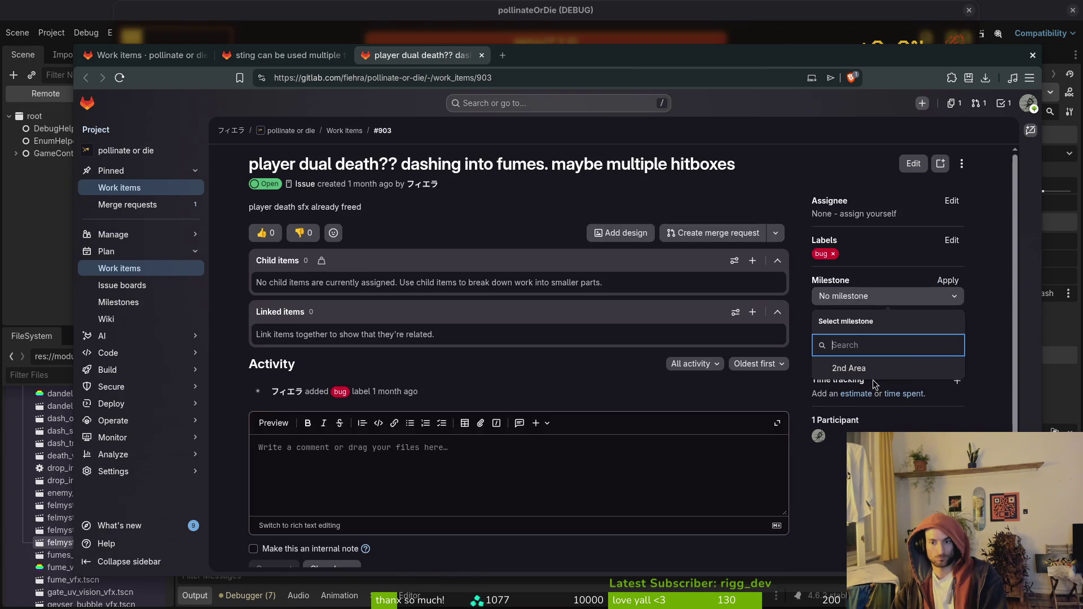
left_click(859, 369)
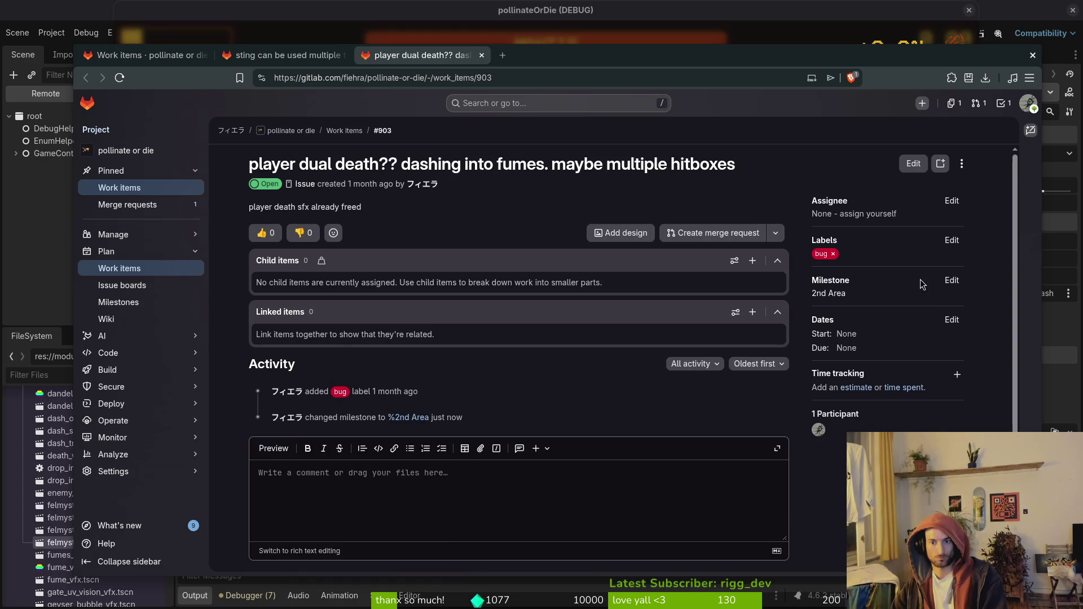
key("ctrl+w")
left_click(951, 280)
left_click(859, 370)
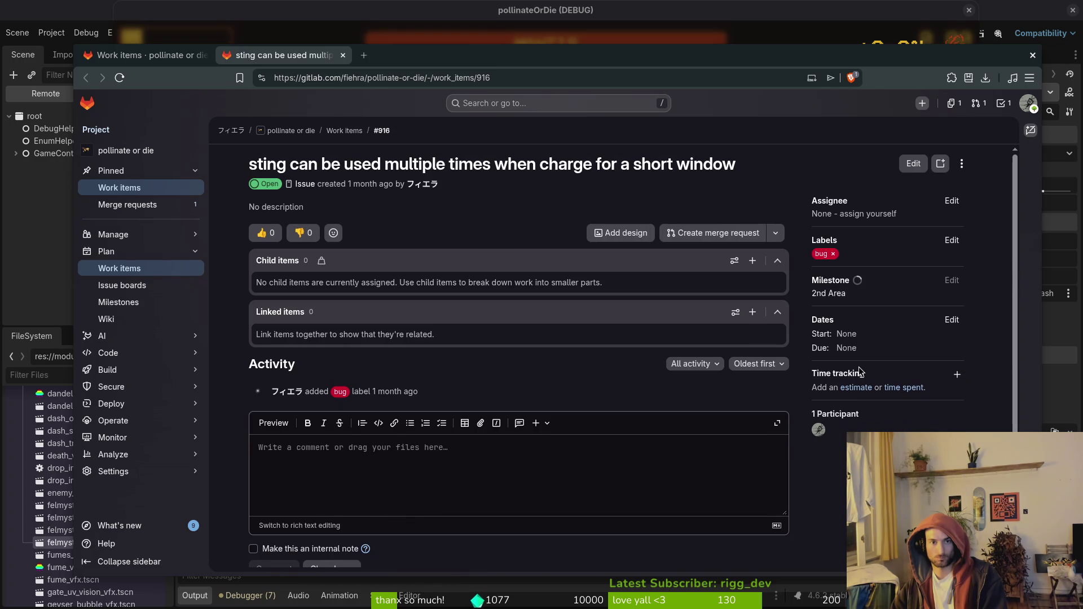
key("ctrl+w")
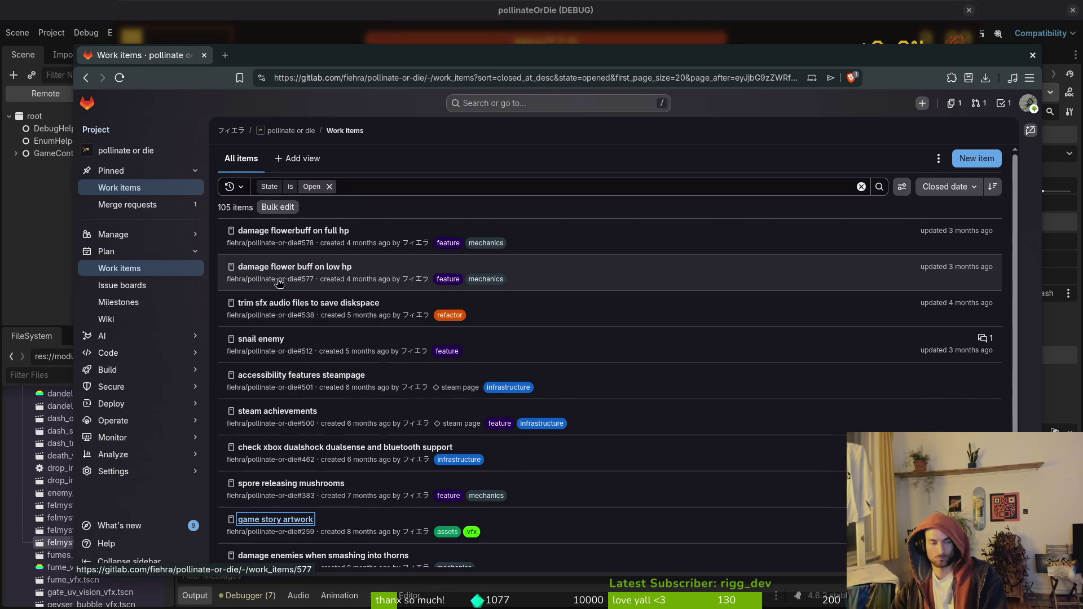
From Milestones, retitle 2nd Area as 'steam nextfest demo (forest area)' and save the change.
left_click(119, 302)
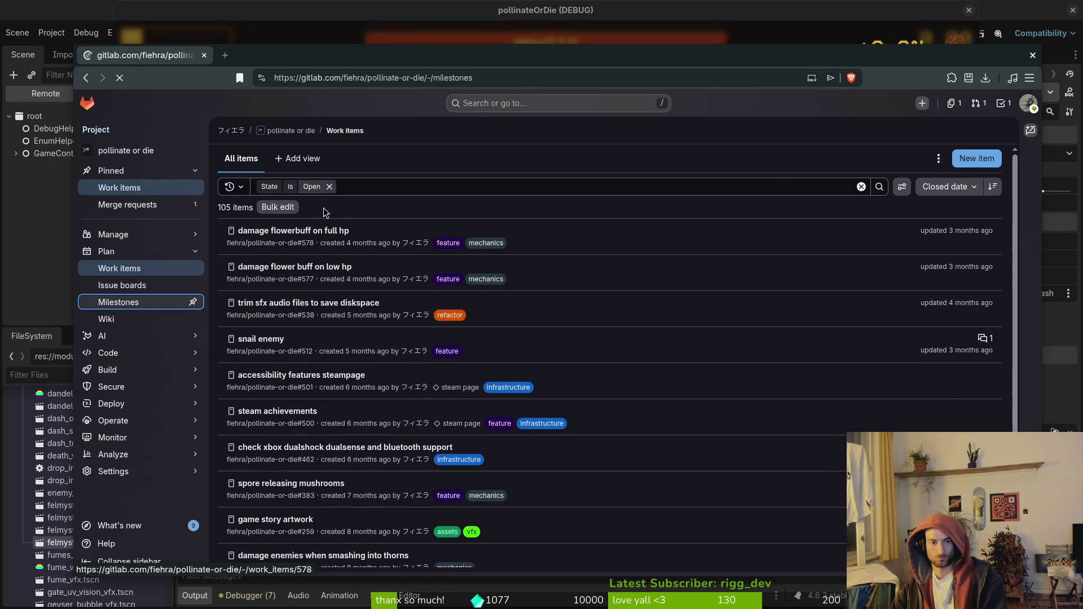
left_click(284, 183)
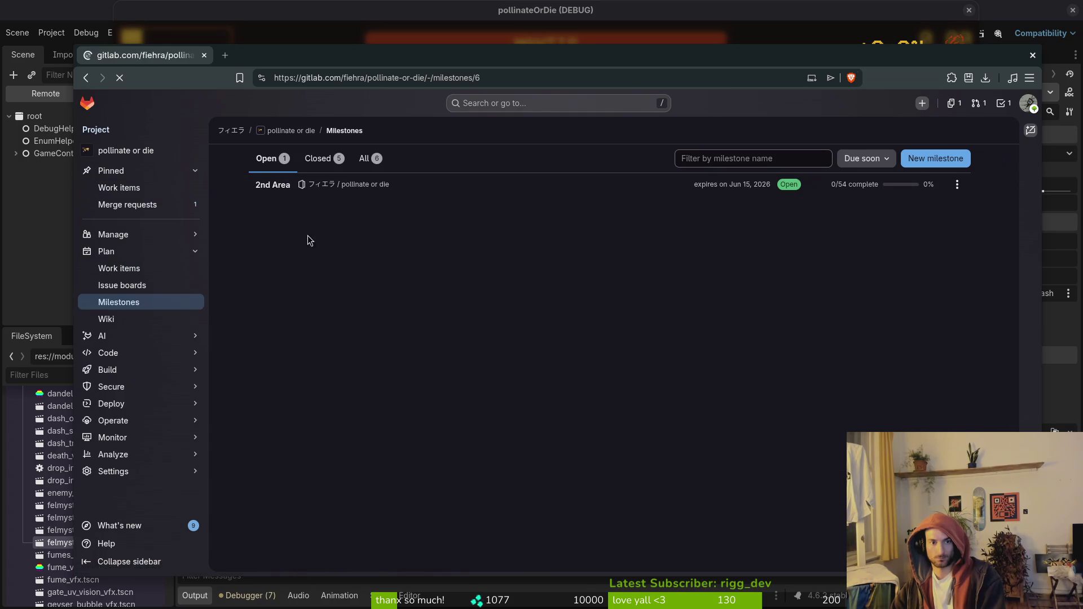
left_click(838, 164)
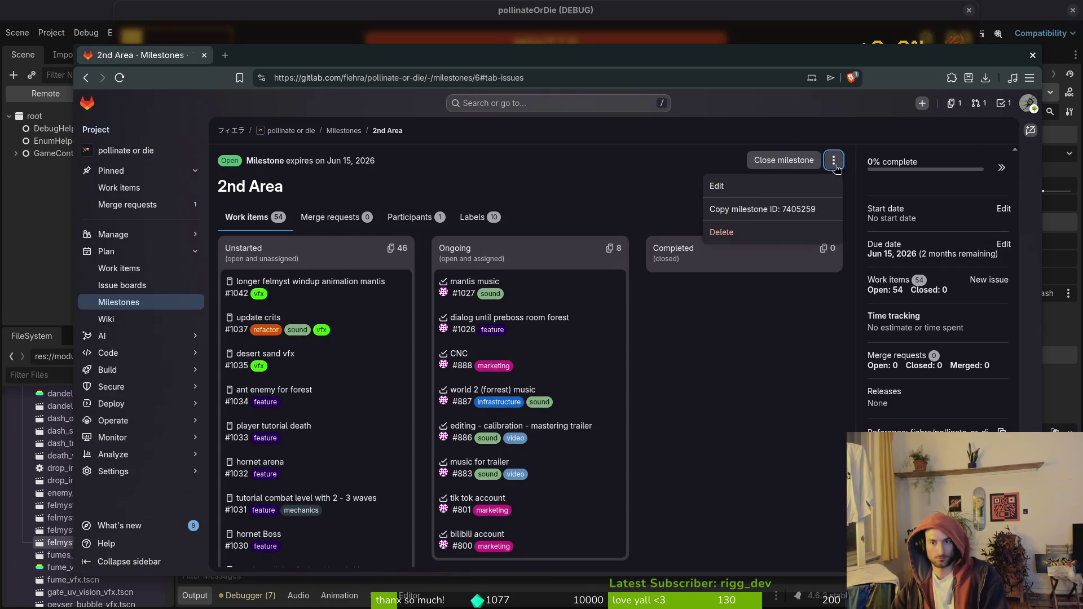
left_click(715, 179)
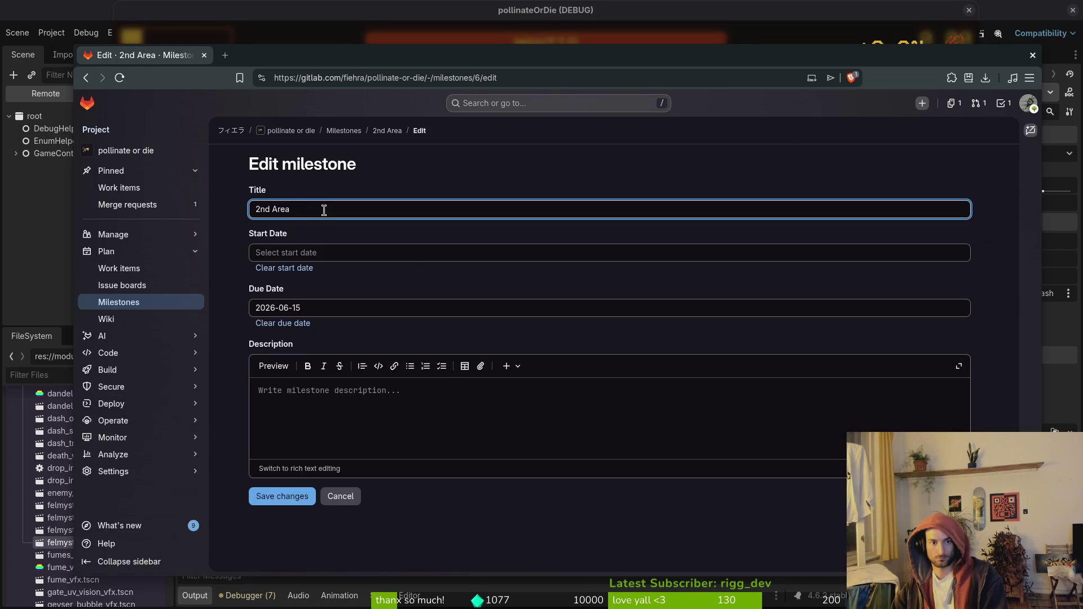
key("ctrl+a")
type("staem next")
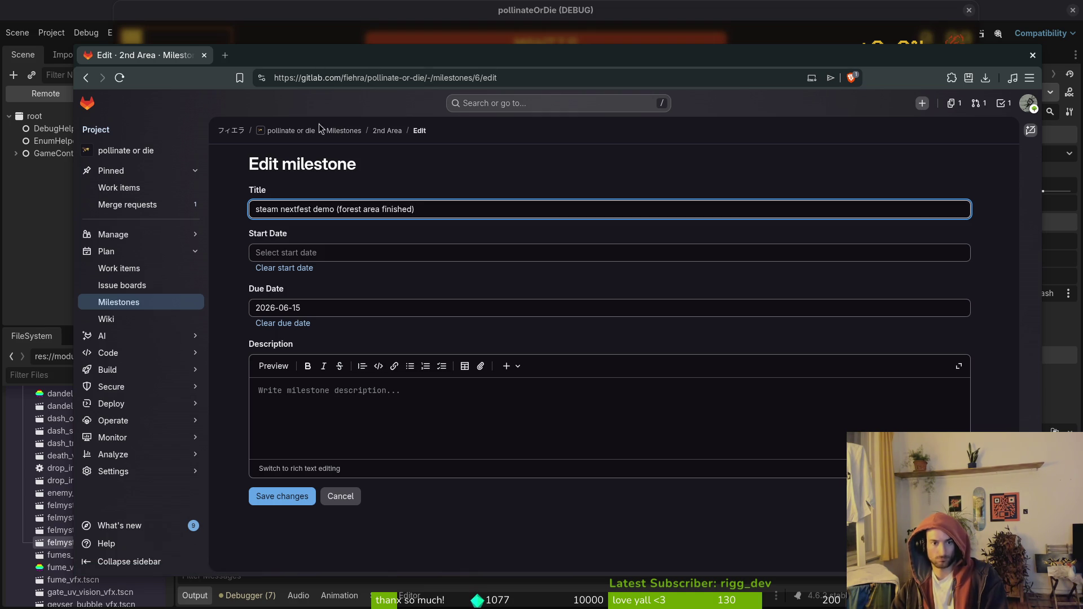
key("BackSpace")
key("BackSpace")
key("BackSpace")
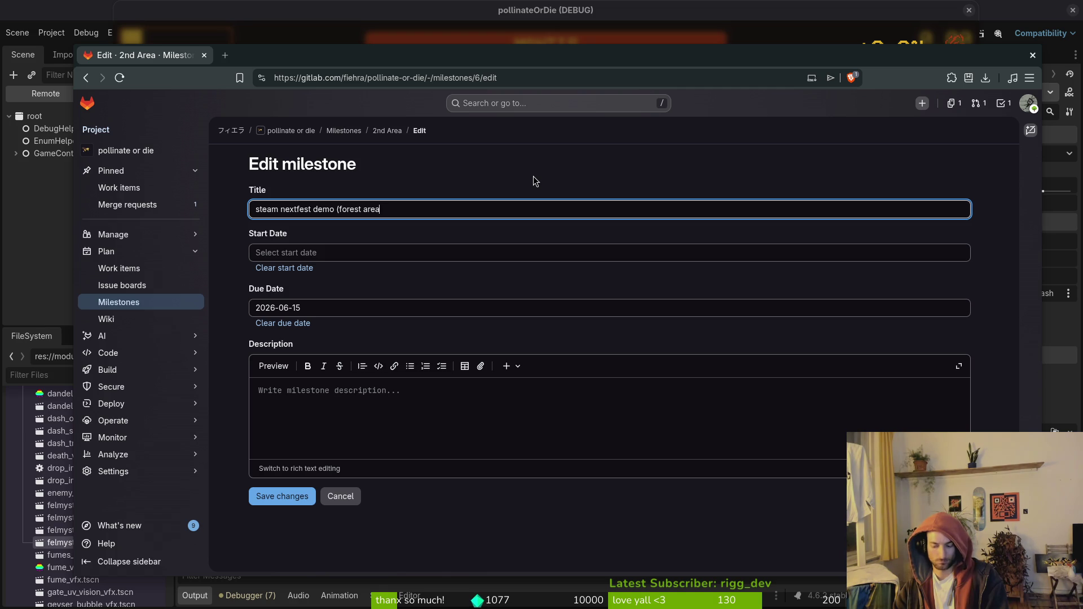
type(")")
left_click(283, 497)
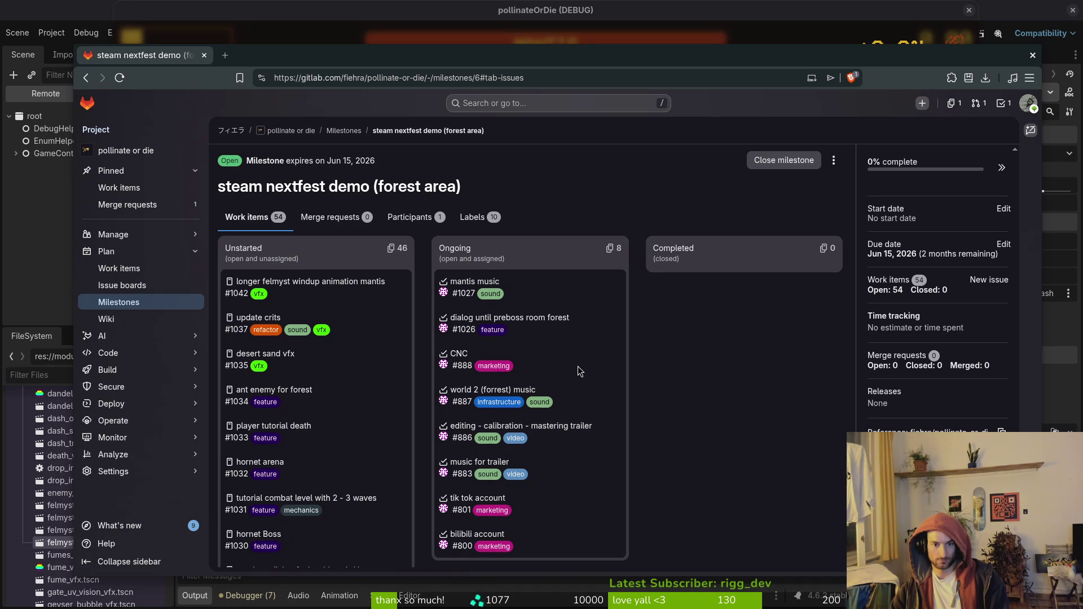
Open the 'bilibili account' (#800) card from the milestone board's Ongoing column for editing.
scroll(581, 391, "down", 2)
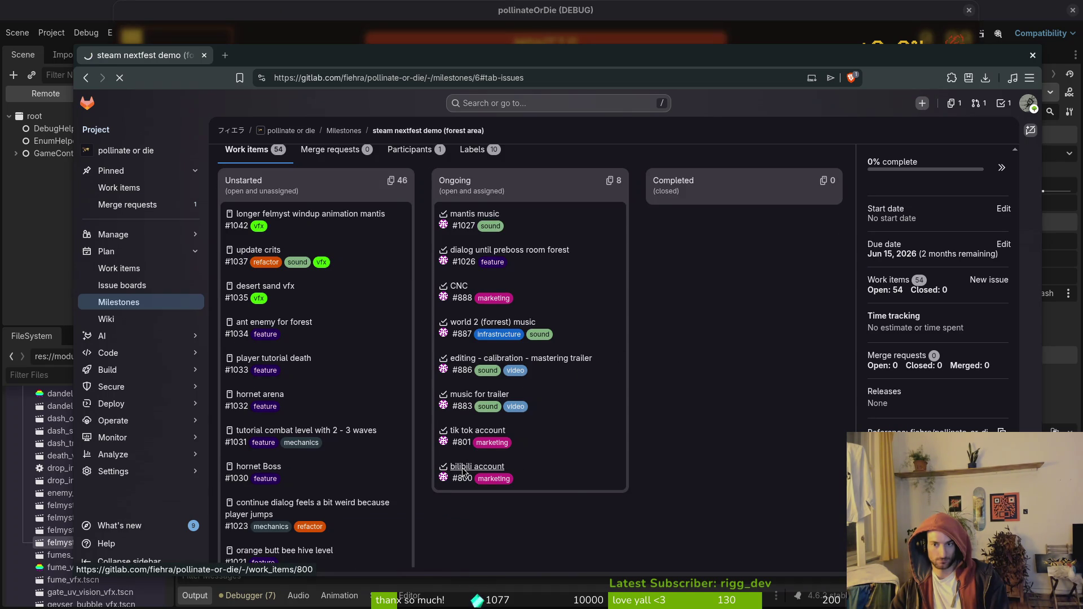
mouse_move(894, 224)
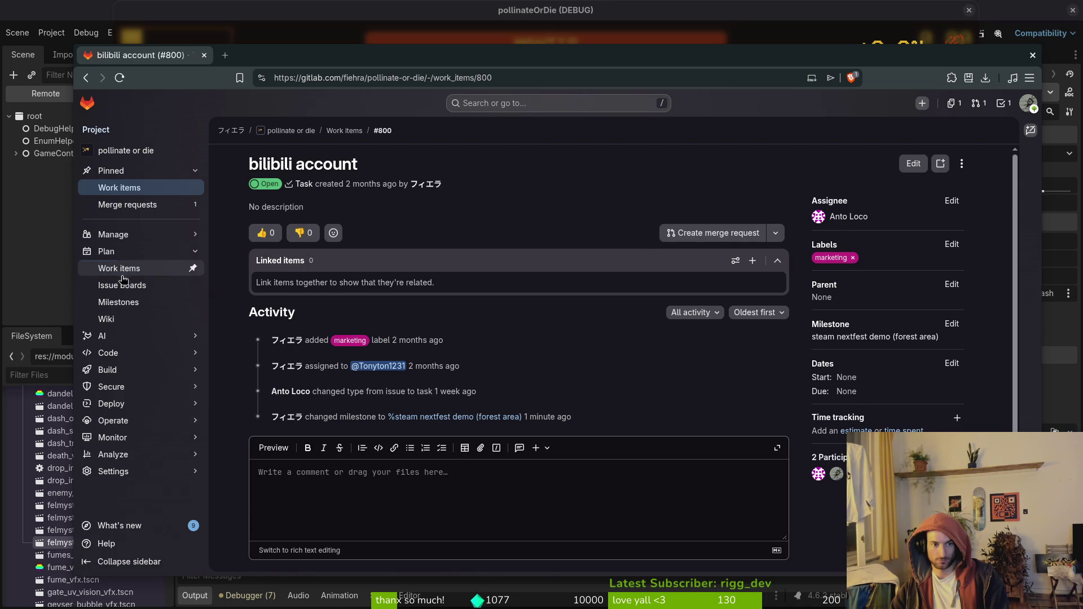
mouse_move(192, 404)
scroll(455, 519, "down", 2)
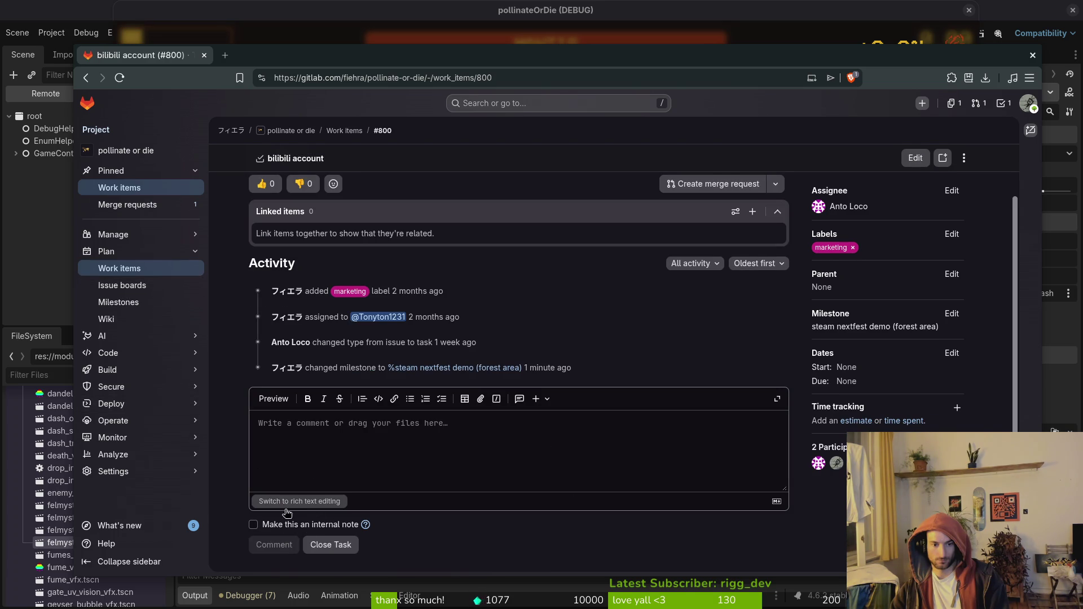
scroll(823, 265, "up", 2)
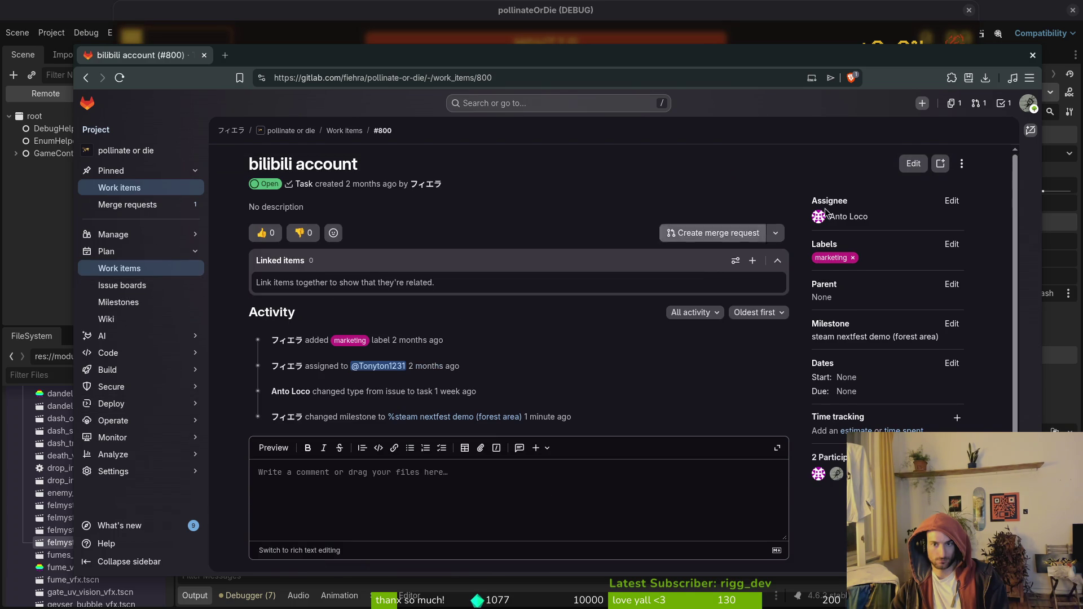
left_click(914, 165)
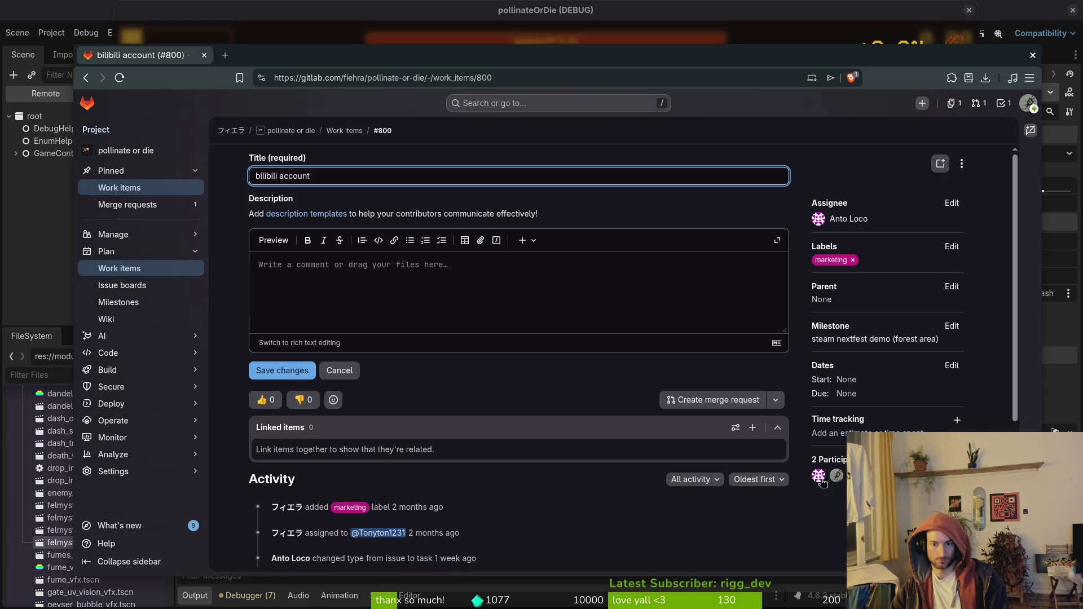
Convert the bilibili account work item from a task into an issue.
scroll(546, 425, "down", 4)
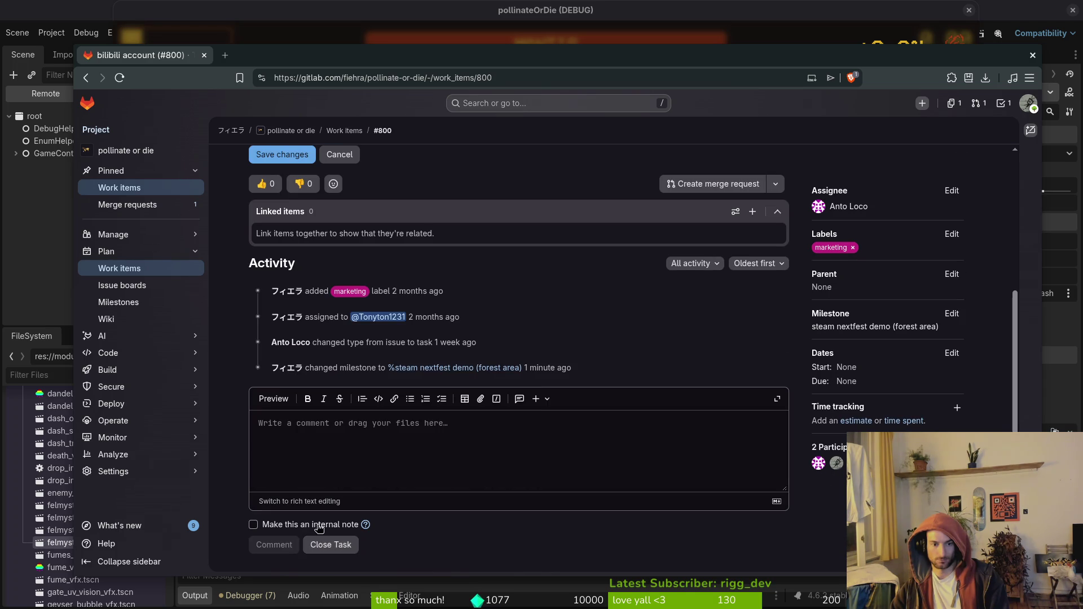
scroll(656, 251, "up", 4)
left_click(961, 164)
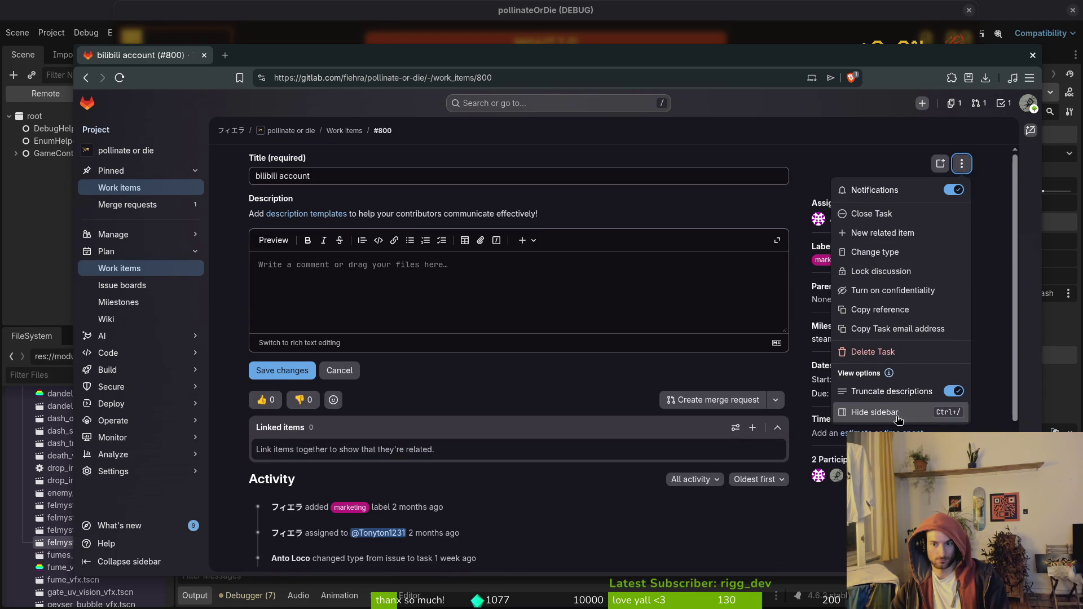
left_click(909, 256)
left_click(516, 336)
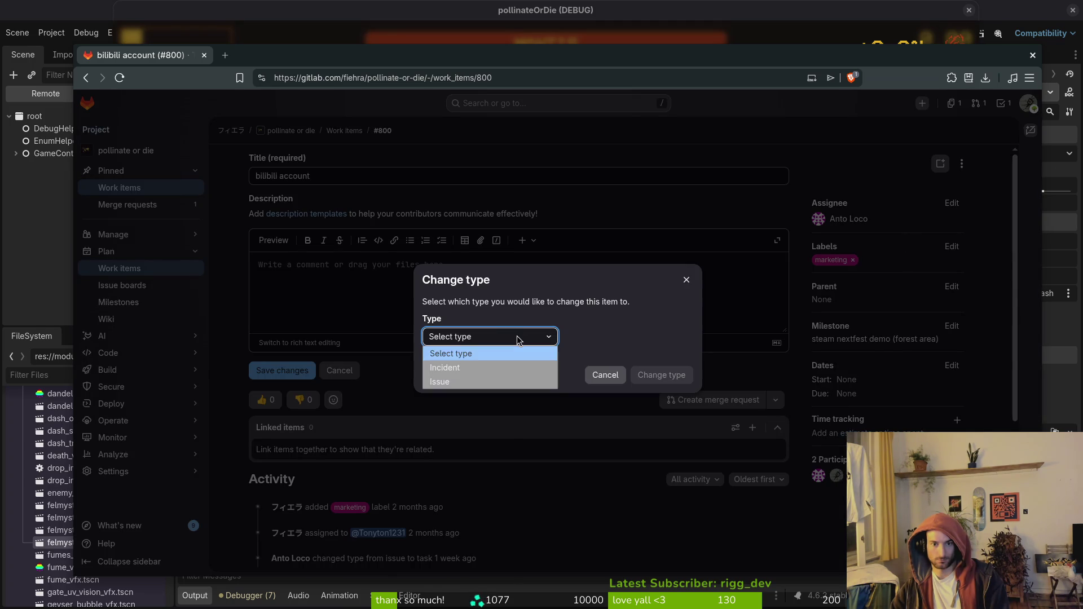
left_click(439, 380)
left_click(680, 375)
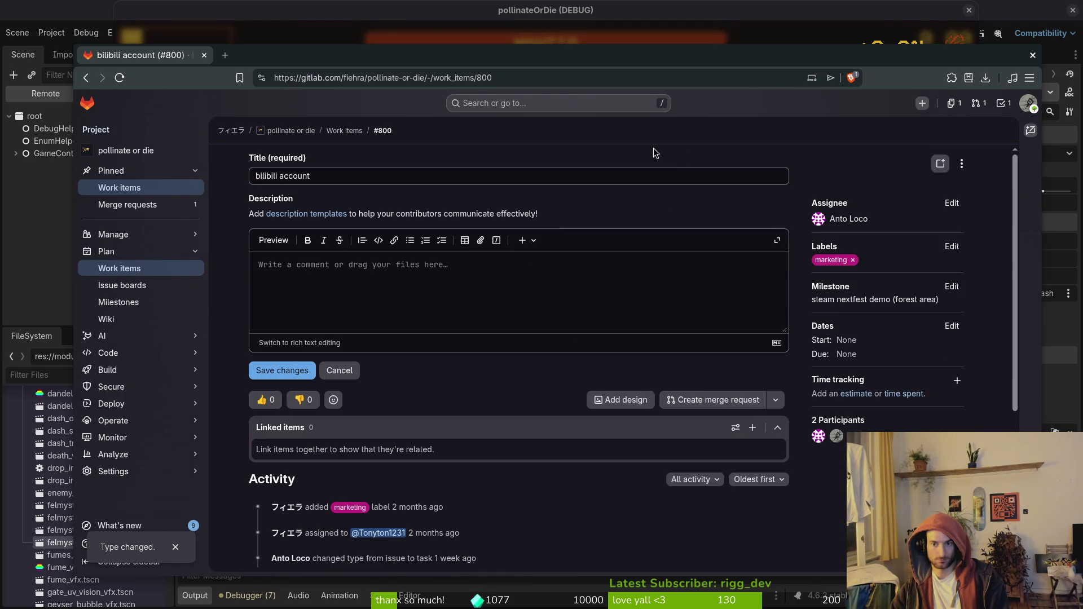
Return to the steam nextfest demo (forest area) milestone and open mantis music in a new tab.
left_click(124, 302)
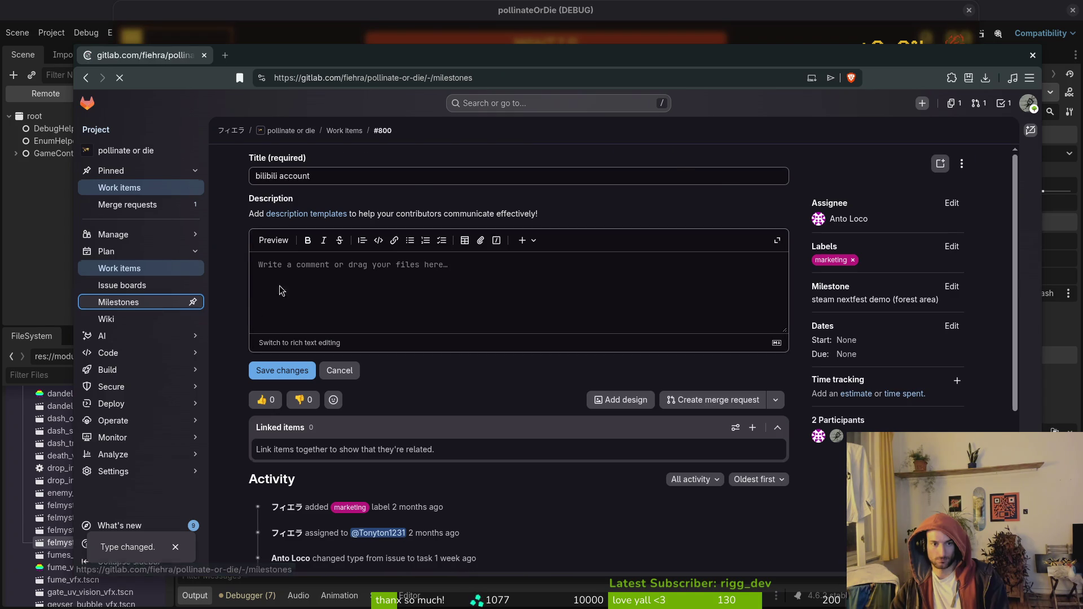
left_click(330, 184)
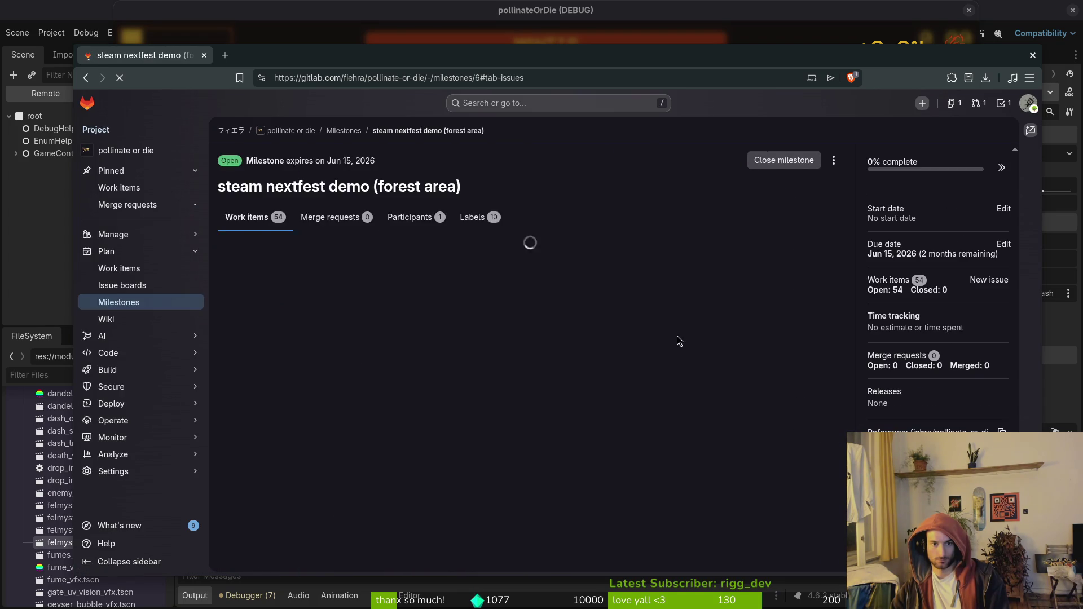
scroll(377, 237, "down", 15)
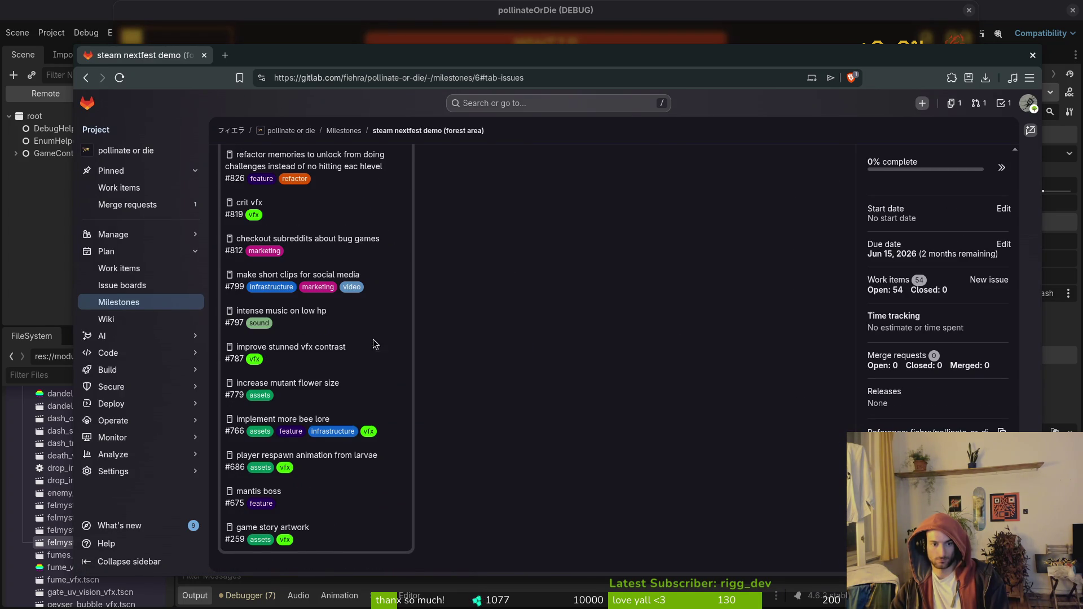
scroll(369, 342, "up", 10)
scroll(710, 345, "up", 5)
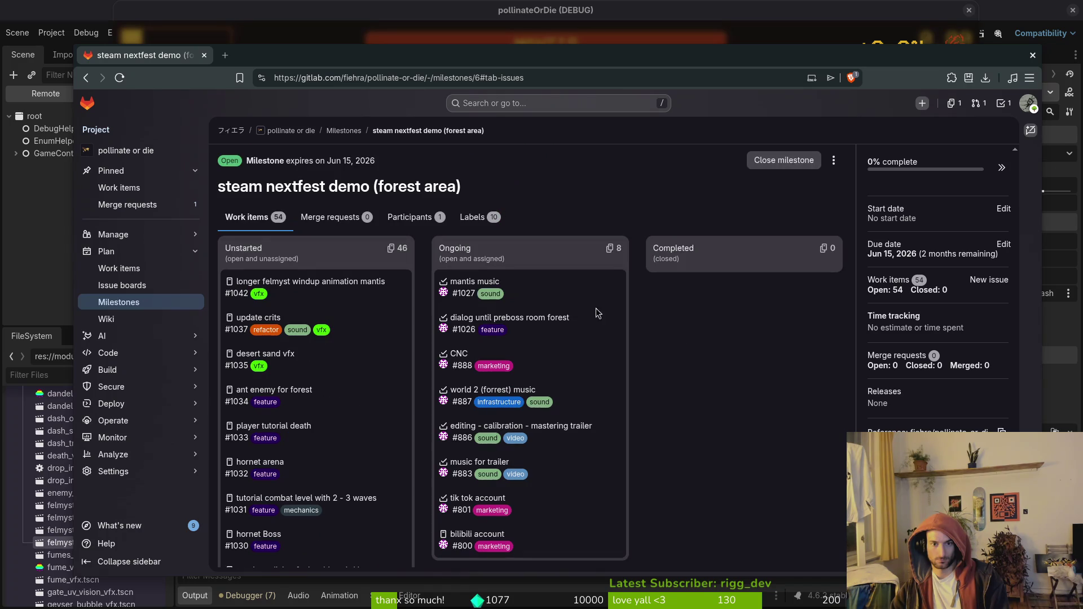
middle_click(475, 285)
left_click(285, 56)
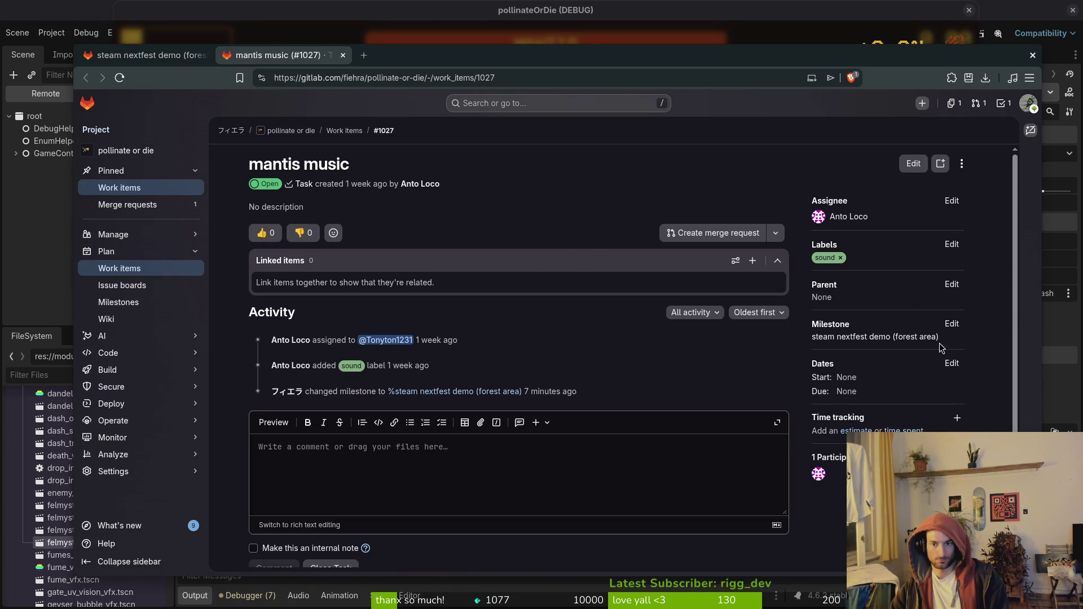
Convert mantis music into an issue, then reopen it from the refreshed milestone board.
left_click(962, 164)
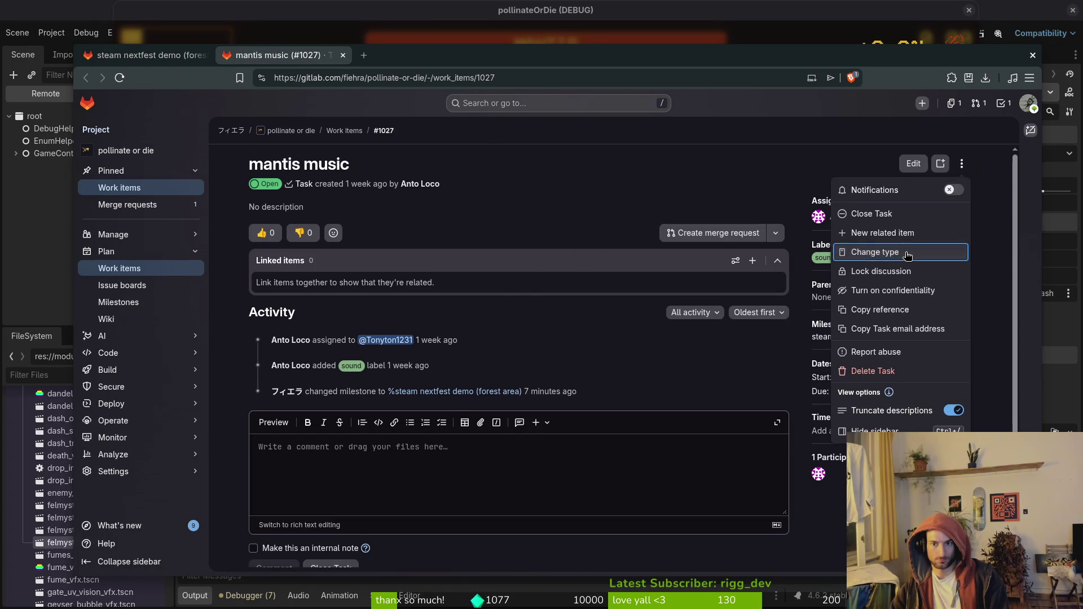
left_click(880, 236)
left_click(506, 337)
left_click(445, 382)
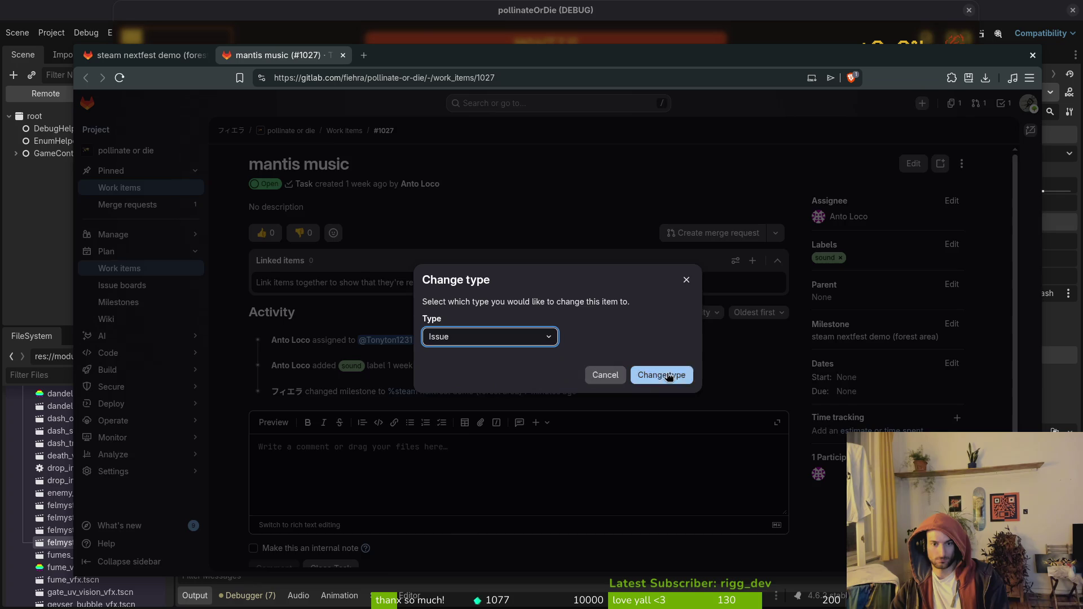
left_click(661, 374)
left_click(343, 55)
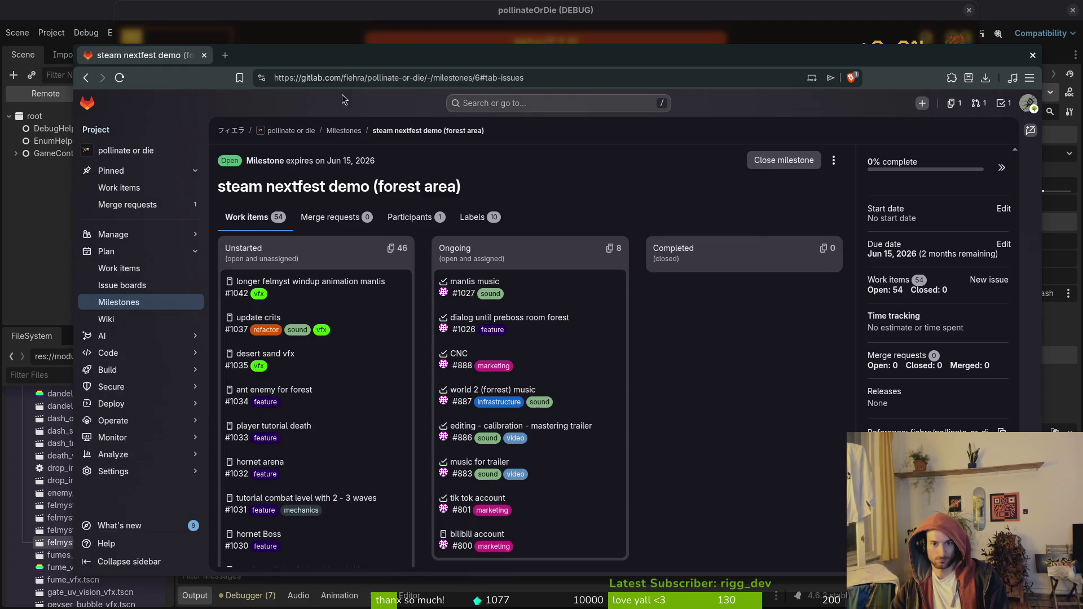
left_click(119, 77)
left_click(487, 282)
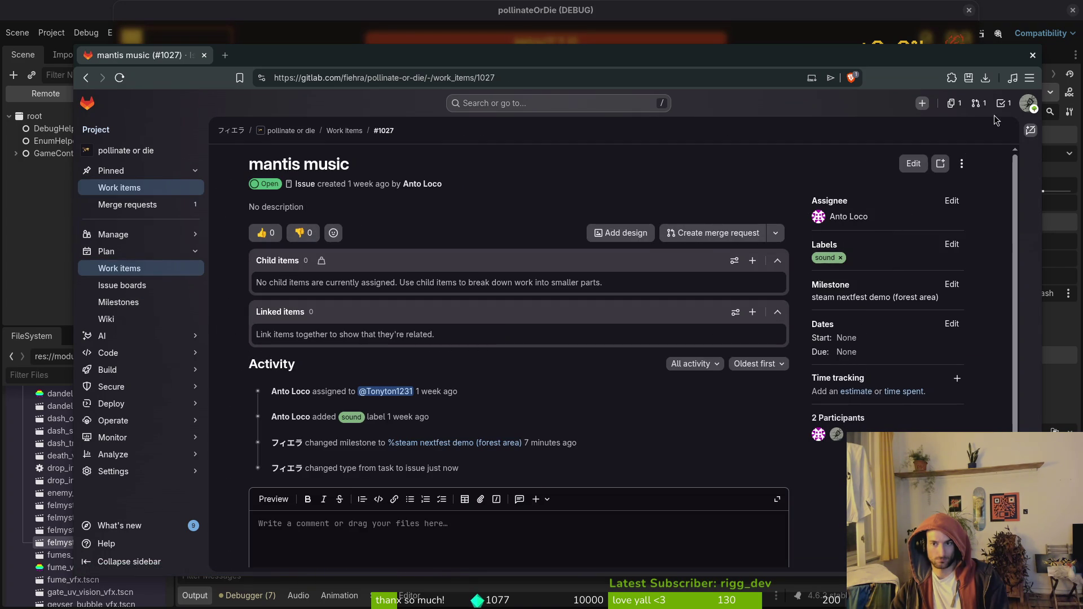
Open the move-issue dialog for mantis music, then cancel without moving it.
left_click(961, 163)
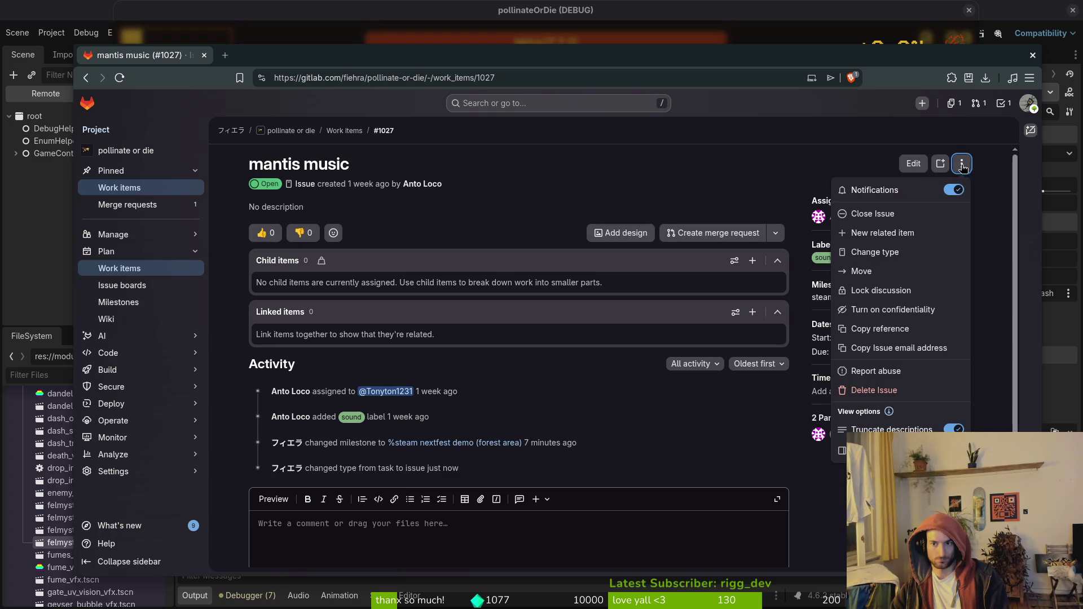
left_click(919, 272)
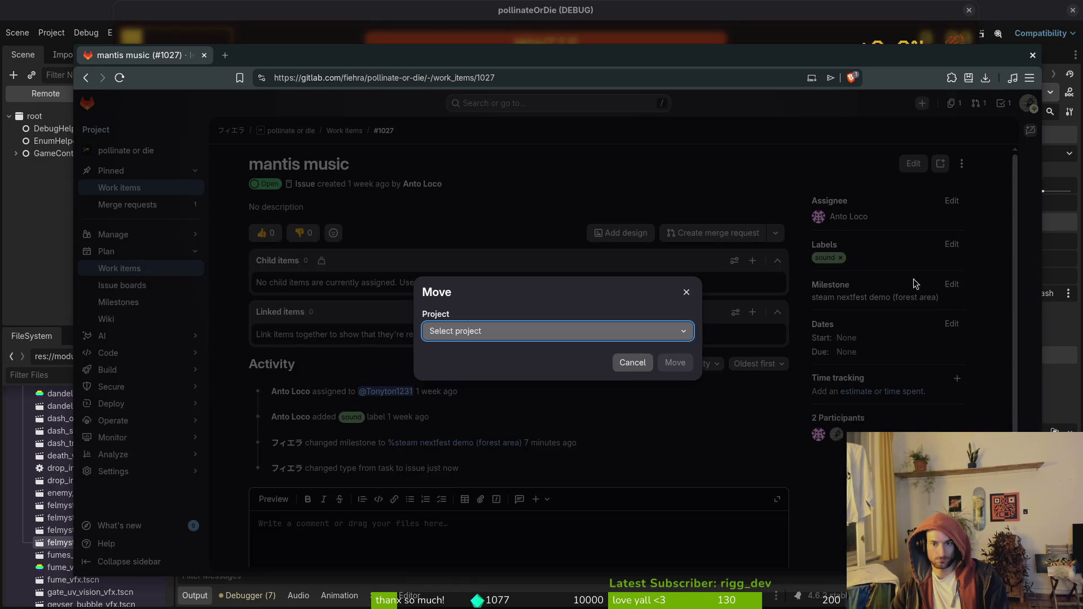
left_click(560, 332)
left_click(687, 291)
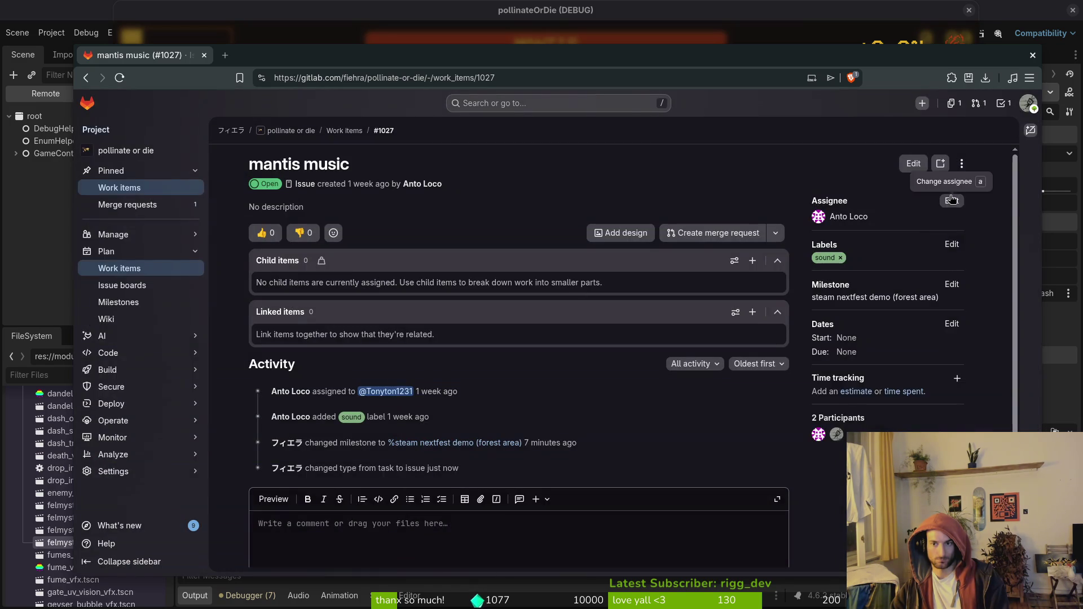
Dismiss the issue's options menu and go to the project's milestones list.
left_click(961, 164)
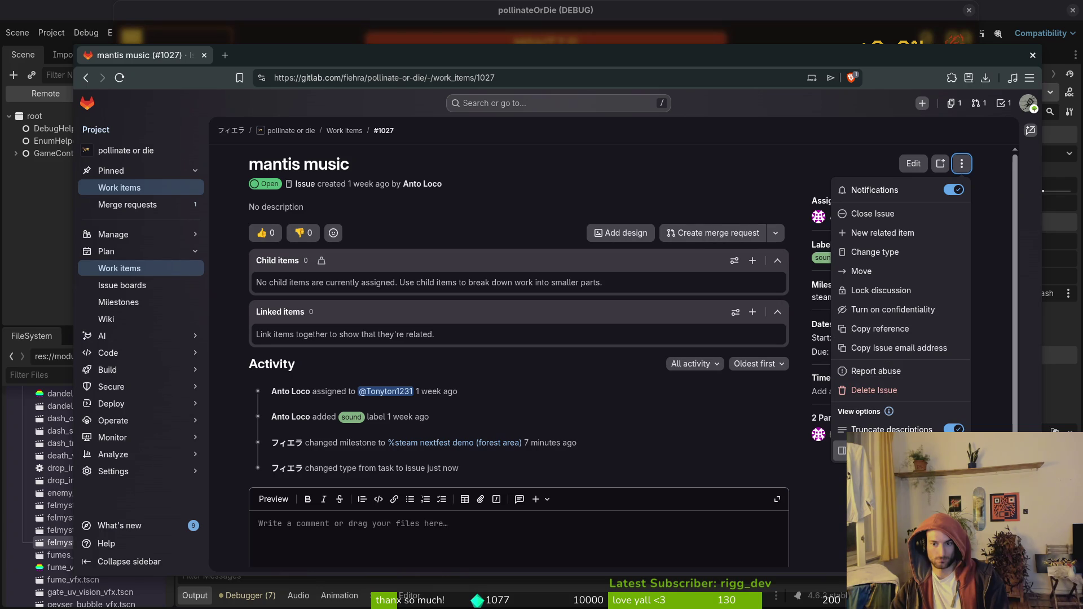
left_click(683, 166)
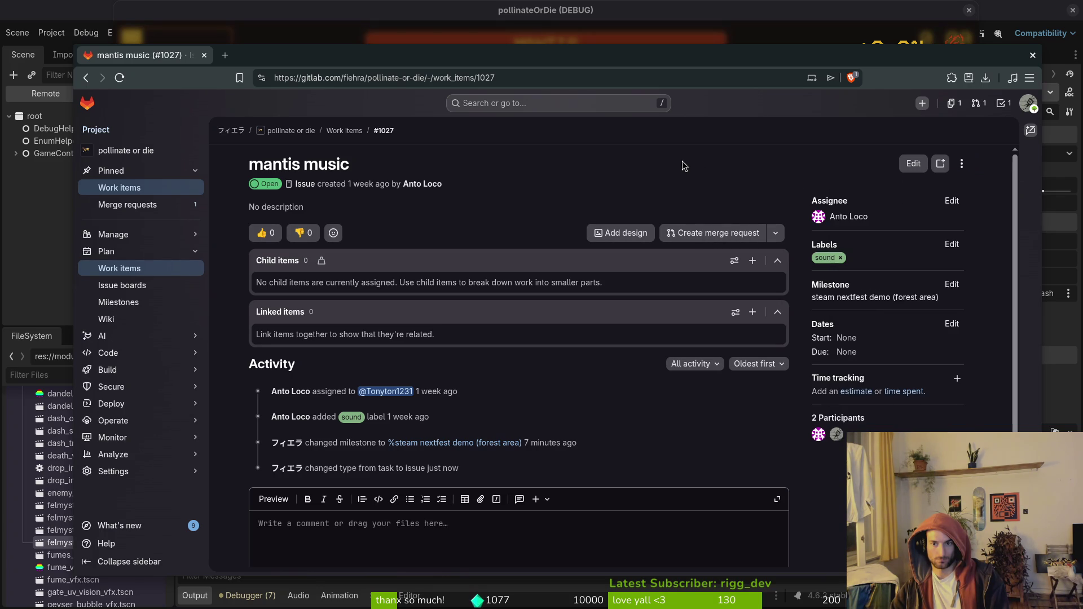
left_click(119, 302)
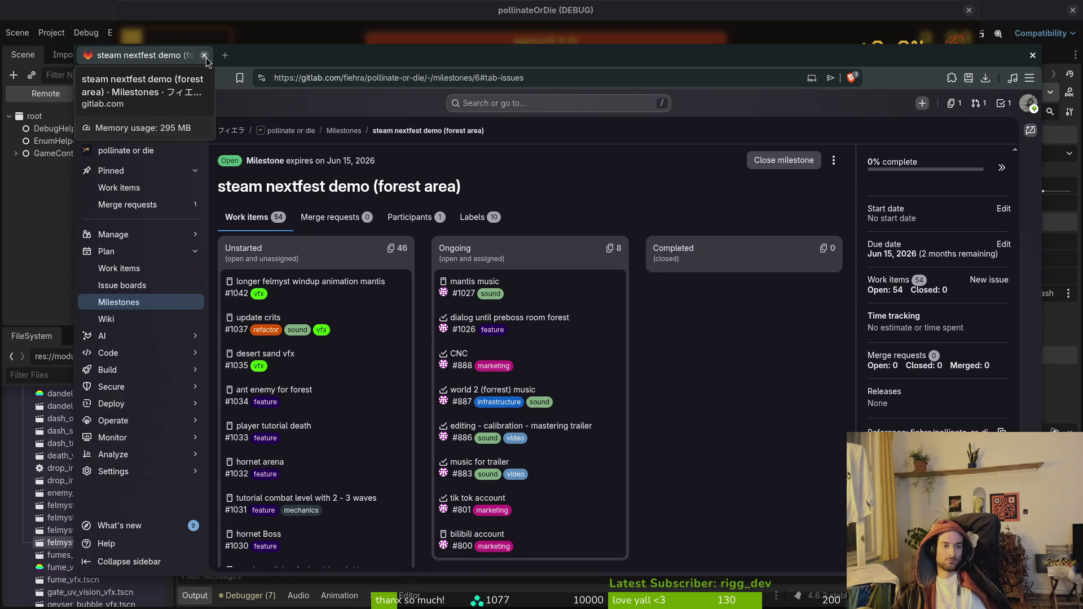
Go from Work items to the owner's profile page, then close the browser window.
left_click(119, 187)
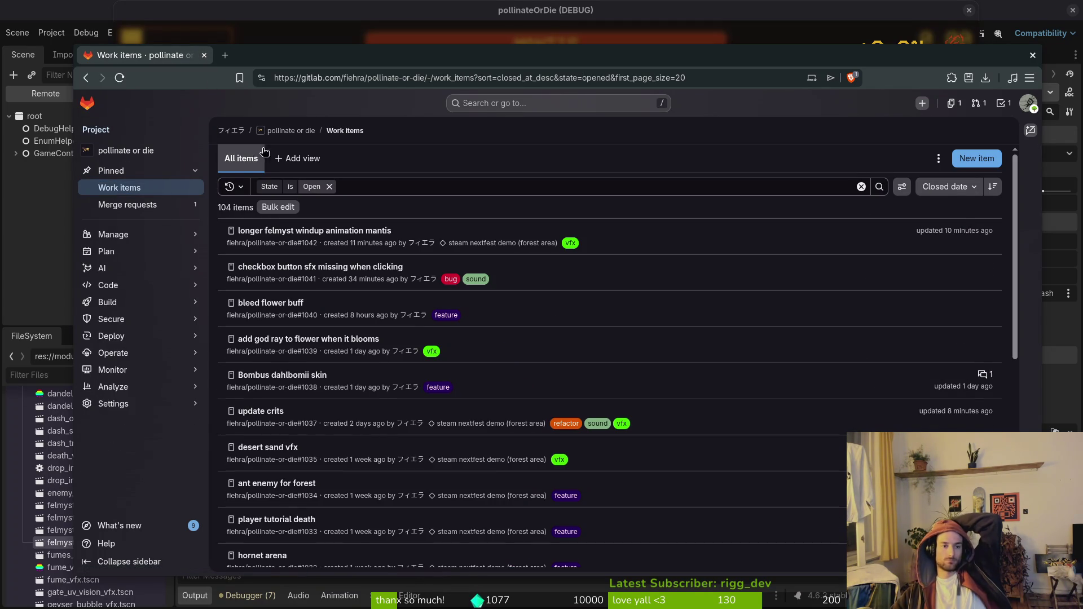
left_click(231, 130)
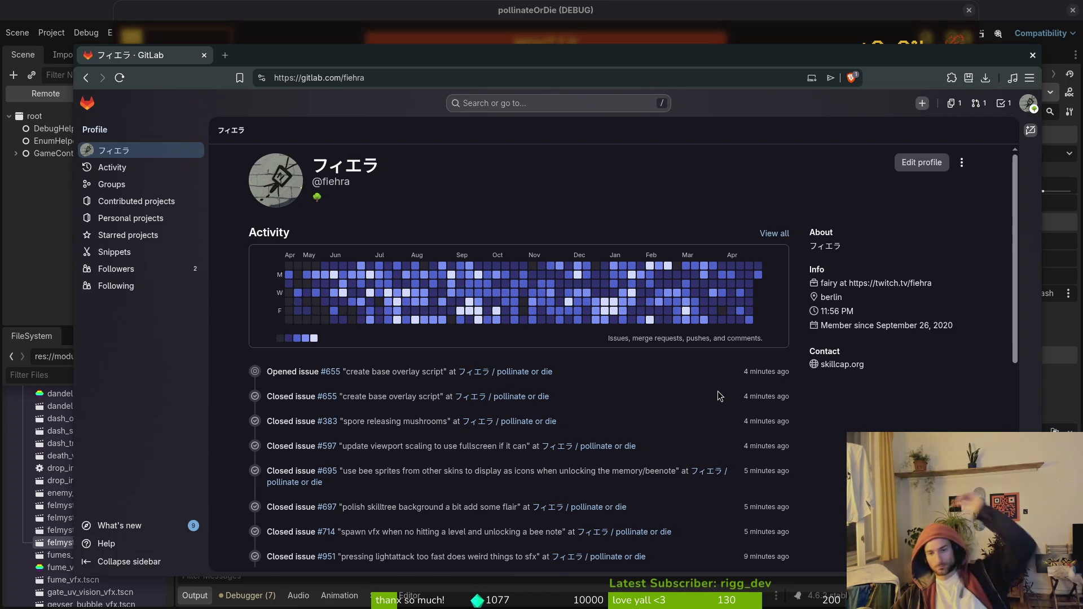
key("super")
key("super")
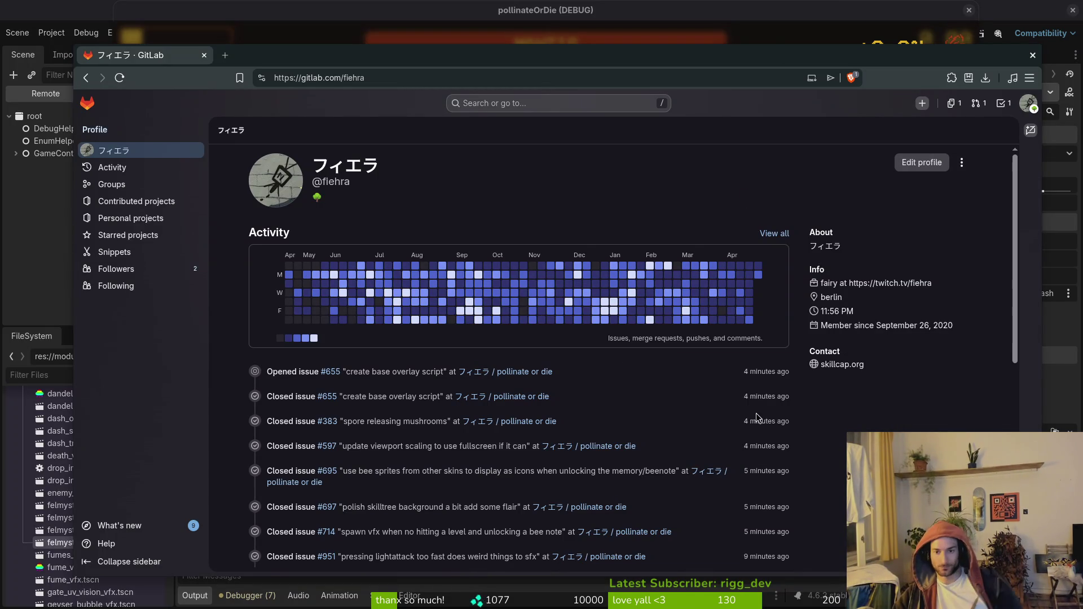
mouse_move(756, 279)
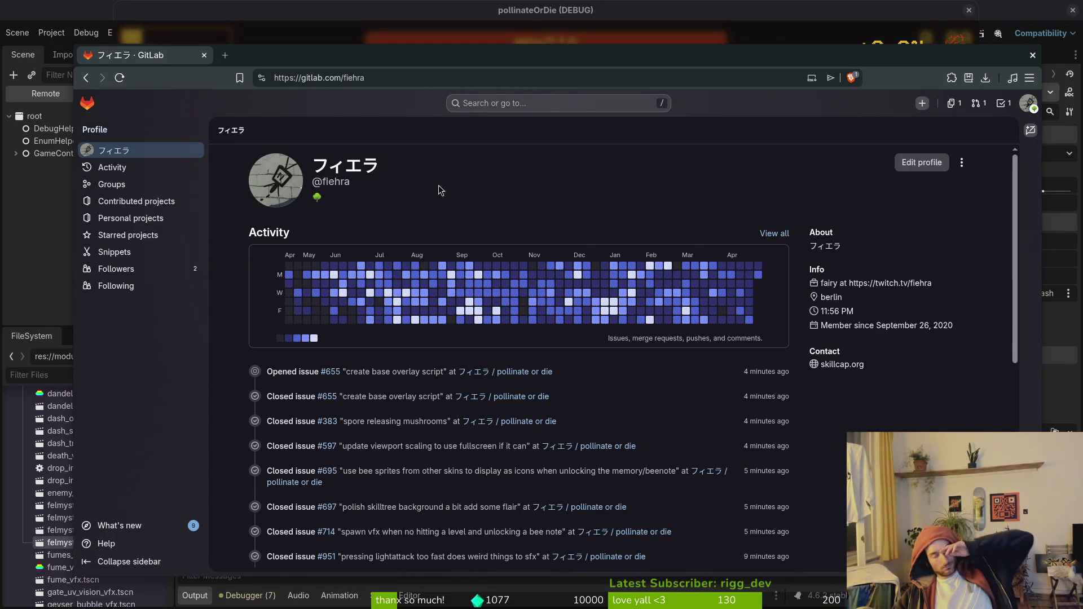
left_click(204, 56)
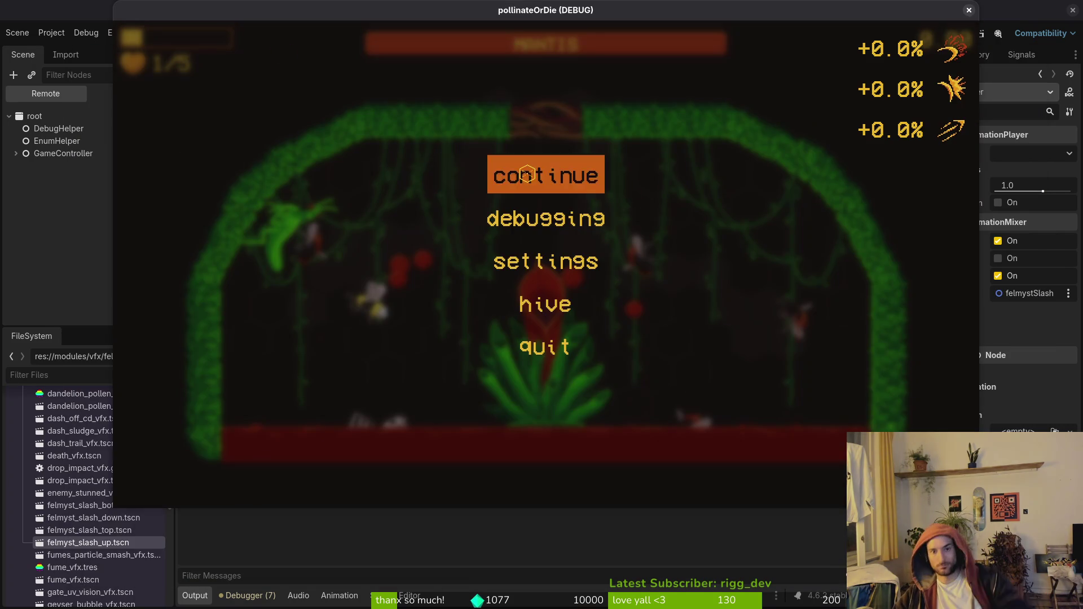
Stop the debug game with F8, save the felmyst_slash_down scene, and switch back to the browser.
key("Escape")
key("F8")
left_click(64, 192)
key("ctrl+s")
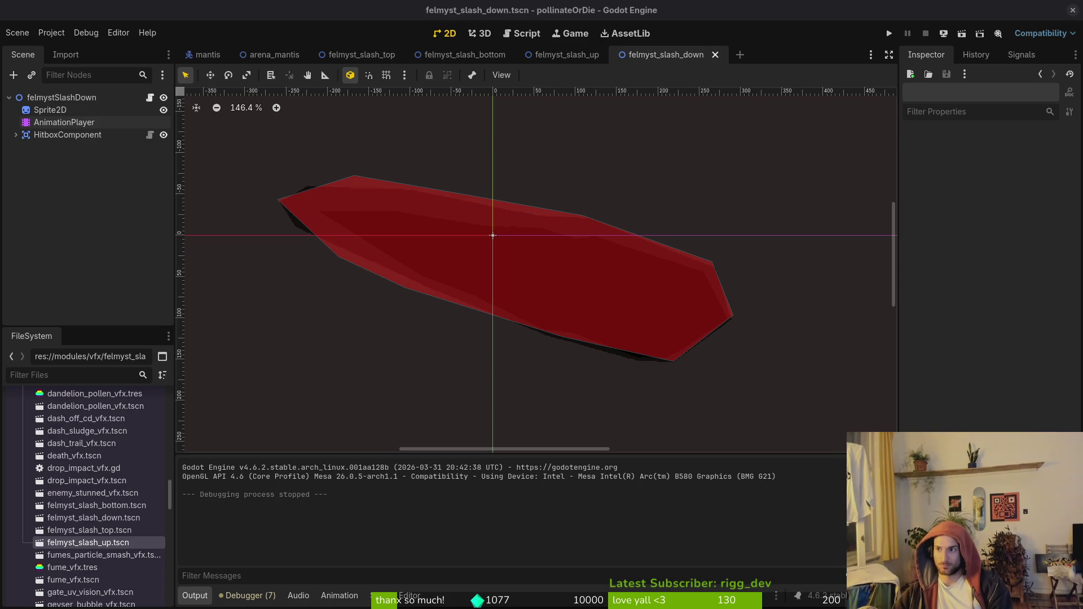
key("alt+Tab")
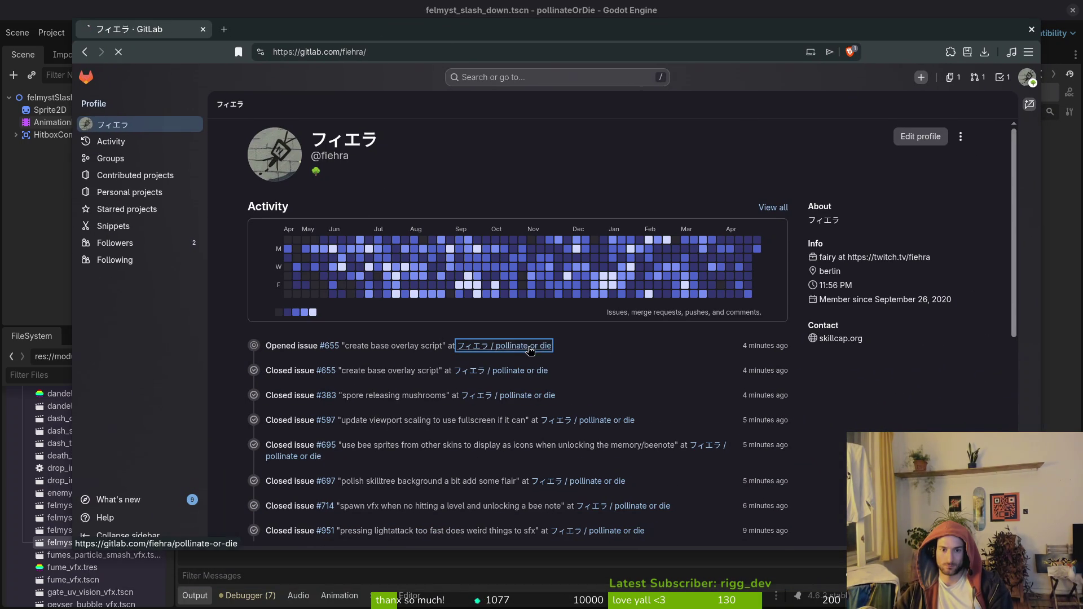
Start a new work item in pollinate or die titled 'add missing shortcangyst dash'.
left_click(531, 346)
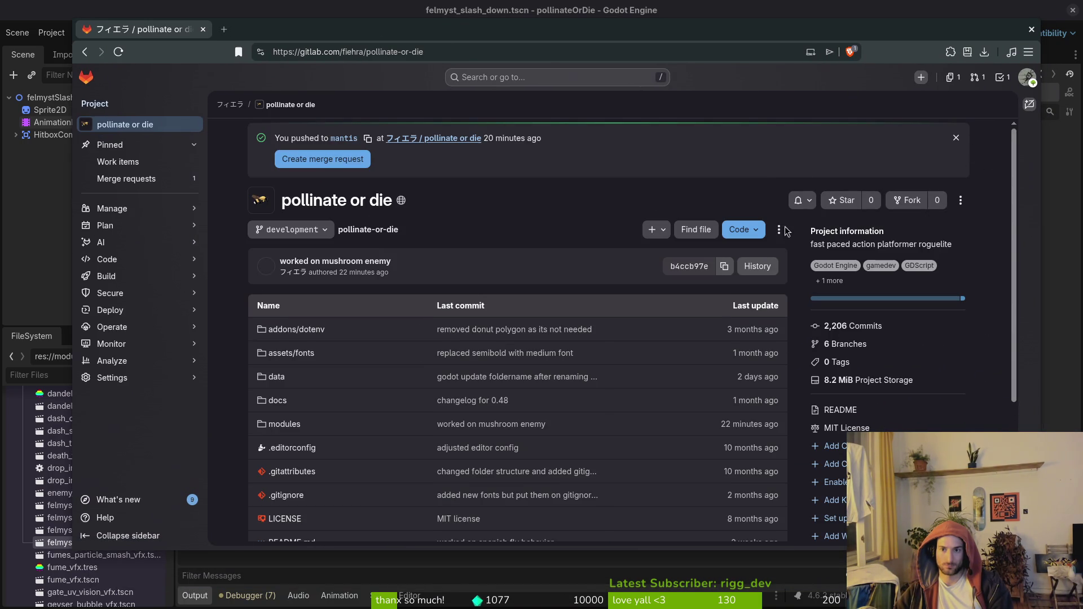
left_click(181, 162)
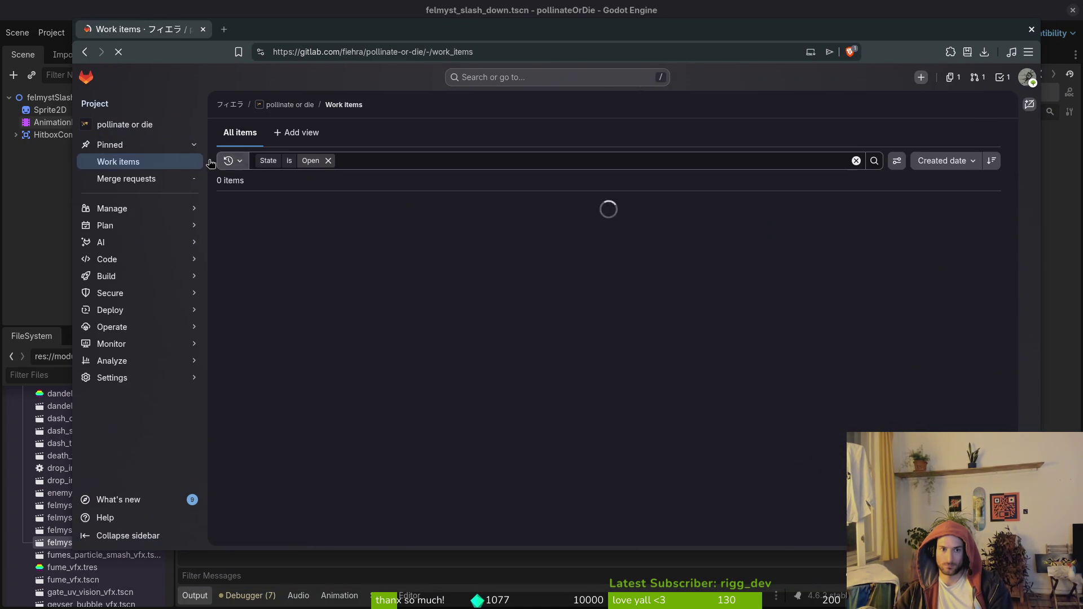
left_click(975, 132)
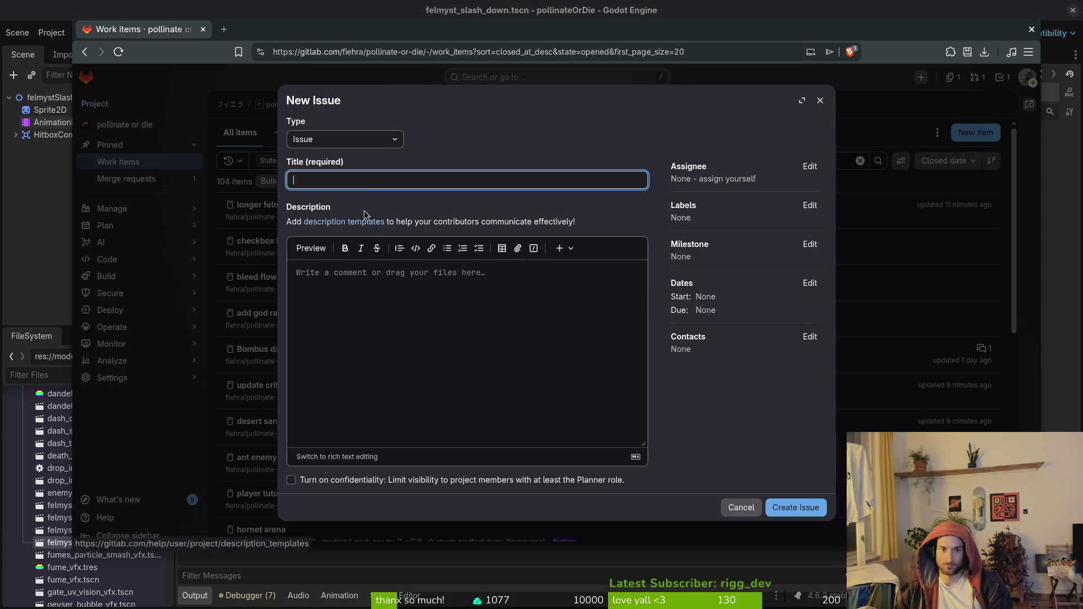
type("add missing ")
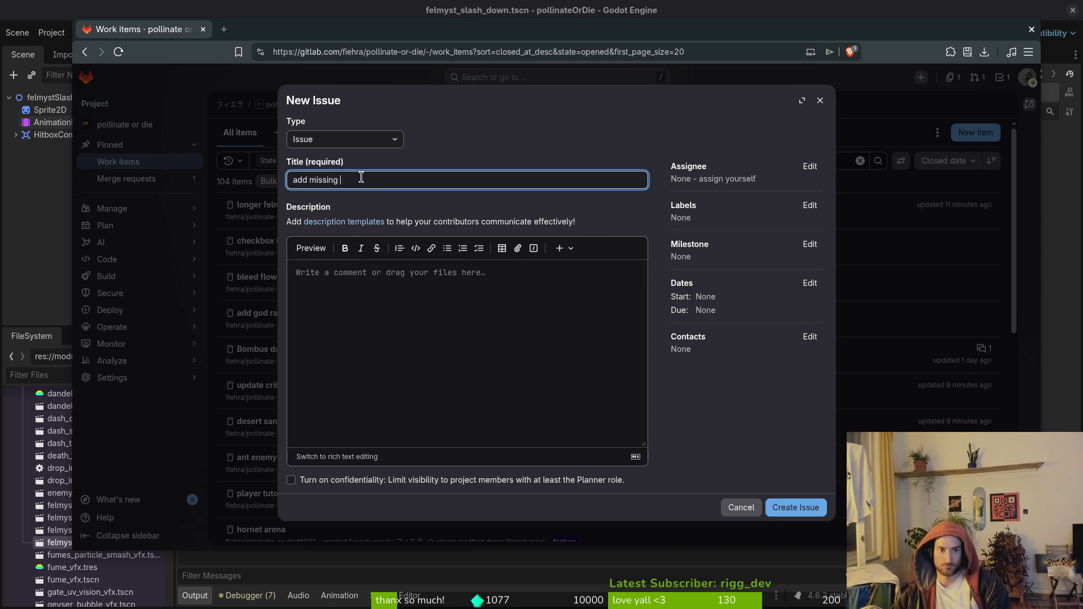
type("shortcang")
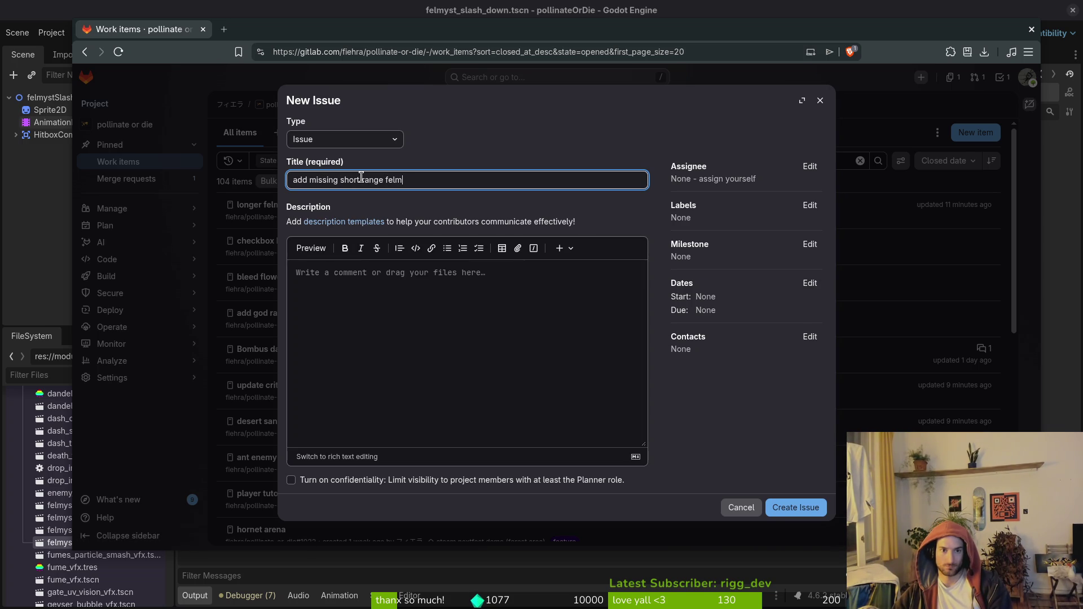
type("yst dashes to middle to cover the whole arena")
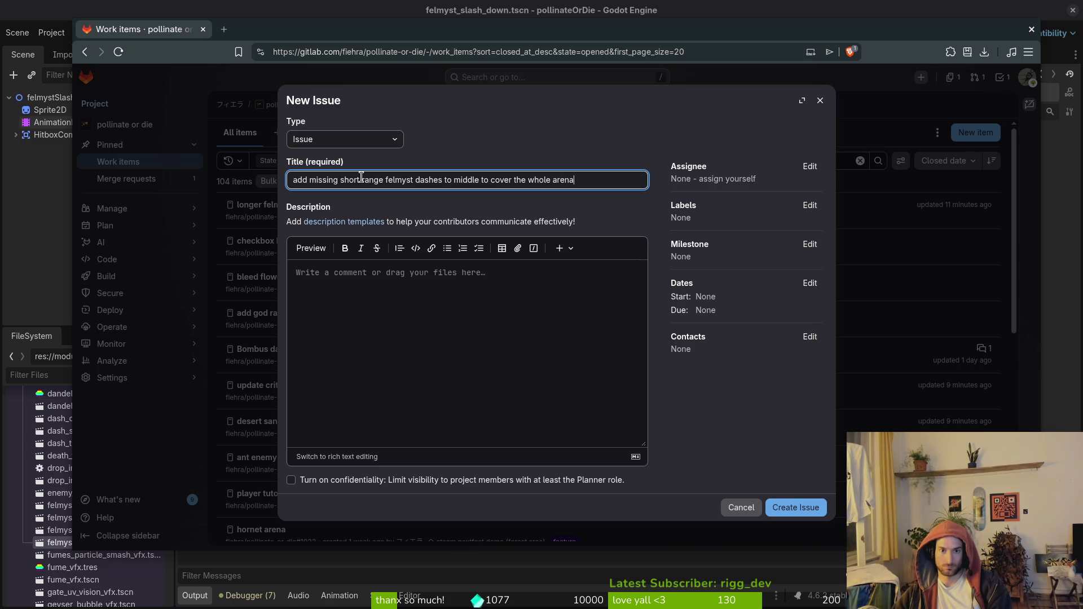
Label the issue feature and mechanics, set milestone steam nextfest demo (forest area), and create it.
left_click(808, 205)
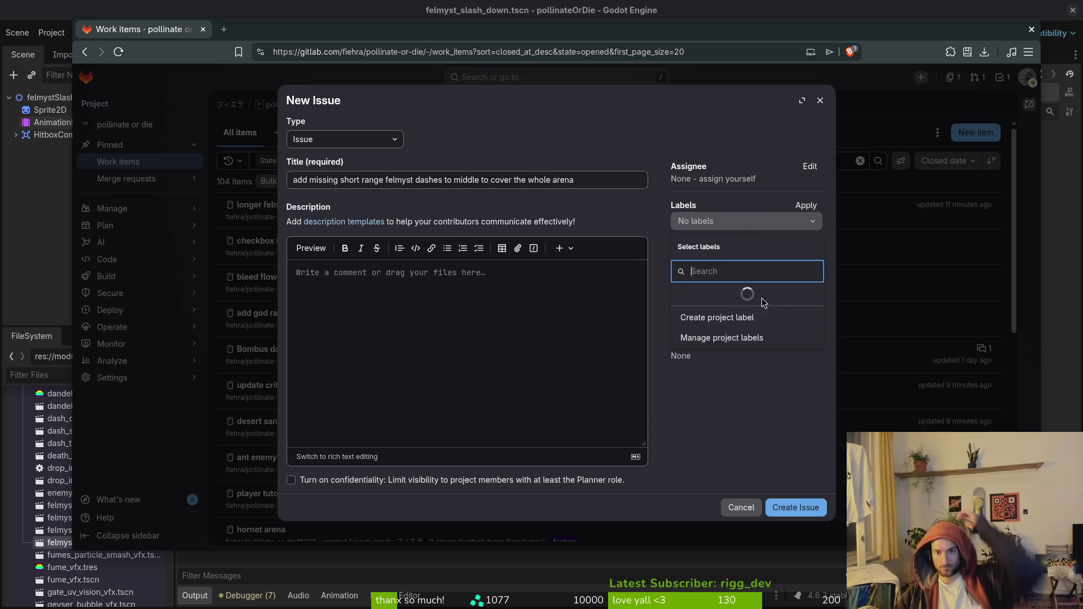
left_click(748, 327)
scroll(747, 333, "down", 3)
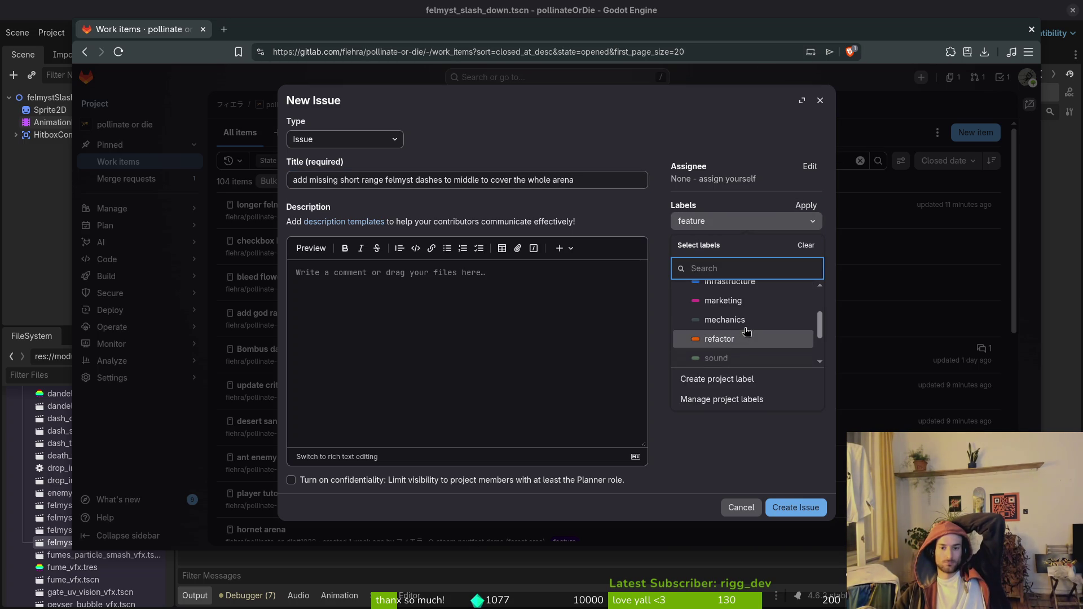
left_click(743, 320)
left_click(806, 205)
left_click(809, 245)
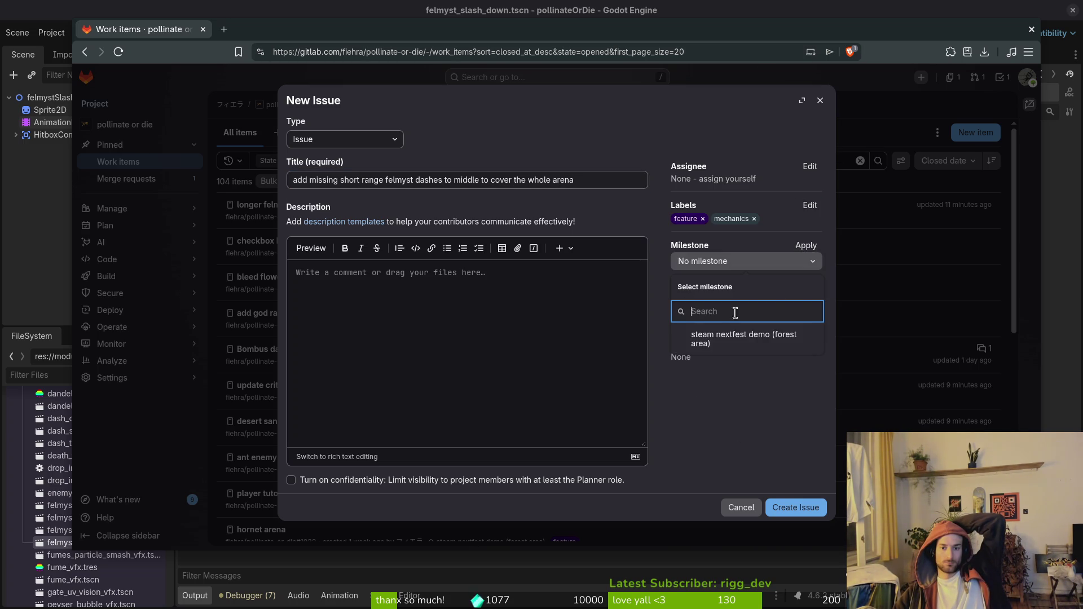
left_click(743, 338)
left_click(803, 508)
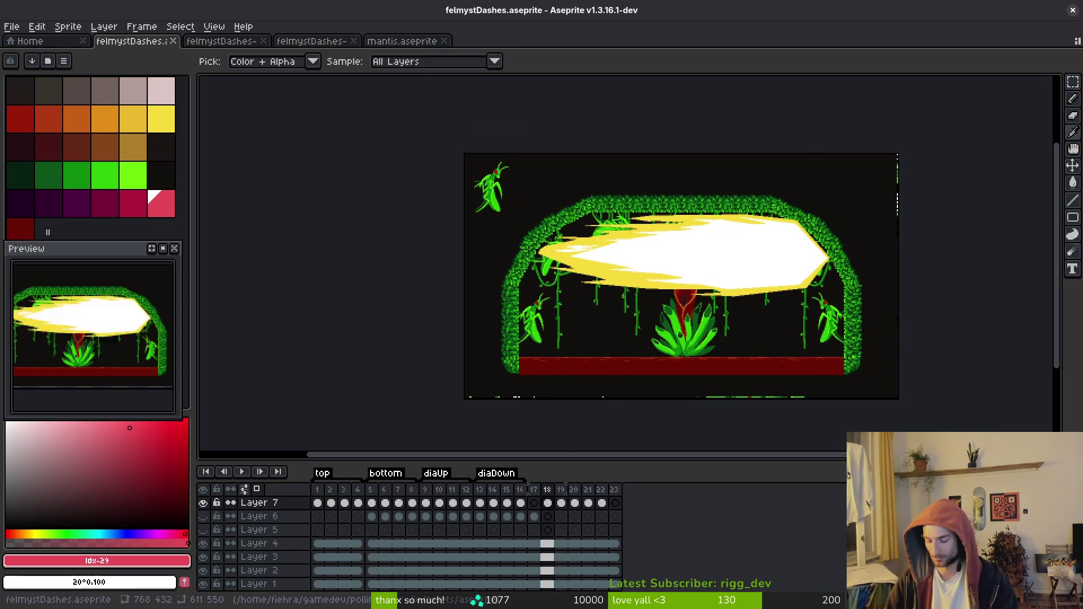
Close the felmyst dash sheet, felmystDashes and mantis sprite tabs.
key("m")
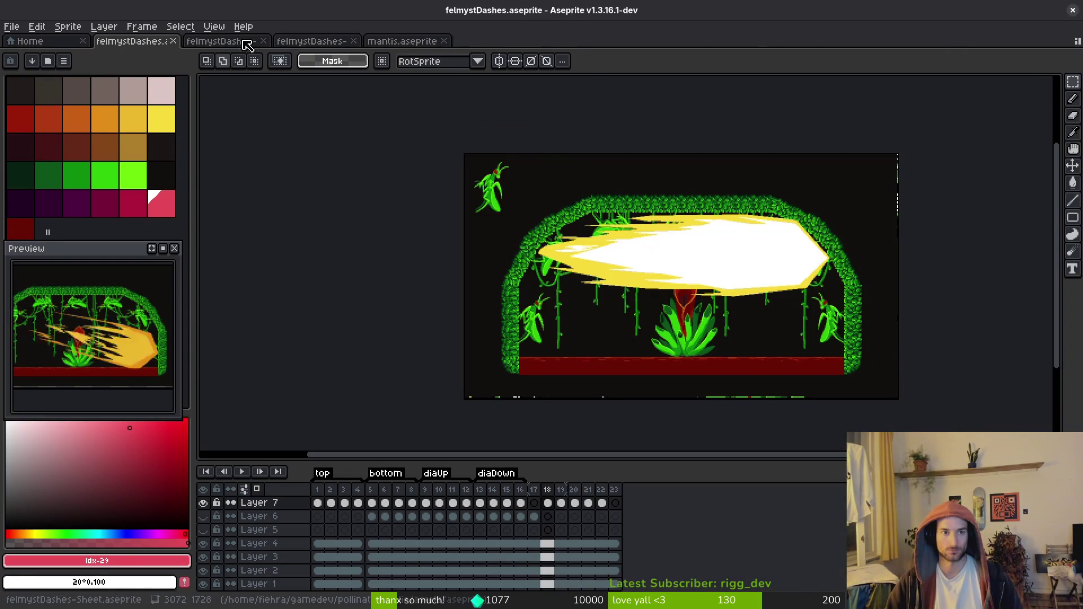
middle_click(243, 42)
middle_click(242, 42)
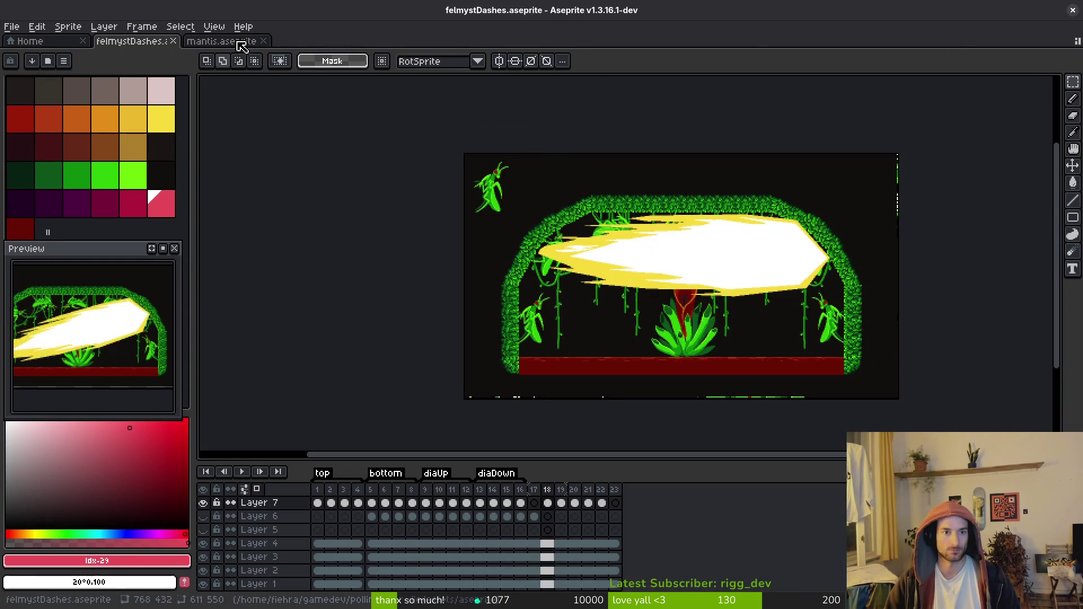
middle_click(131, 44)
middle_click(132, 44)
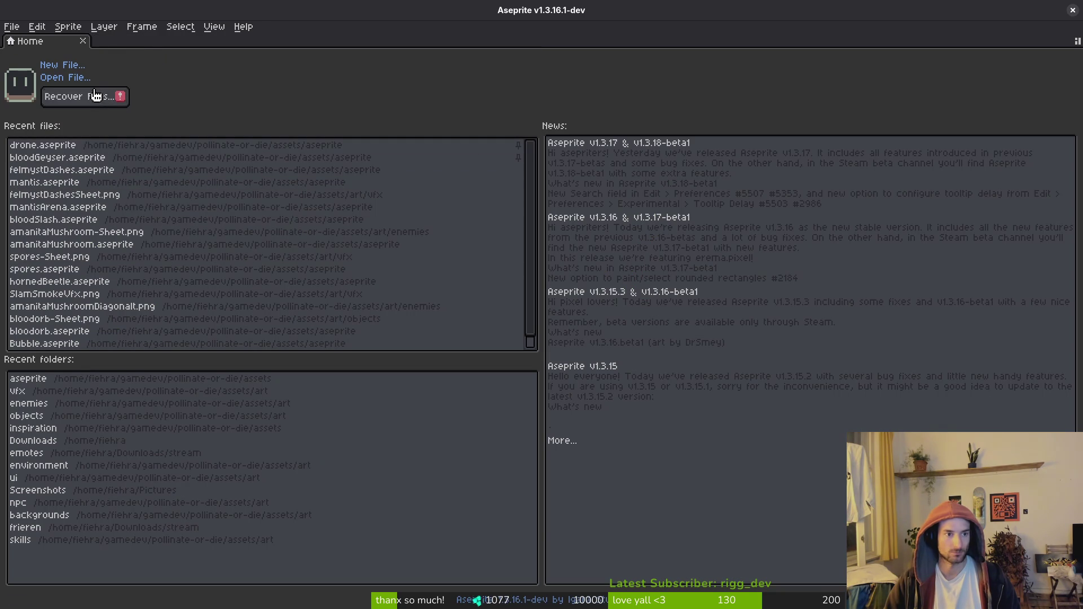
In the Open dialog, navigate to assets/aseprite and select bumblebeeUpdated.aseprite.
left_click(65, 77)
left_click(166, 105)
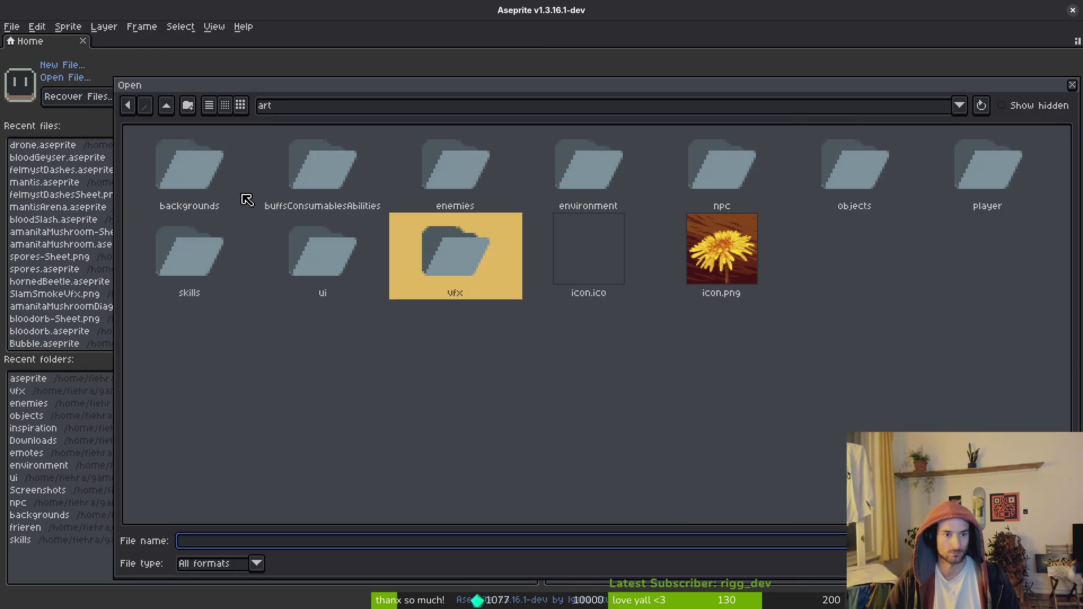
left_click(170, 107)
double_click(255, 164)
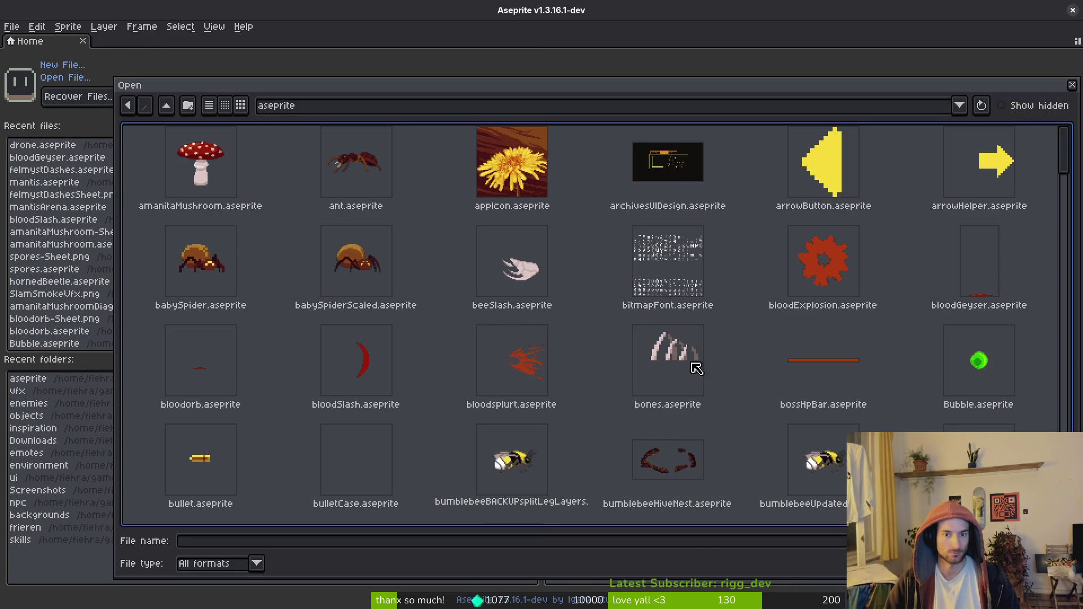
left_click(521, 458)
left_click(804, 471)
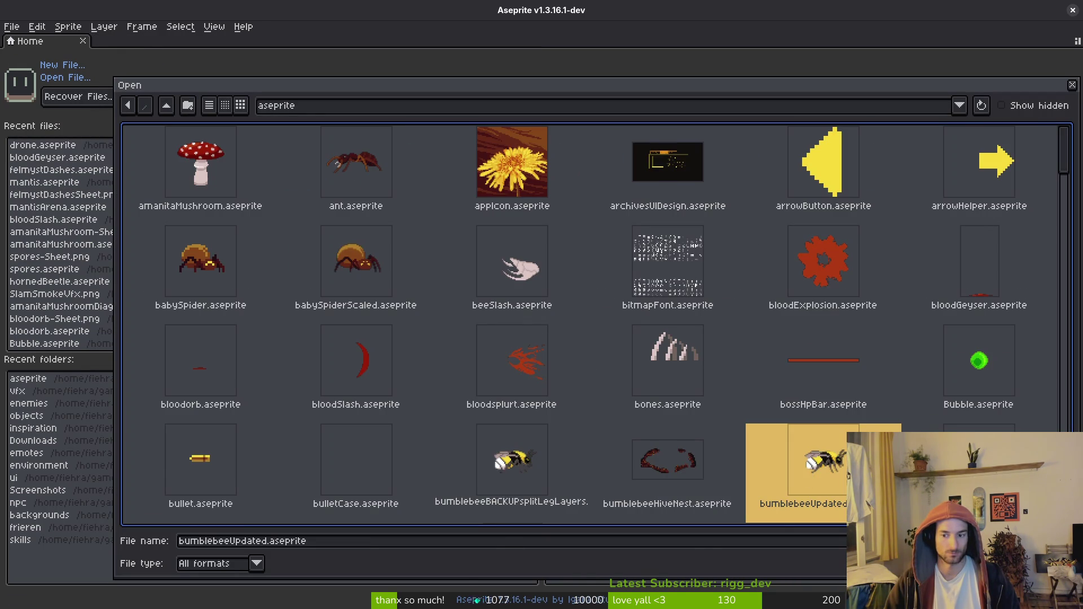